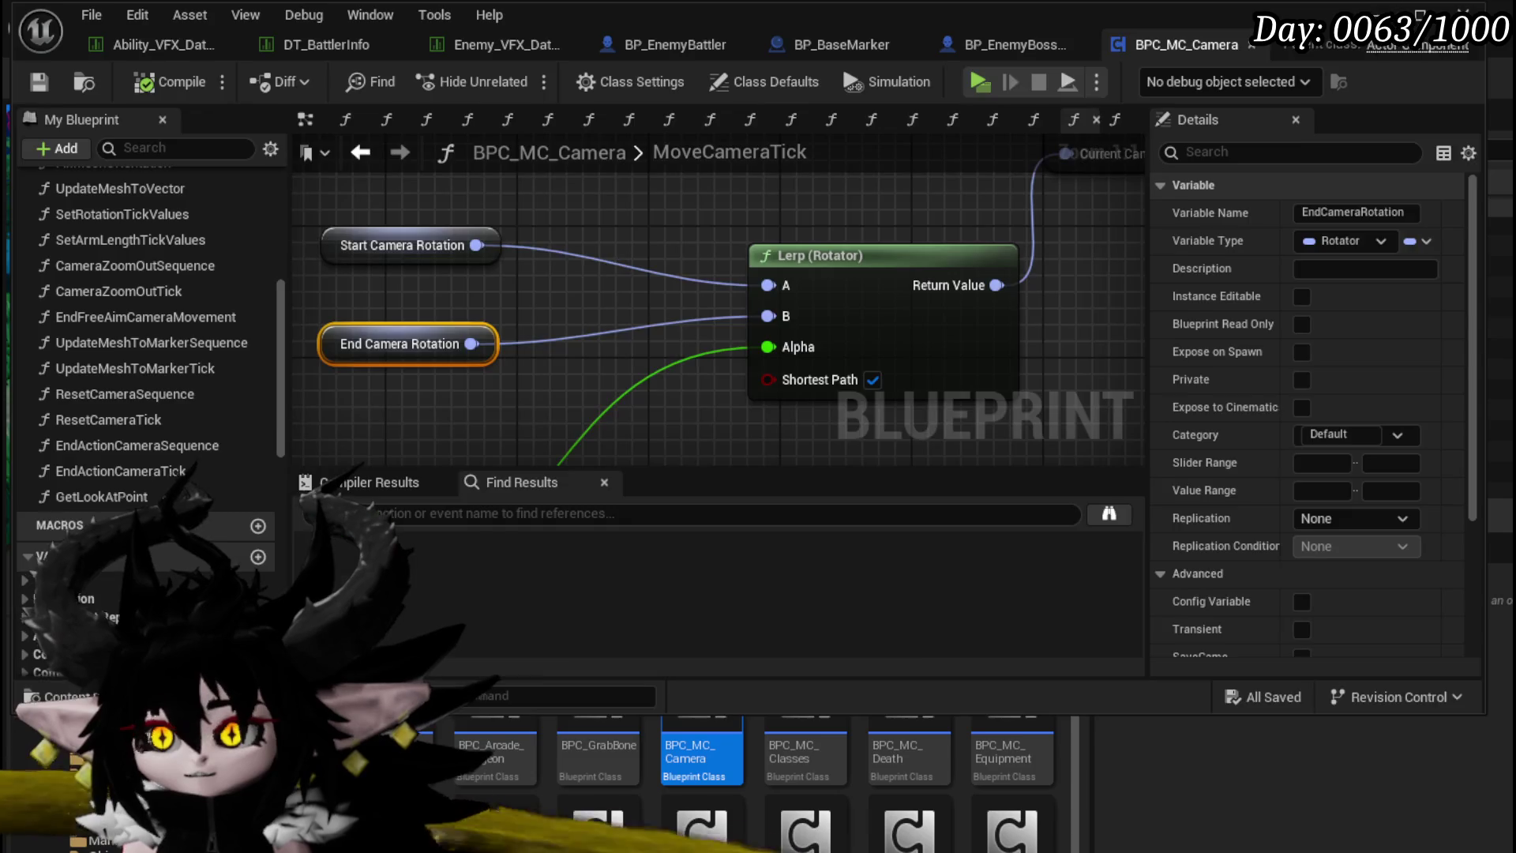
Step: Play-test in a new window, battle the fire slime, cast Defence Down on it, then exit with Esc
{"action": "left_click", "coordinate": [1416, 13]}
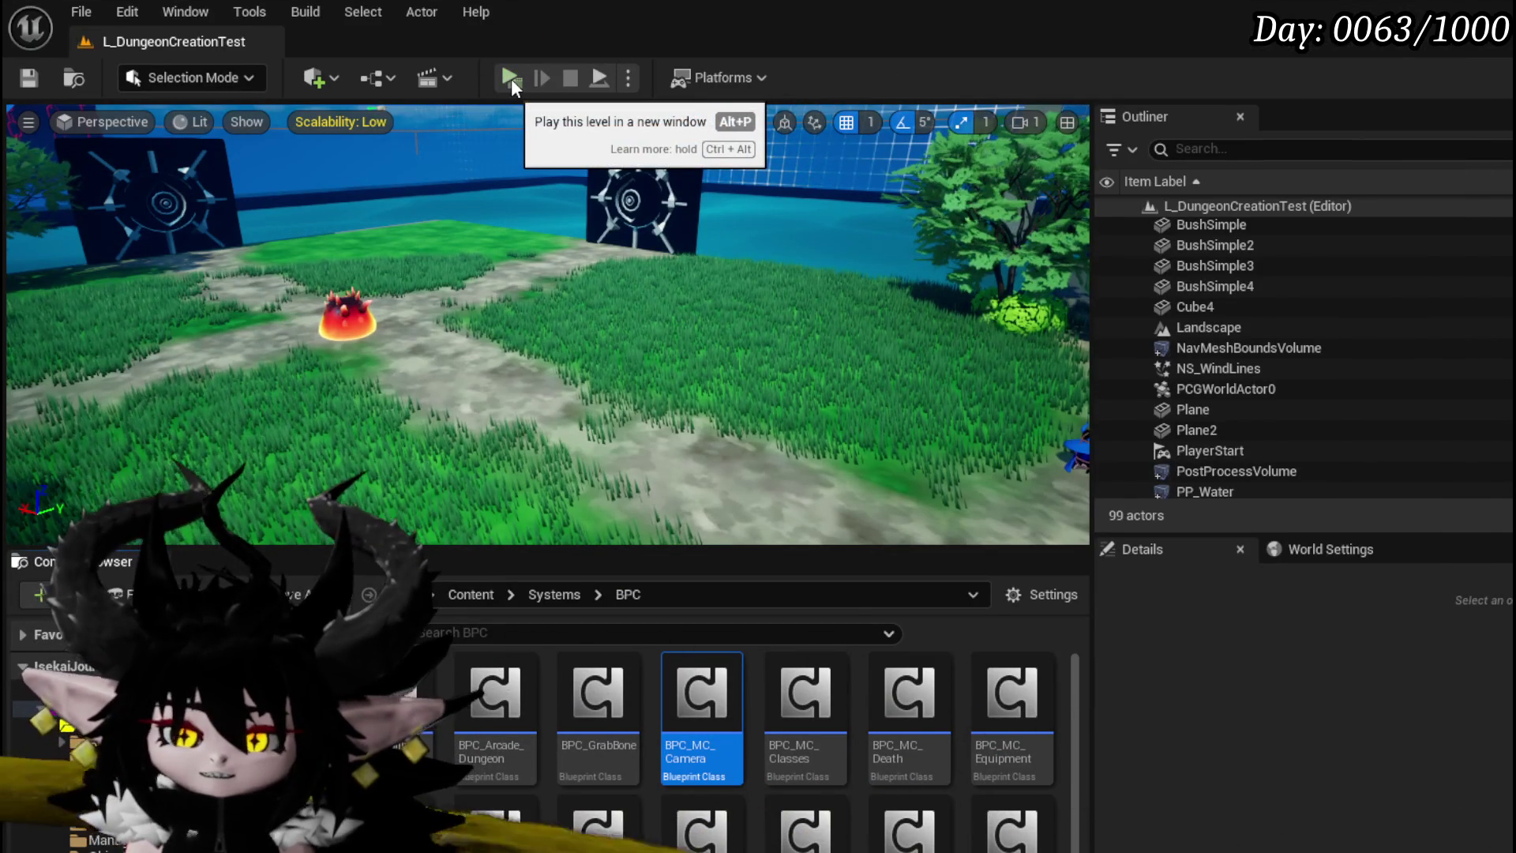
{"action": "left_click", "coordinate": [510, 78]}
{"action": "key", "text": "w"}
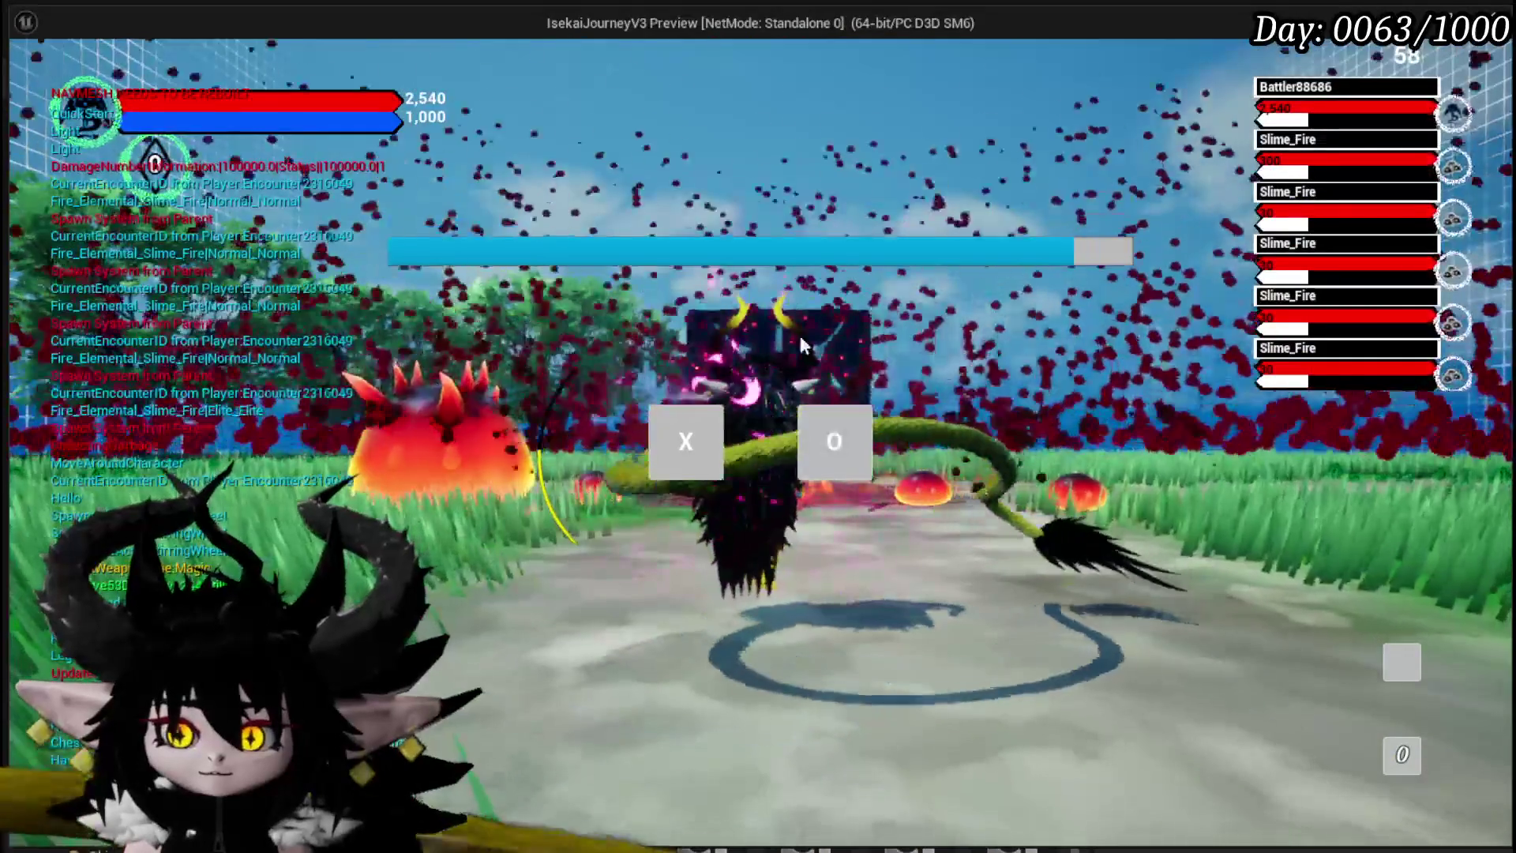
{"action": "left_click", "coordinate": [834, 442]}
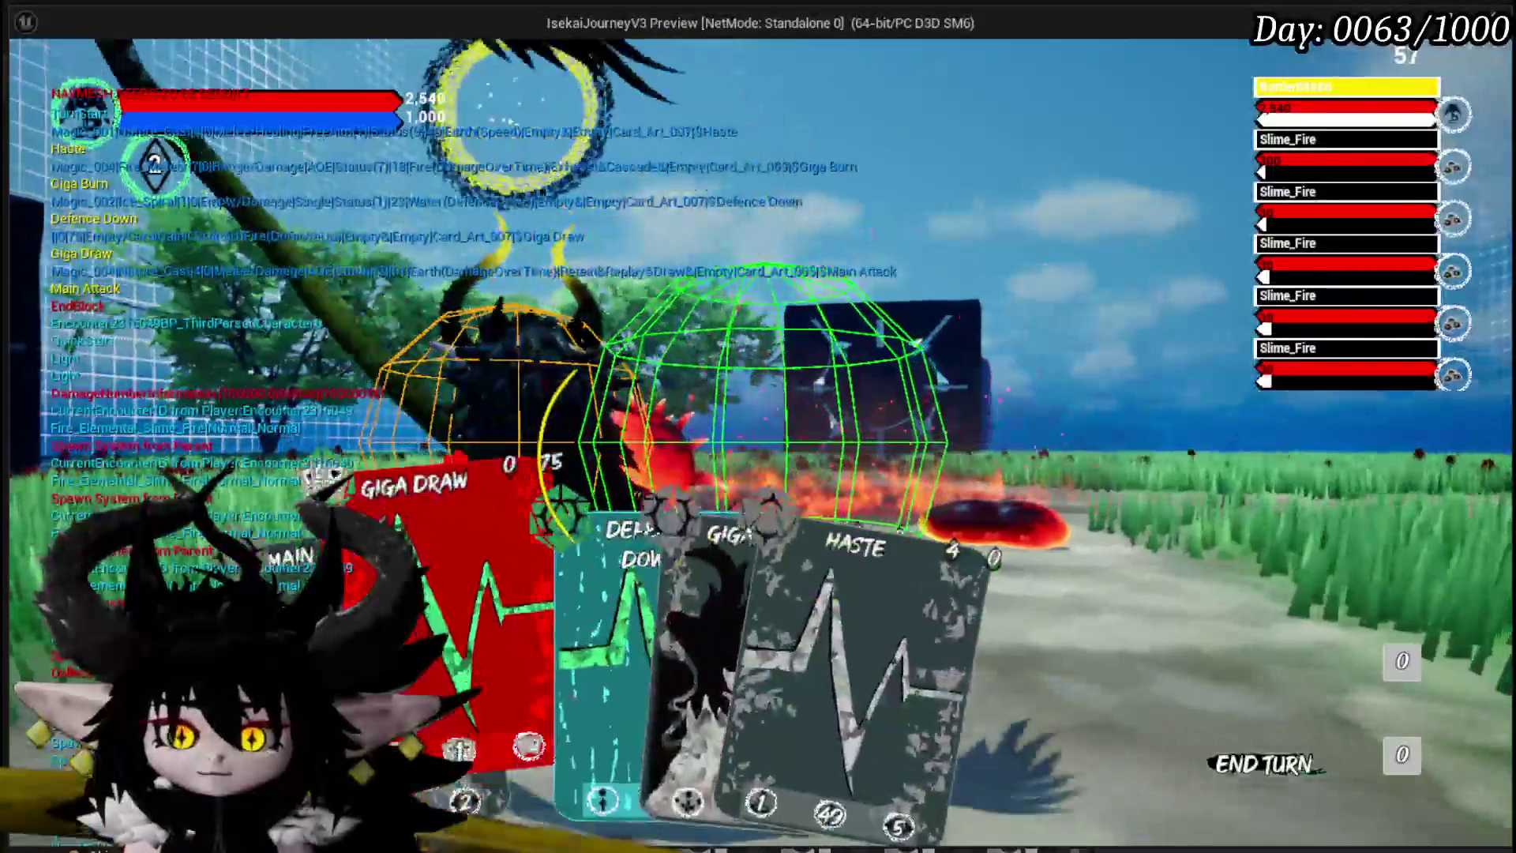
{"action": "left_click", "coordinate": [585, 660]}
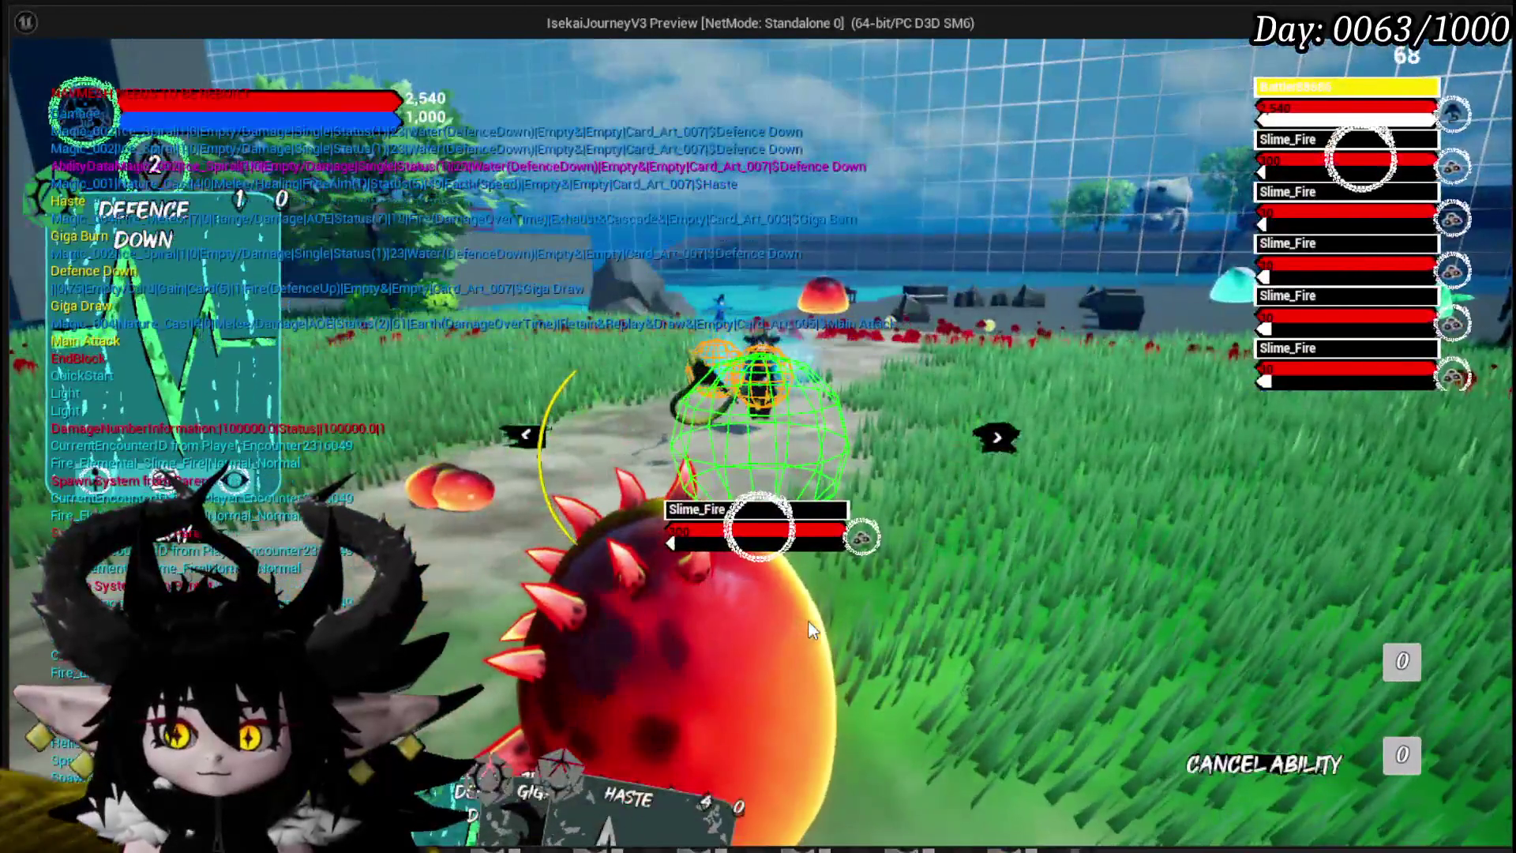
{"action": "left_click", "coordinate": [809, 630]}
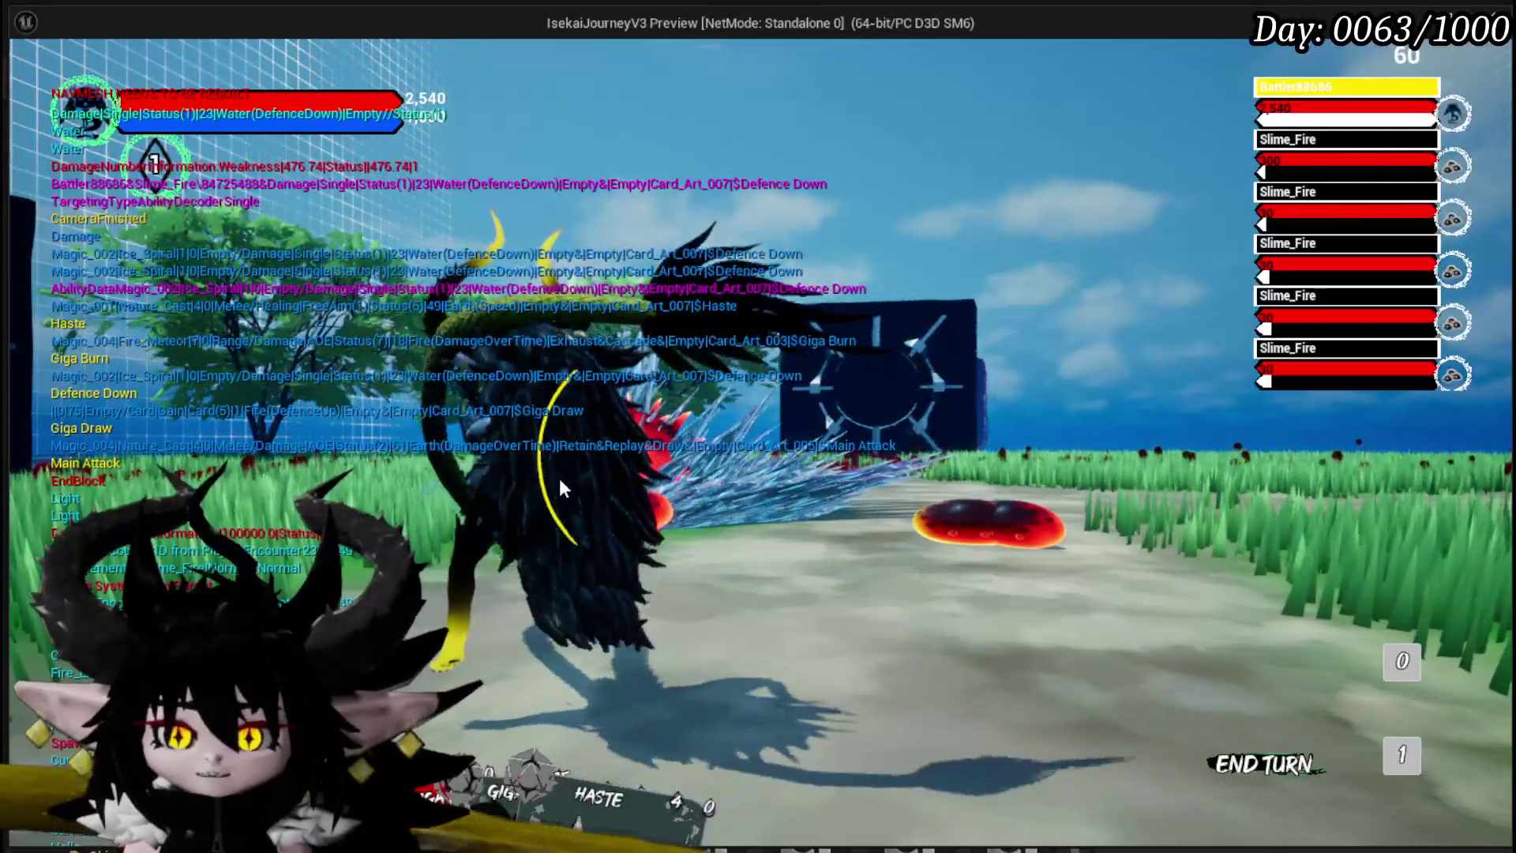
{"action": "key", "text": "Escape"}
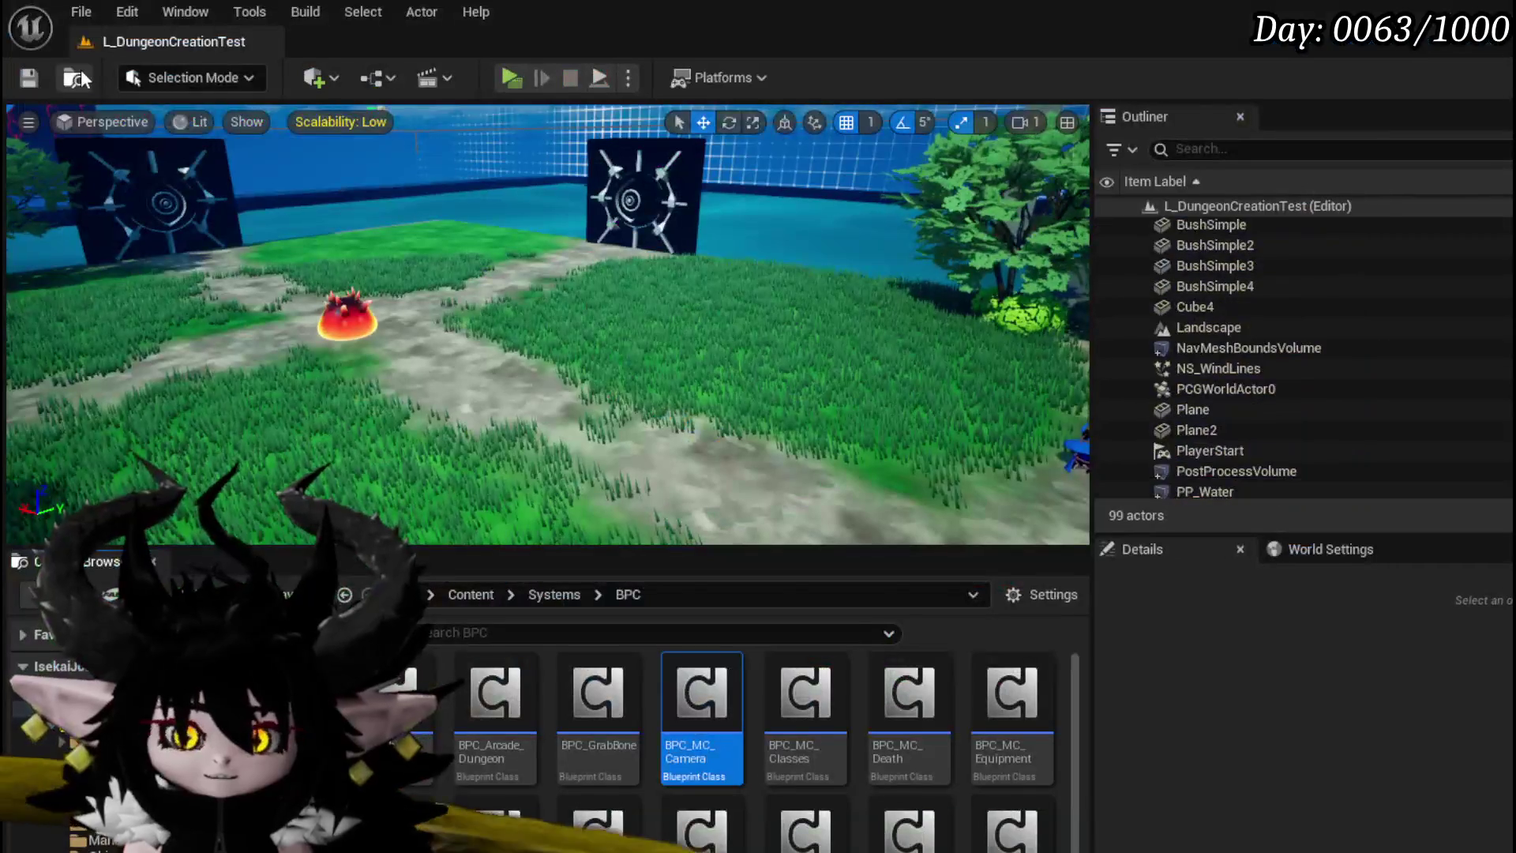
Step: Save, browse AbilitySystem/UI and CombatSystem/UI, and open the WP_ActionSelection widget blueprint
{"action": "key", "text": "ctrl+s"}
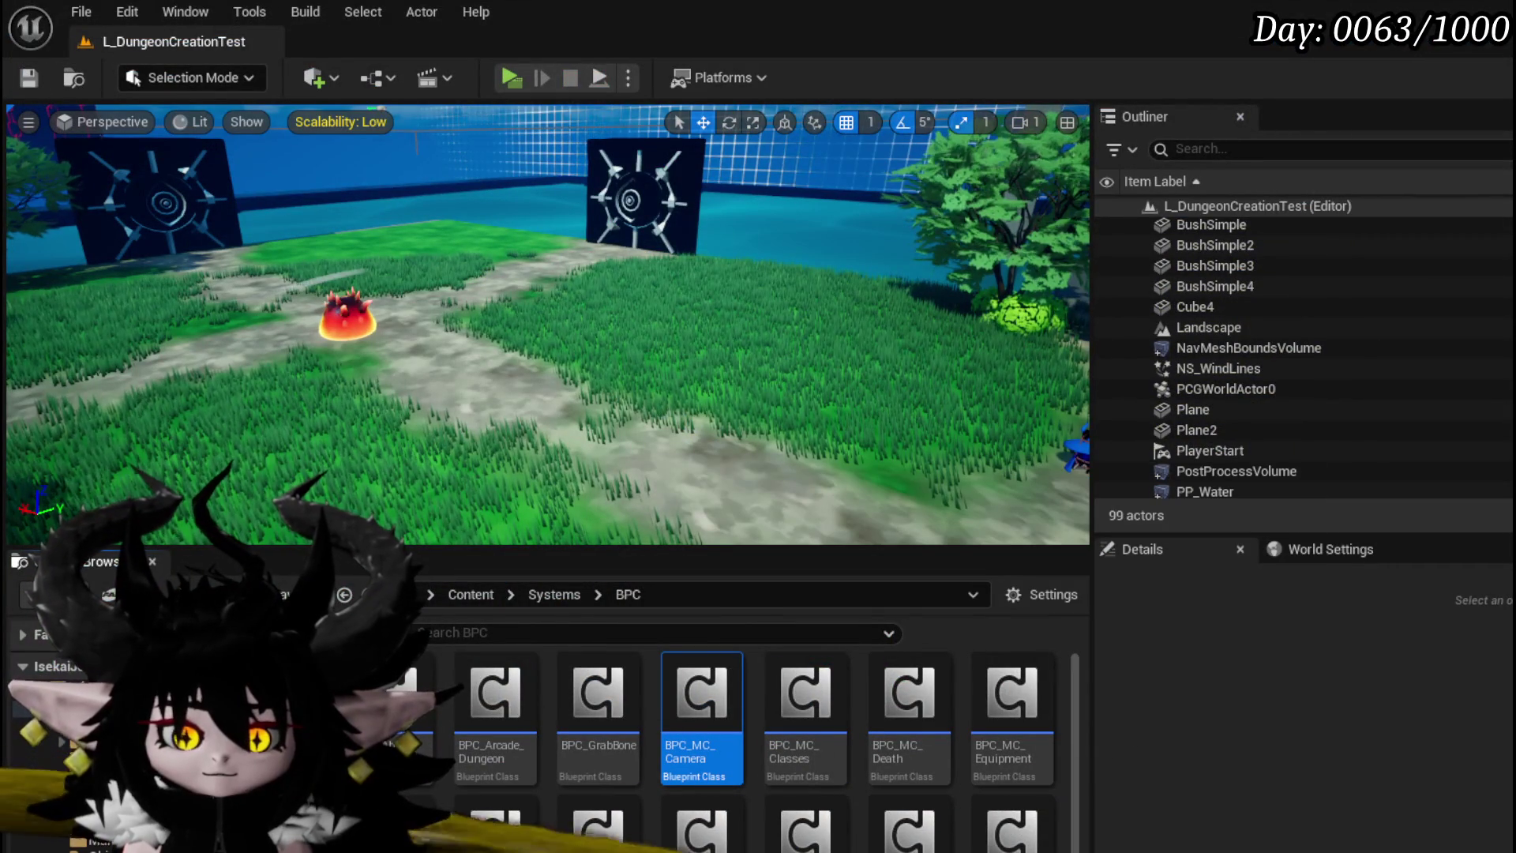
{"action": "left_click", "coordinate": [39, 774]}
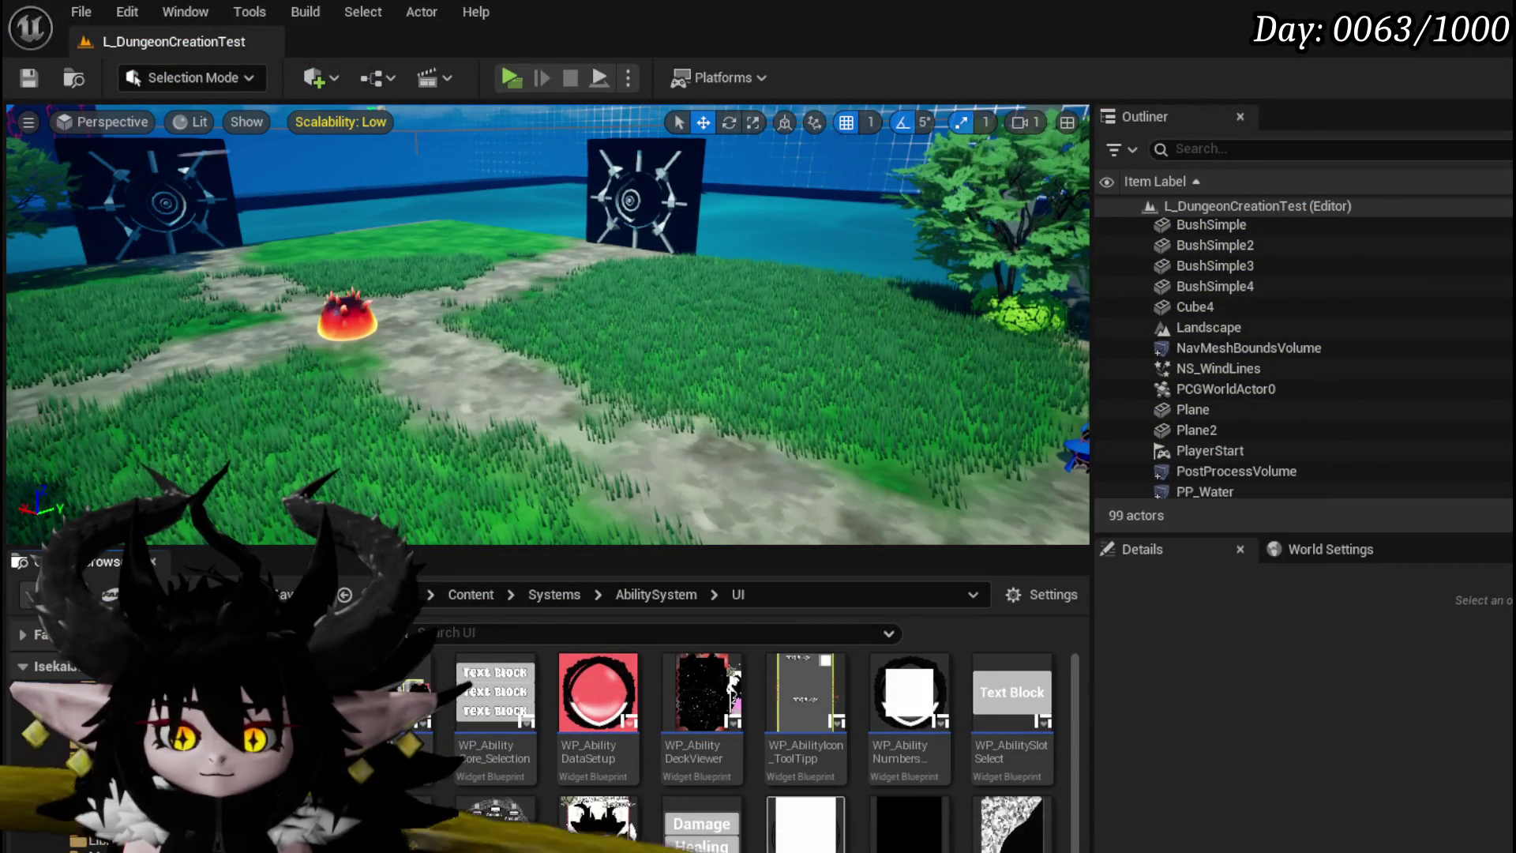
{"action": "left_click", "coordinate": [47, 789]}
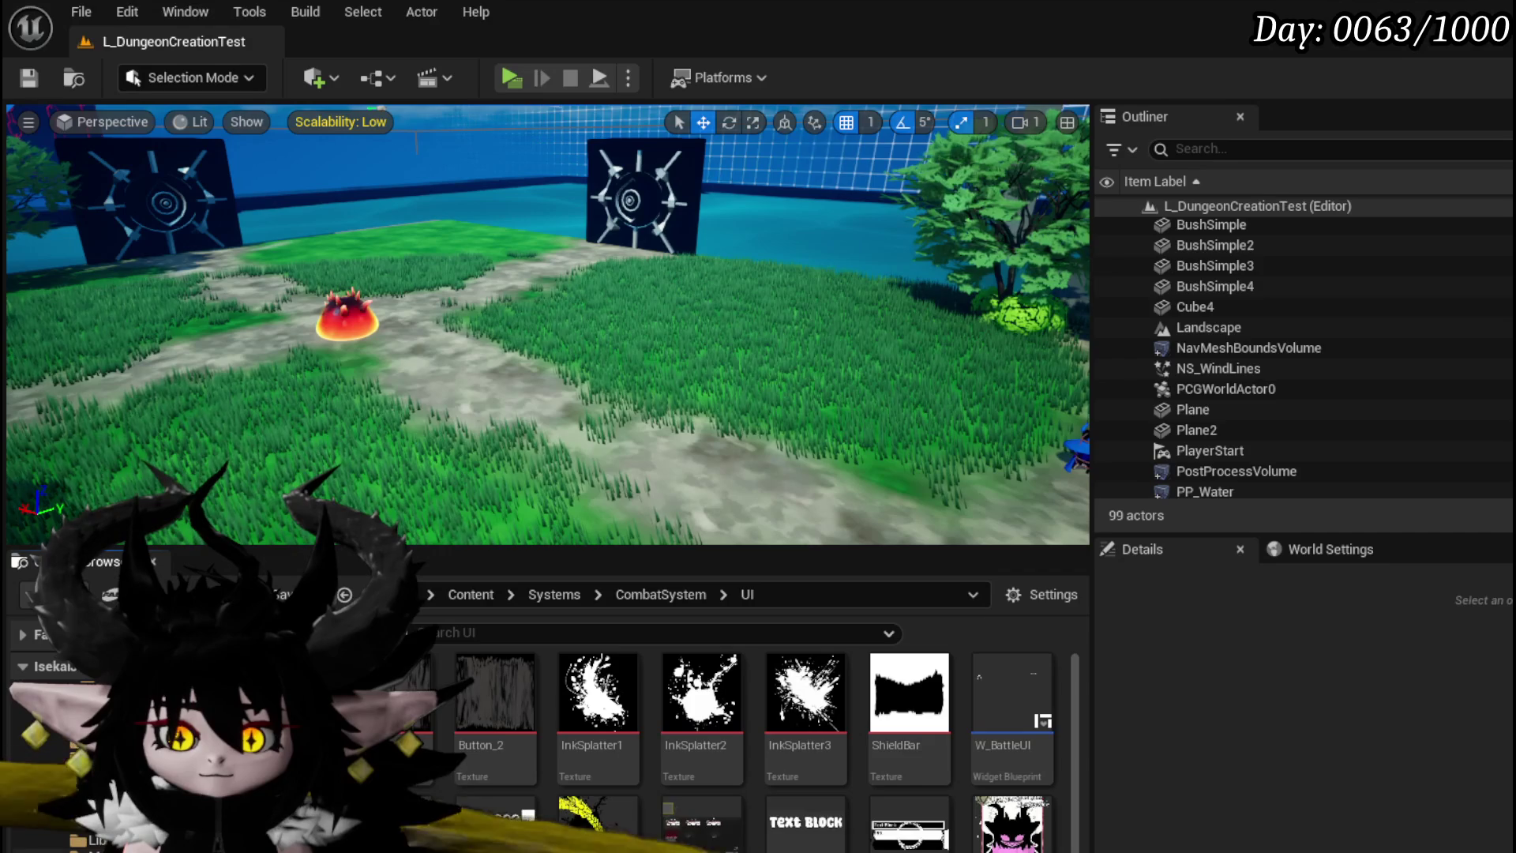
{"action": "scroll", "coordinate": [805, 695], "scroll_direction": "down", "scroll_amount": 1}
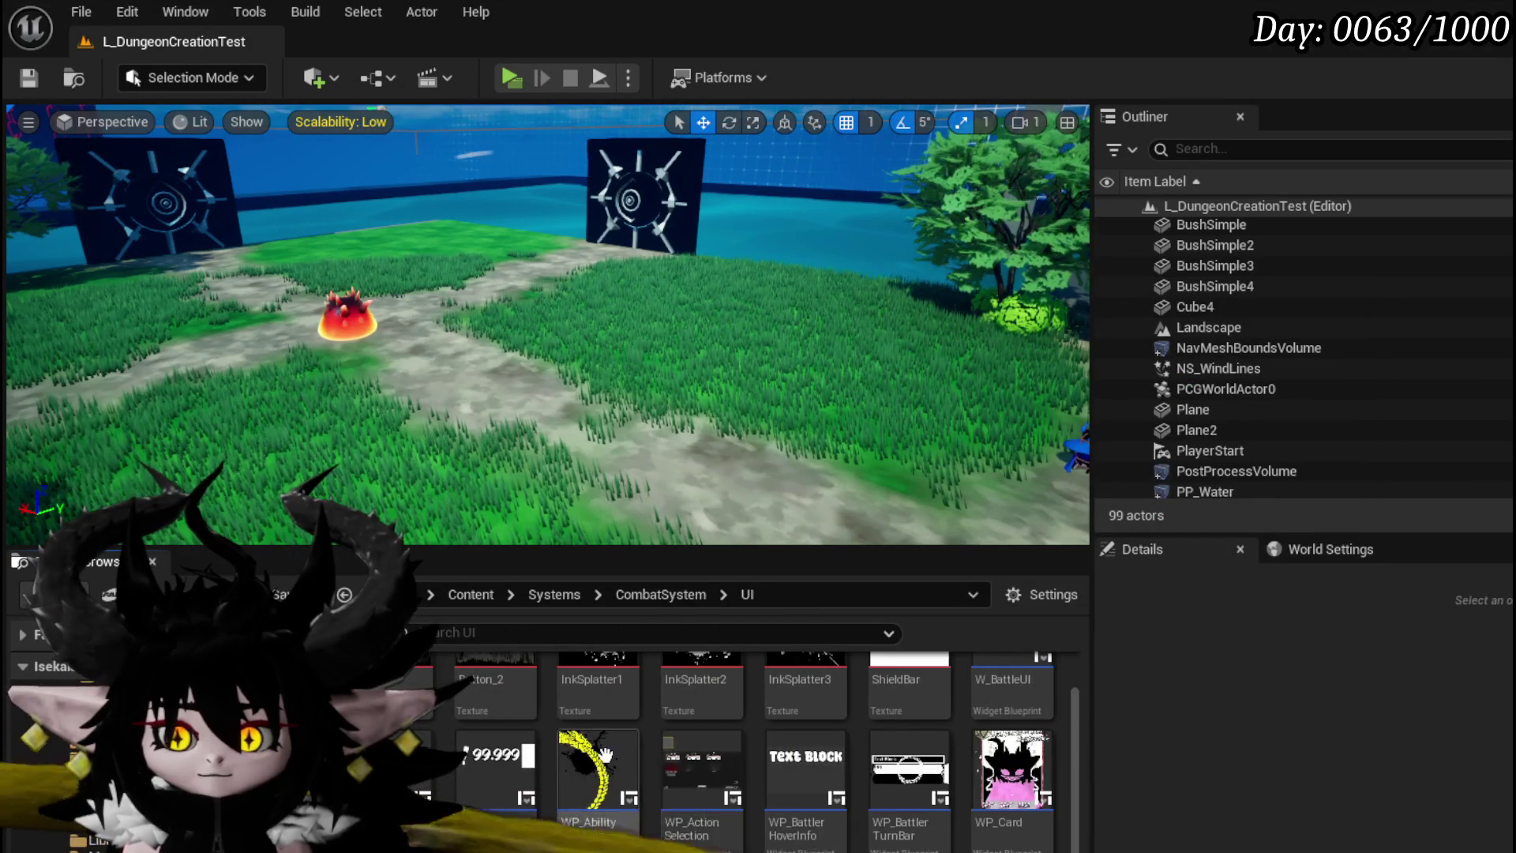
{"action": "double_click", "coordinate": [690, 759]}
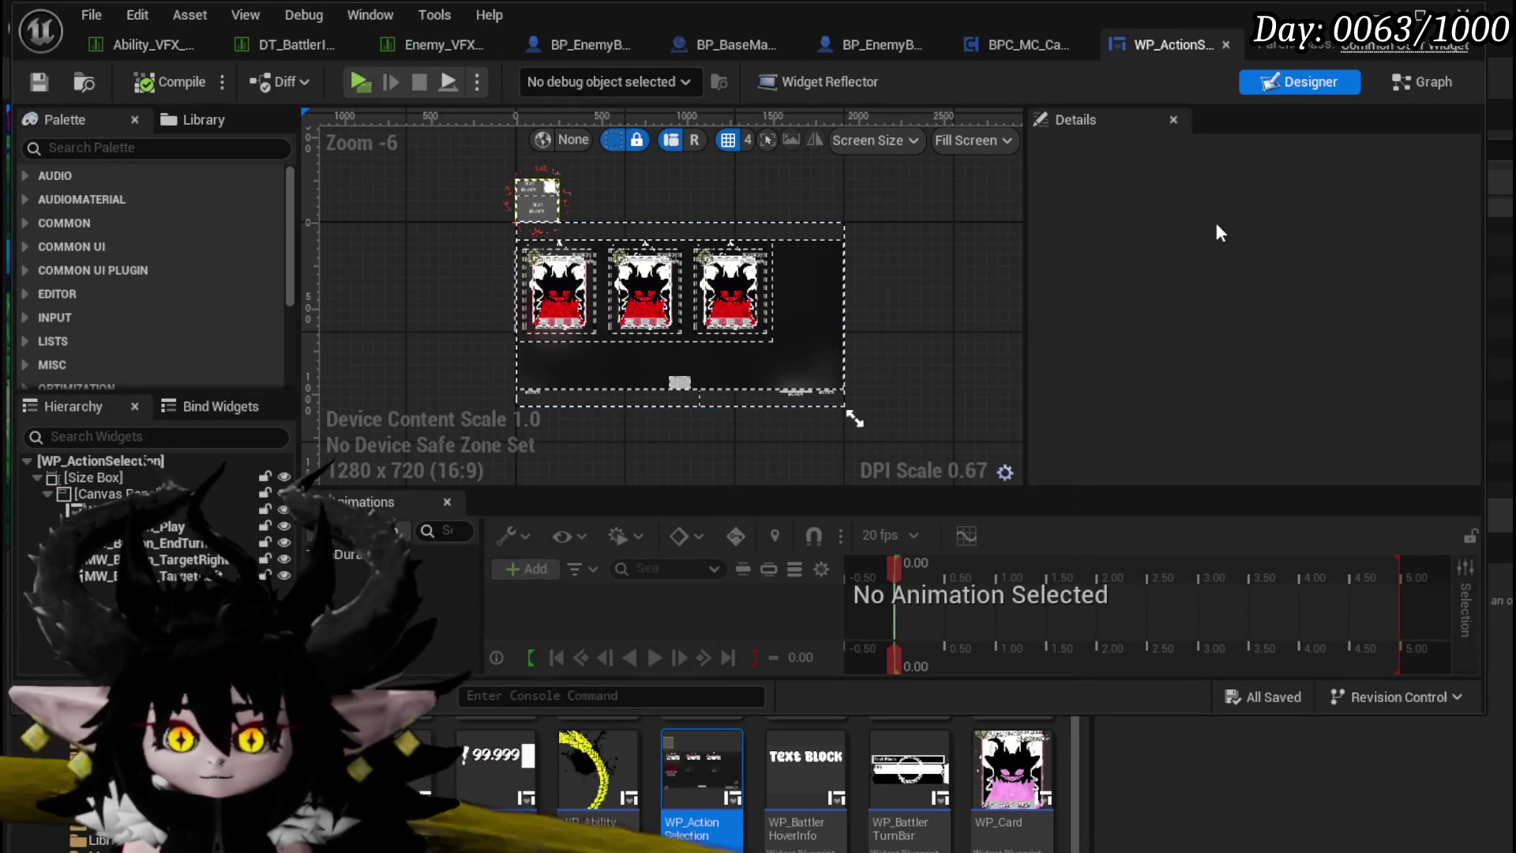
Step: In WP_ActionSelection's Graph, shift the selected nodes left, locate the Camera Bus node, and save
{"action": "left_click", "coordinate": [1413, 81]}
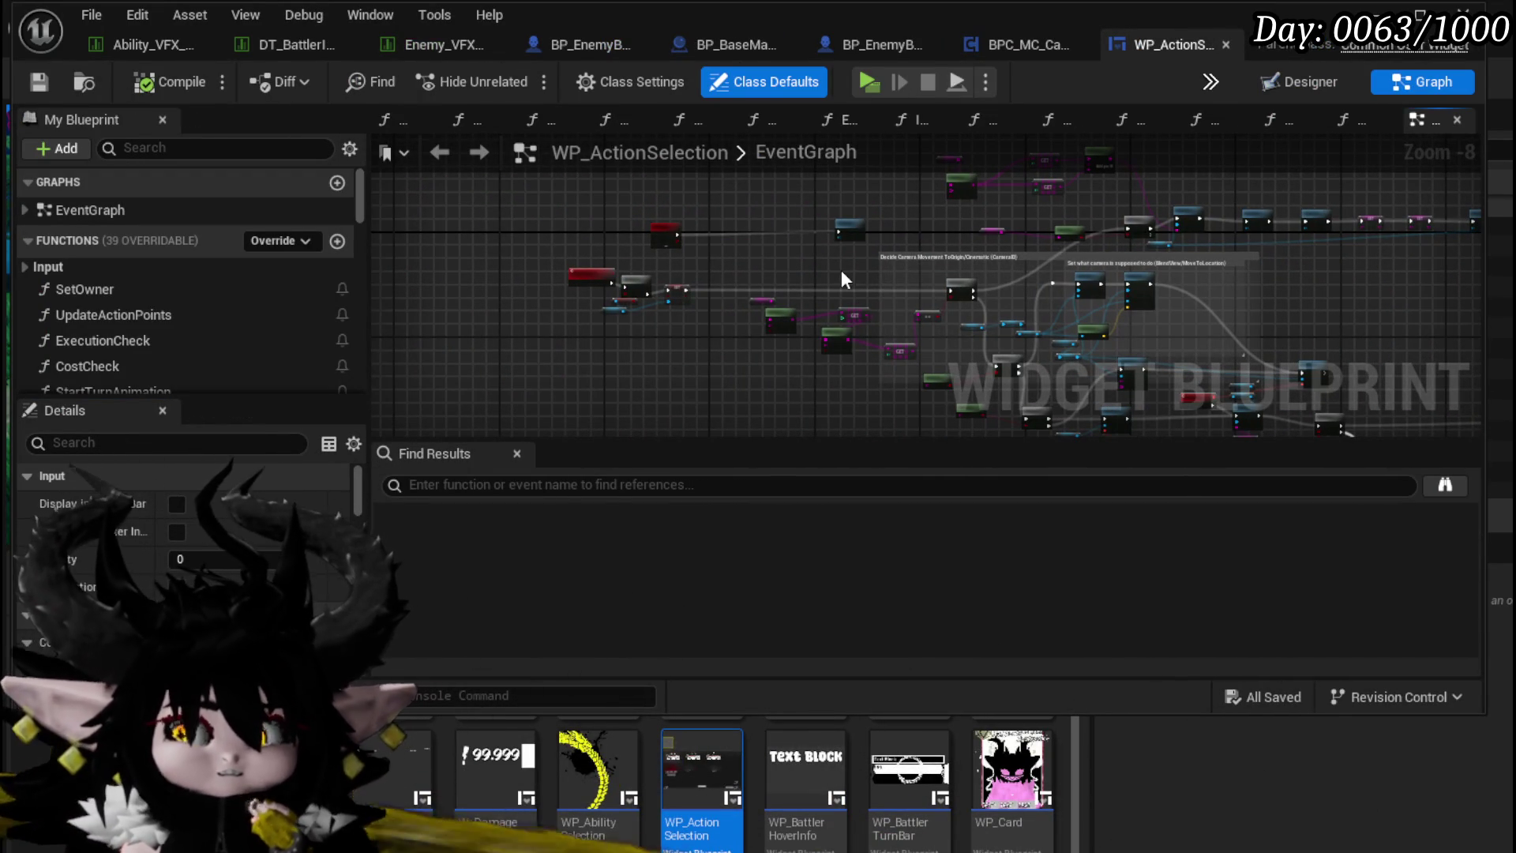
{"action": "scroll", "coordinate": [760, 276], "scroll_direction": "up", "scroll_amount": 4}
{"action": "mouse_move", "coordinate": [731, 278]}
{"action": "left_mouse_down"}
{"action": "mouse_move", "coordinate": [908, 282]}
{"action": "mouse_move", "coordinate": [542, 213]}
{"action": "mouse_move", "coordinate": [901, 254]}
{"action": "left_mouse_up"}
{"action": "left_click_drag", "start_coordinate": [793, 280], "coordinate": [114, 209]}
{"action": "mouse_move", "coordinate": [1192, 314]}
{"action": "left_mouse_down"}
{"action": "mouse_move", "coordinate": [758, 312]}
{"action": "mouse_move", "coordinate": [720, 332]}
{"action": "mouse_move", "coordinate": [676, 267]}
{"action": "left_mouse_up"}
{"action": "mouse_move", "coordinate": [1007, 324]}
{"action": "left_mouse_down"}
{"action": "mouse_move", "coordinate": [1011, 251]}
{"action": "mouse_move", "coordinate": [952, 191]}
{"action": "left_mouse_up"}
{"action": "scroll", "coordinate": [940, 207], "scroll_direction": "up", "scroll_amount": 1}
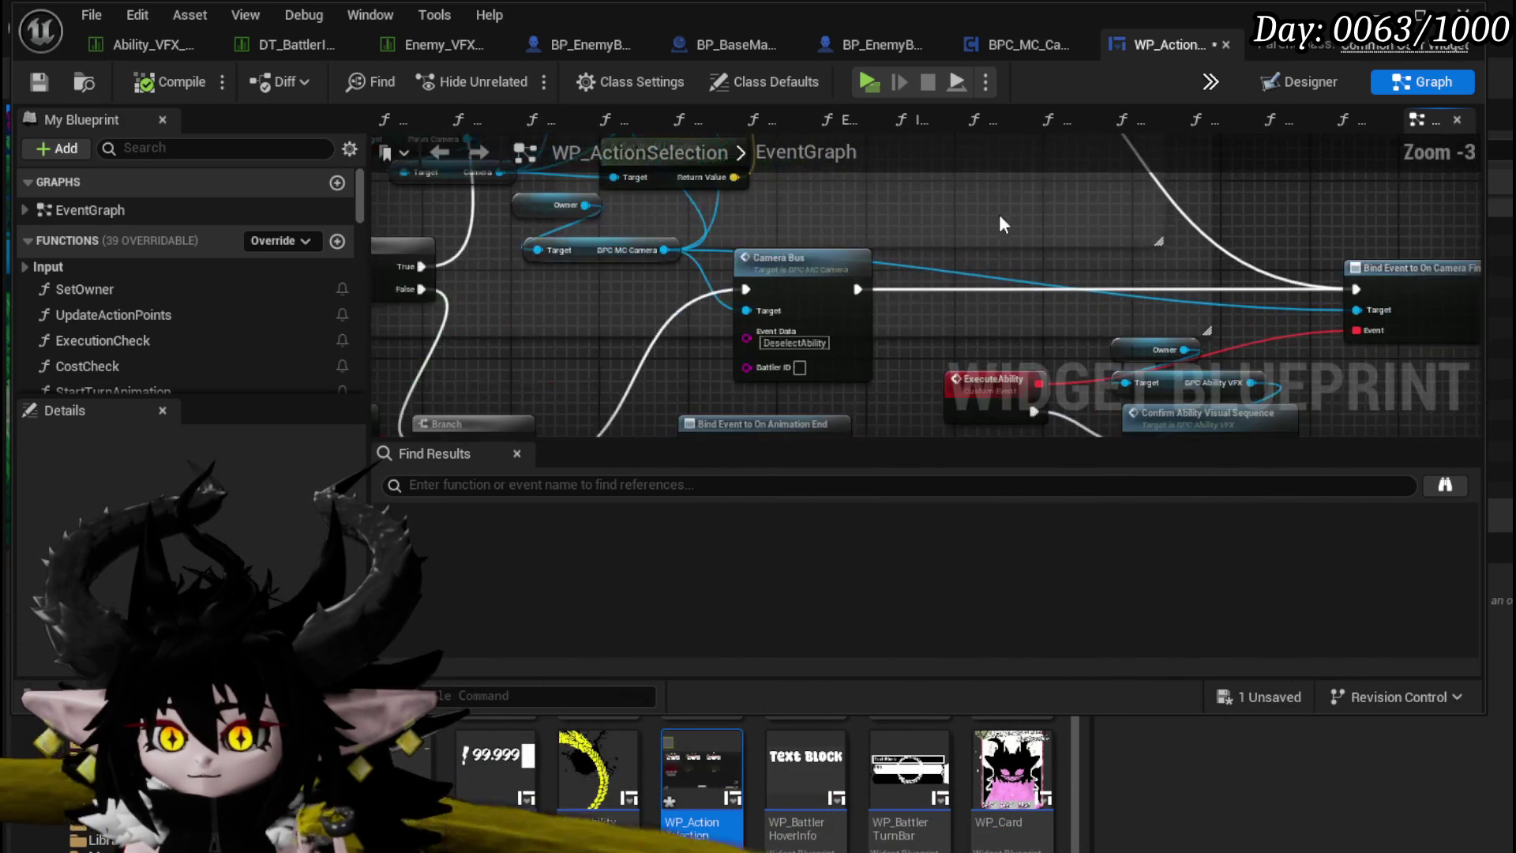
{"action": "left_click", "coordinate": [798, 261]}
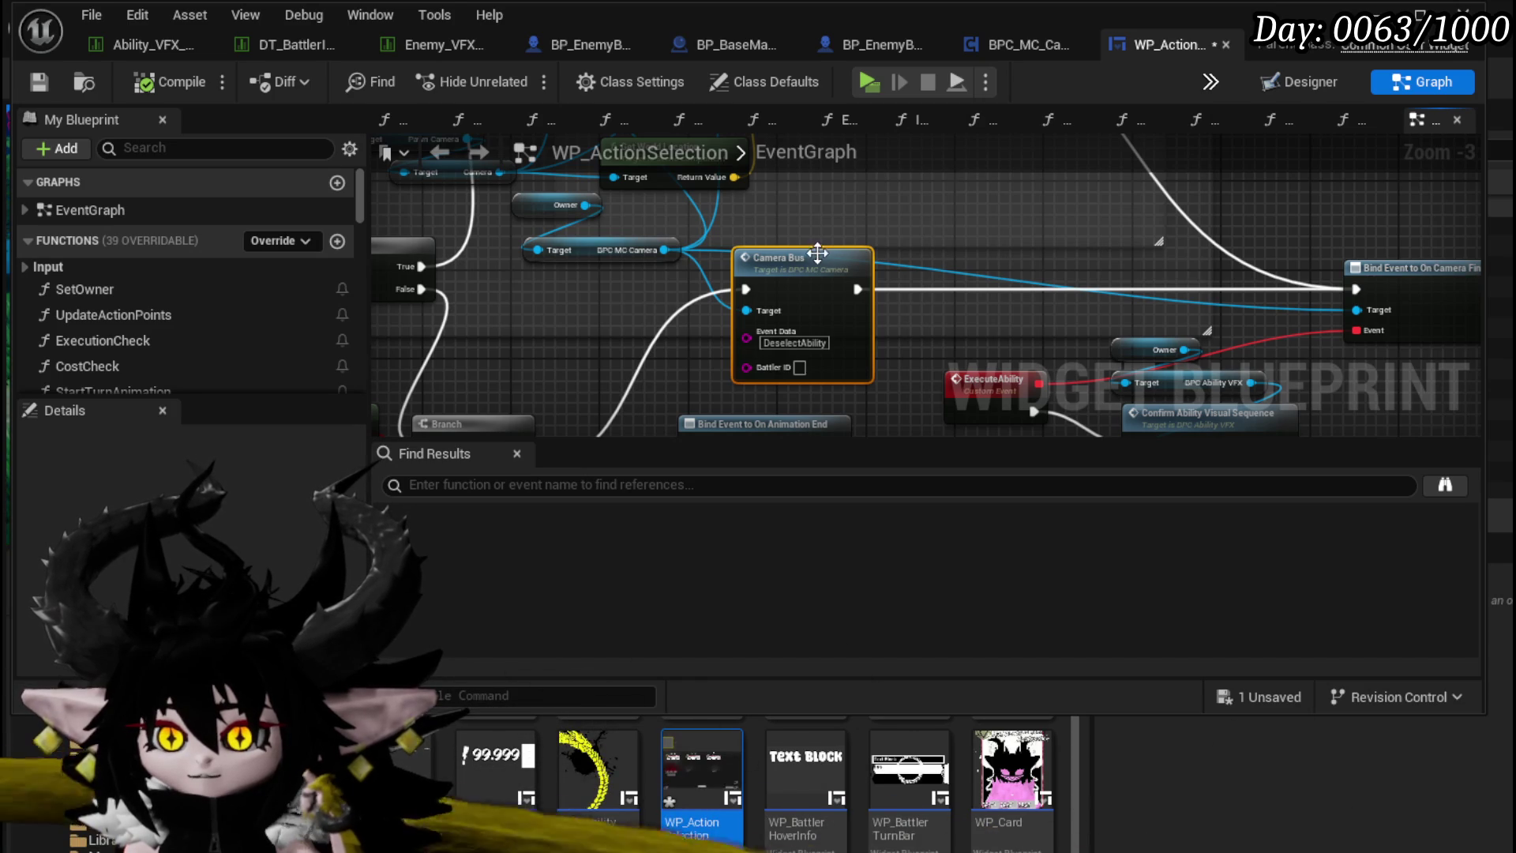
{"action": "mouse_move", "coordinate": [1011, 247]}
{"action": "left_mouse_down"}
{"action": "mouse_move", "coordinate": [1021, 155]}
{"action": "mouse_move", "coordinate": [1101, 100]}
{"action": "mouse_move", "coordinate": [1018, 168]}
{"action": "mouse_move", "coordinate": [909, 309]}
{"action": "mouse_move", "coordinate": [1136, 239]}
{"action": "mouse_move", "coordinate": [1109, 260]}
{"action": "mouse_move", "coordinate": [1080, 278]}
{"action": "mouse_move", "coordinate": [826, 276]}
{"action": "left_mouse_up"}
{"action": "left_click", "coordinate": [30, 77]}
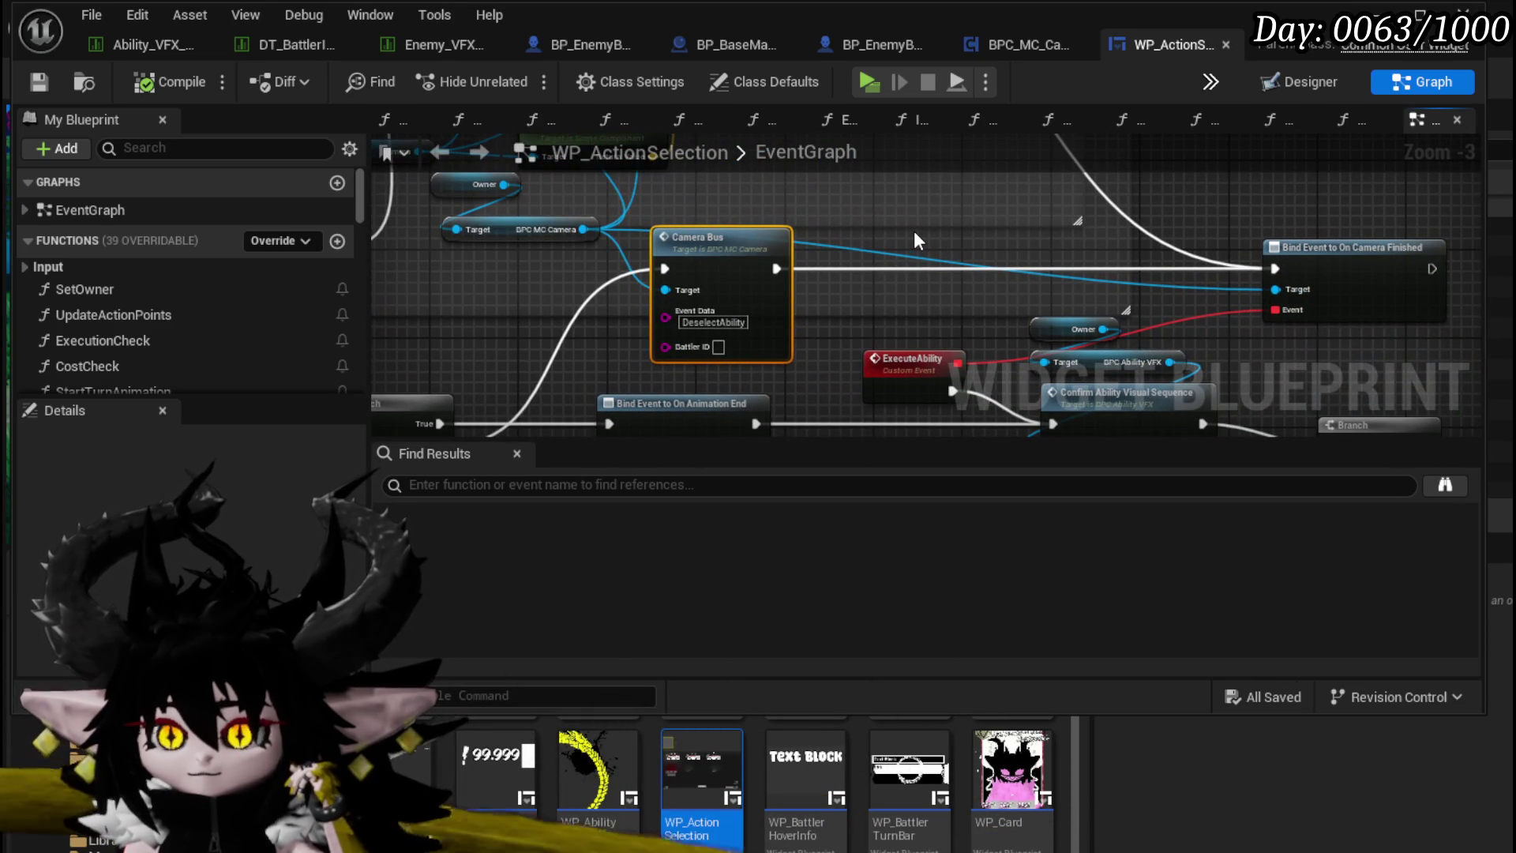
Step: In BPC_MC_Camera's CameraBus function, delete the Move Camera Sequence nodes
{"action": "left_click", "coordinate": [1030, 49]}
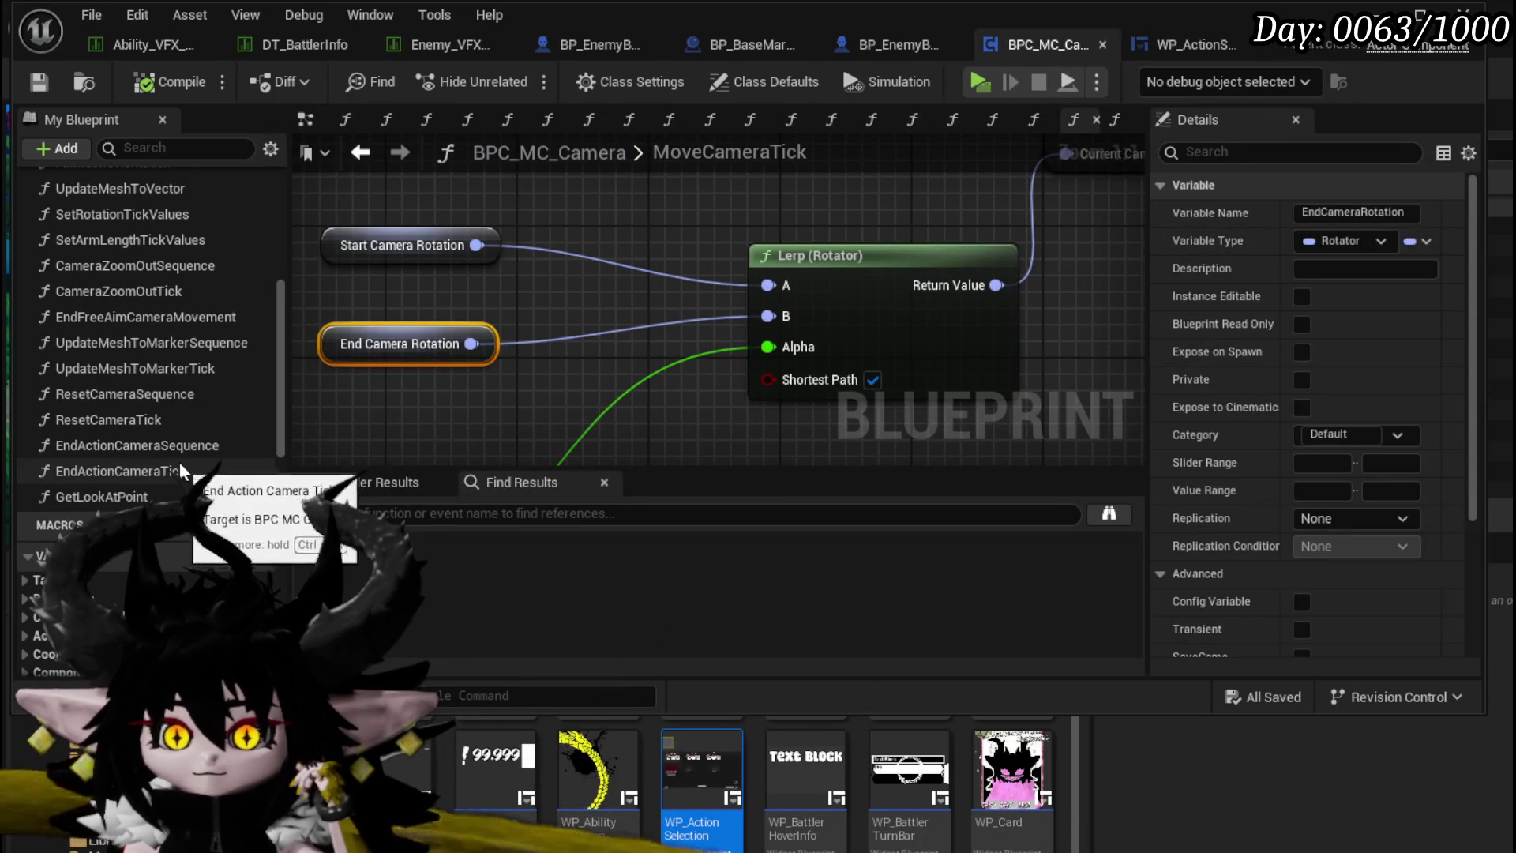
{"action": "scroll", "coordinate": [180, 466], "scroll_direction": "up", "scroll_amount": 3}
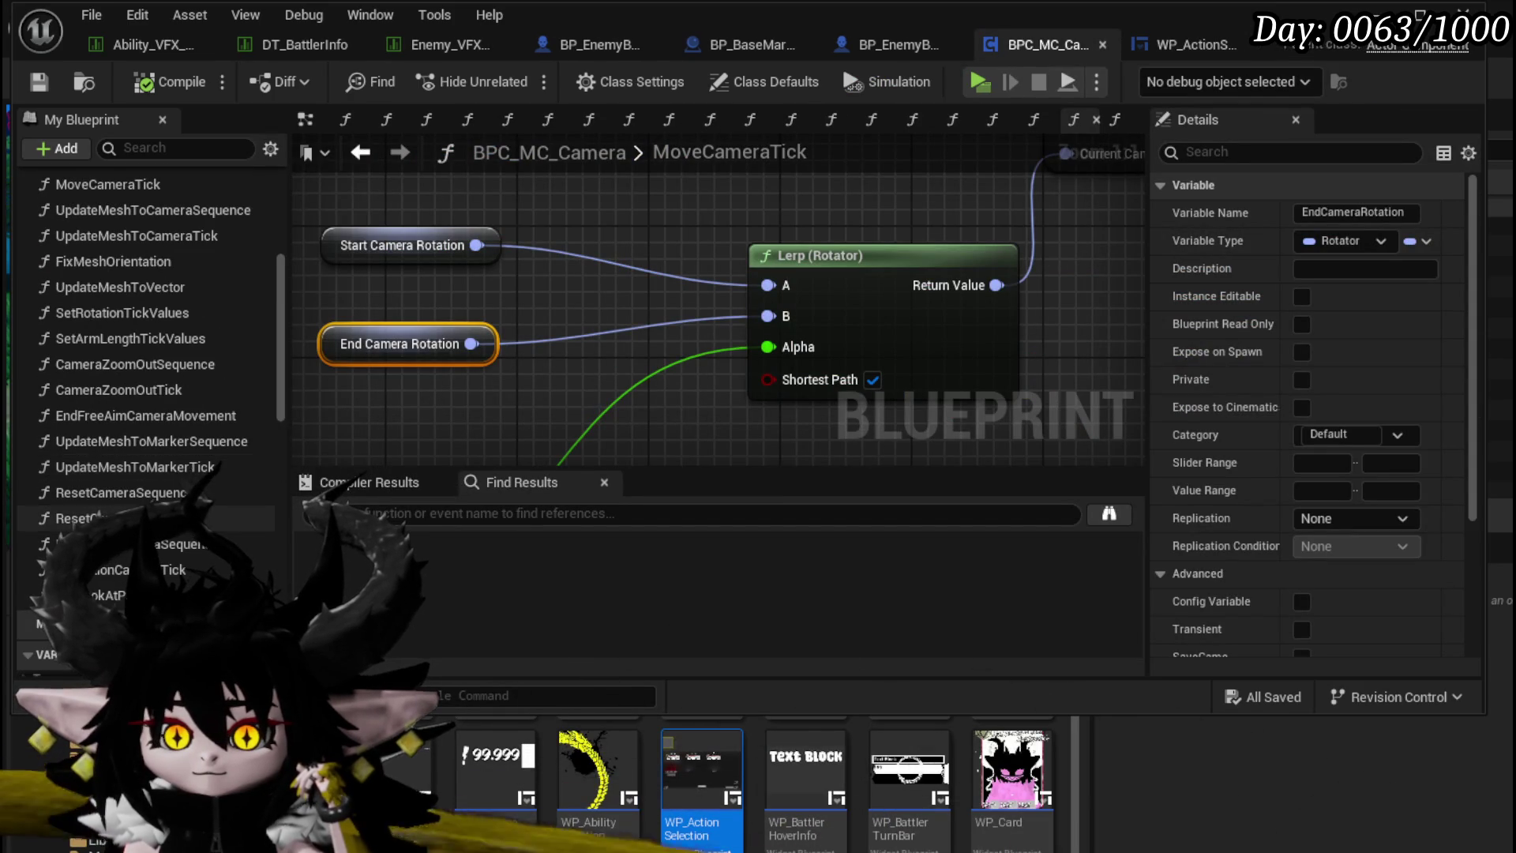
{"action": "scroll", "coordinate": [180, 457], "scroll_direction": "up", "scroll_amount": 3}
{"action": "double_click", "coordinate": [109, 205]}
{"action": "scroll", "coordinate": [532, 337], "scroll_direction": "down", "scroll_amount": 3}
{"action": "scroll", "coordinate": [518, 242], "scroll_direction": "up", "scroll_amount": 3}
{"action": "scroll", "coordinate": [518, 242], "scroll_direction": "up", "scroll_amount": 1}
{"action": "mouse_move", "coordinate": [480, 383]}
{"action": "left_mouse_down"}
{"action": "mouse_move", "coordinate": [636, 186]}
{"action": "mouse_move", "coordinate": [639, 361]}
{"action": "mouse_move", "coordinate": [540, 301]}
{"action": "mouse_move", "coordinate": [527, 179]}
{"action": "left_mouse_up"}
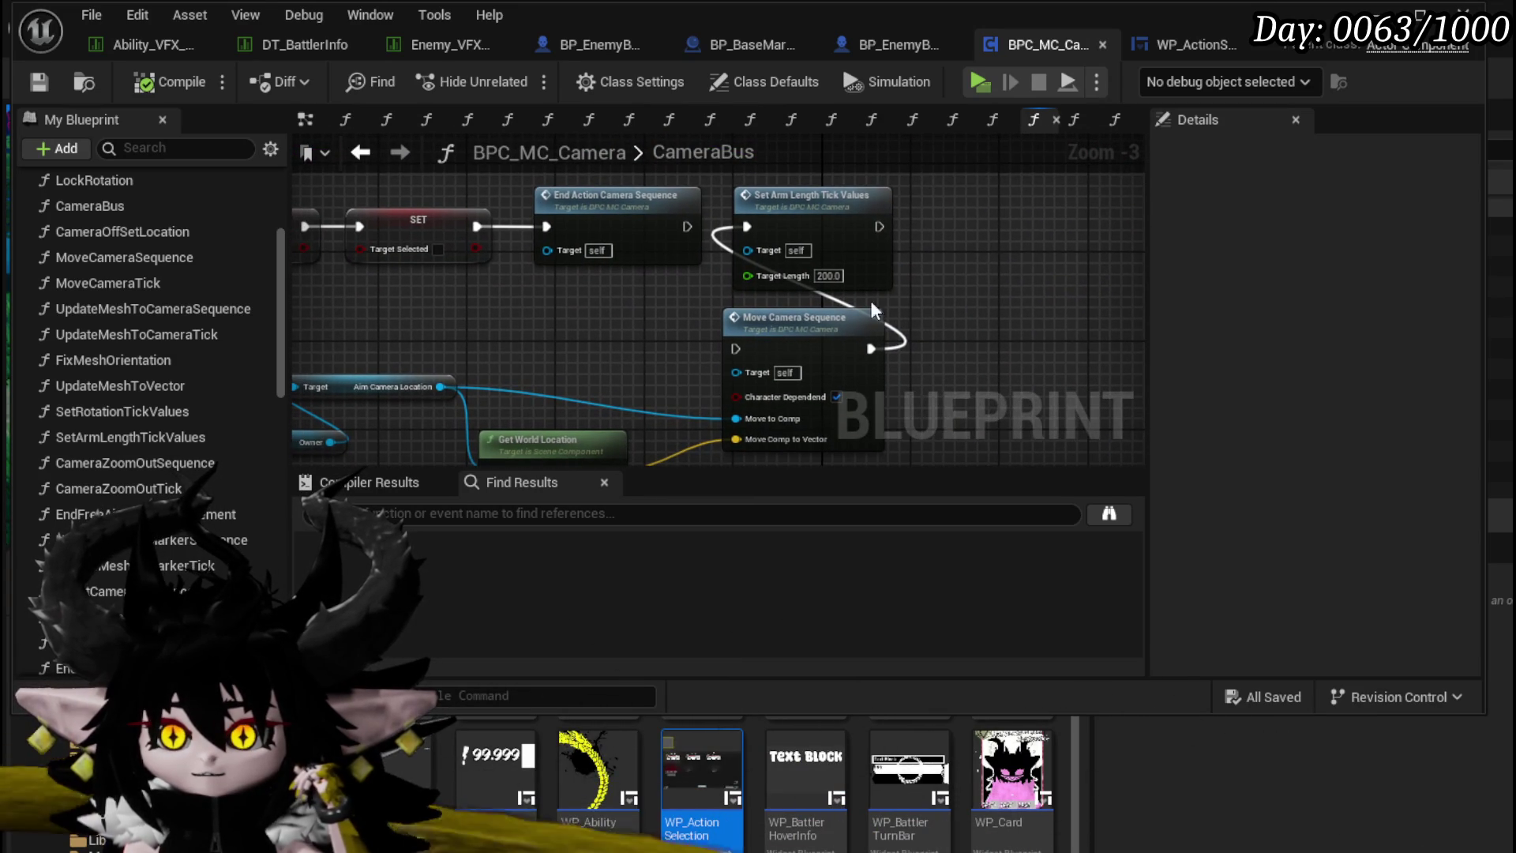
{"action": "left_click_drag", "start_coordinate": [973, 245], "coordinate": [866, 348]}
{"action": "key", "text": "Delete"}
{"action": "left_click_drag", "start_coordinate": [617, 365], "coordinate": [829, 248]}
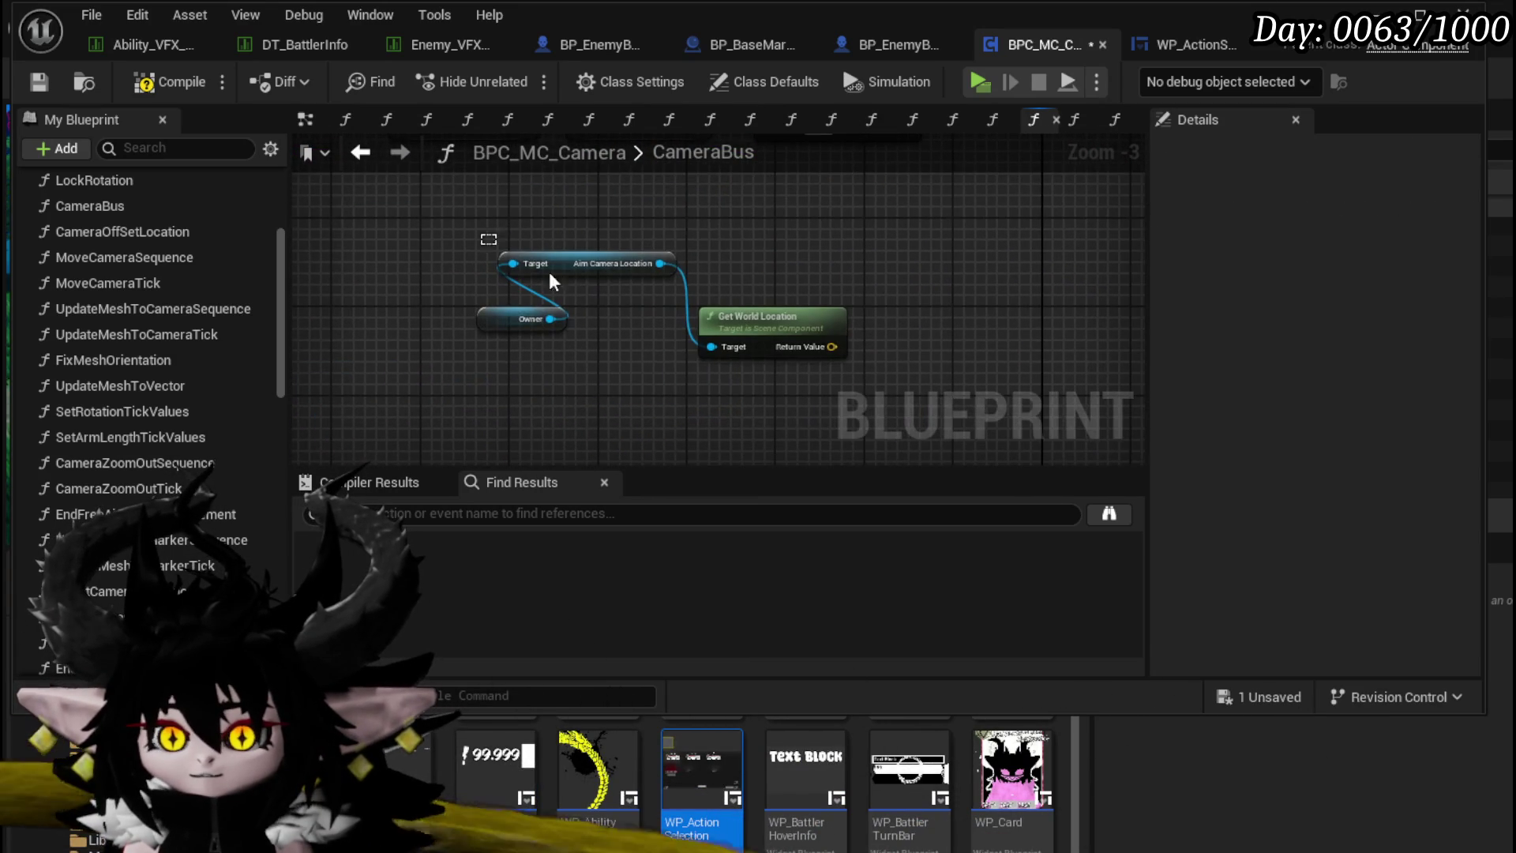
Step: Open the EndActionCameraSequence function and nudge its Owner node slightly left
{"action": "left_click_drag", "start_coordinate": [498, 245], "coordinate": [679, 311]}
{"action": "scroll", "coordinate": [651, 385], "scroll_direction": "up", "scroll_amount": 2}
{"action": "left_click", "coordinate": [685, 263]}
{"action": "double_click", "coordinate": [685, 263]}
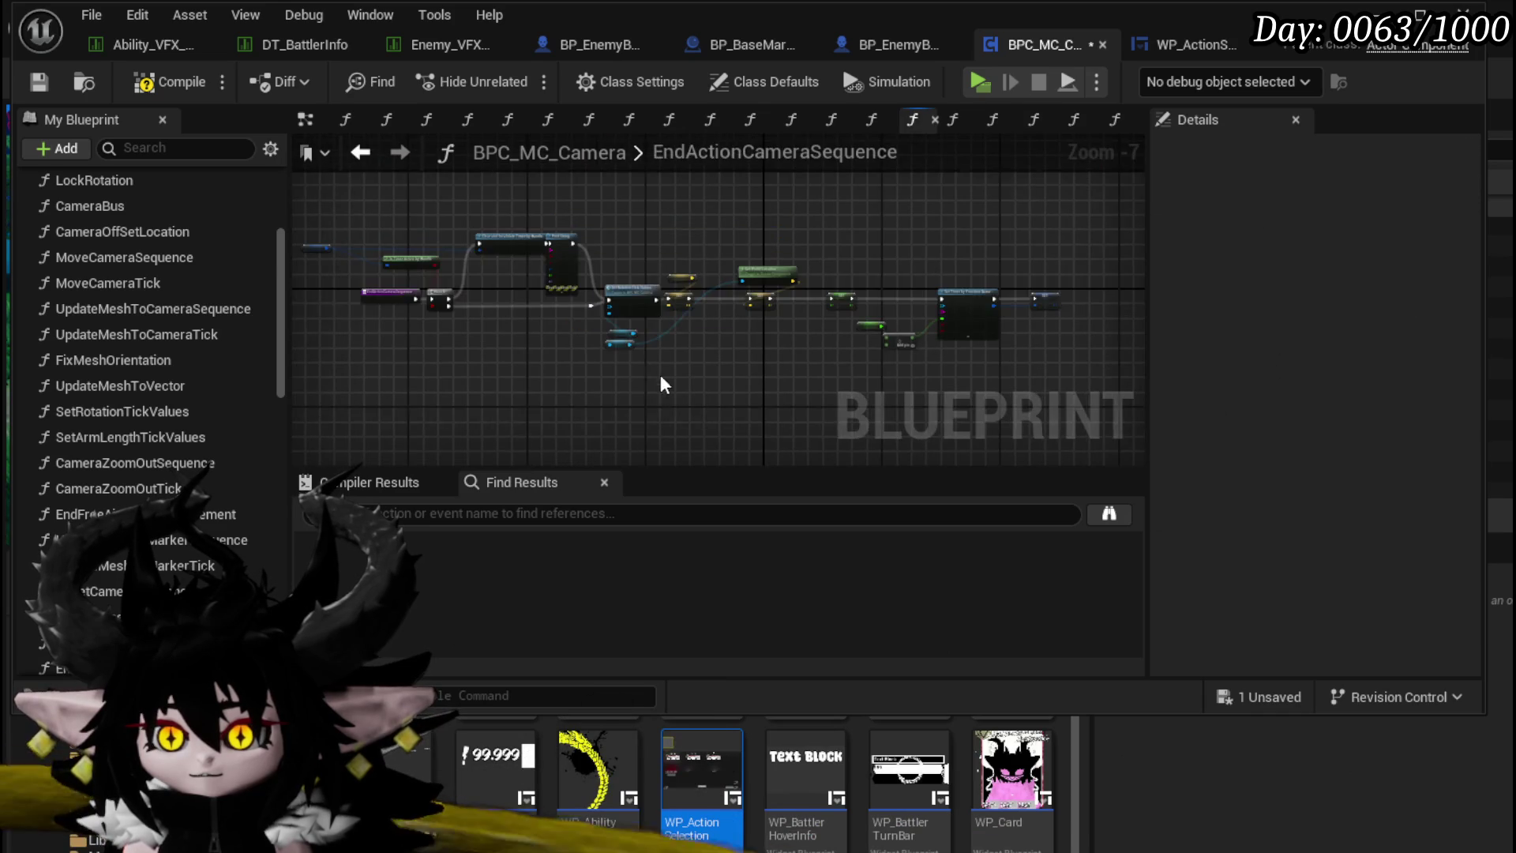
{"action": "scroll", "coordinate": [659, 380], "scroll_direction": "up", "scroll_amount": 4}
{"action": "mouse_move", "coordinate": [507, 349]}
{"action": "left_mouse_down"}
{"action": "mouse_move", "coordinate": [559, 425]}
{"action": "mouse_move", "coordinate": [717, 360]}
{"action": "mouse_move", "coordinate": [255, 309]}
{"action": "left_mouse_up"}
{"action": "left_click_drag", "start_coordinate": [659, 272], "coordinate": [560, 205]}
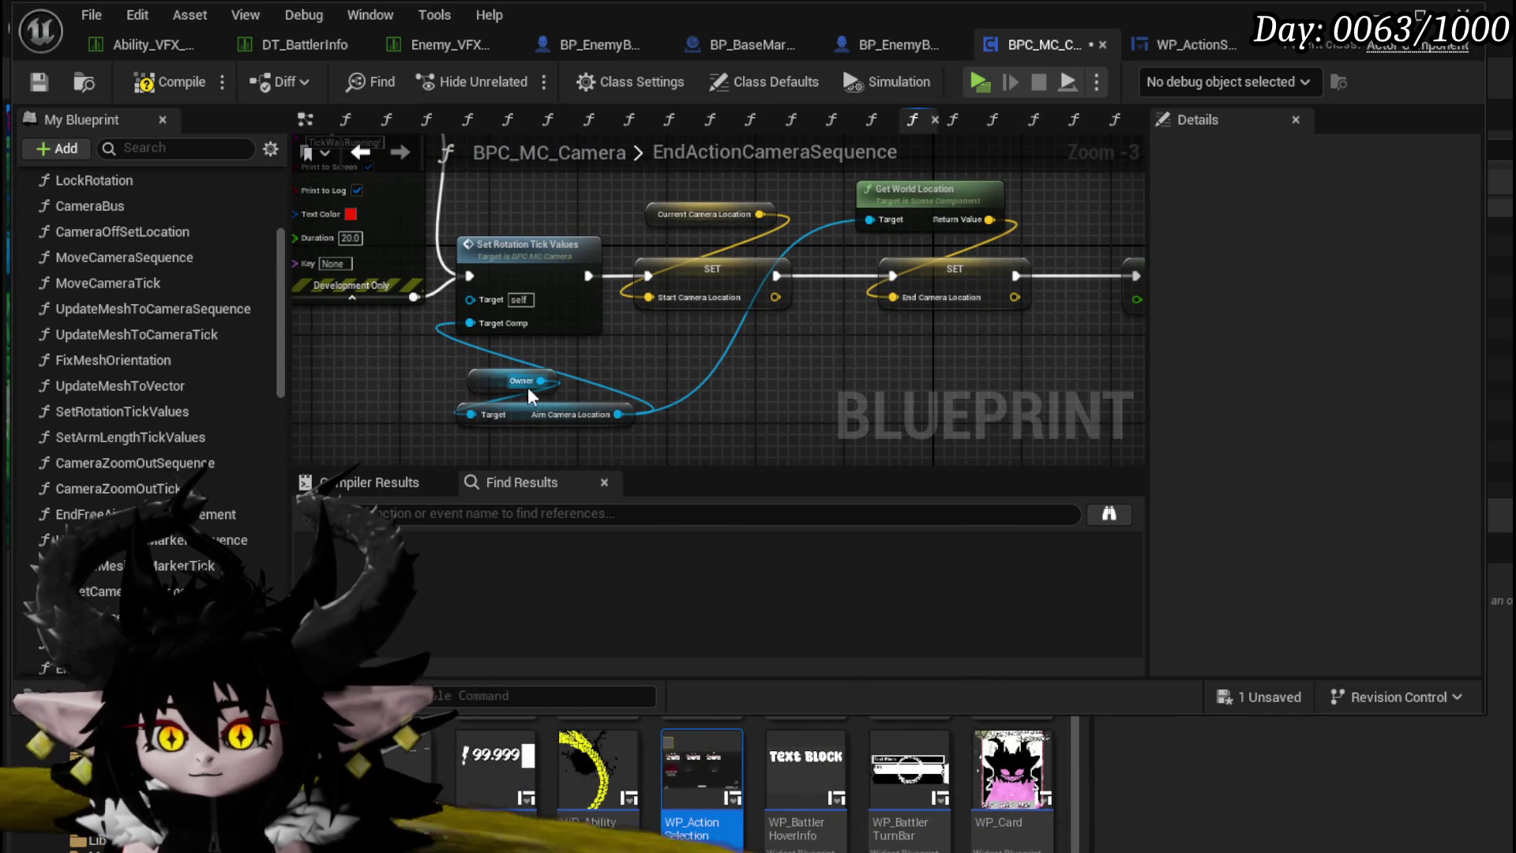
{"action": "left_click_drag", "start_coordinate": [534, 387], "coordinate": [466, 387]}
{"action": "left_click", "coordinate": [574, 353]}
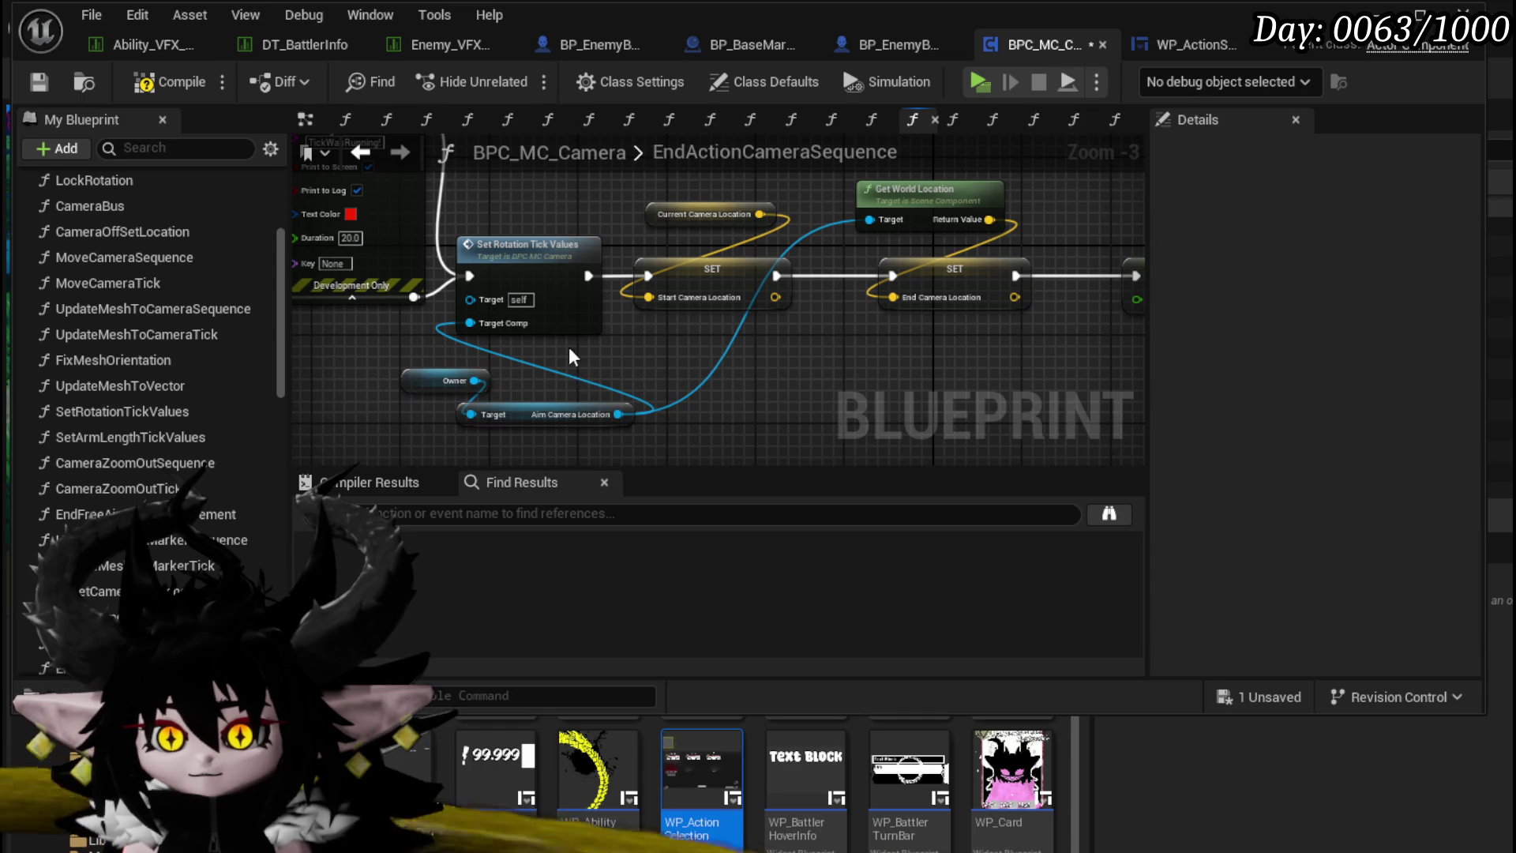
Step: In SetRotationTickValues, reposition the Follow Camera and Owner nodes, then save BPC_MC_Camera
{"action": "mouse_move", "coordinate": [676, 305]}
{"action": "left_mouse_down"}
{"action": "mouse_move", "coordinate": [555, 340]}
{"action": "mouse_move", "coordinate": [395, 349]}
{"action": "mouse_move", "coordinate": [685, 314]}
{"action": "mouse_move", "coordinate": [406, 311]}
{"action": "mouse_move", "coordinate": [975, 338]}
{"action": "mouse_move", "coordinate": [774, 347]}
{"action": "mouse_move", "coordinate": [559, 276]}
{"action": "left_mouse_up"}
{"action": "double_click", "coordinate": [559, 277]}
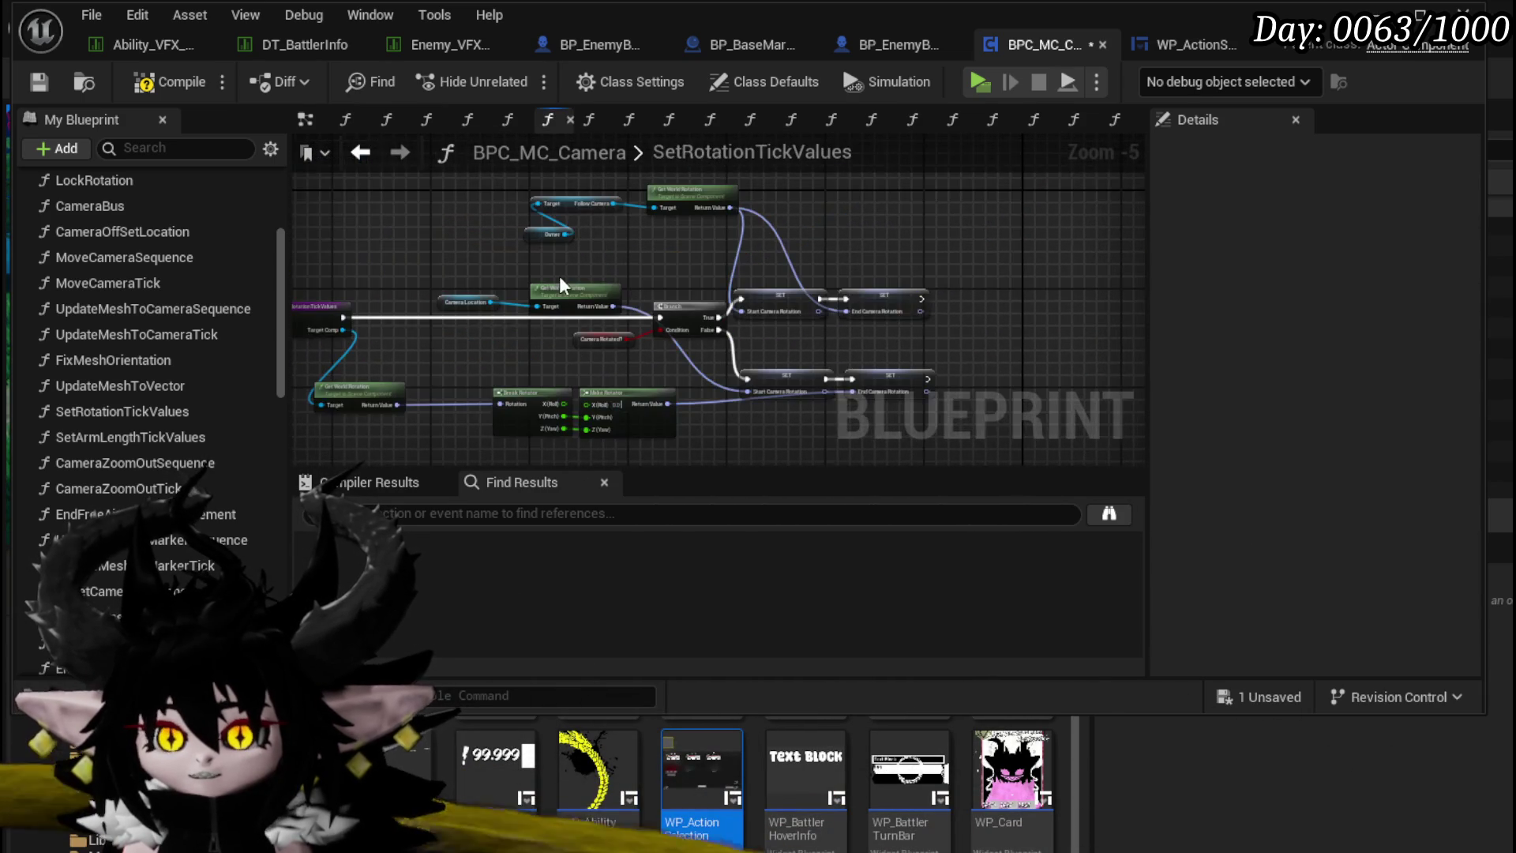
{"action": "scroll", "coordinate": [740, 366], "scroll_direction": "up", "scroll_amount": 2}
{"action": "scroll", "coordinate": [739, 367], "scroll_direction": "down", "scroll_amount": 1}
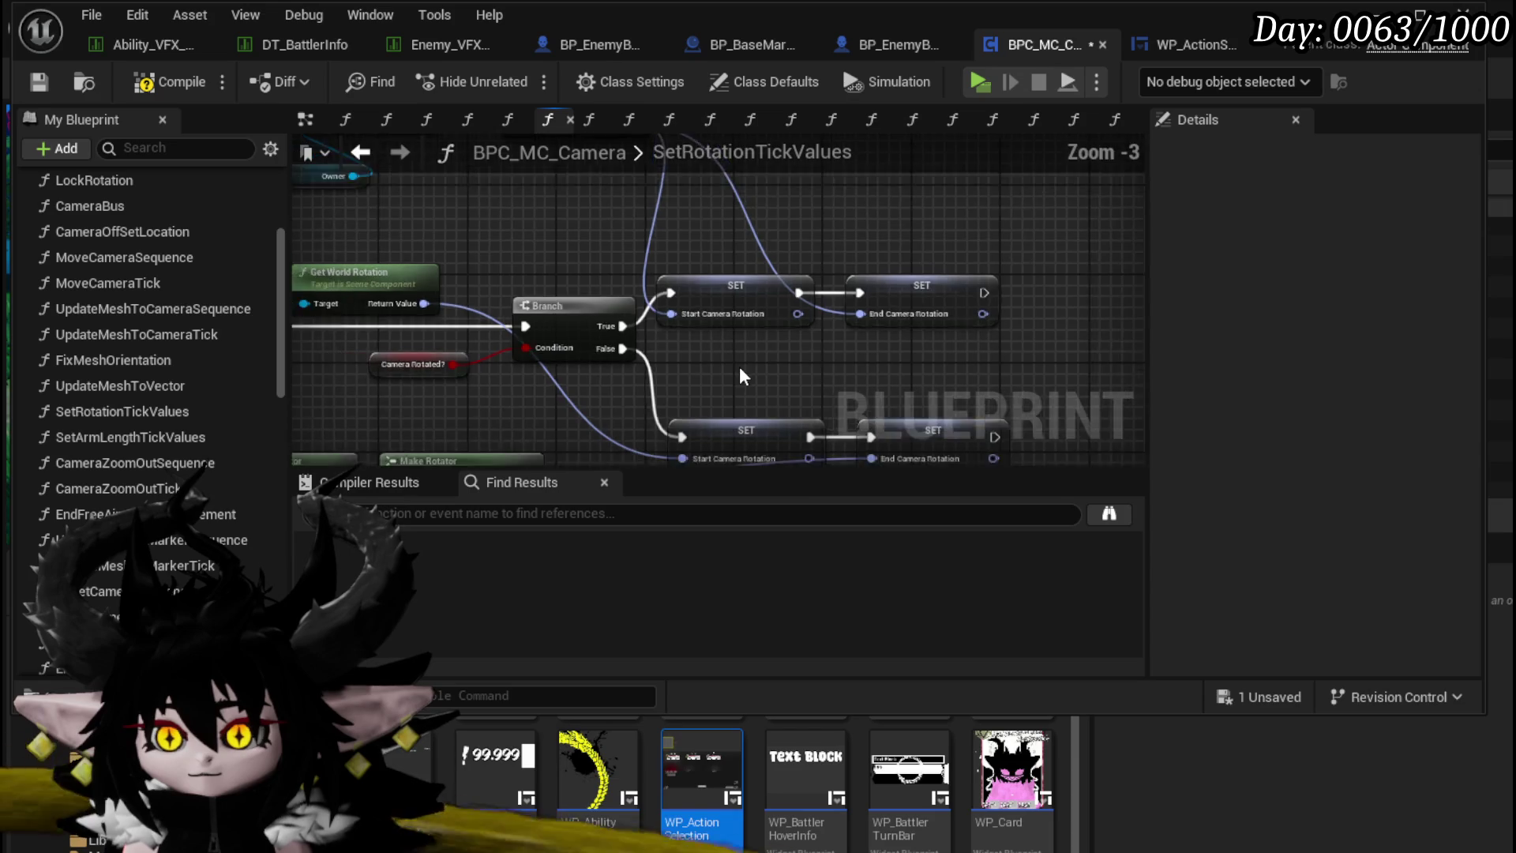
{"action": "left_click_drag", "start_coordinate": [739, 366], "coordinate": [944, 430]}
{"action": "mouse_move", "coordinate": [508, 285]}
{"action": "left_mouse_down"}
{"action": "mouse_move", "coordinate": [679, 194]}
{"action": "mouse_move", "coordinate": [604, 233]}
{"action": "left_mouse_up"}
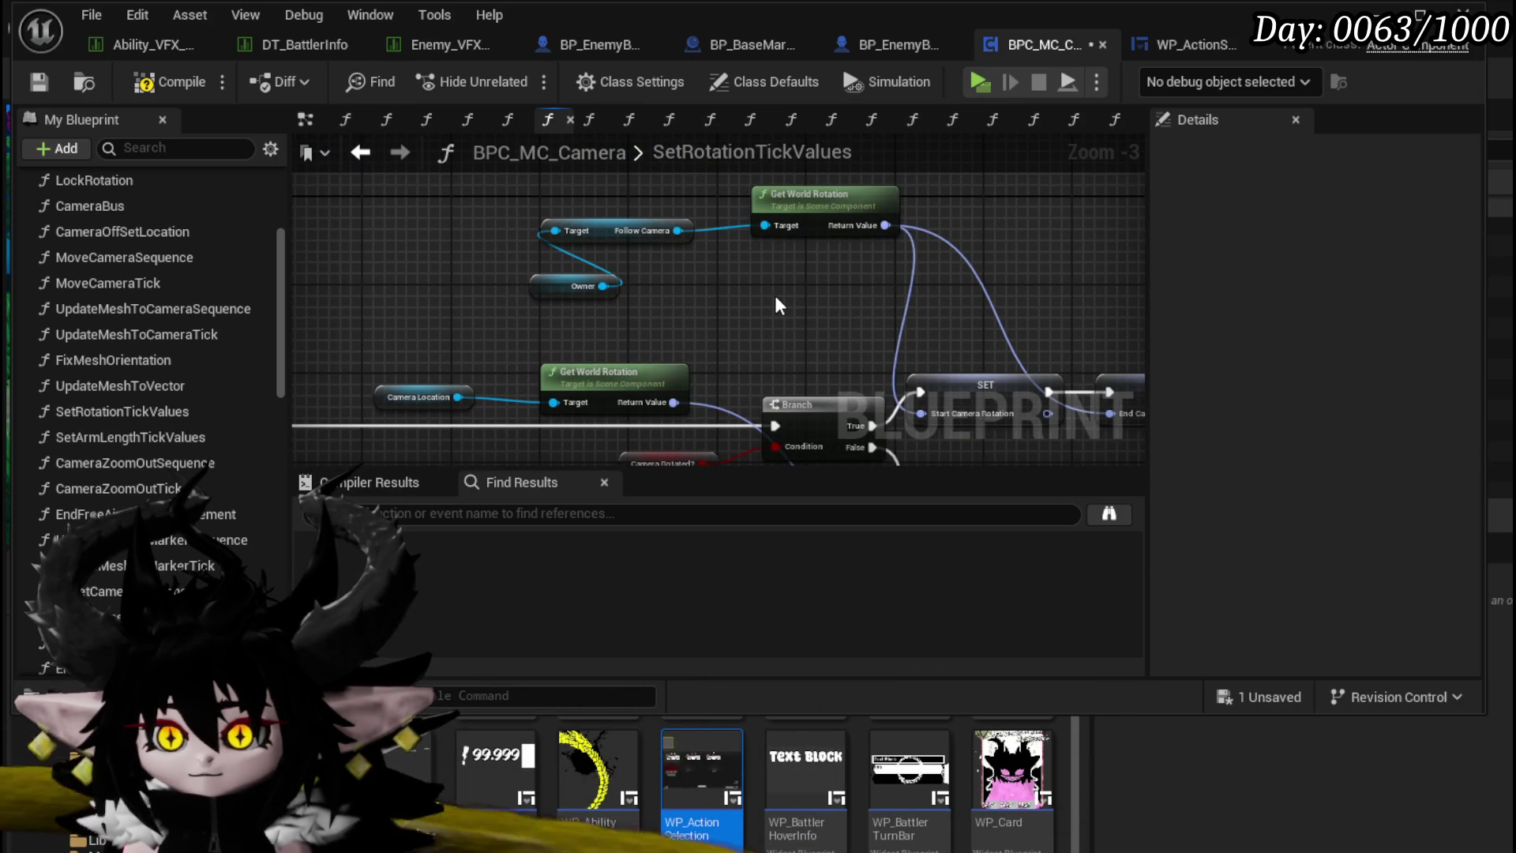
{"action": "mouse_move", "coordinate": [731, 305]}
{"action": "left_mouse_down"}
{"action": "mouse_move", "coordinate": [650, 213]}
{"action": "mouse_move", "coordinate": [558, 147]}
{"action": "left_mouse_up"}
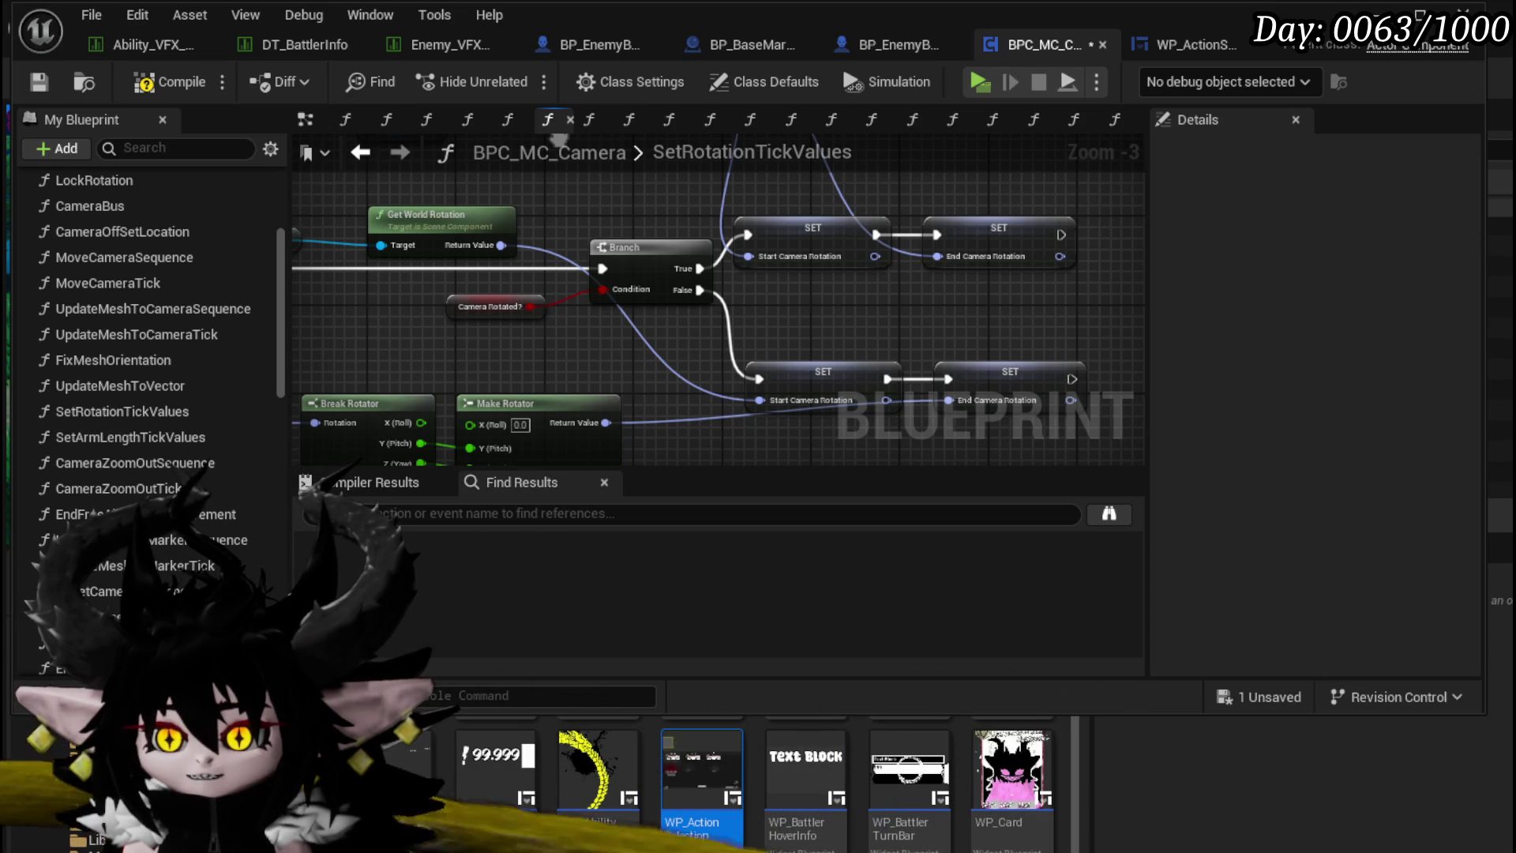
{"action": "mouse_move", "coordinate": [558, 143]}
{"action": "left_mouse_down"}
{"action": "mouse_move", "coordinate": [868, 198]}
{"action": "mouse_move", "coordinate": [748, 137]}
{"action": "left_mouse_up"}
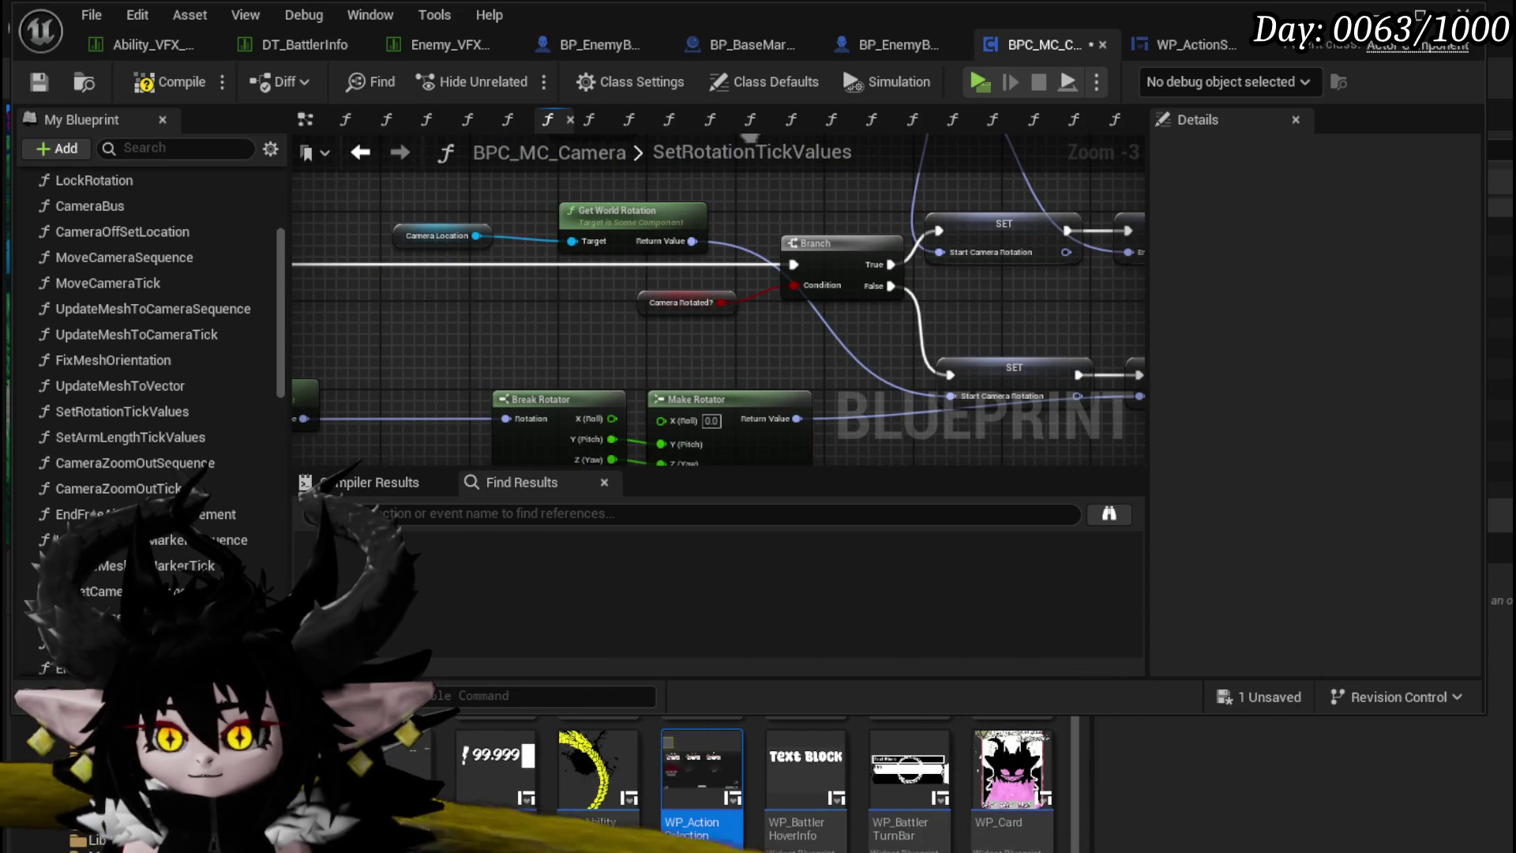
{"action": "left_click_drag", "start_coordinate": [748, 134], "coordinate": [936, 197]}
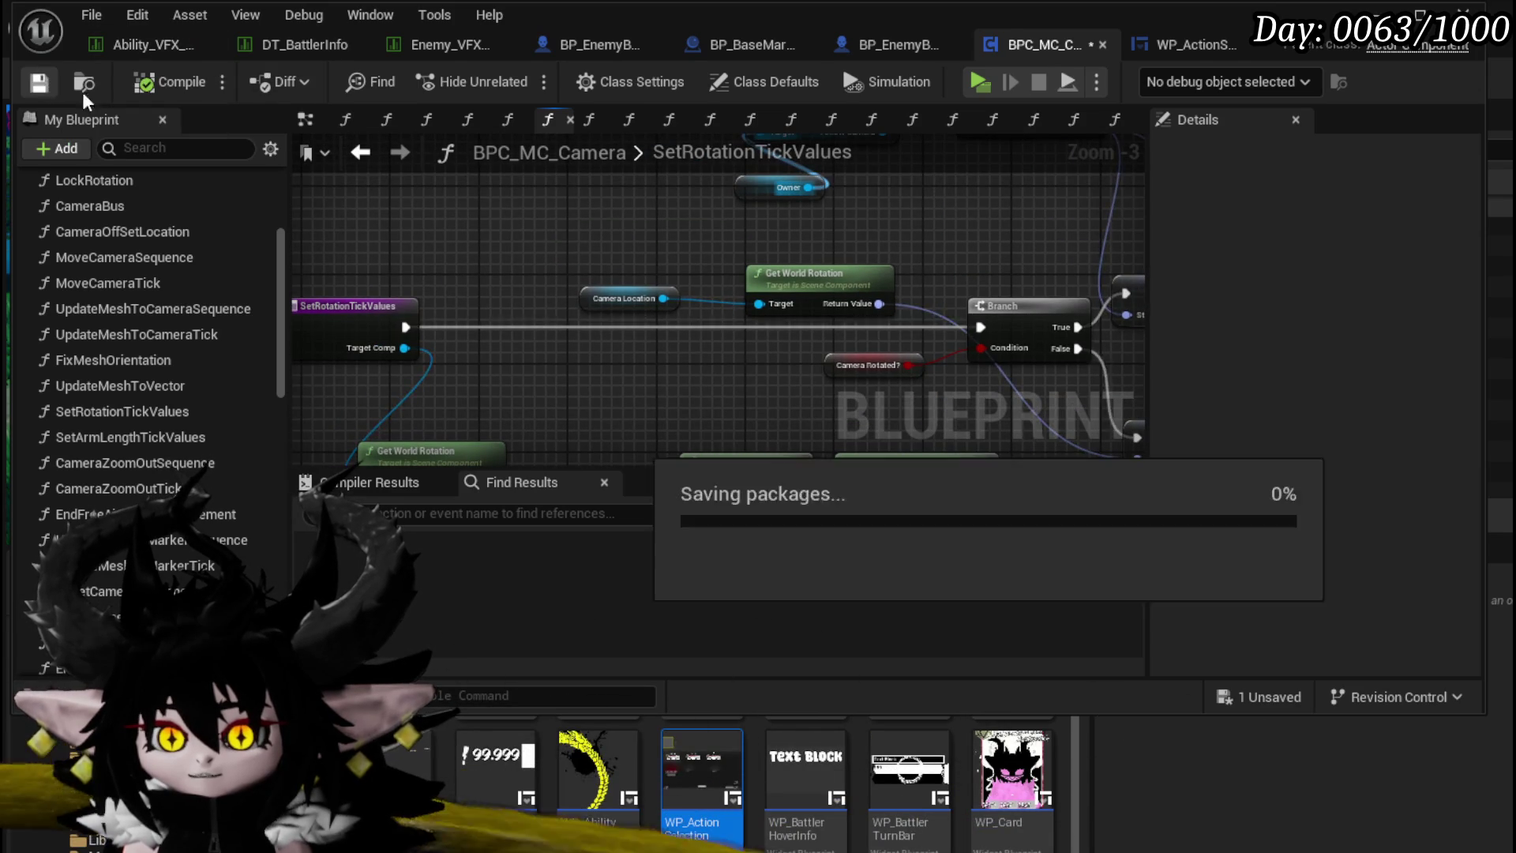
{"action": "left_click", "coordinate": [40, 82]}
{"action": "left_click", "coordinate": [360, 153]}
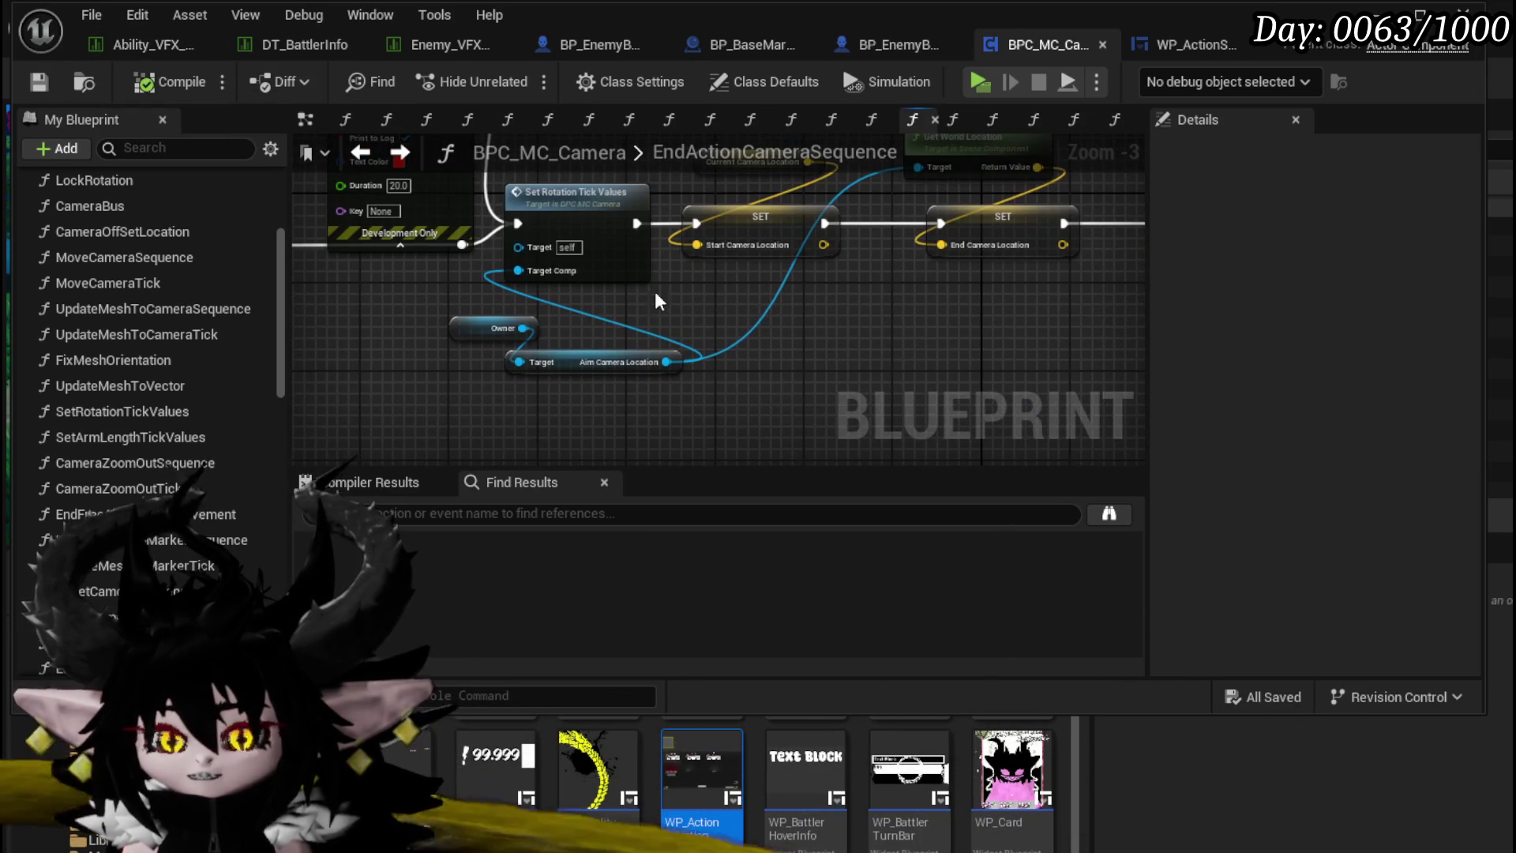
Step: Add a Get Look at Point call to EndActionCameraSequence, arrange the timer and branch nodes, and save
{"action": "scroll", "coordinate": [59, 410], "scroll_direction": "down", "scroll_amount": 3}
{"action": "left_click", "coordinate": [91, 464]}
{"action": "left_click_drag", "start_coordinate": [440, 439], "coordinate": [597, 457]}
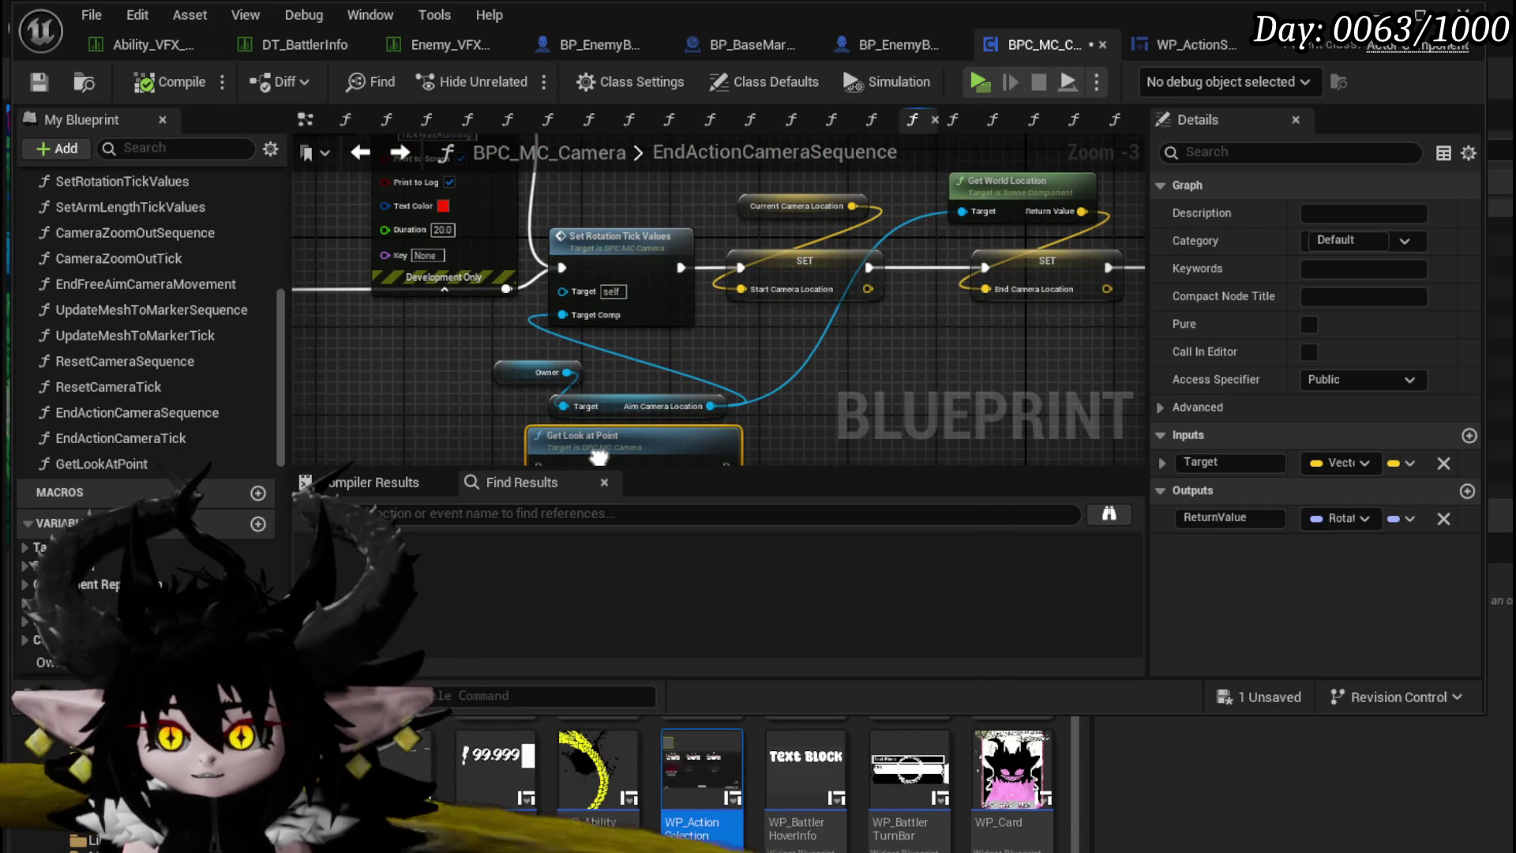
{"action": "mouse_move", "coordinate": [592, 469]}
{"action": "left_mouse_down"}
{"action": "mouse_move", "coordinate": [396, 432]}
{"action": "mouse_move", "coordinate": [430, 483]}
{"action": "mouse_move", "coordinate": [623, 449]}
{"action": "left_mouse_up"}
{"action": "scroll", "coordinate": [623, 448], "scroll_direction": "down", "scroll_amount": 2}
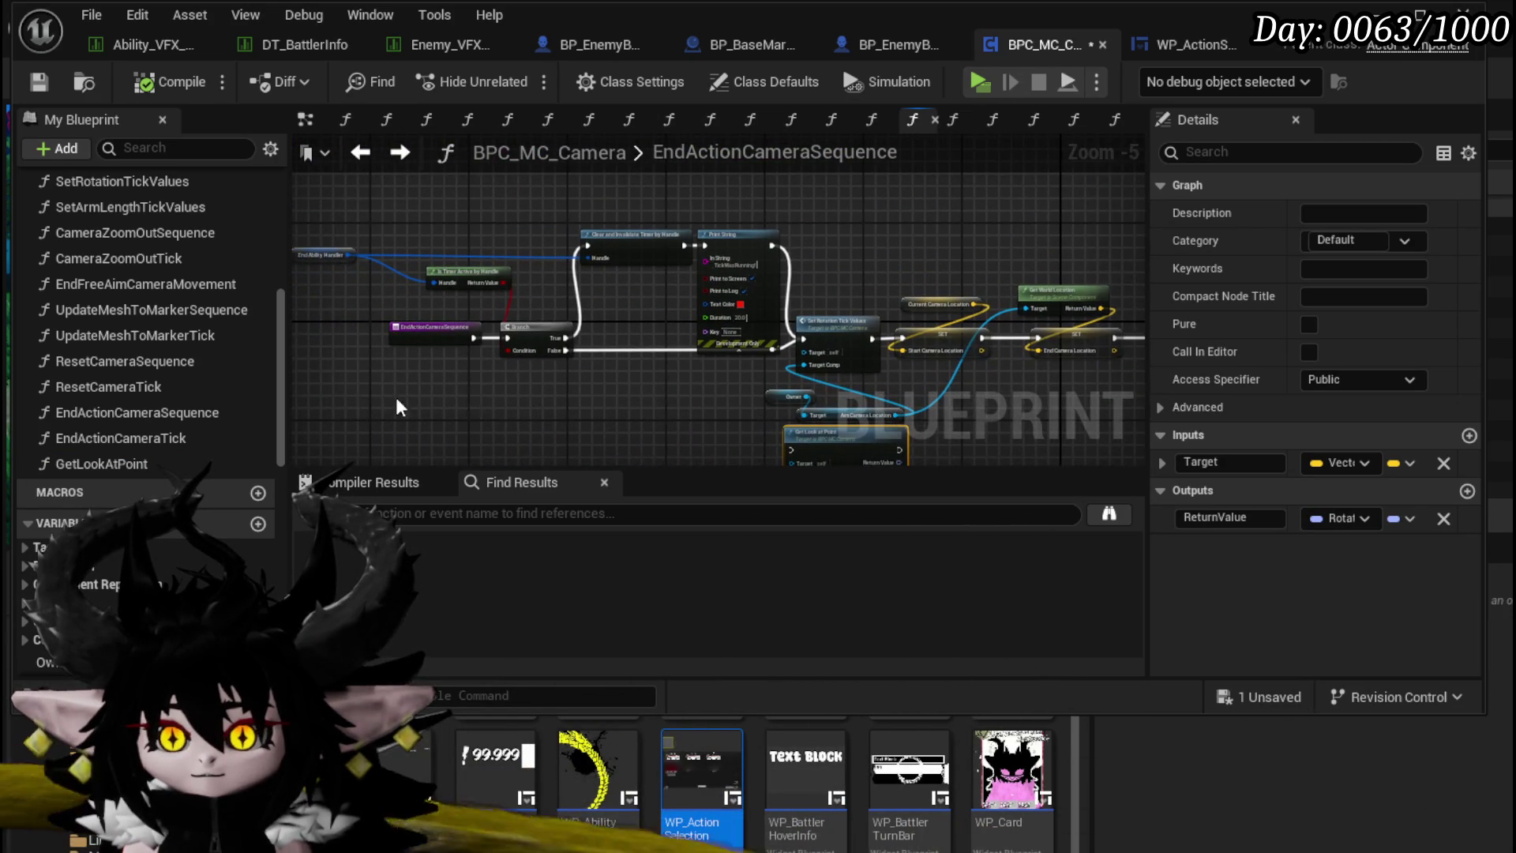
{"action": "left_click_drag", "start_coordinate": [394, 379], "coordinate": [695, 201]}
{"action": "mouse_move", "coordinate": [791, 330]}
{"action": "left_mouse_down"}
{"action": "mouse_move", "coordinate": [688, 261]}
{"action": "mouse_move", "coordinate": [515, 329]}
{"action": "mouse_move", "coordinate": [958, 341]}
{"action": "left_mouse_up"}
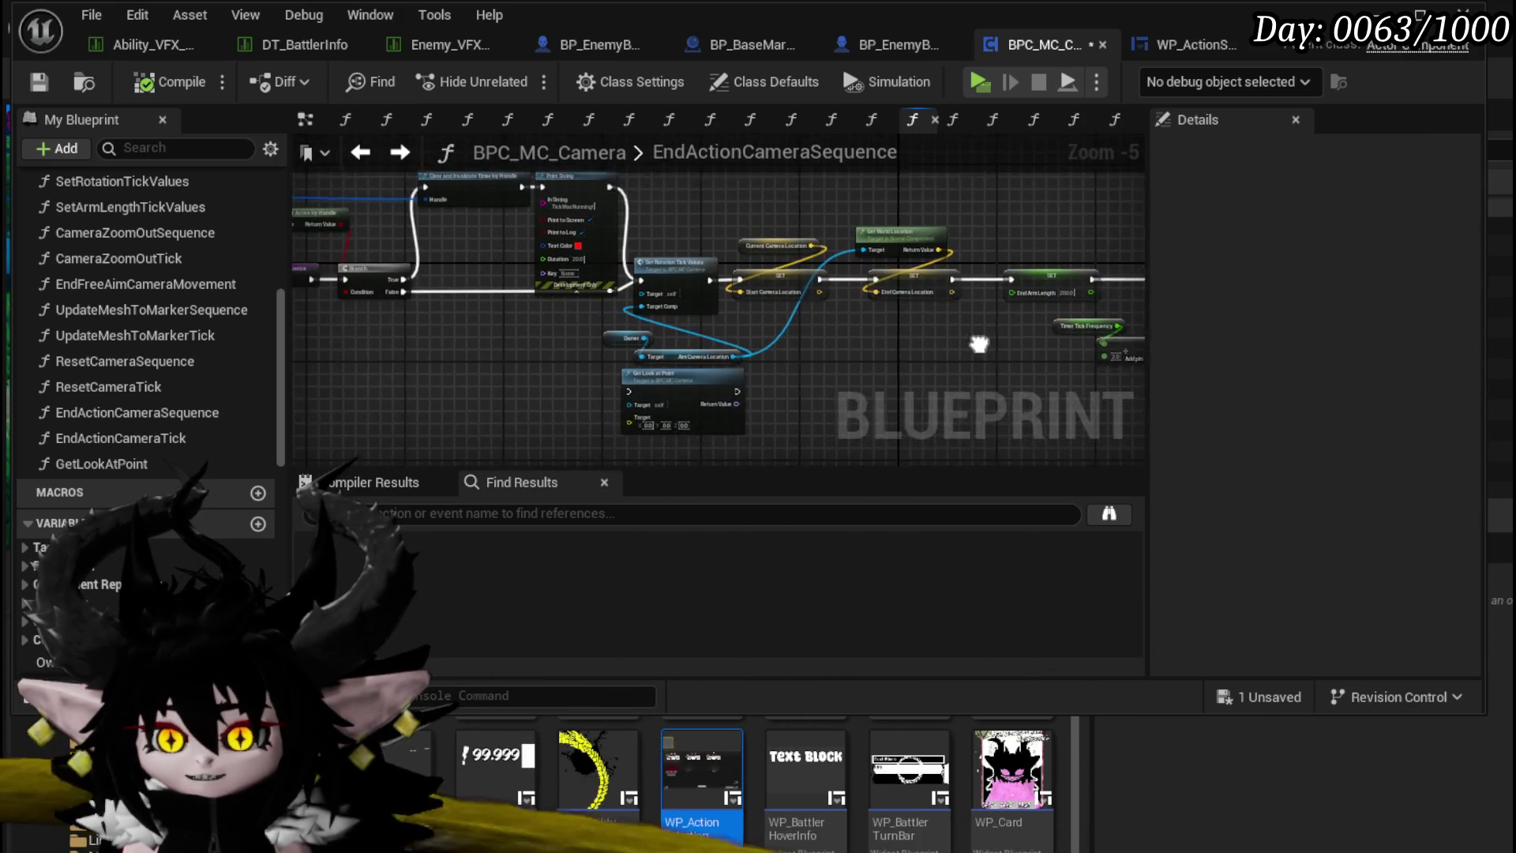
{"action": "left_click_drag", "start_coordinate": [237, 219], "coordinate": [466, 246]}
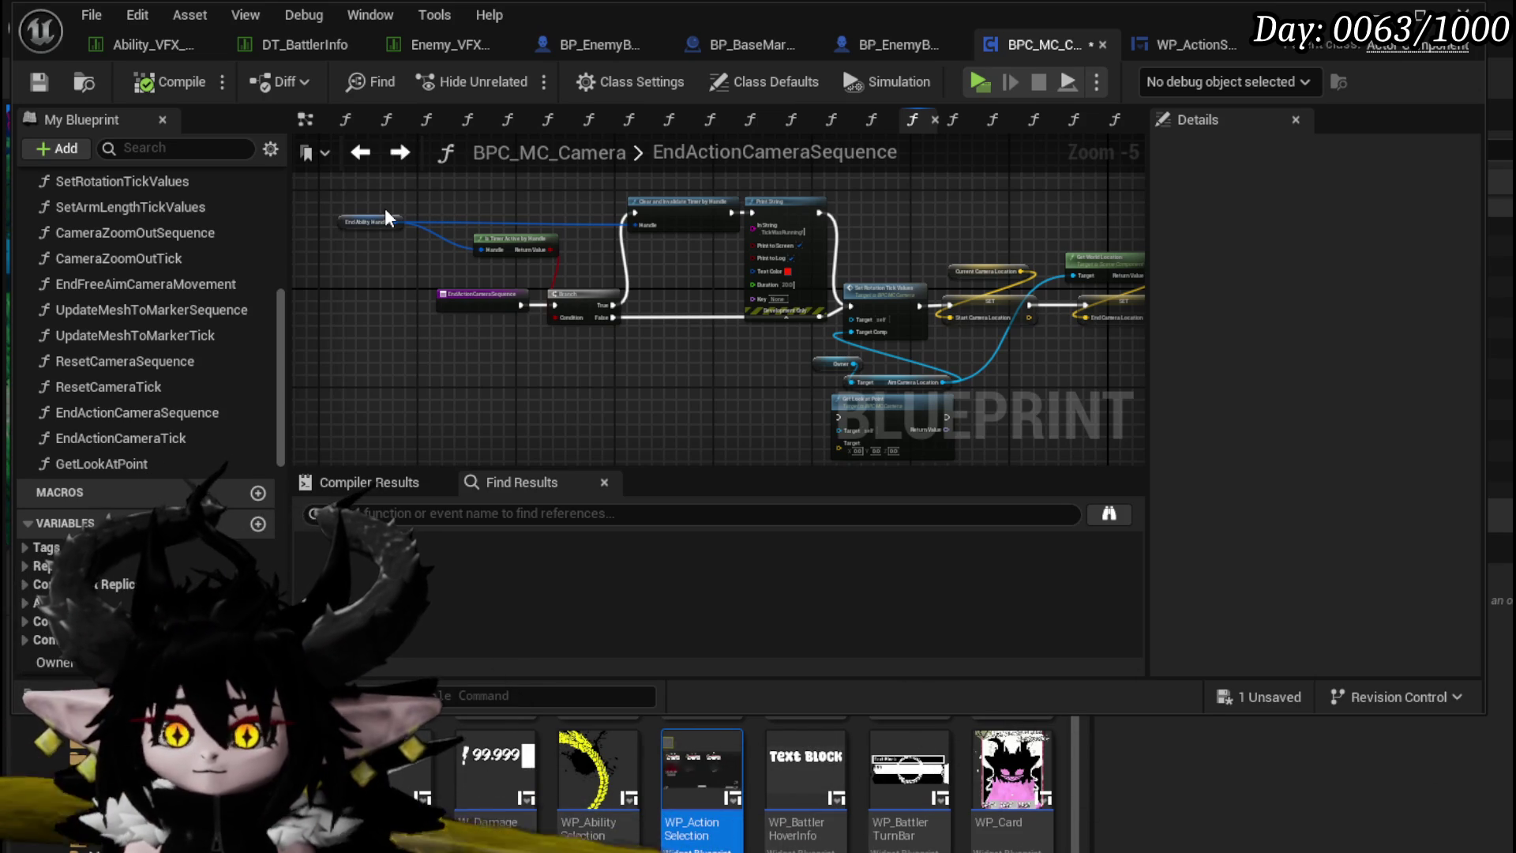
{"action": "left_click", "coordinate": [49, 83]}
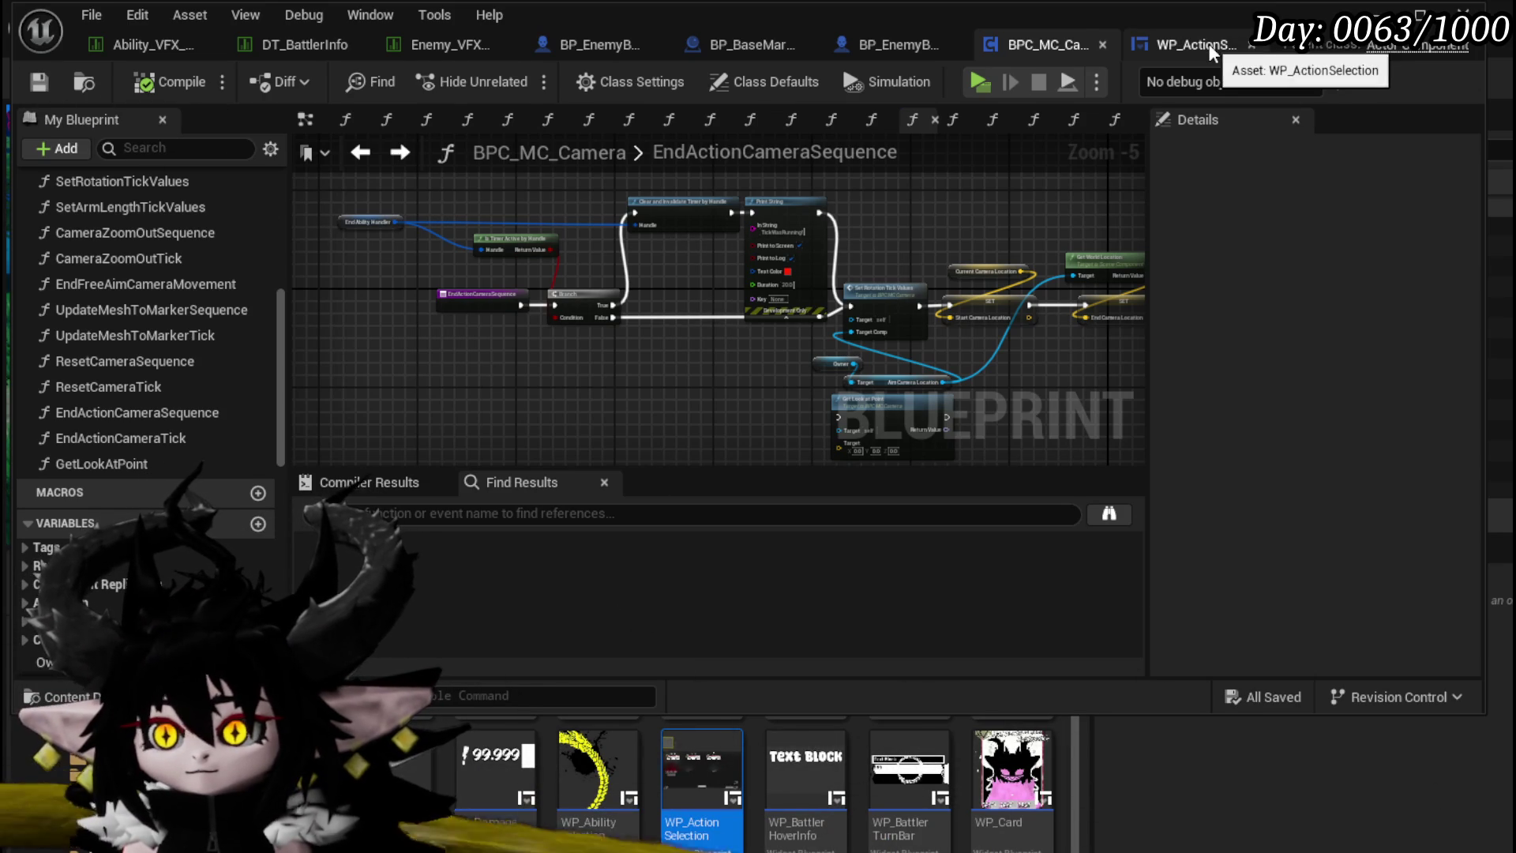
Step: In WP_ActionSelection's EventGraph, select the Target ID, Owner, Get Encounter and Current Encounter nodes
{"action": "left_click", "coordinate": [1209, 48]}
{"action": "mouse_move", "coordinate": [573, 329]}
{"action": "left_mouse_down"}
{"action": "mouse_move", "coordinate": [1003, 254]}
{"action": "mouse_move", "coordinate": [1104, 262]}
{"action": "mouse_move", "coordinate": [978, 345]}
{"action": "mouse_move", "coordinate": [649, 288]}
{"action": "mouse_move", "coordinate": [509, 306]}
{"action": "left_mouse_up"}
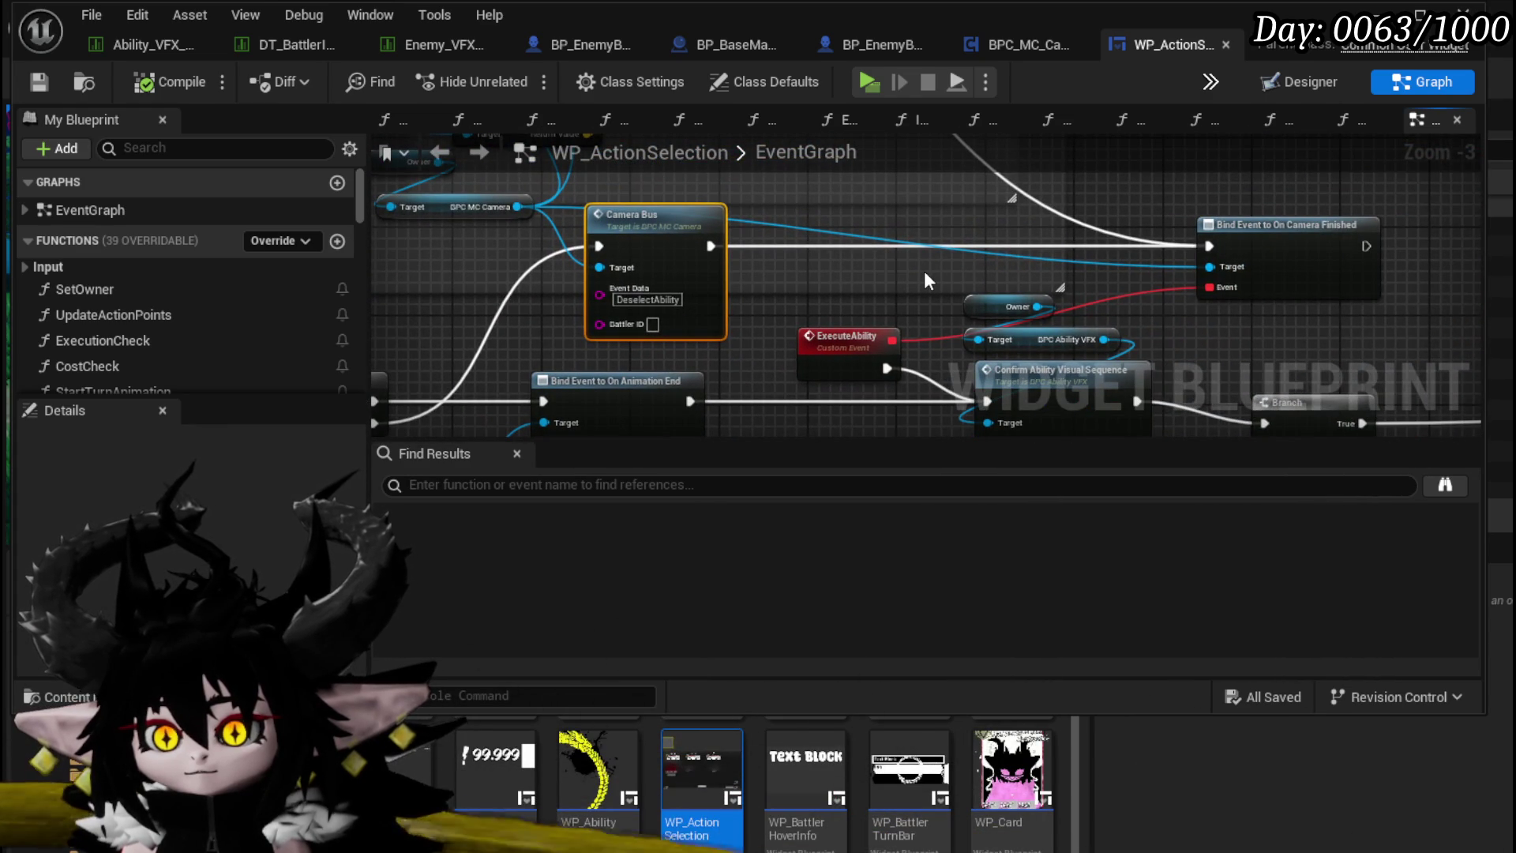
{"action": "mouse_move", "coordinate": [924, 273]}
{"action": "left_mouse_down"}
{"action": "mouse_move", "coordinate": [770, 180]}
{"action": "mouse_move", "coordinate": [977, 243]}
{"action": "mouse_move", "coordinate": [952, 237]}
{"action": "left_mouse_up"}
{"action": "left_click_drag", "start_coordinate": [952, 237], "coordinate": [968, 93]}
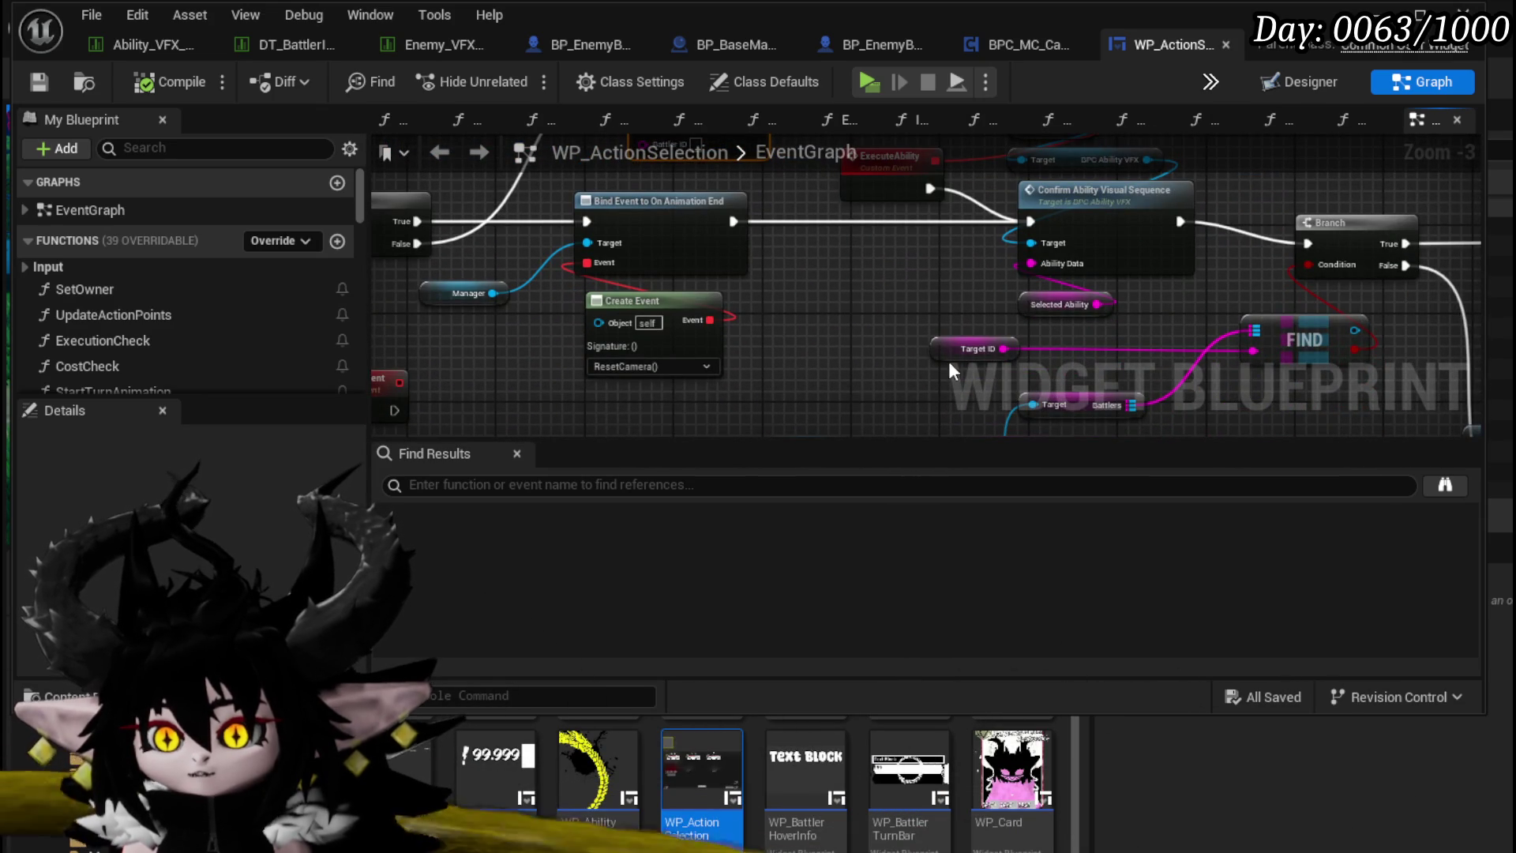
{"action": "left_click", "coordinate": [973, 348]}
{"action": "mouse_move", "coordinate": [854, 288]}
{"action": "left_mouse_down"}
{"action": "mouse_move", "coordinate": [789, 271]}
{"action": "mouse_move", "coordinate": [753, 210]}
{"action": "mouse_move", "coordinate": [776, 170]}
{"action": "left_mouse_up"}
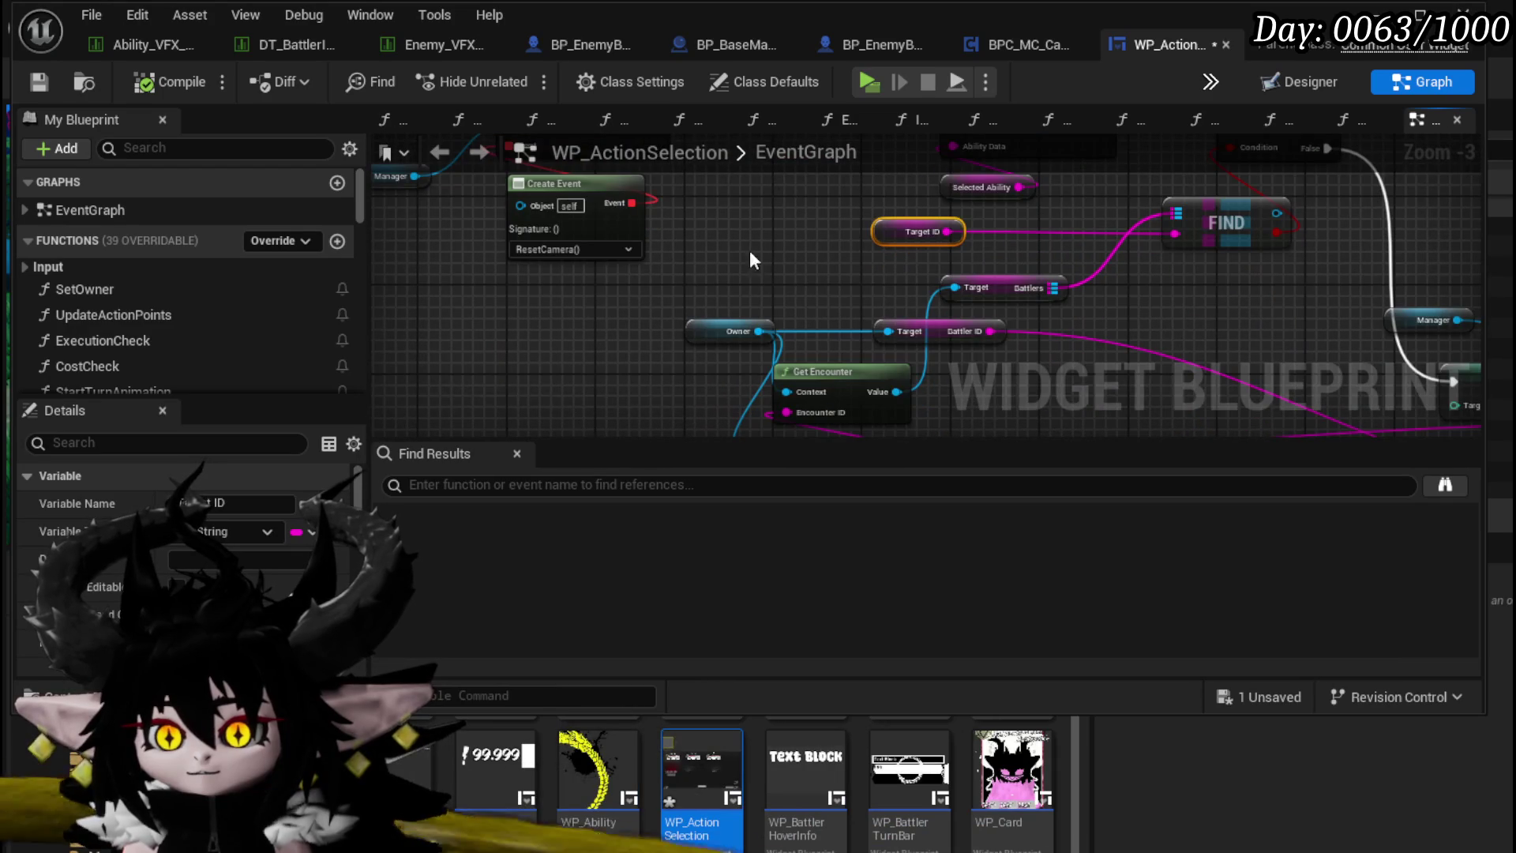
{"action": "mouse_move", "coordinate": [734, 379]}
{"action": "left_mouse_down"}
{"action": "mouse_move", "coordinate": [807, 314]}
{"action": "mouse_move", "coordinate": [788, 236]}
{"action": "mouse_move", "coordinate": [793, 371]}
{"action": "mouse_move", "coordinate": [875, 279]}
{"action": "mouse_move", "coordinate": [910, 286]}
{"action": "left_mouse_up"}
{"action": "left_click_drag", "start_coordinate": [583, 369], "coordinate": [741, 229]}
Step: Copy the encounter nodes and a Target ID node beside the new custom event
{"action": "mouse_move", "coordinate": [550, 282]}
{"action": "left_mouse_down"}
{"action": "mouse_move", "coordinate": [861, 322]}
{"action": "mouse_move", "coordinate": [821, 314]}
{"action": "left_mouse_up"}
{"action": "key", "text": "ctrl+c"}
{"action": "key", "text": "ctrl+v"}
{"action": "key", "text": "ctrl+z"}
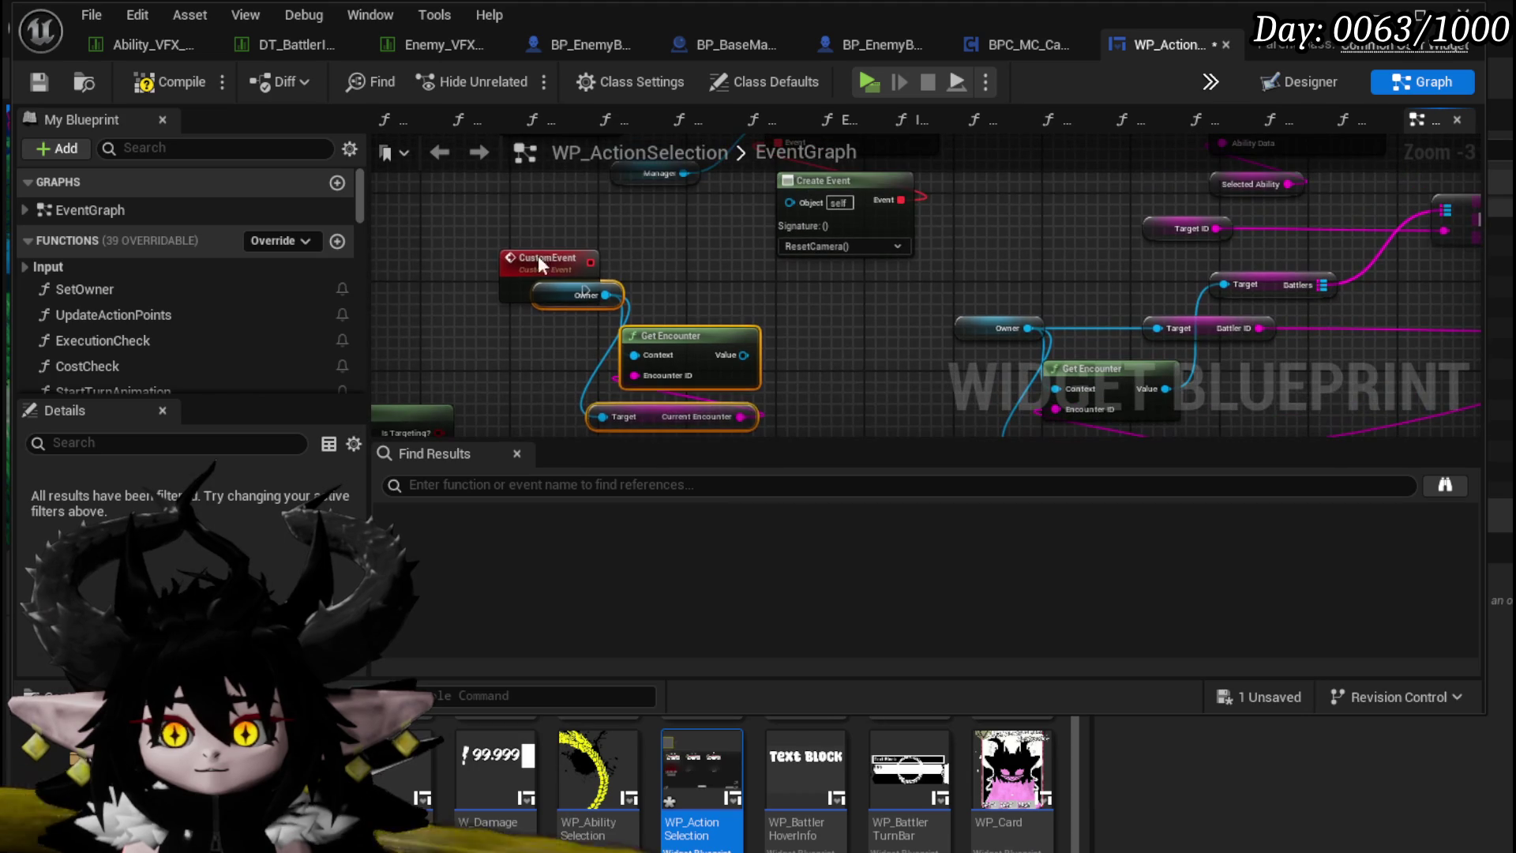
{"action": "key", "text": "ctrl+c"}
{"action": "key", "text": "ctrl+v"}
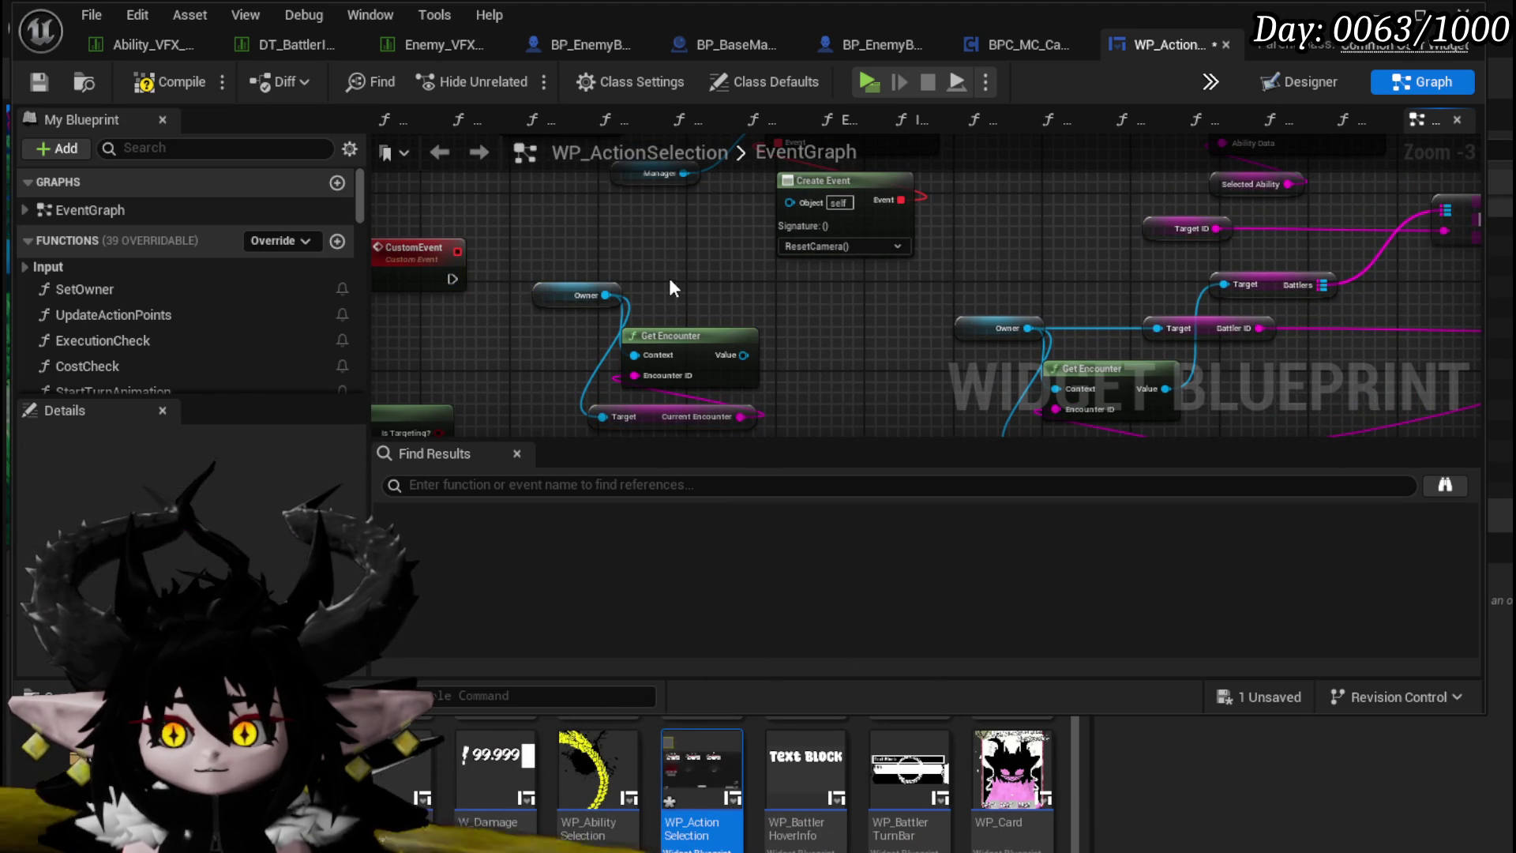
Step: Add Get Battlers from the encounter and a Find node keyed by Target ID
{"action": "left_click_drag", "start_coordinate": [744, 355], "coordinate": [788, 330]}
{"action": "type", "text": "get battler"}
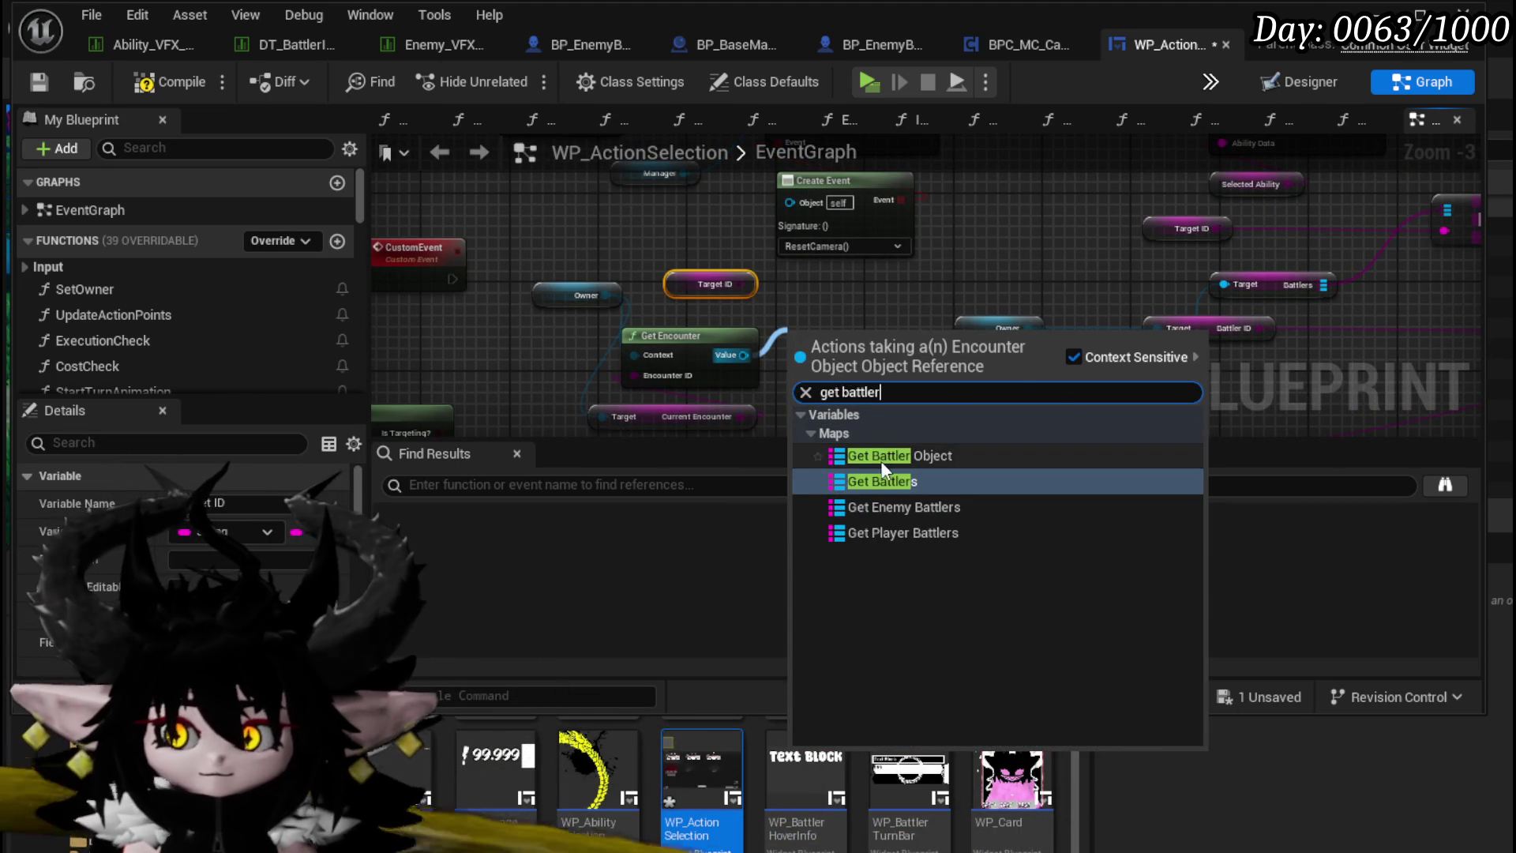
{"action": "left_click", "coordinate": [880, 474]}
{"action": "left_click_drag", "start_coordinate": [832, 284], "coordinate": [932, 276]}
{"action": "type", "text": "Find"}
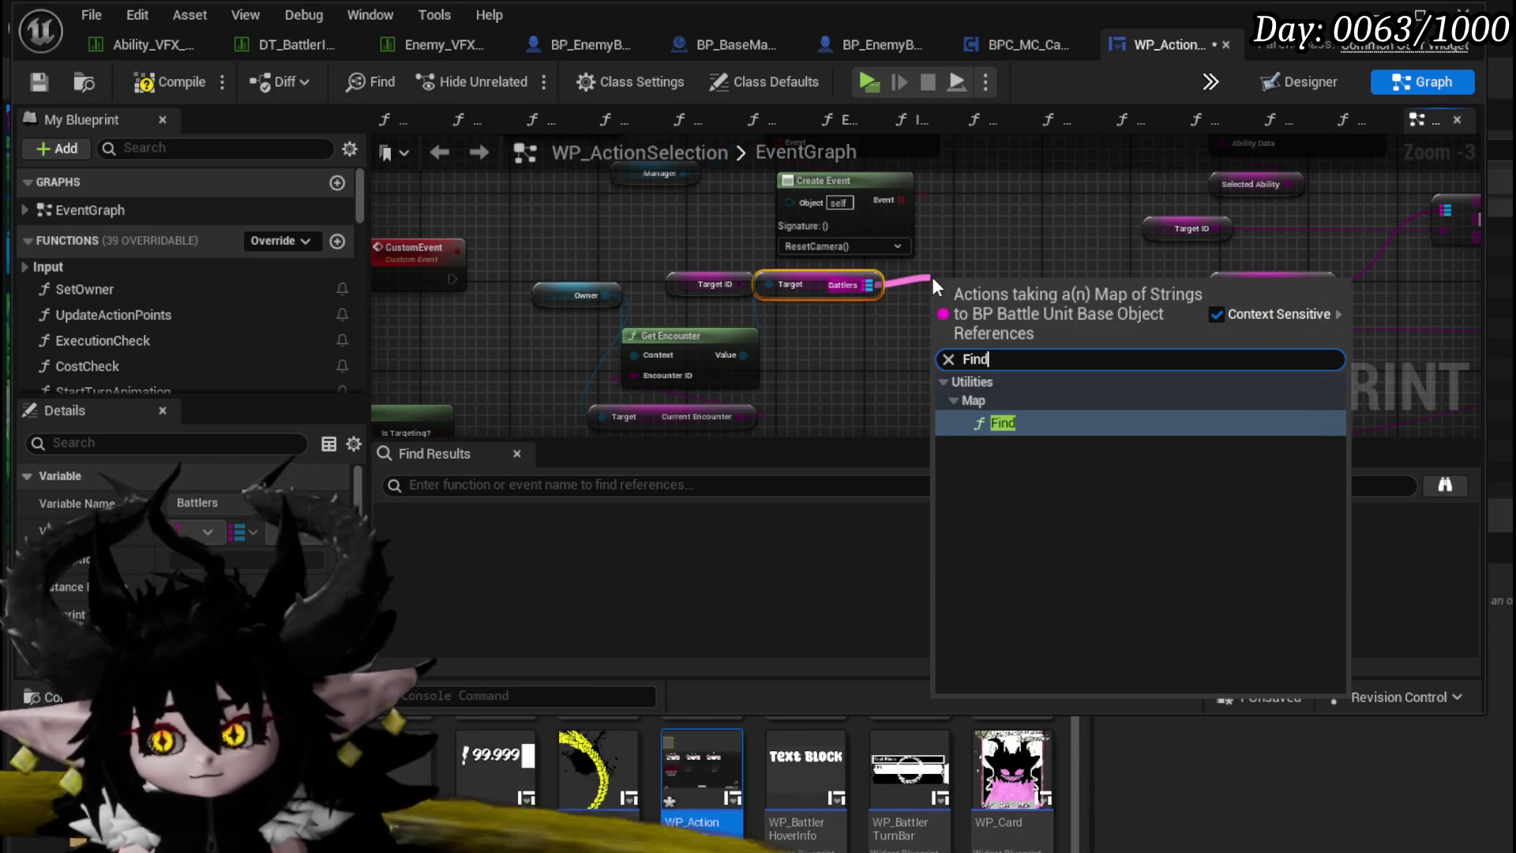
{"action": "key", "text": "Return"}
{"action": "left_click_drag", "start_coordinate": [740, 282], "coordinate": [935, 309]}
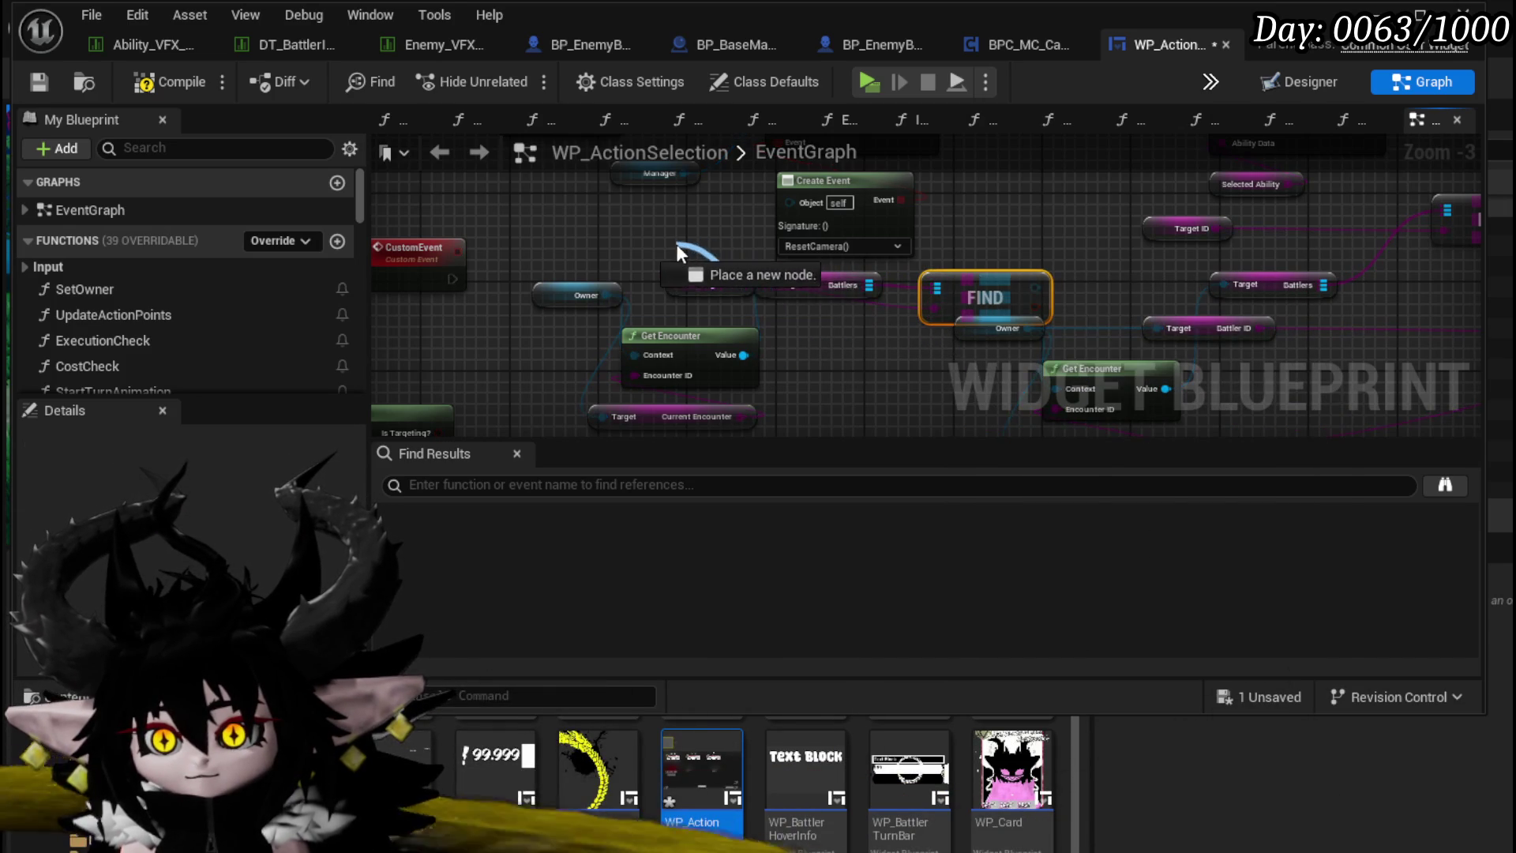
Step: Arrange the Target and FIND nodes and add Get Actor Location for the found battler
{"action": "left_click_drag", "start_coordinate": [603, 205], "coordinate": [597, 249]}
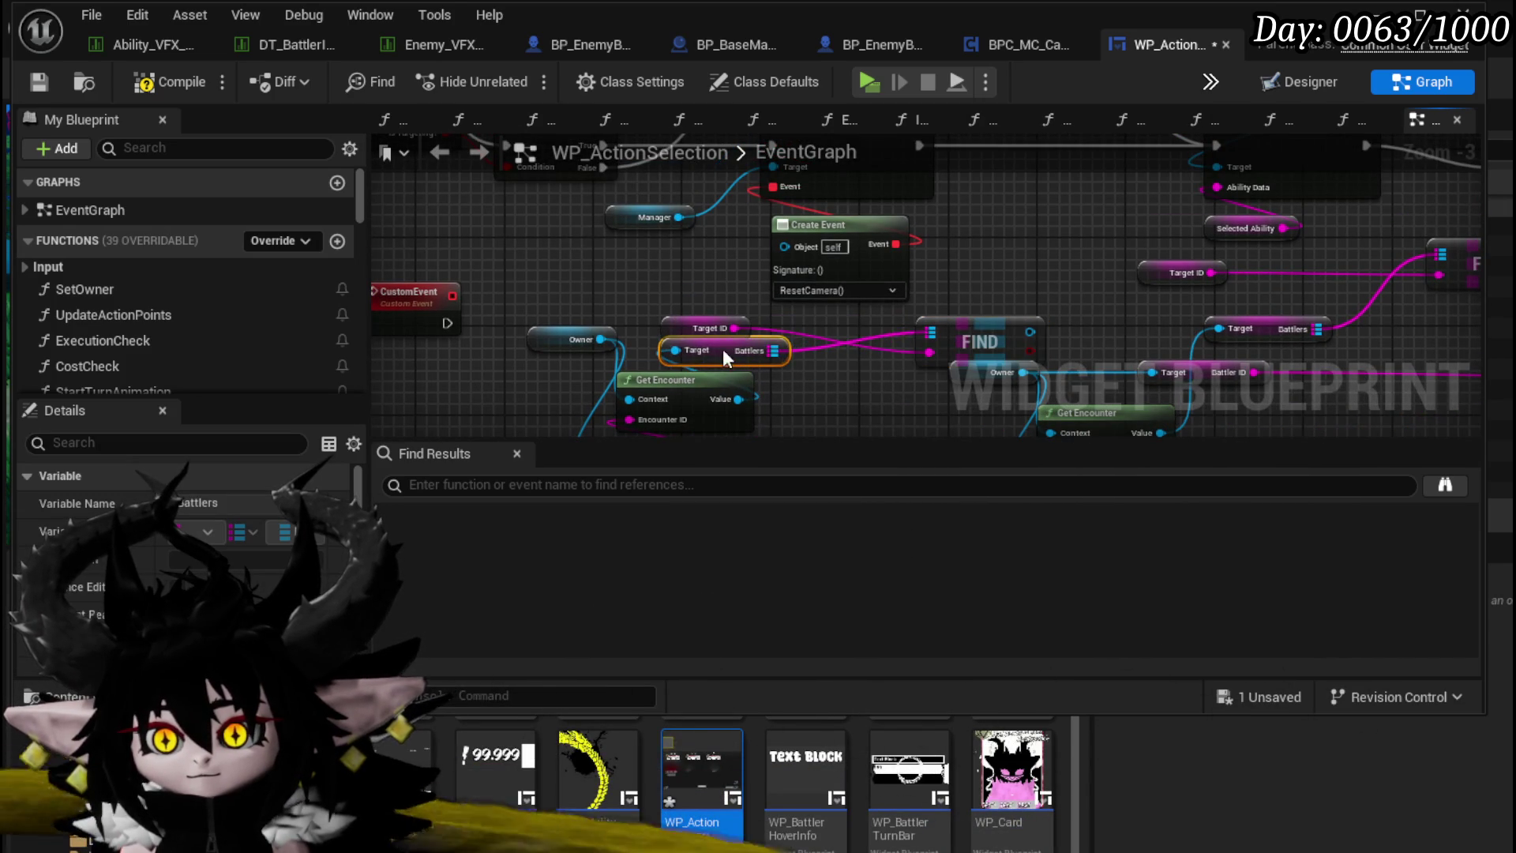
{"action": "left_click_drag", "start_coordinate": [725, 349], "coordinate": [716, 349]}
{"action": "mouse_move", "coordinate": [964, 323]}
{"action": "left_mouse_down"}
{"action": "mouse_move", "coordinate": [843, 346]}
{"action": "mouse_move", "coordinate": [974, 268]}
{"action": "left_mouse_up"}
{"action": "type", "text": "get act"}
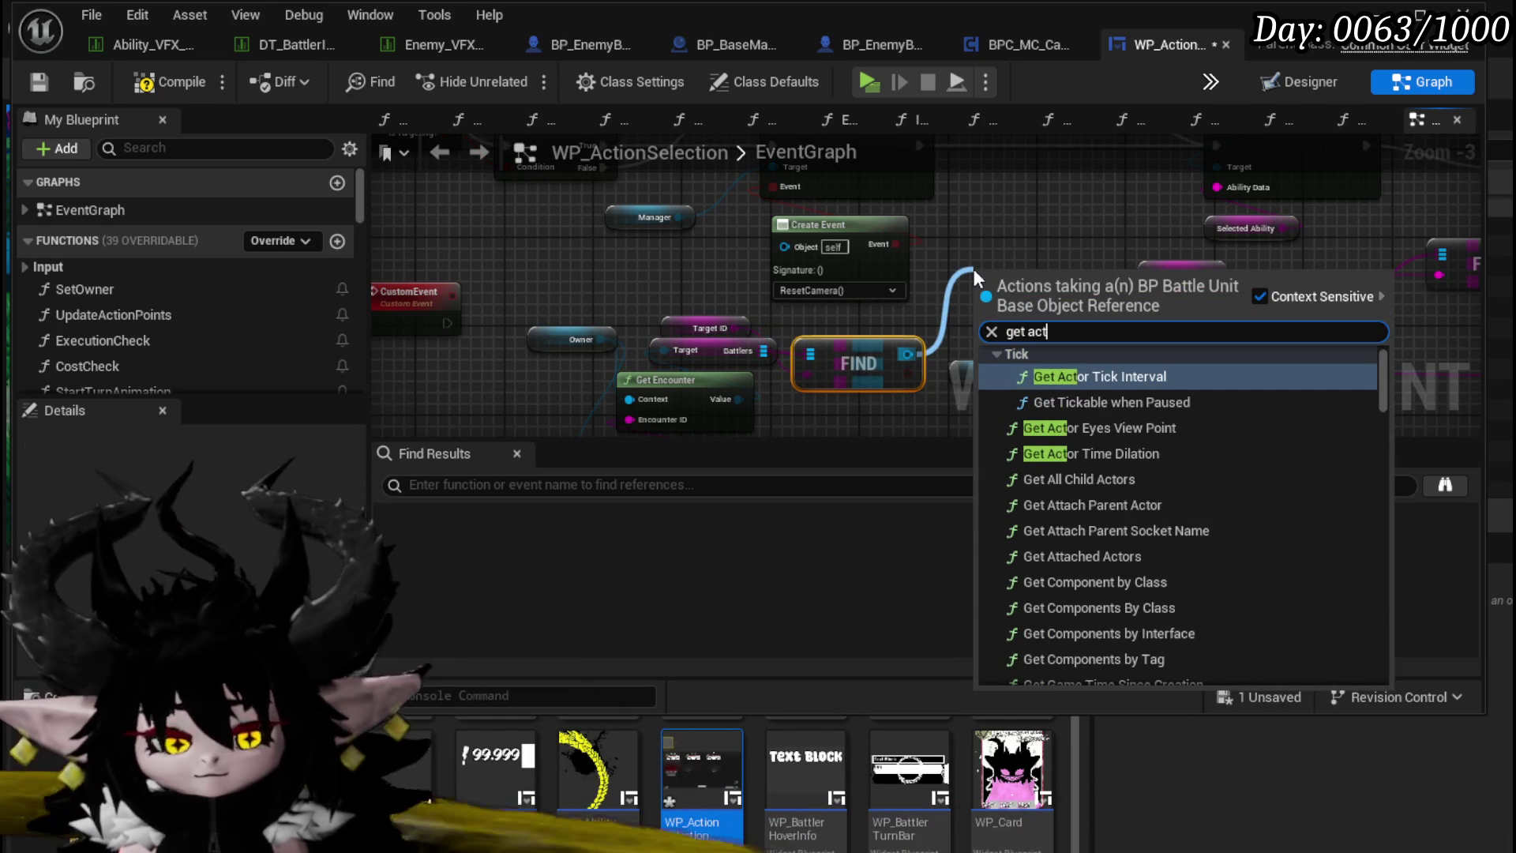
{"action": "type", "text": "or locati"}
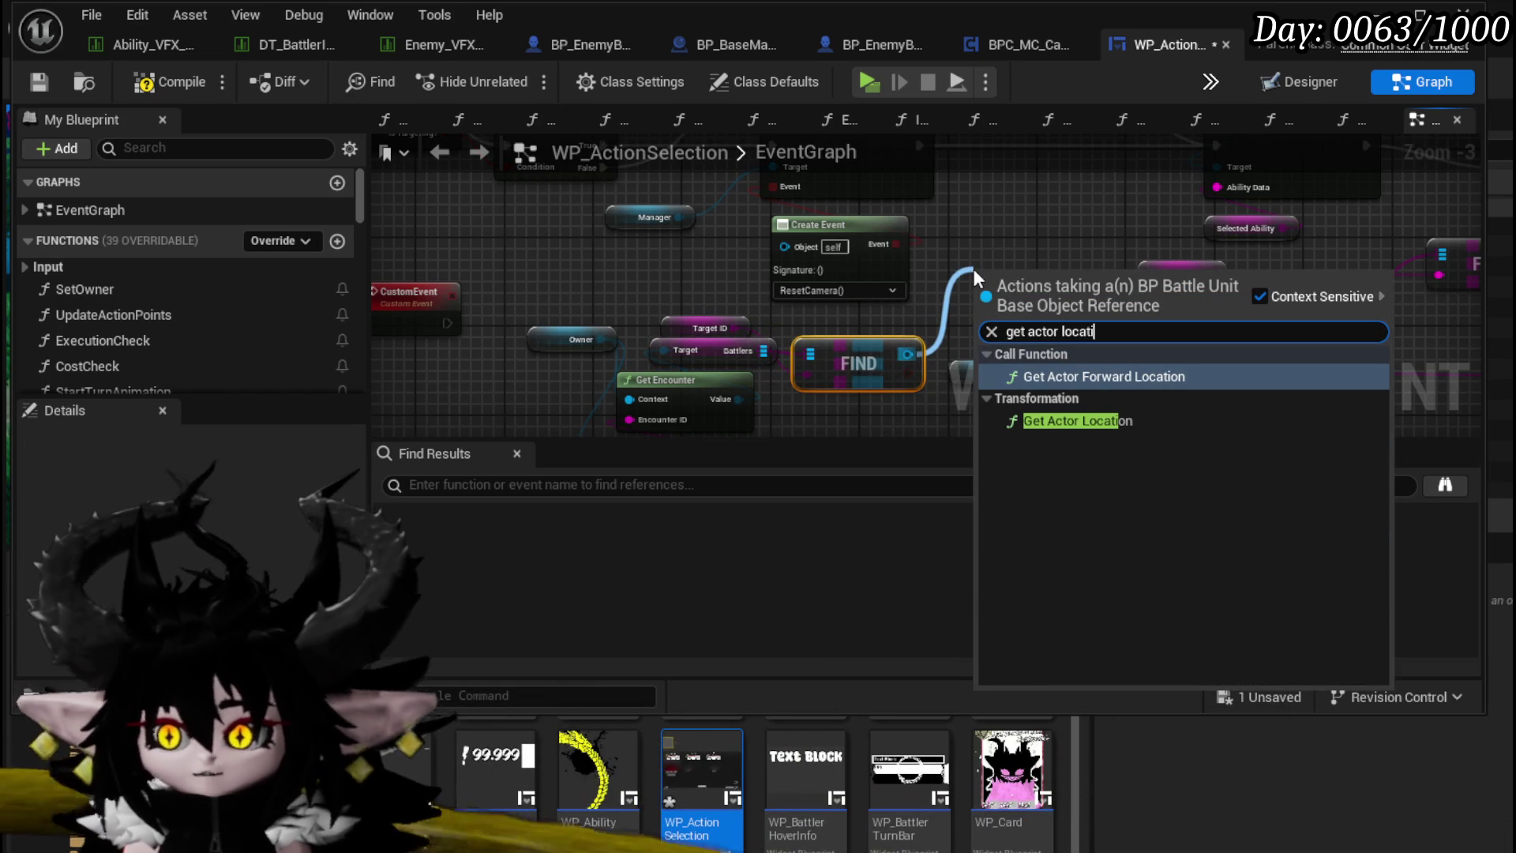
{"action": "left_click", "coordinate": [1089, 421]}
{"action": "mouse_move", "coordinate": [1043, 276]}
{"action": "left_mouse_down"}
{"action": "mouse_move", "coordinate": [1044, 121]}
{"action": "mouse_move", "coordinate": [960, 258]}
{"action": "mouse_move", "coordinate": [930, 178]}
{"action": "mouse_move", "coordinate": [893, 212]}
{"action": "left_mouse_up"}
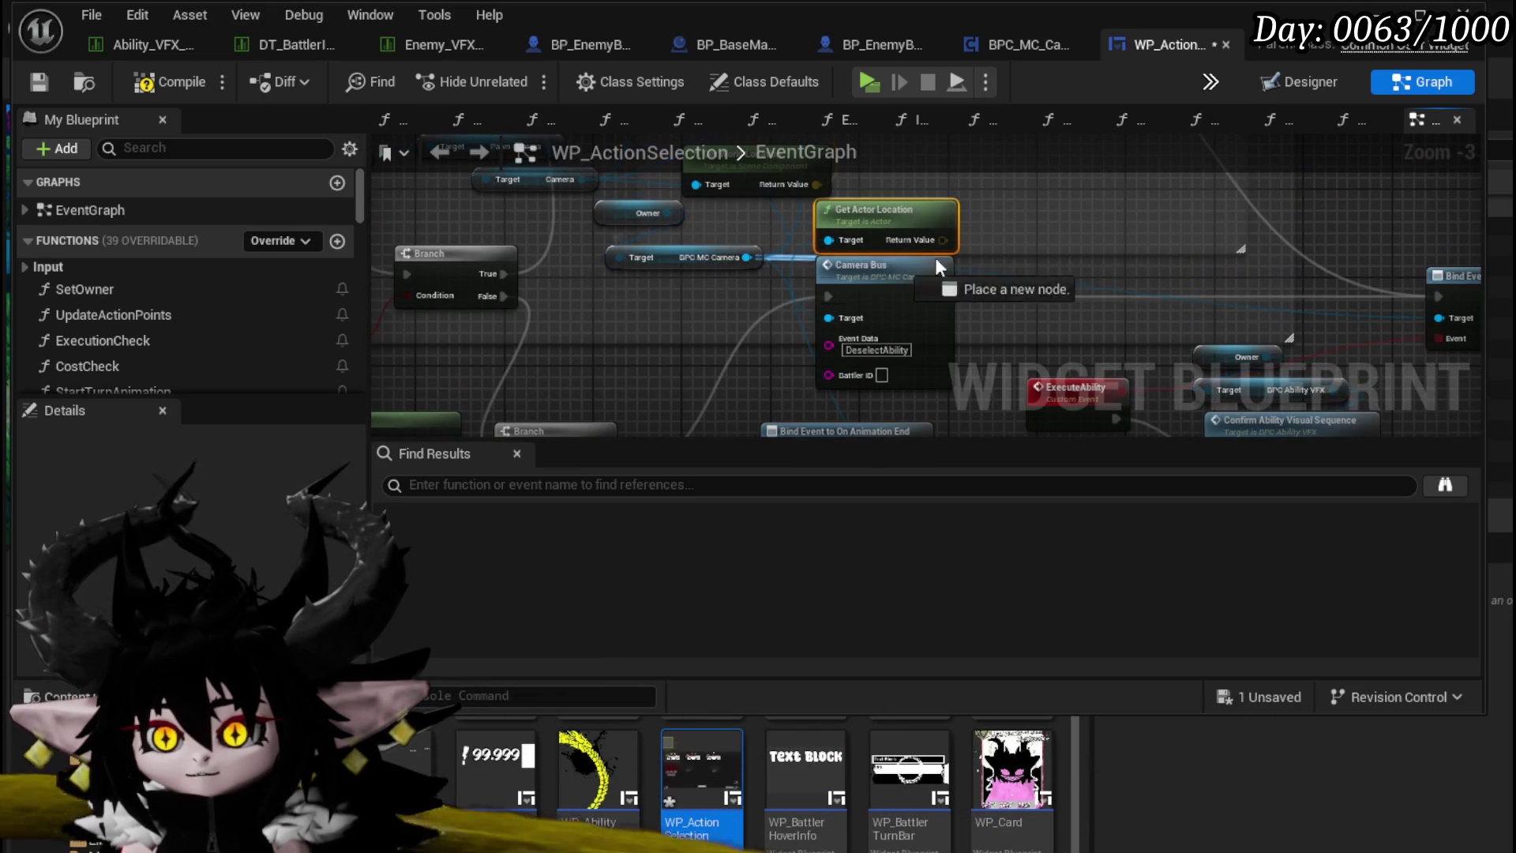
Step: Add a camera Get Look at Point node fed by the target's actor location
{"action": "left_click_drag", "start_coordinate": [855, 265], "coordinate": [1068, 255]}
{"action": "type", "text": "get"}
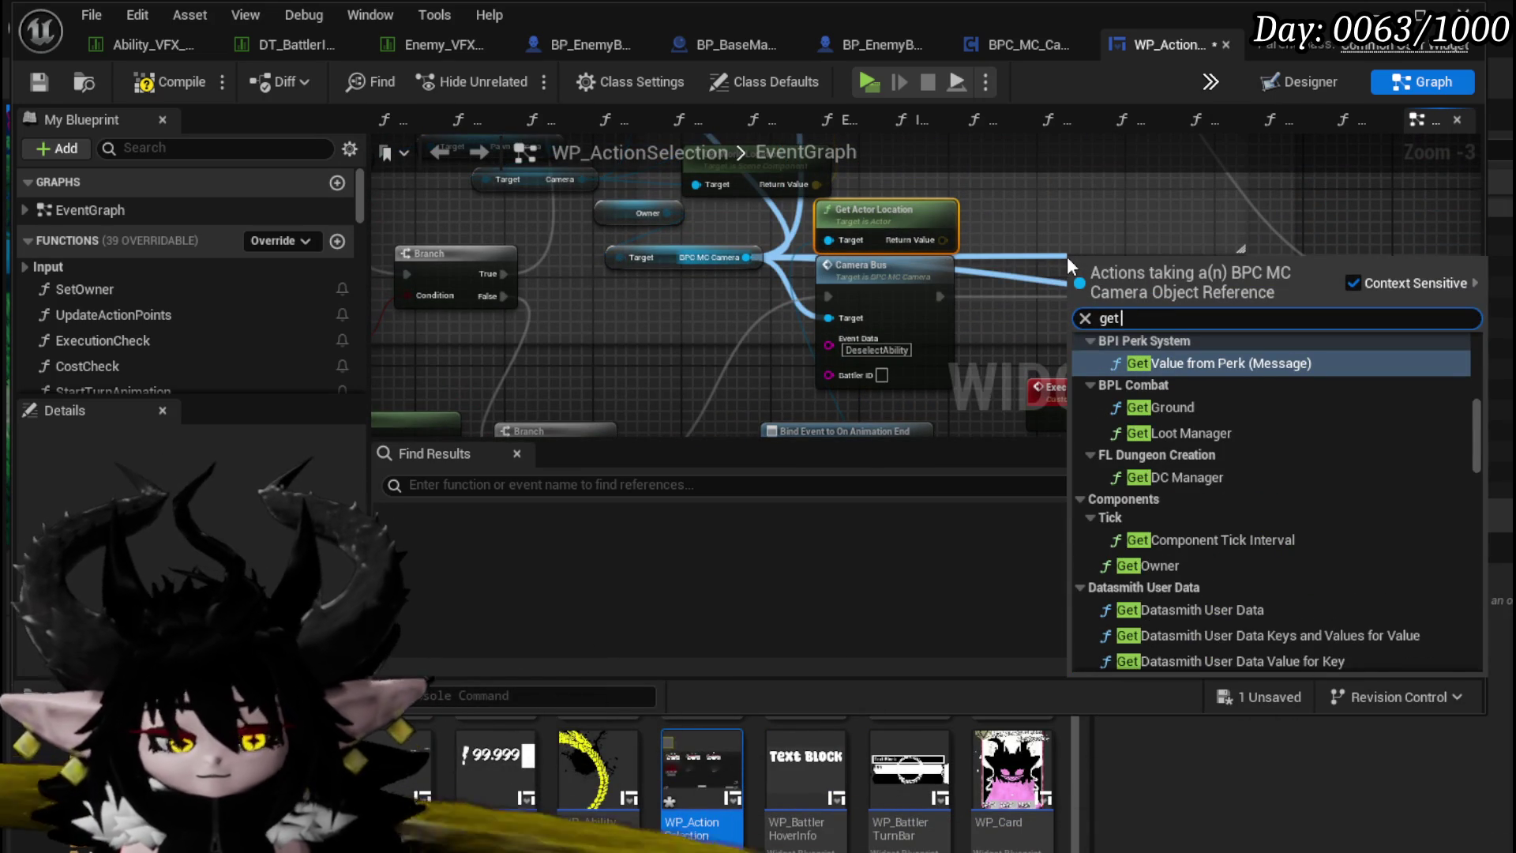
{"action": "type", "text": " loo"}
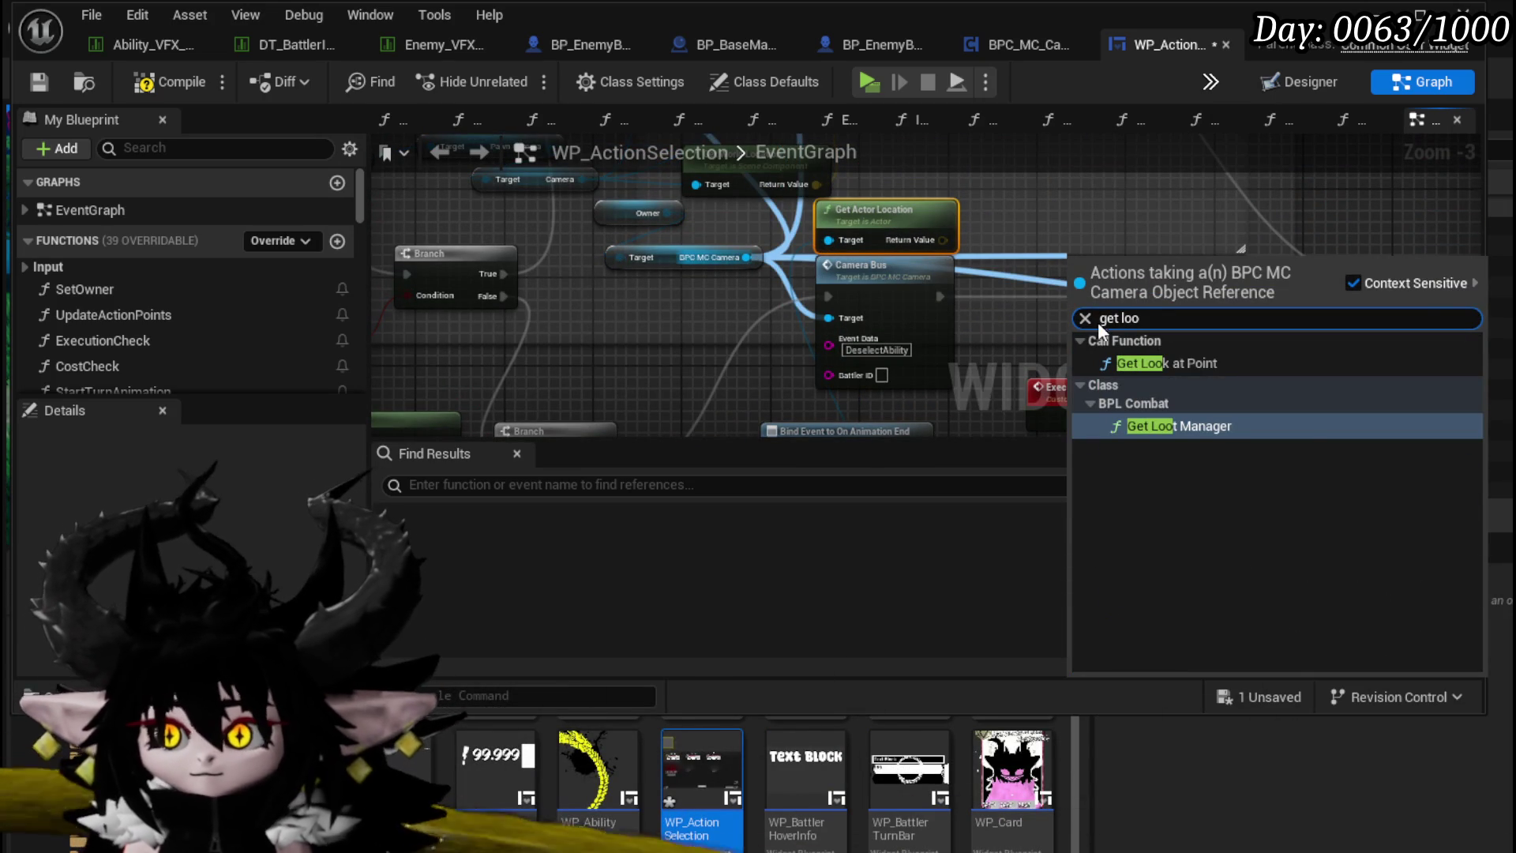
{"action": "type", "text": "k"}
{"action": "key", "text": "Return"}
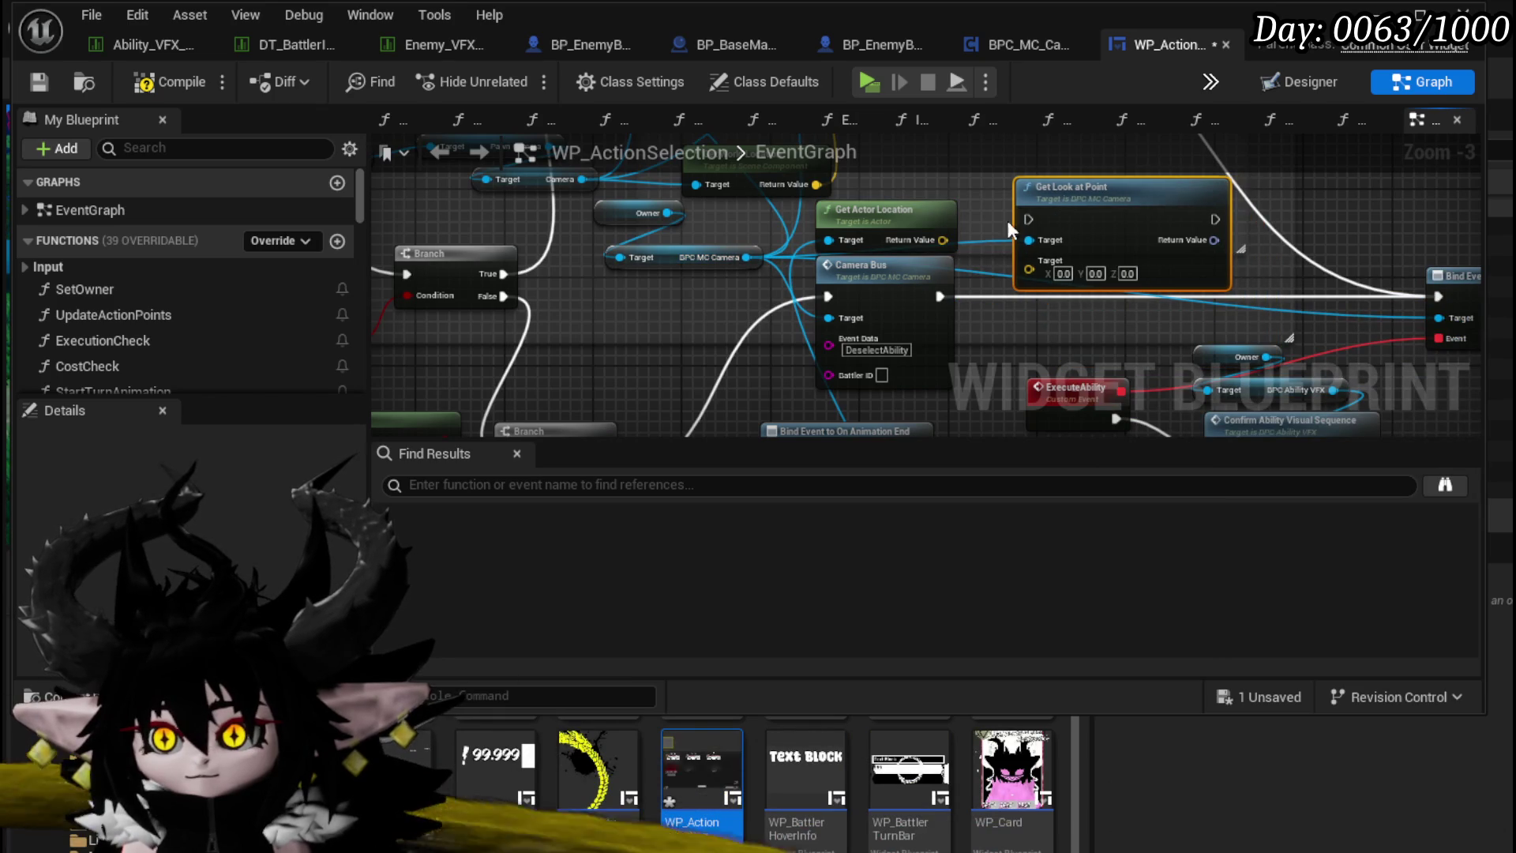
{"action": "left_click_drag", "start_coordinate": [941, 240], "coordinate": [1029, 268]}
Step: Set End Camera Rotation from the look-at point, wired after Camera Bus and into the finished binding
{"action": "left_click_drag", "start_coordinate": [728, 262], "coordinate": [880, 195]}
{"action": "type", "text": "End r"}
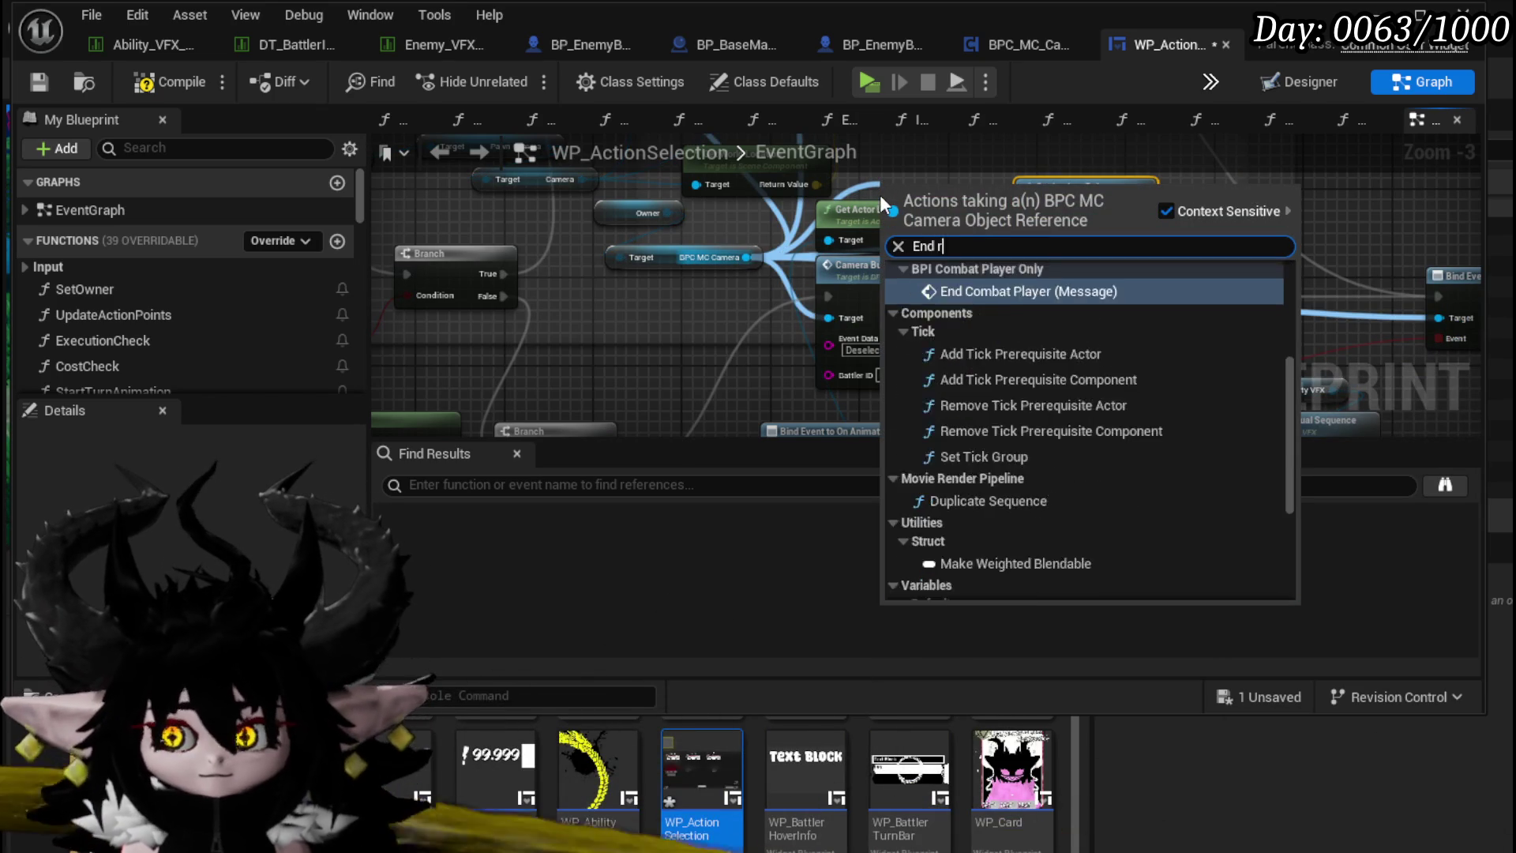
{"action": "type", "text": "otation"}
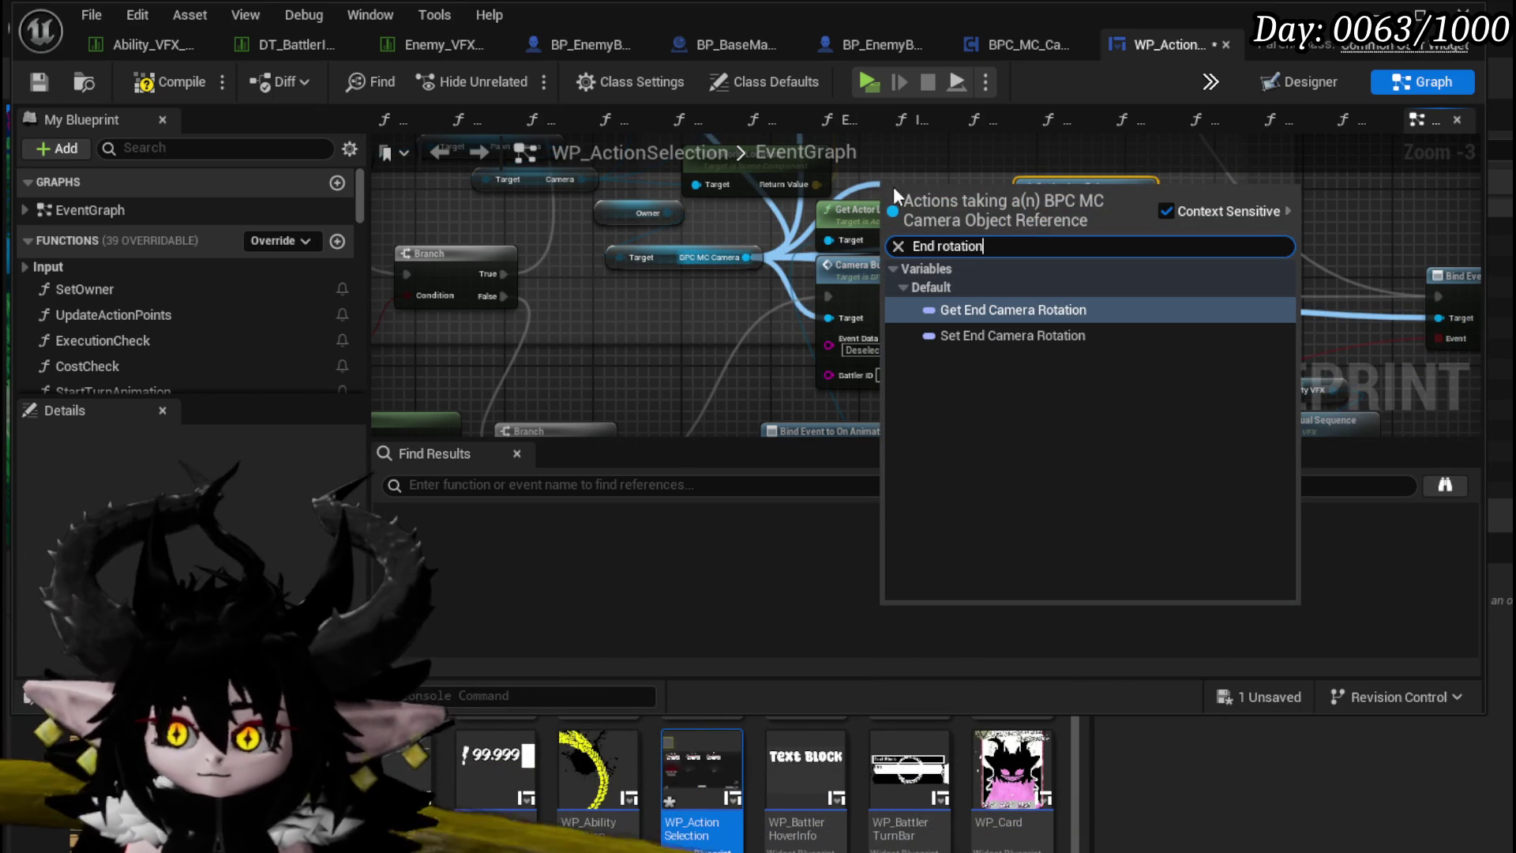
{"action": "left_click", "coordinate": [1009, 335]}
{"action": "left_click_drag", "start_coordinate": [711, 364], "coordinate": [1025, 268]}
{"action": "left_click_drag", "start_coordinate": [924, 307], "coordinate": [818, 275]}
{"action": "left_click_drag", "start_coordinate": [654, 346], "coordinate": [745, 278]}
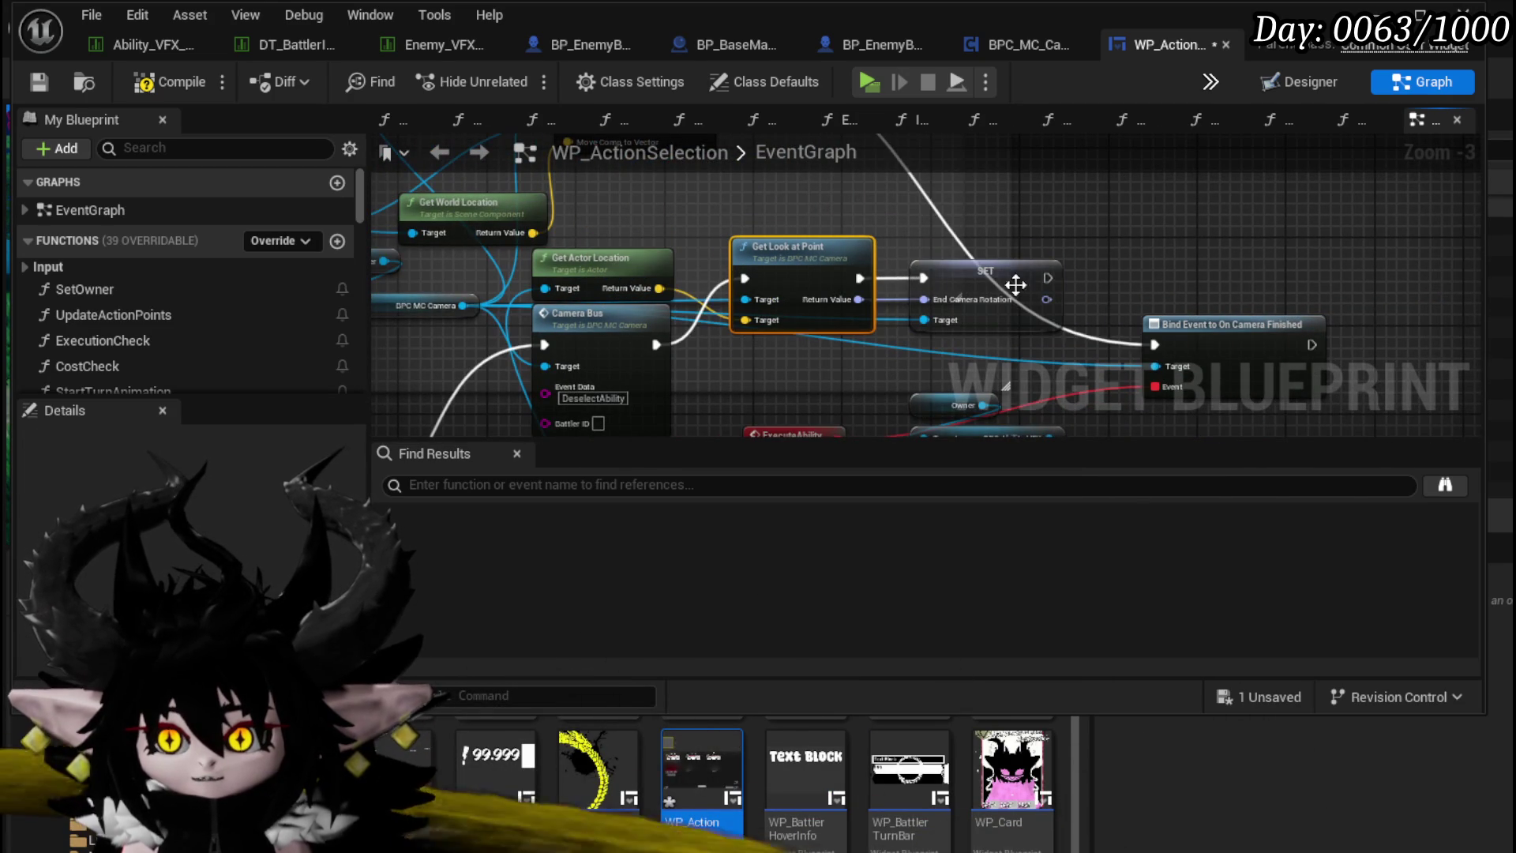
{"action": "left_click_drag", "start_coordinate": [1047, 278], "coordinate": [1107, 321]}
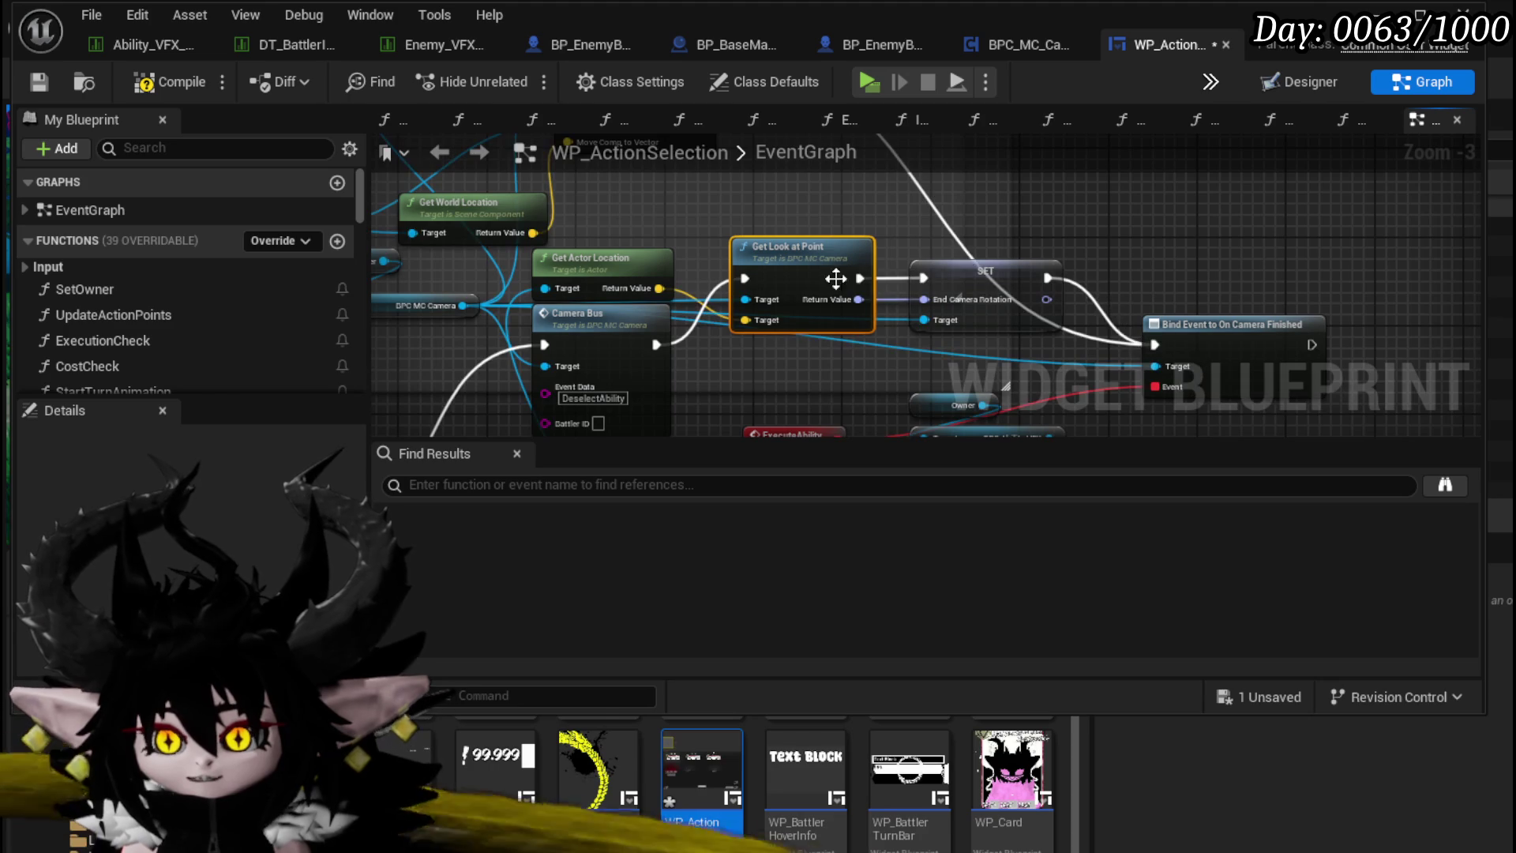
Step: Set GetLookAtPoint's trace Draw Debug Type to For Duration, save both blueprints, and close the editor
{"action": "double_click", "coordinate": [781, 251]}
{"action": "left_click", "coordinate": [800, 316]}
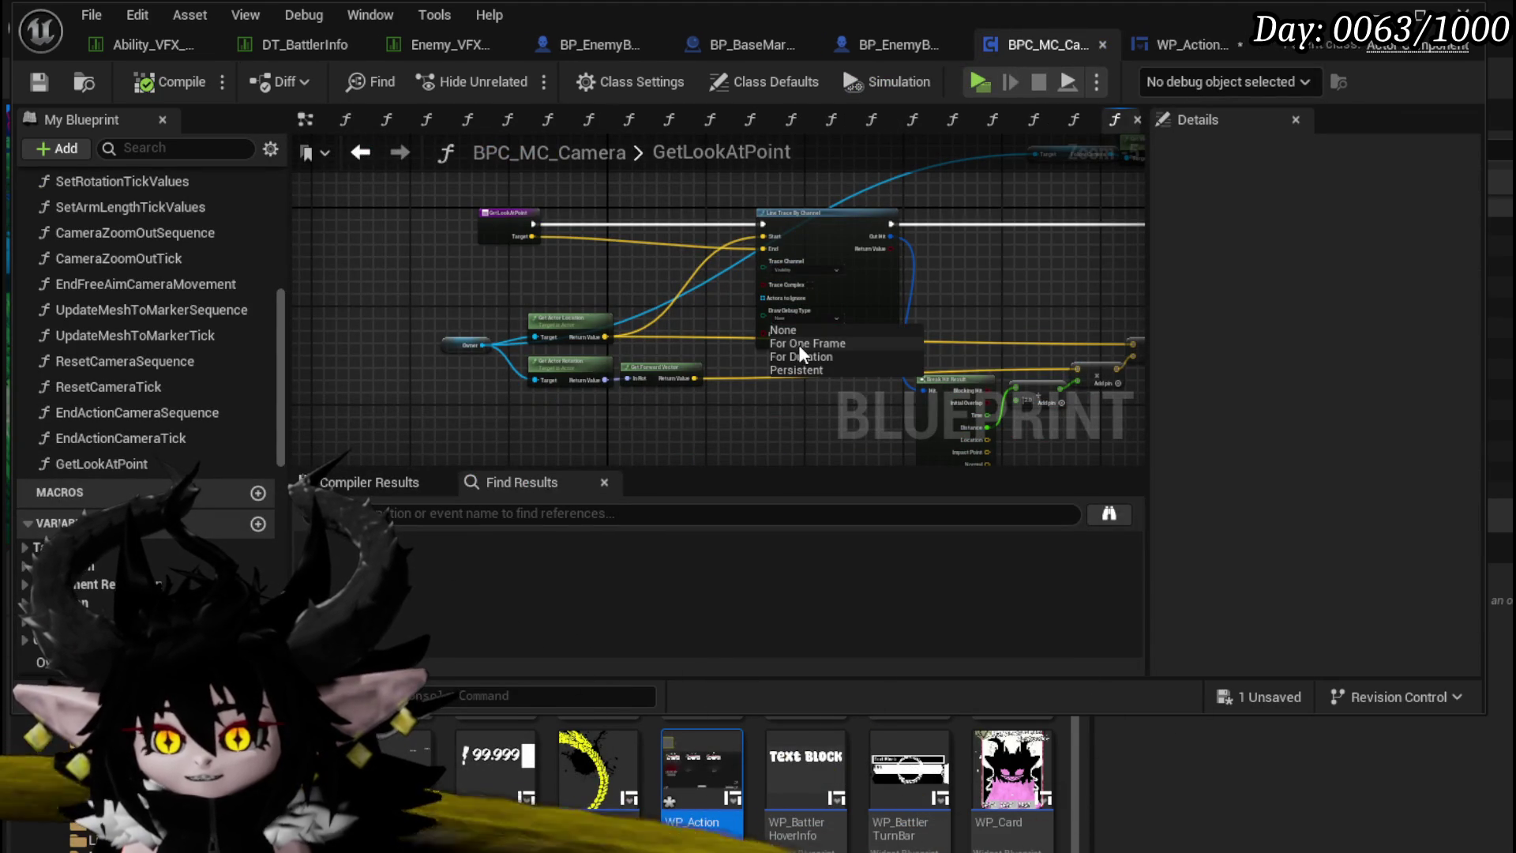
{"action": "left_click", "coordinate": [801, 355]}
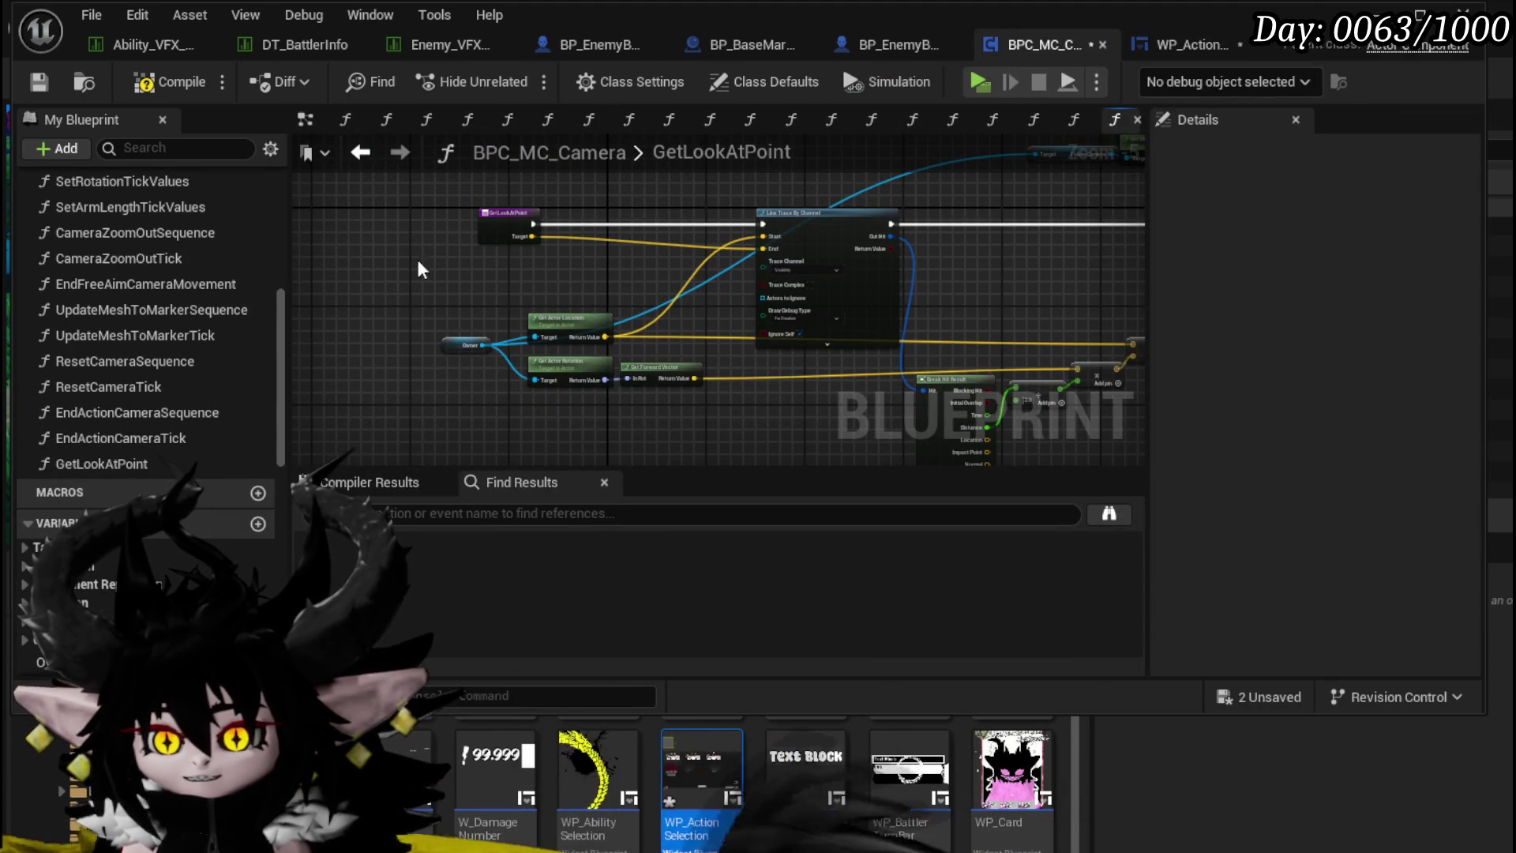
{"action": "left_click", "coordinate": [39, 83]}
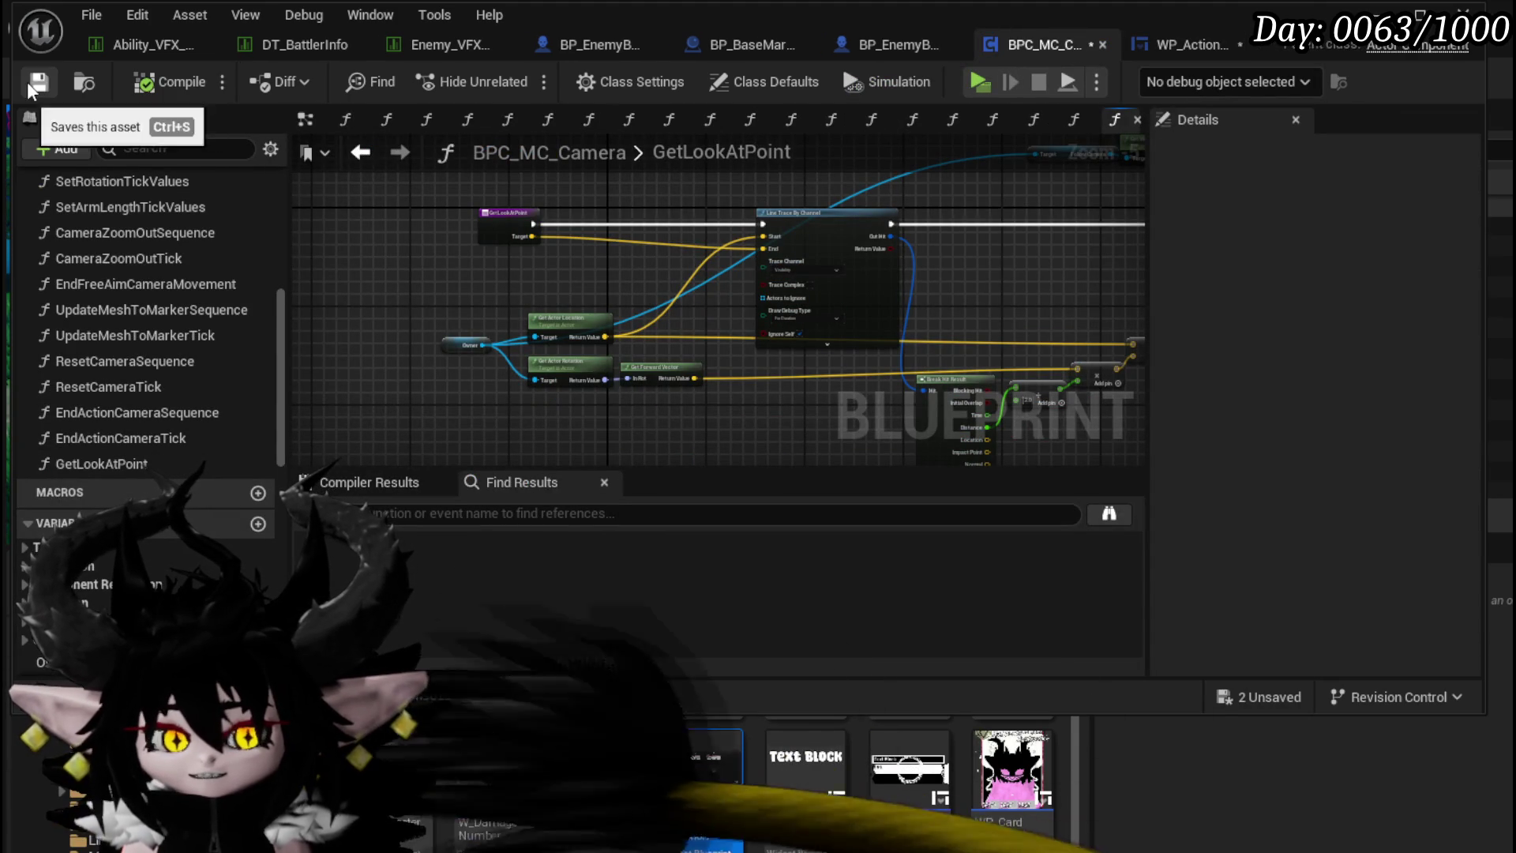
{"action": "left_click", "coordinate": [1238, 49]}
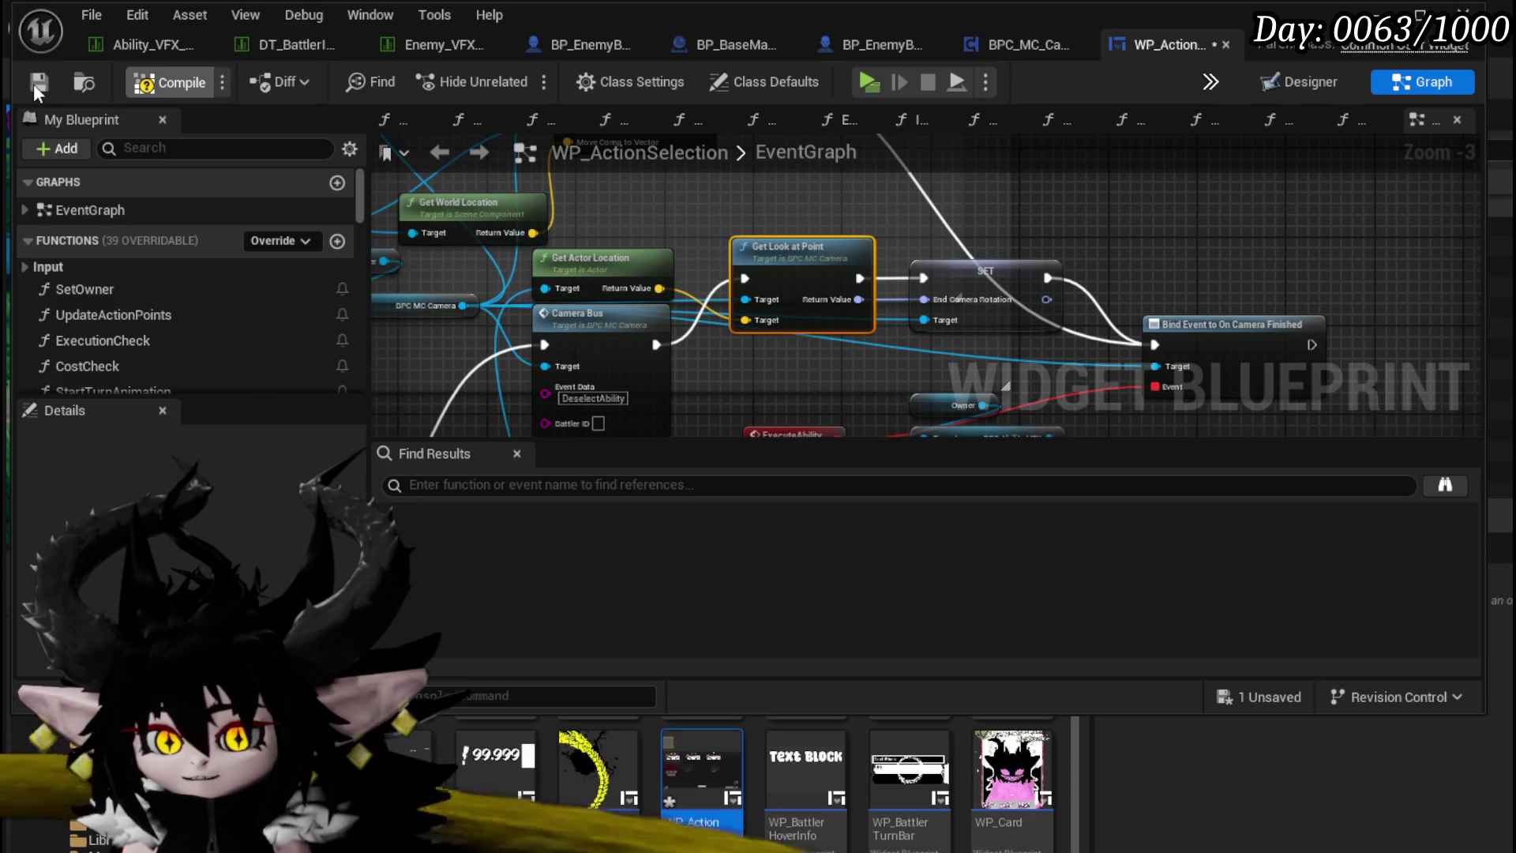
{"action": "left_click", "coordinate": [37, 82]}
{"action": "left_click", "coordinate": [1390, 14]}
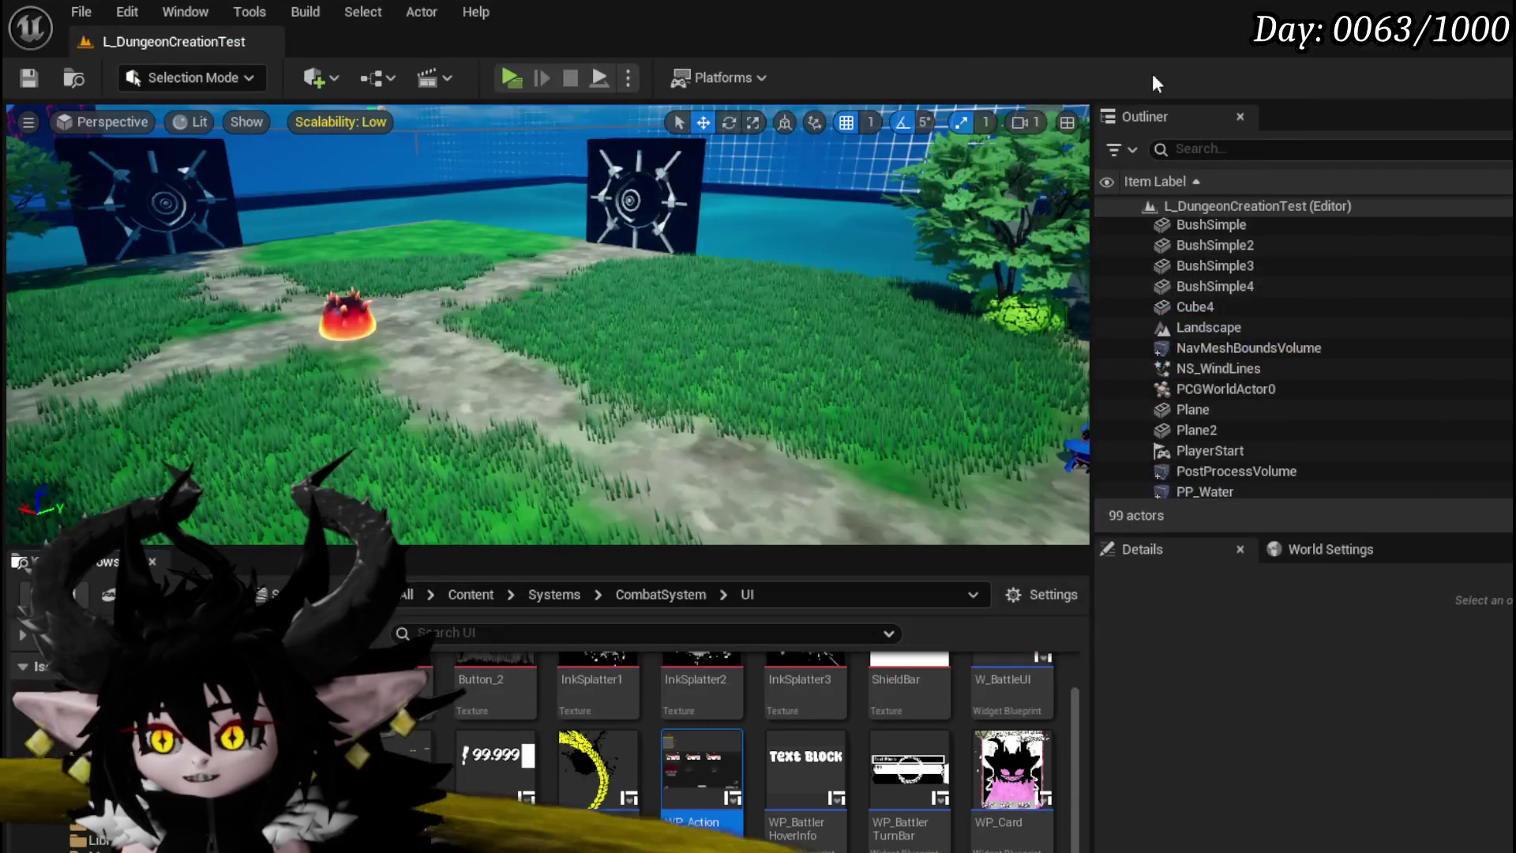
Step: Start a play-test and walk into the red slime to begin a battle
{"action": "left_click", "coordinate": [511, 76]}
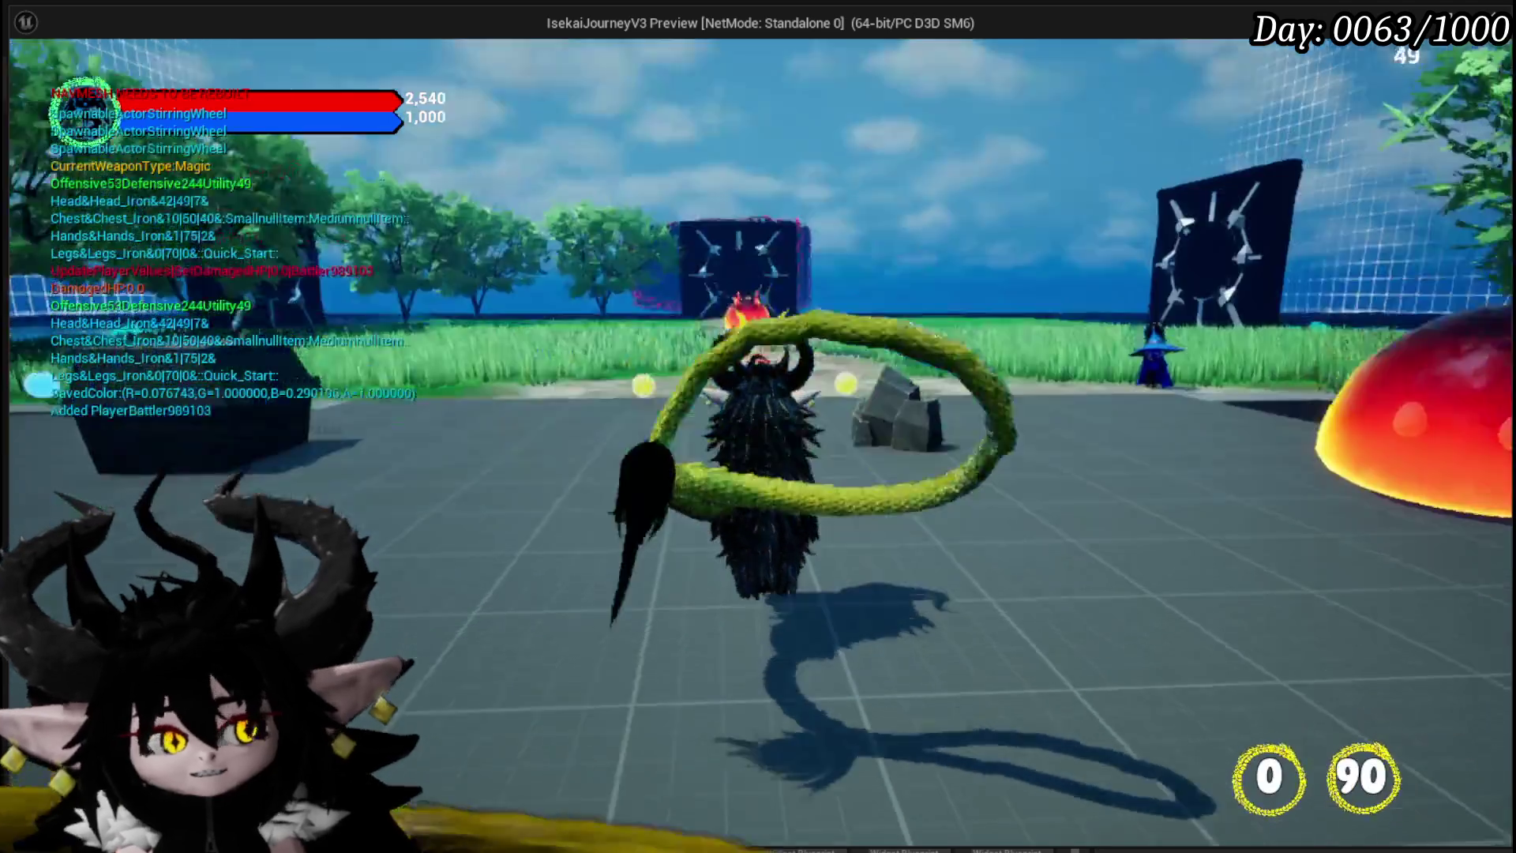
{"action": "key", "text": "w"}
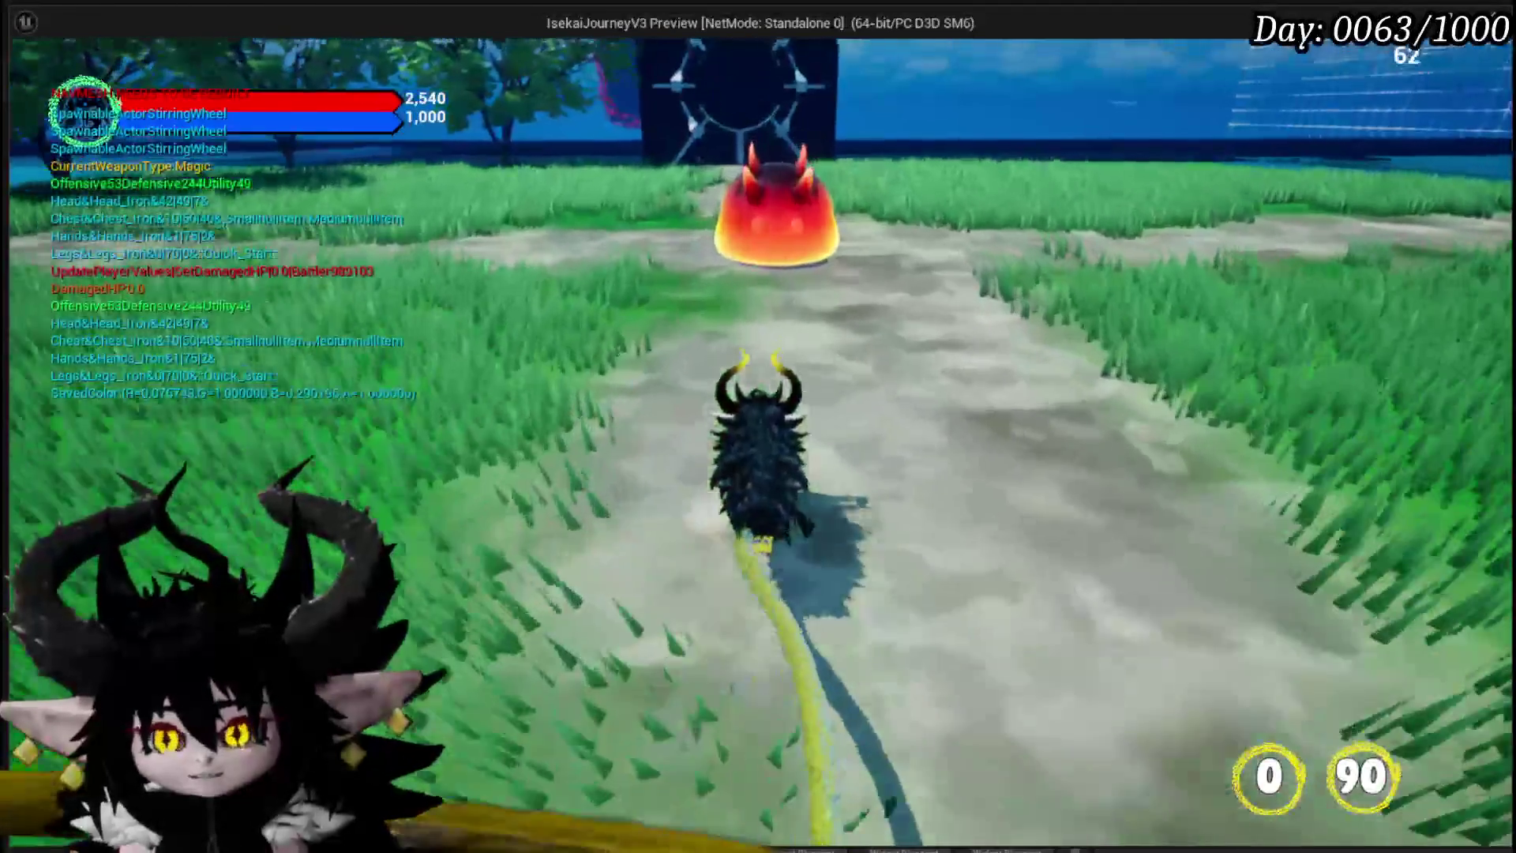
{"action": "key", "text": "w"}
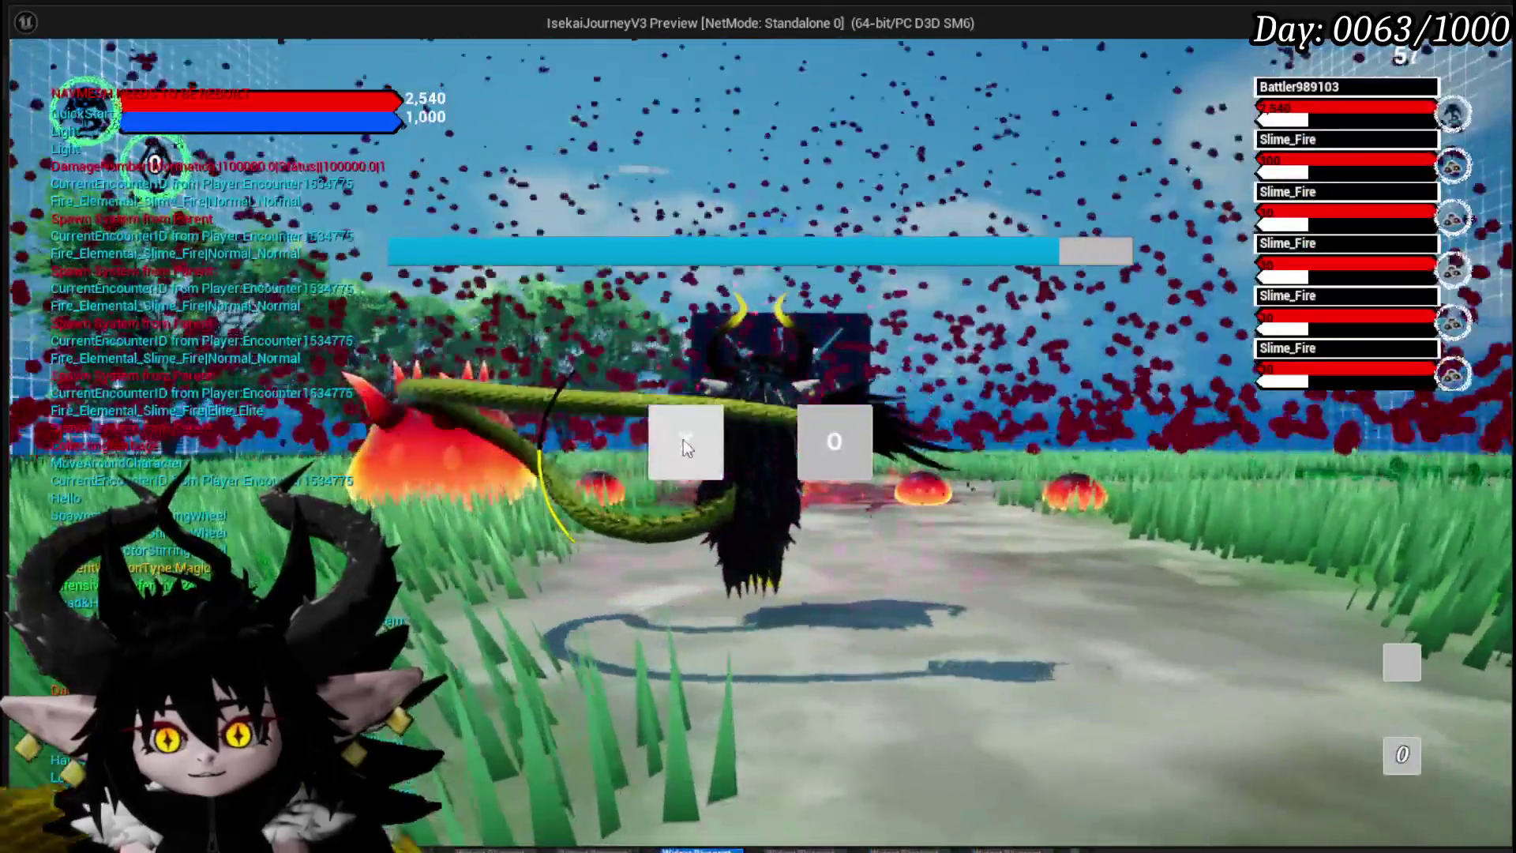
{"action": "left_click", "coordinate": [684, 439]}
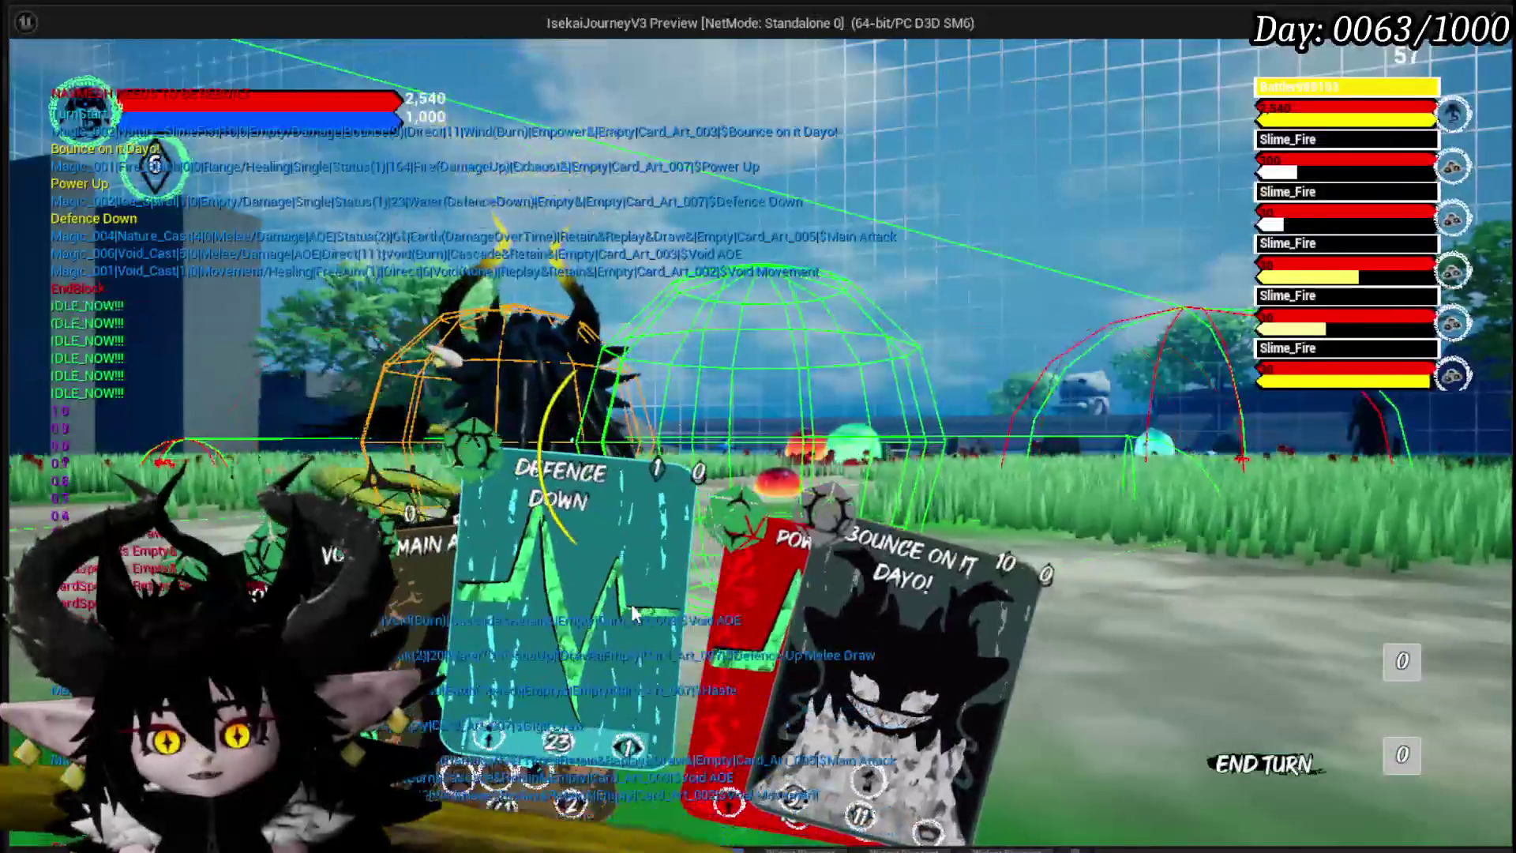
Step: Cast Defence Down and Giga Draw on the Slime_Fire enemies, then stop the play-test
{"action": "left_click", "coordinate": [714, 557]}
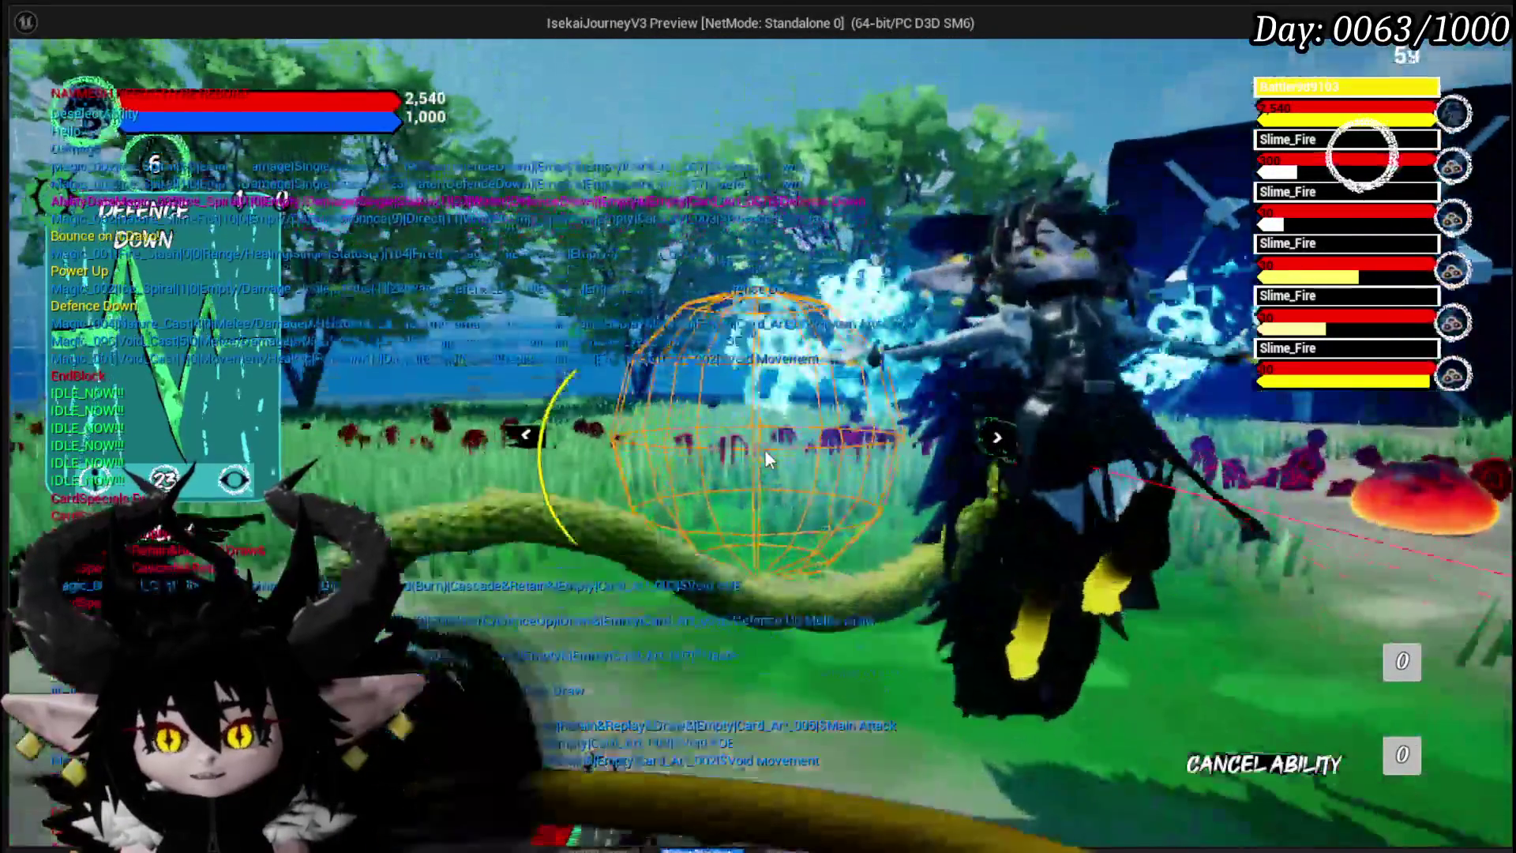
{"action": "left_click", "coordinate": [765, 459]}
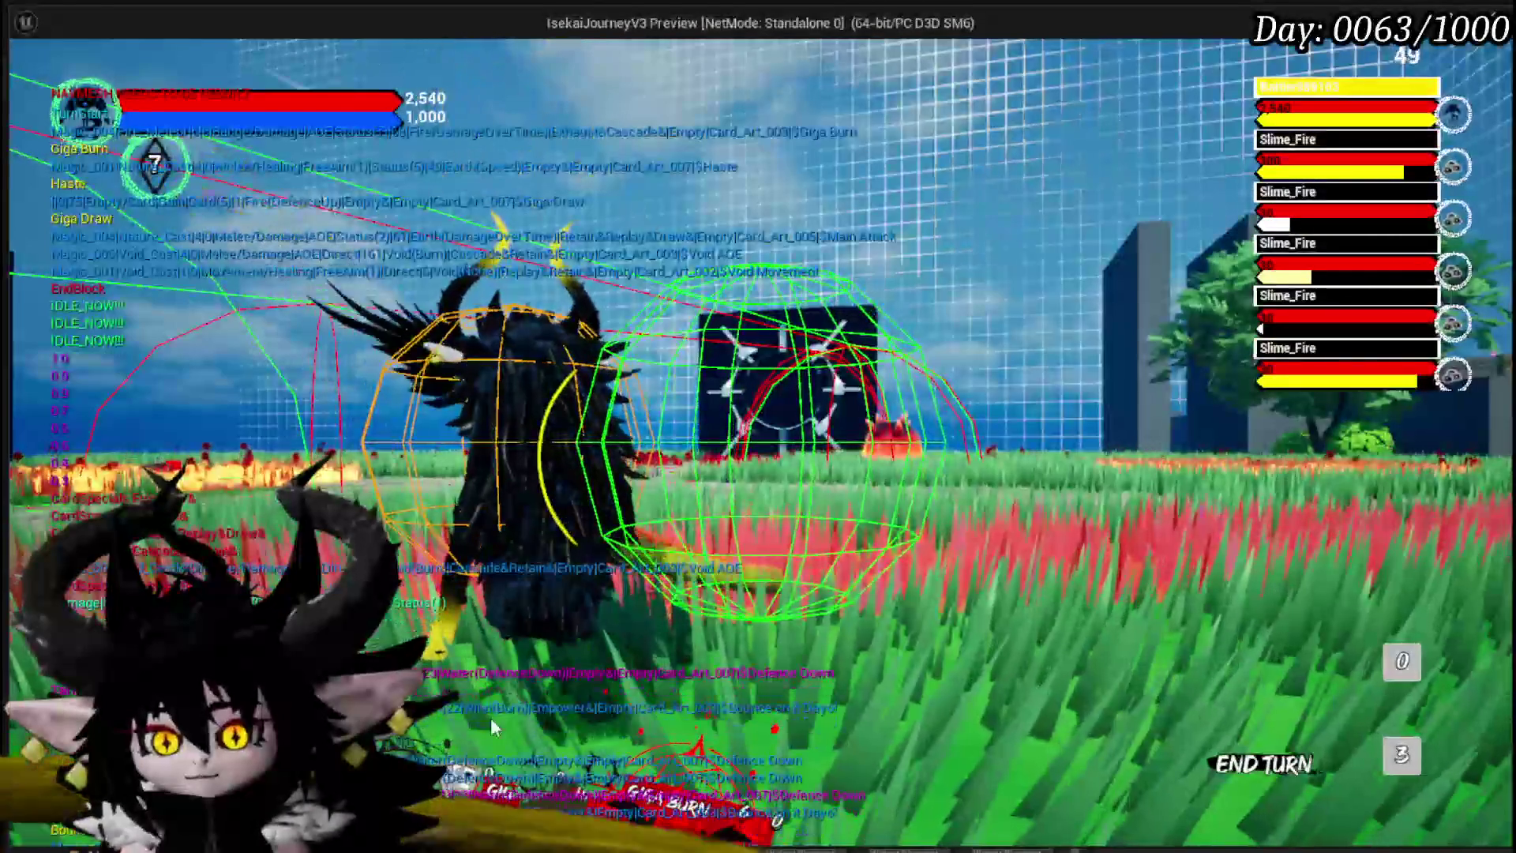
{"action": "left_click", "coordinate": [504, 629]}
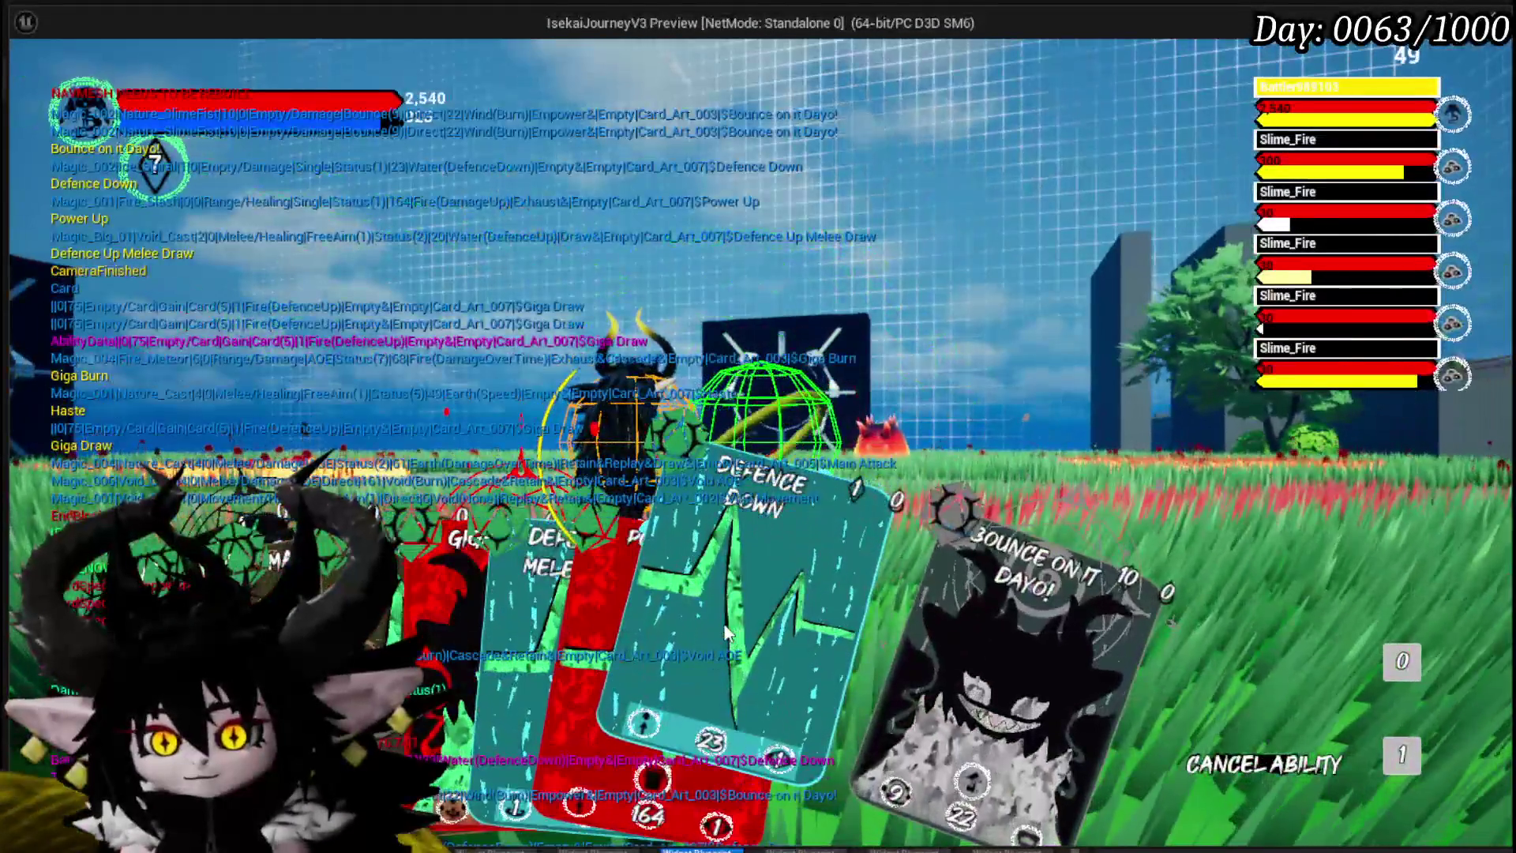
{"action": "left_click", "coordinate": [764, 589]}
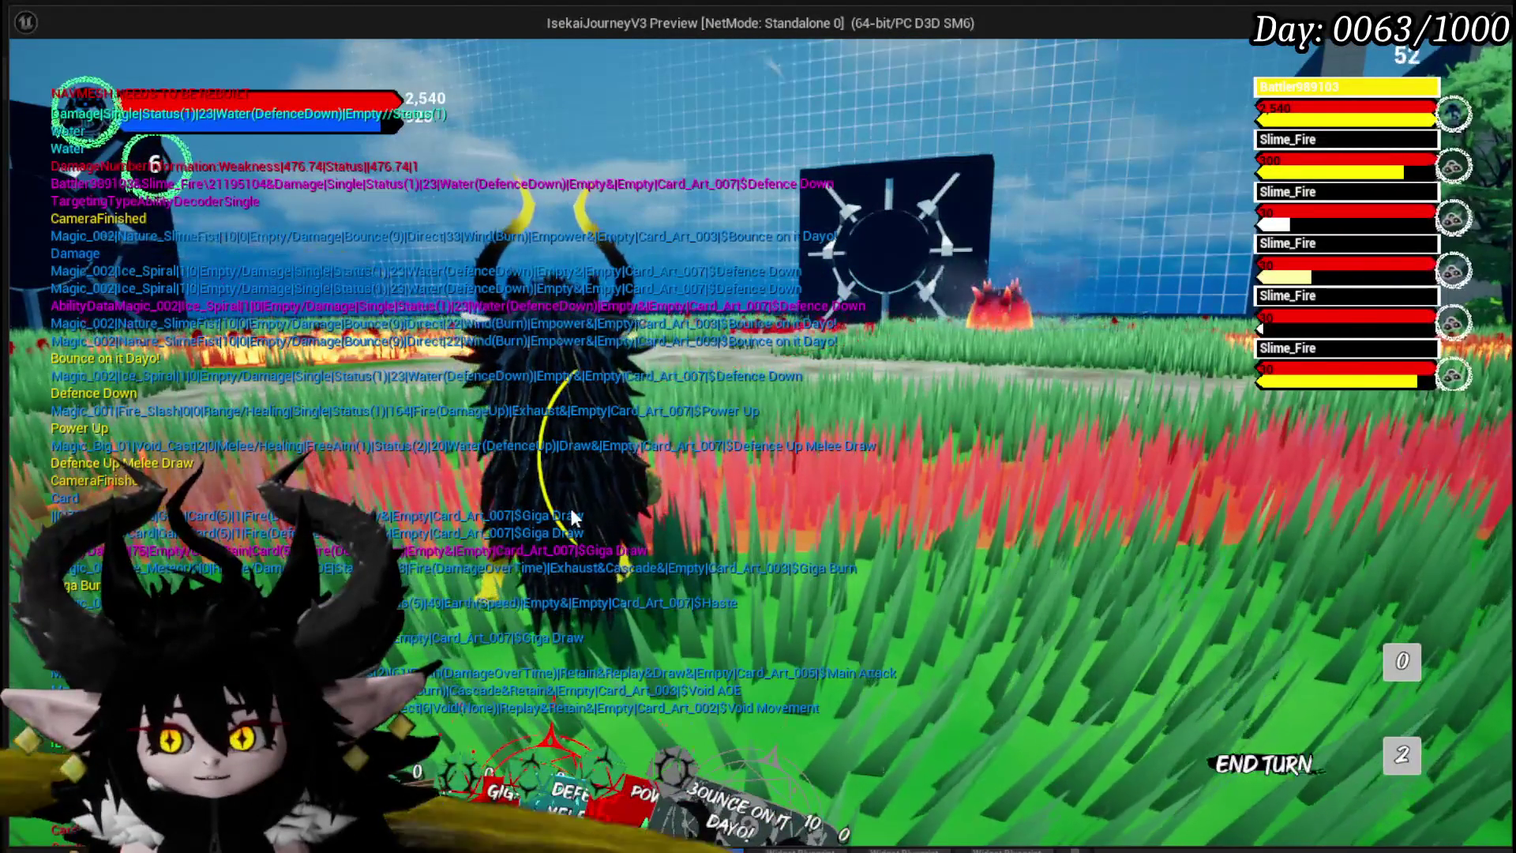
{"action": "key", "text": "Escape"}
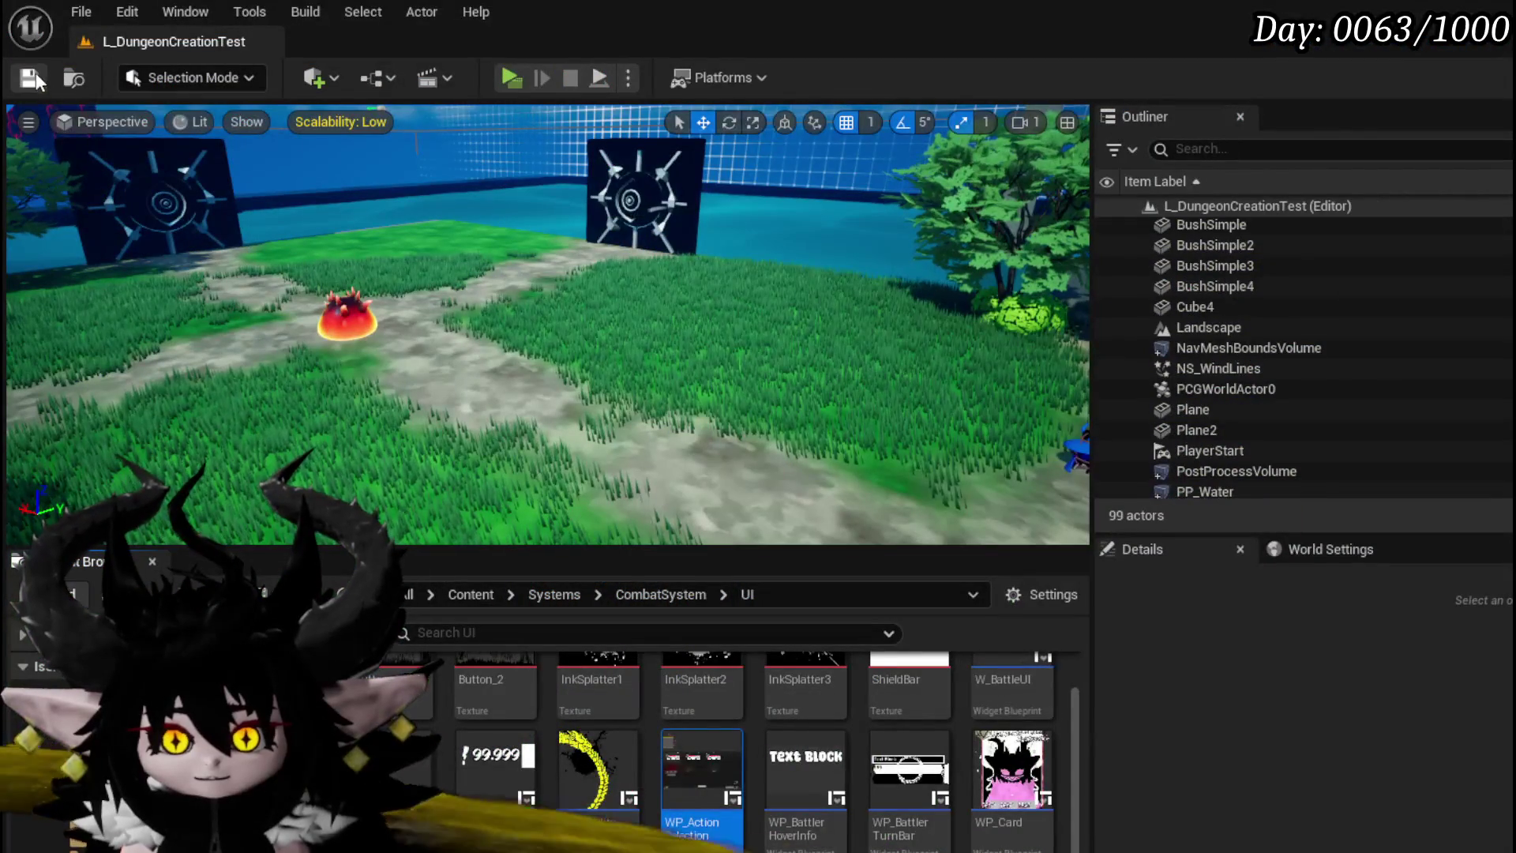
Step: Save, reposition the Get Actor Location, Camera Bus and Target ID nodes, and open CameraBus
{"action": "left_click", "coordinate": [35, 79]}
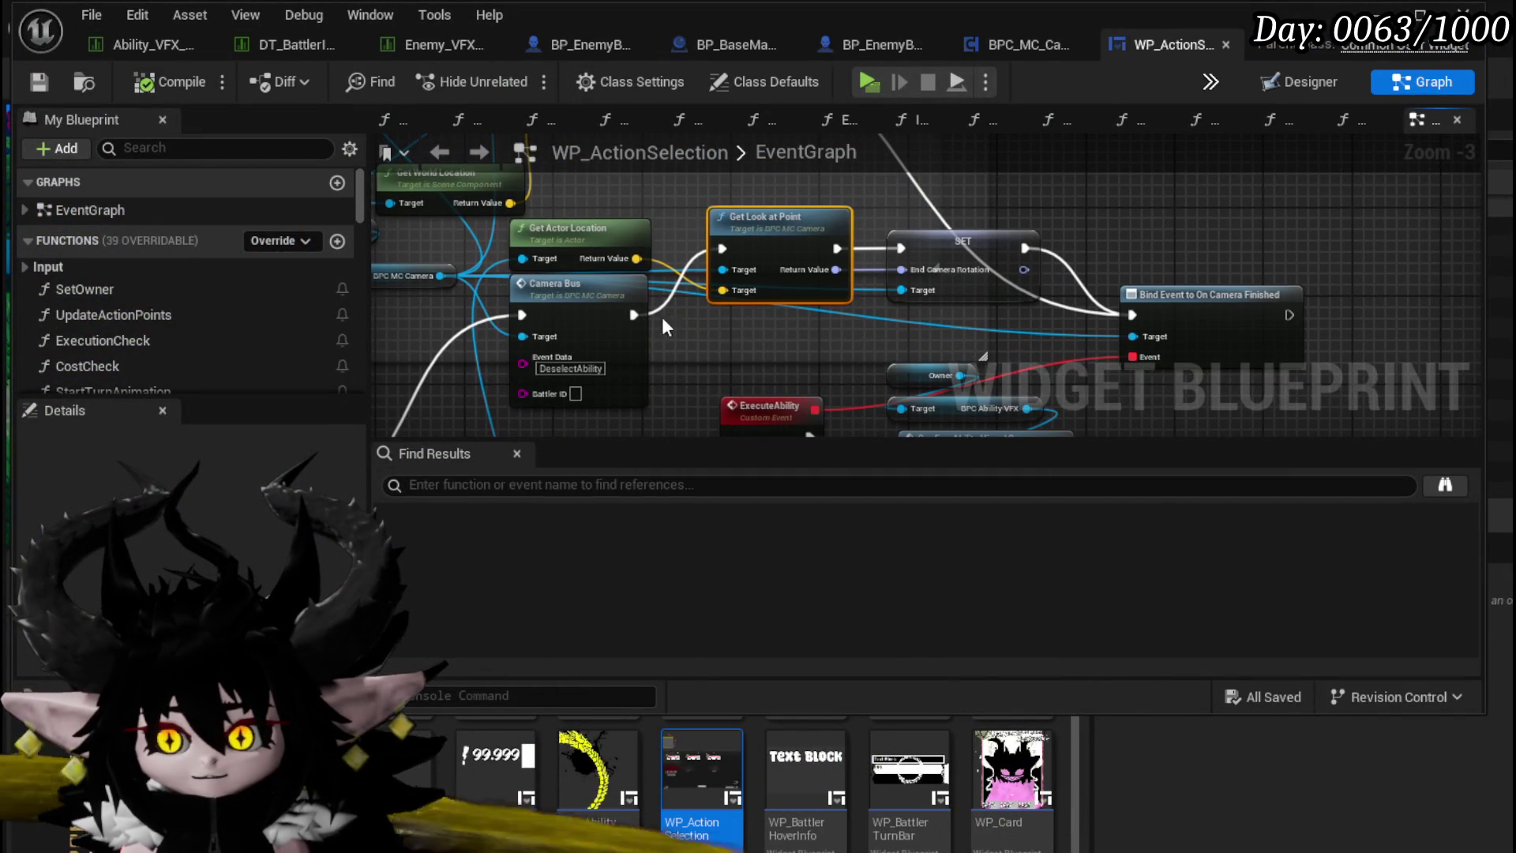
{"action": "mouse_move", "coordinate": [675, 345]}
{"action": "left_mouse_down"}
{"action": "mouse_move", "coordinate": [798, 338]}
{"action": "mouse_move", "coordinate": [690, 330]}
{"action": "left_mouse_up"}
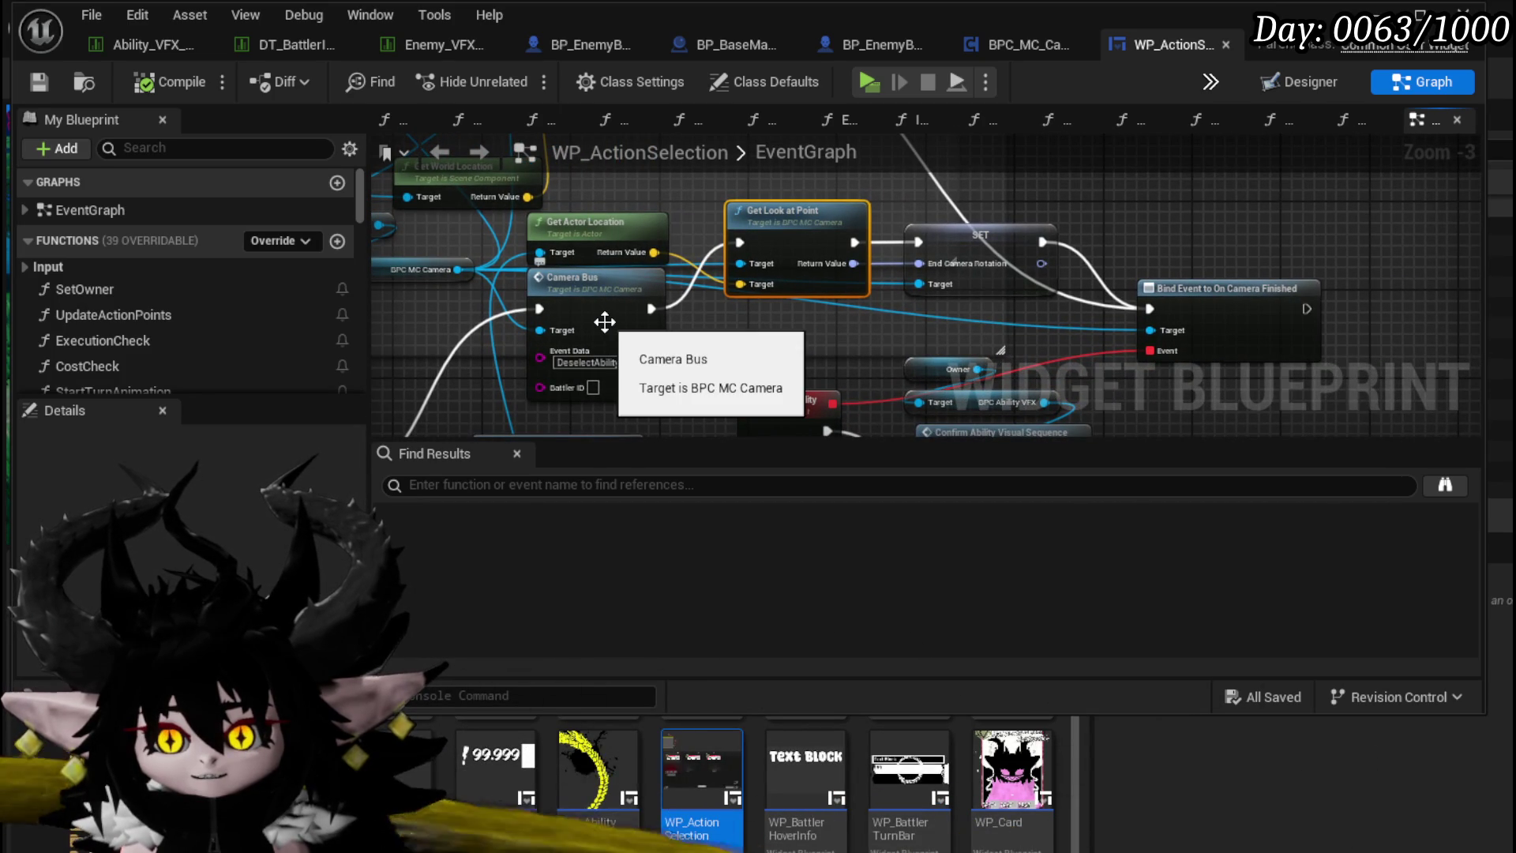
{"action": "left_click_drag", "start_coordinate": [606, 217], "coordinate": [660, 183]}
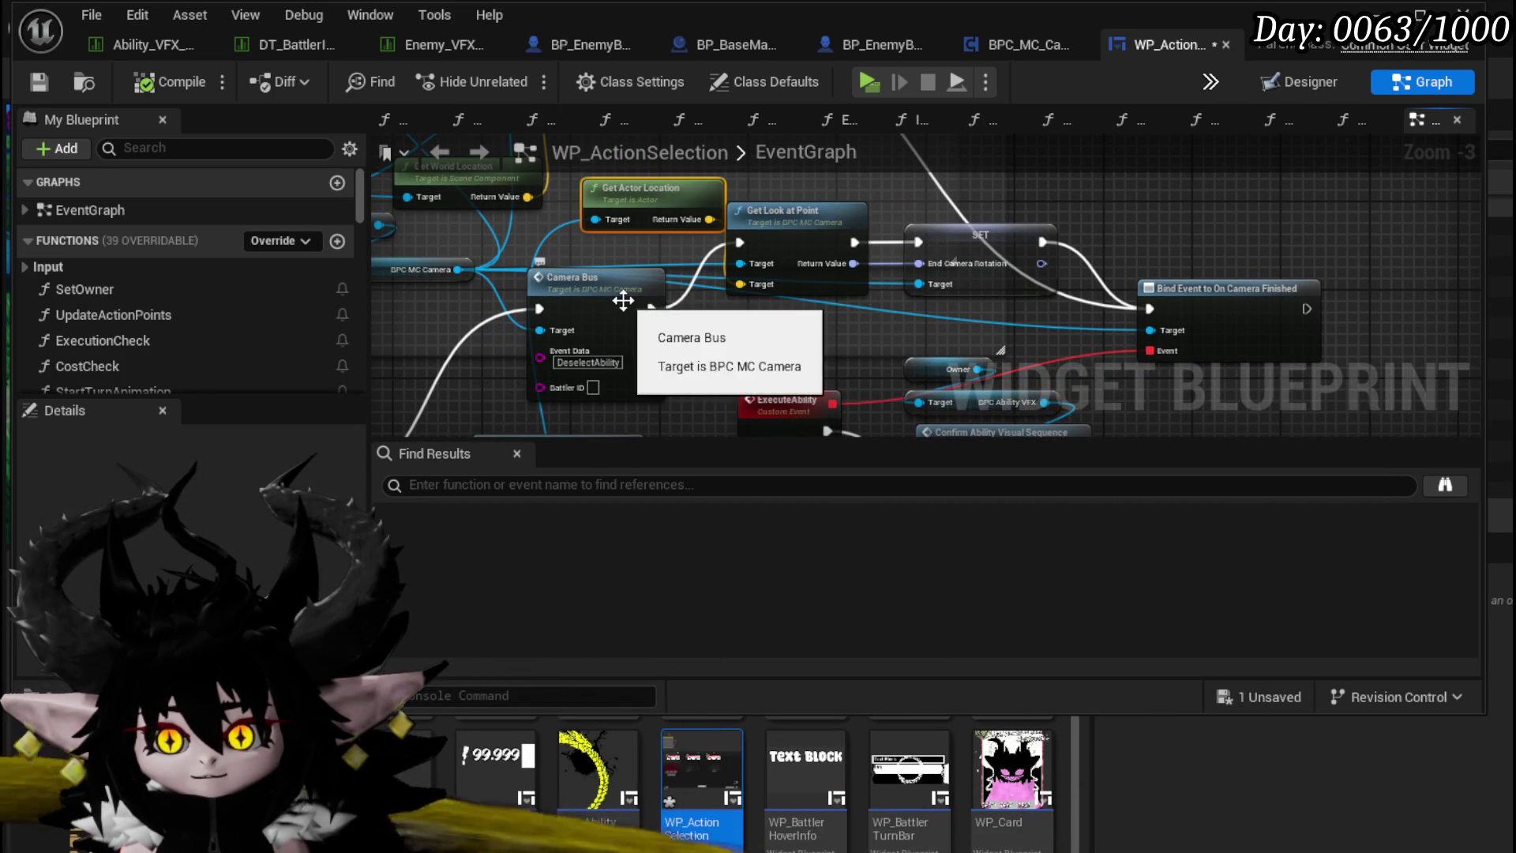
{"action": "left_click_drag", "start_coordinate": [623, 300], "coordinate": [599, 300]}
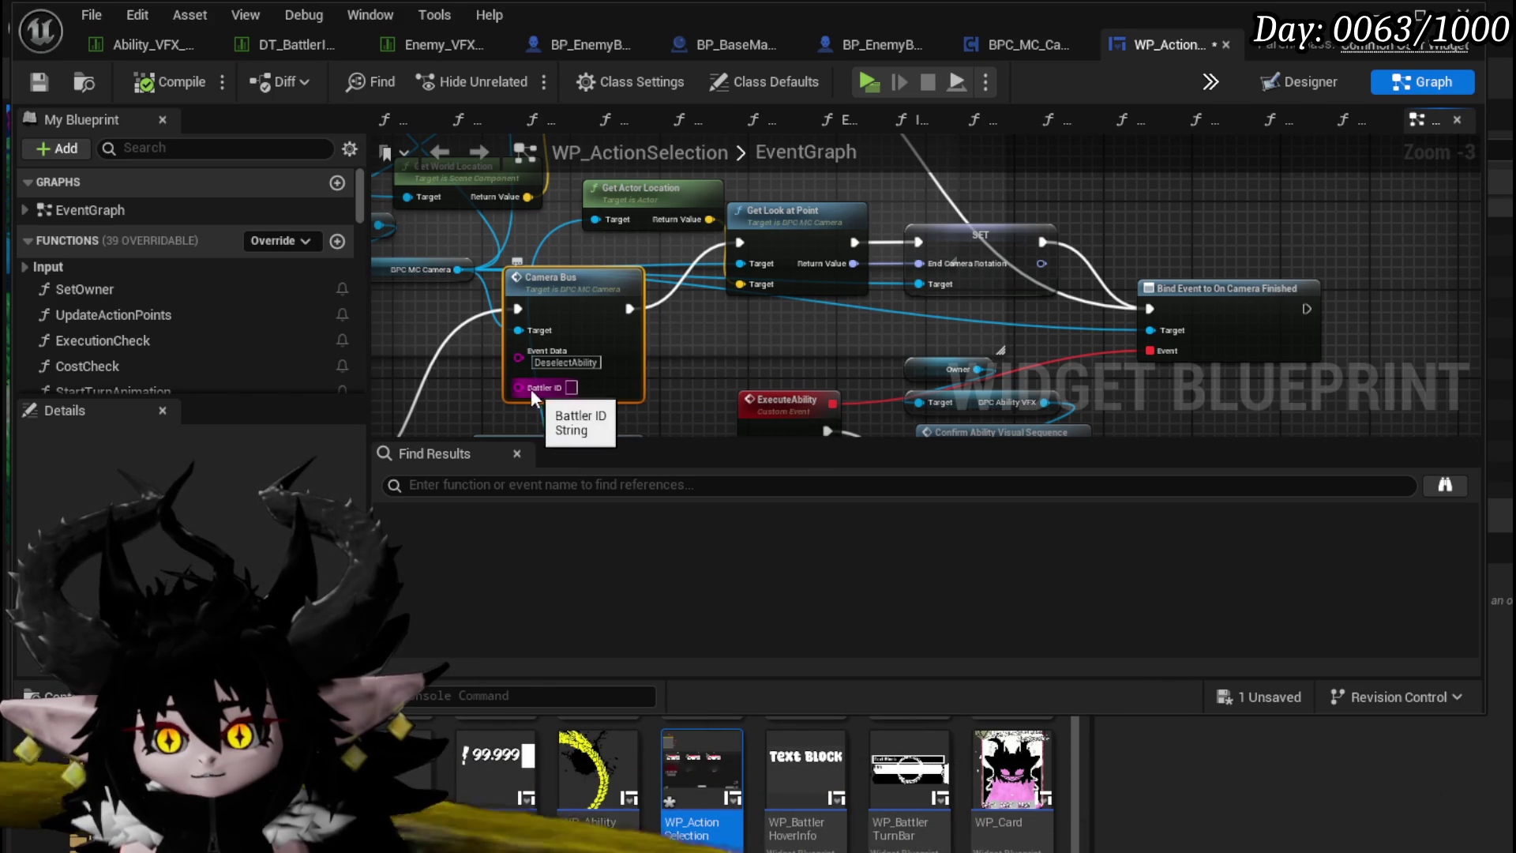
{"action": "left_click_drag", "start_coordinate": [587, 484], "coordinate": [783, 301]}
{"action": "mouse_move", "coordinate": [858, 356]}
{"action": "left_mouse_down"}
{"action": "mouse_move", "coordinate": [713, 211]}
{"action": "mouse_move", "coordinate": [863, 290]}
{"action": "mouse_move", "coordinate": [669, 424]}
{"action": "mouse_move", "coordinate": [859, 205]}
{"action": "left_mouse_up"}
{"action": "mouse_move", "coordinate": [601, 303]}
{"action": "left_mouse_down"}
{"action": "mouse_move", "coordinate": [575, 401]}
{"action": "mouse_move", "coordinate": [652, 229]}
{"action": "left_mouse_up"}
{"action": "left_click_drag", "start_coordinate": [826, 232], "coordinate": [733, 364]}
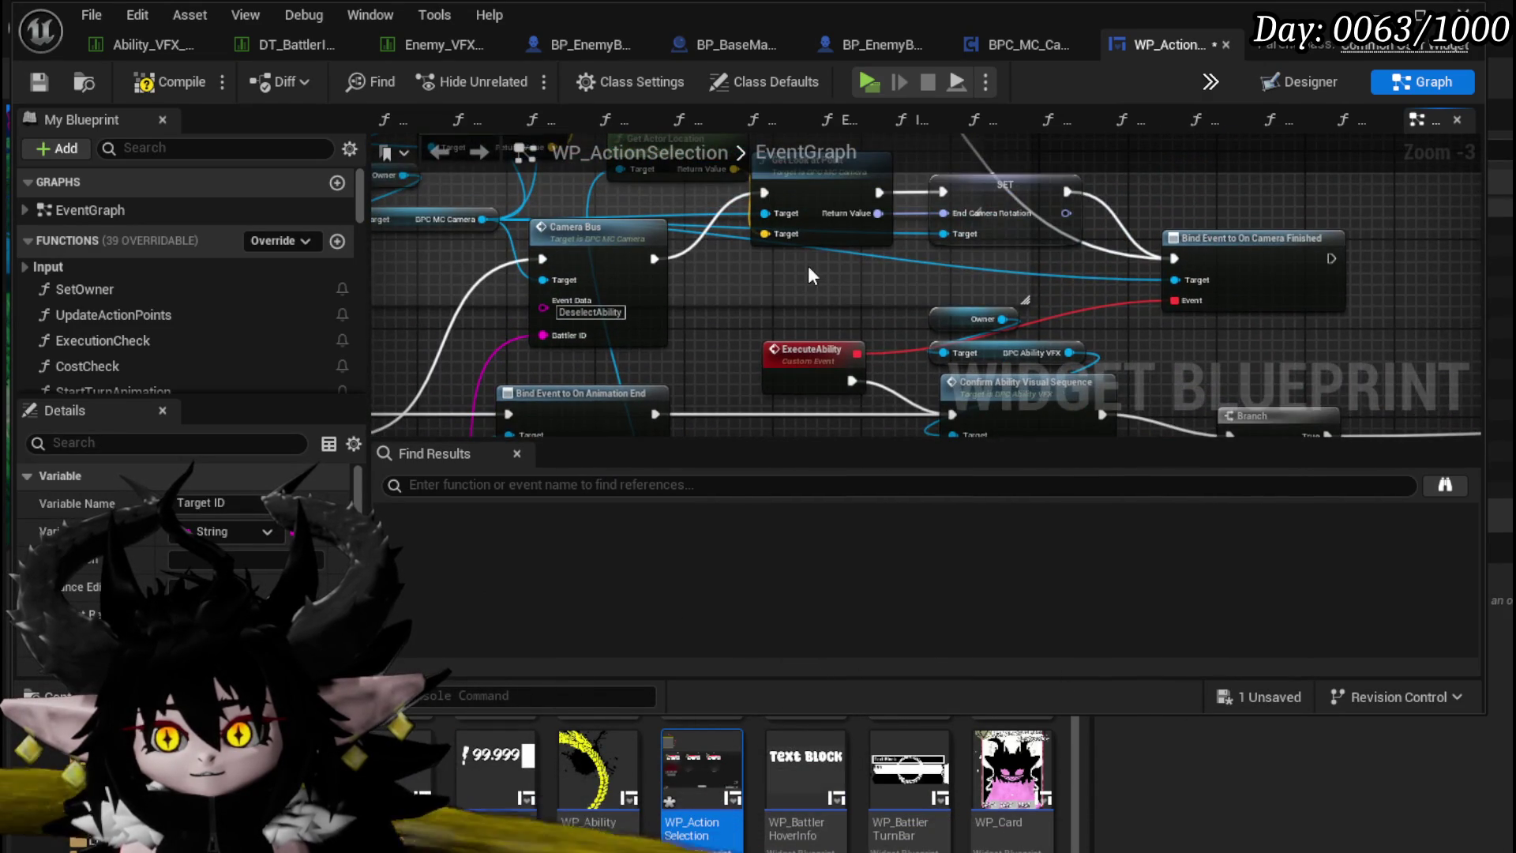
{"action": "double_click", "coordinate": [507, 315]}
Step: Open the End Action Camera Sequence function and shift its Print String node further left
{"action": "scroll", "coordinate": [1049, 261], "scroll_direction": "down", "scroll_amount": 7}
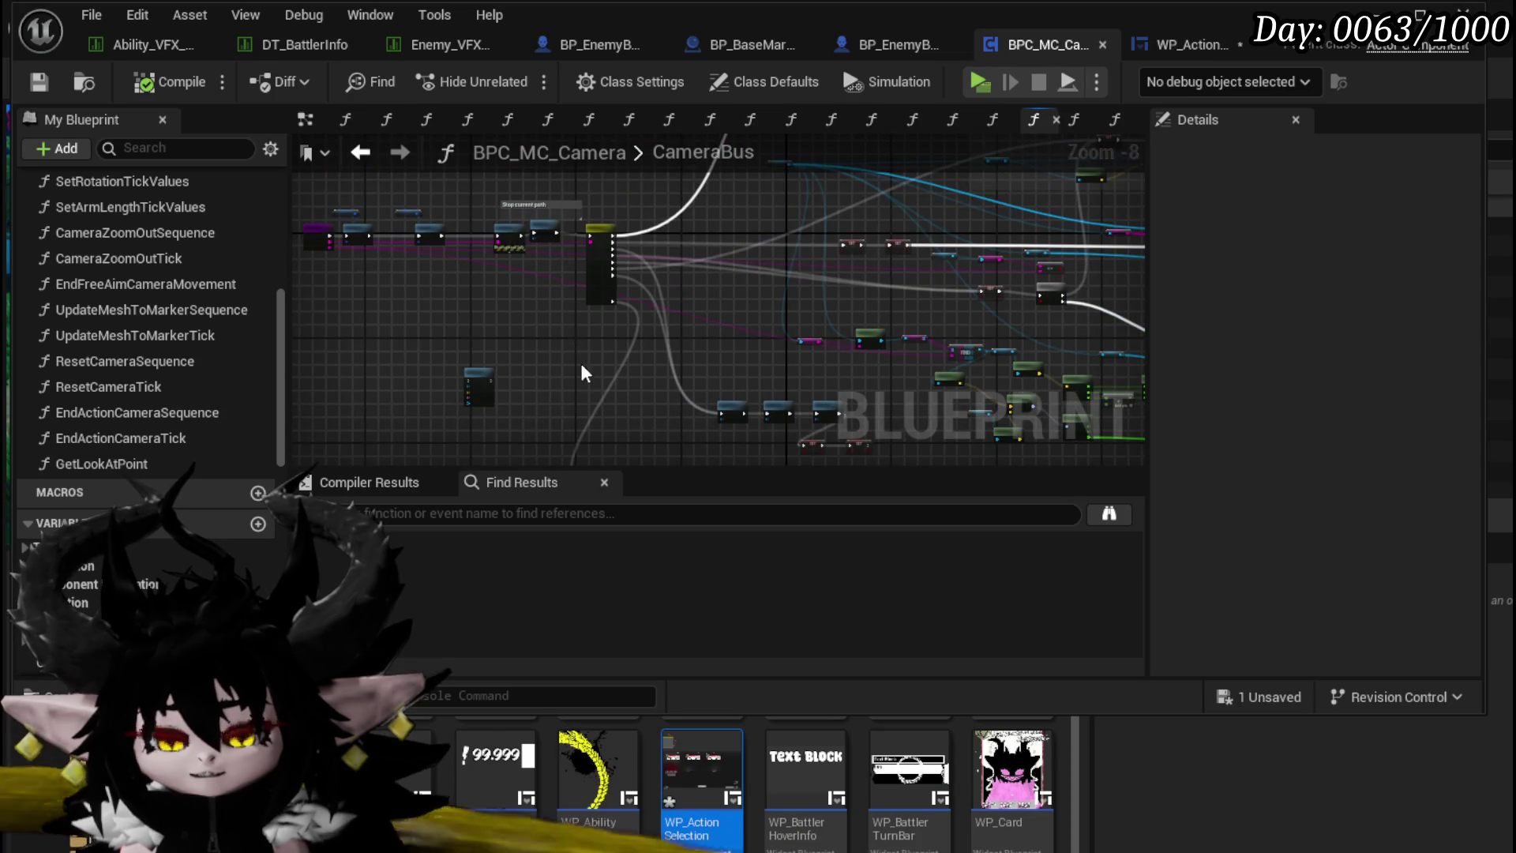
{"action": "scroll", "coordinate": [600, 251], "scroll_direction": "up", "scroll_amount": 6}
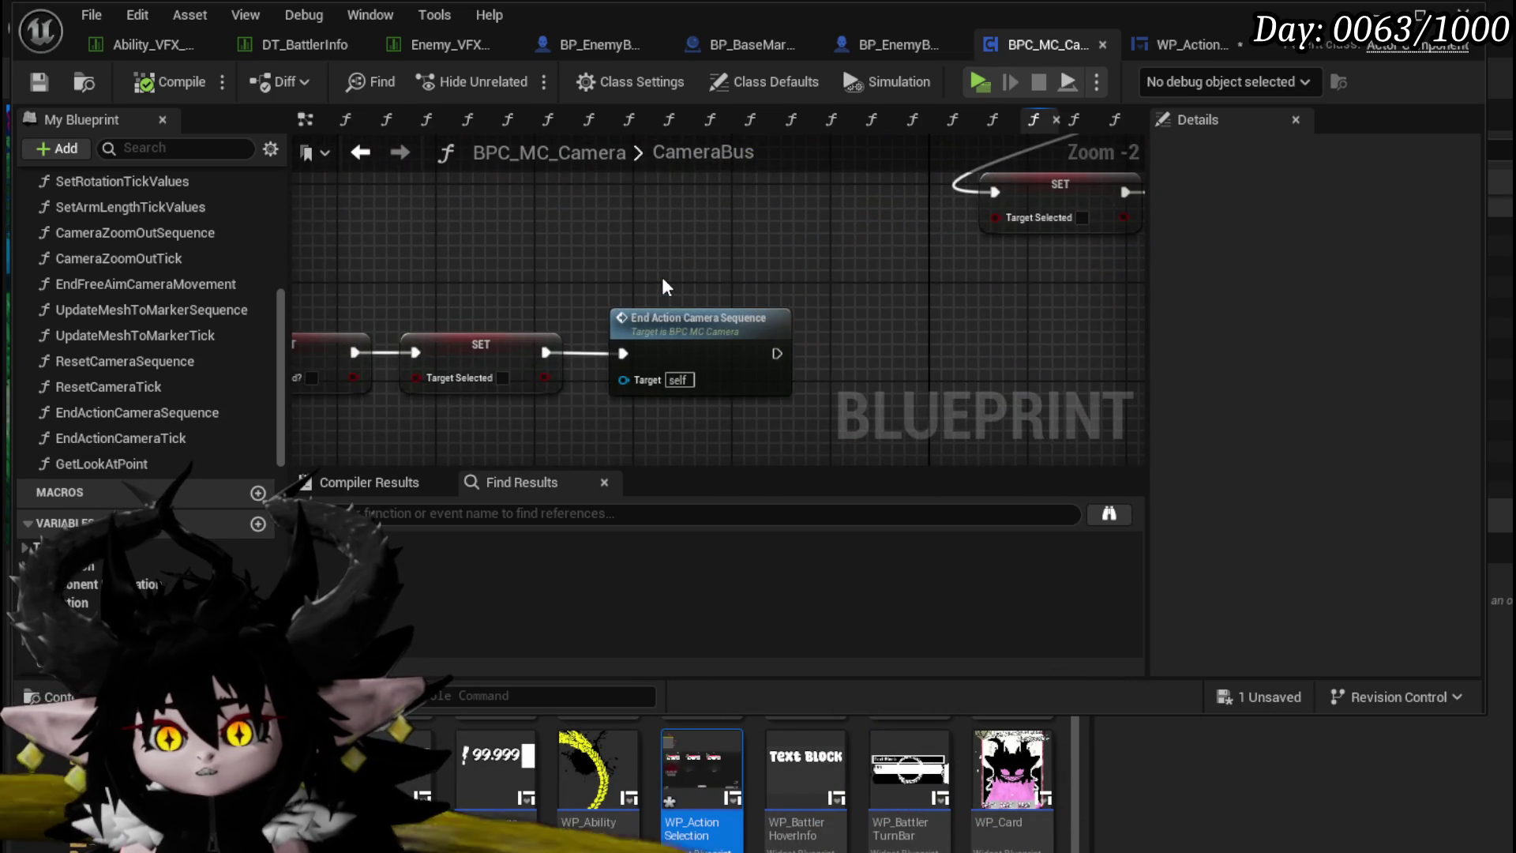
{"action": "scroll", "coordinate": [663, 283], "scroll_direction": "down", "scroll_amount": 2}
{"action": "double_click", "coordinate": [694, 311]}
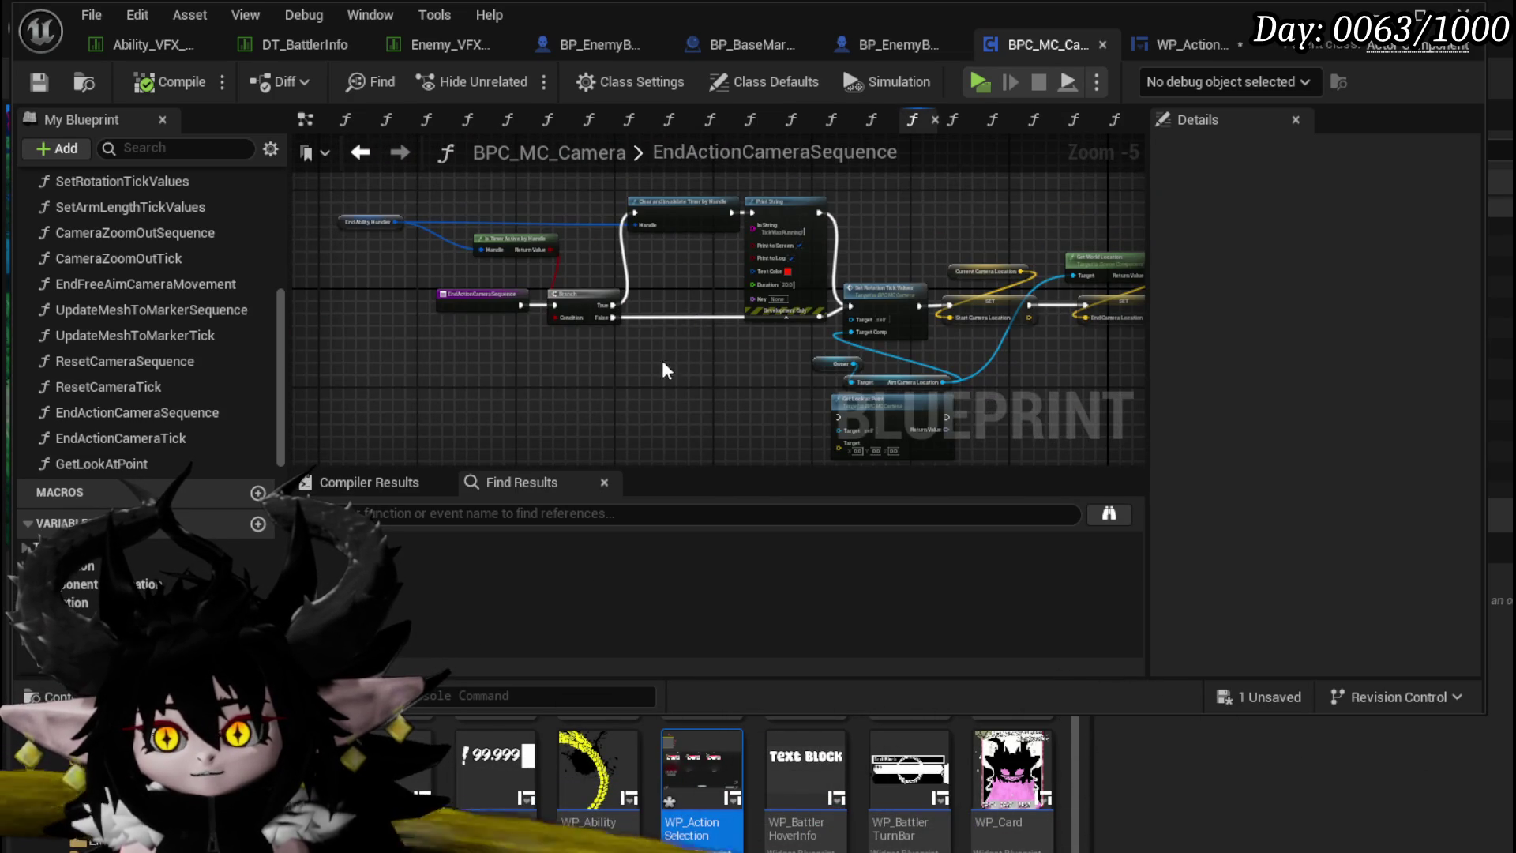
{"action": "left_click_drag", "start_coordinate": [733, 349], "coordinate": [458, 324]}
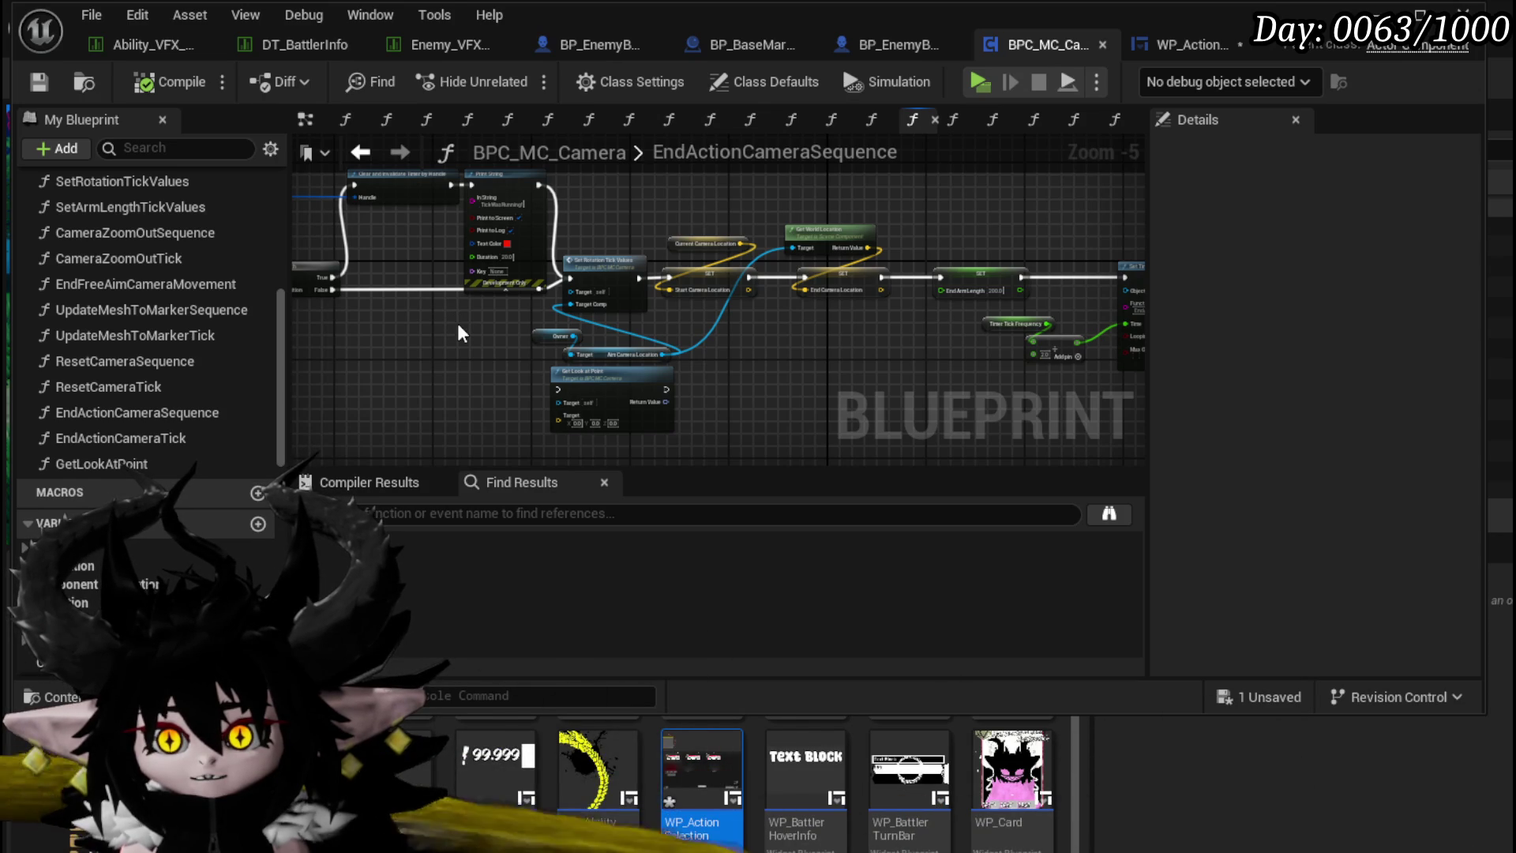
{"action": "mouse_move", "coordinate": [463, 325]}
{"action": "left_mouse_down"}
{"action": "mouse_move", "coordinate": [624, 363]}
{"action": "mouse_move", "coordinate": [405, 367]}
{"action": "left_mouse_up"}
{"action": "mouse_move", "coordinate": [708, 194]}
{"action": "left_mouse_down"}
{"action": "mouse_move", "coordinate": [804, 202]}
{"action": "mouse_move", "coordinate": [680, 210]}
{"action": "left_mouse_up"}
{"action": "left_click_drag", "start_coordinate": [897, 255], "coordinate": [597, 200]}
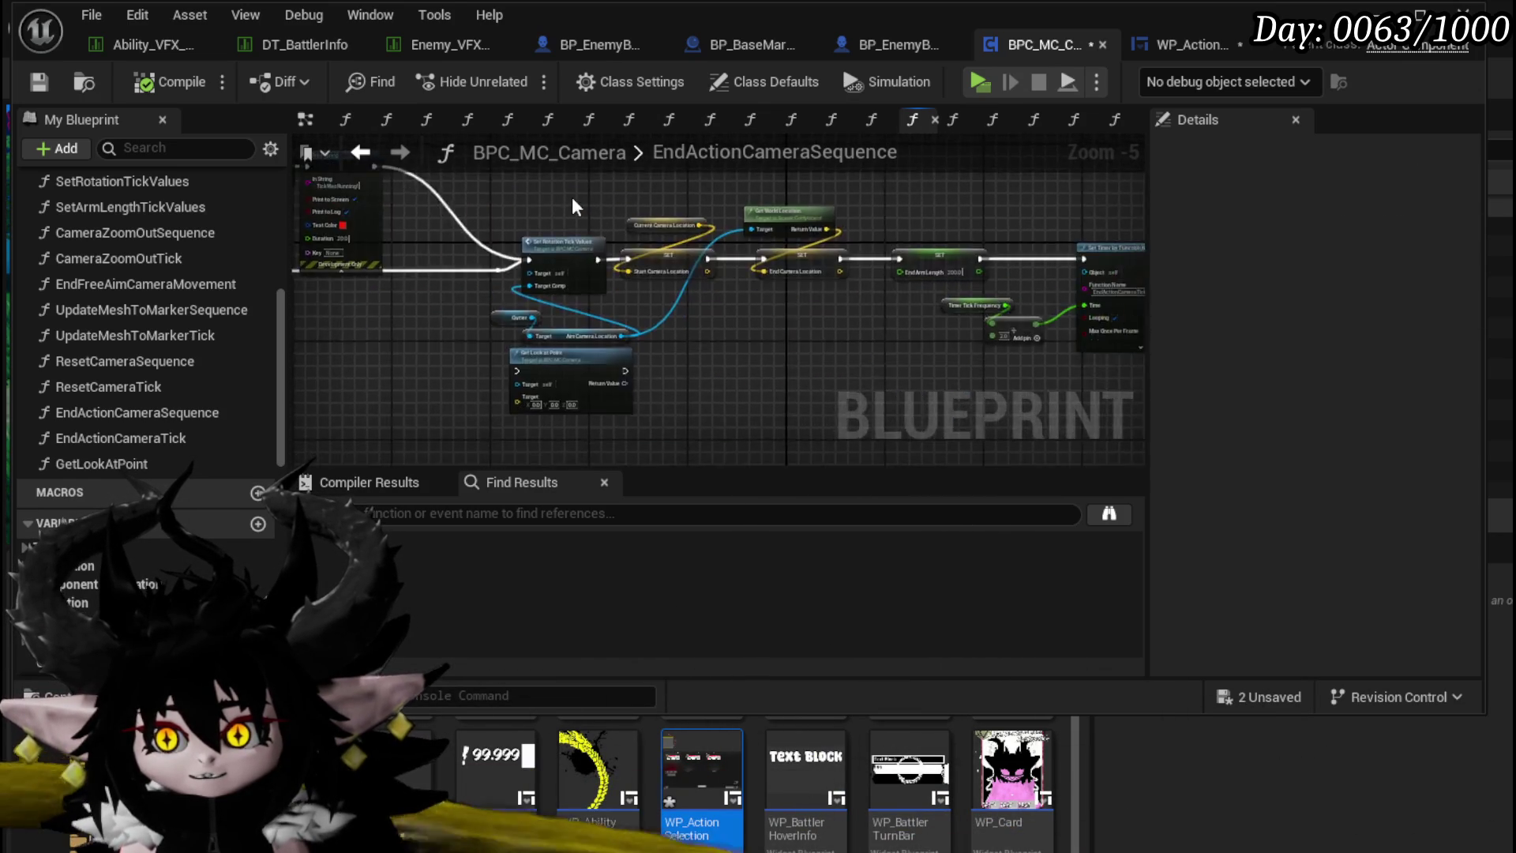
Step: Move the Get Look at Point node left, below the Set Rotation Tick Values chain
{"action": "scroll", "coordinate": [598, 200], "scroll_direction": "up", "scroll_amount": 3}
{"action": "left_click_drag", "start_coordinate": [541, 276], "coordinate": [777, 260]}
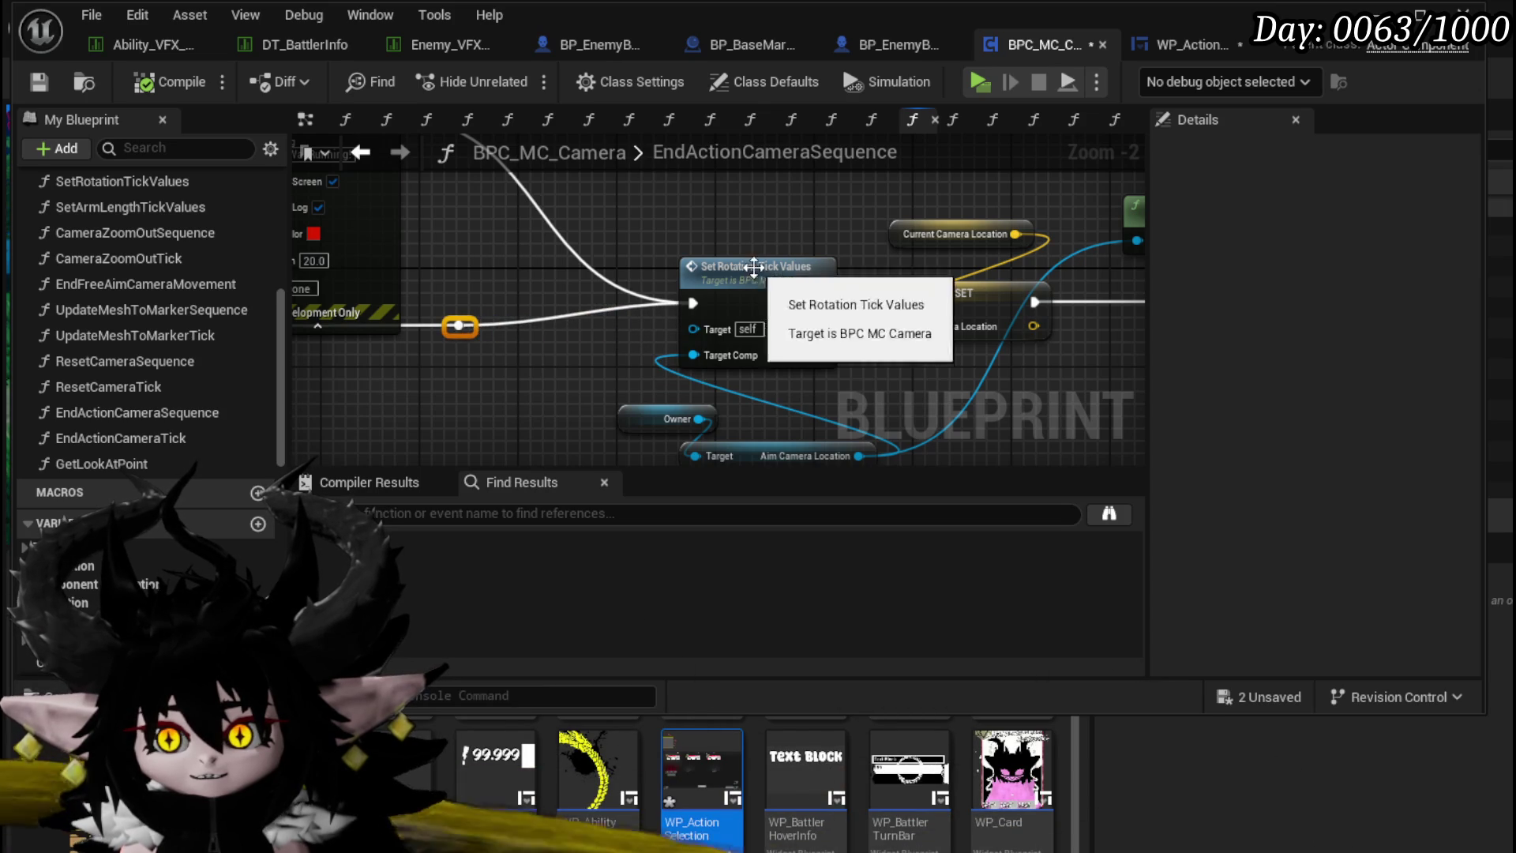
{"action": "left_click_drag", "start_coordinate": [772, 276], "coordinate": [666, 207]}
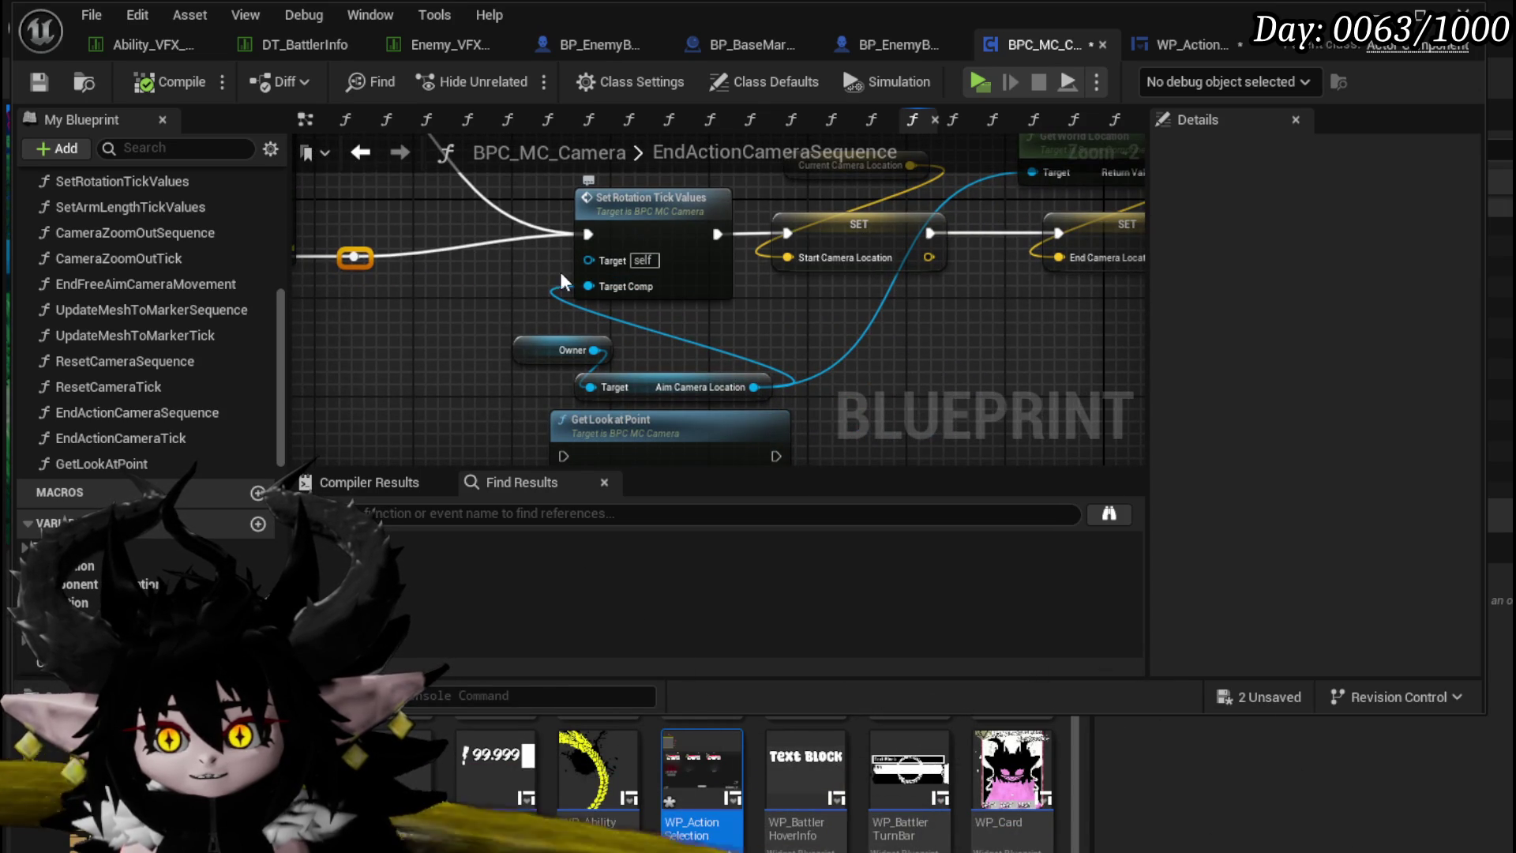
{"action": "left_click_drag", "start_coordinate": [471, 338], "coordinate": [474, 230]}
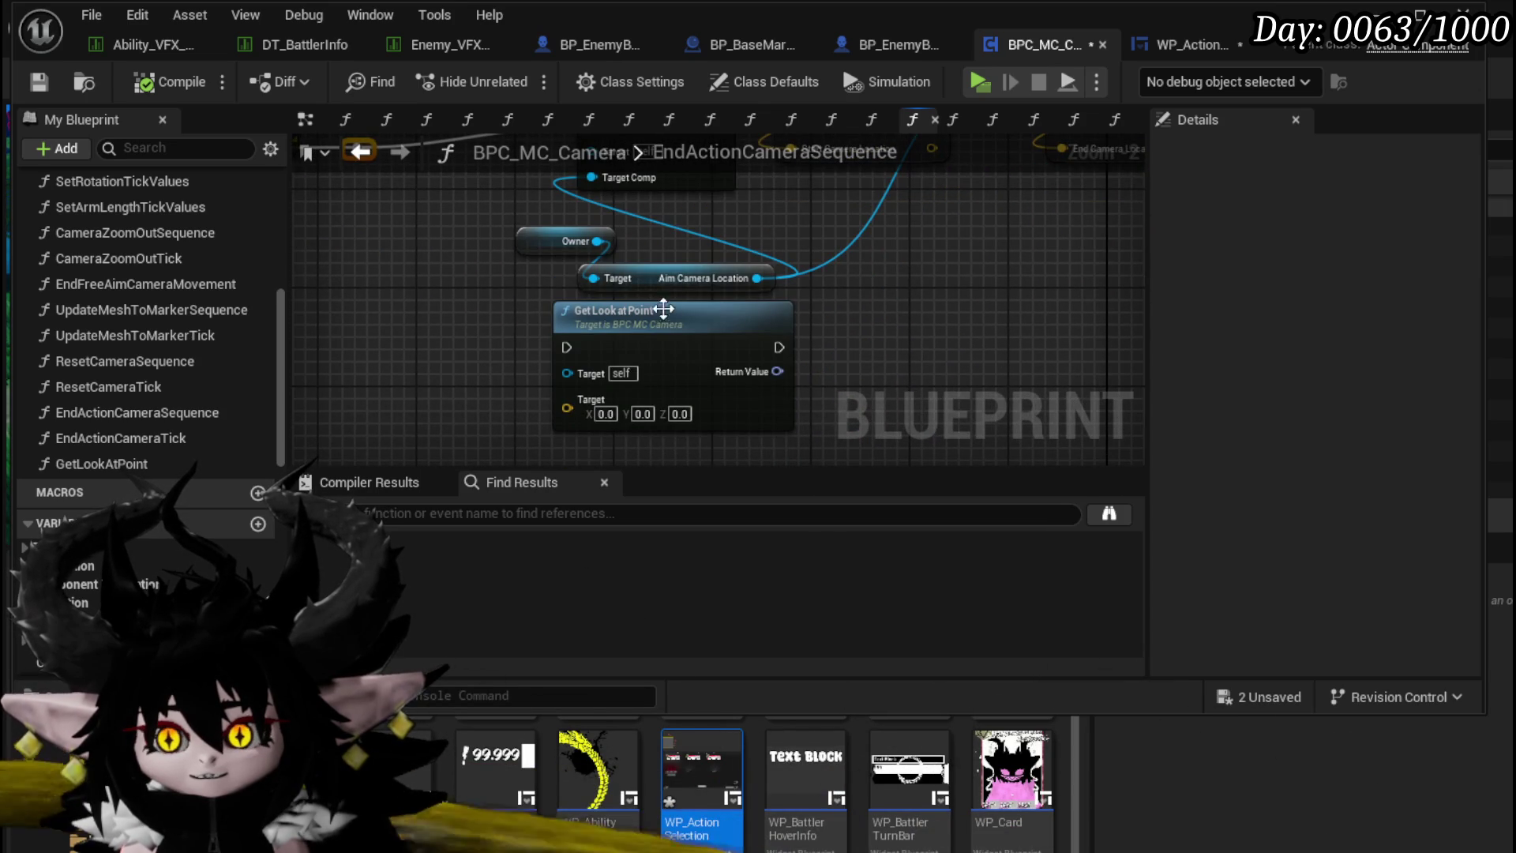
{"action": "left_click_drag", "start_coordinate": [647, 304], "coordinate": [494, 342]}
{"action": "scroll", "coordinate": [495, 342], "scroll_direction": "down", "scroll_amount": 3}
{"action": "scroll", "coordinate": [552, 340], "scroll_direction": "up", "scroll_amount": 3}
{"action": "scroll", "coordinate": [449, 283], "scroll_direction": "down", "scroll_amount": 5}
{"action": "mouse_move", "coordinate": [449, 283]}
{"action": "left_mouse_down"}
{"action": "mouse_move", "coordinate": [489, 337]}
{"action": "mouse_move", "coordinate": [670, 379]}
{"action": "mouse_move", "coordinate": [579, 345]}
{"action": "mouse_move", "coordinate": [604, 379]}
{"action": "left_mouse_up"}
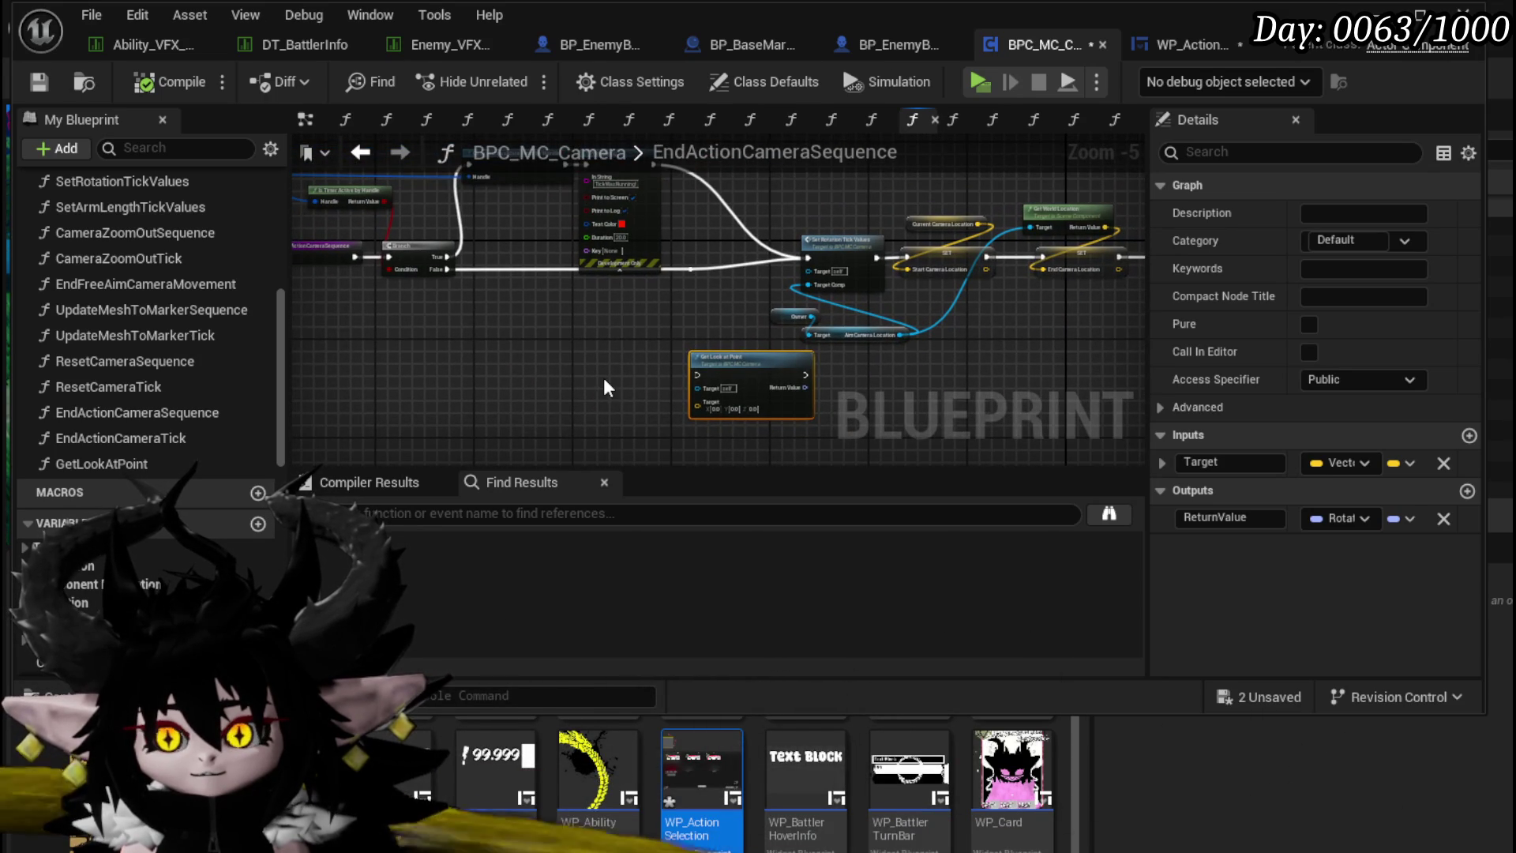
{"action": "scroll", "coordinate": [145, 355], "scroll_direction": "down", "scroll_amount": 10}
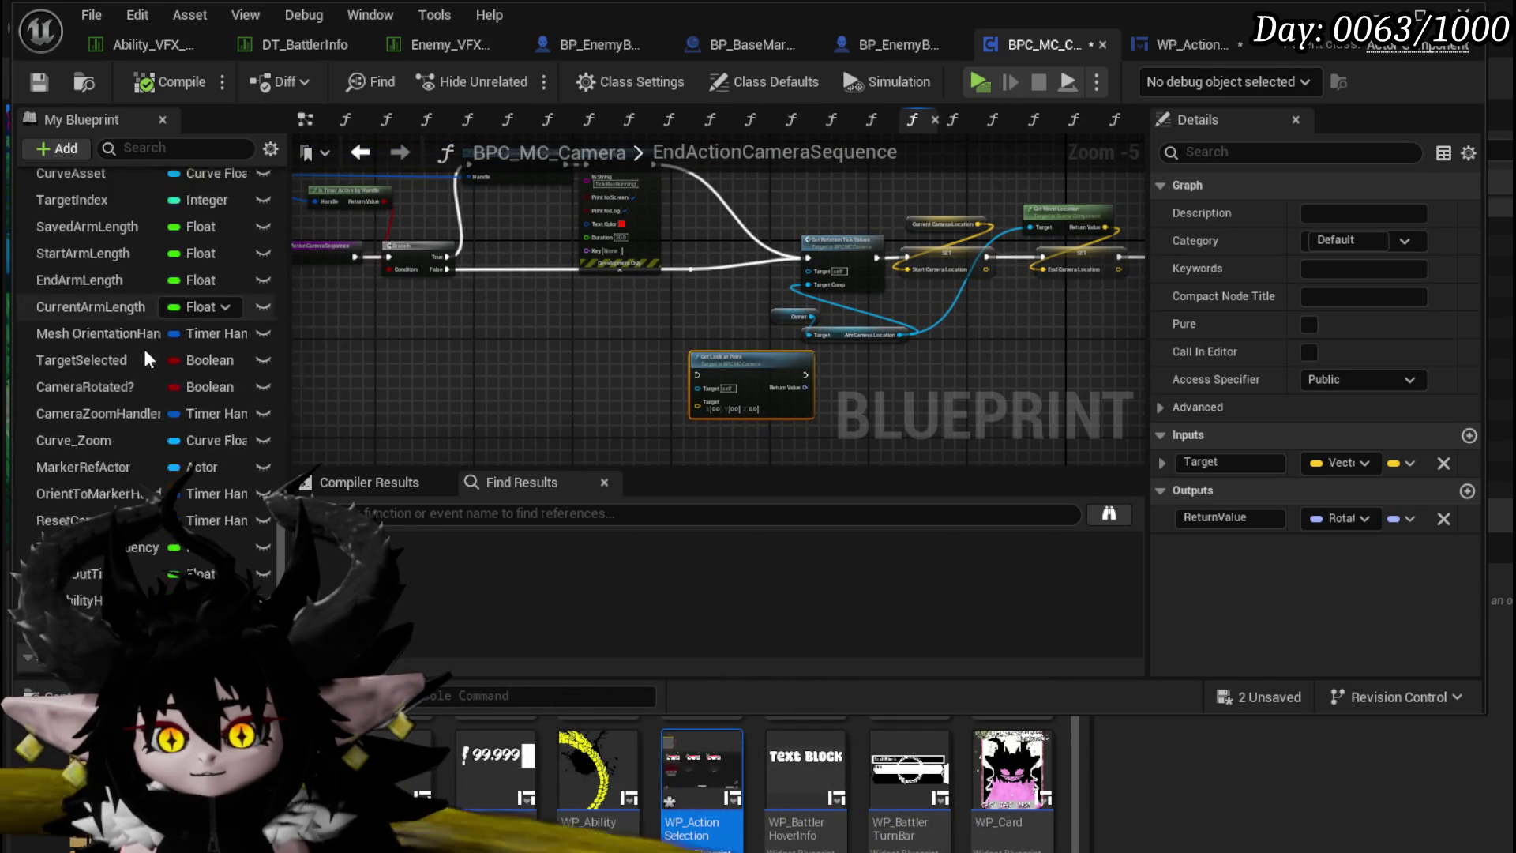
Step: Open the CameraBus function and promote its Battler ID input to a variable
{"action": "left_click", "coordinate": [302, 125]}
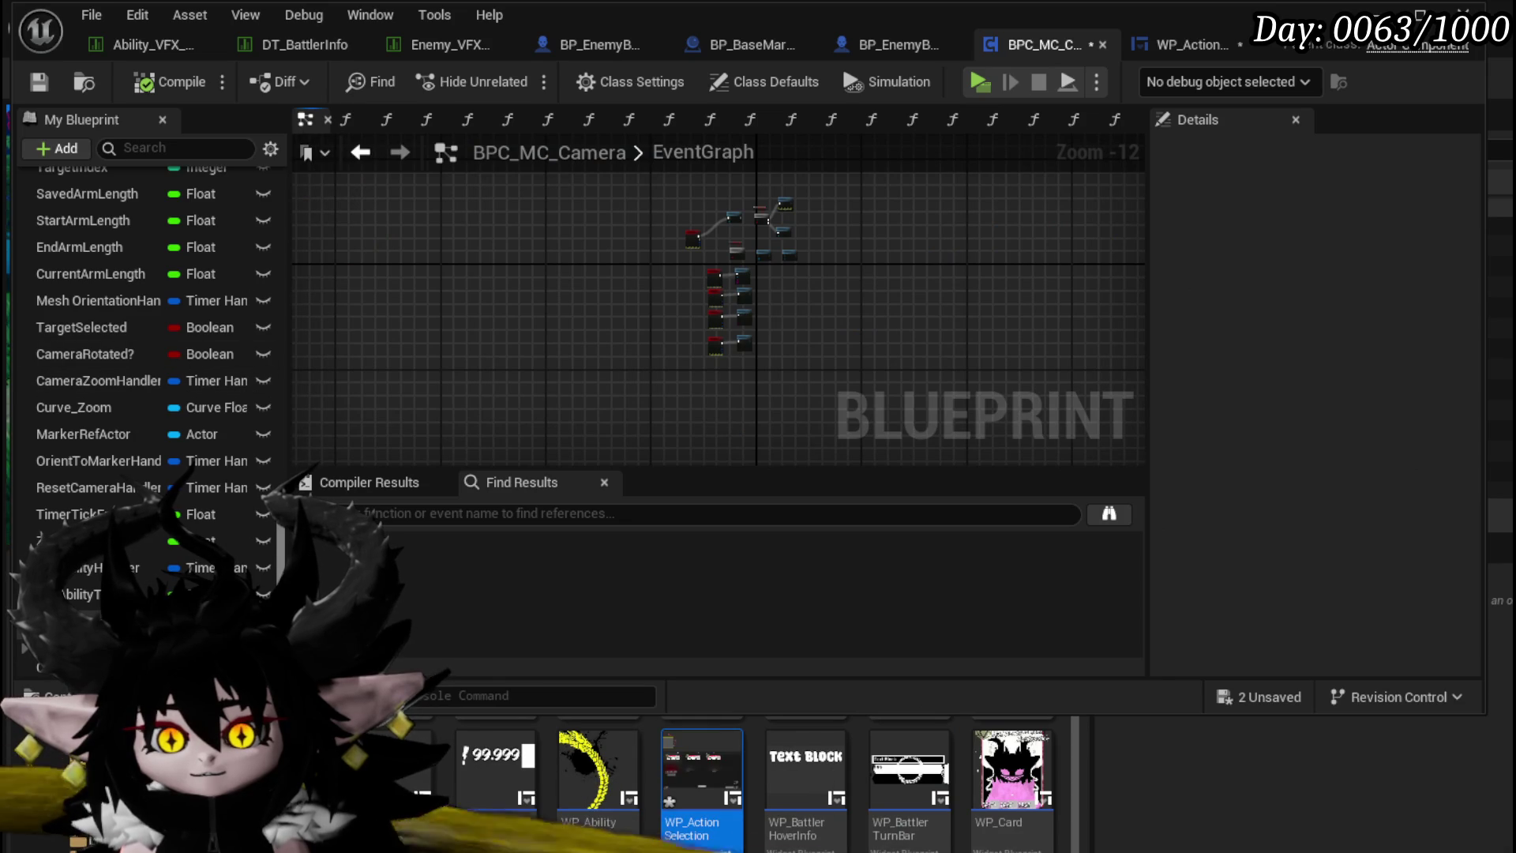
{"action": "left_click_drag", "start_coordinate": [282, 562], "coordinate": [296, 272]}
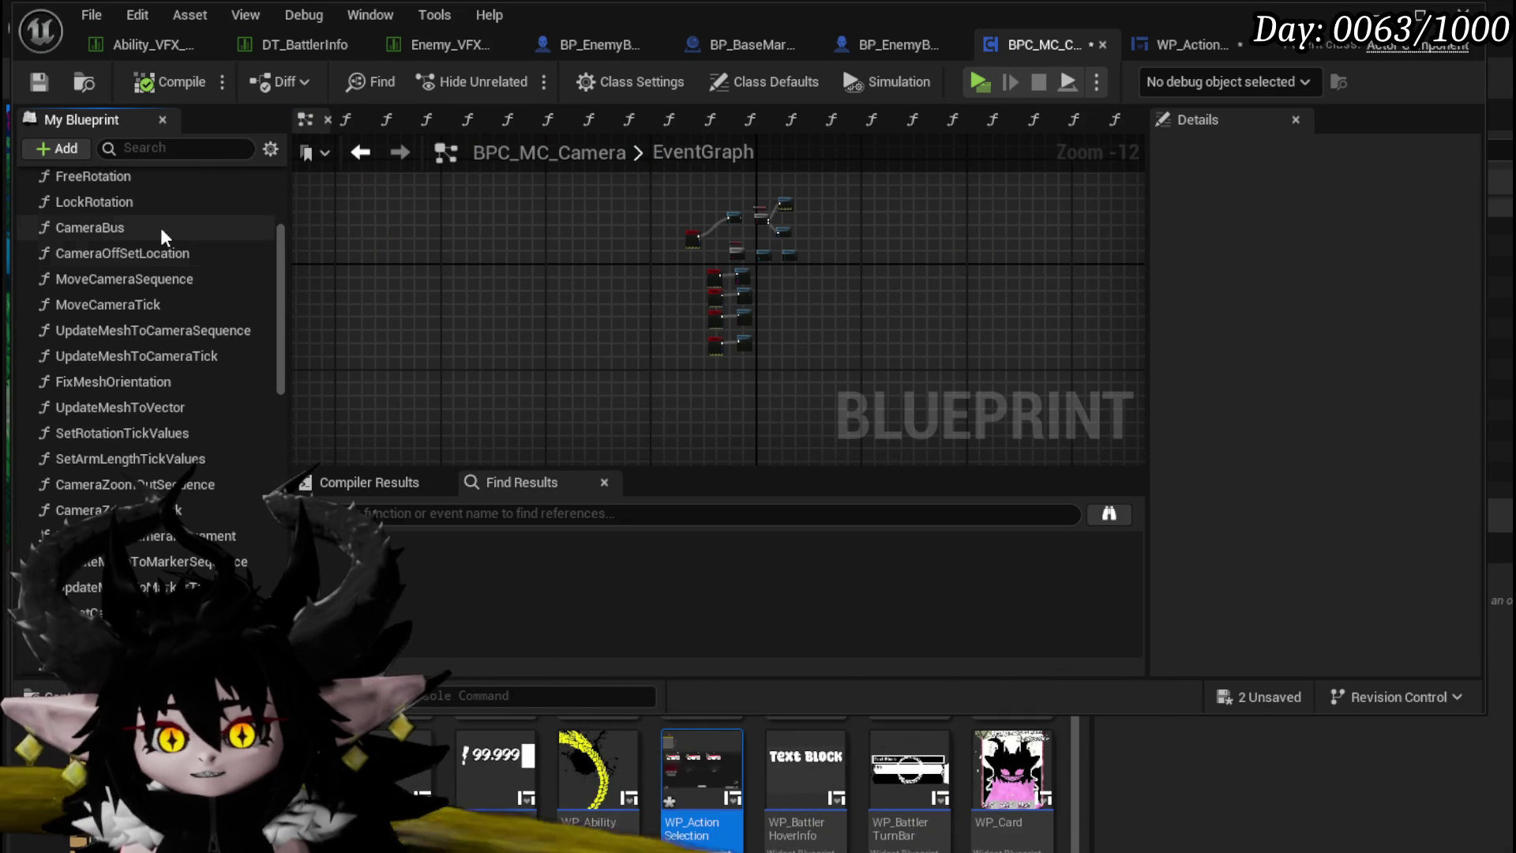
{"action": "double_click", "coordinate": [174, 231]}
{"action": "left_click_drag", "start_coordinate": [436, 277], "coordinate": [570, 244]}
{"action": "scroll", "coordinate": [636, 388], "scroll_direction": "down", "scroll_amount": 2}
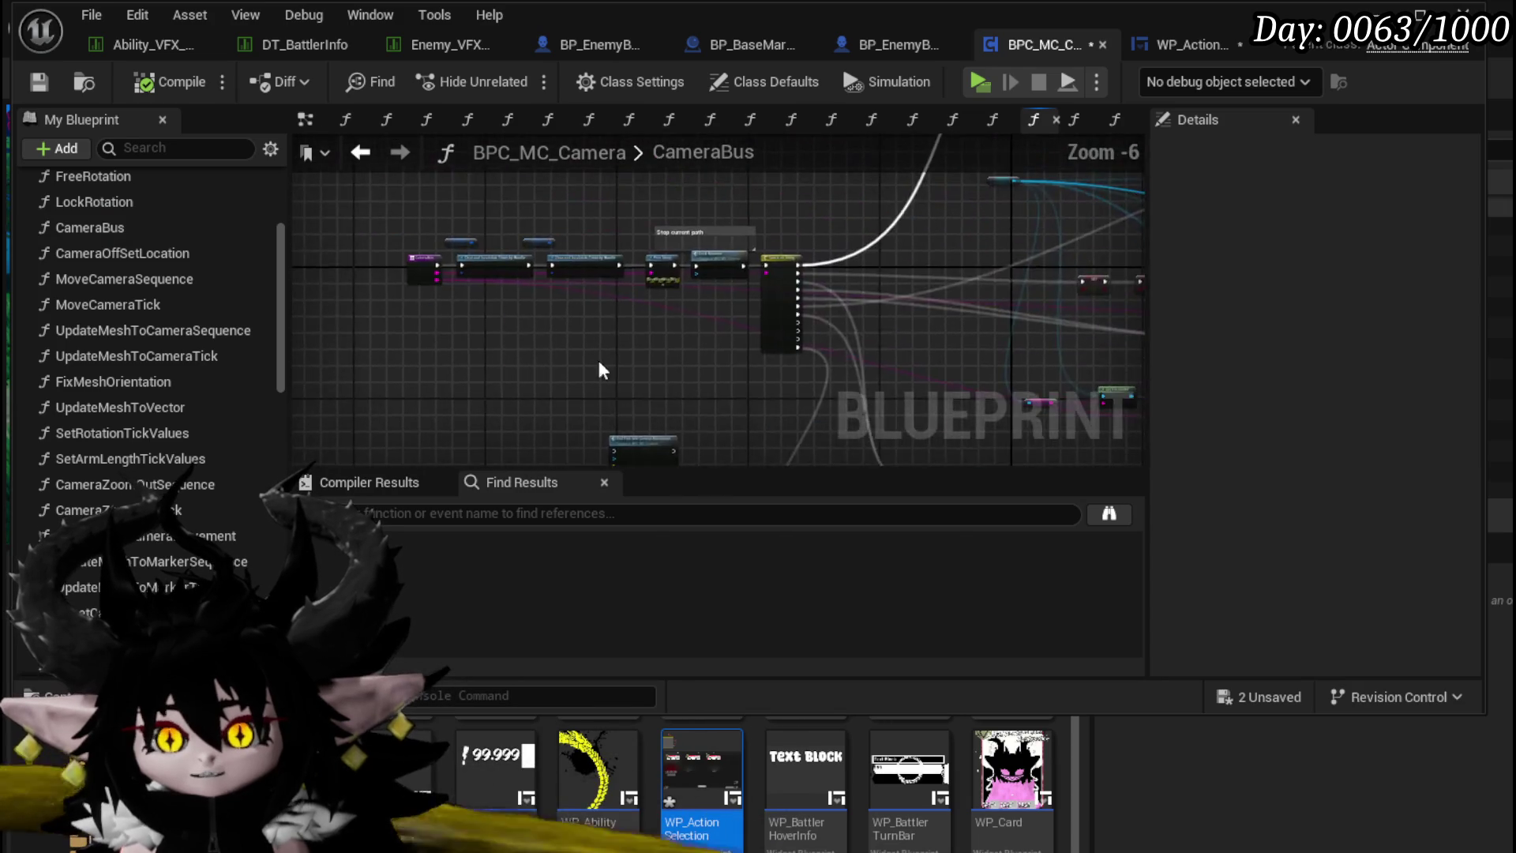
{"action": "scroll", "coordinate": [430, 306], "scroll_direction": "up", "scroll_amount": 3}
{"action": "left_click_drag", "start_coordinate": [430, 307], "coordinate": [451, 291]}
{"action": "mouse_move", "coordinate": [803, 344]}
{"action": "left_mouse_down"}
{"action": "mouse_move", "coordinate": [811, 281]}
{"action": "mouse_move", "coordinate": [823, 365]}
{"action": "left_mouse_up"}
{"action": "right_click", "coordinate": [416, 278]}
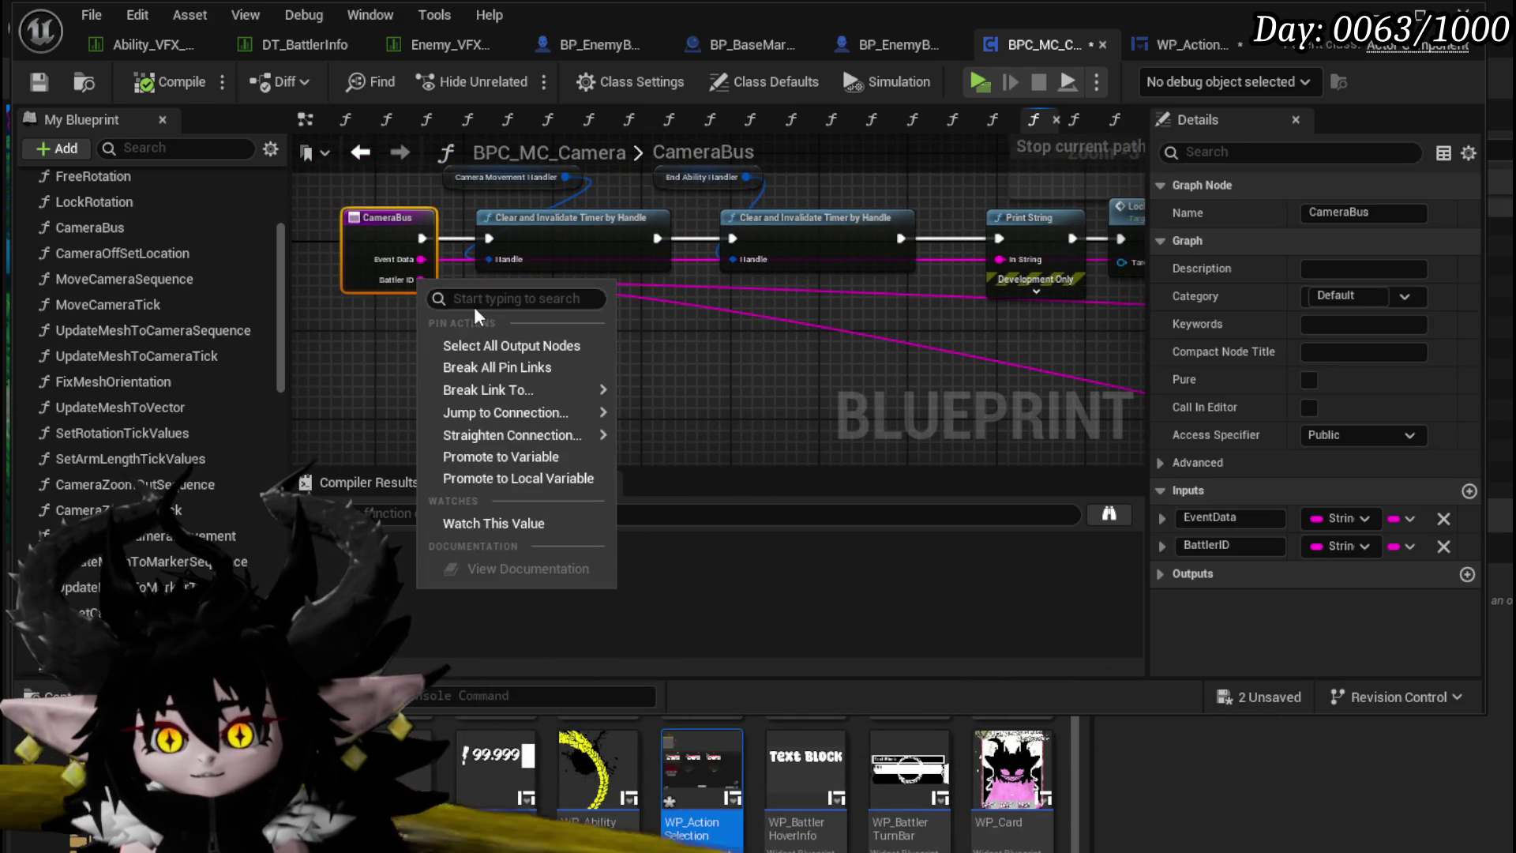
{"action": "left_click", "coordinate": [488, 455]}
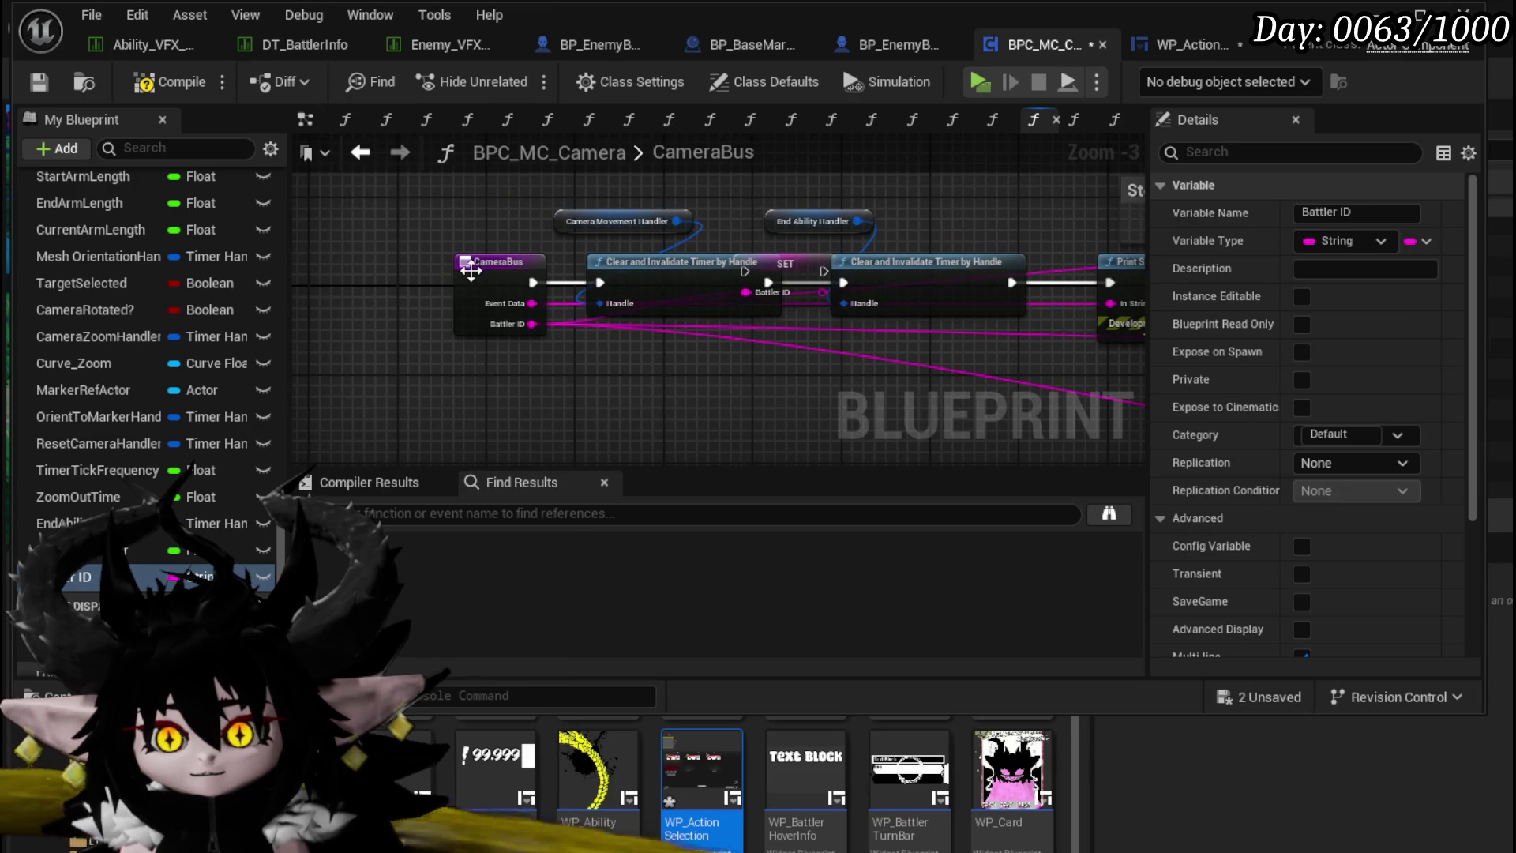
Step: Rename the variable to TargetID and put its setter first on CameraBus's execution line
{"action": "left_click_drag", "start_coordinate": [479, 283], "coordinate": [315, 283]}
{"action": "left_click_drag", "start_coordinate": [845, 264], "coordinate": [618, 373]}
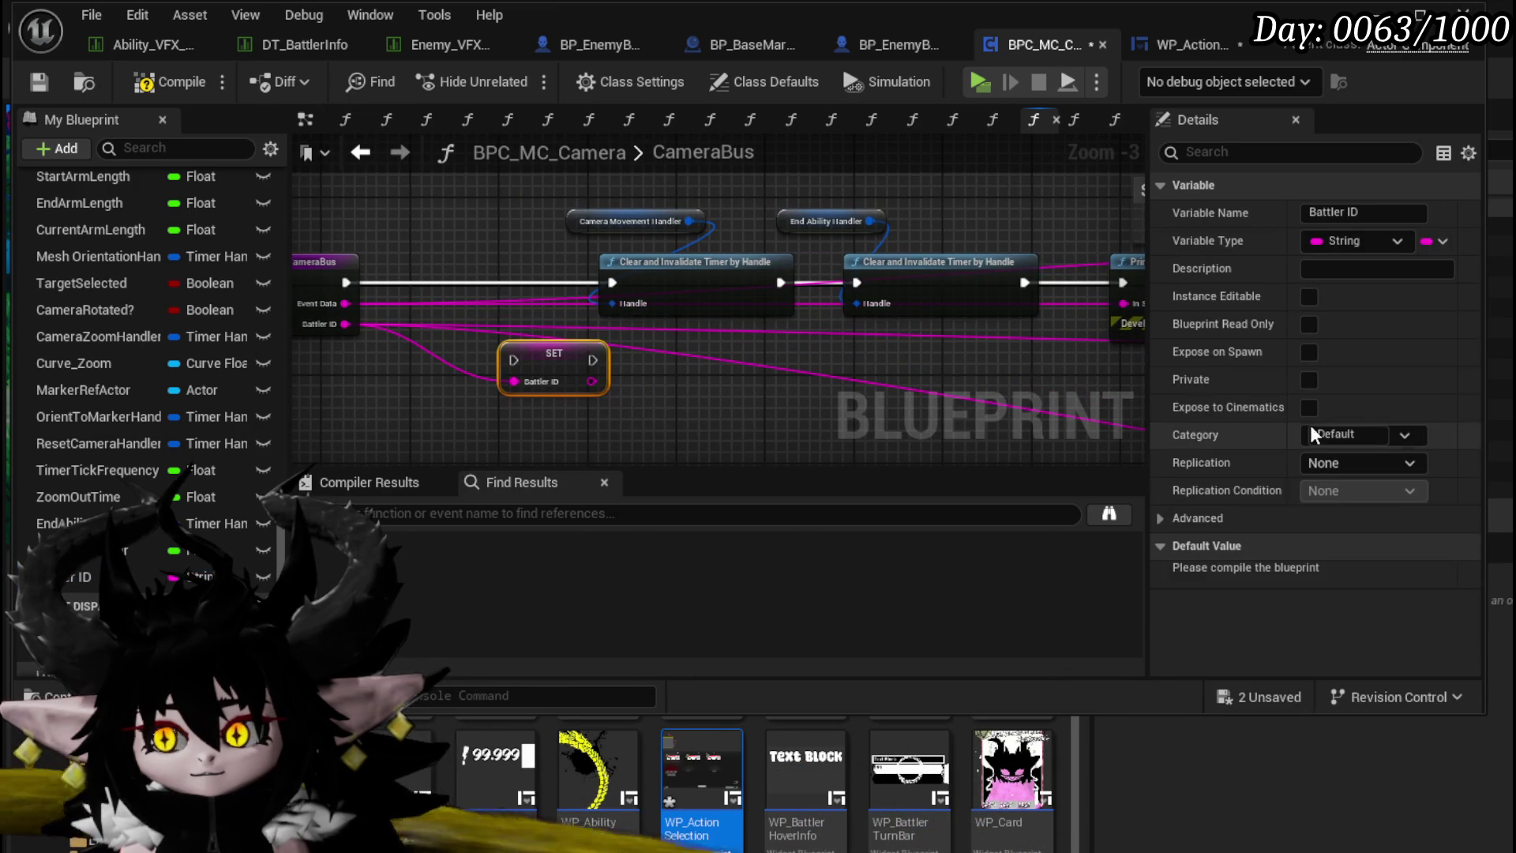
{"action": "left_click", "coordinate": [1328, 212]}
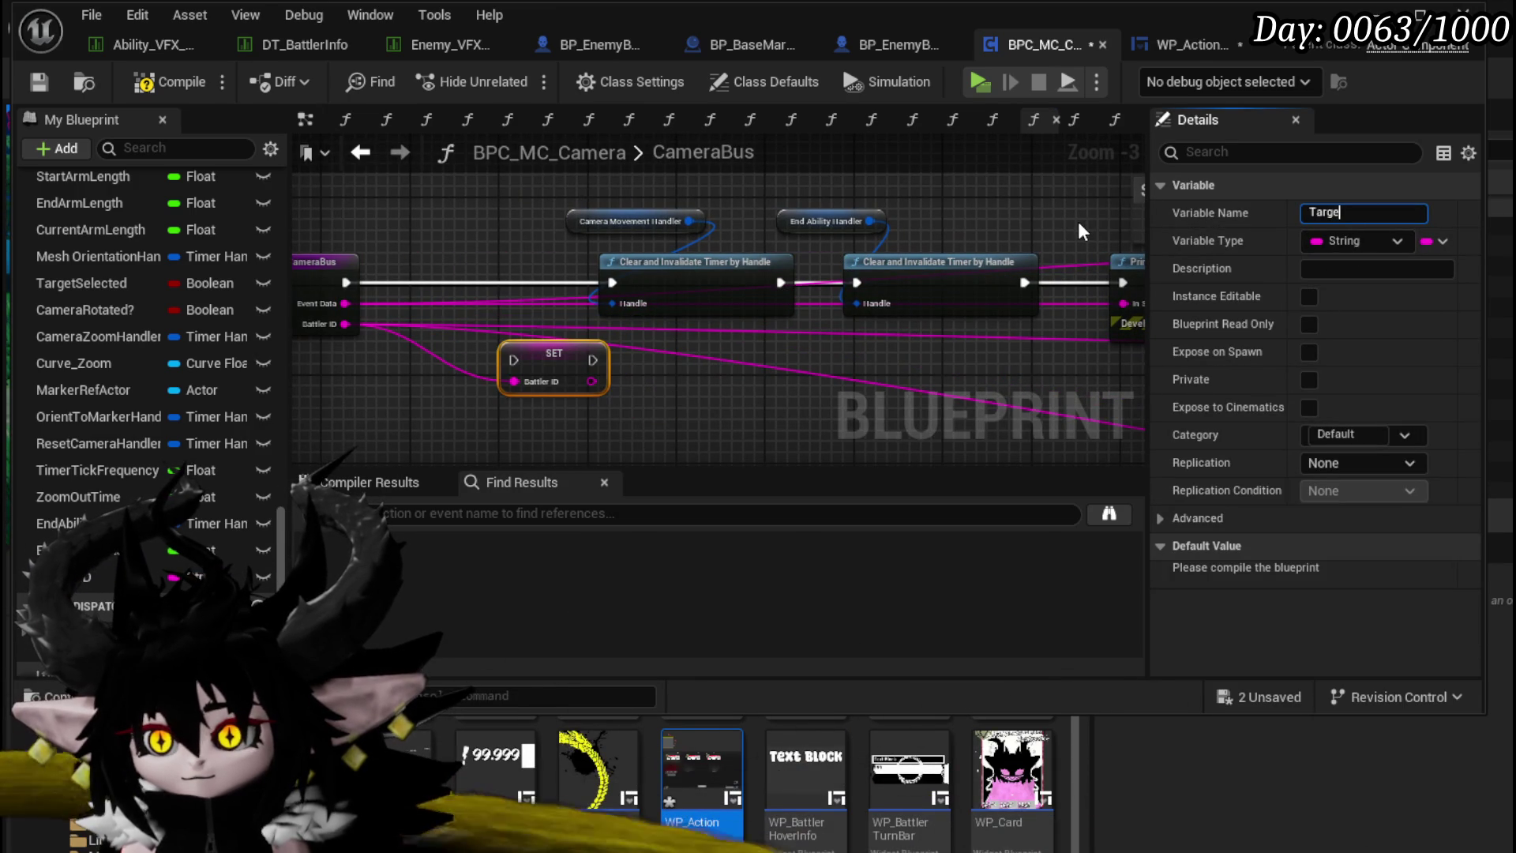
{"action": "type", "text": "etID"}
{"action": "key", "text": "Return"}
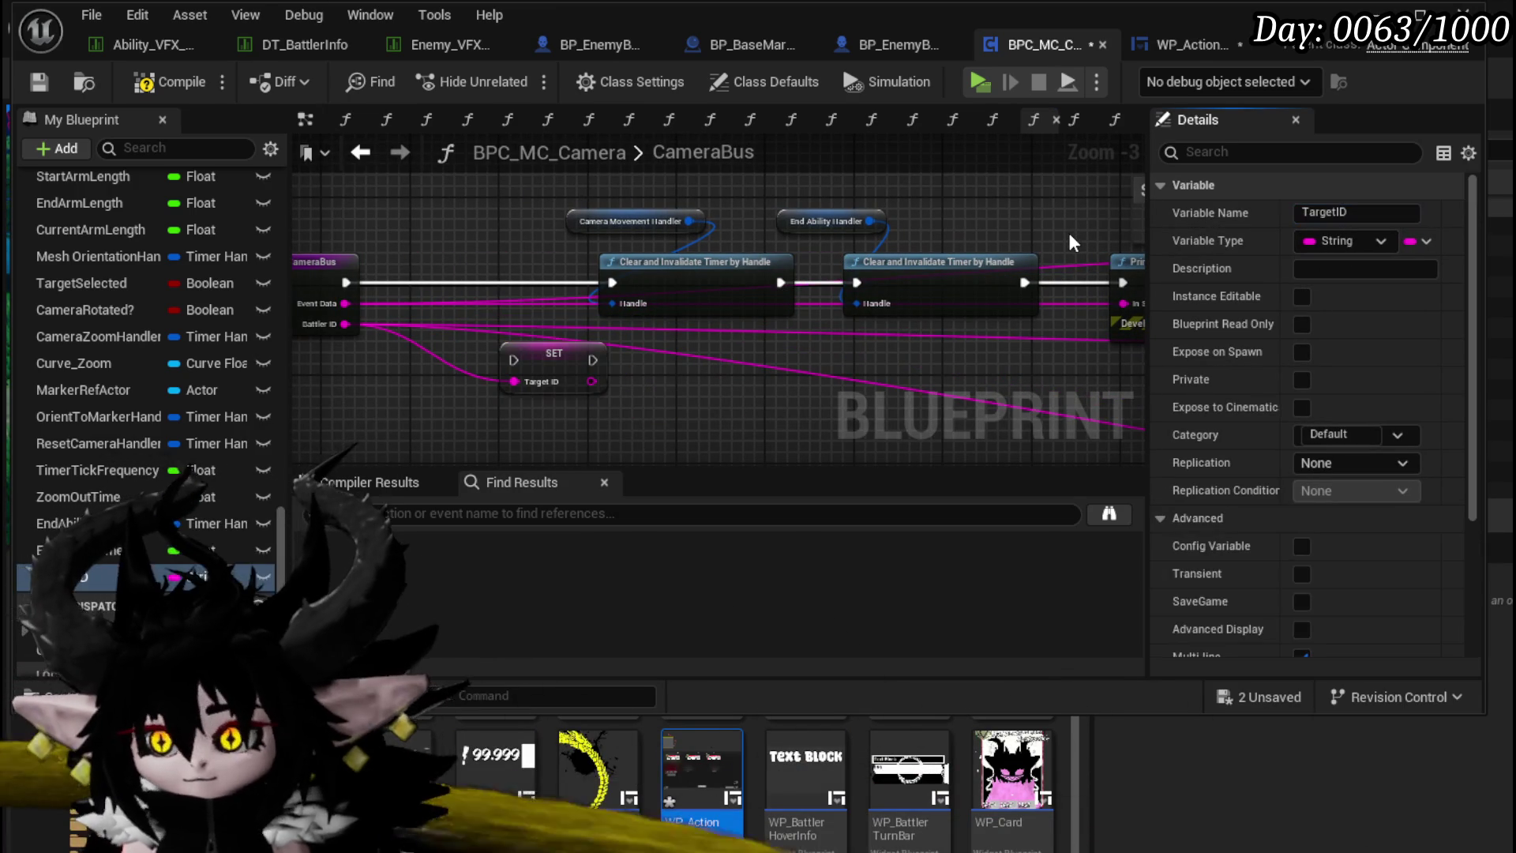
{"action": "left_click_drag", "start_coordinate": [552, 370], "coordinate": [485, 281]}
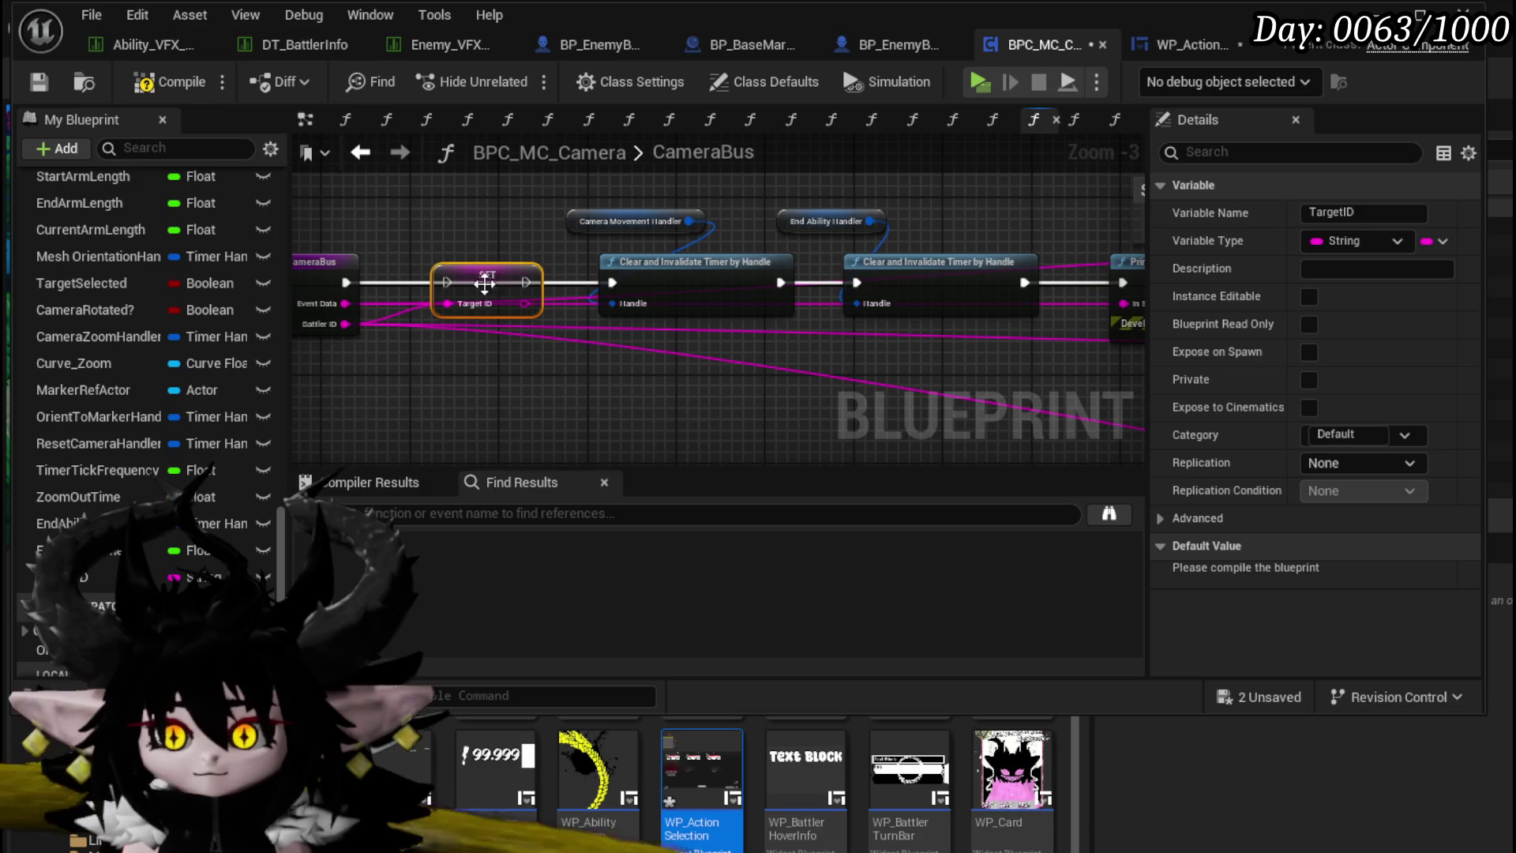
{"action": "left_click_drag", "start_coordinate": [346, 282], "coordinate": [610, 285]}
Step: Open the End Action Camera Sequence function graph from its call node
{"action": "left_click_drag", "start_coordinate": [516, 246], "coordinate": [642, 295]}
{"action": "scroll", "coordinate": [642, 294], "scroll_direction": "up", "scroll_amount": 2}
{"action": "double_click", "coordinate": [584, 282]}
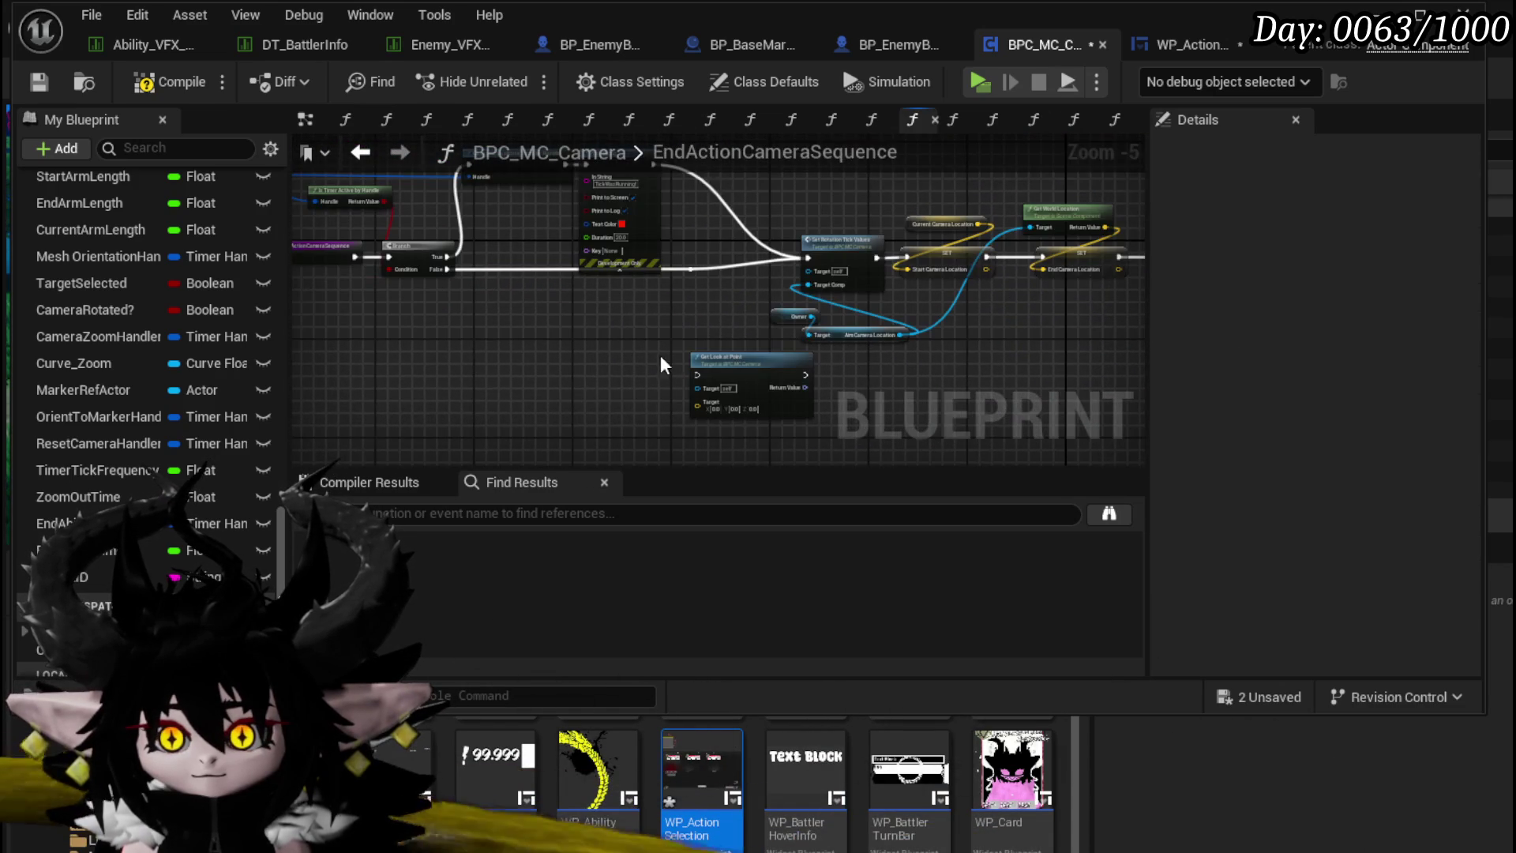
Step: Add an Owner getter and a Get Current Encounter node fed by it
{"action": "left_click_drag", "start_coordinate": [85, 580], "coordinate": [473, 316]}
{"action": "scroll", "coordinate": [126, 347], "scroll_direction": "up", "scroll_amount": 3}
{"action": "scroll", "coordinate": [128, 316], "scroll_direction": "up", "scroll_amount": 5}
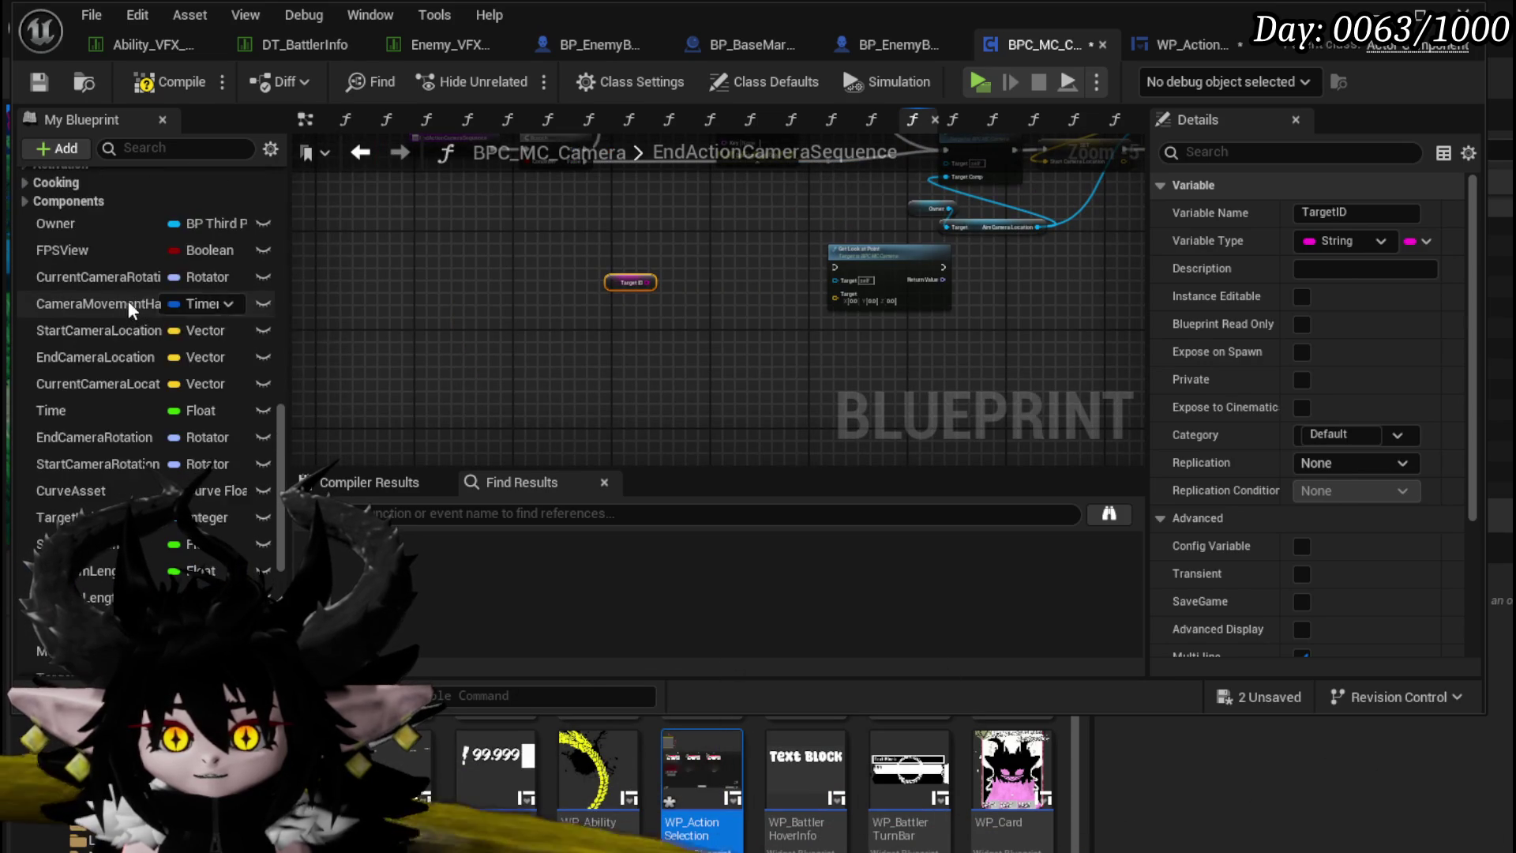
{"action": "mouse_move", "coordinate": [105, 354]}
{"action": "left_mouse_down"}
{"action": "mouse_move", "coordinate": [443, 270]}
{"action": "mouse_move", "coordinate": [385, 295]}
{"action": "left_mouse_up"}
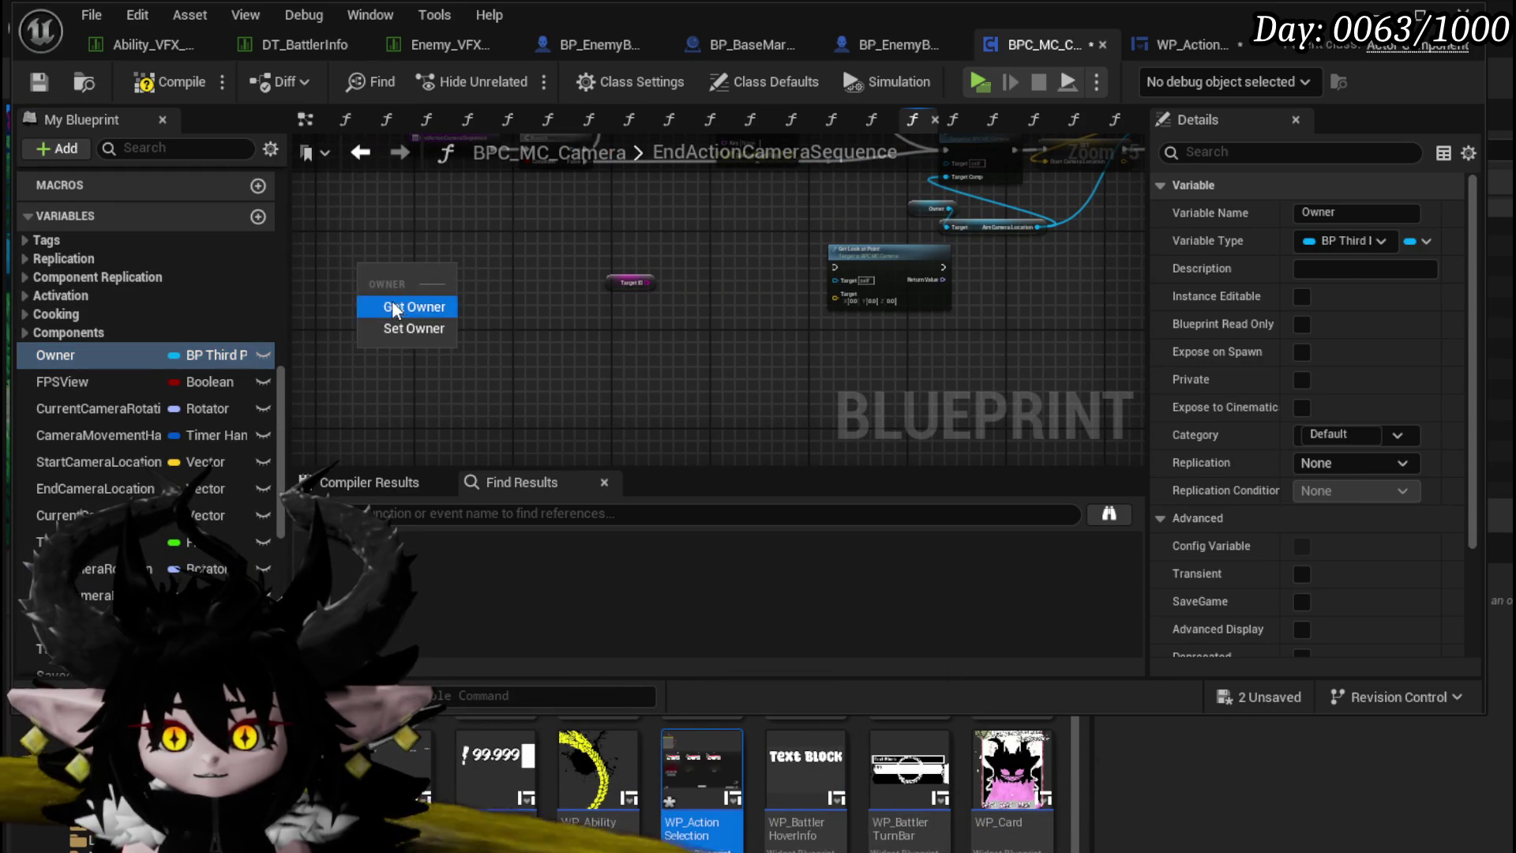
{"action": "left_click", "coordinate": [391, 298]}
{"action": "scroll", "coordinate": [412, 276], "scroll_direction": "up", "scroll_amount": 3}
{"action": "left_click_drag", "start_coordinate": [365, 224], "coordinate": [391, 305]}
{"action": "type", "text": "get"}
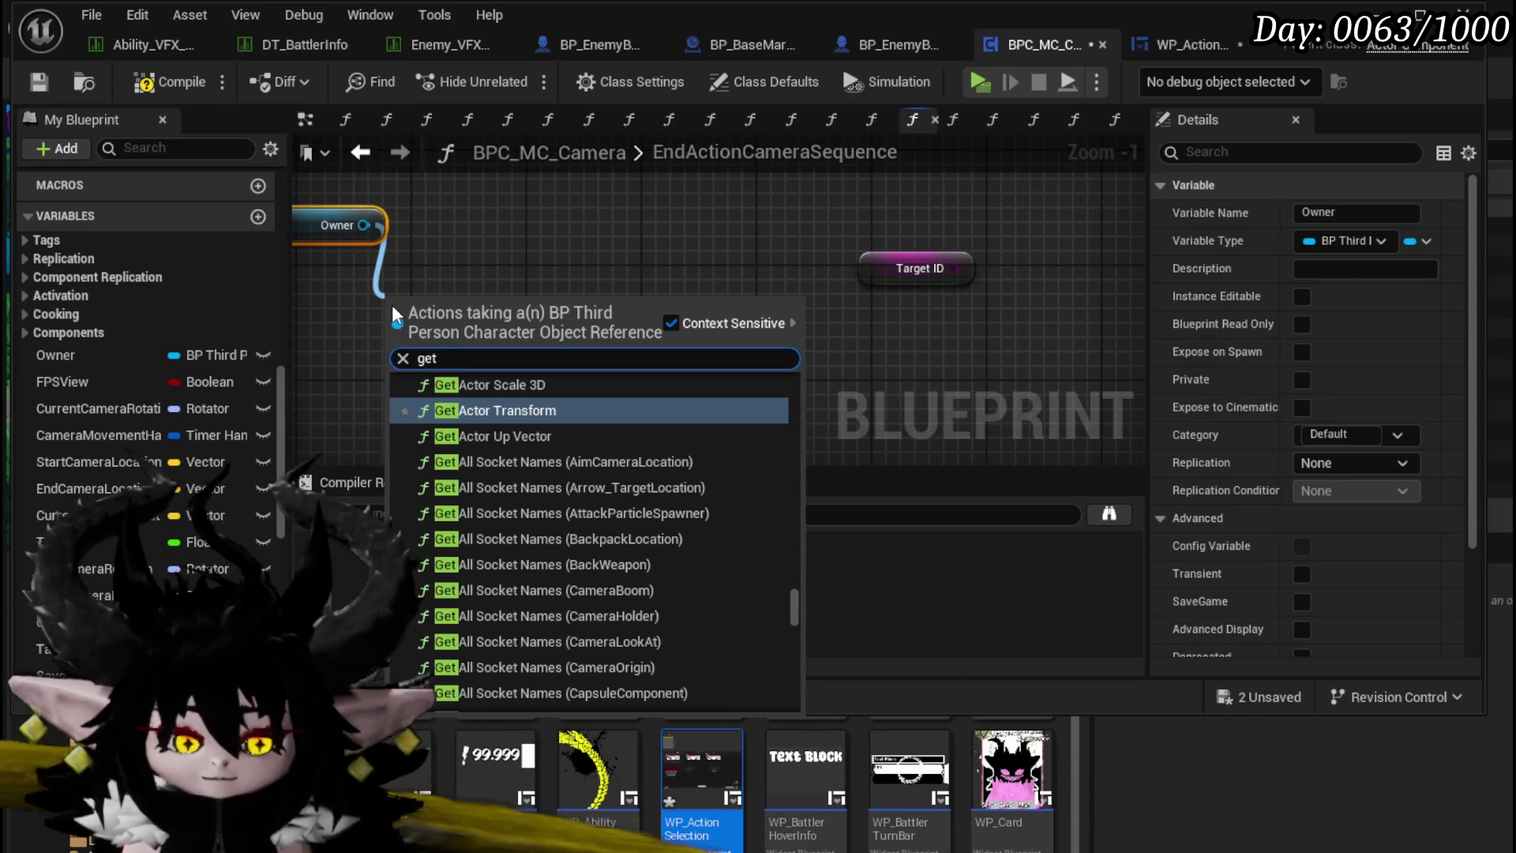
{"action": "type", "text": " current encounter"}
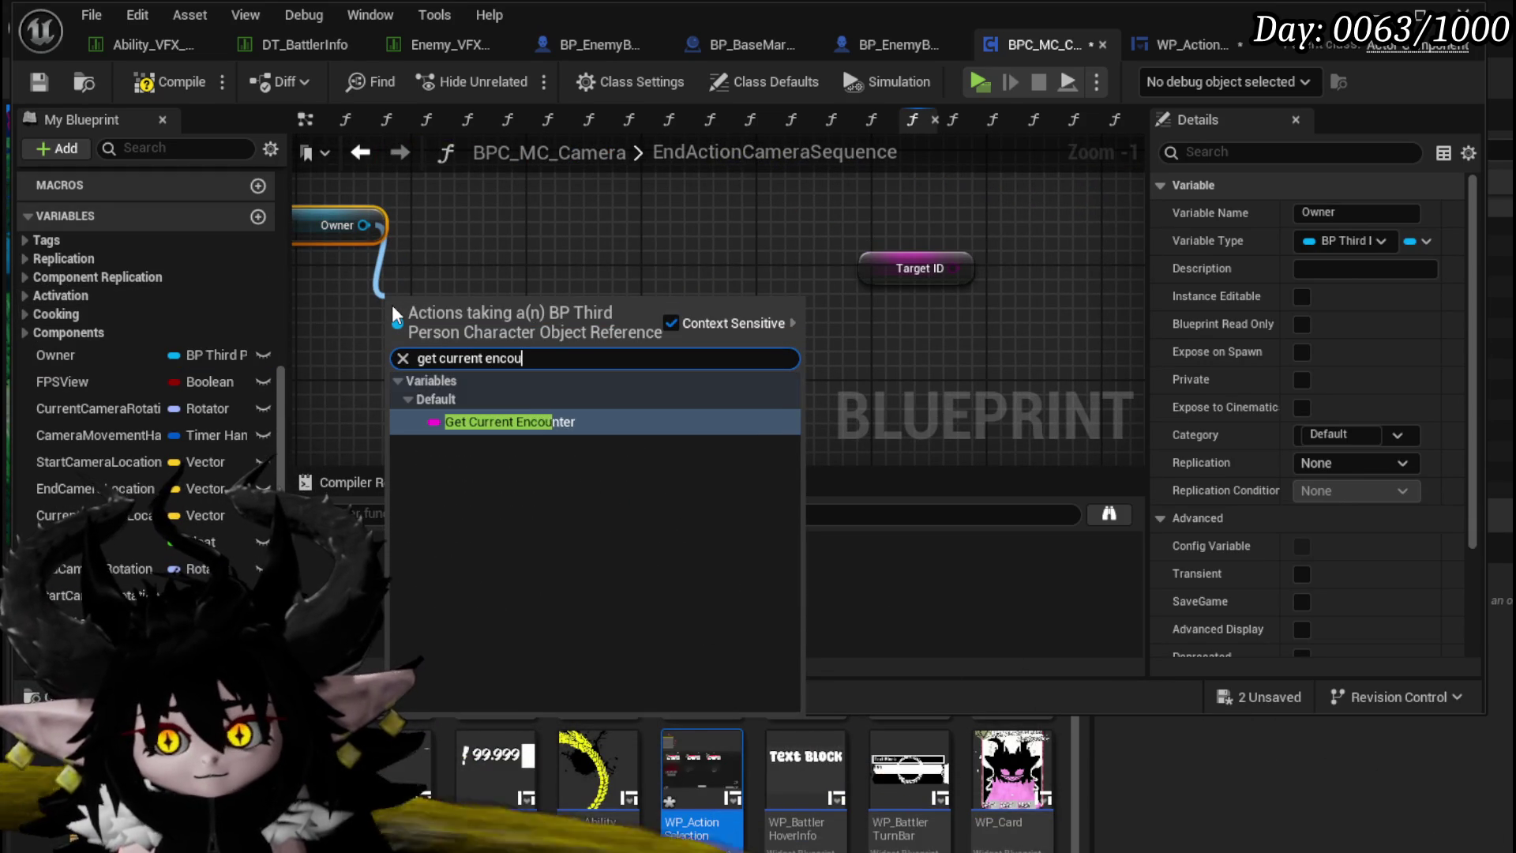
{"action": "key", "text": "Return"}
Step: Add Get Encounter with Owner as context and Current Encounter as its Encounter ID
{"action": "right_click", "coordinate": [545, 272]}
{"action": "type", "text": "get enco"}
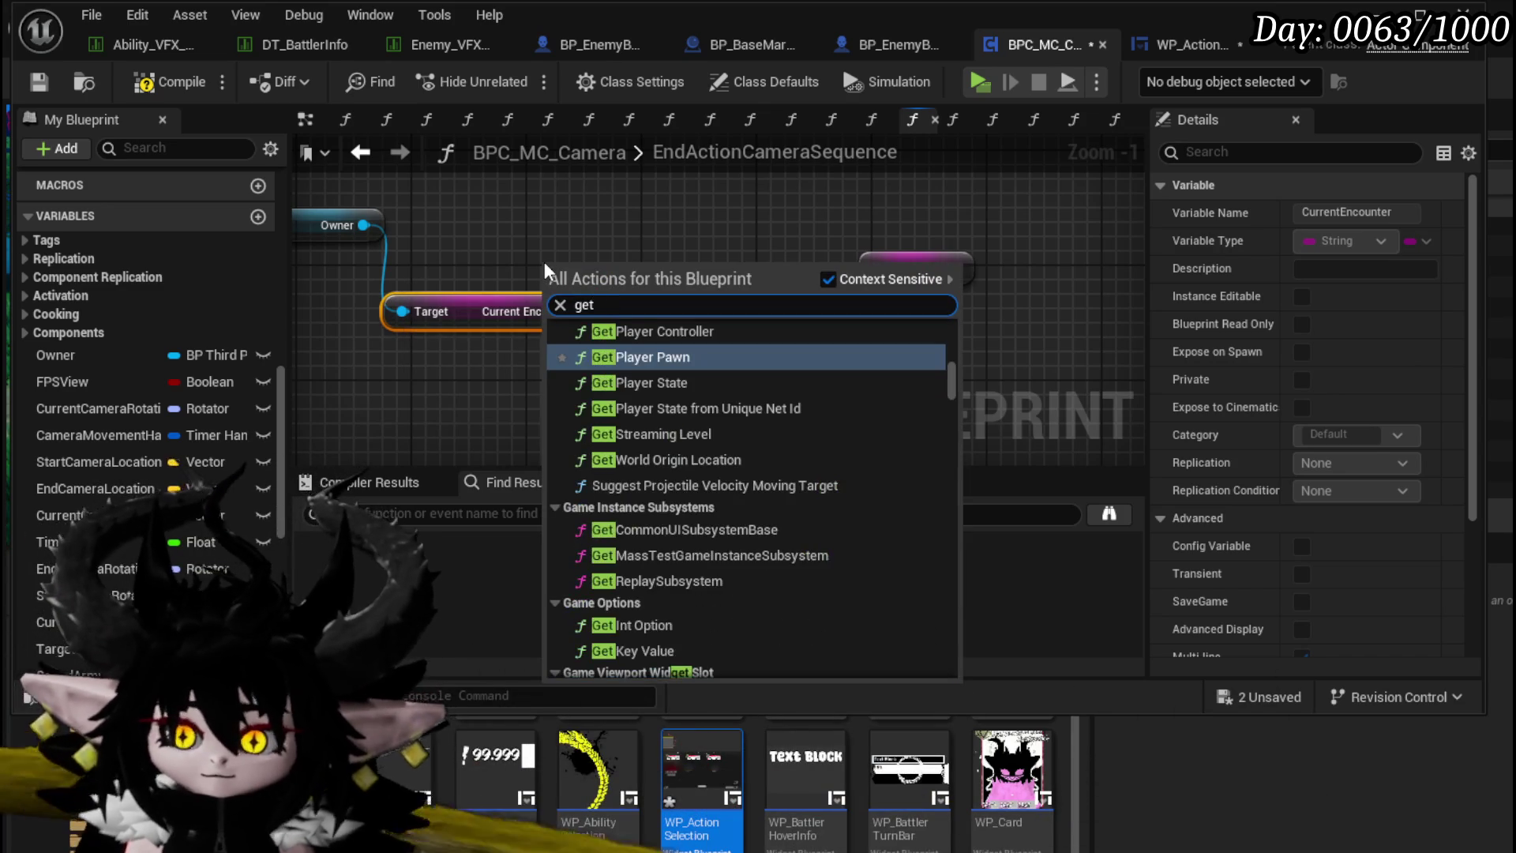
{"action": "key", "text": "Return"}
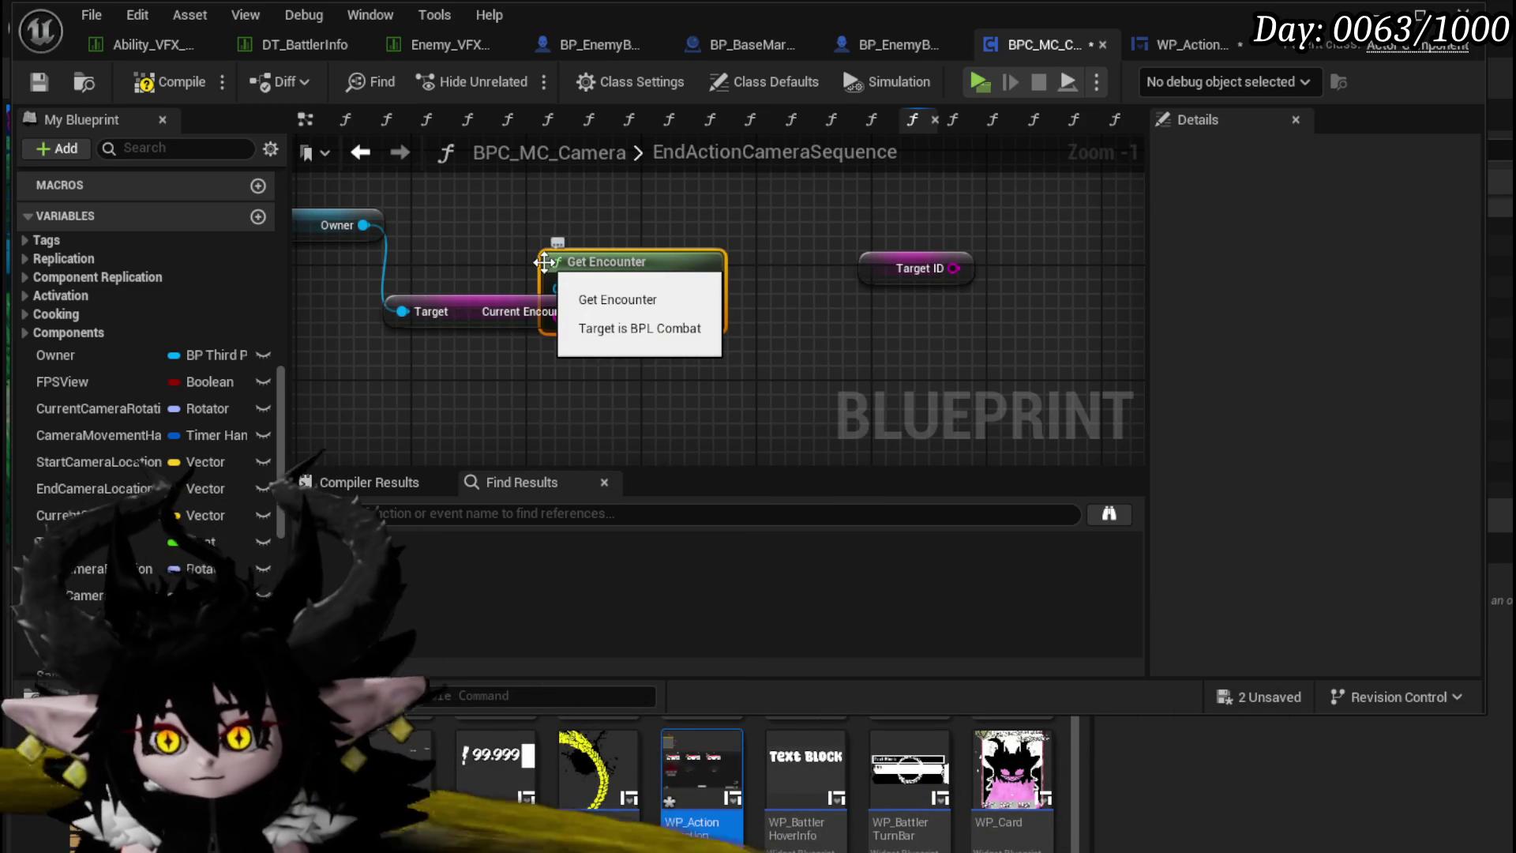
{"action": "mouse_move", "coordinate": [354, 228]}
{"action": "left_mouse_down"}
{"action": "mouse_move", "coordinate": [558, 289]}
{"action": "mouse_move", "coordinate": [578, 217]}
{"action": "left_mouse_up"}
{"action": "mouse_move", "coordinate": [584, 312]}
{"action": "left_mouse_down"}
{"action": "mouse_move", "coordinate": [624, 253]}
{"action": "mouse_move", "coordinate": [558, 244]}
{"action": "left_mouse_up"}
{"action": "left_click_drag", "start_coordinate": [539, 303], "coordinate": [409, 305]}
{"action": "mouse_move", "coordinate": [661, 214]}
{"action": "left_mouse_down"}
{"action": "mouse_move", "coordinate": [589, 243]}
{"action": "mouse_move", "coordinate": [688, 269]}
{"action": "left_mouse_up"}
Step: Get the encounter's Battlers map and Find the battler keyed by Target ID
{"action": "type", "text": "get"}
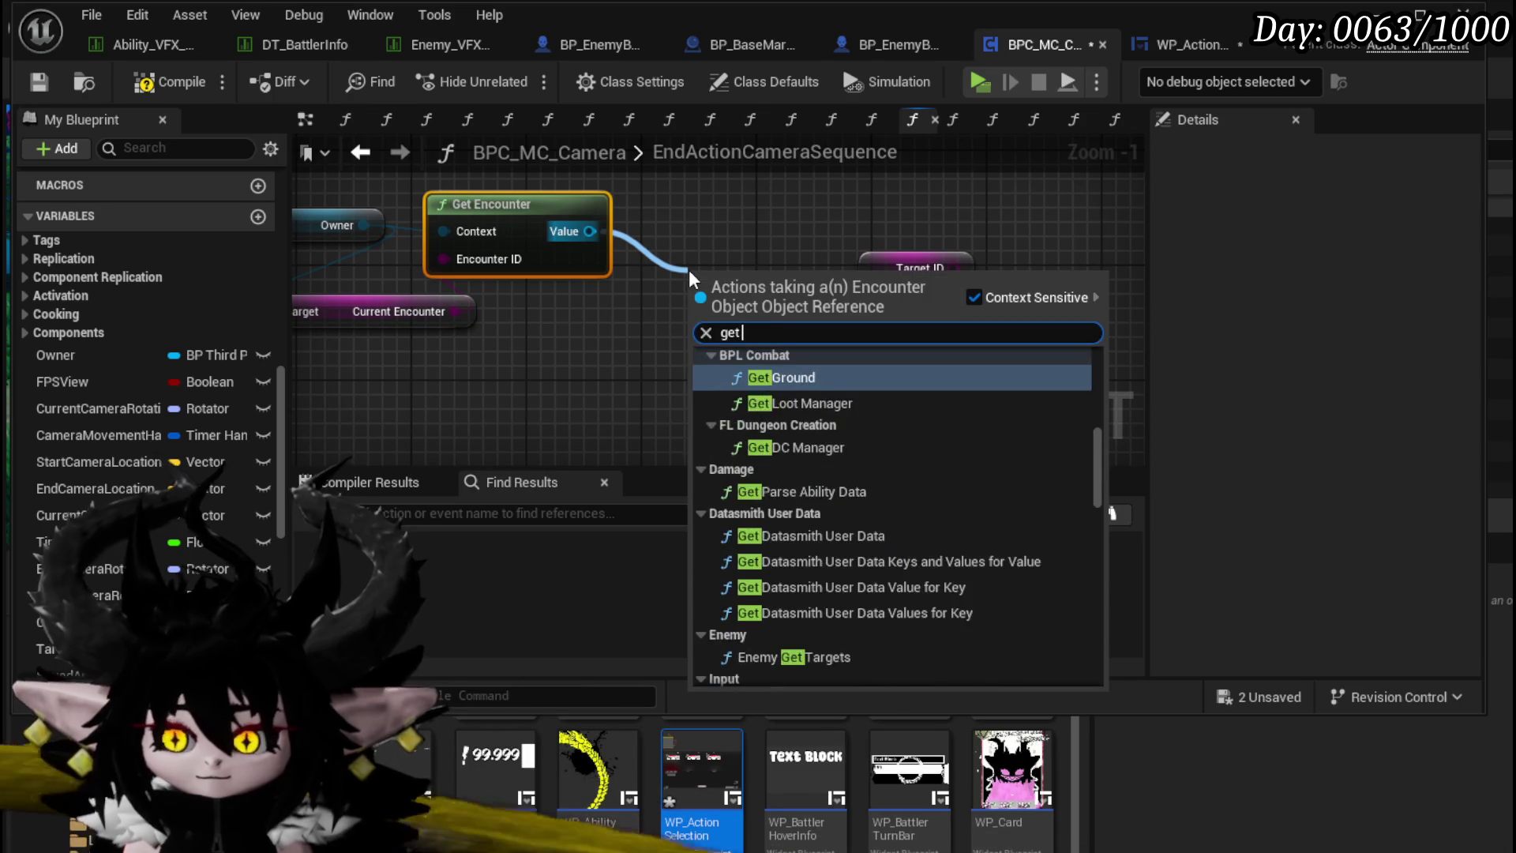
{"action": "type", "text": " Battler"}
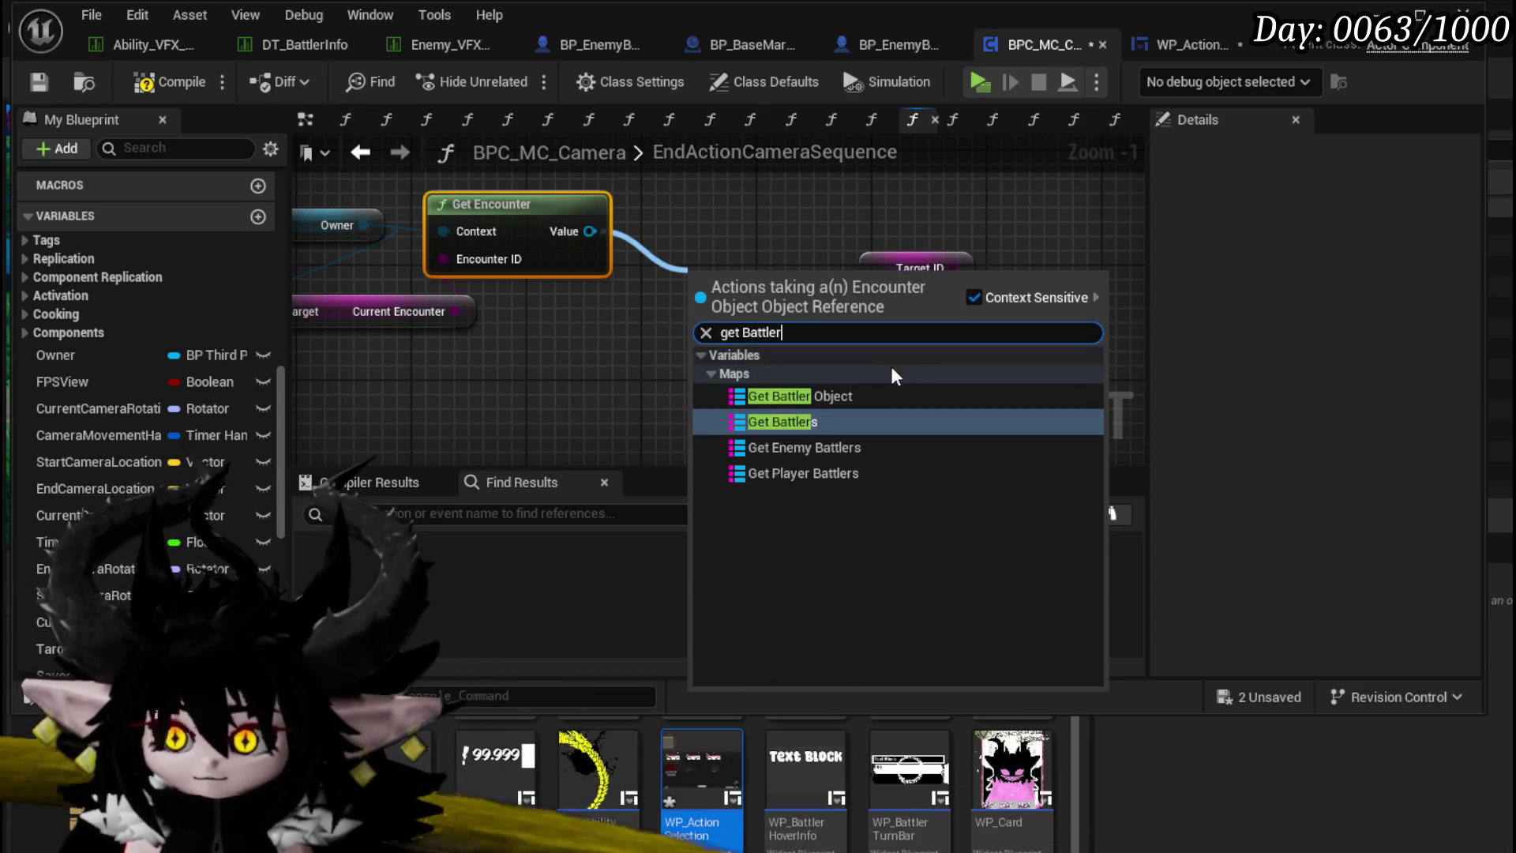
{"action": "key", "text": "Escape"}
{"action": "left_click_drag", "start_coordinate": [894, 330], "coordinate": [897, 330]}
{"action": "type", "text": "Find"}
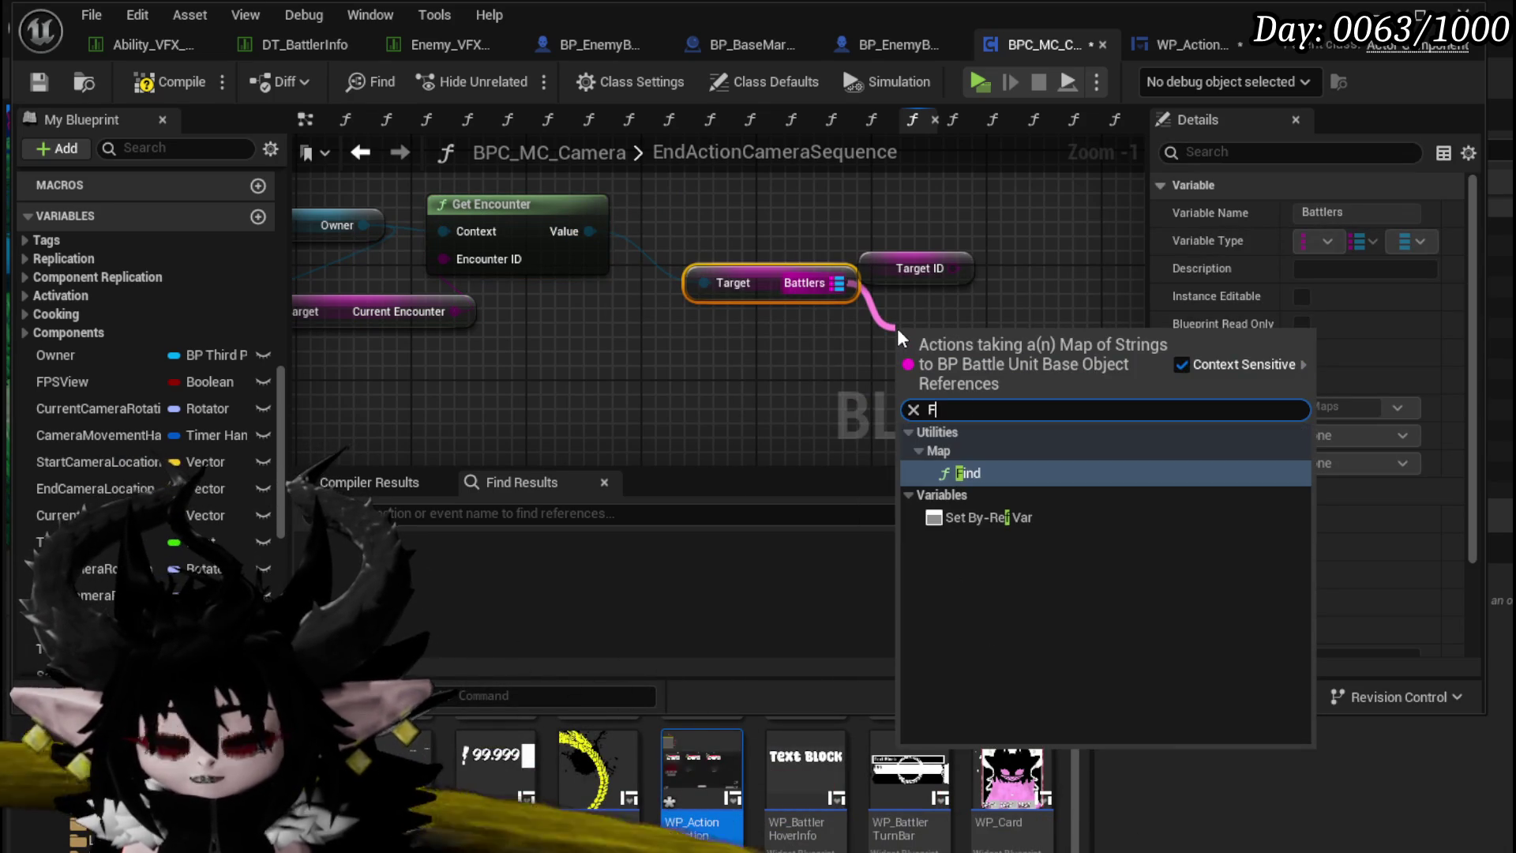
{"action": "key", "text": "Return"}
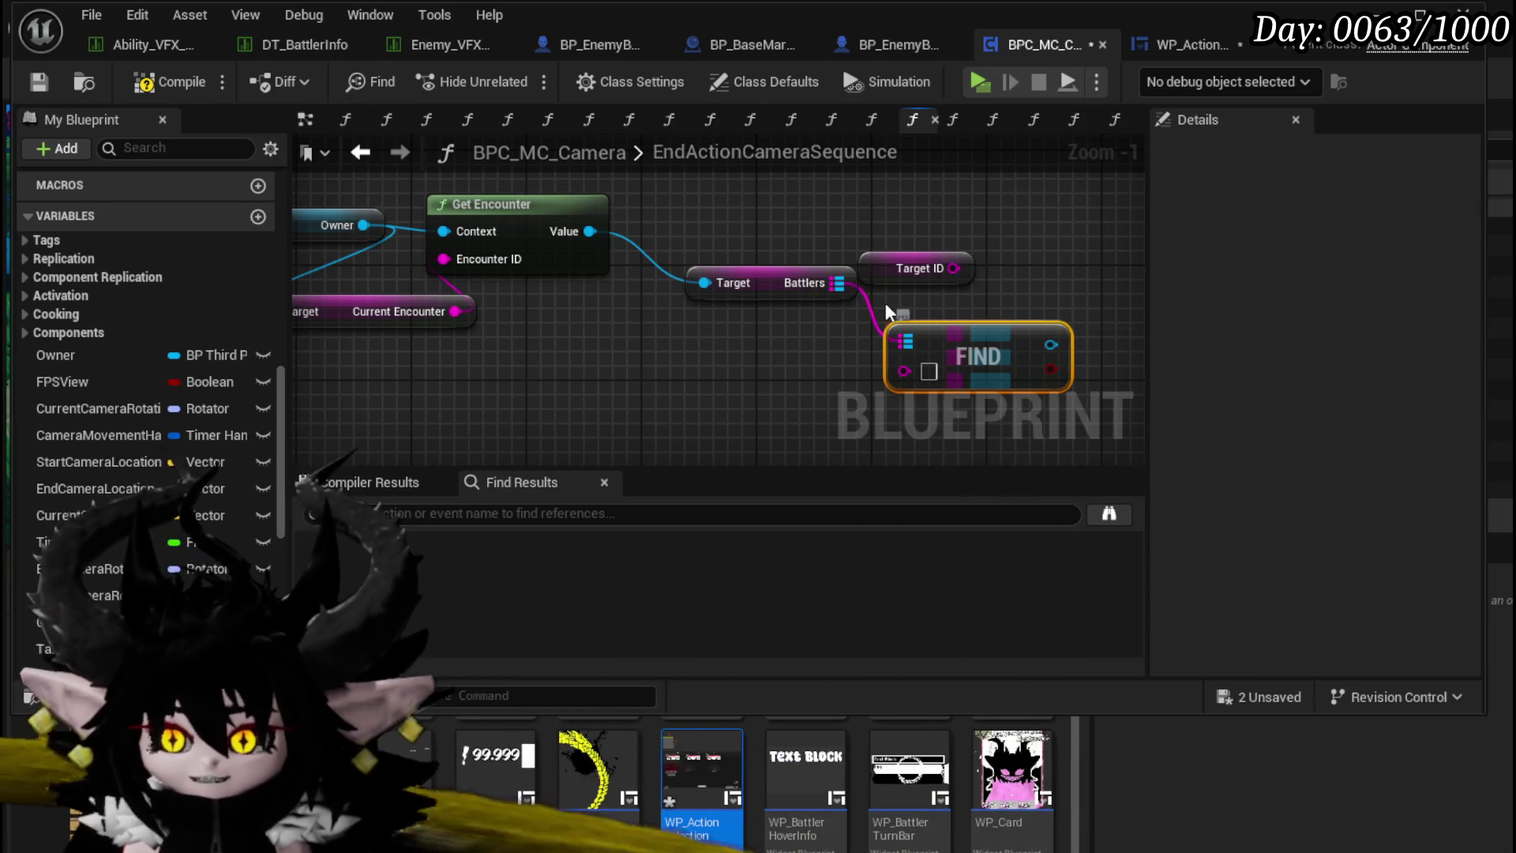
{"action": "mouse_move", "coordinate": [895, 273]}
{"action": "left_mouse_down"}
{"action": "mouse_move", "coordinate": [708, 403]}
{"action": "mouse_move", "coordinate": [824, 395]}
{"action": "left_mouse_up"}
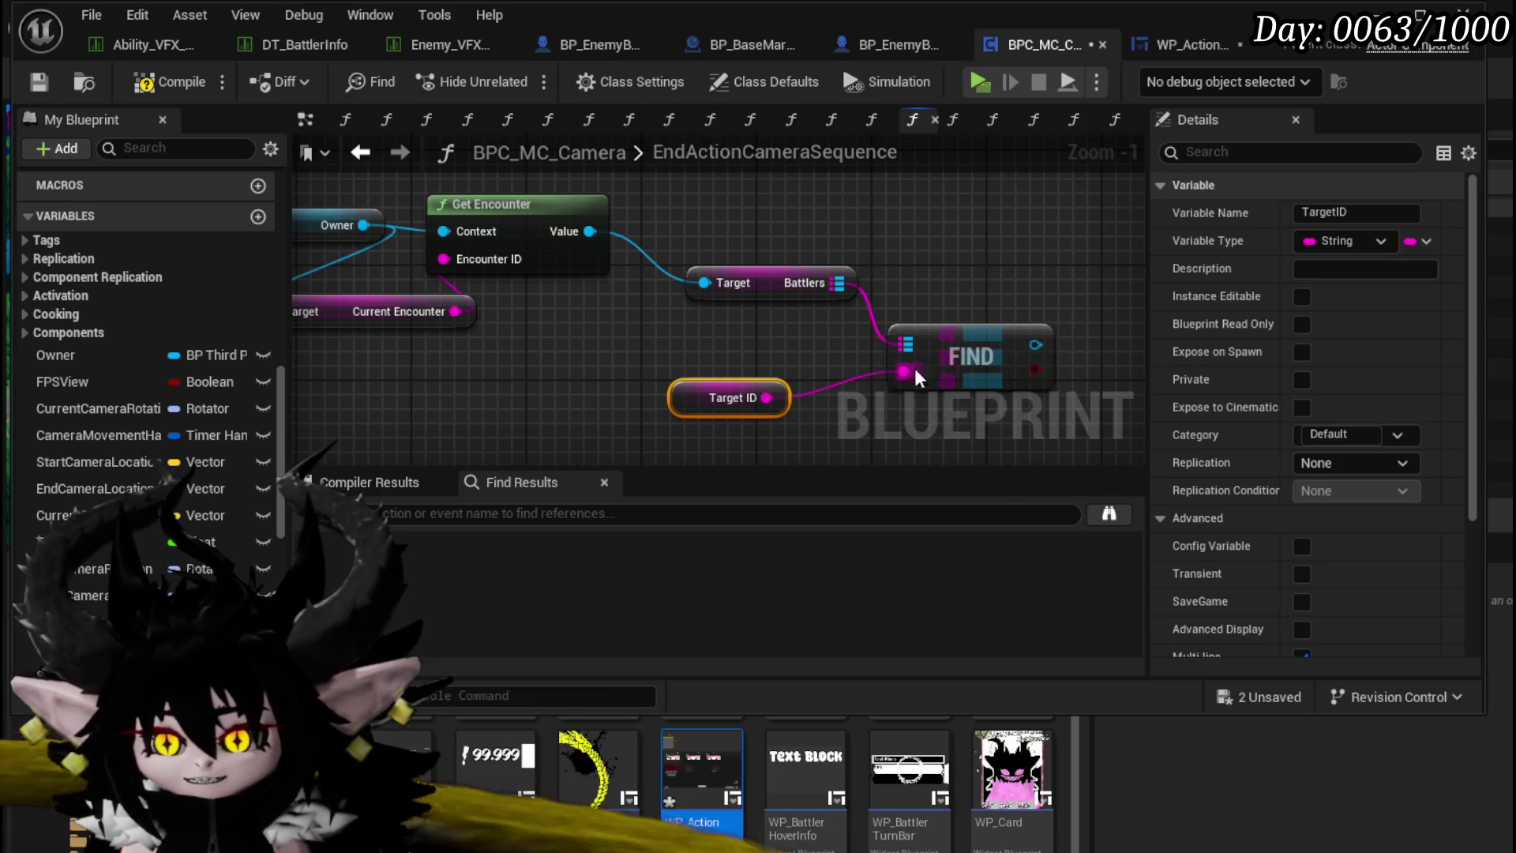
Step: Feed the found battler's Get Actor Location into Get Look at Point's Target
{"action": "scroll", "coordinate": [515, 329], "scroll_direction": "down", "scroll_amount": 2}
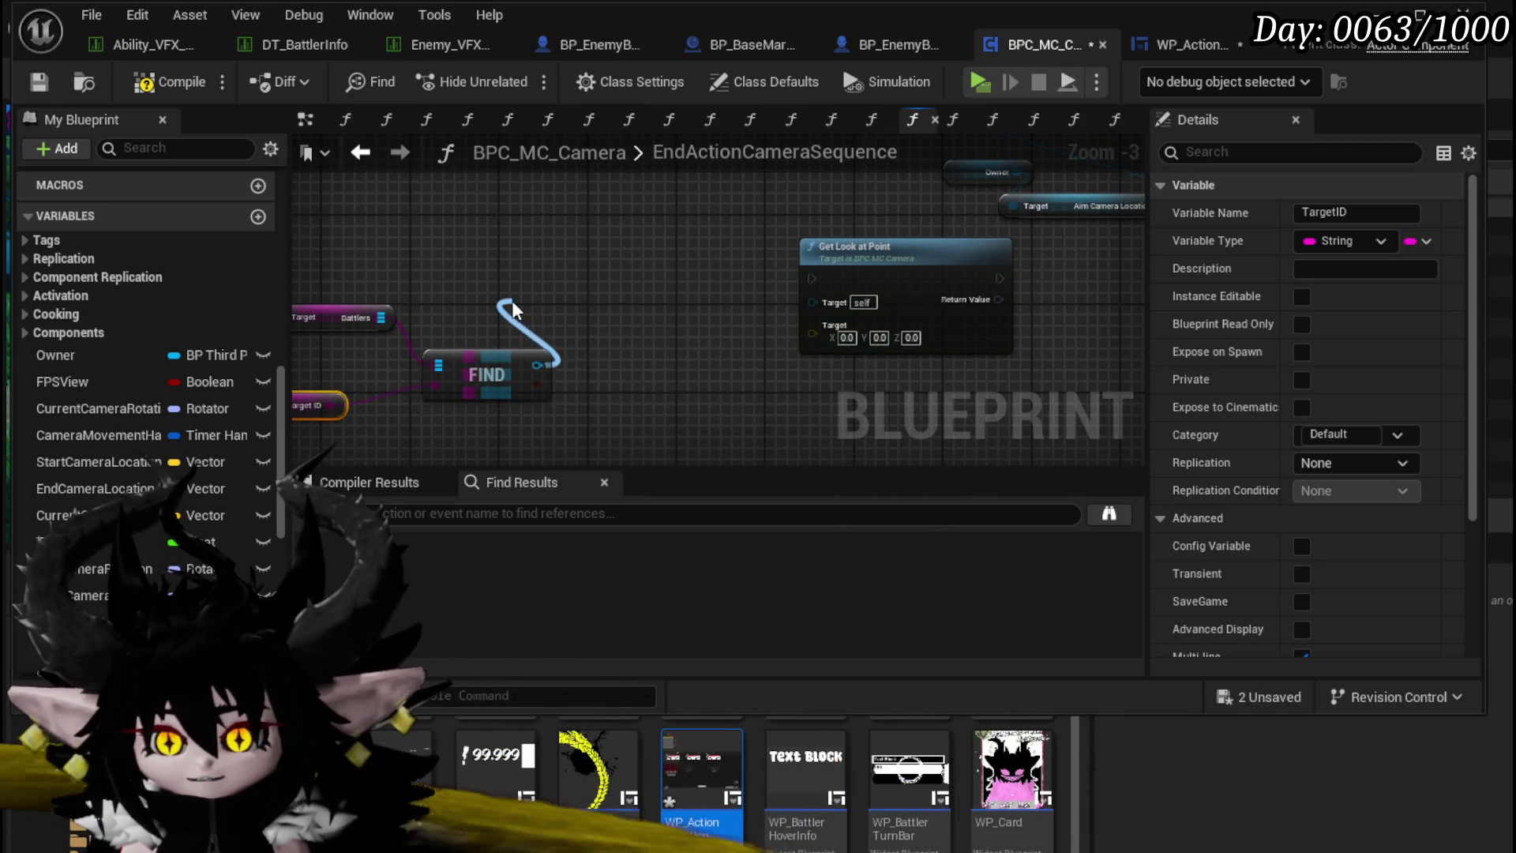
{"action": "left_click_drag", "start_coordinate": [512, 300], "coordinate": [510, 312]}
{"action": "type", "text": "get actor locati"}
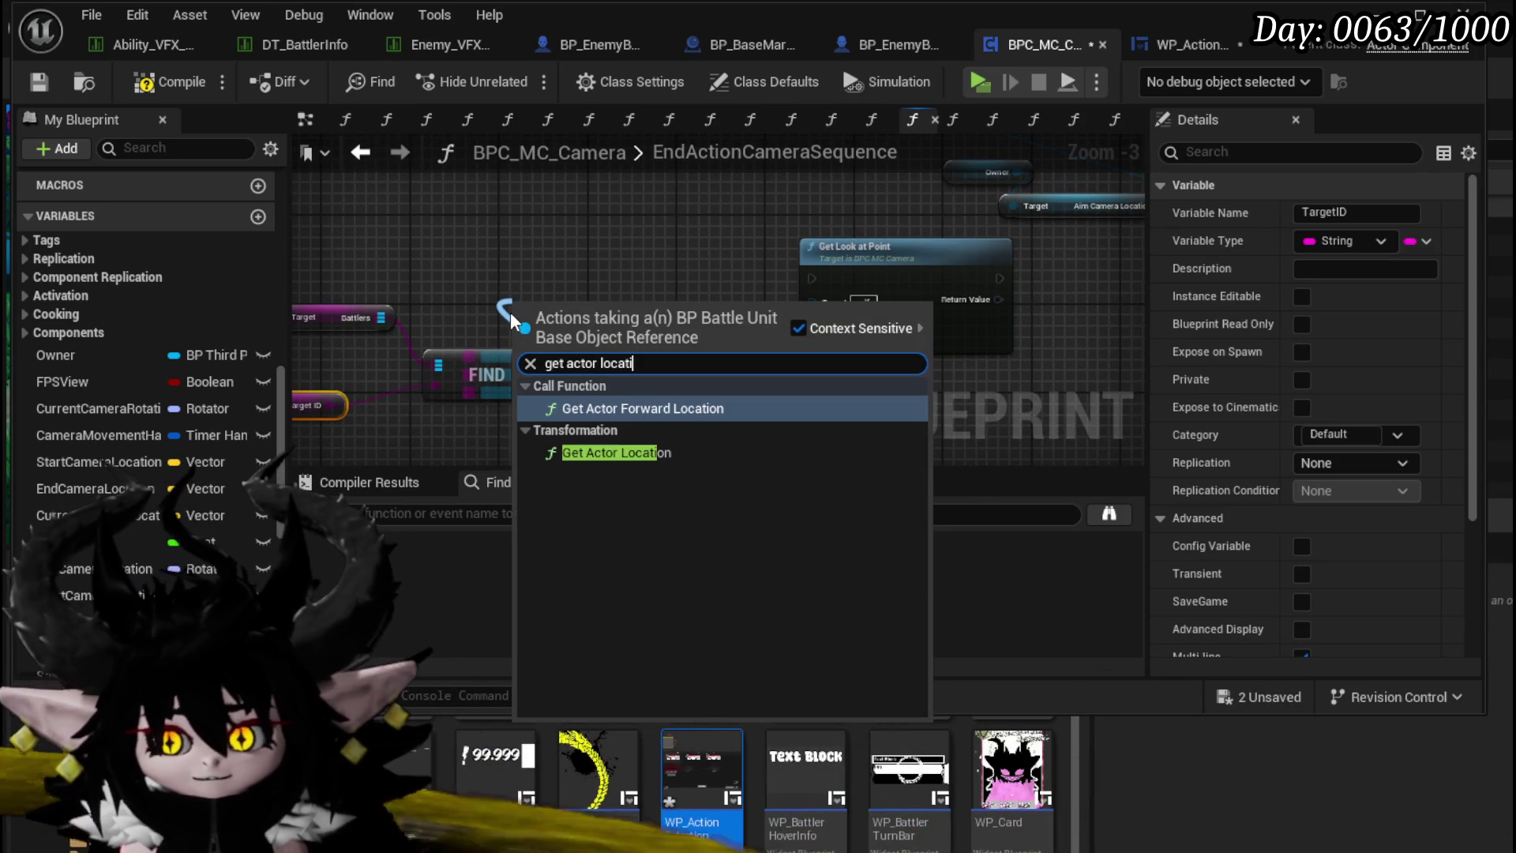
{"action": "type", "text": "on"}
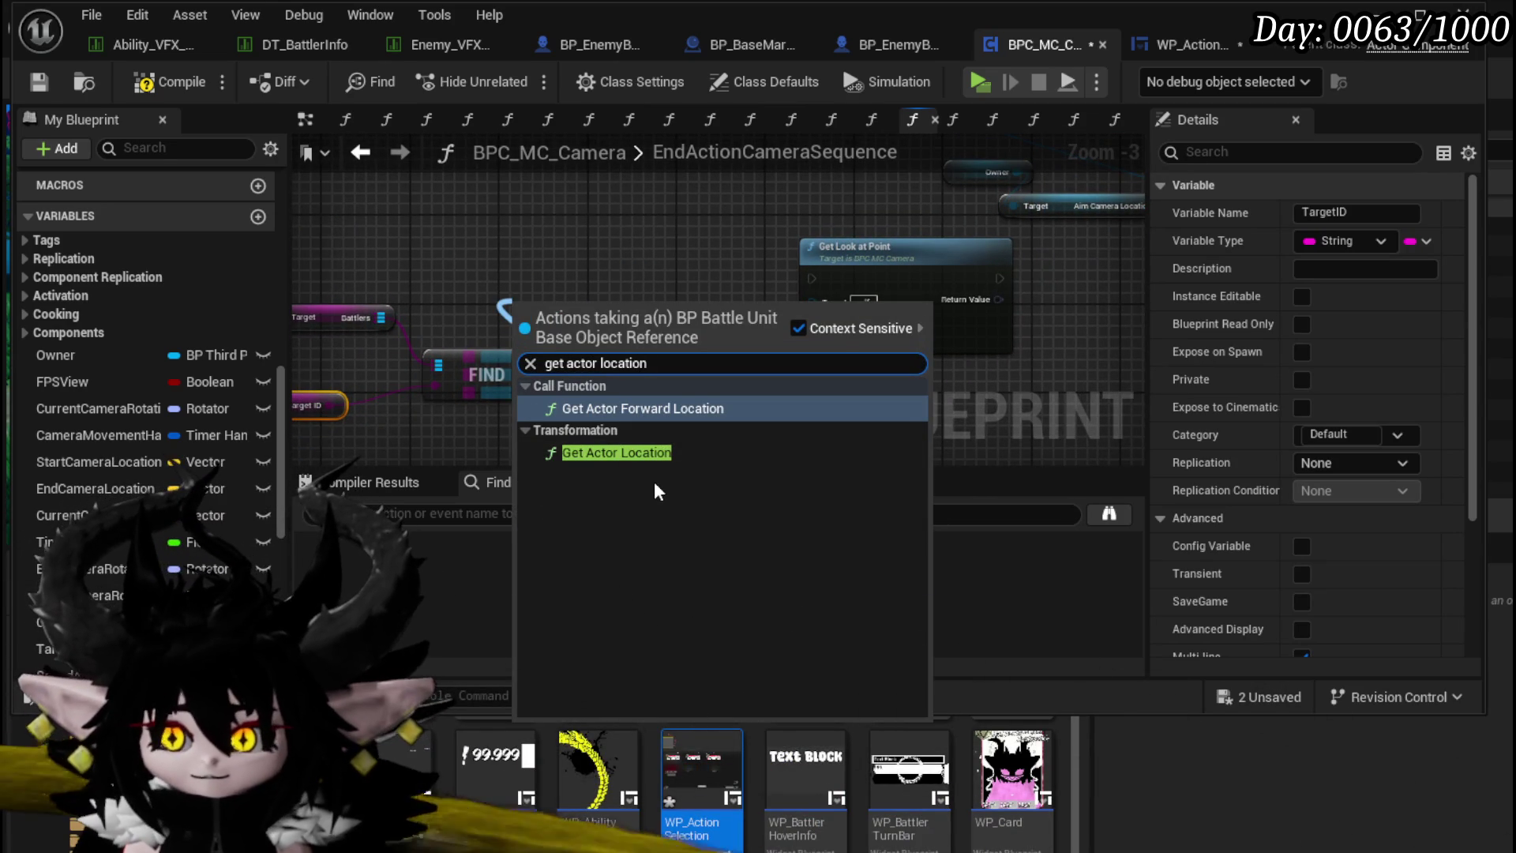
{"action": "left_click", "coordinate": [636, 453]}
{"action": "left_click_drag", "start_coordinate": [847, 339], "coordinate": [847, 339]}
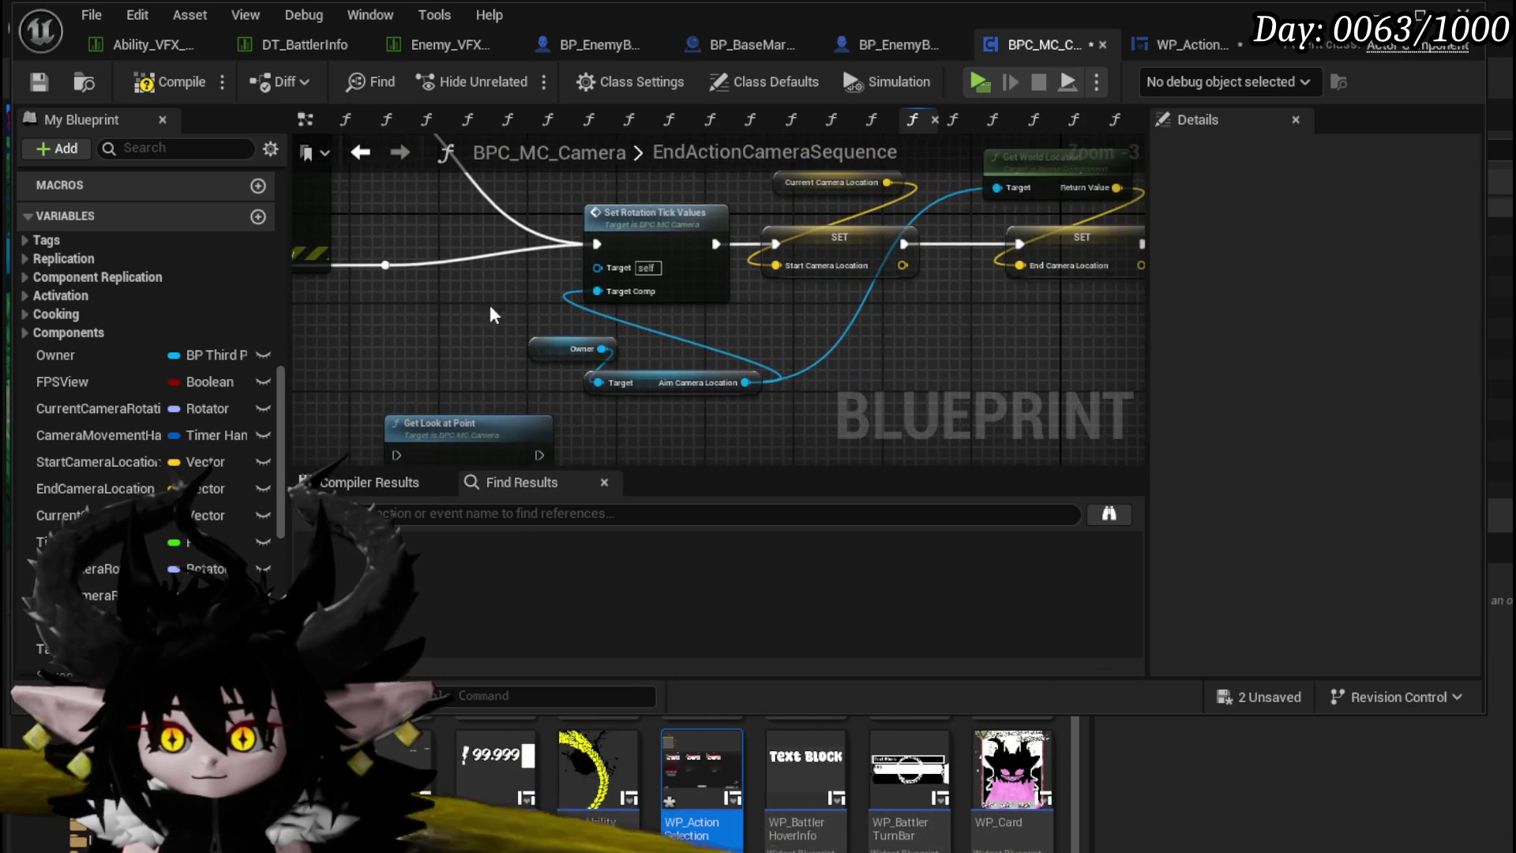
Step: Copy the start and end camera rotation setters from SetRotationTickValues into EndActionCameraSequence
{"action": "double_click", "coordinate": [716, 233]}
{"action": "mouse_move", "coordinate": [806, 338]}
{"action": "left_mouse_down"}
{"action": "mouse_move", "coordinate": [1117, 217]}
{"action": "mouse_move", "coordinate": [1452, 277]}
{"action": "left_mouse_up"}
{"action": "left_click_drag", "start_coordinate": [908, 237], "coordinate": [647, 326]}
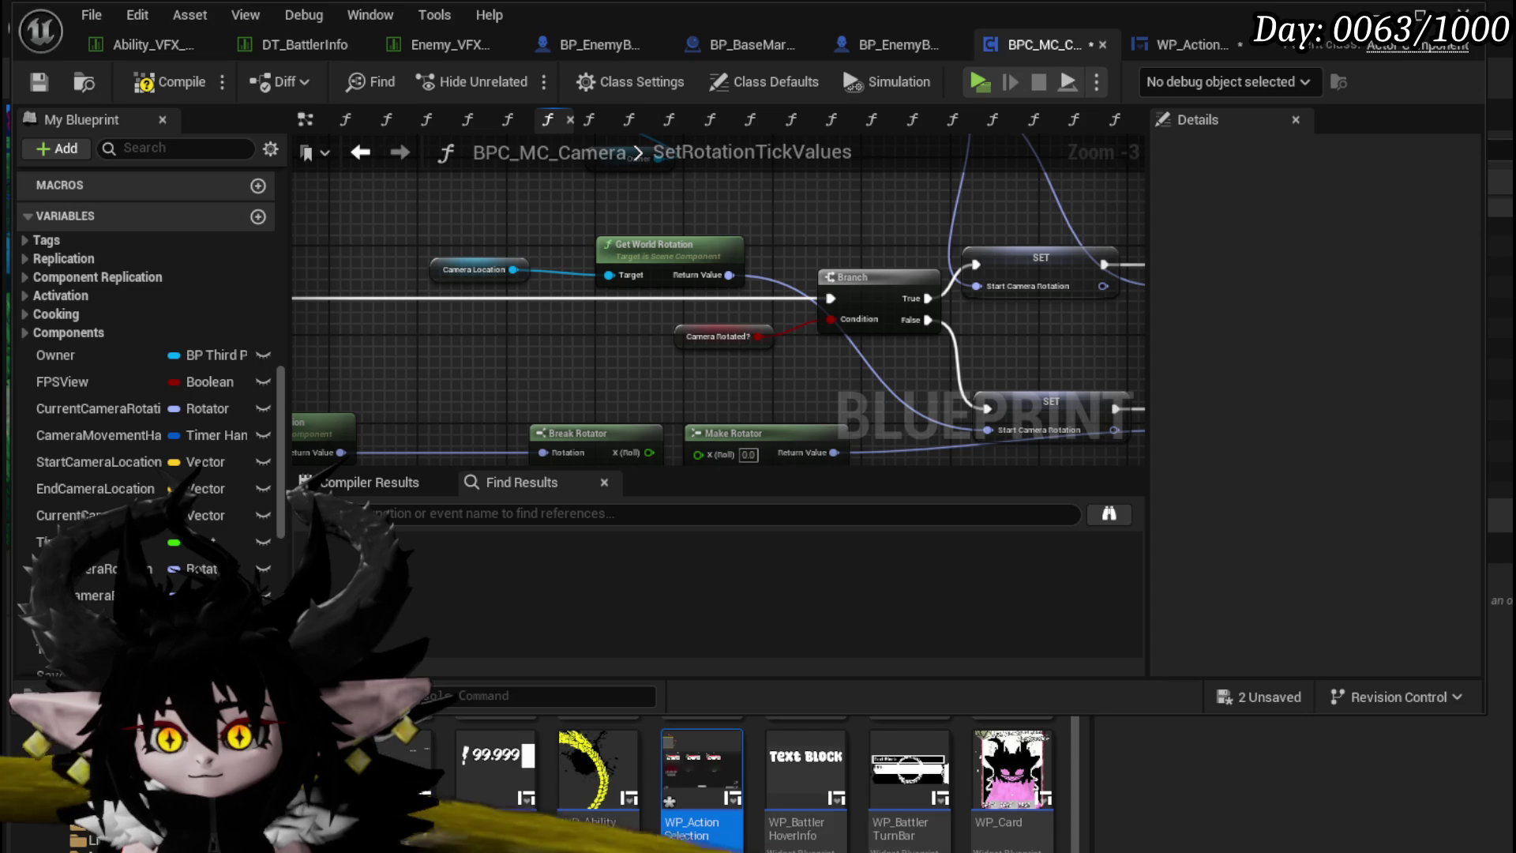
{"action": "mouse_move", "coordinate": [1133, 366]}
{"action": "left_mouse_down"}
{"action": "mouse_move", "coordinate": [859, 287]}
{"action": "mouse_move", "coordinate": [1042, 358]}
{"action": "left_mouse_up"}
{"action": "mouse_move", "coordinate": [906, 329]}
{"action": "left_mouse_down"}
{"action": "mouse_move", "coordinate": [600, 256]}
{"action": "mouse_move", "coordinate": [804, 365]}
{"action": "left_mouse_up"}
{"action": "left_click", "coordinate": [360, 152]}
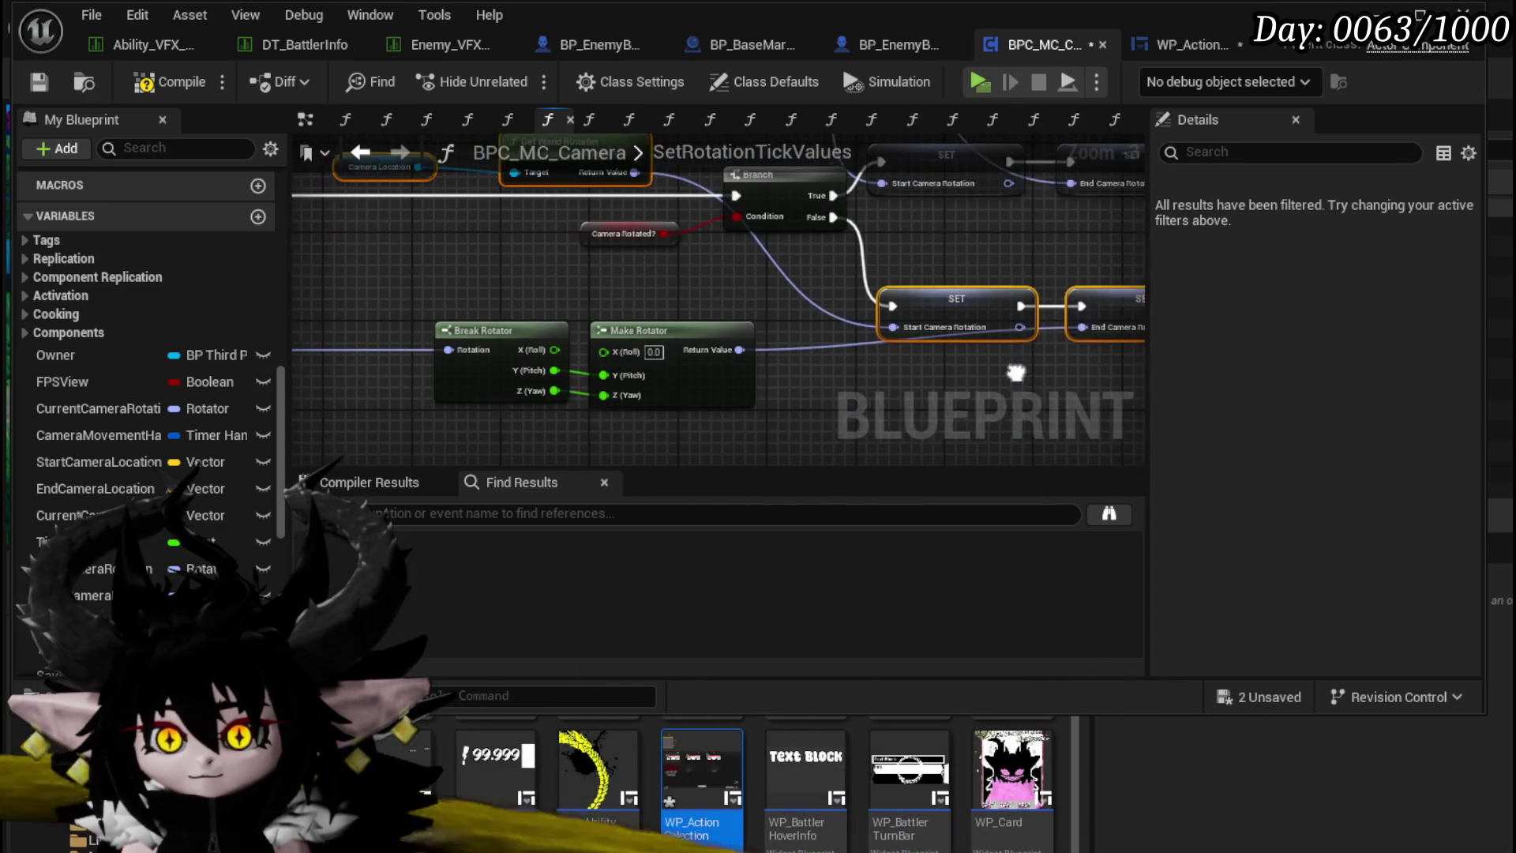
{"action": "left_click", "coordinate": [360, 152]}
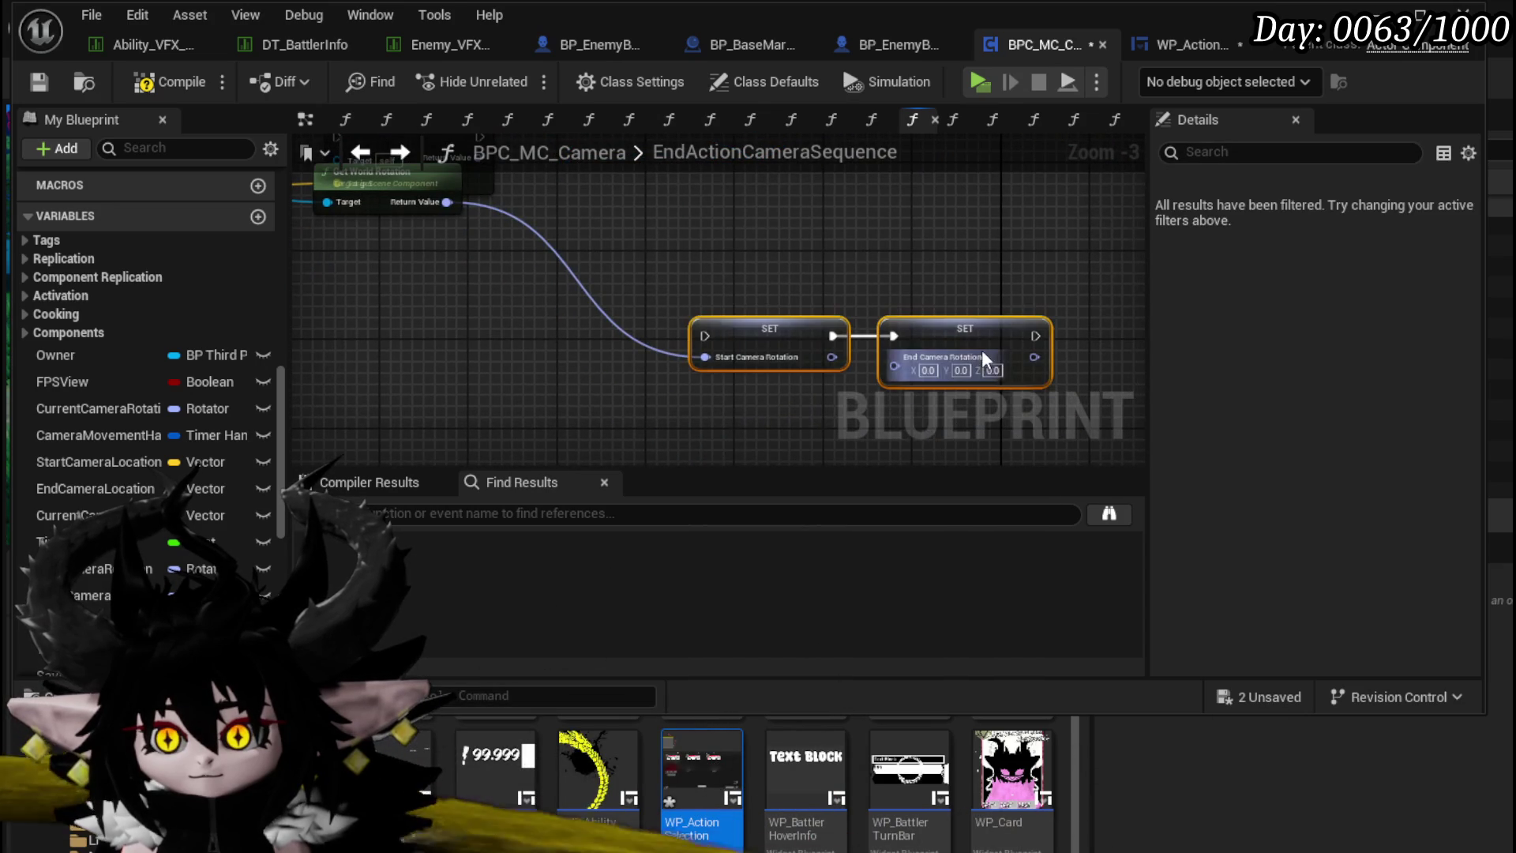
Step: Wire Get Look at Point's Return Value and execution into the camera rotation setters
{"action": "left_click", "coordinate": [474, 318]}
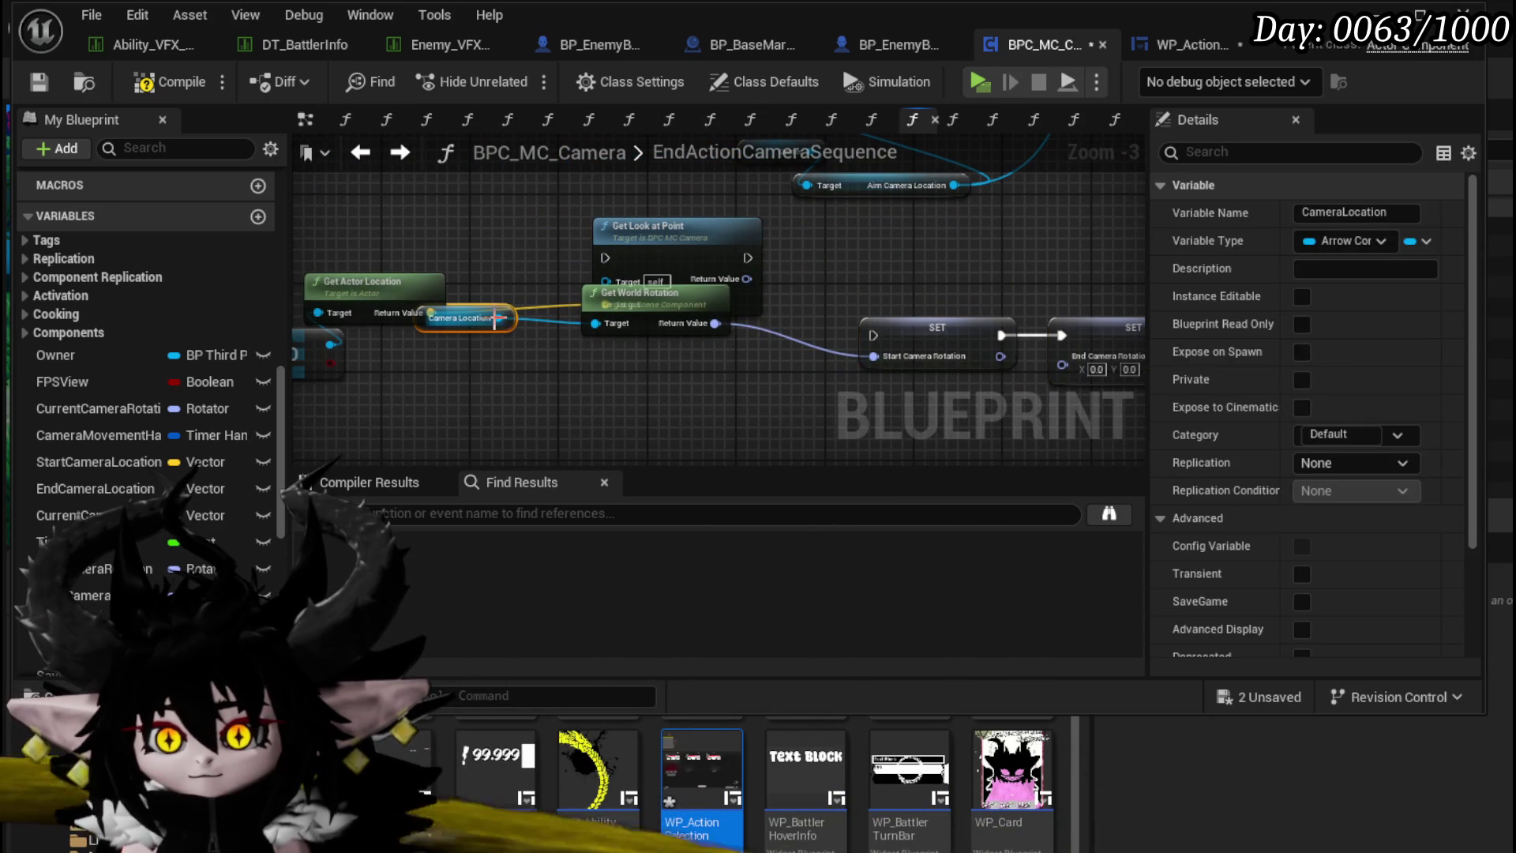
{"action": "mouse_move", "coordinate": [490, 324]}
{"action": "left_mouse_down"}
{"action": "mouse_move", "coordinate": [539, 405]}
{"action": "mouse_move", "coordinate": [585, 423]}
{"action": "left_mouse_up"}
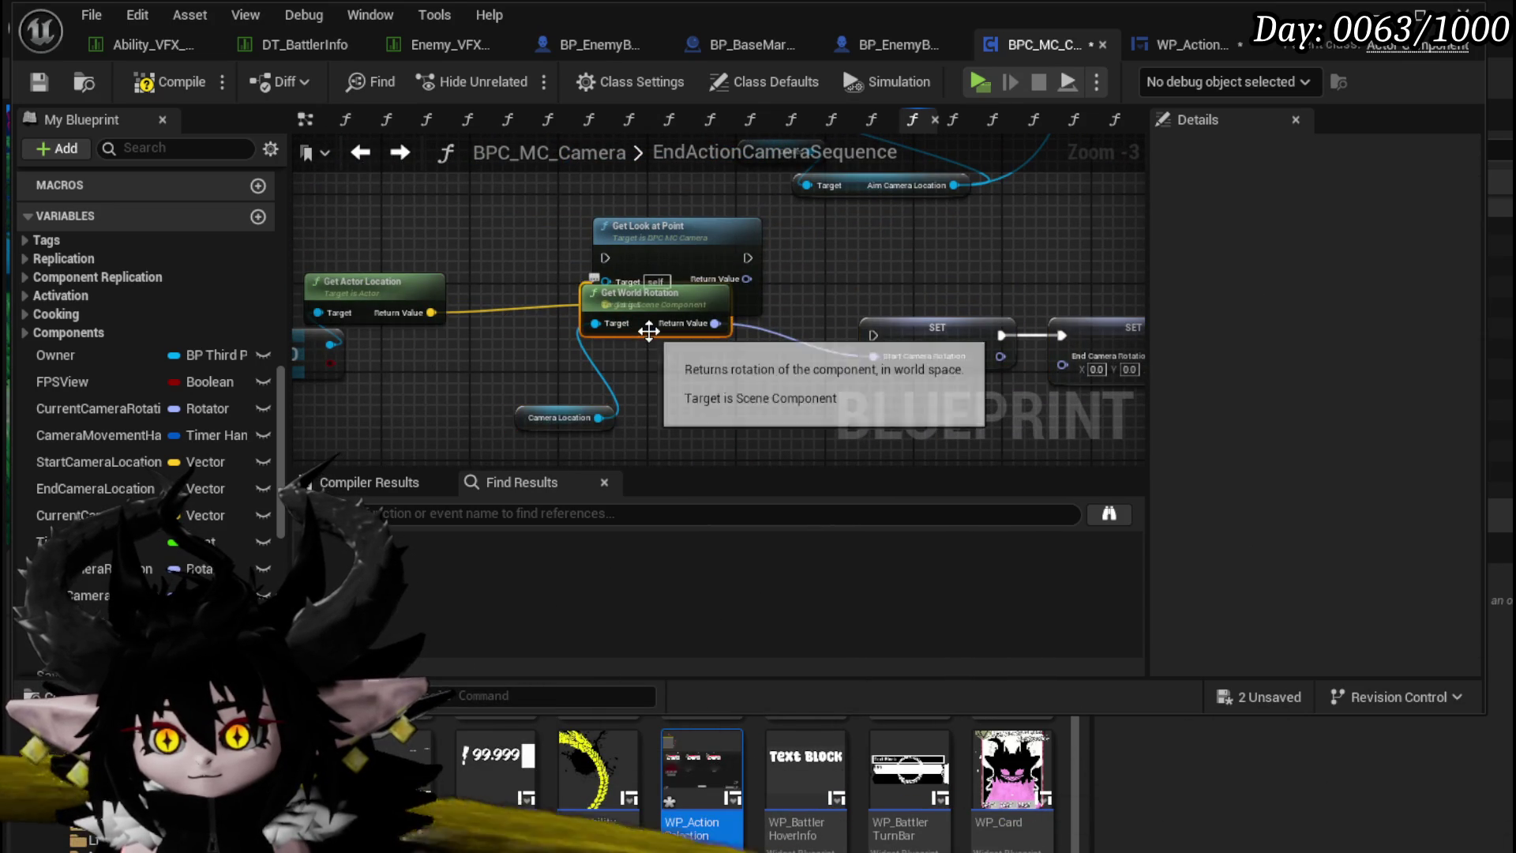
{"action": "left_click_drag", "start_coordinate": [648, 335], "coordinate": [689, 378]}
{"action": "mouse_move", "coordinate": [588, 277]}
{"action": "left_mouse_down"}
{"action": "mouse_move", "coordinate": [865, 401]}
{"action": "mouse_move", "coordinate": [890, 364]}
{"action": "left_mouse_up"}
{"action": "mouse_move", "coordinate": [585, 277]}
{"action": "left_mouse_down"}
{"action": "mouse_move", "coordinate": [882, 367]}
{"action": "mouse_move", "coordinate": [904, 360]}
{"action": "mouse_move", "coordinate": [874, 237]}
{"action": "mouse_move", "coordinate": [882, 255]}
{"action": "left_mouse_up"}
{"action": "mouse_move", "coordinate": [588, 255]}
{"action": "left_mouse_down"}
{"action": "mouse_move", "coordinate": [659, 253]}
{"action": "mouse_move", "coordinate": [635, 255]}
{"action": "left_mouse_up"}
{"action": "scroll", "coordinate": [551, 319], "scroll_direction": "down", "scroll_amount": 1}
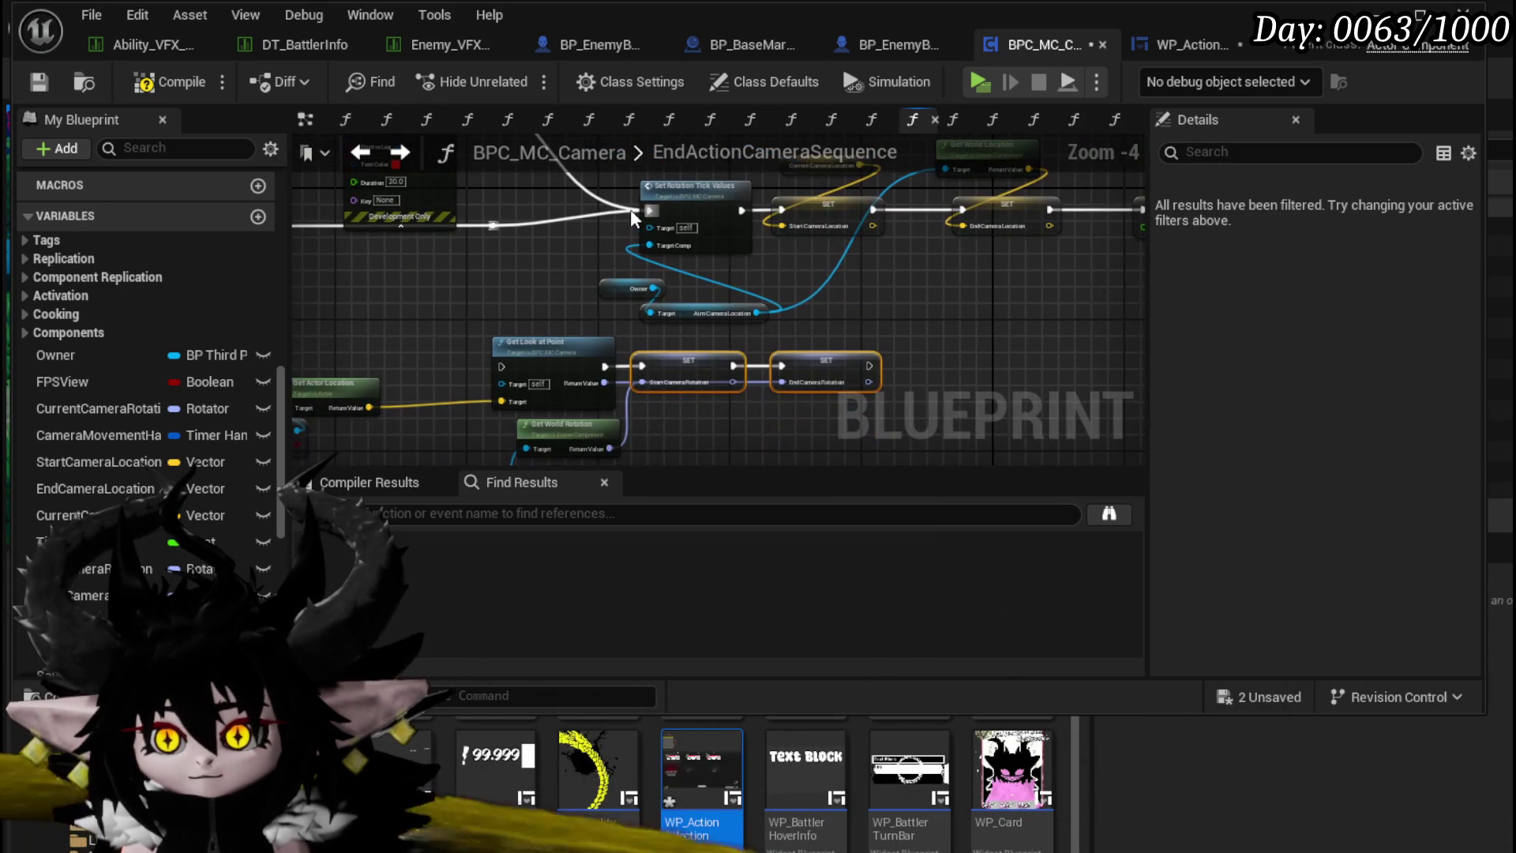
{"action": "left_click_drag", "start_coordinate": [509, 363], "coordinate": [500, 366]}
{"action": "left_click_drag", "start_coordinate": [780, 215], "coordinate": [780, 215]}
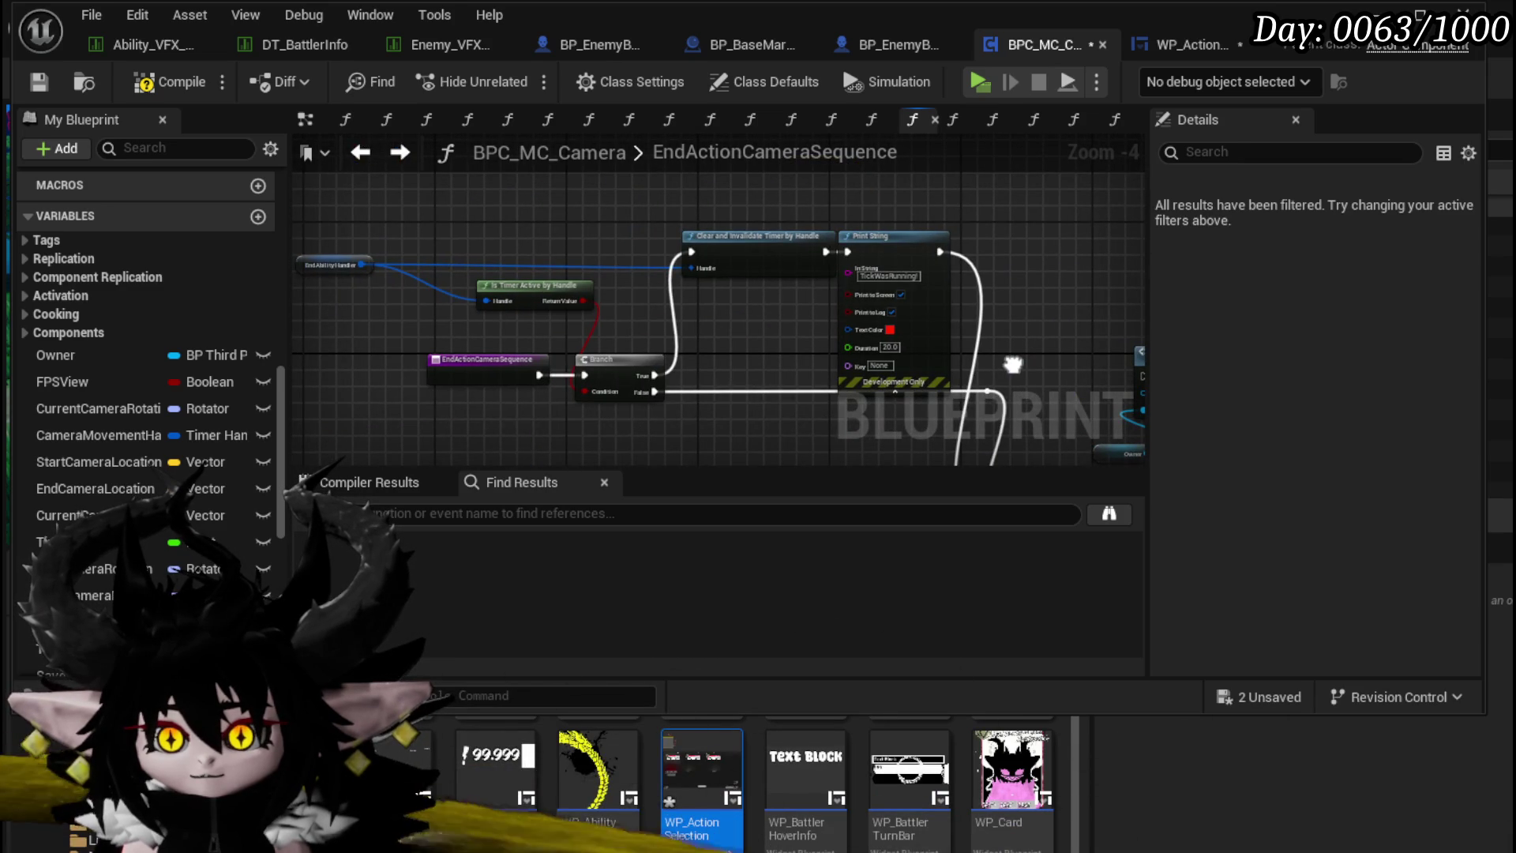
Step: Place the reroute point beside Print String's output and compile the camera blueprint
{"action": "left_click_drag", "start_coordinate": [1013, 364], "coordinate": [915, 300]}
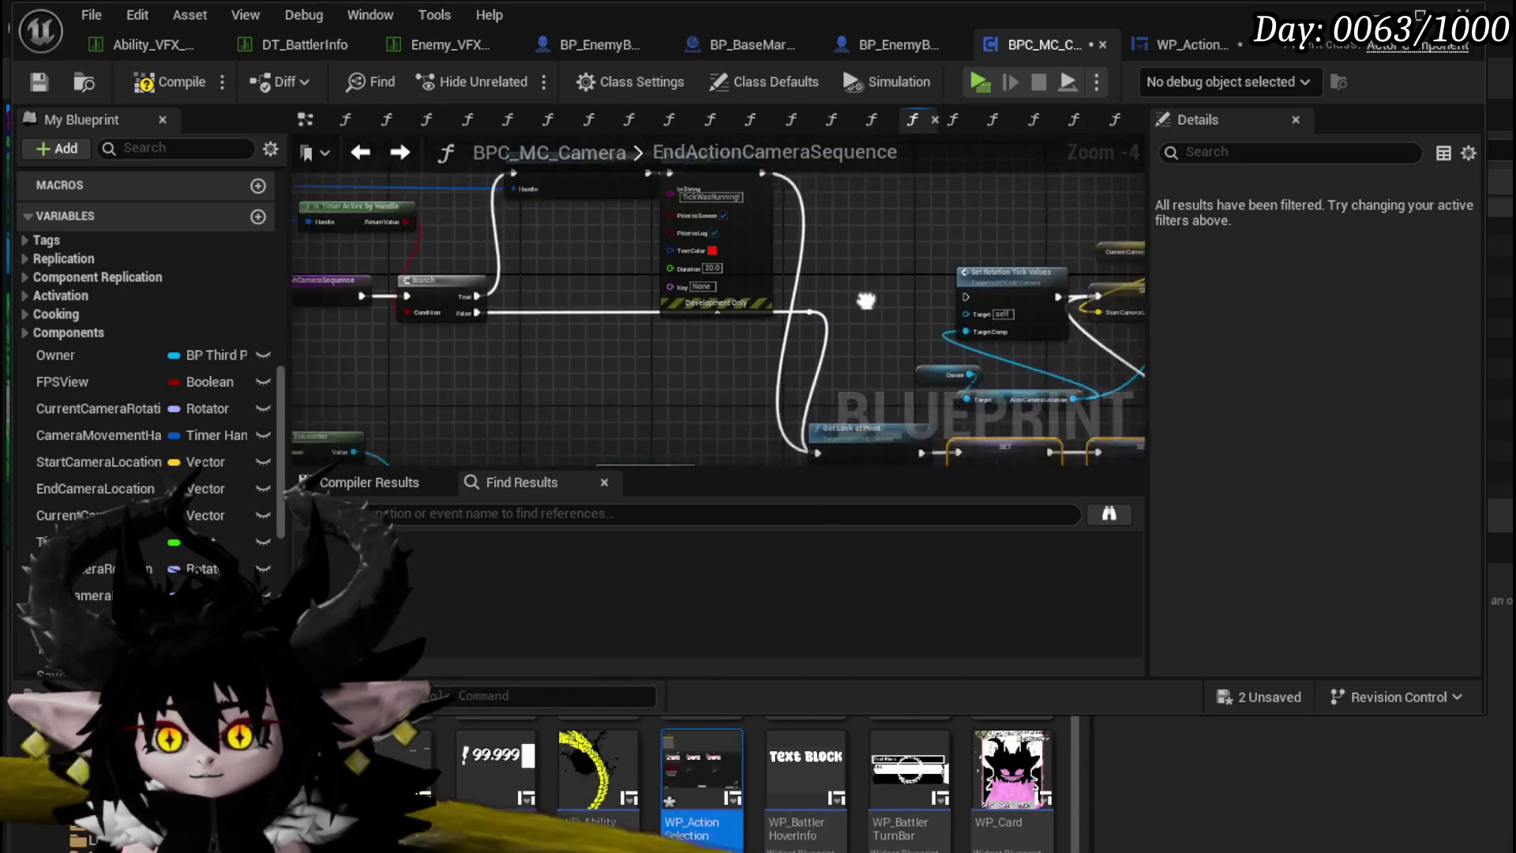
{"action": "scroll", "coordinate": [518, 355], "scroll_direction": "down", "scroll_amount": 2}
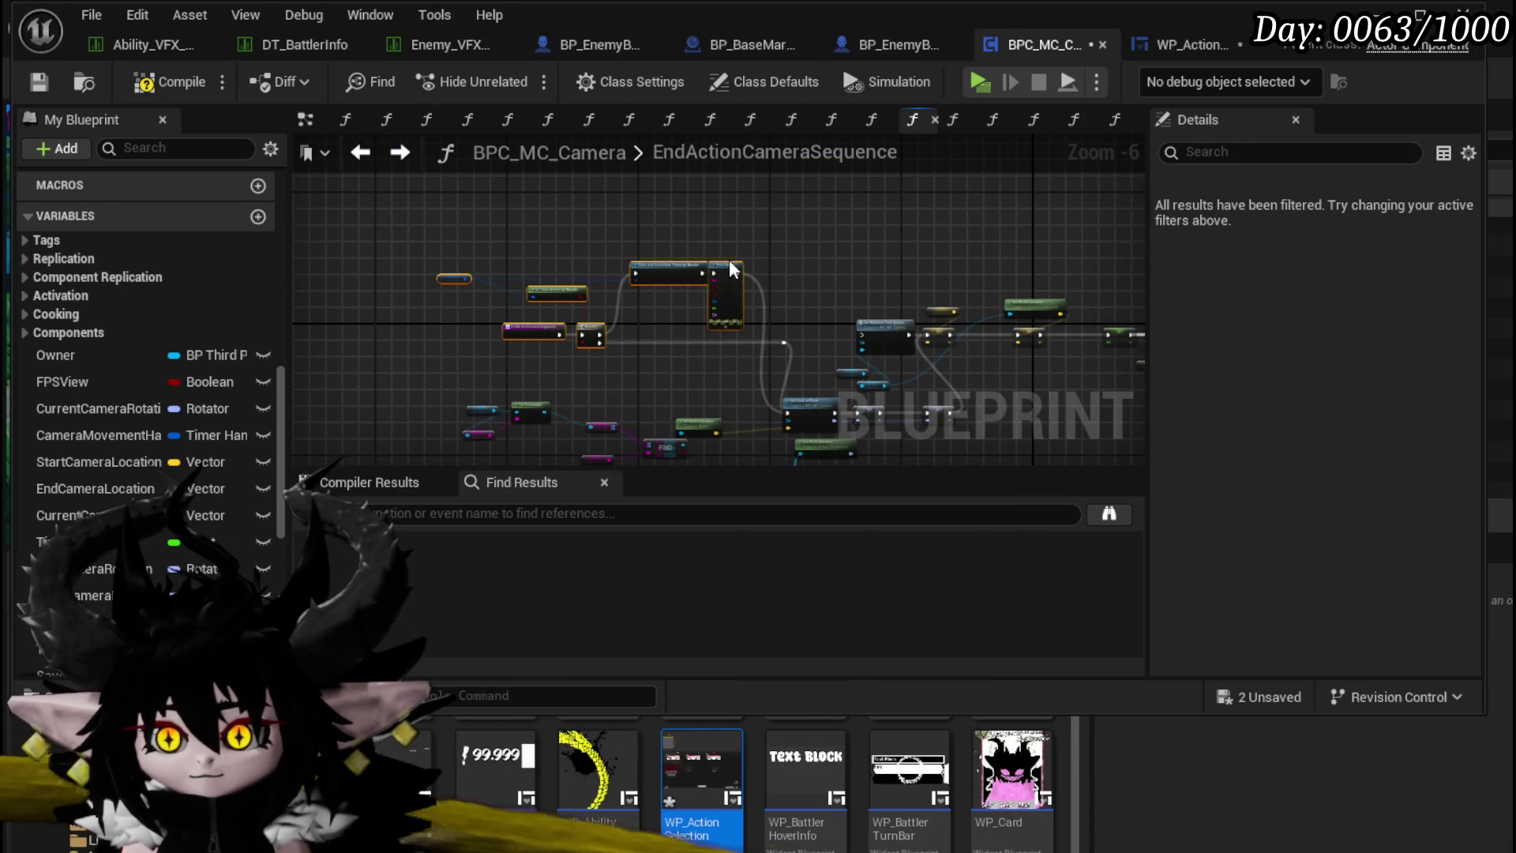
{"action": "scroll", "coordinate": [762, 359], "scroll_direction": "up", "scroll_amount": 2}
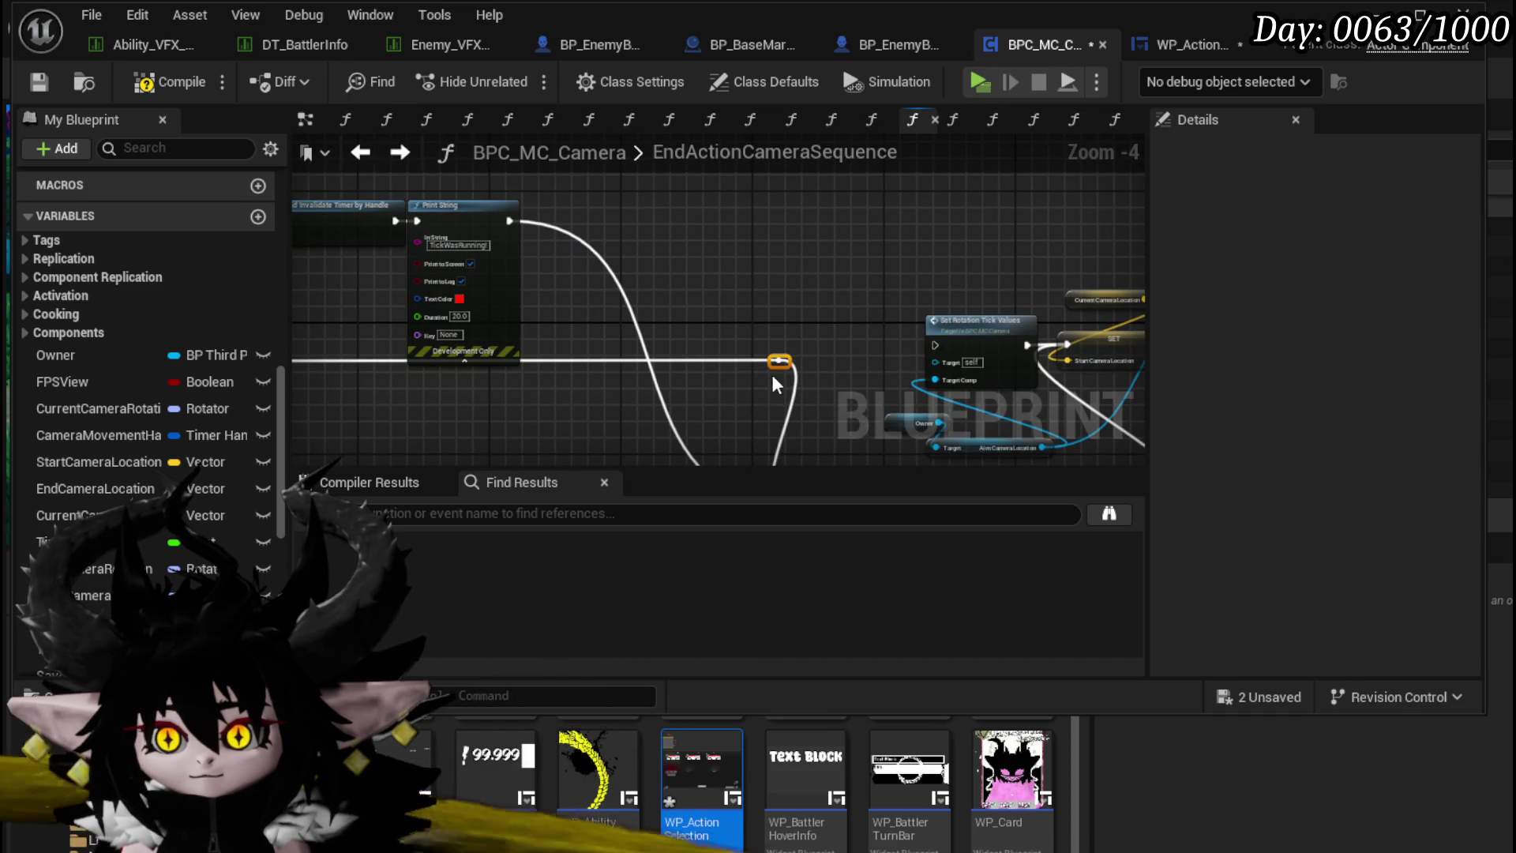
{"action": "left_click_drag", "start_coordinate": [784, 362], "coordinate": [537, 358]}
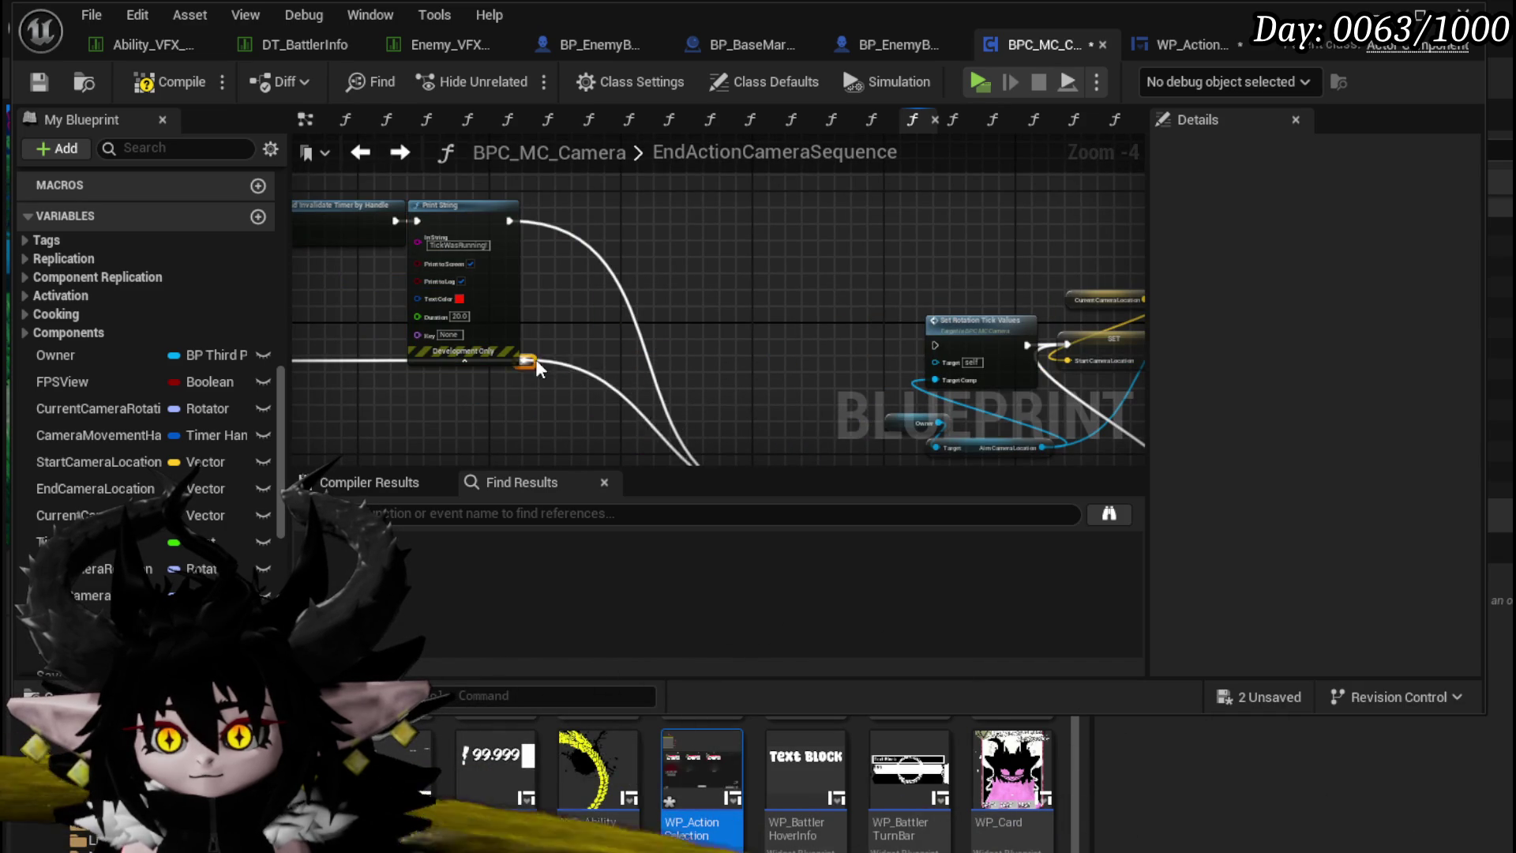
{"action": "scroll", "coordinate": [818, 349], "scroll_direction": "down", "scroll_amount": 1}
{"action": "left_click_drag", "start_coordinate": [818, 348], "coordinate": [560, 259]}
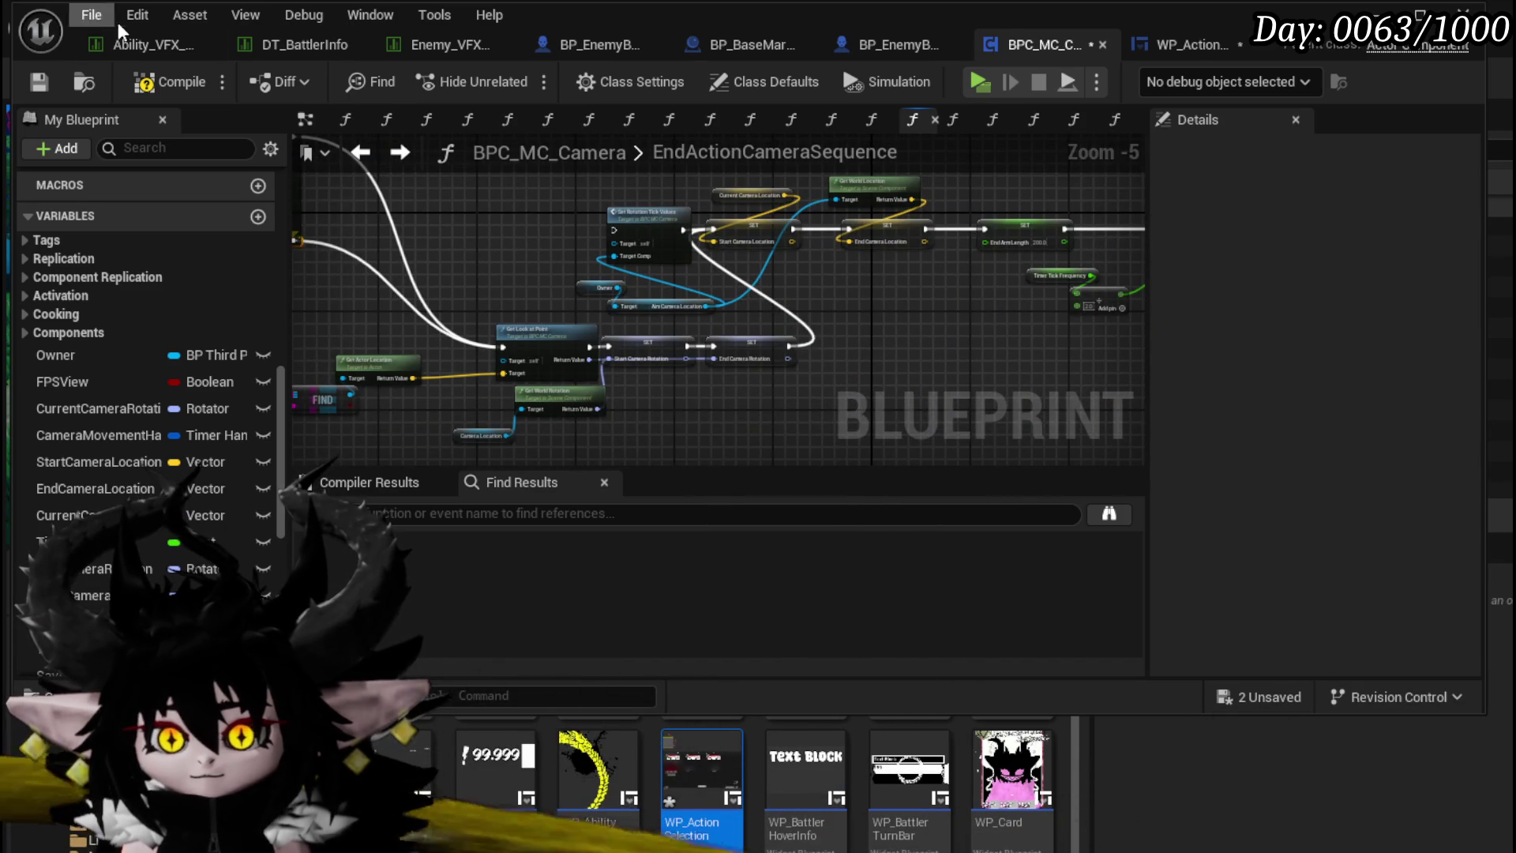
{"action": "left_click", "coordinate": [43, 82]}
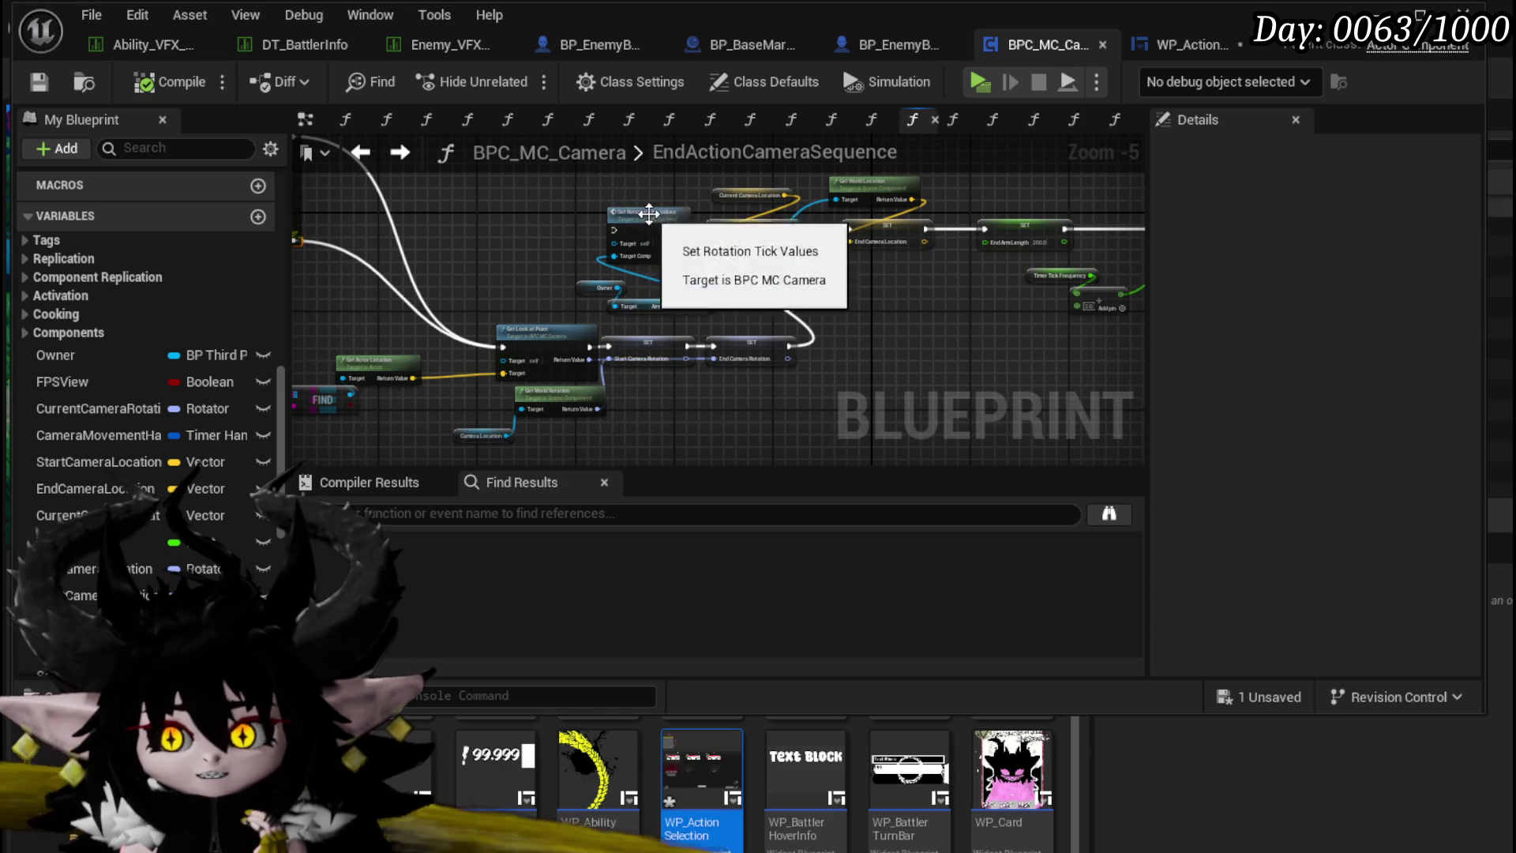
Step: Rearrange Set Rotation Tick Values and the Owner nodes, then breakpoint Get Look at Point
{"action": "left_click_drag", "start_coordinate": [647, 215], "coordinate": [574, 215]}
{"action": "mouse_move", "coordinate": [641, 293]}
{"action": "left_mouse_down"}
{"action": "mouse_move", "coordinate": [474, 300]}
{"action": "mouse_move", "coordinate": [803, 305]}
{"action": "left_mouse_up"}
{"action": "right_click", "coordinate": [770, 348]}
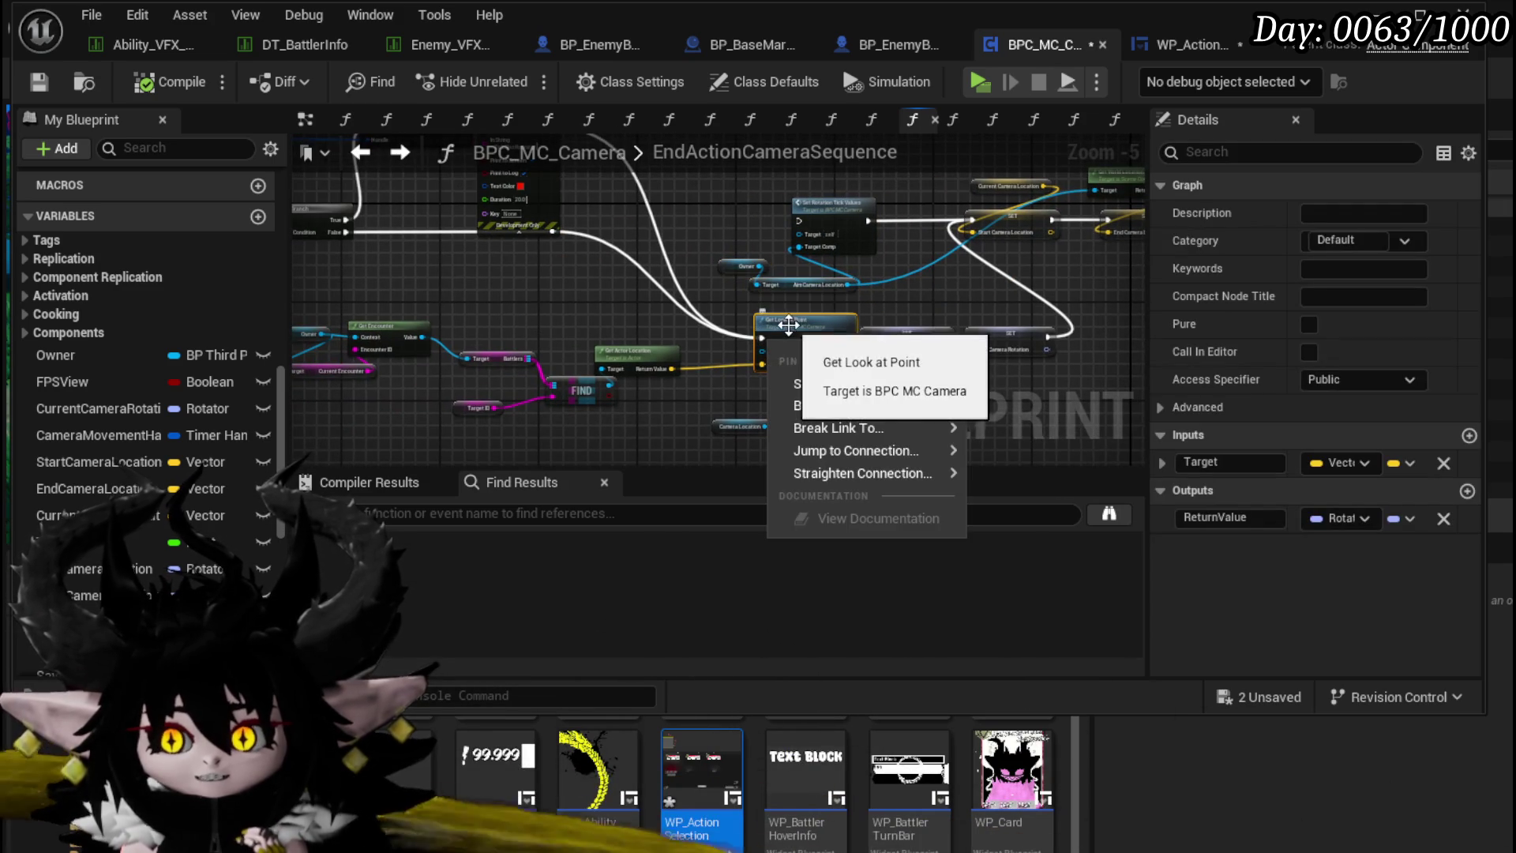
{"action": "scroll", "coordinate": [790, 355], "scroll_direction": "up", "scroll_amount": 2}
{"action": "right_click", "coordinate": [683, 309]}
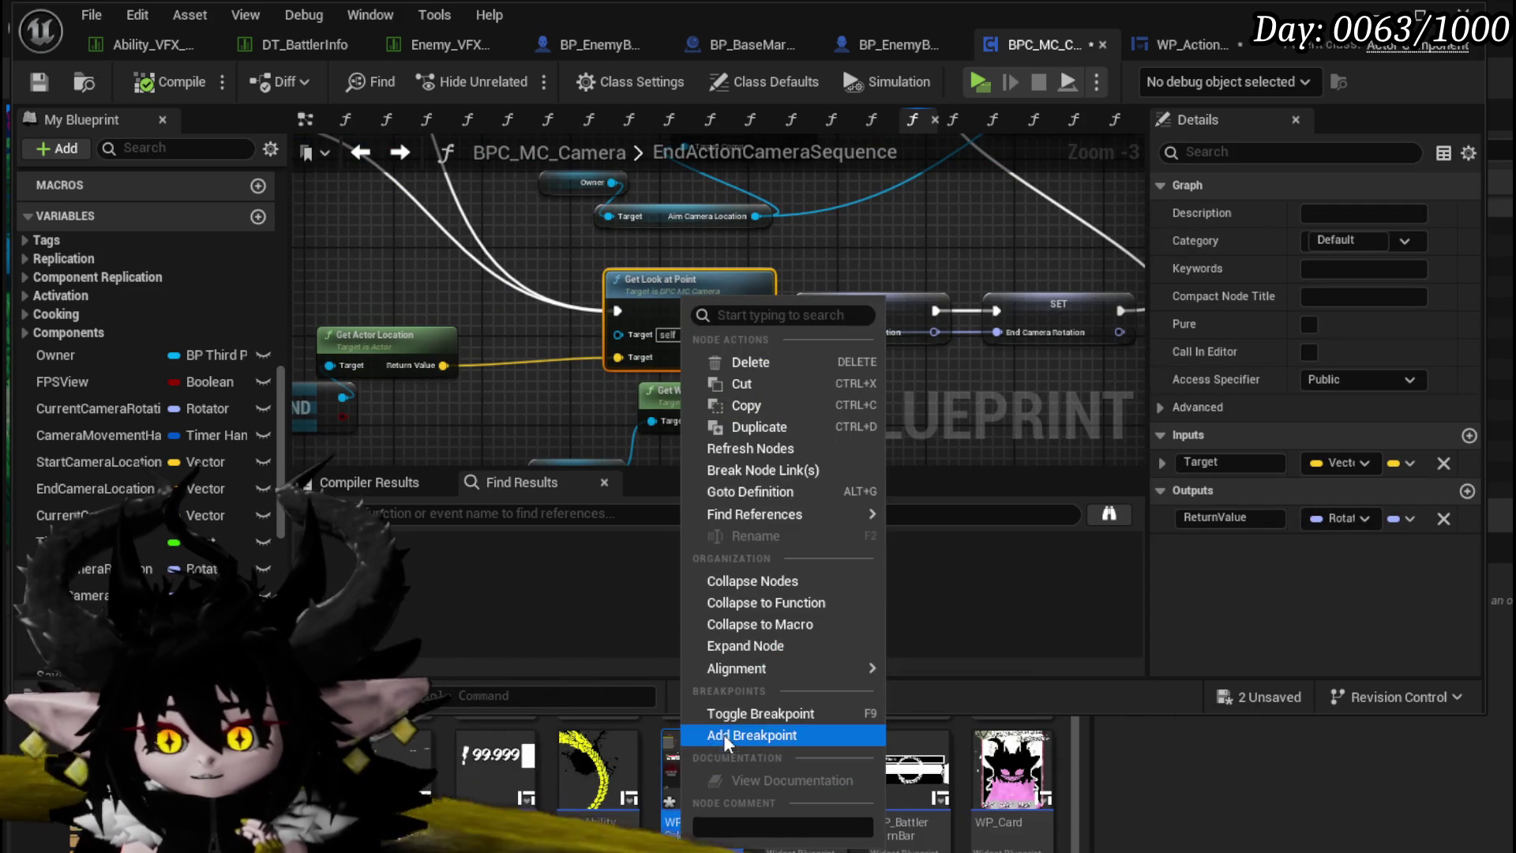
{"action": "left_click", "coordinate": [723, 735]}
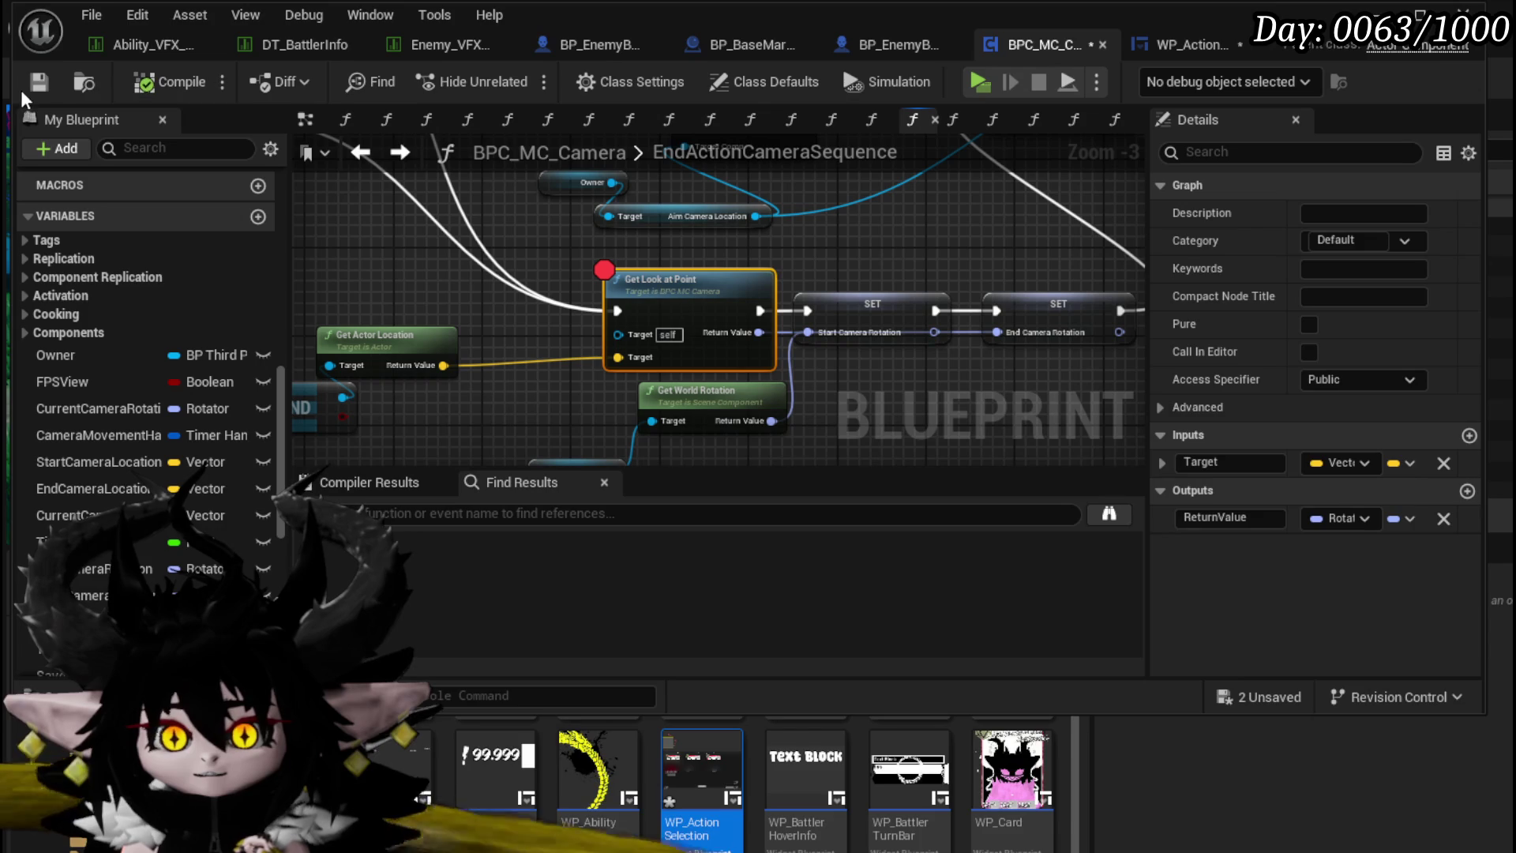
Step: Compile WP_ActionSelection and connect Camera Bus directly to the camera-finished binding
{"action": "left_click", "coordinate": [1185, 45]}
{"action": "left_click", "coordinate": [144, 83]}
{"action": "left_click_drag", "start_coordinate": [568, 321], "coordinate": [1088, 320]}
Step: Delete the old Get Look at Point, SET, FIND, Get Encounter and Battlers nodes
{"action": "left_click_drag", "start_coordinate": [860, 245], "coordinate": [800, 245]}
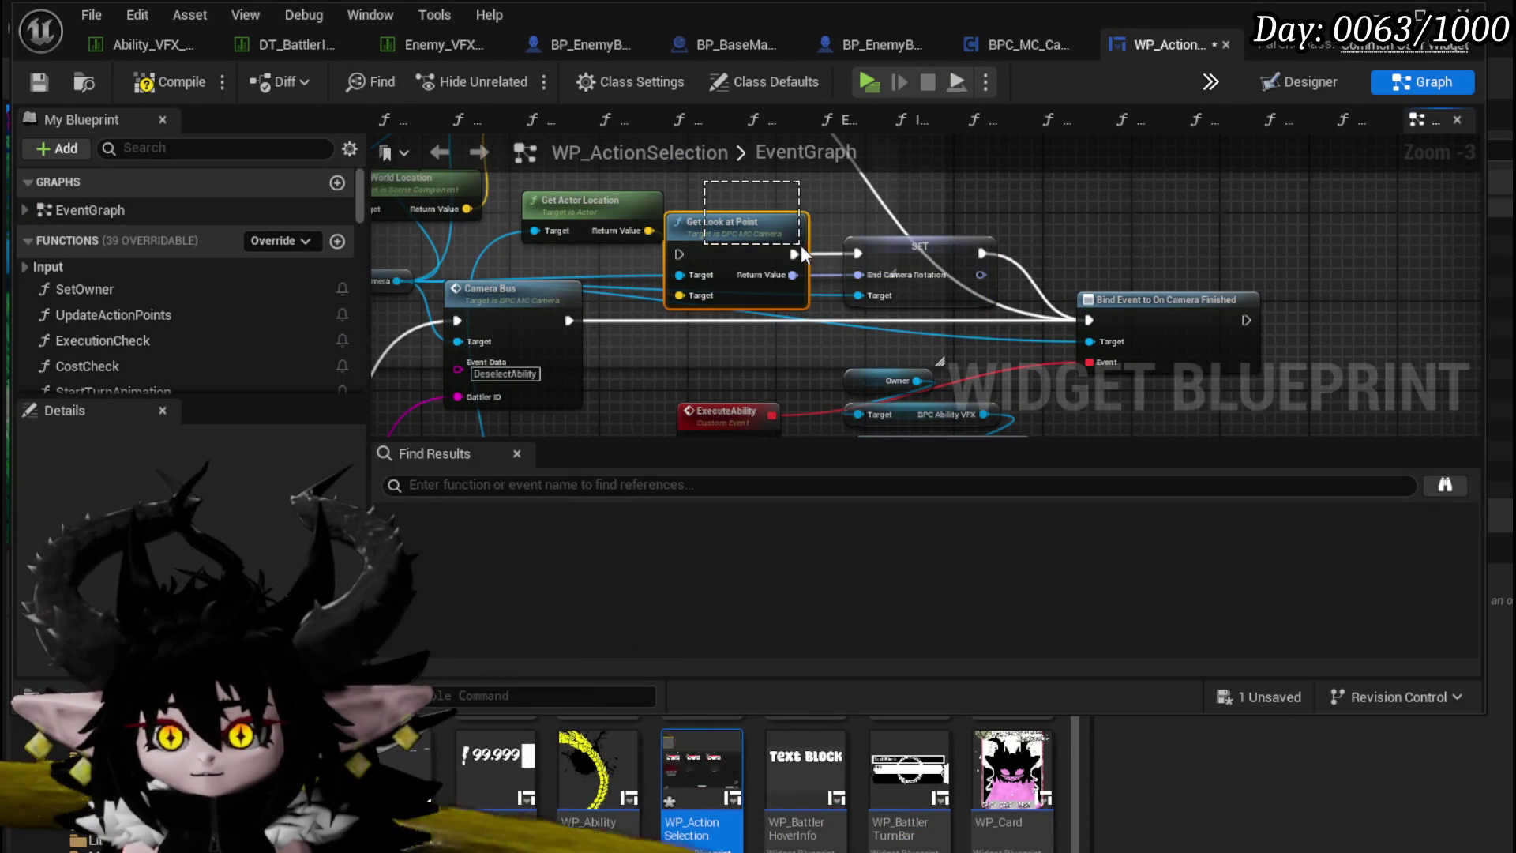
{"action": "key", "text": "Delete"}
{"action": "left_click_drag", "start_coordinate": [918, 290], "coordinate": [822, 329]}
{"action": "scroll", "coordinate": [821, 329], "scroll_direction": "down", "scroll_amount": 1}
{"action": "scroll", "coordinate": [760, 348], "scroll_direction": "up", "scroll_amount": 2}
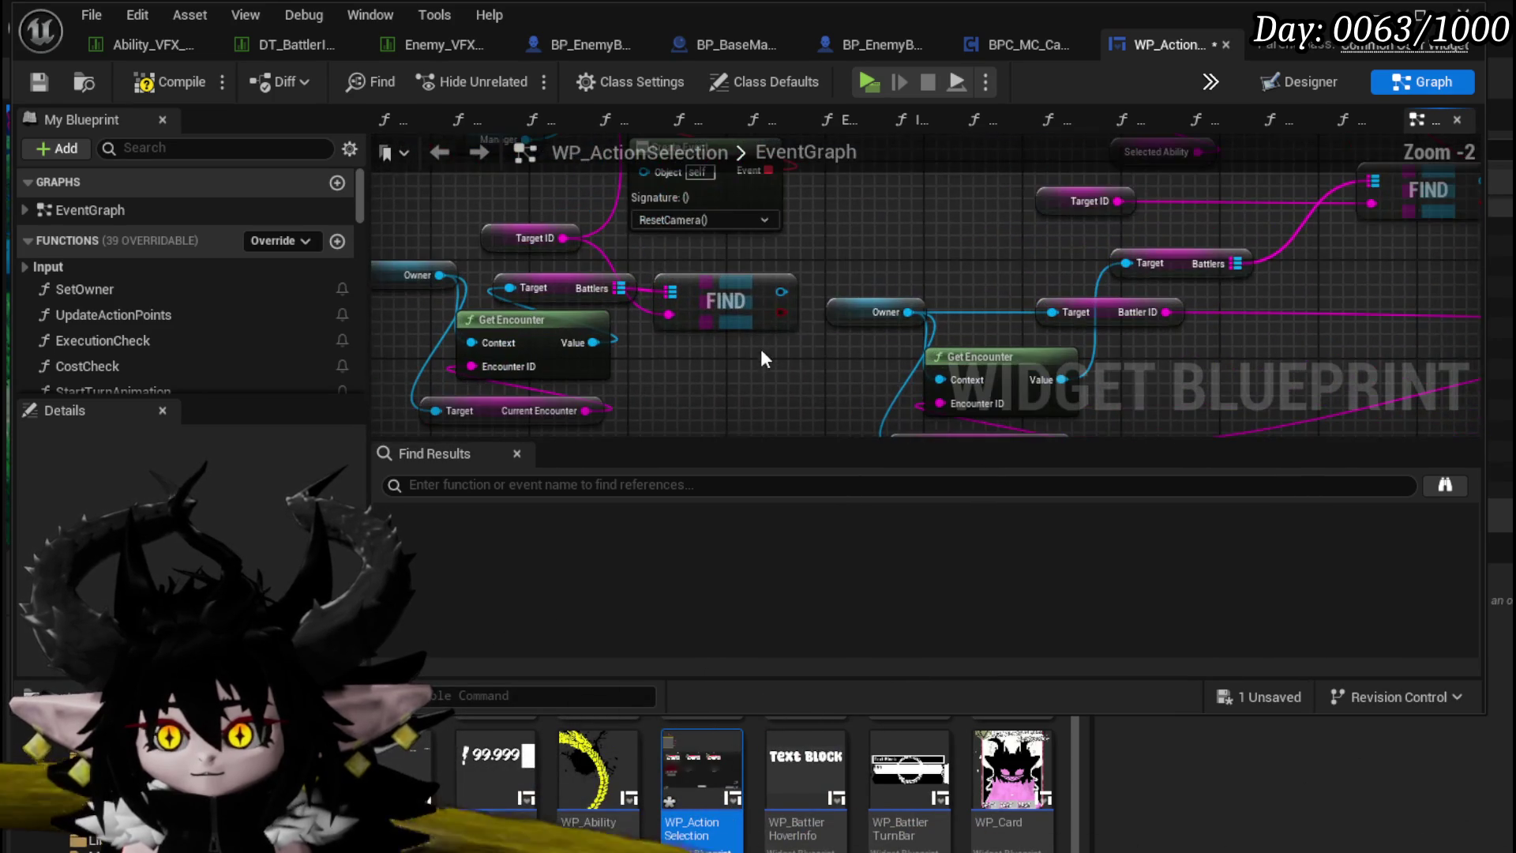
{"action": "left_click", "coordinate": [751, 311]}
{"action": "key", "text": "Delete"}
{"action": "mouse_move", "coordinate": [713, 364]}
{"action": "left_mouse_down"}
{"action": "mouse_move", "coordinate": [813, 494]}
{"action": "mouse_move", "coordinate": [840, 379]}
{"action": "mouse_move", "coordinate": [807, 268]}
{"action": "mouse_move", "coordinate": [703, 368]}
{"action": "left_mouse_up"}
{"action": "key", "text": "Delete"}
Step: Reposition the Target ID getter and save the WP_ActionSelection blueprint
{"action": "scroll", "coordinate": [641, 404], "scroll_direction": "down", "scroll_amount": 2}
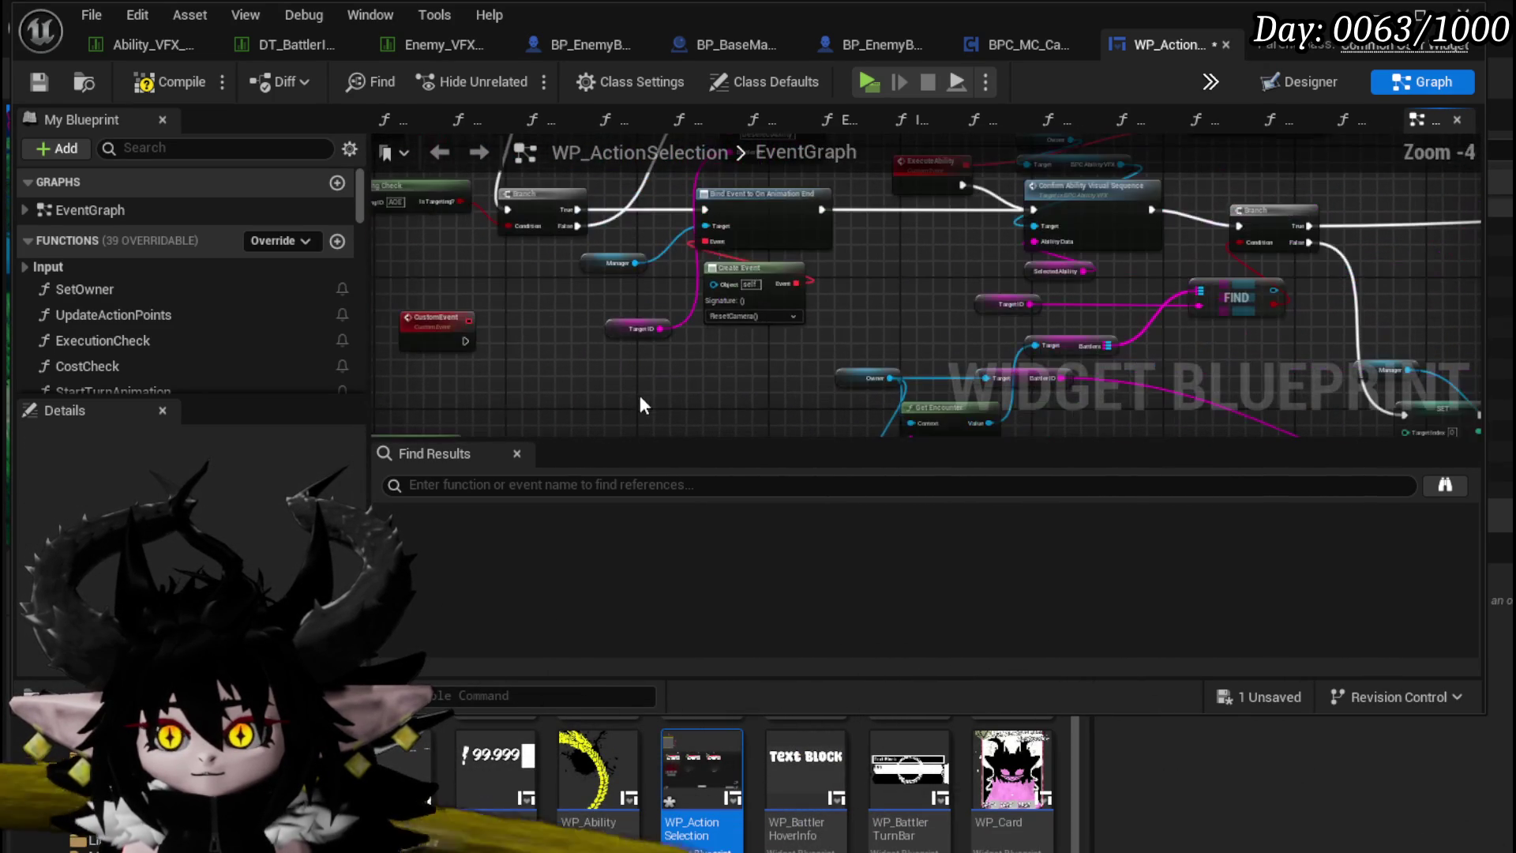
{"action": "left_click_drag", "start_coordinate": [617, 332], "coordinate": [727, 347]}
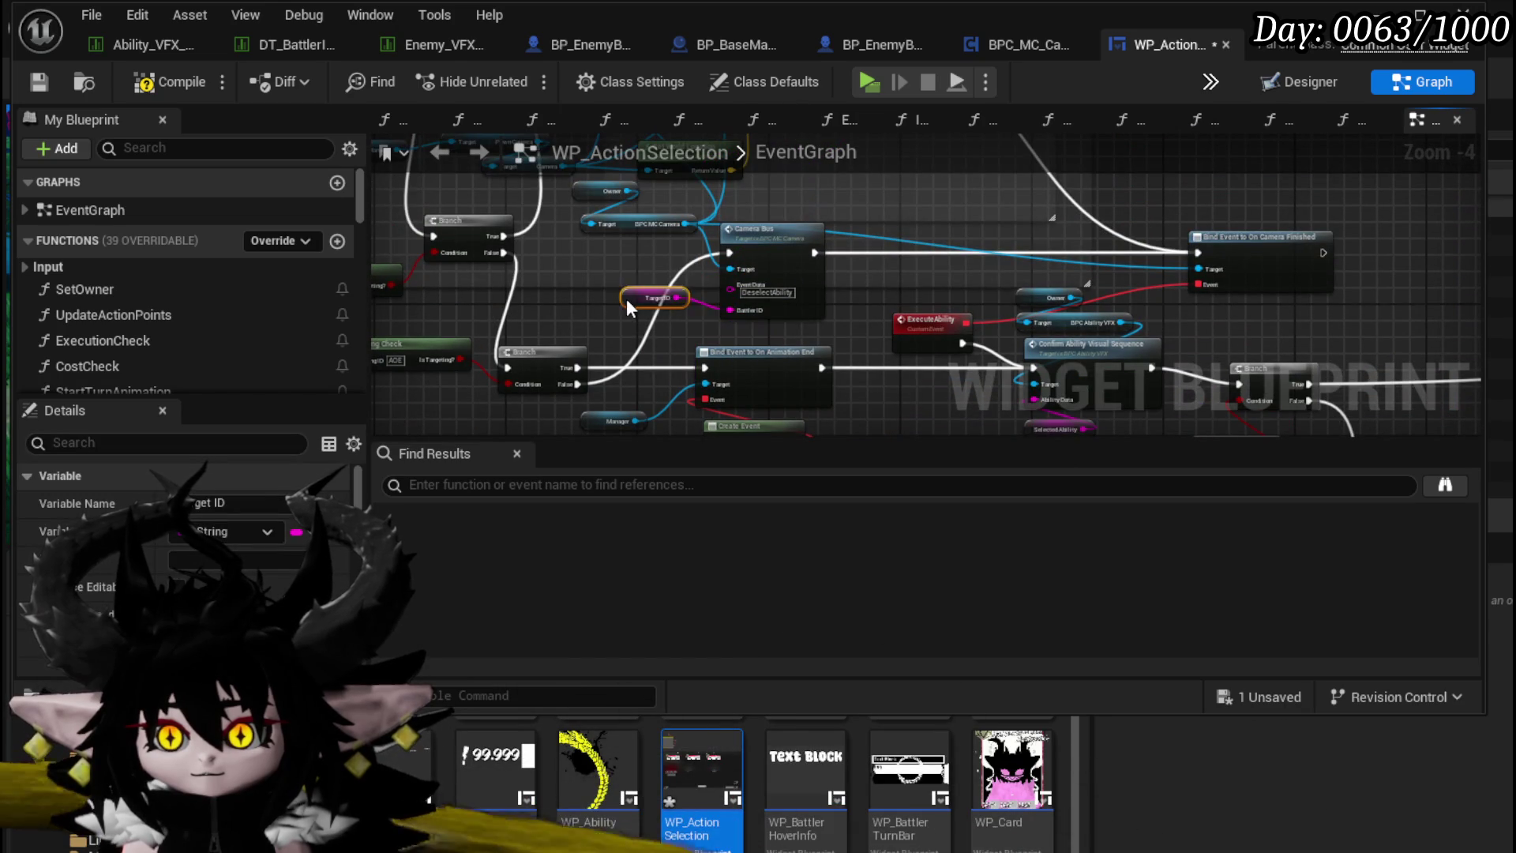
{"action": "left_click_drag", "start_coordinate": [616, 310], "coordinate": [439, 205]}
{"action": "mouse_move", "coordinate": [387, 158]}
{"action": "left_mouse_down"}
{"action": "mouse_move", "coordinate": [684, 292]}
{"action": "mouse_move", "coordinate": [613, 213]}
{"action": "mouse_move", "coordinate": [1223, 426]}
{"action": "left_mouse_up"}
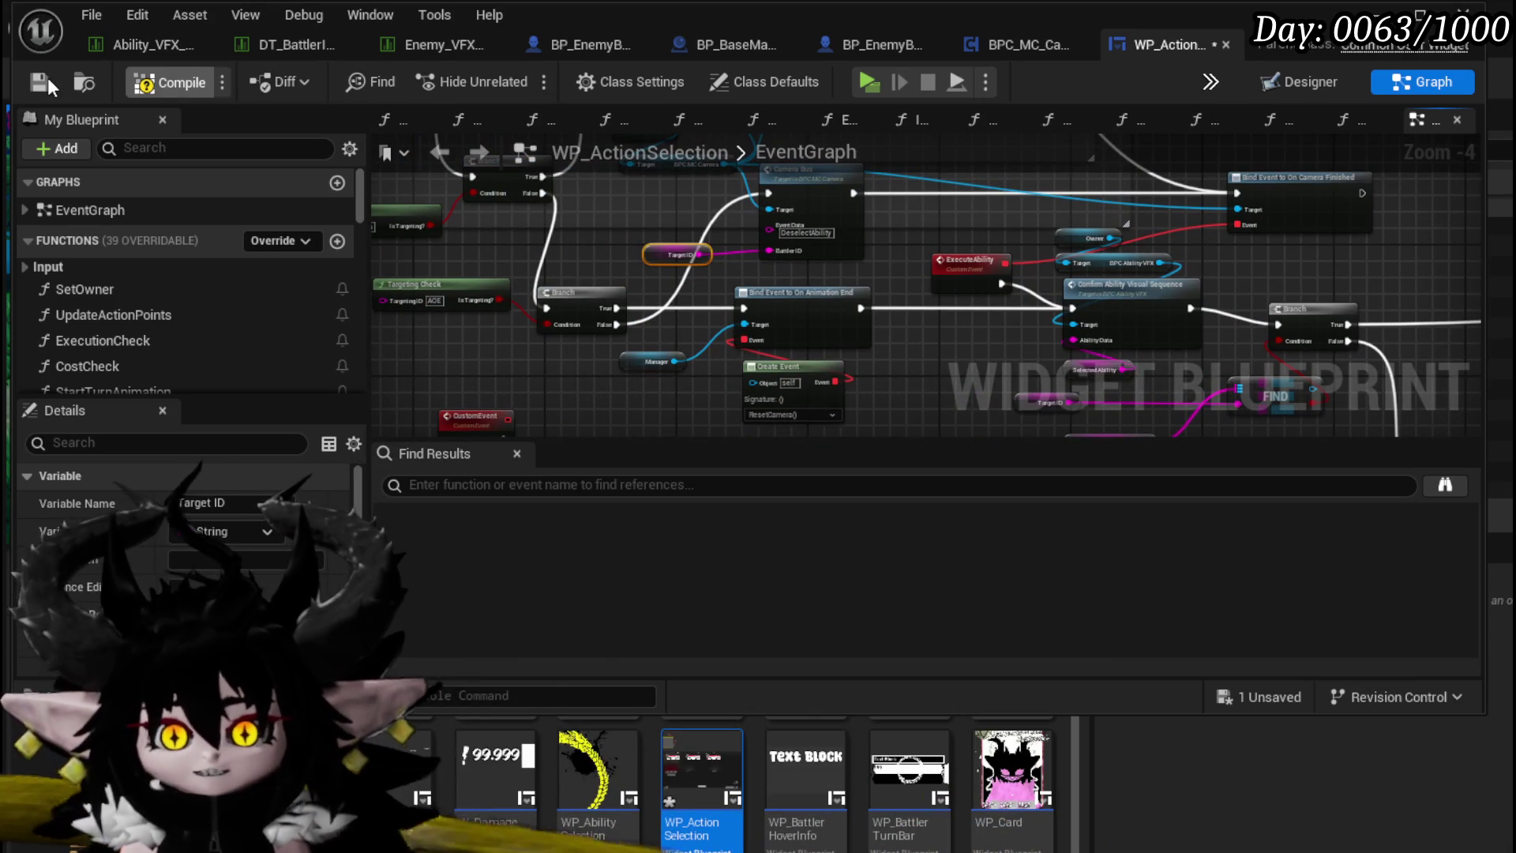
{"action": "left_click", "coordinate": [41, 82]}
{"action": "left_click", "coordinate": [1421, 14]}
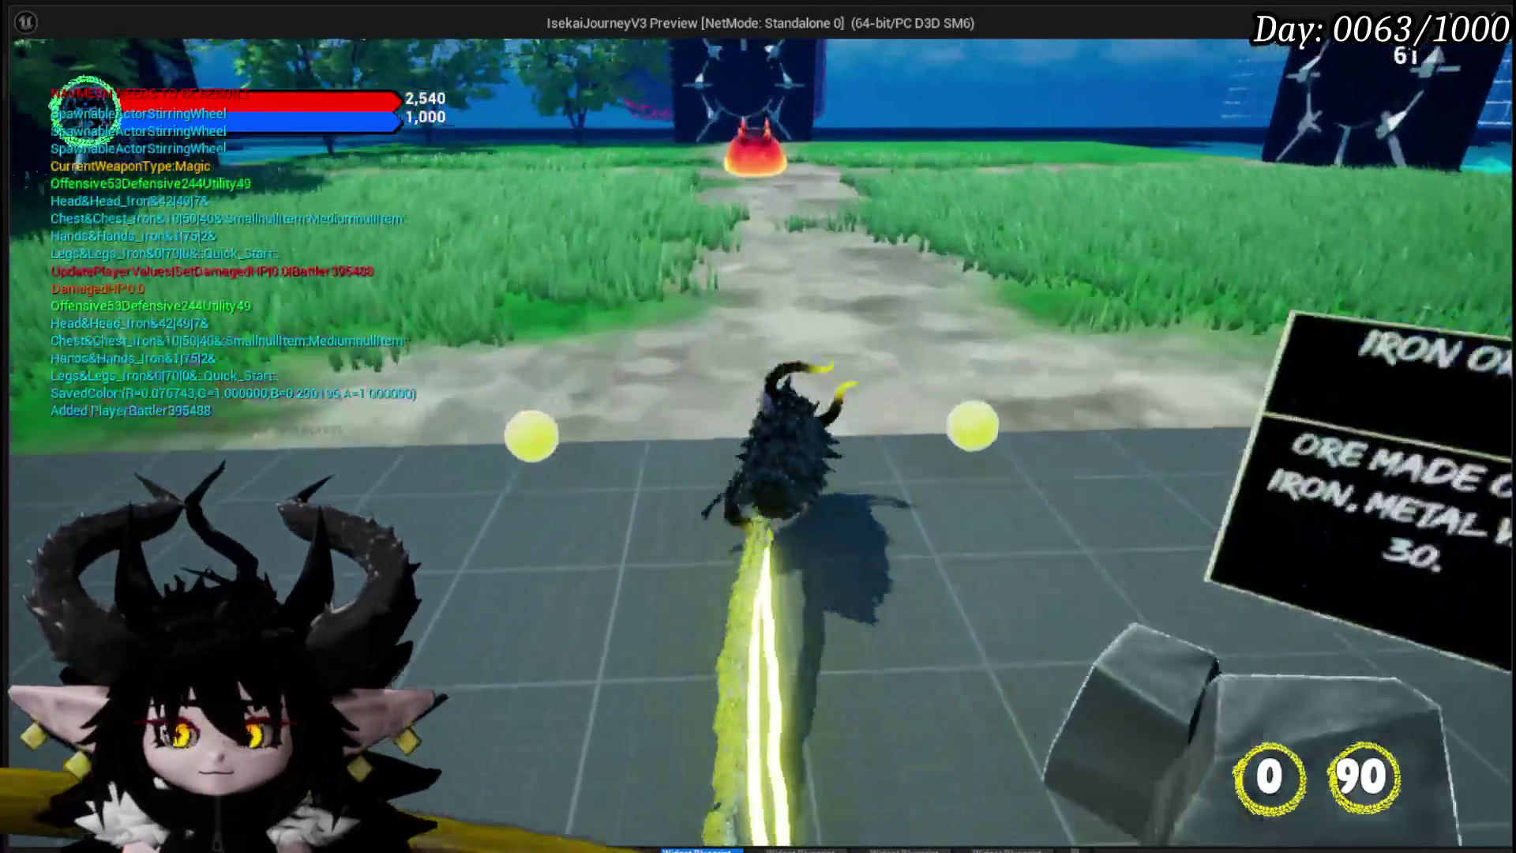
Step: Walk to the fire slime, attack it, and play the Defence Down card
{"action": "key", "text": "w"}
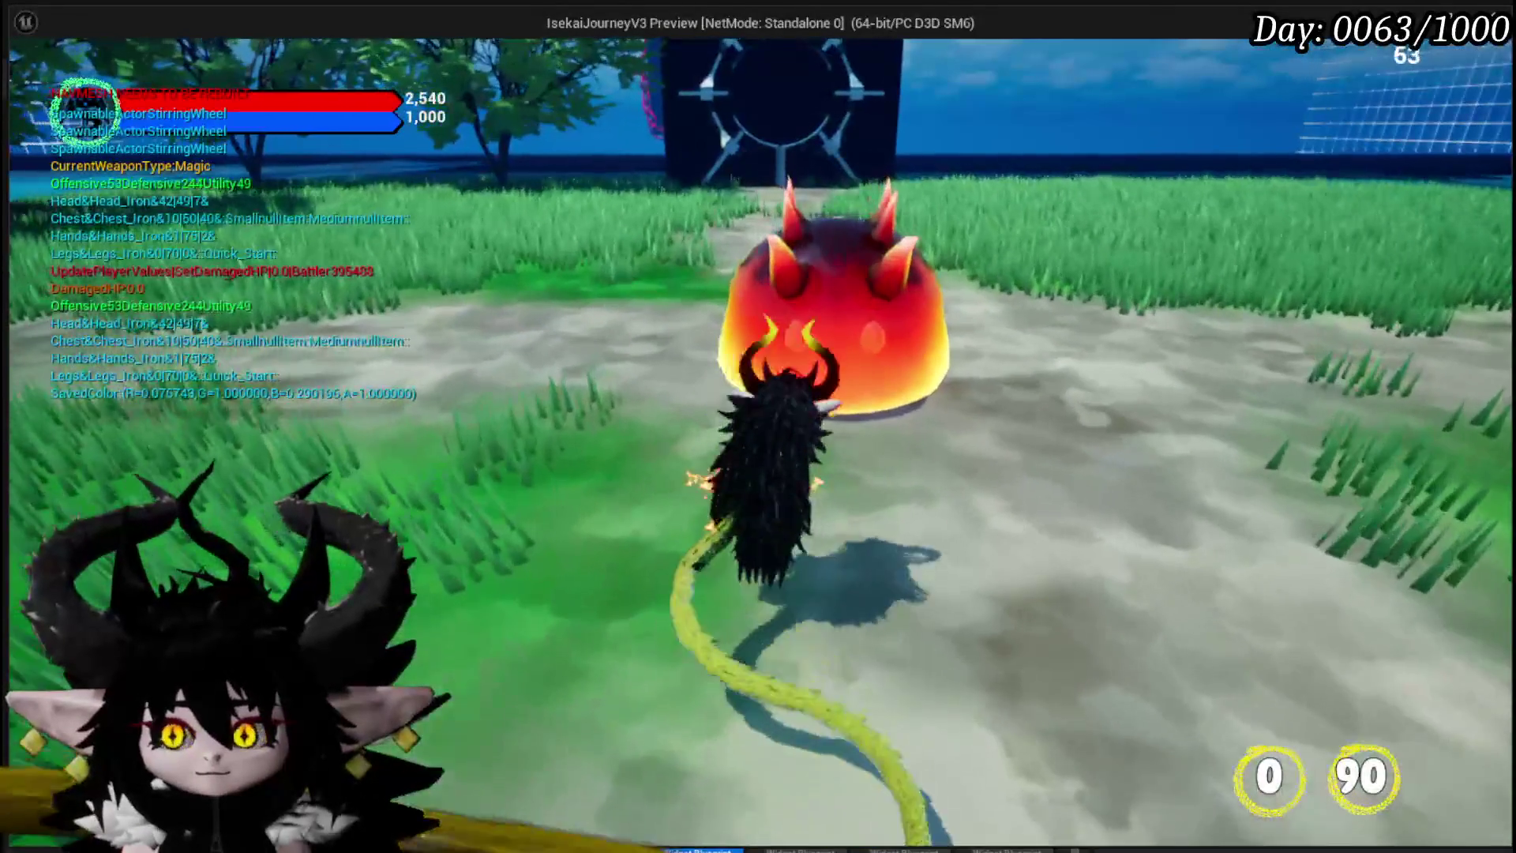
{"action": "key", "text": "e"}
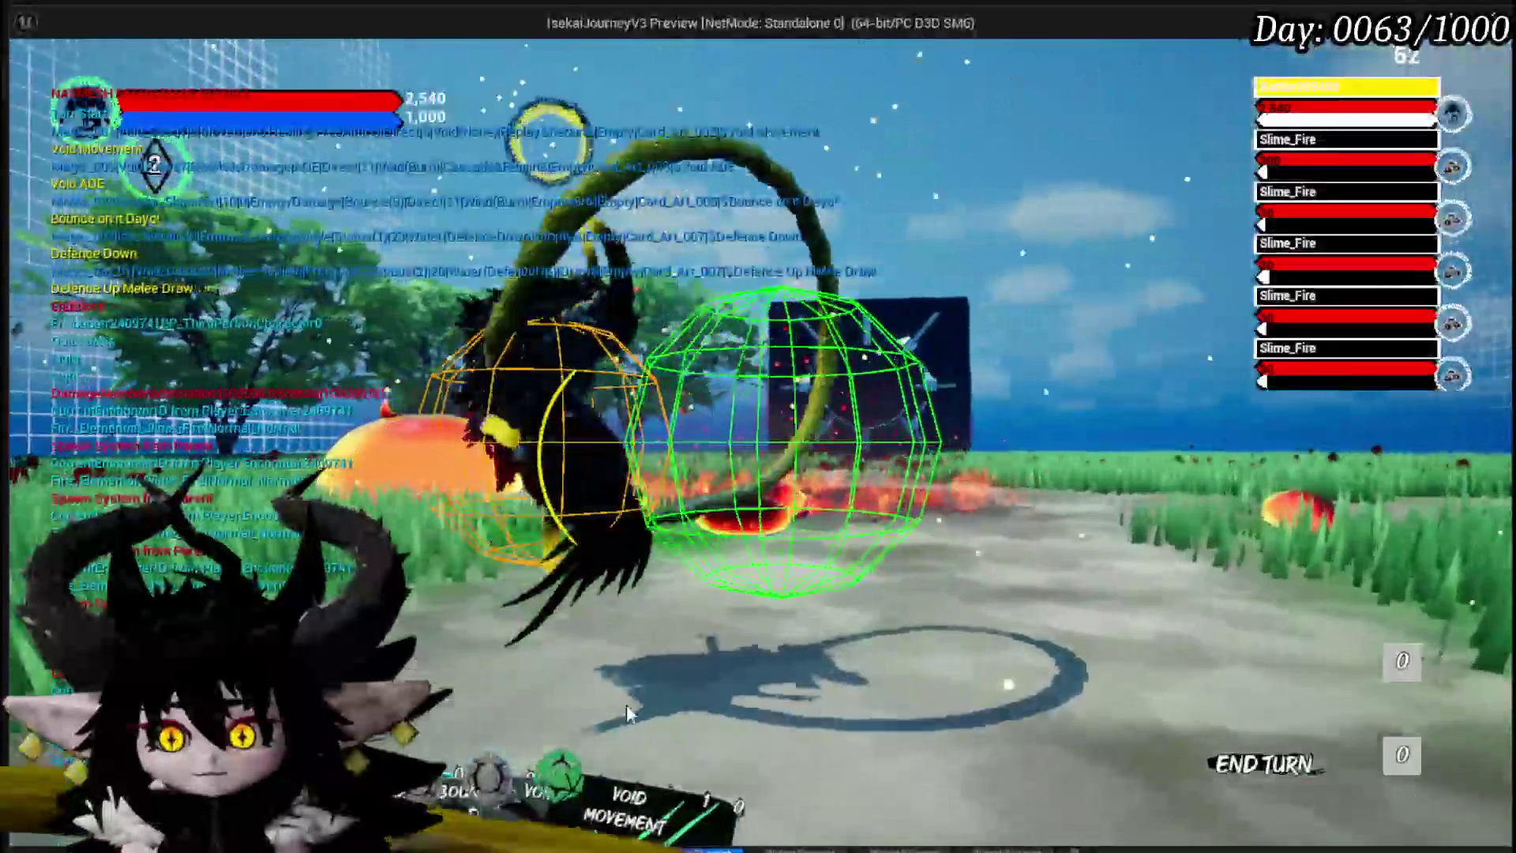
{"action": "key", "text": "1"}
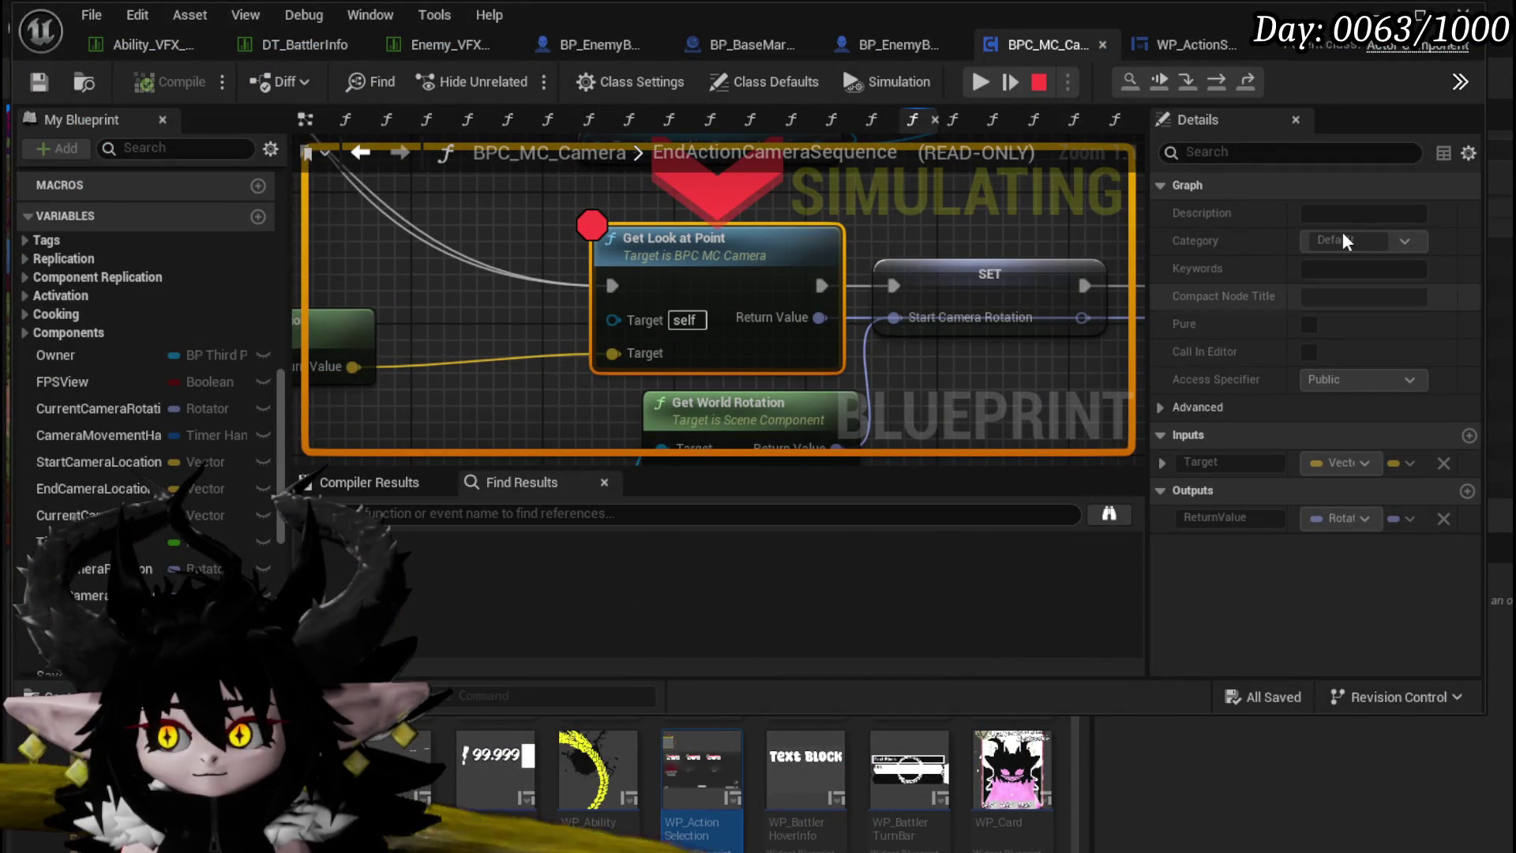
Step: Check the paused Get Actor Location and Get Look at Point values, resume, then stop the session
{"action": "left_click_drag", "start_coordinate": [504, 366], "coordinate": [1129, 298]}
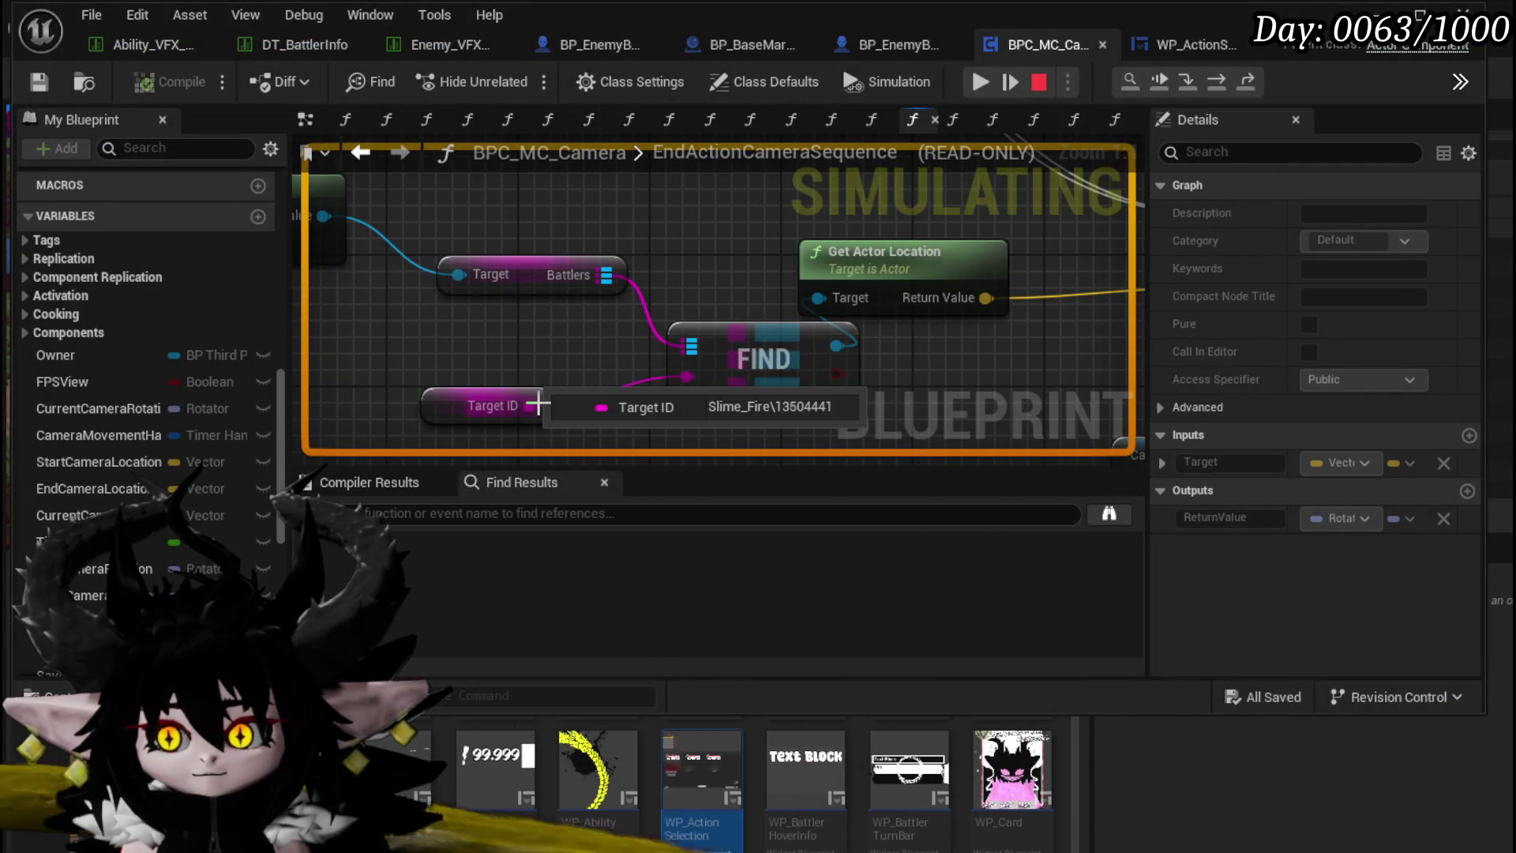
{"action": "mouse_move", "coordinate": [842, 368]}
{"action": "left_click_drag", "start_coordinate": [841, 368], "coordinate": [342, 368]}
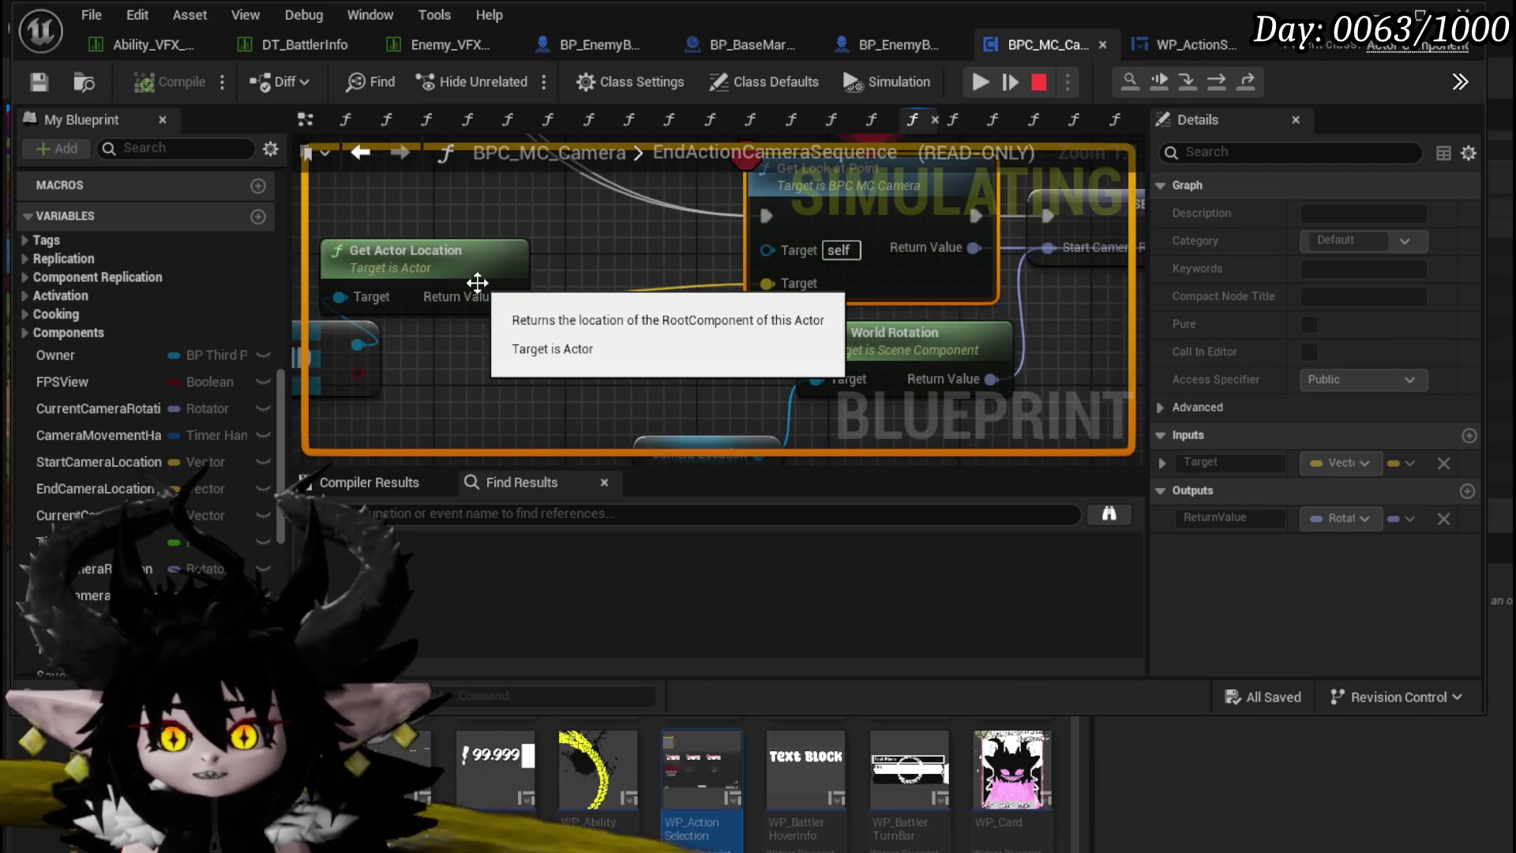
{"action": "left_click", "coordinate": [978, 85]}
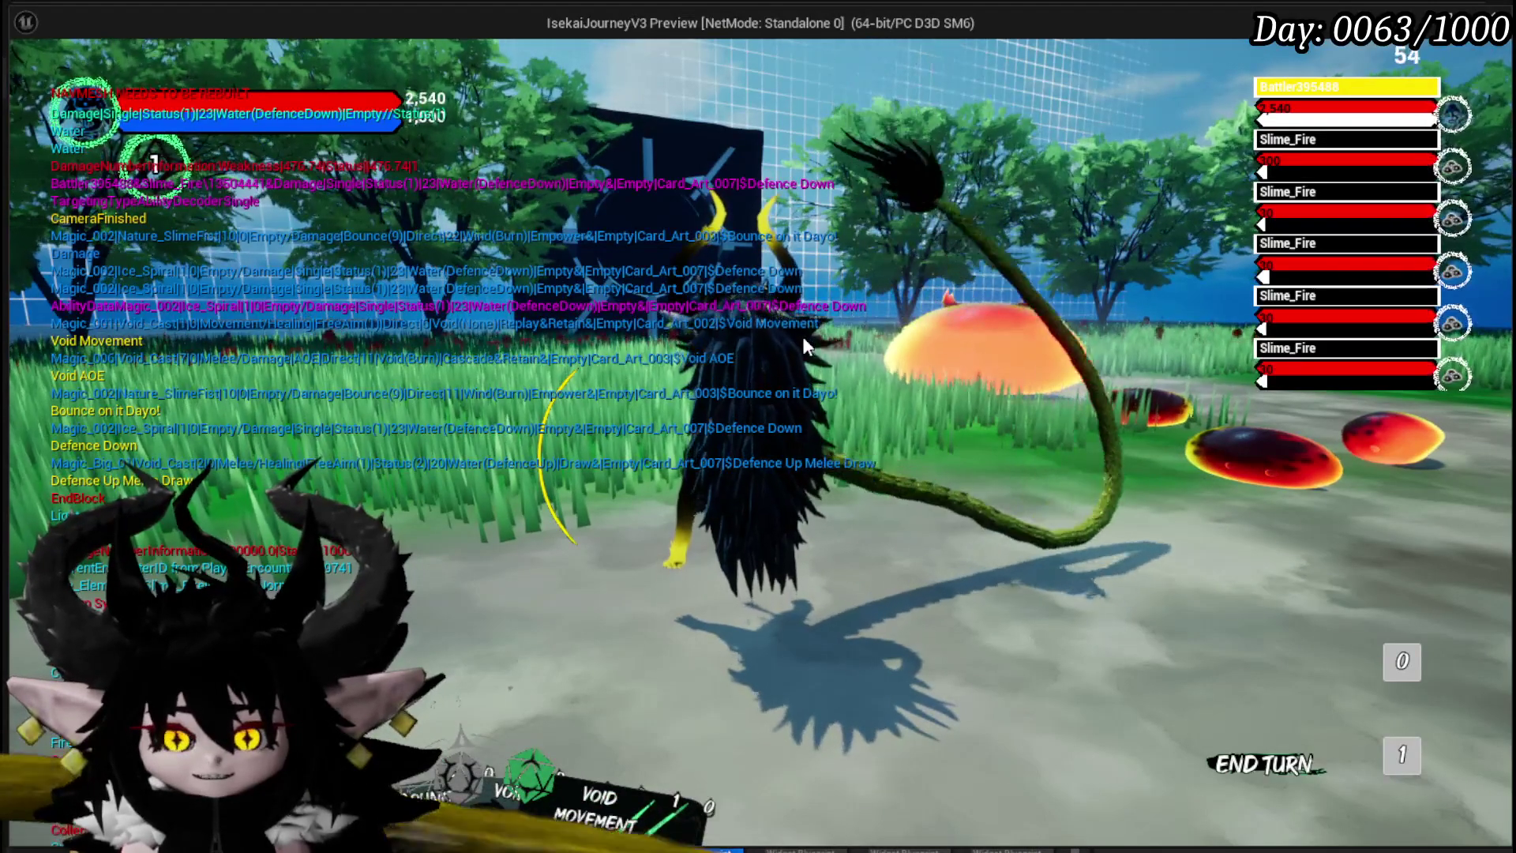
{"action": "key", "text": "Escape"}
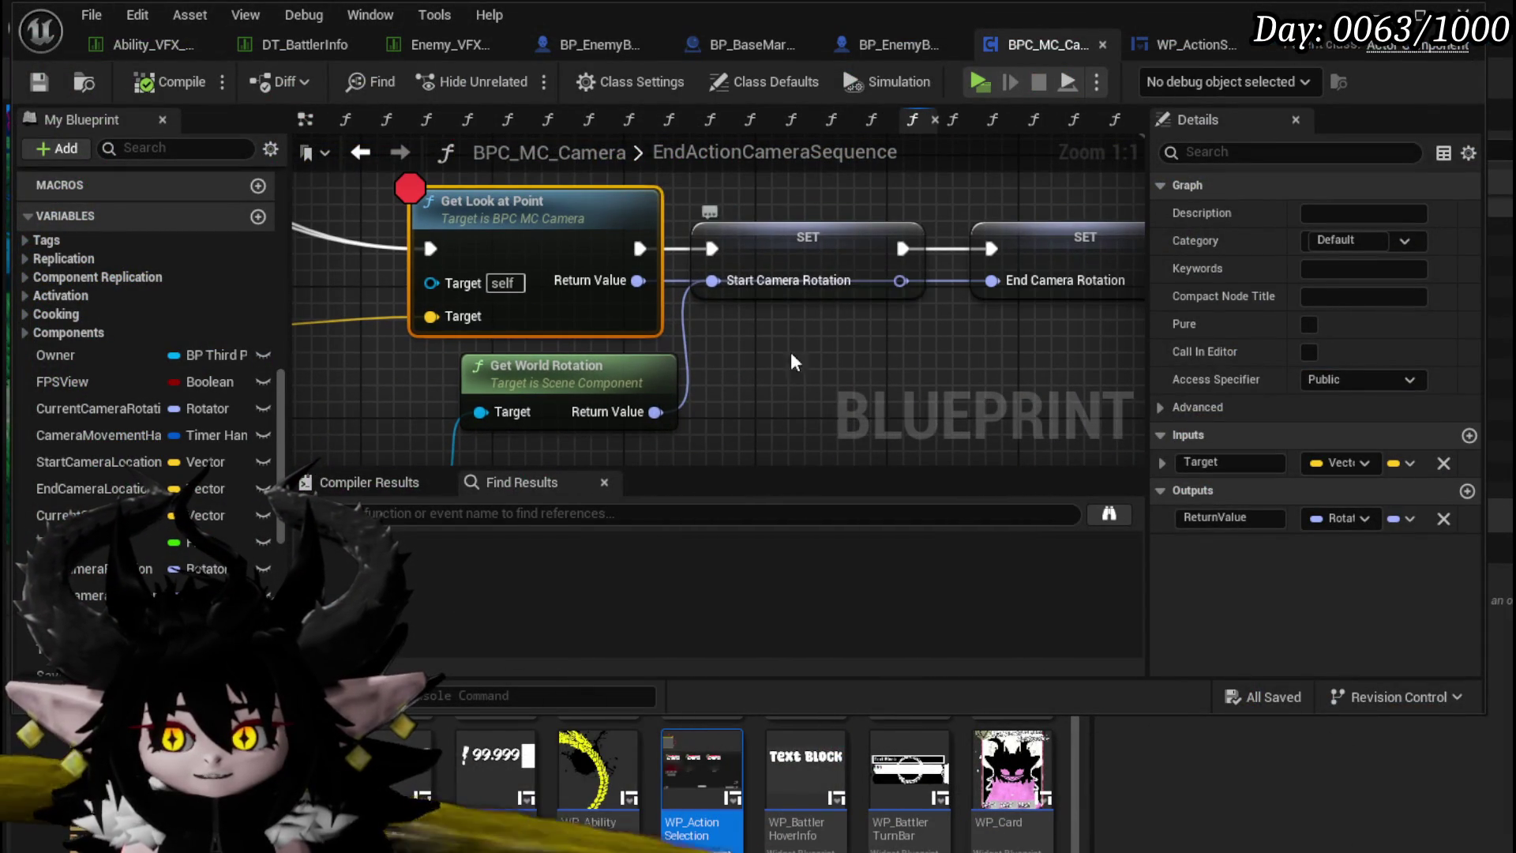
Step: Nudge the Start Camera Rotation setter up and open the GetLookAtPoint function
{"action": "left_click_drag", "start_coordinate": [782, 254], "coordinate": [788, 203]}
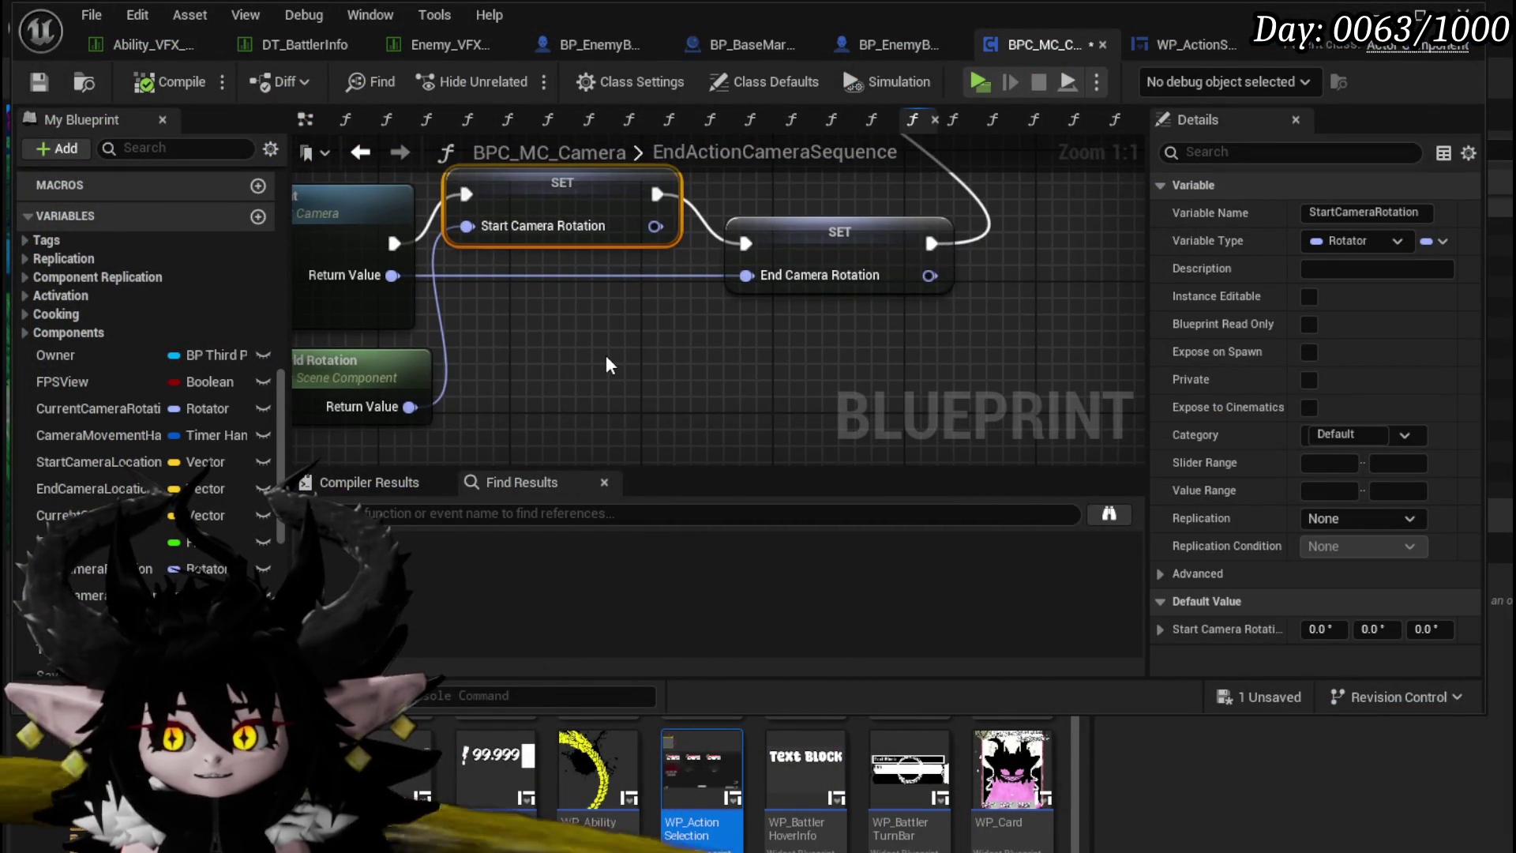
{"action": "mouse_move", "coordinate": [647, 357]}
{"action": "left_mouse_down"}
{"action": "mouse_move", "coordinate": [577, 357]}
{"action": "mouse_move", "coordinate": [835, 364]}
{"action": "left_mouse_up"}
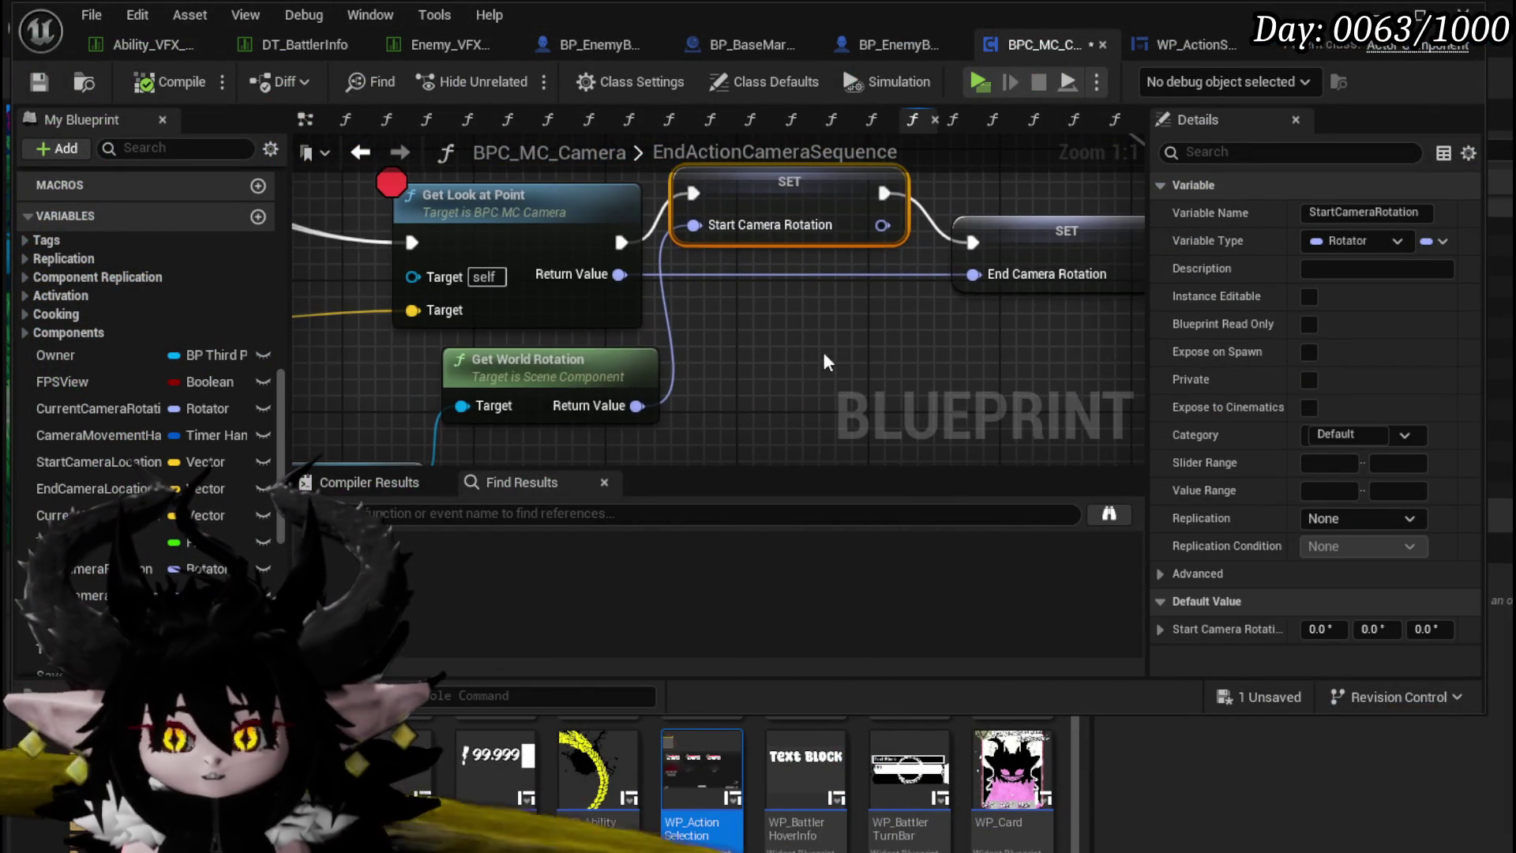
{"action": "double_click", "coordinate": [519, 226]}
{"action": "scroll", "coordinate": [741, 306], "scroll_direction": "down", "scroll_amount": 3}
{"action": "mouse_move", "coordinate": [740, 307]}
{"action": "left_mouse_down"}
{"action": "mouse_move", "coordinate": [705, 316]}
{"action": "mouse_move", "coordinate": [808, 364]}
{"action": "left_mouse_up"}
Step: Add a Draw Debug Sphere node and run it into the Return Node
{"action": "right_click", "coordinate": [742, 335]}
{"action": "type", "text": "Deb"}
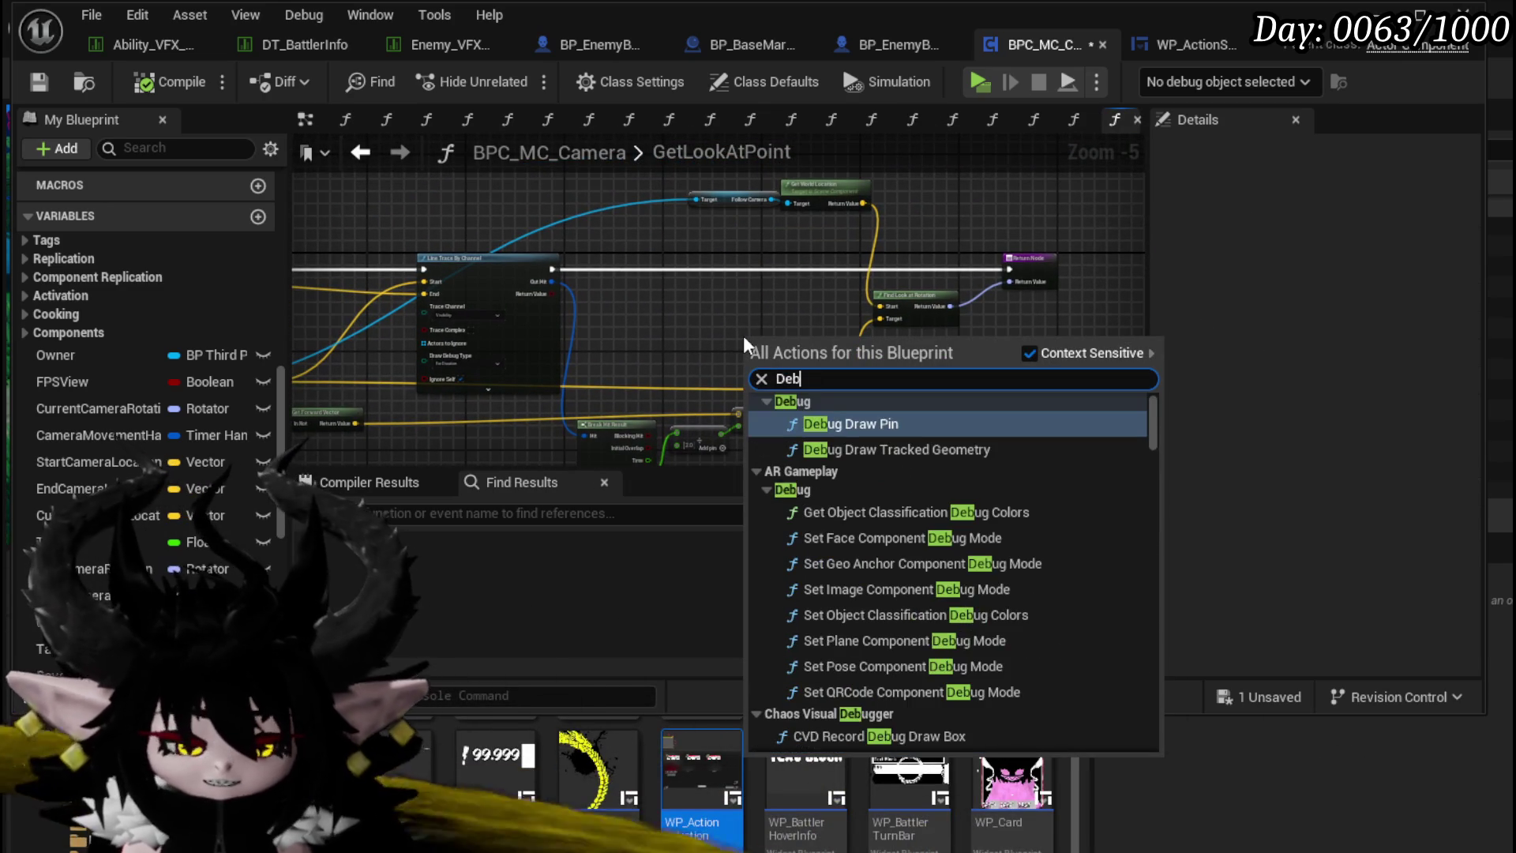
{"action": "type", "text": "ug Sphere"}
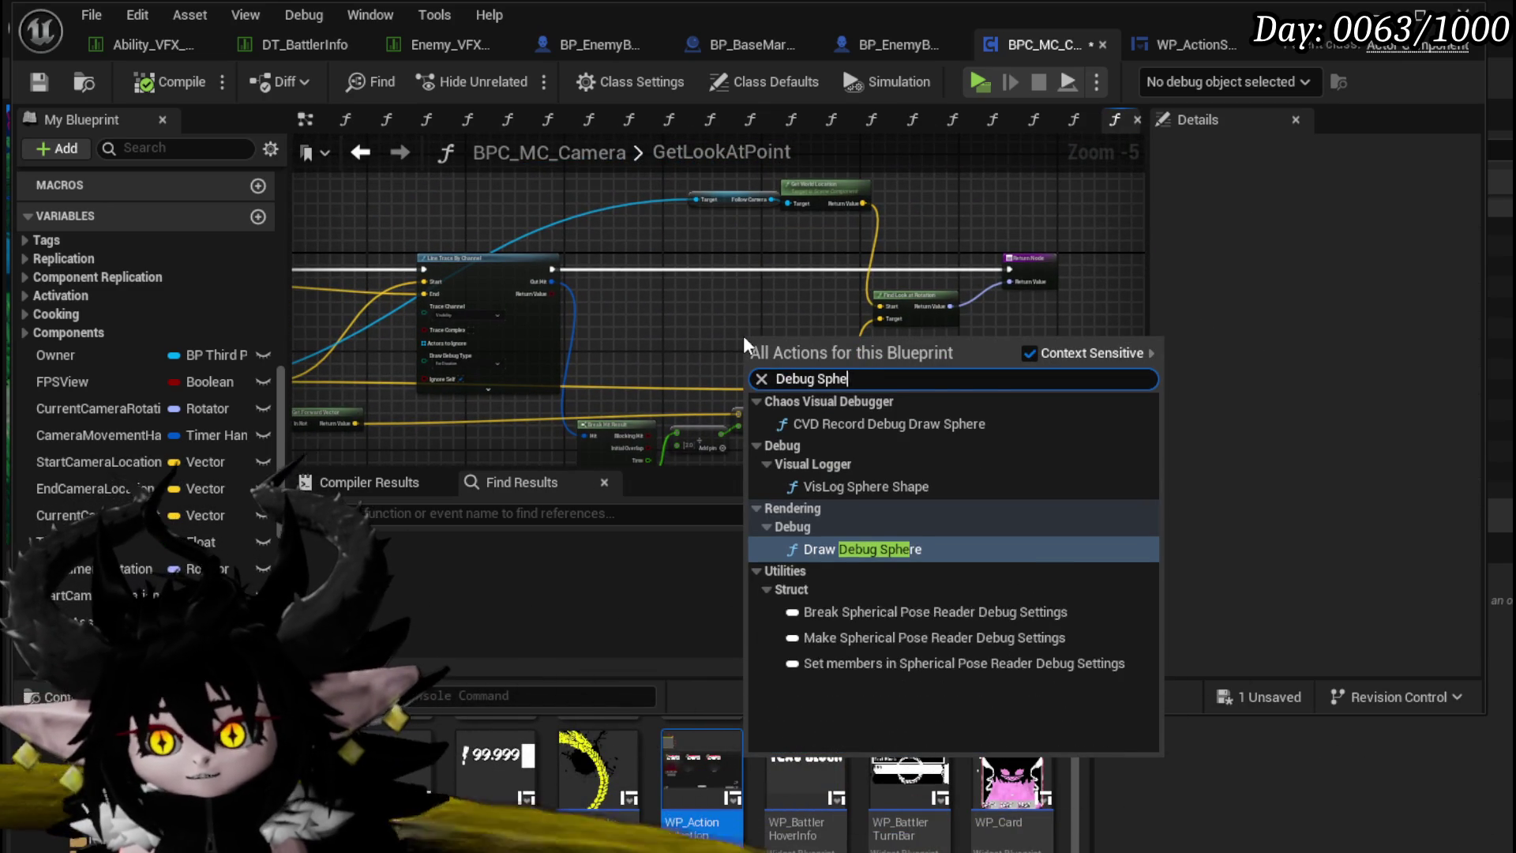
{"action": "left_click", "coordinate": [883, 547]}
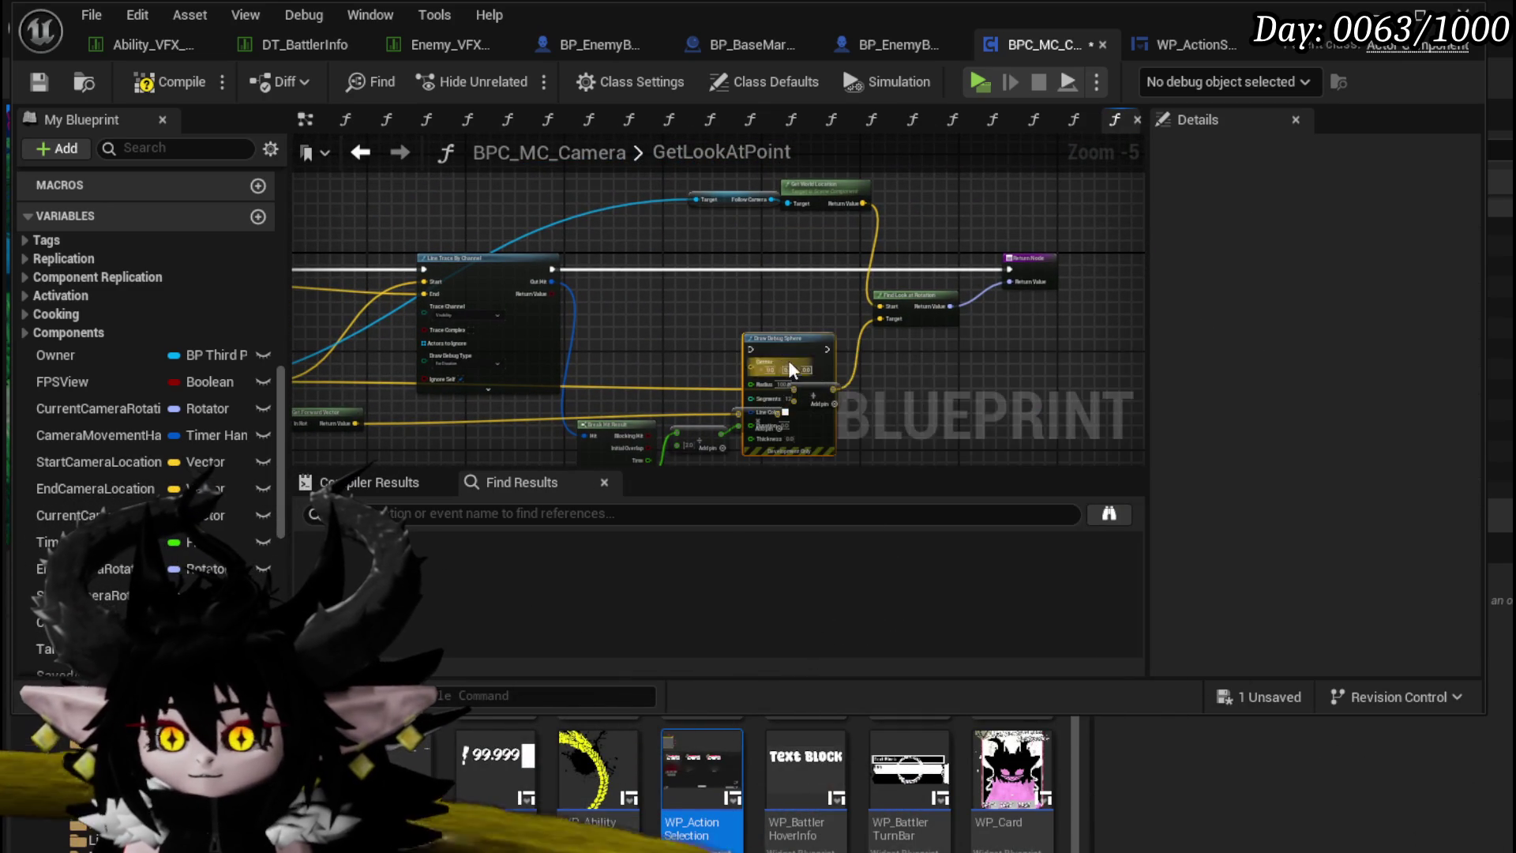
{"action": "mouse_move", "coordinate": [817, 350]}
{"action": "left_mouse_down"}
{"action": "mouse_move", "coordinate": [925, 354]}
{"action": "mouse_move", "coordinate": [786, 259]}
{"action": "mouse_move", "coordinate": [760, 268]}
{"action": "left_mouse_up"}
{"action": "left_click_drag", "start_coordinate": [996, 259], "coordinate": [1011, 269]}
Step: Set the debug sphere's Duration to 40.0 and Thickness to 5.0
{"action": "scroll", "coordinate": [679, 281], "scroll_direction": "up", "scroll_amount": 4}
{"action": "scroll", "coordinate": [850, 218], "scroll_direction": "down", "scroll_amount": 2}
{"action": "scroll", "coordinate": [813, 284], "scroll_direction": "down", "scroll_amount": 1}
{"action": "scroll", "coordinate": [813, 285], "scroll_direction": "up", "scroll_amount": 3}
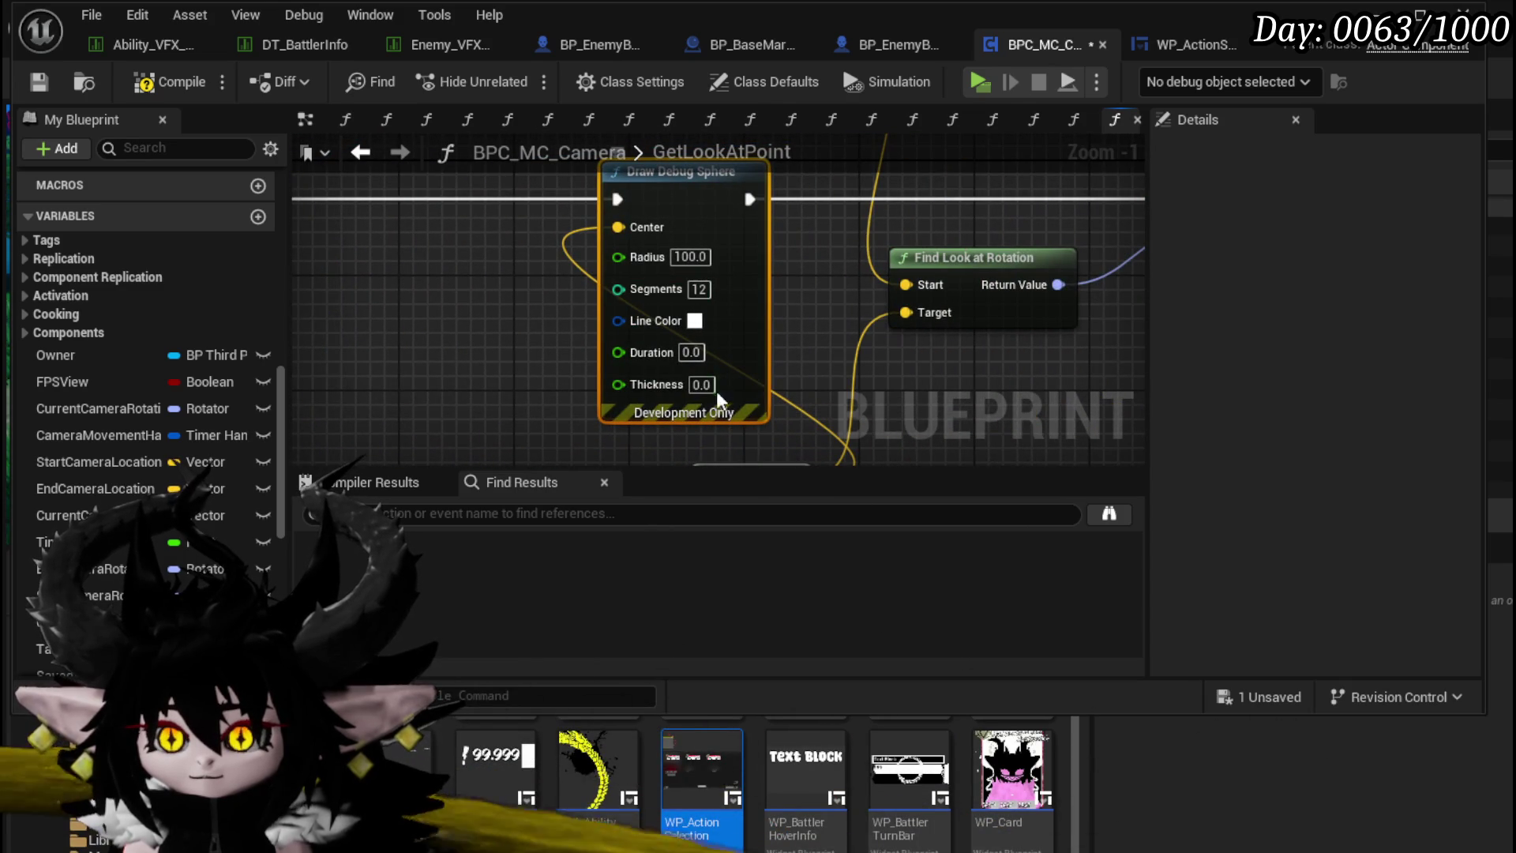
{"action": "type", "text": "5"}
{"action": "left_click", "coordinate": [808, 383]}
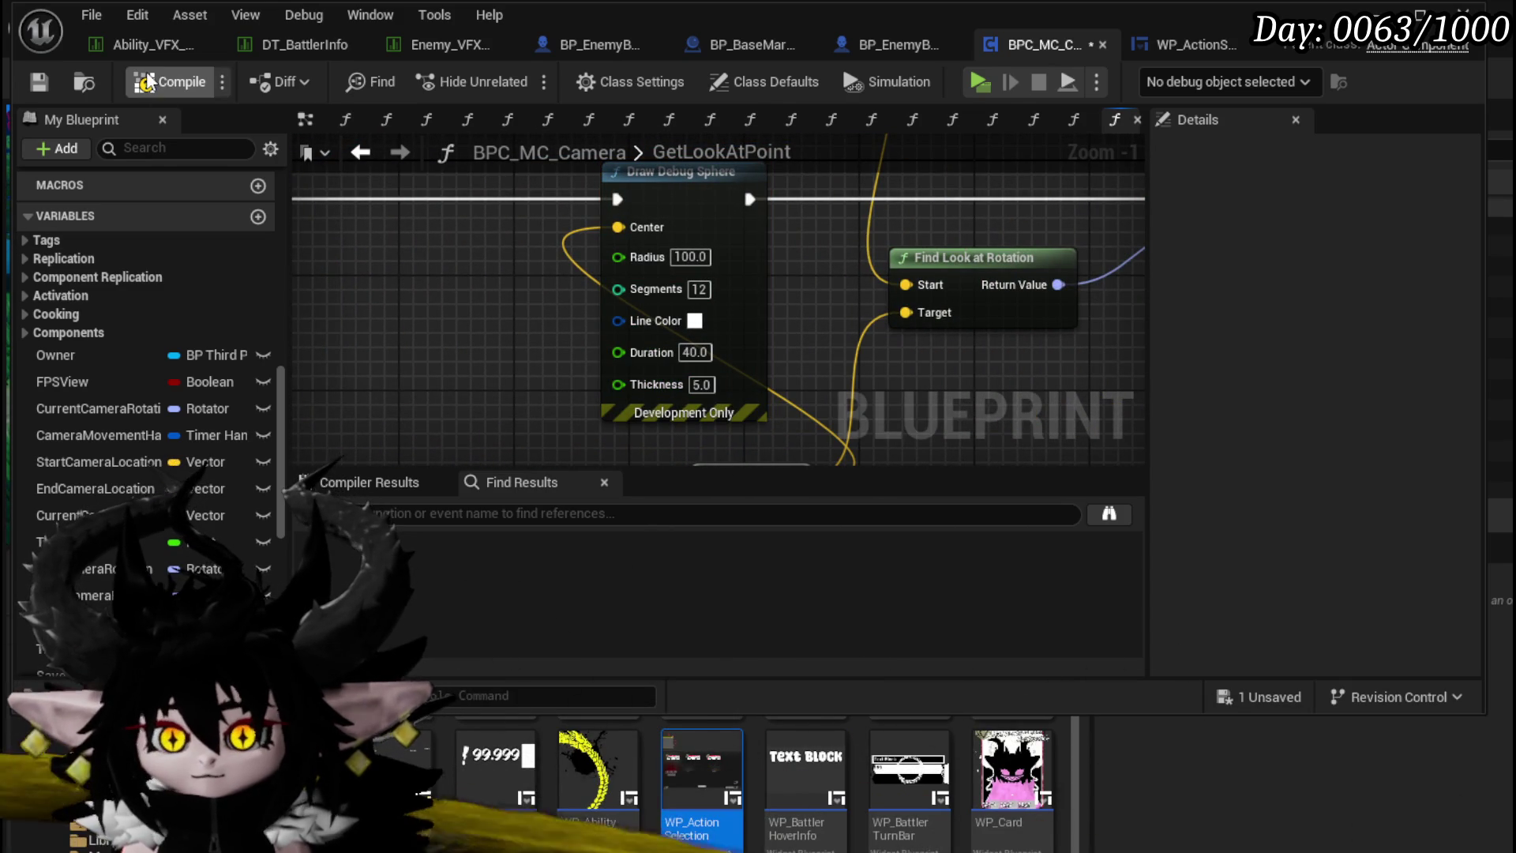
Step: Save the camera blueprint and launch a play-test of the level
{"action": "left_click", "coordinate": [35, 95]}
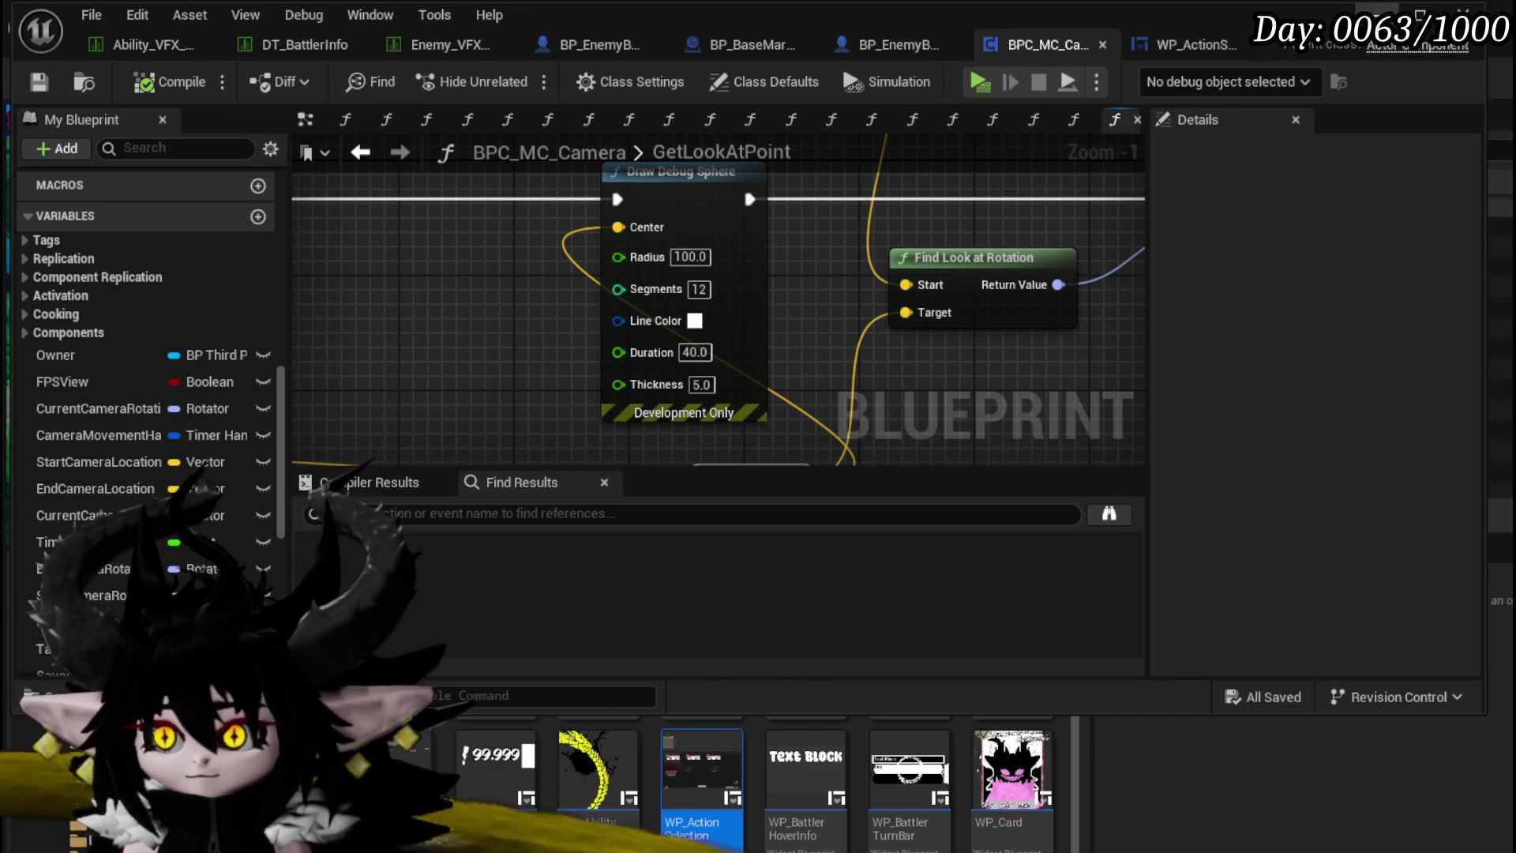
{"action": "key", "text": "alt+Tab"}
{"action": "left_click", "coordinate": [446, 79]}
{"action": "left_click", "coordinate": [512, 78]}
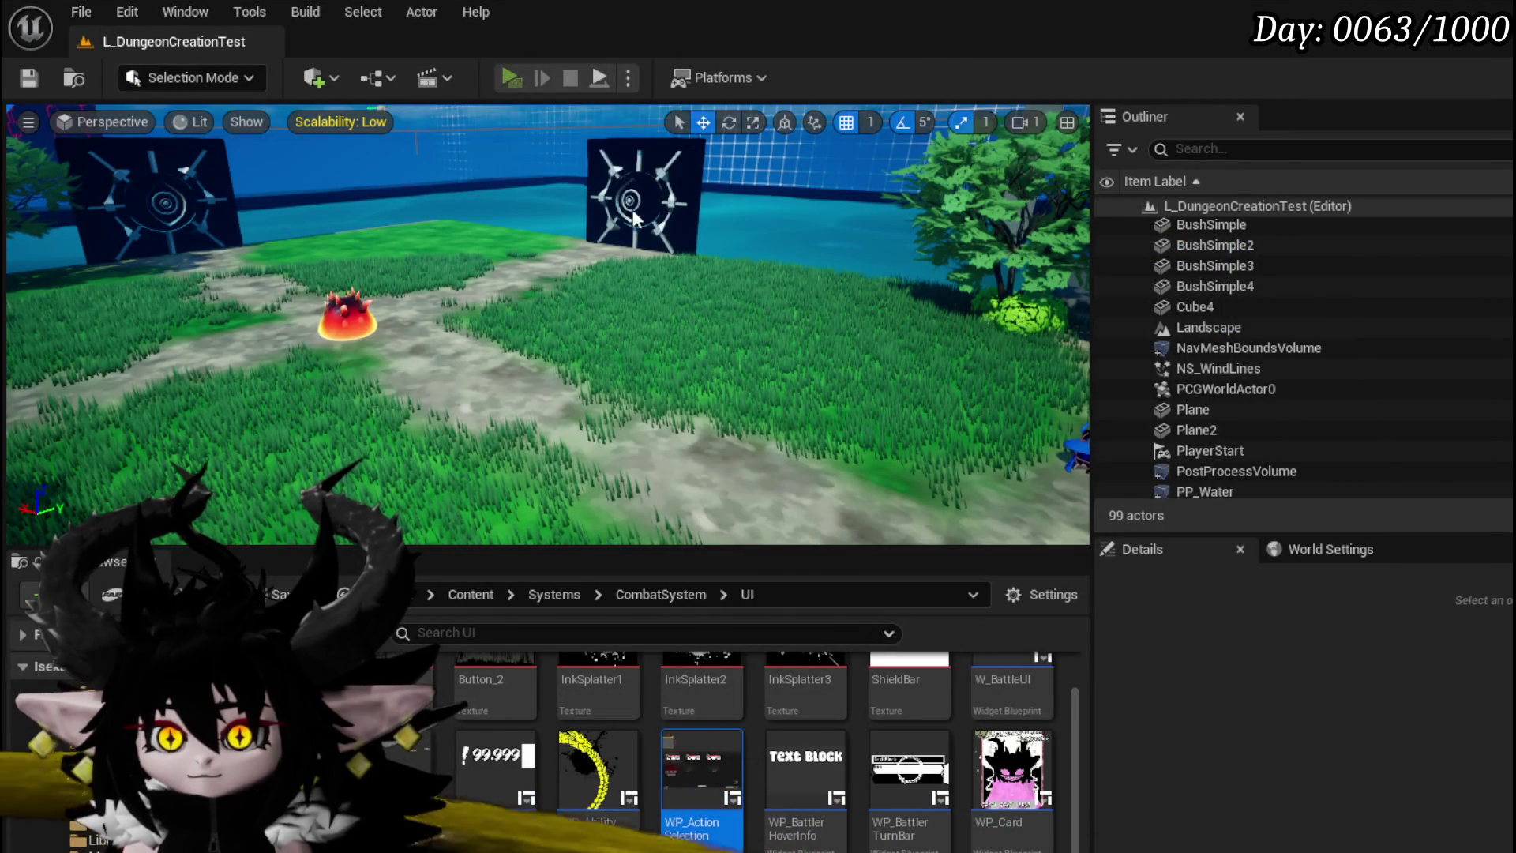
Step: Run to the slime, cast a fire spell, play Defence Down past the breakpoints, then stop the play test
{"action": "key", "text": "w"}
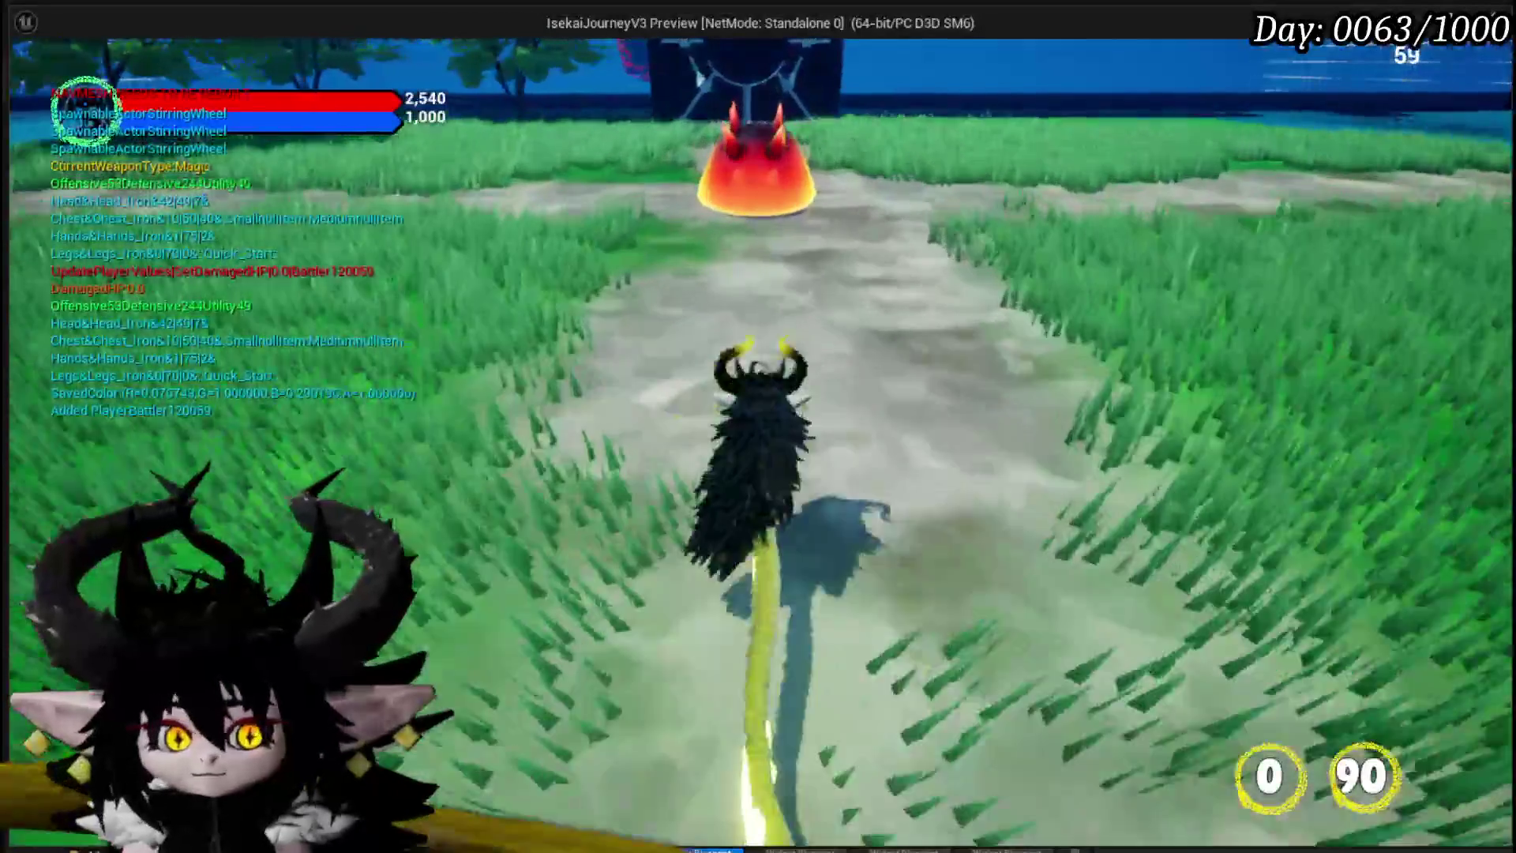
{"action": "key", "text": "e"}
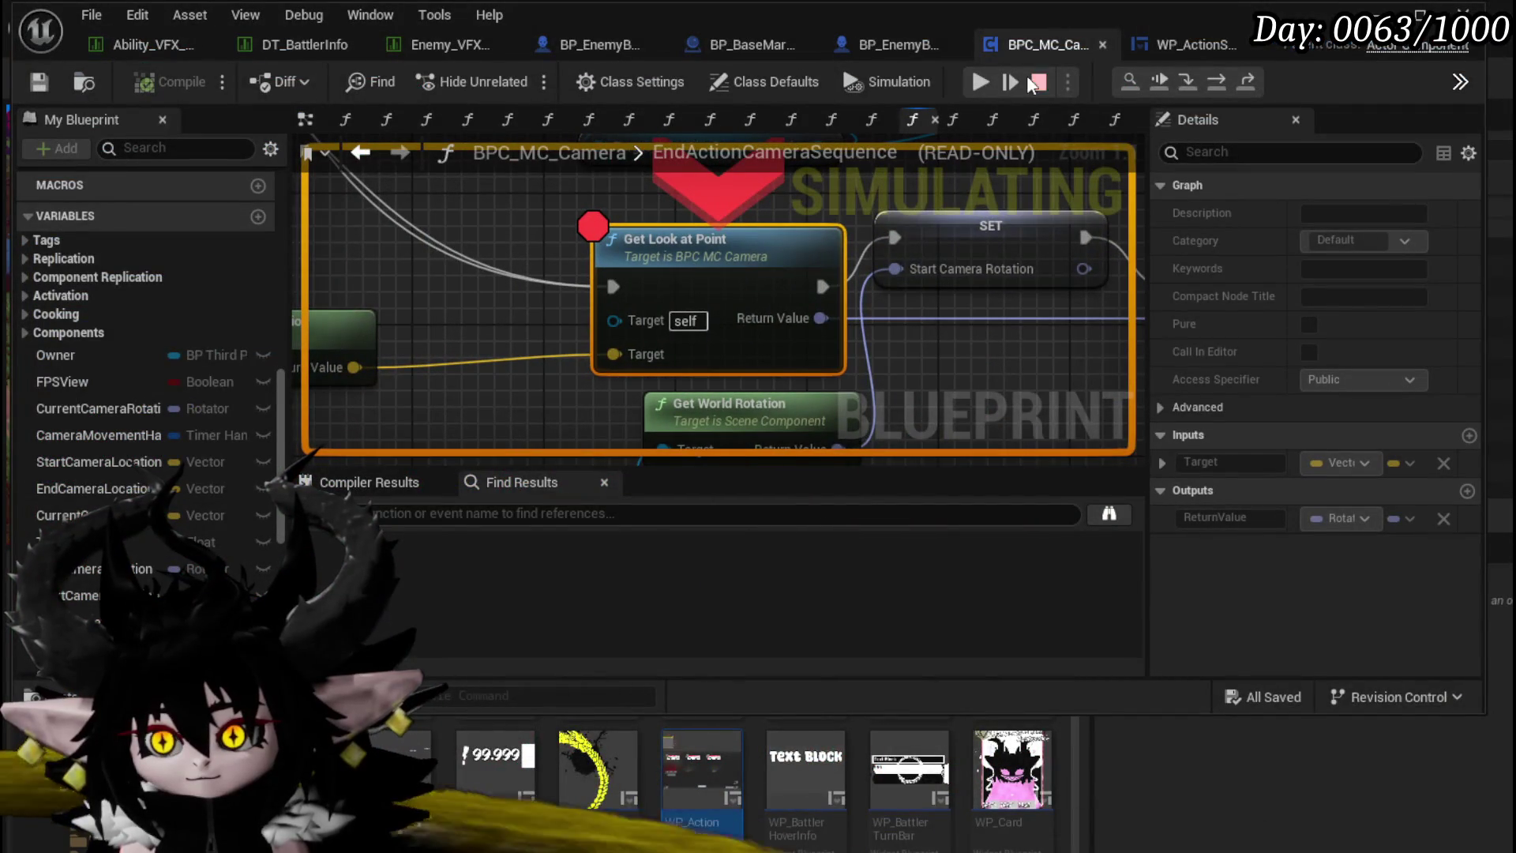
{"action": "left_click", "coordinate": [988, 78]}
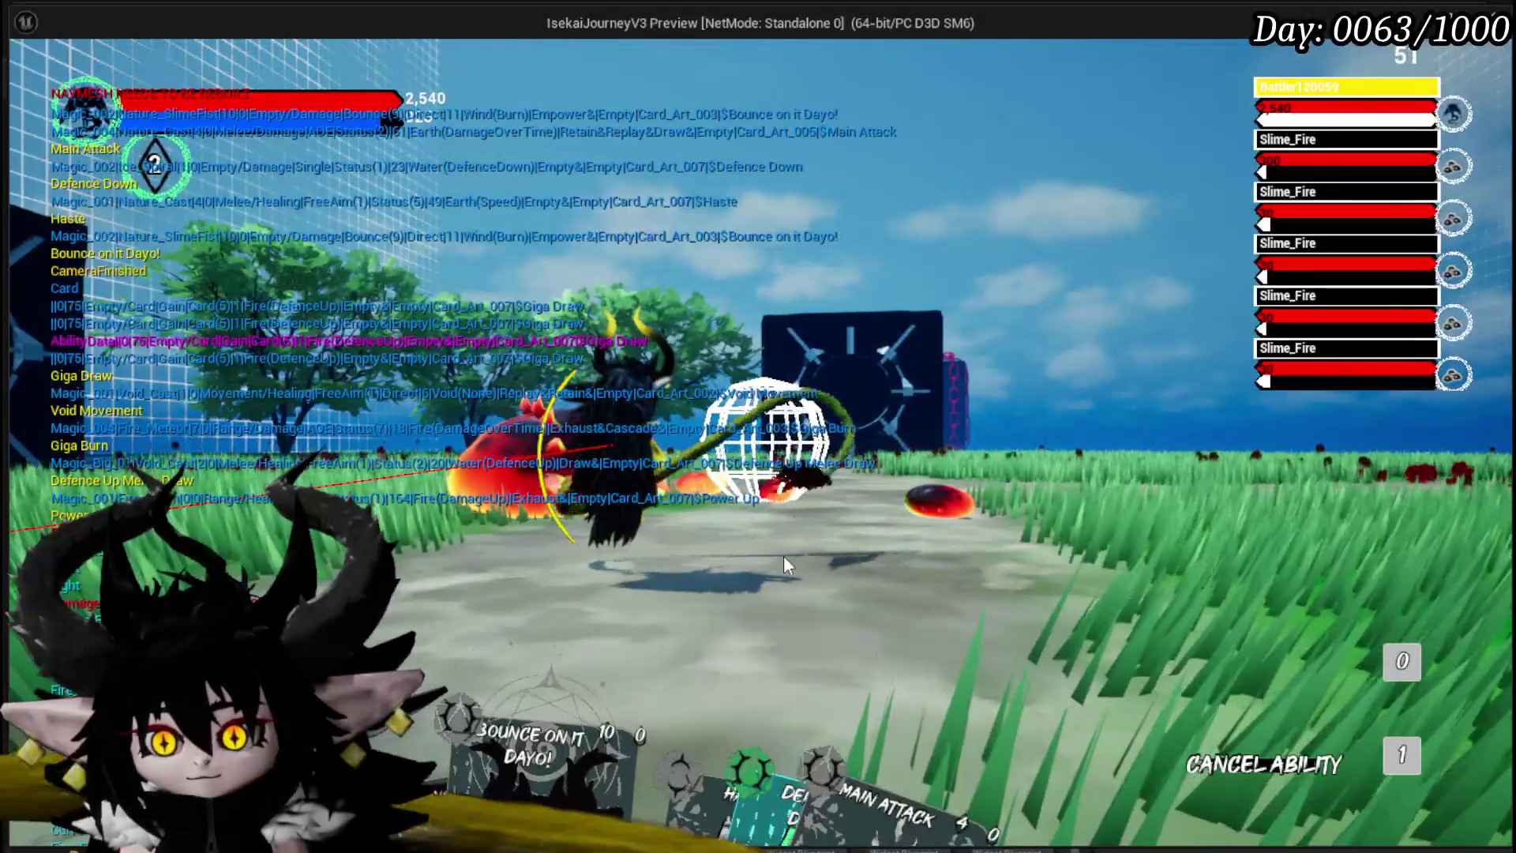
{"action": "left_click", "coordinate": [753, 643]}
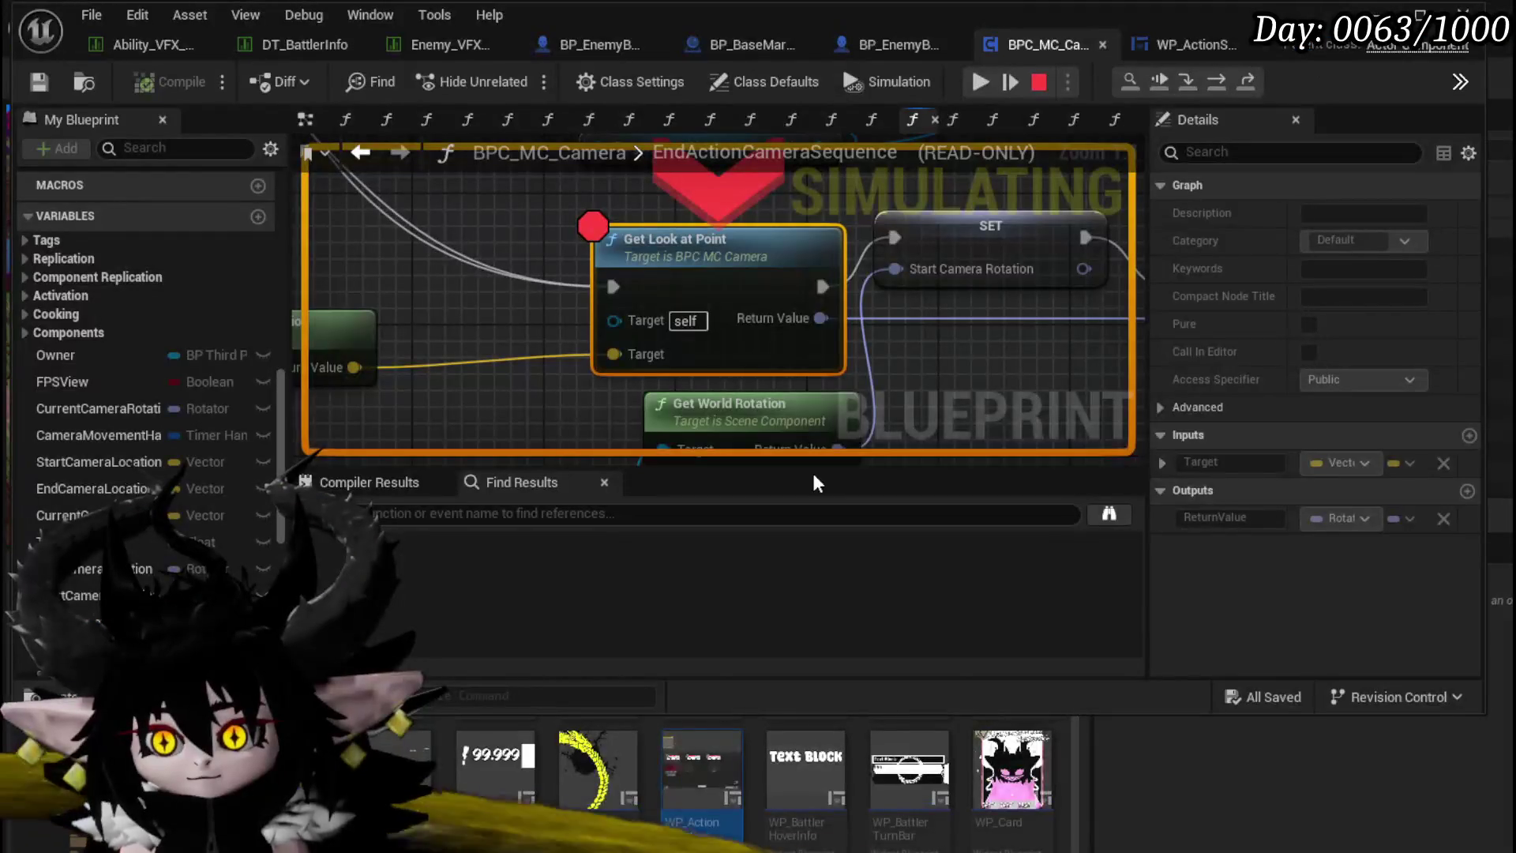
{"action": "left_click", "coordinate": [971, 80]}
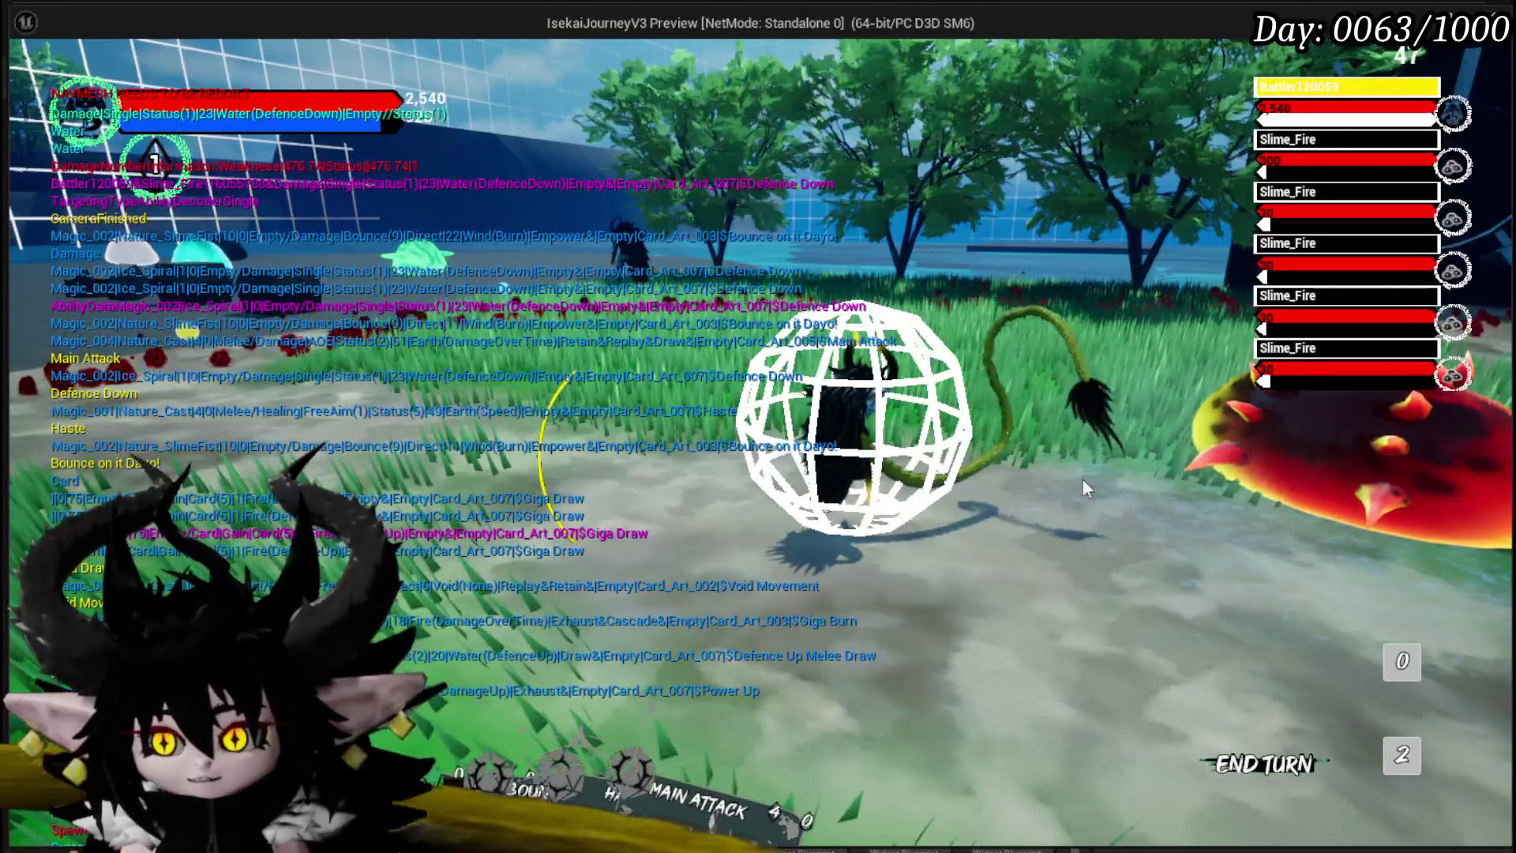
{"action": "key", "text": "Escape"}
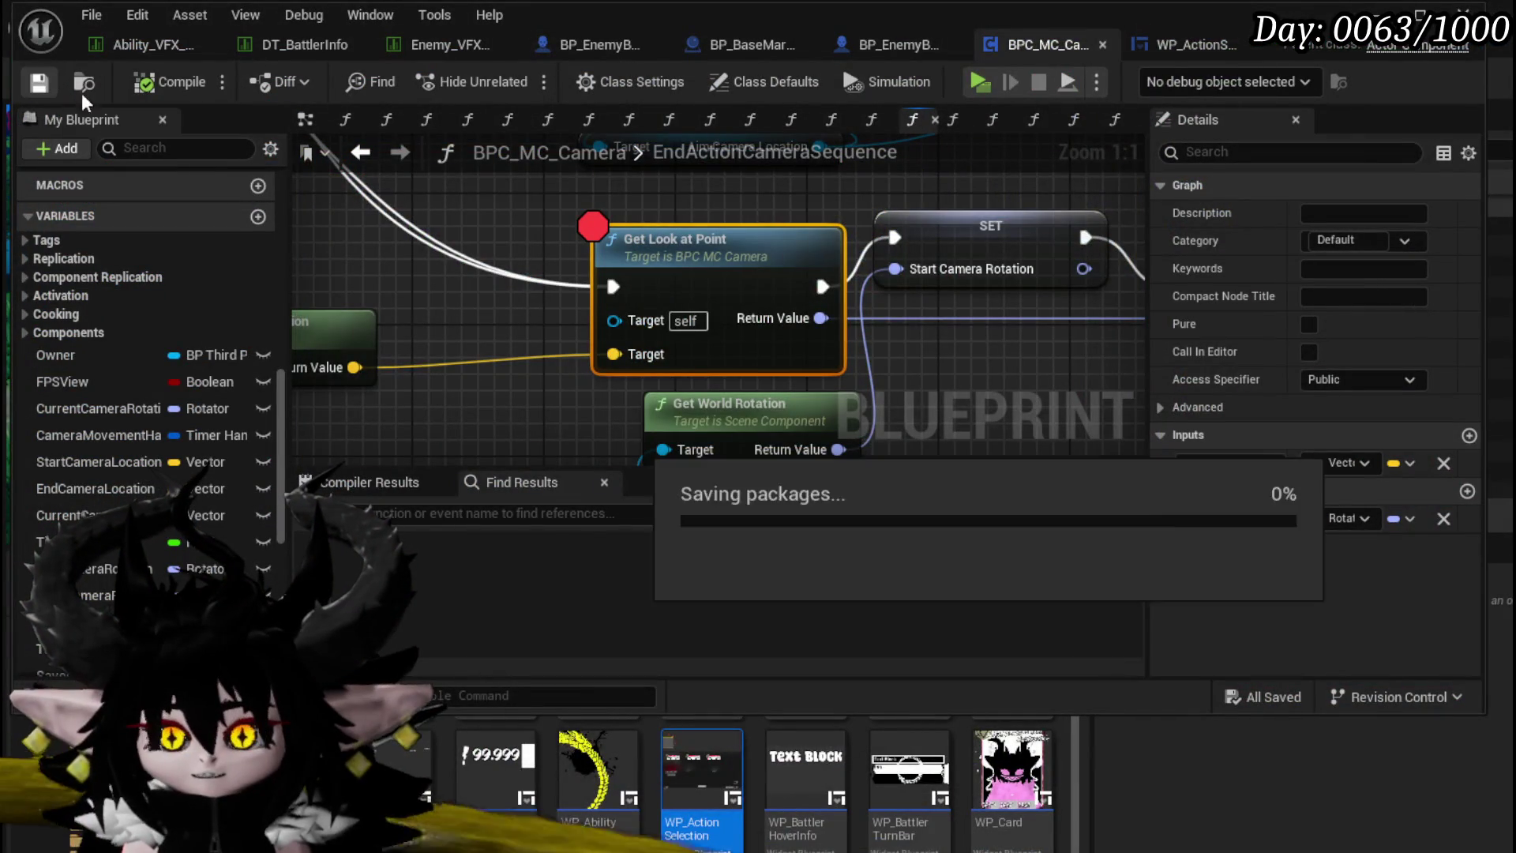
Step: In GetLookAtPoint, move the Break Hit Result, divide and vector add nodes left and center the Line Trace
{"action": "scroll", "coordinate": [457, 292], "scroll_direction": "down", "scroll_amount": 5}
{"action": "double_click", "coordinate": [594, 319]}
{"action": "mouse_move", "coordinate": [594, 320]}
{"action": "left_mouse_down"}
{"action": "mouse_move", "coordinate": [703, 232]}
{"action": "mouse_move", "coordinate": [784, 208]}
{"action": "left_mouse_up"}
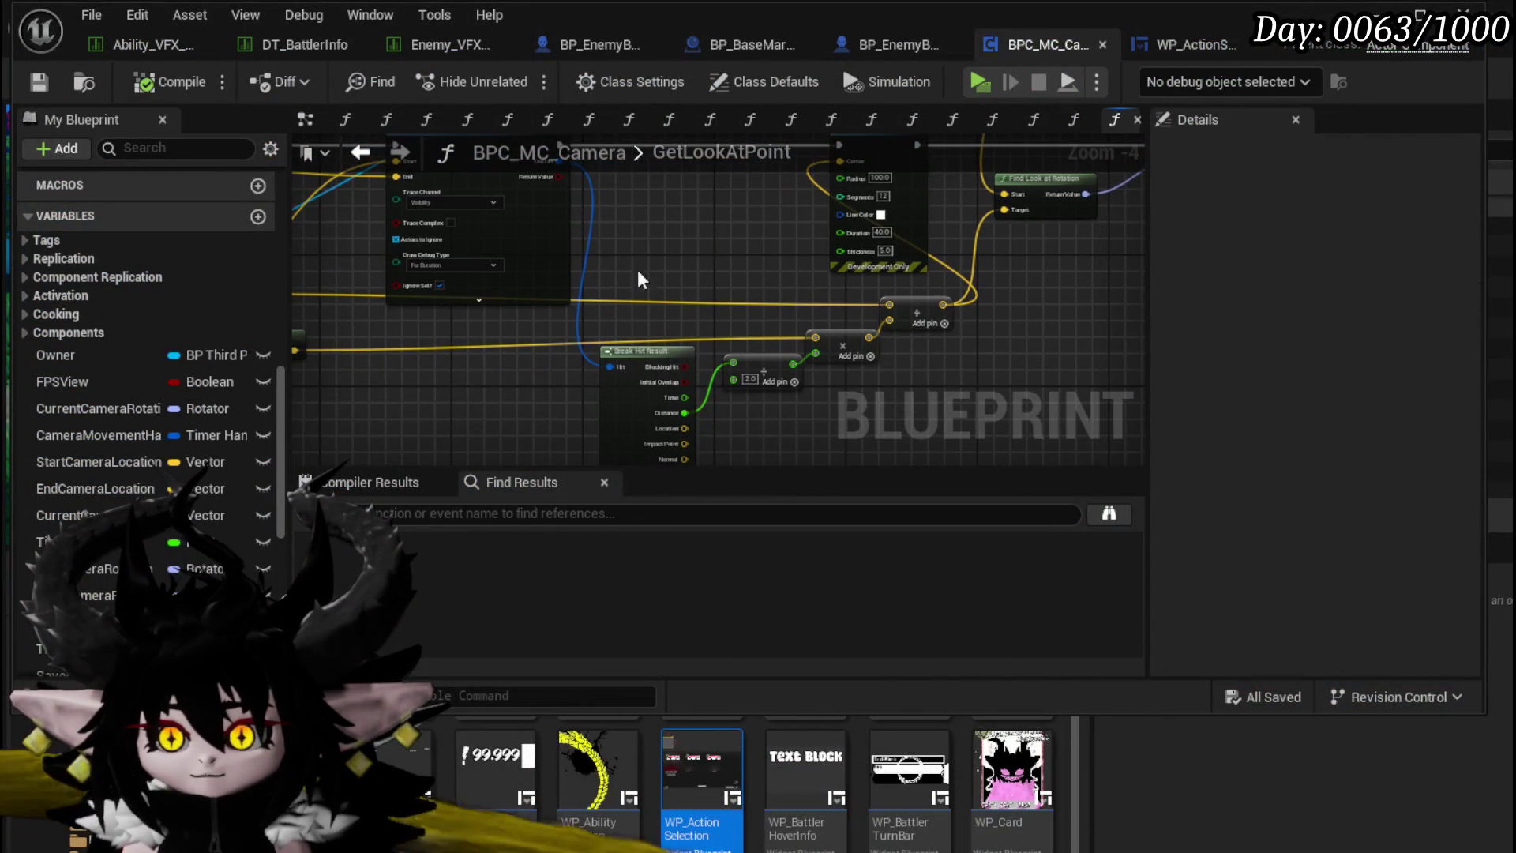
{"action": "mouse_move", "coordinate": [686, 297]}
{"action": "left_mouse_down"}
{"action": "mouse_move", "coordinate": [619, 258]}
{"action": "mouse_move", "coordinate": [1031, 292]}
{"action": "mouse_move", "coordinate": [806, 294]}
{"action": "mouse_move", "coordinate": [1041, 288]}
{"action": "left_mouse_up"}
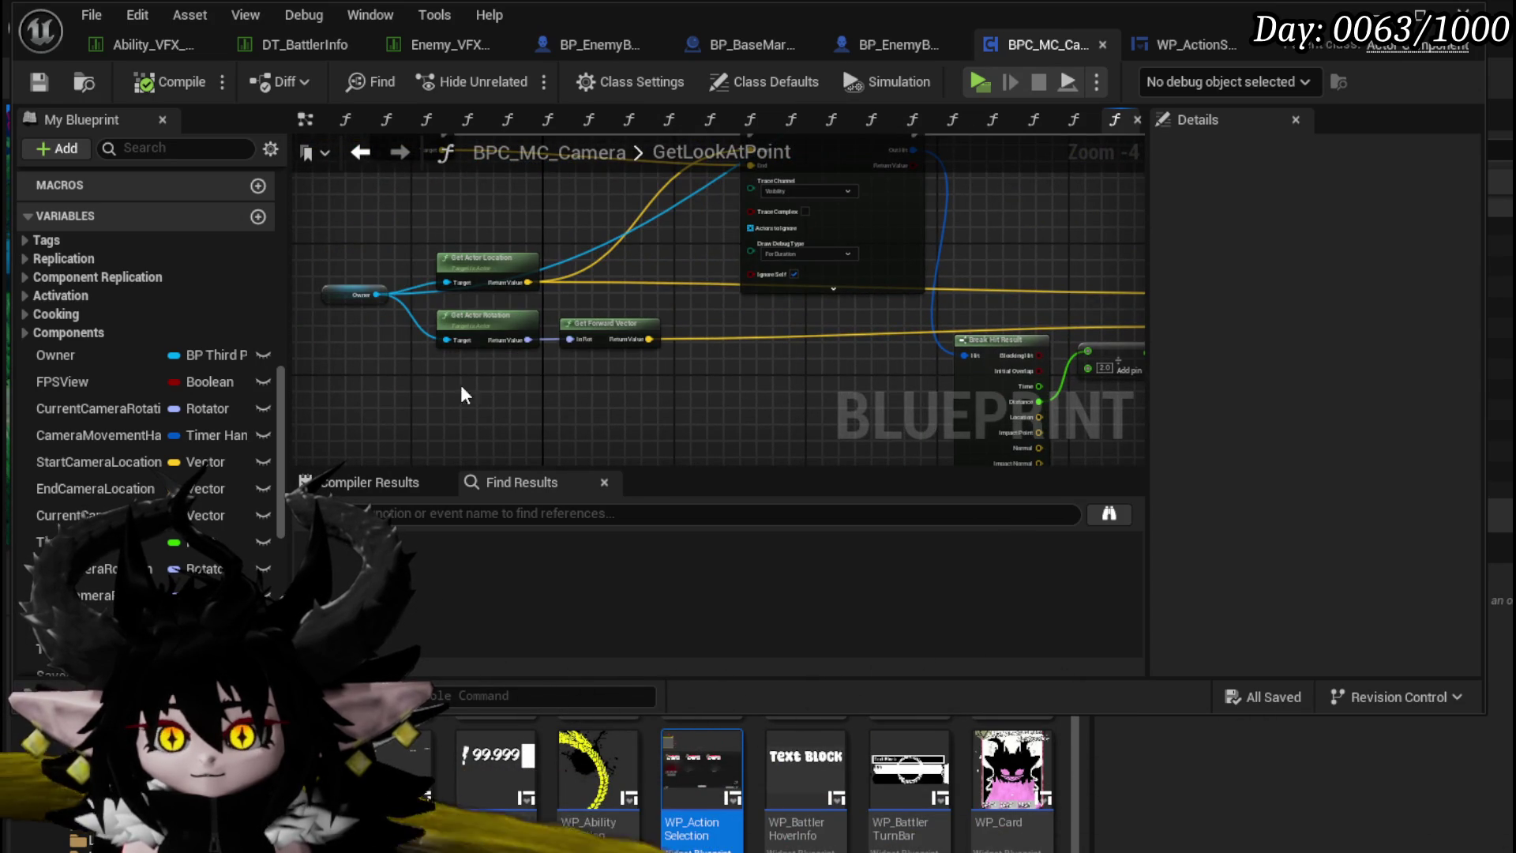
{"action": "left_click_drag", "start_coordinate": [614, 324], "coordinate": [416, 309]}
{"action": "mouse_move", "coordinate": [591, 382]}
{"action": "left_mouse_down"}
{"action": "mouse_move", "coordinate": [864, 300]}
{"action": "mouse_move", "coordinate": [550, 305]}
{"action": "mouse_move", "coordinate": [619, 310]}
{"action": "left_mouse_up"}
{"action": "left_click_drag", "start_coordinate": [963, 267], "coordinate": [759, 264]}
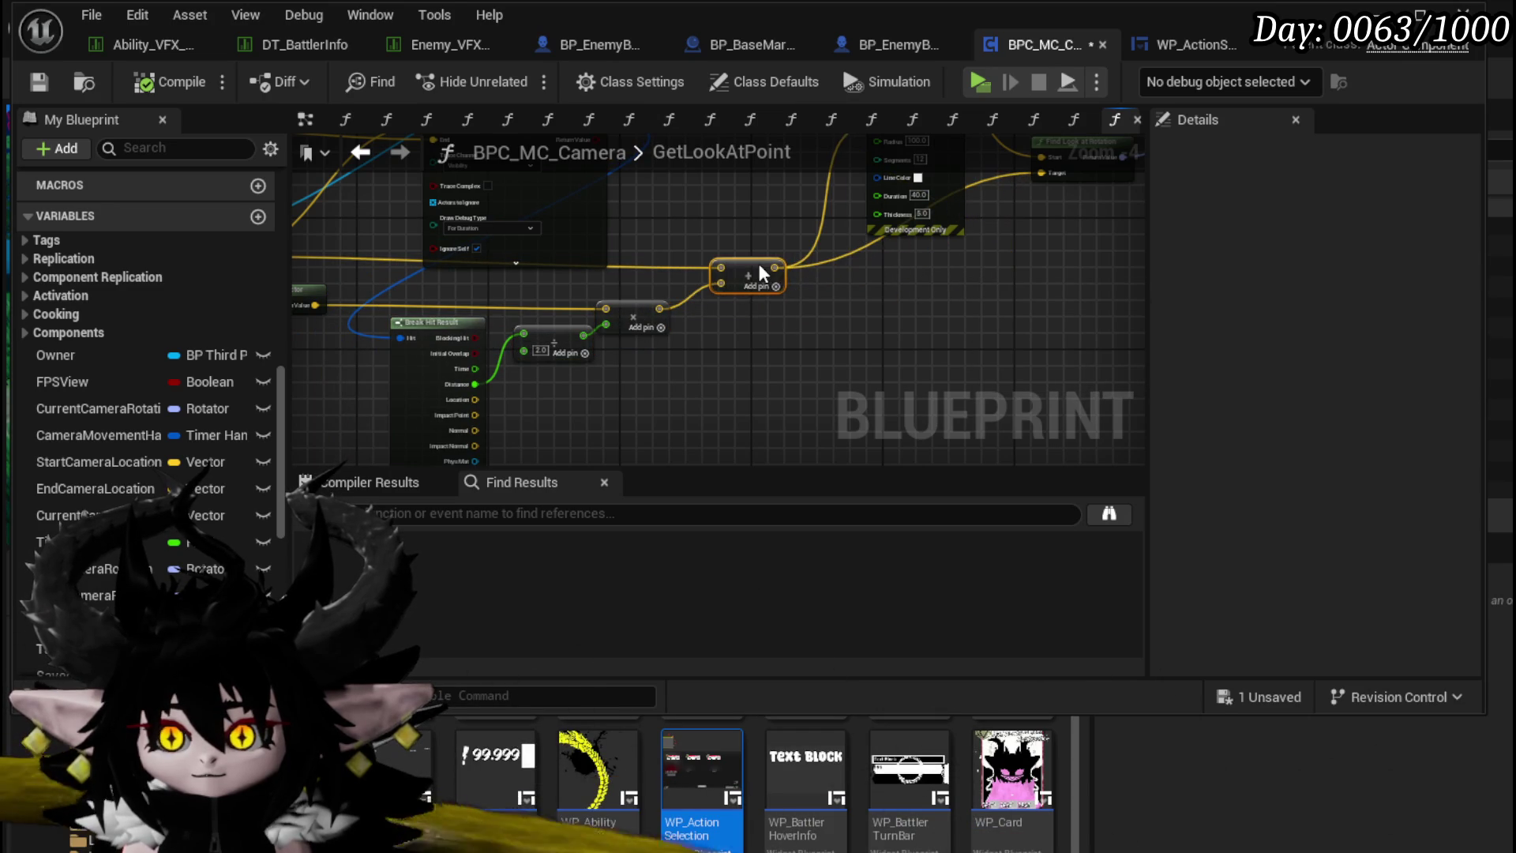
{"action": "mouse_move", "coordinate": [860, 308]}
{"action": "left_mouse_down"}
{"action": "mouse_move", "coordinate": [1176, 334]}
{"action": "mouse_move", "coordinate": [1042, 318]}
{"action": "mouse_move", "coordinate": [802, 373]}
{"action": "left_mouse_up"}
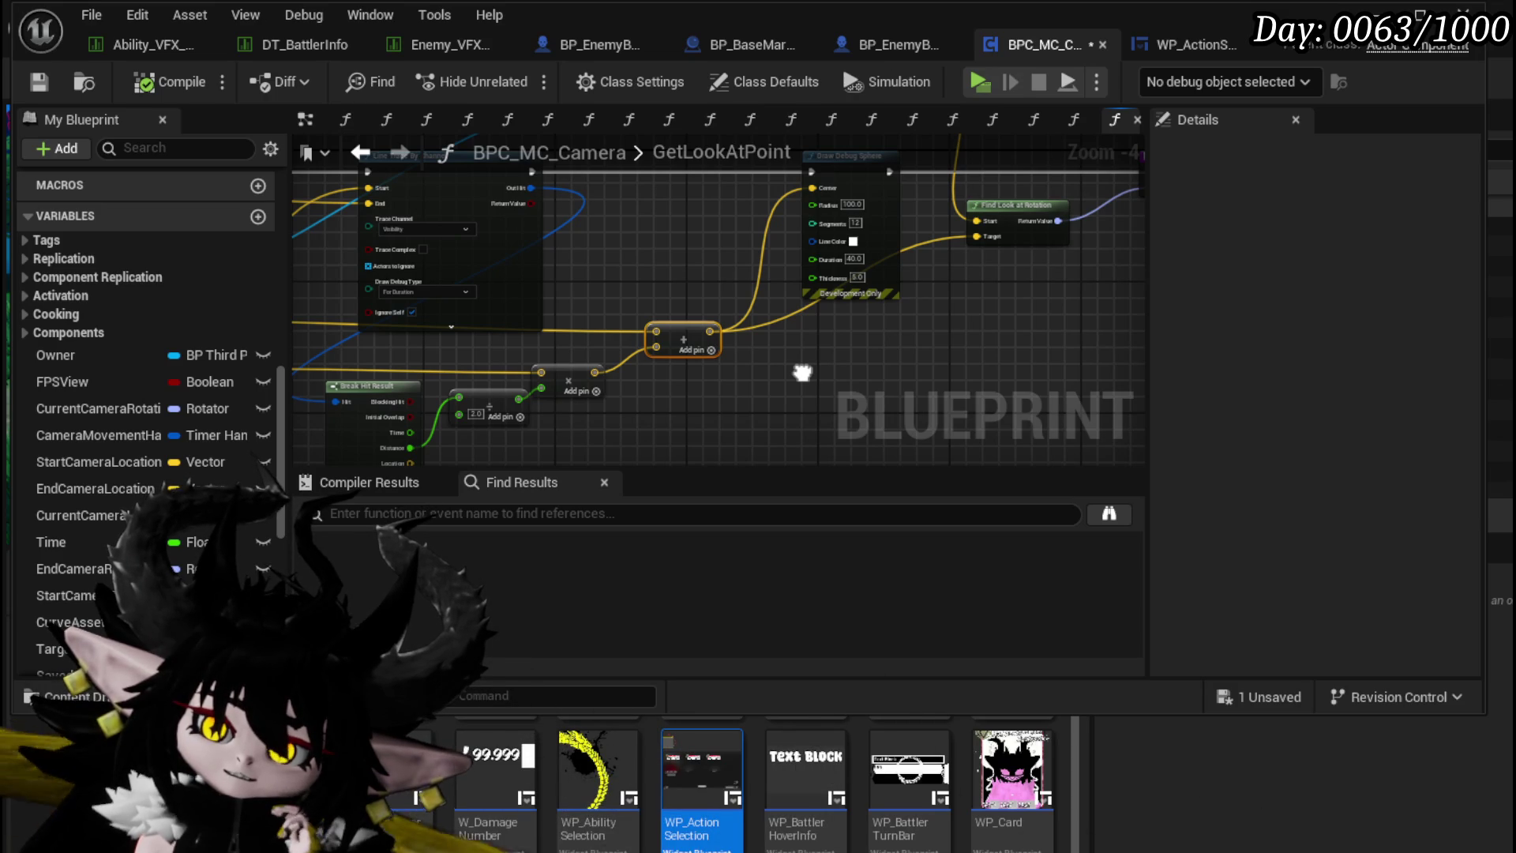
{"action": "mouse_move", "coordinate": [802, 373]}
{"action": "left_mouse_down"}
{"action": "mouse_move", "coordinate": [832, 401]}
{"action": "mouse_move", "coordinate": [633, 379]}
{"action": "mouse_move", "coordinate": [706, 465]}
{"action": "mouse_move", "coordinate": [697, 482]}
{"action": "mouse_move", "coordinate": [744, 389]}
{"action": "mouse_move", "coordinate": [756, 489]}
{"action": "left_mouse_up"}
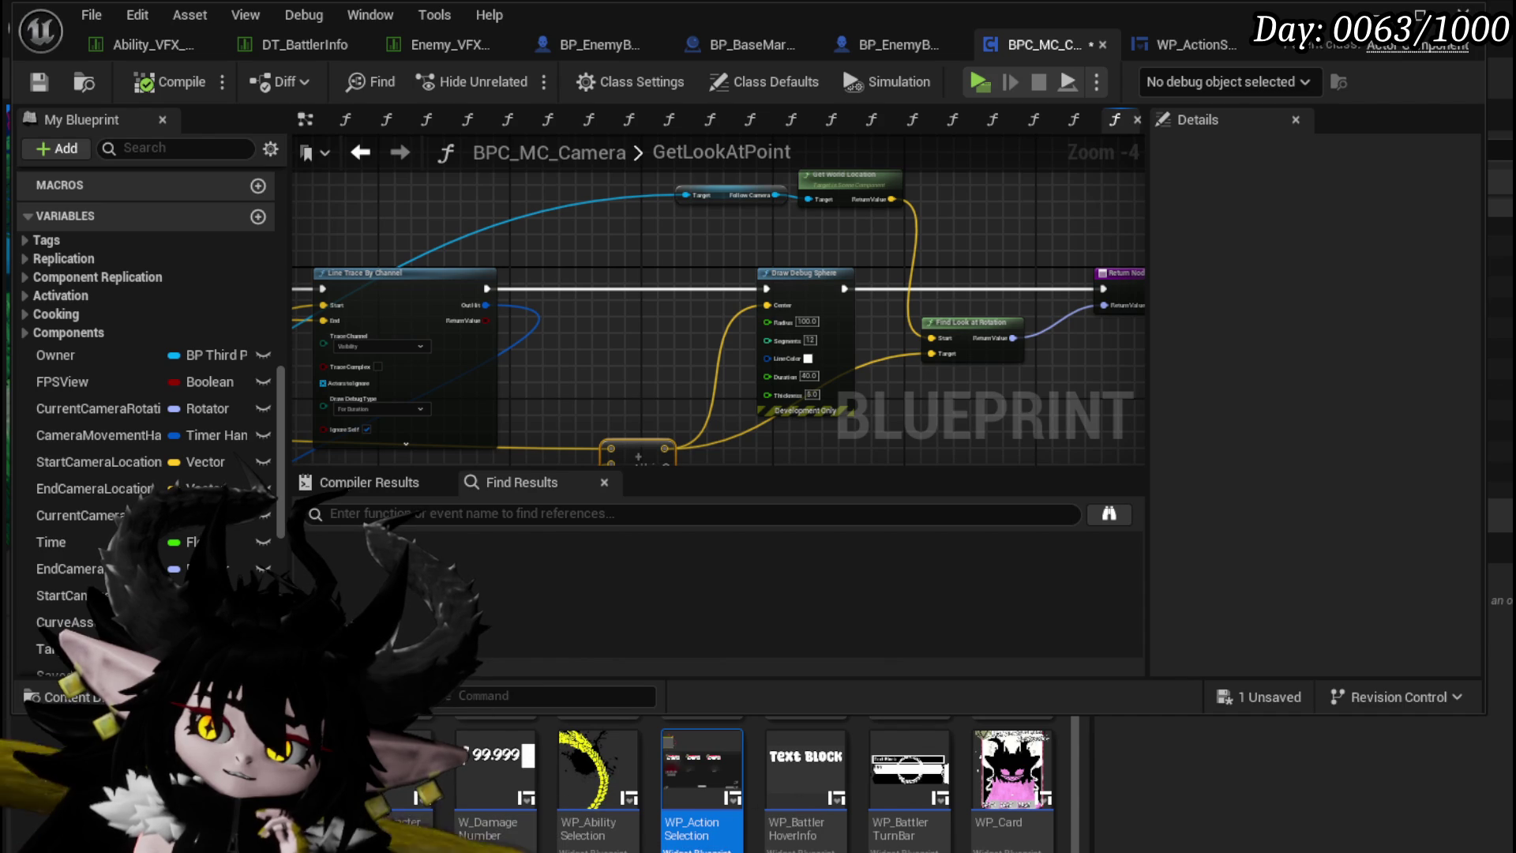
{"action": "left_click_drag", "start_coordinate": [1020, 266], "coordinate": [1021, 263]}
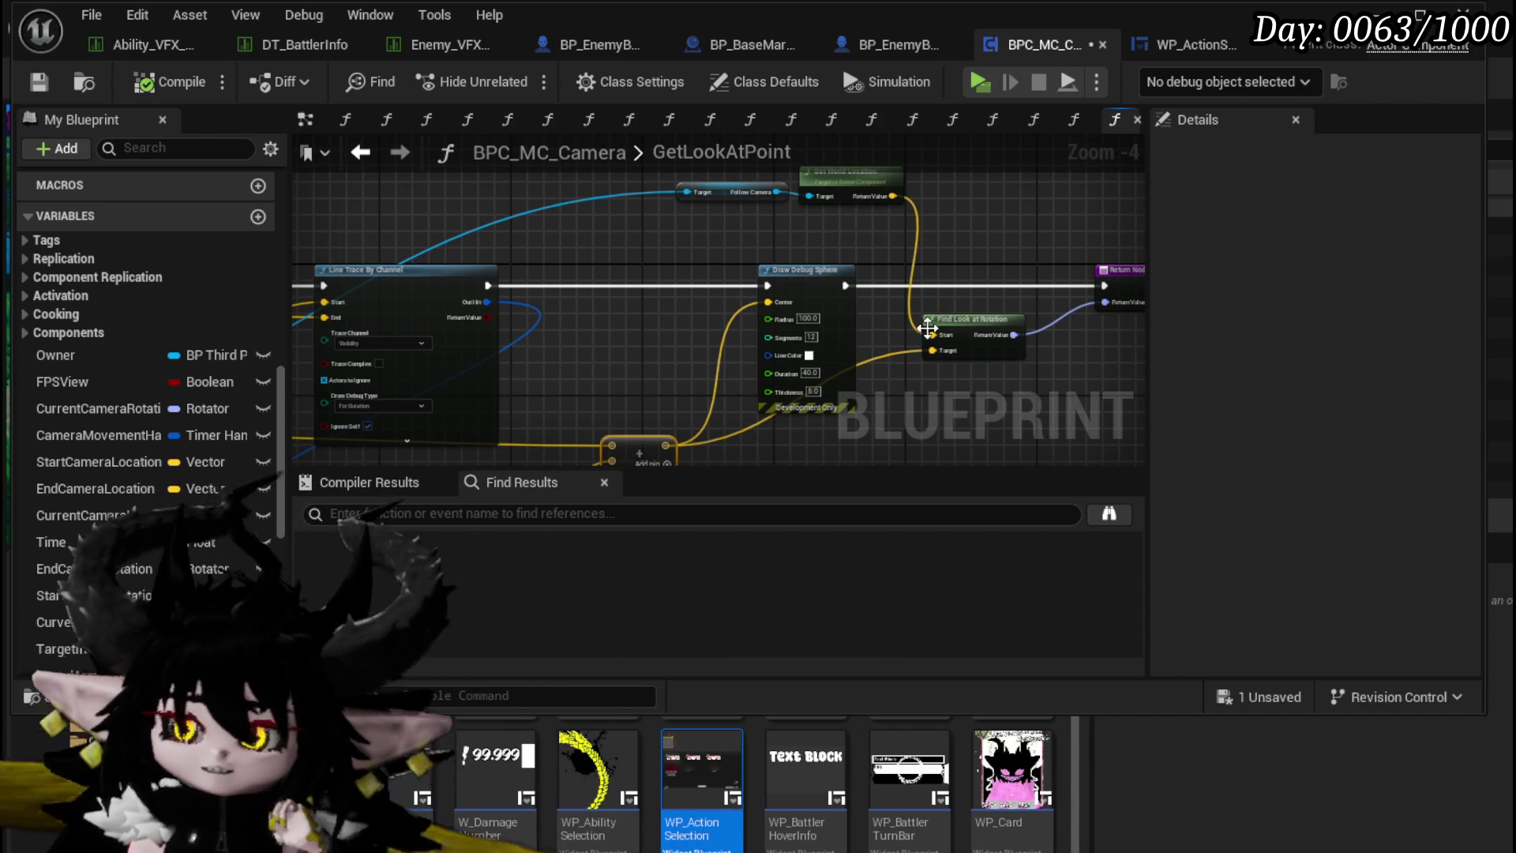
{"action": "mouse_move", "coordinate": [673, 253]}
{"action": "left_mouse_down"}
{"action": "mouse_move", "coordinate": [908, 253]}
{"action": "mouse_move", "coordinate": [797, 260]}
{"action": "mouse_move", "coordinate": [616, 237]}
{"action": "mouse_move", "coordinate": [543, 285]}
{"action": "mouse_move", "coordinate": [650, 271]}
{"action": "left_mouse_up"}
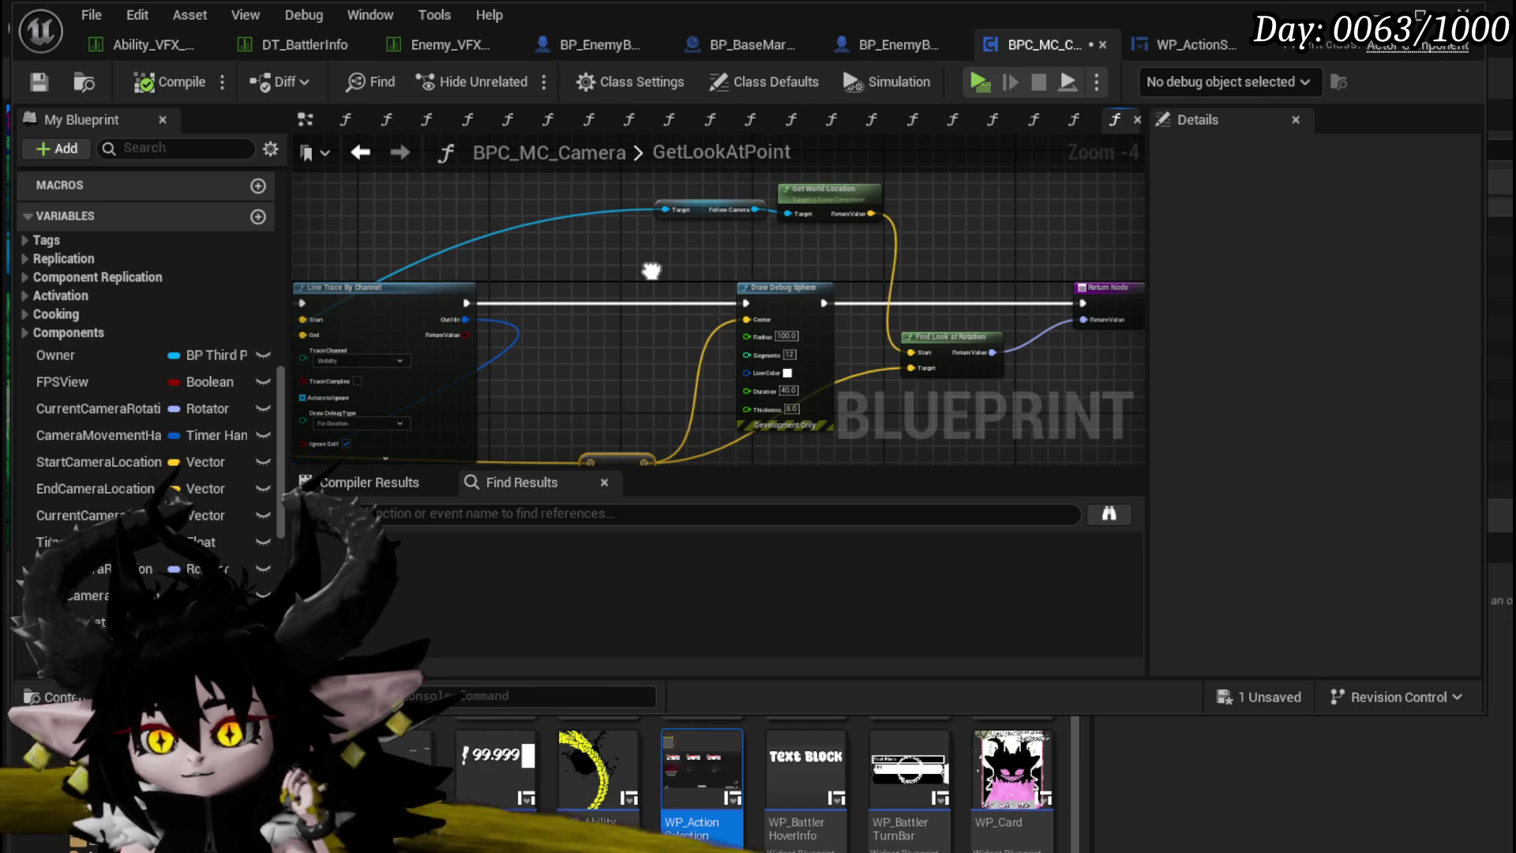
Step: Add an EndCameraLocation getter to the graph and save the camera blueprint
{"action": "mouse_move", "coordinate": [89, 486]}
{"action": "left_mouse_down"}
{"action": "mouse_move", "coordinate": [599, 250]}
{"action": "mouse_move", "coordinate": [788, 282]}
{"action": "mouse_move", "coordinate": [926, 357]}
{"action": "left_mouse_up"}
{"action": "left_click", "coordinate": [660, 287]}
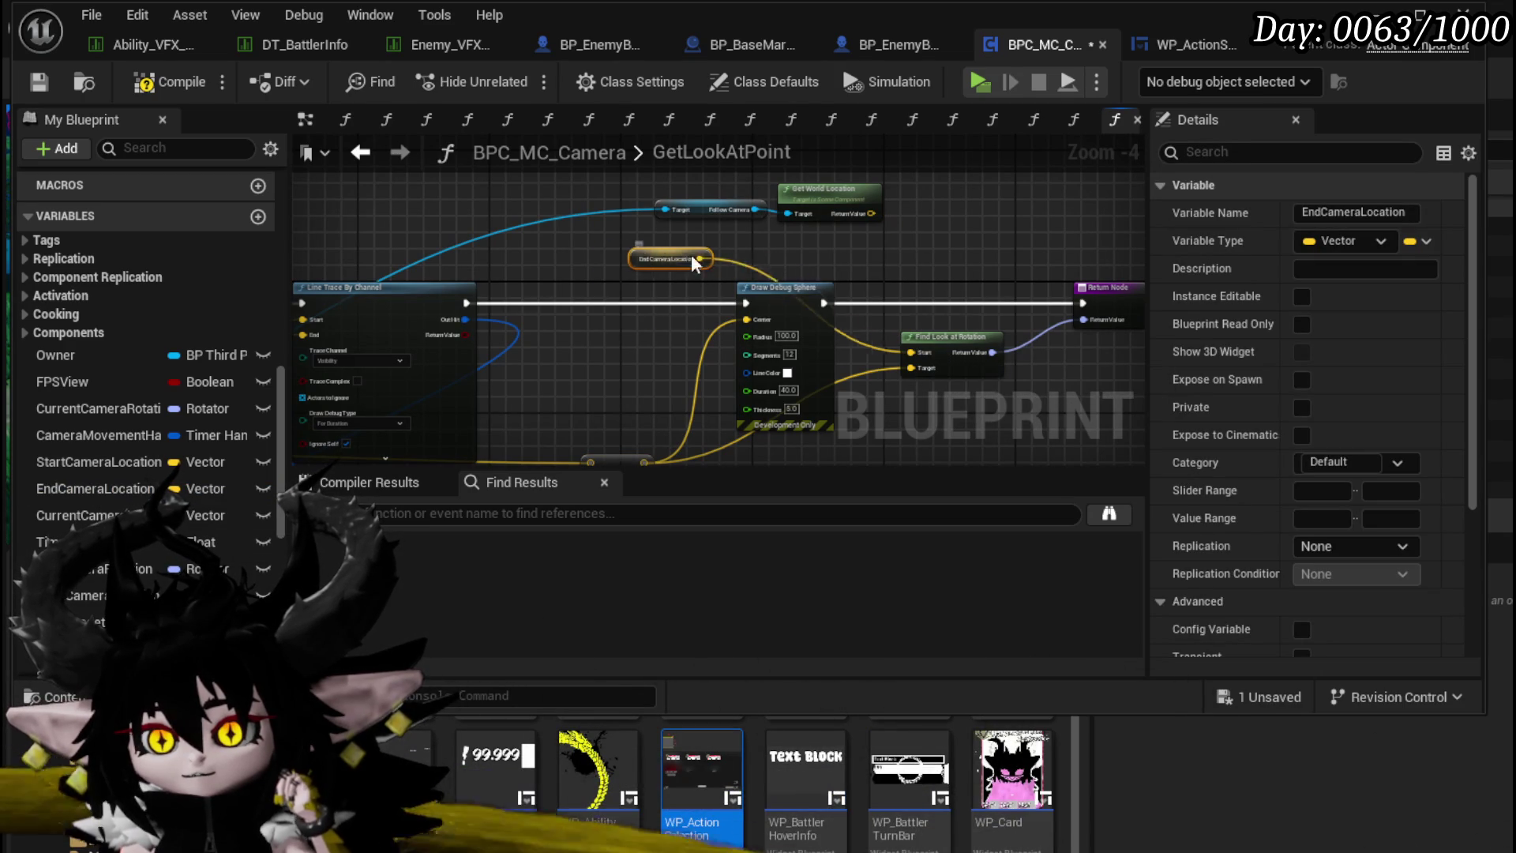
{"action": "left_click", "coordinate": [1048, 268]}
{"action": "left_click", "coordinate": [40, 82]}
{"action": "left_click", "coordinate": [362, 152]}
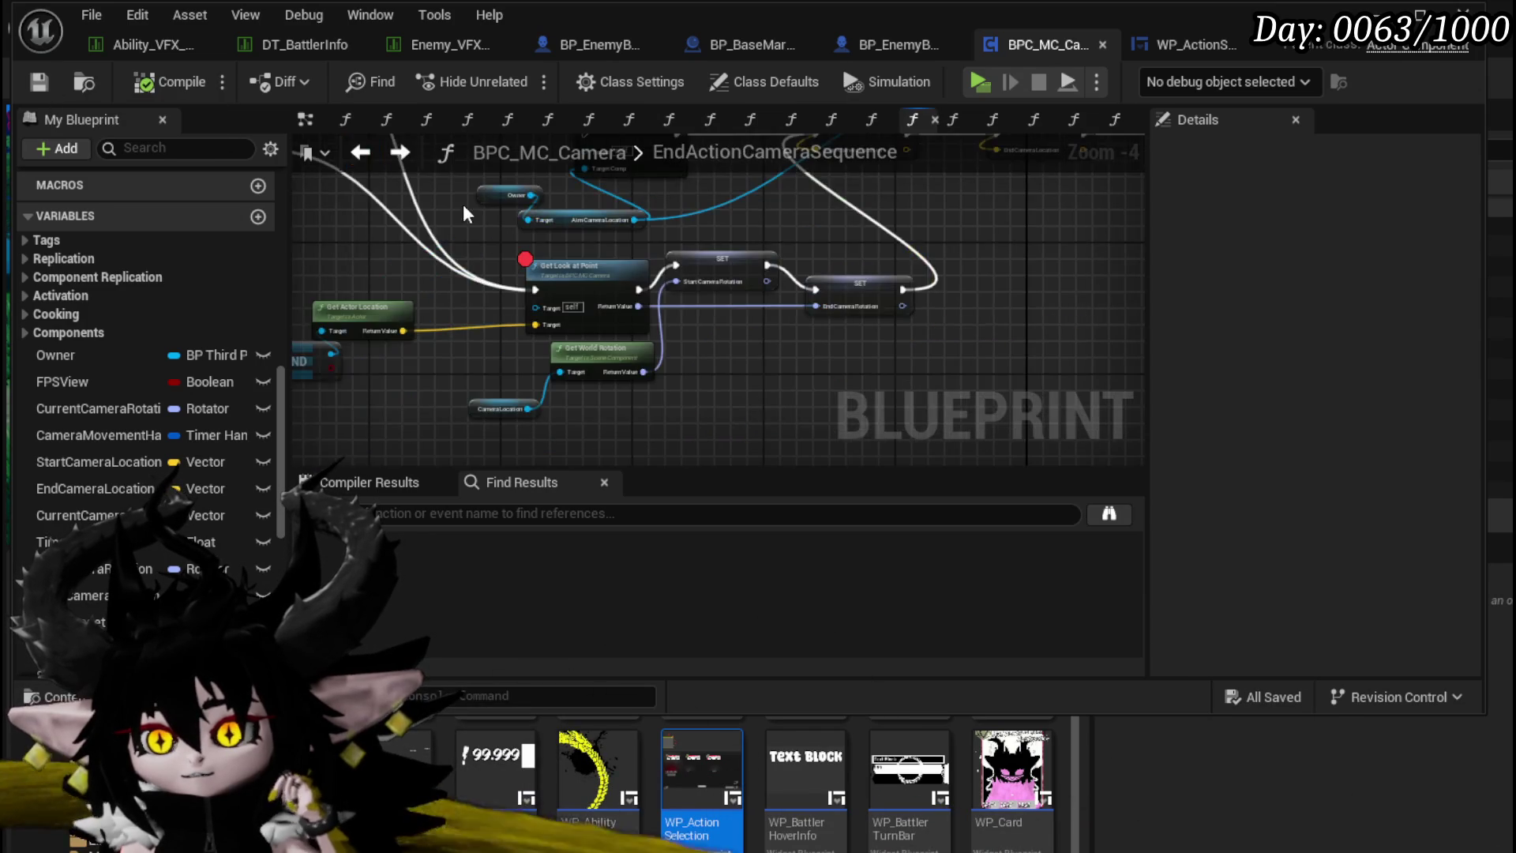
Step: Move Get World Location and SET End Camera Location left, wiring SET to run before Get Look at Point
{"action": "mouse_move", "coordinate": [863, 354]}
{"action": "left_mouse_down"}
{"action": "mouse_move", "coordinate": [785, 230]}
{"action": "mouse_move", "coordinate": [530, 324]}
{"action": "left_mouse_up"}
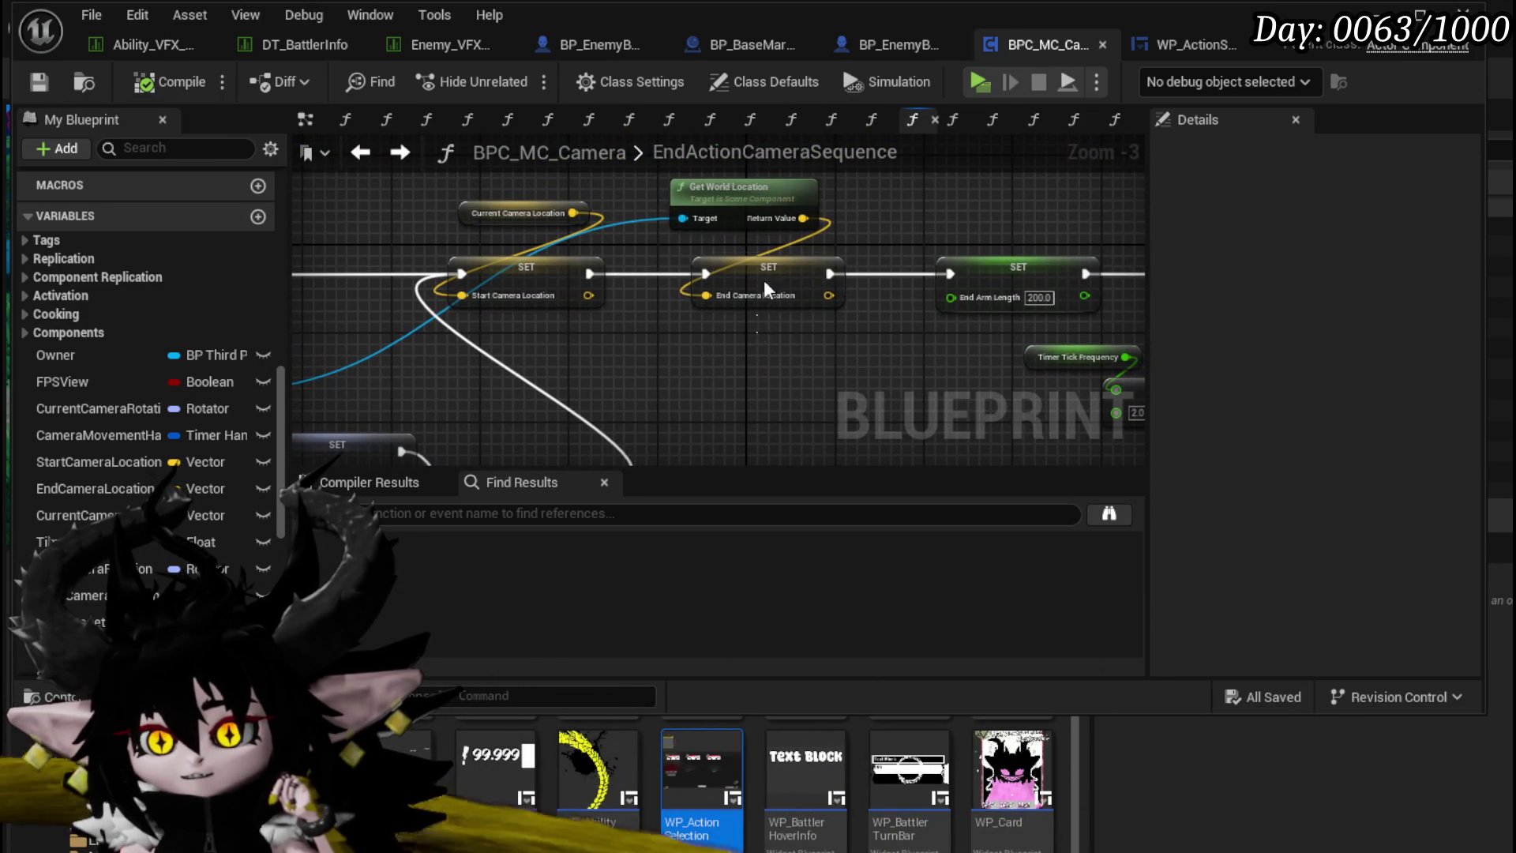
{"action": "left_click_drag", "start_coordinate": [757, 322], "coordinate": [723, 225]}
{"action": "mouse_move", "coordinate": [591, 268]}
{"action": "left_mouse_down"}
{"action": "mouse_move", "coordinate": [974, 272]}
{"action": "mouse_move", "coordinate": [959, 270]}
{"action": "left_mouse_up"}
{"action": "scroll", "coordinate": [762, 331], "scroll_direction": "down", "scroll_amount": 1}
{"action": "mouse_move", "coordinate": [762, 332]}
{"action": "left_mouse_down"}
{"action": "mouse_move", "coordinate": [1051, 236]}
{"action": "mouse_move", "coordinate": [547, 196]}
{"action": "left_mouse_up"}
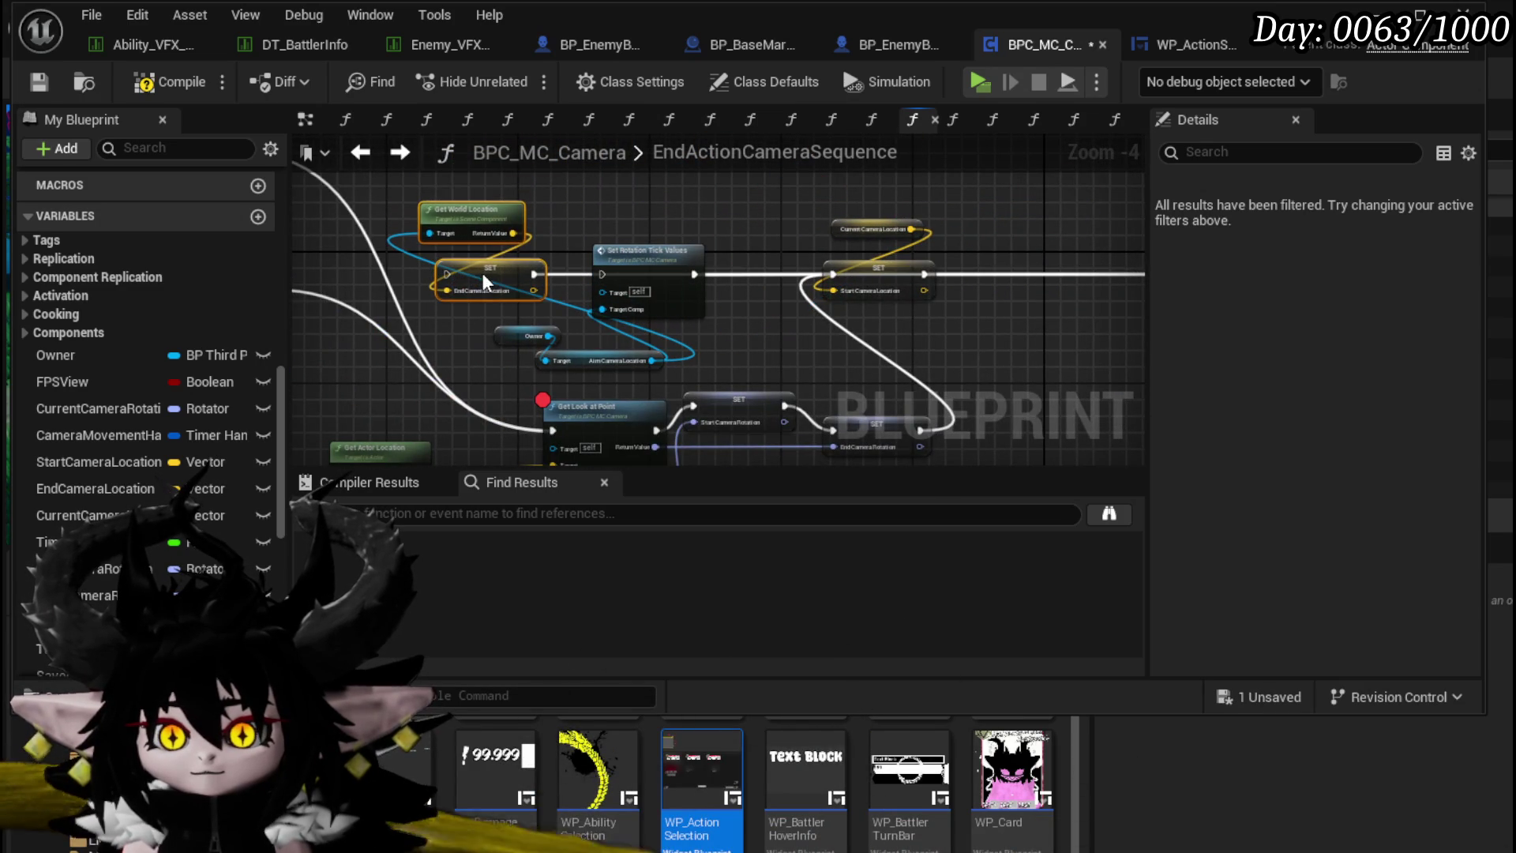
{"action": "left_click_drag", "start_coordinate": [559, 426], "coordinate": [498, 378]}
{"action": "left_click_drag", "start_coordinate": [451, 275], "coordinate": [512, 410]}
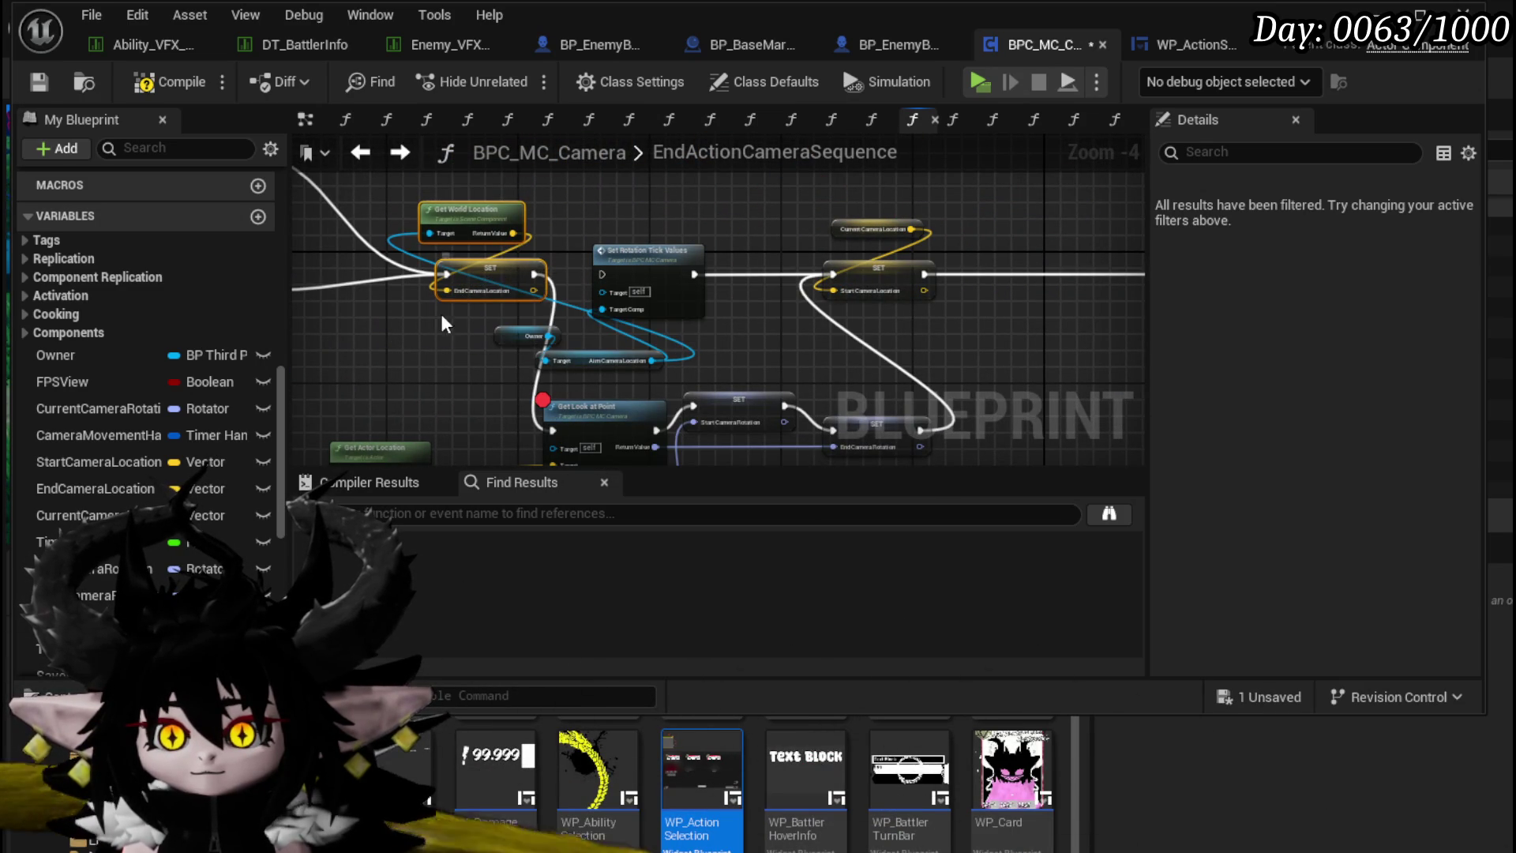
{"action": "left_click", "coordinate": [524, 228]}
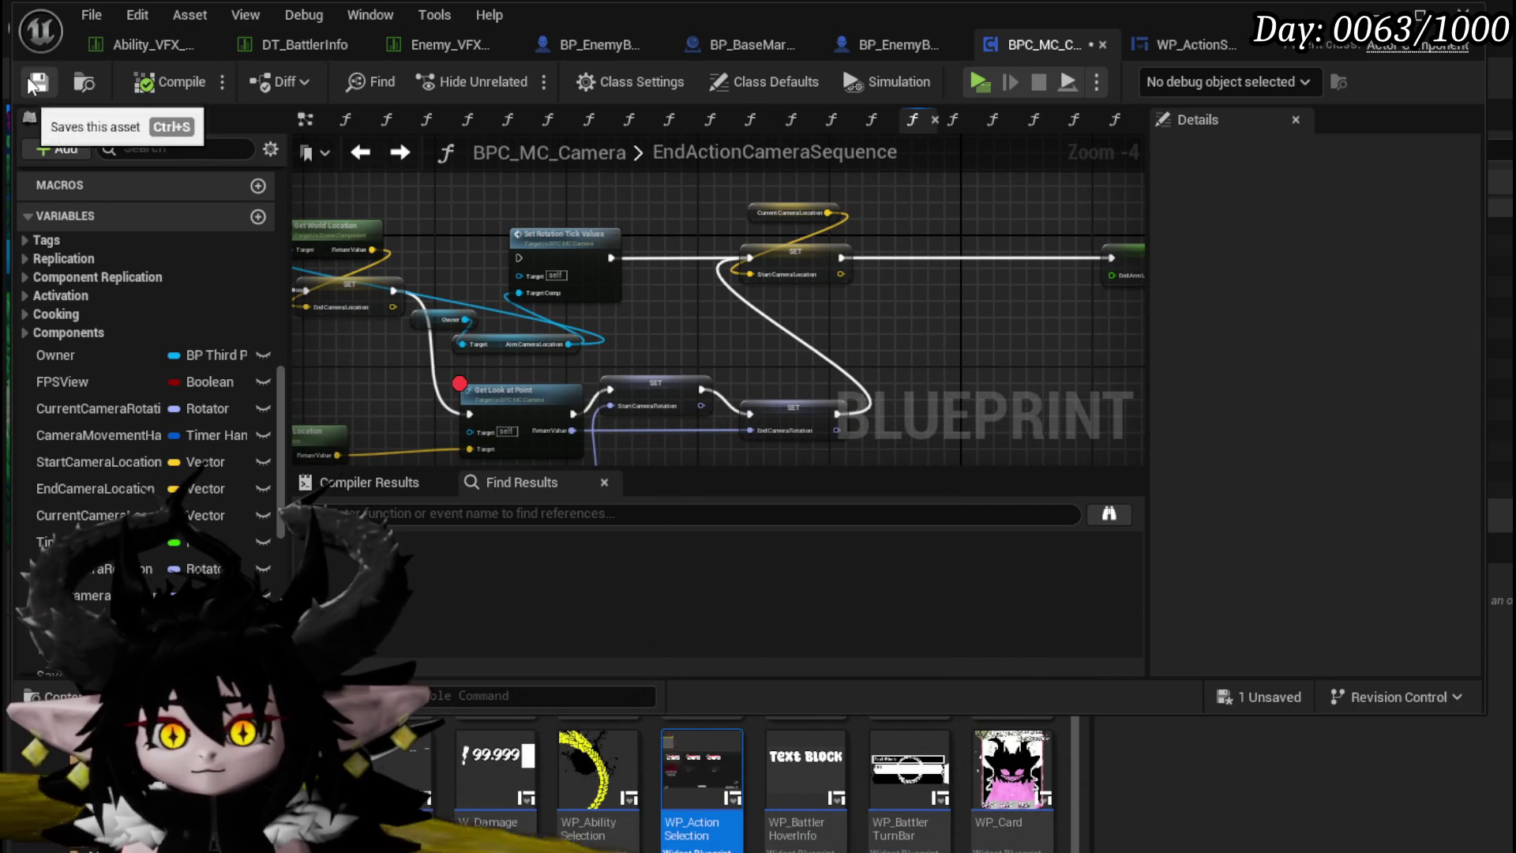
{"action": "key", "text": "alt+Tab"}
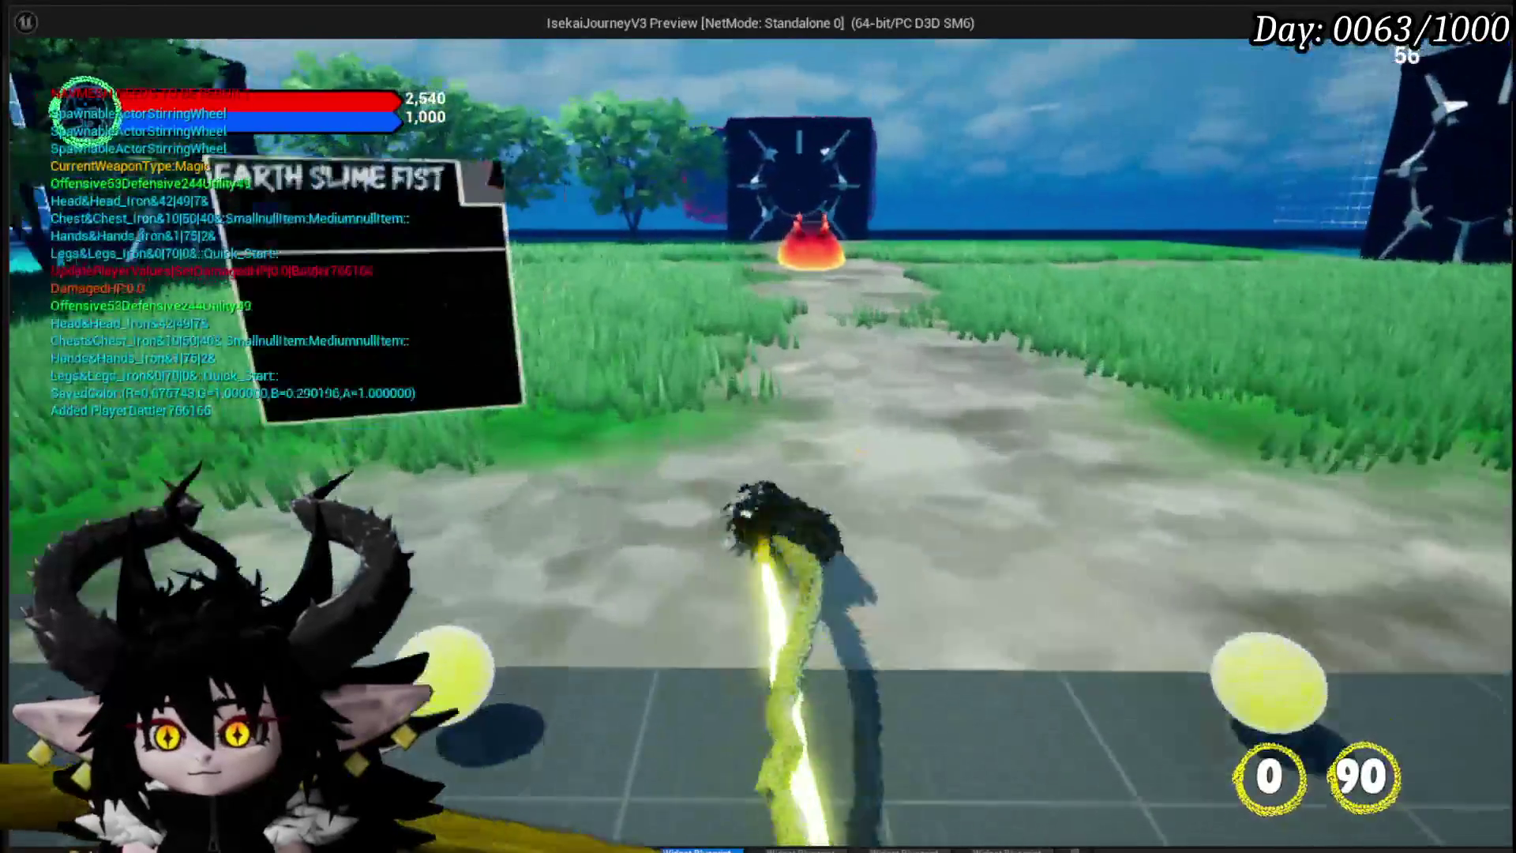
Step: Walk to the slime, play Giga Draw, resume past the breakpoint, then play Defence Up Melee Draw
{"action": "key", "text": "w"}
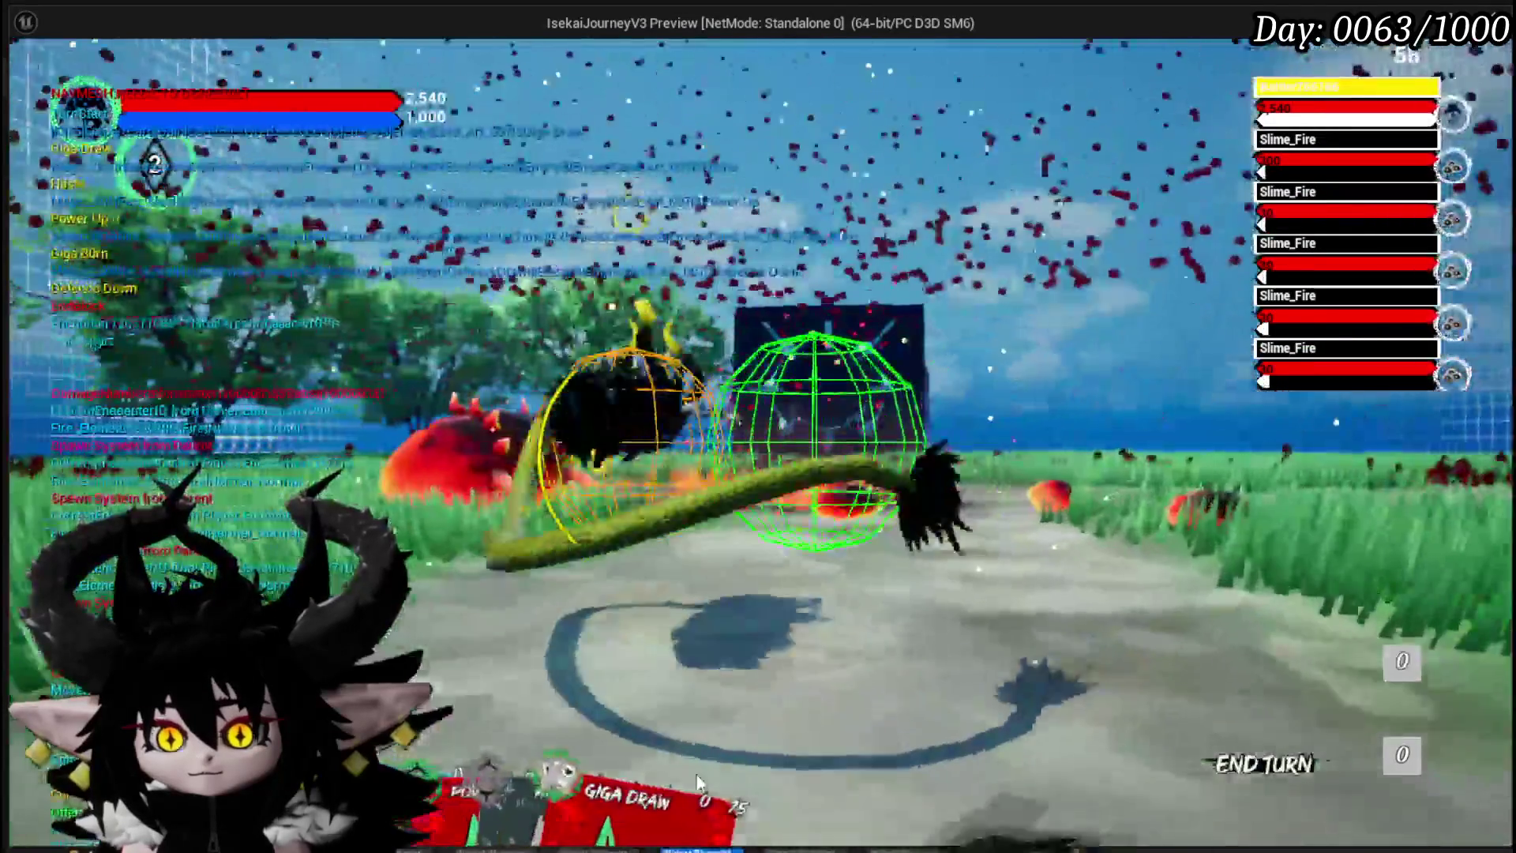
{"action": "left_click", "coordinate": [696, 774]}
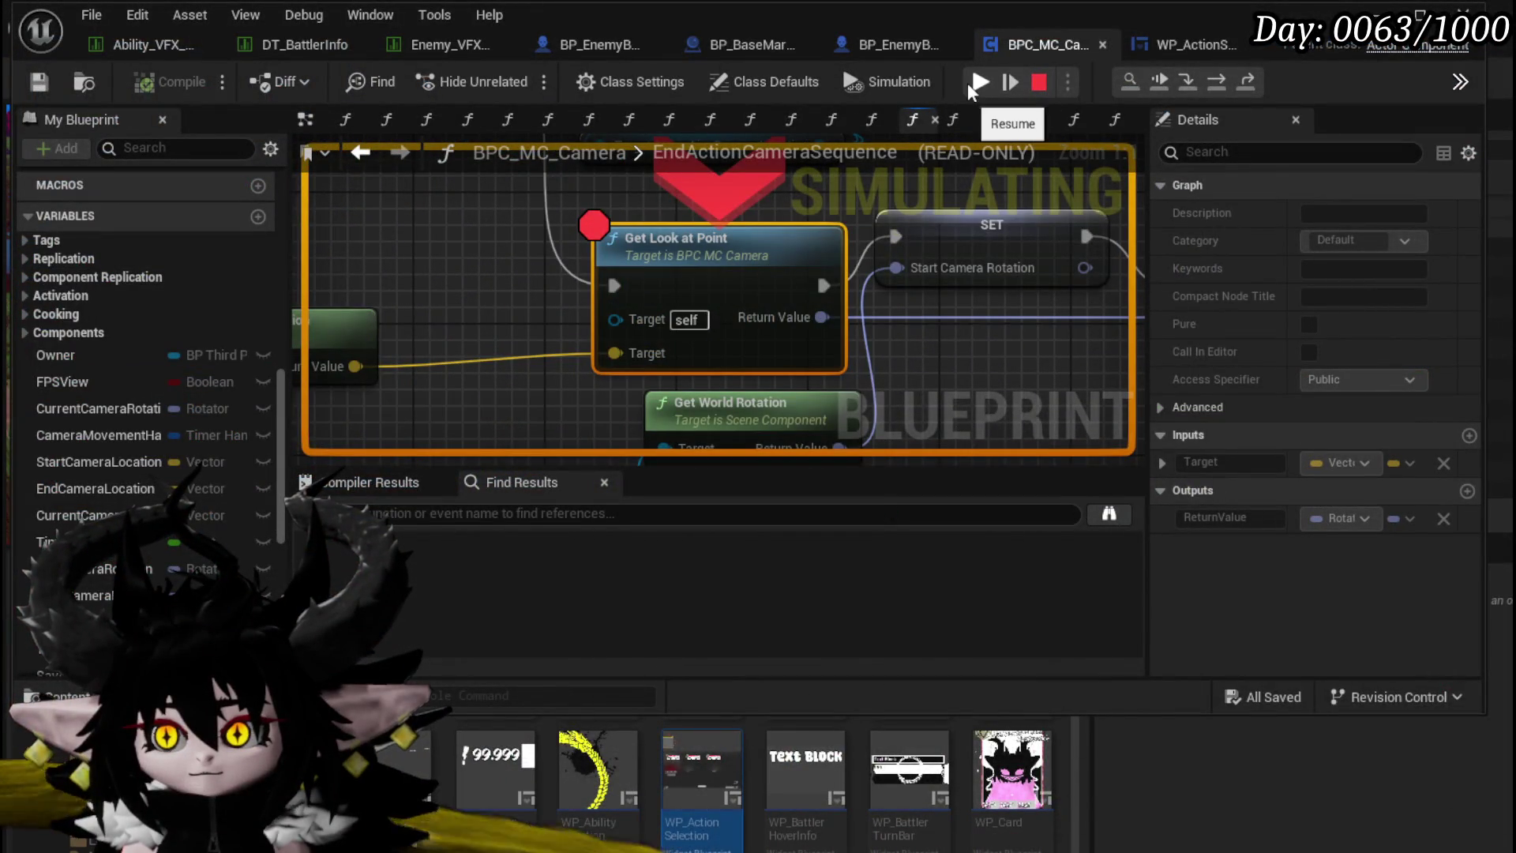
{"action": "left_click", "coordinate": [979, 82]}
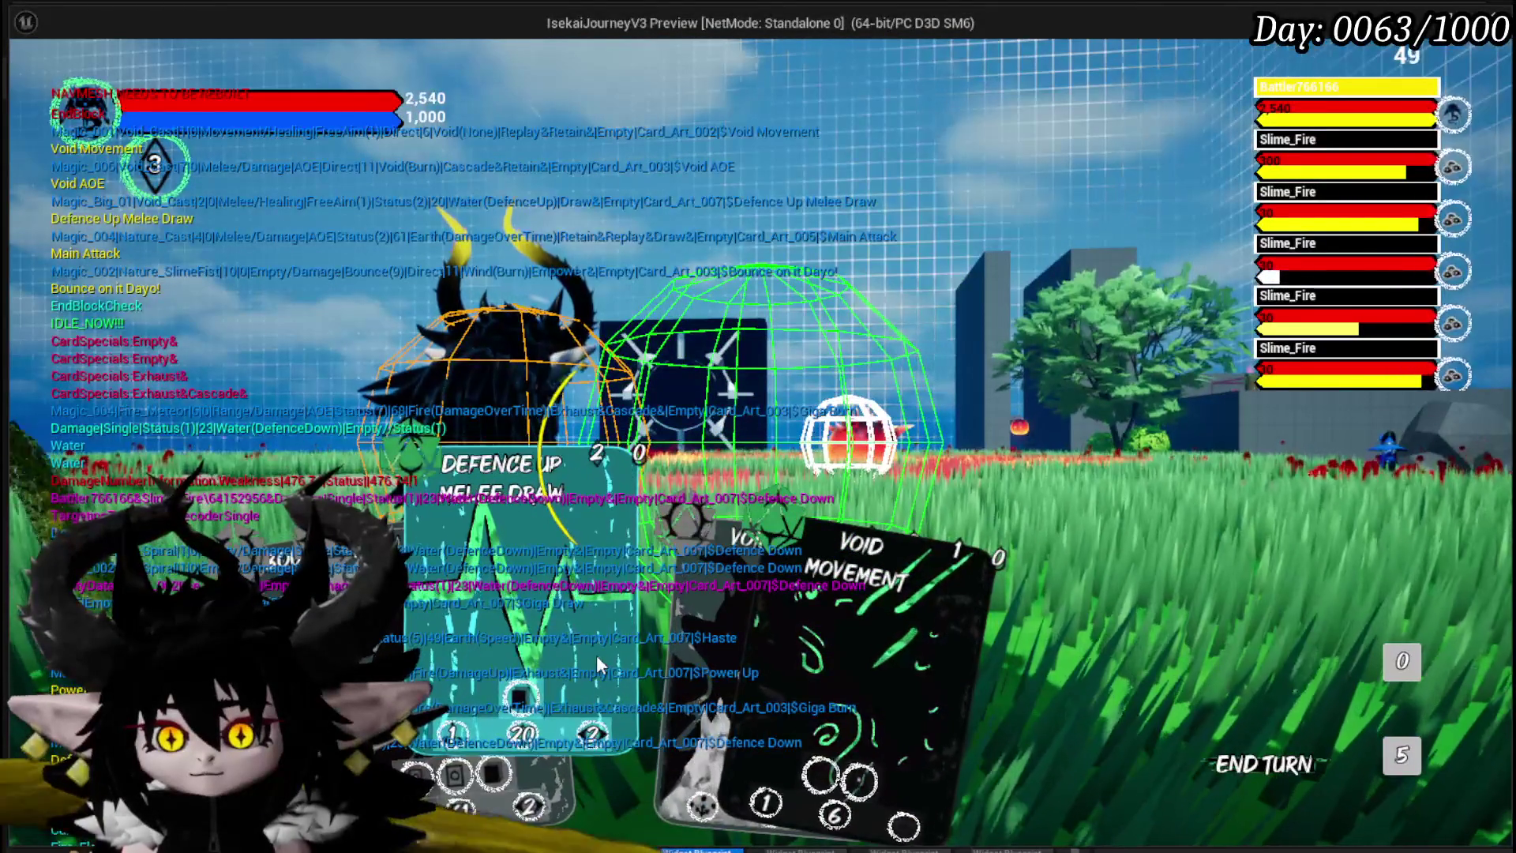
{"action": "left_click", "coordinate": [596, 655]}
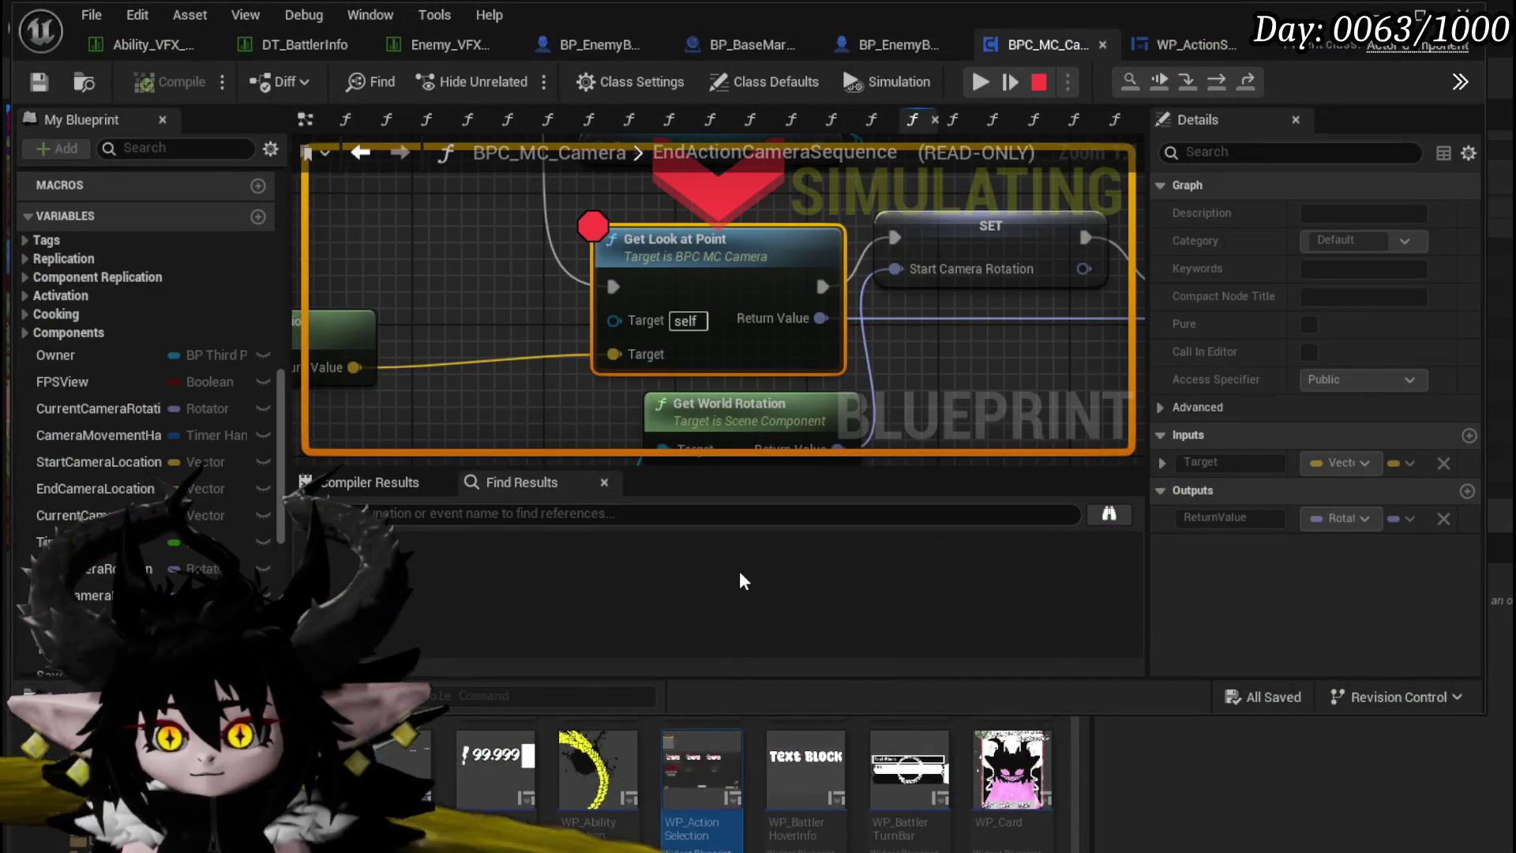
Step: Resume past three Get Look at Point breakpoint hits, stop the play test, and reopen GetLookAtPoint
{"action": "left_click", "coordinate": [980, 82]}
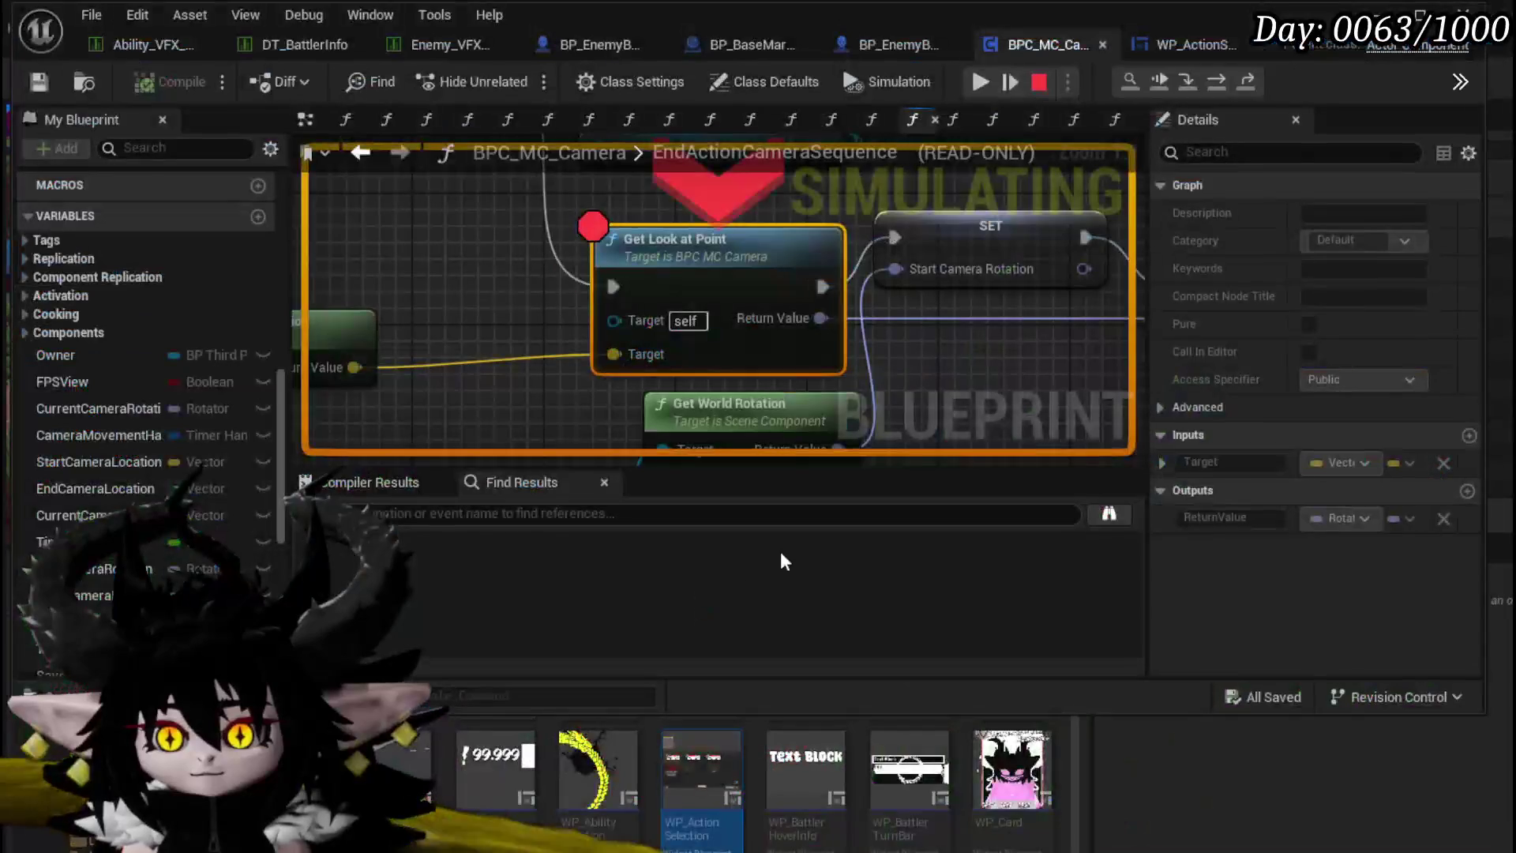
{"action": "left_click", "coordinate": [988, 90]}
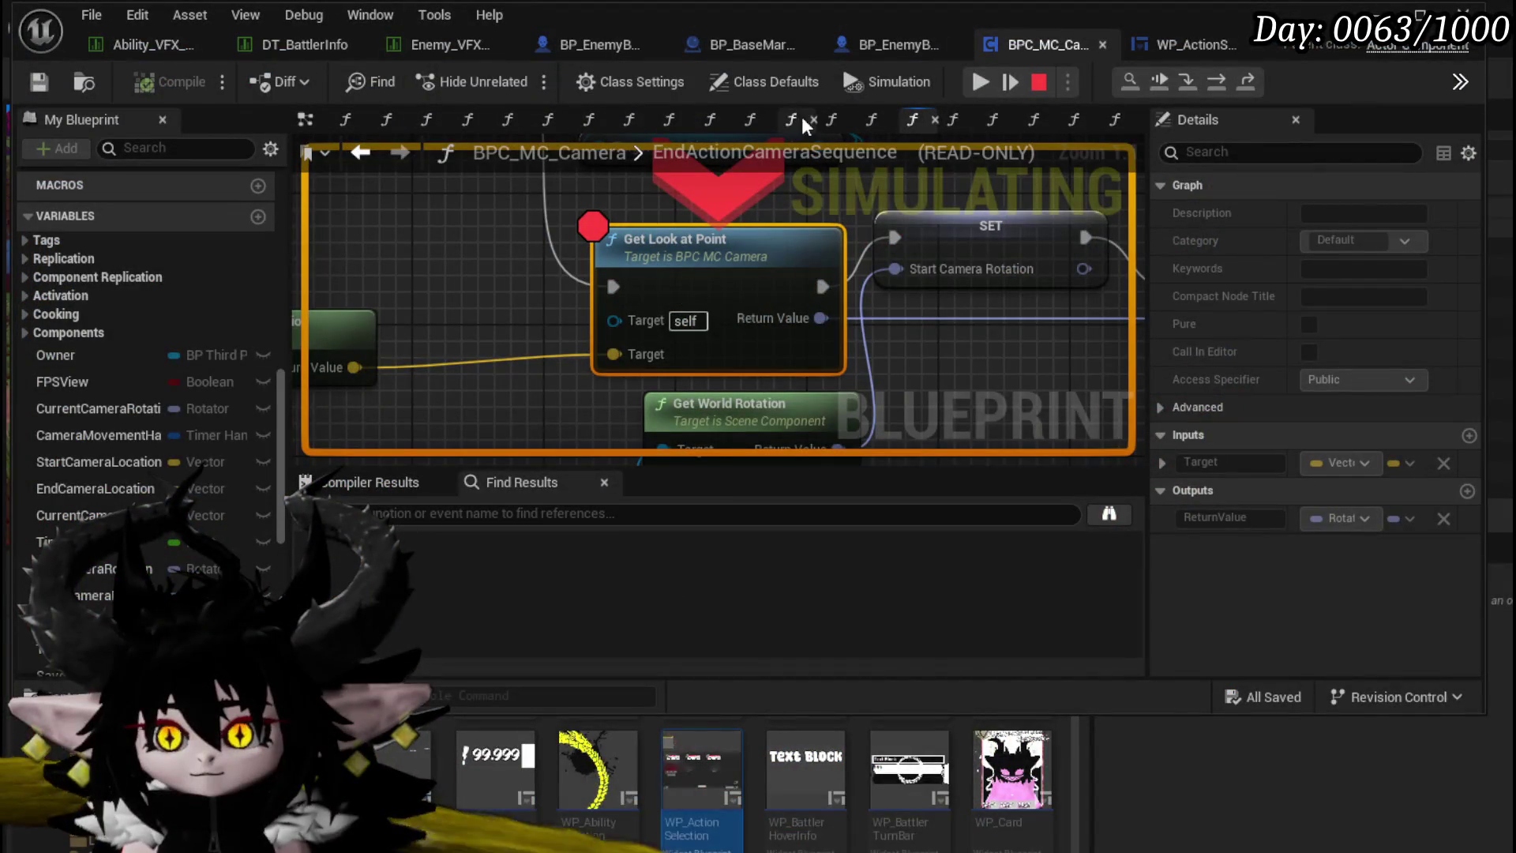
{"action": "left_click", "coordinate": [971, 87]}
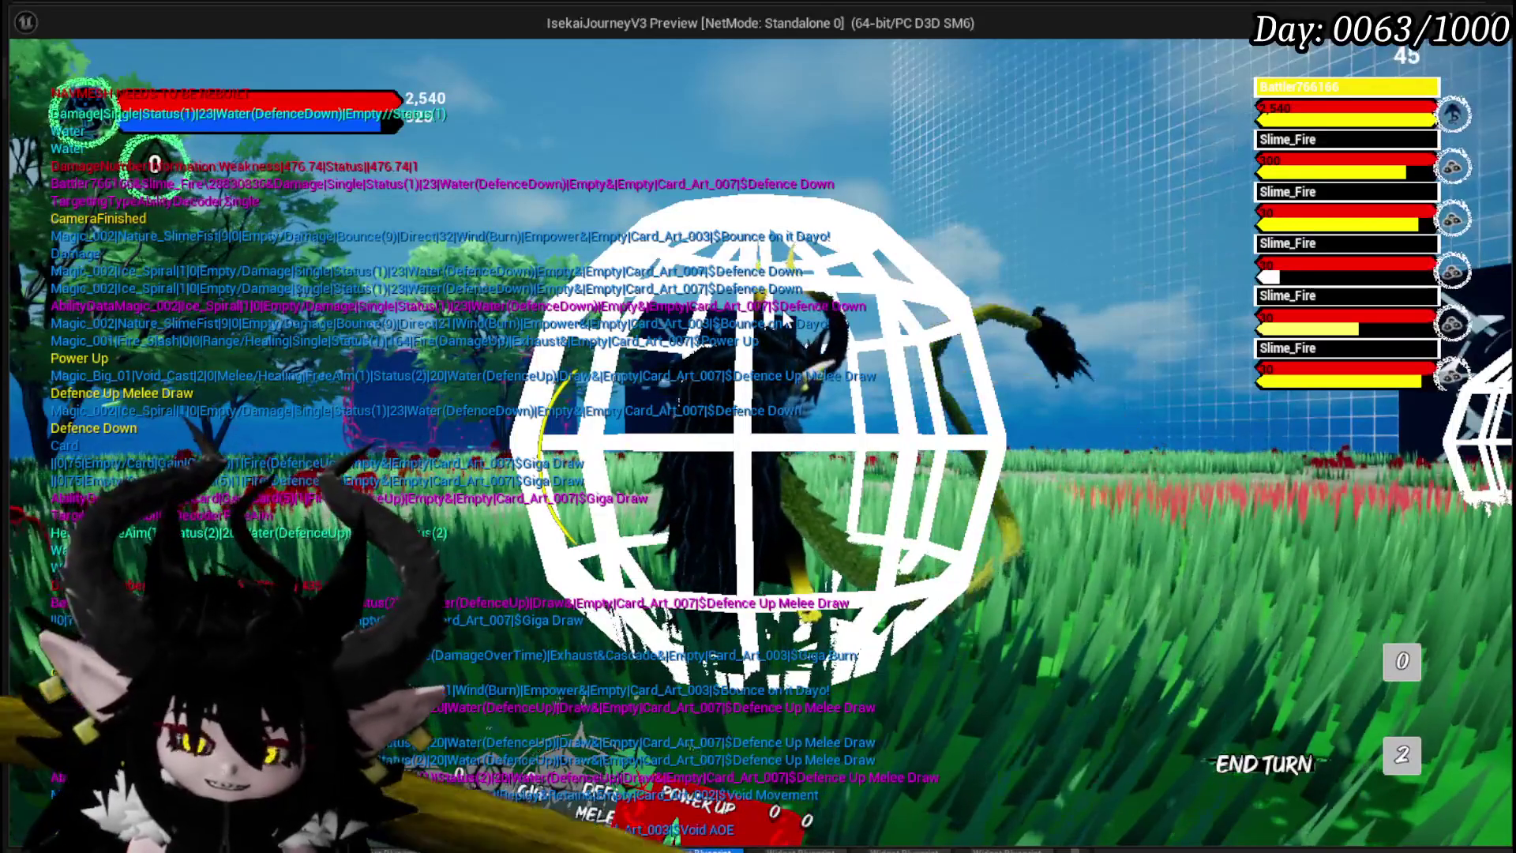
{"action": "key", "text": "Escape"}
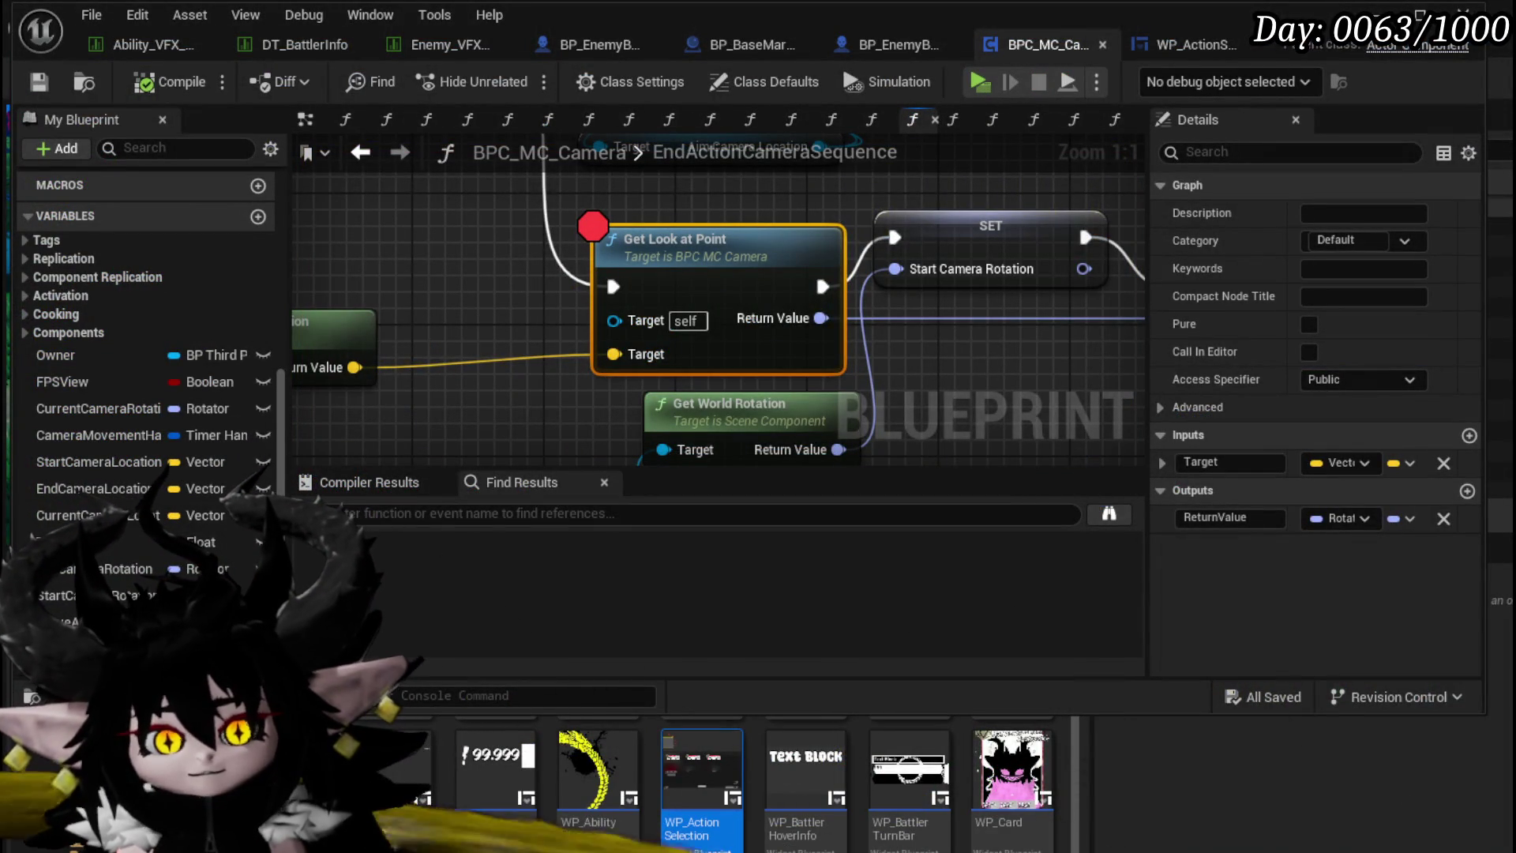
{"action": "double_click", "coordinate": [684, 276]}
Step: Pan across the line trace, Return Node and hit-distance math, selecting the divide and multiply nodes
{"action": "mouse_move", "coordinate": [584, 319]}
{"action": "left_mouse_down"}
{"action": "mouse_move", "coordinate": [516, 239]}
{"action": "mouse_move", "coordinate": [649, 249]}
{"action": "left_mouse_up"}
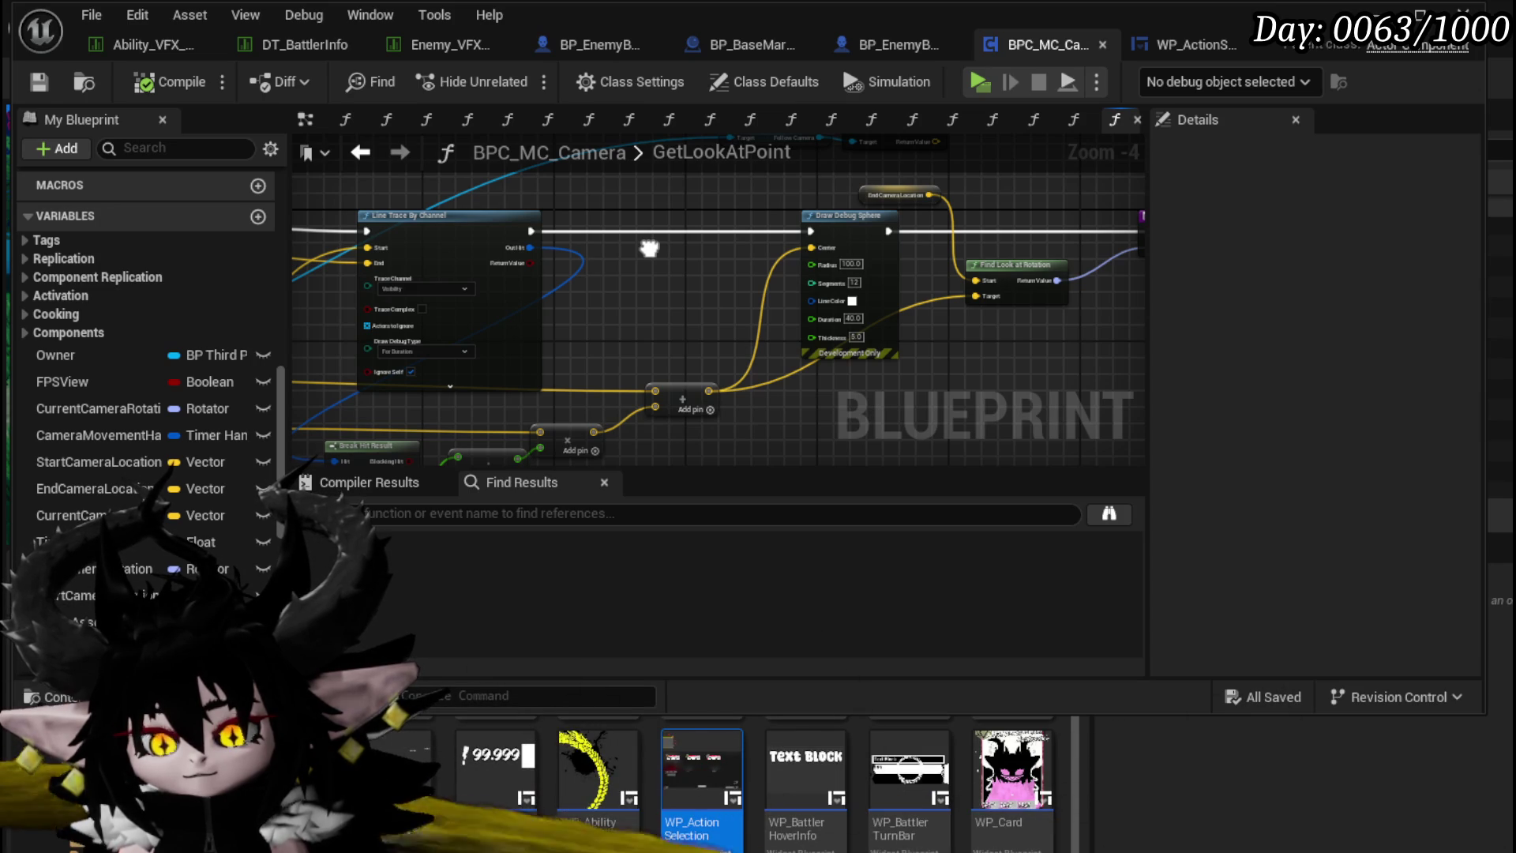
{"action": "left_click_drag", "start_coordinate": [649, 249], "coordinate": [579, 241]}
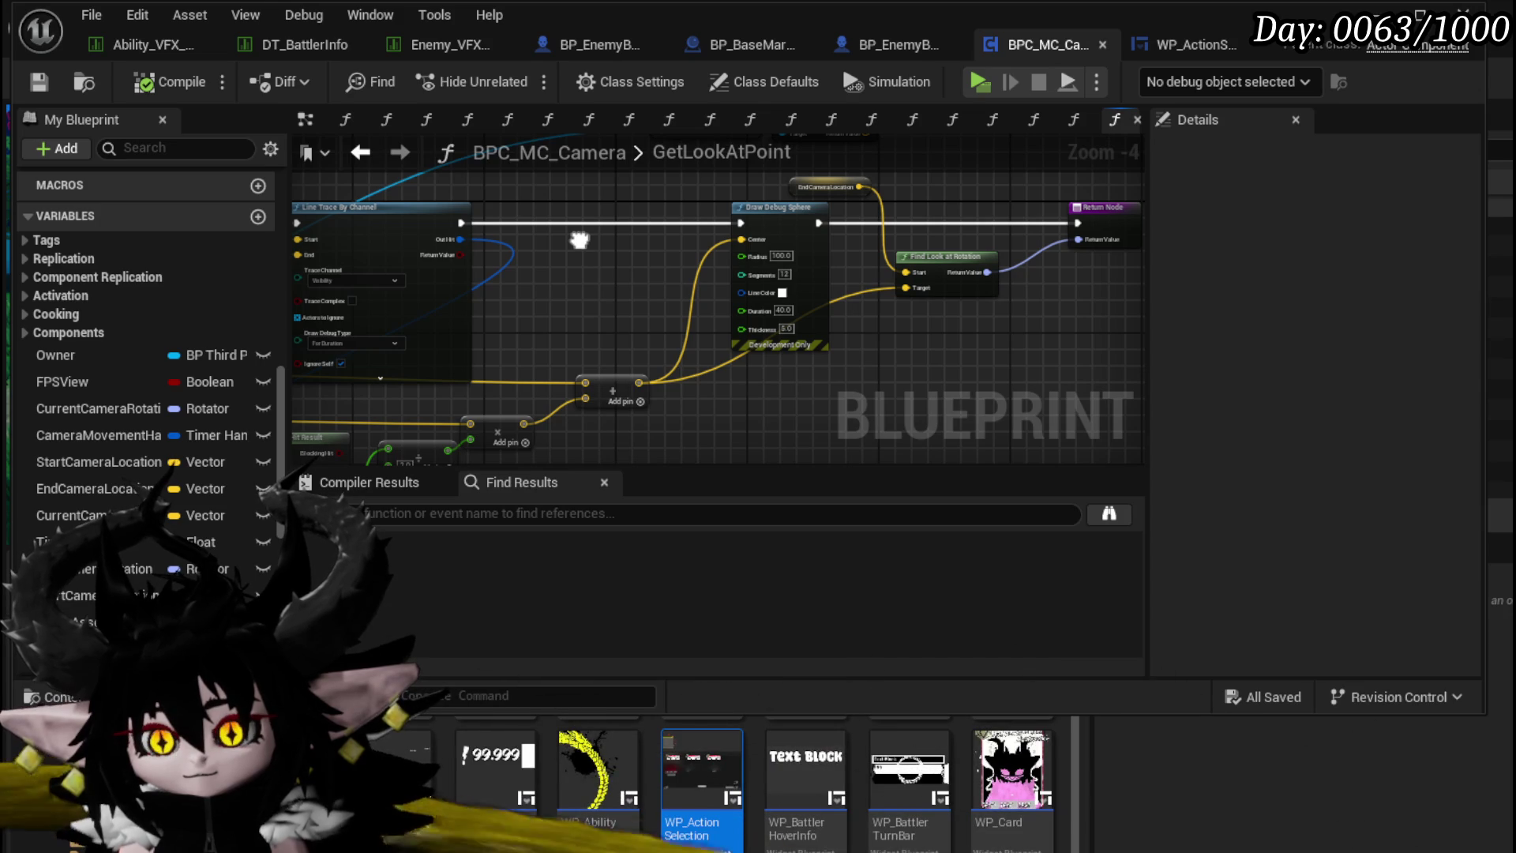
{"action": "left_click_drag", "start_coordinate": [580, 240], "coordinate": [665, 164]}
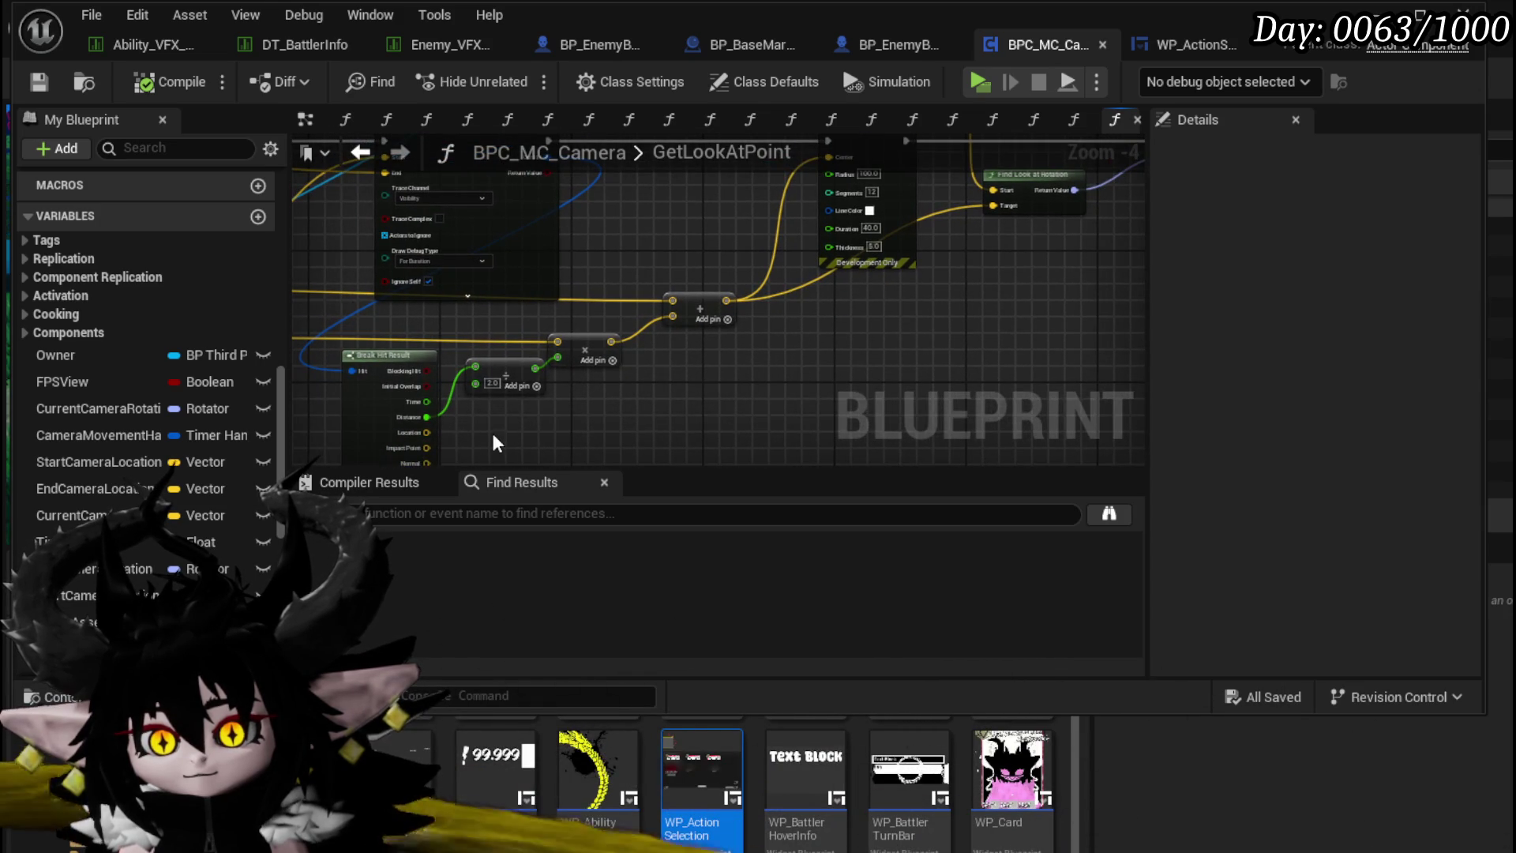
{"action": "scroll", "coordinate": [493, 435], "scroll_direction": "up", "scroll_amount": 5}
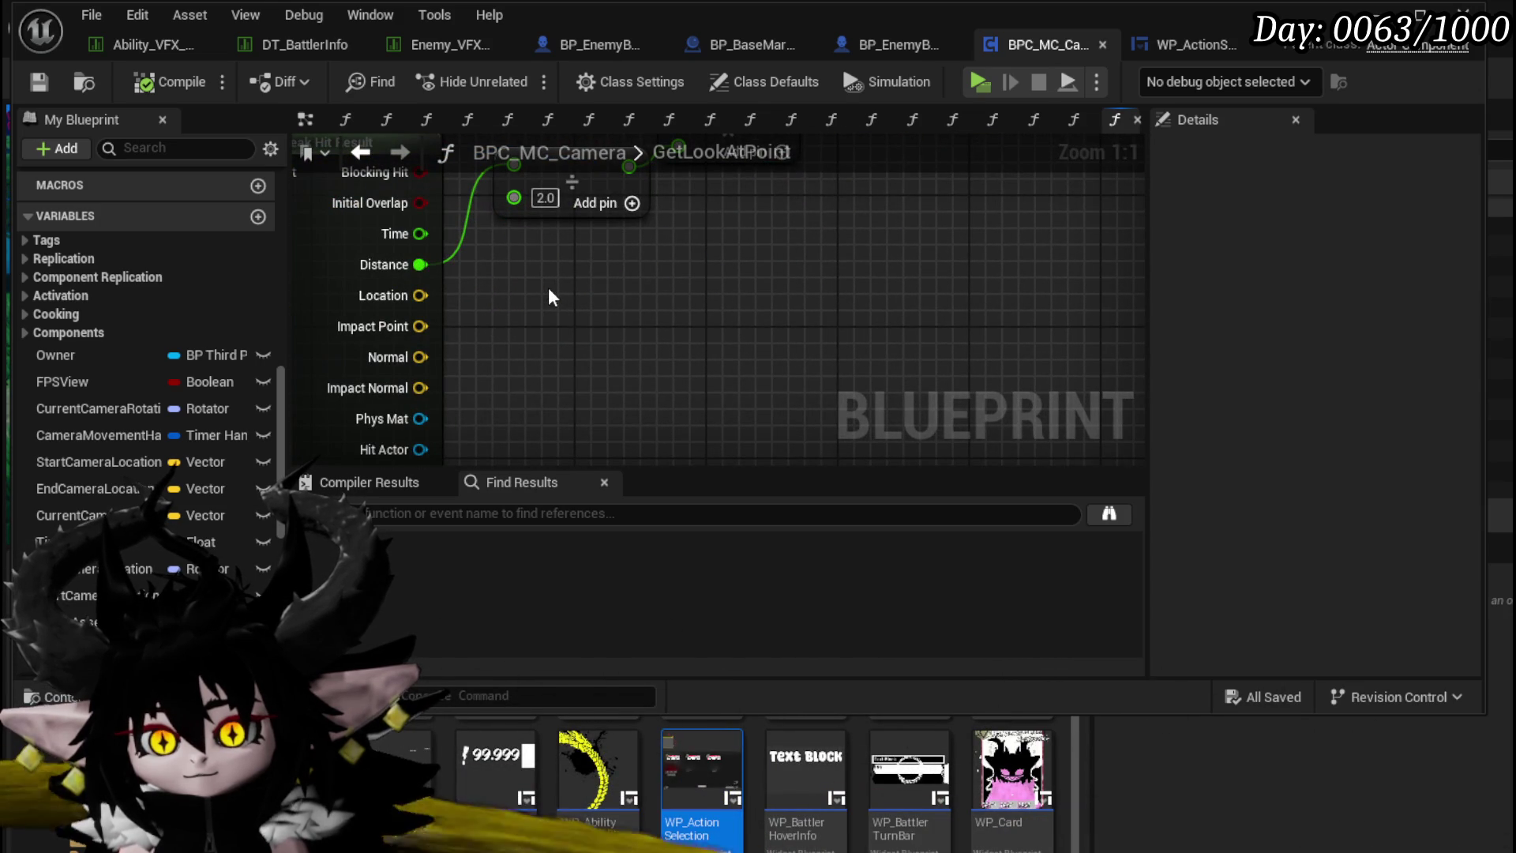
{"action": "scroll", "coordinate": [629, 462], "scroll_direction": "down", "scroll_amount": 3}
{"action": "mouse_move", "coordinate": [751, 265]}
{"action": "left_mouse_down"}
{"action": "mouse_move", "coordinate": [753, 402]}
{"action": "mouse_move", "coordinate": [1125, 417]}
{"action": "mouse_move", "coordinate": [591, 197]}
{"action": "left_mouse_up"}
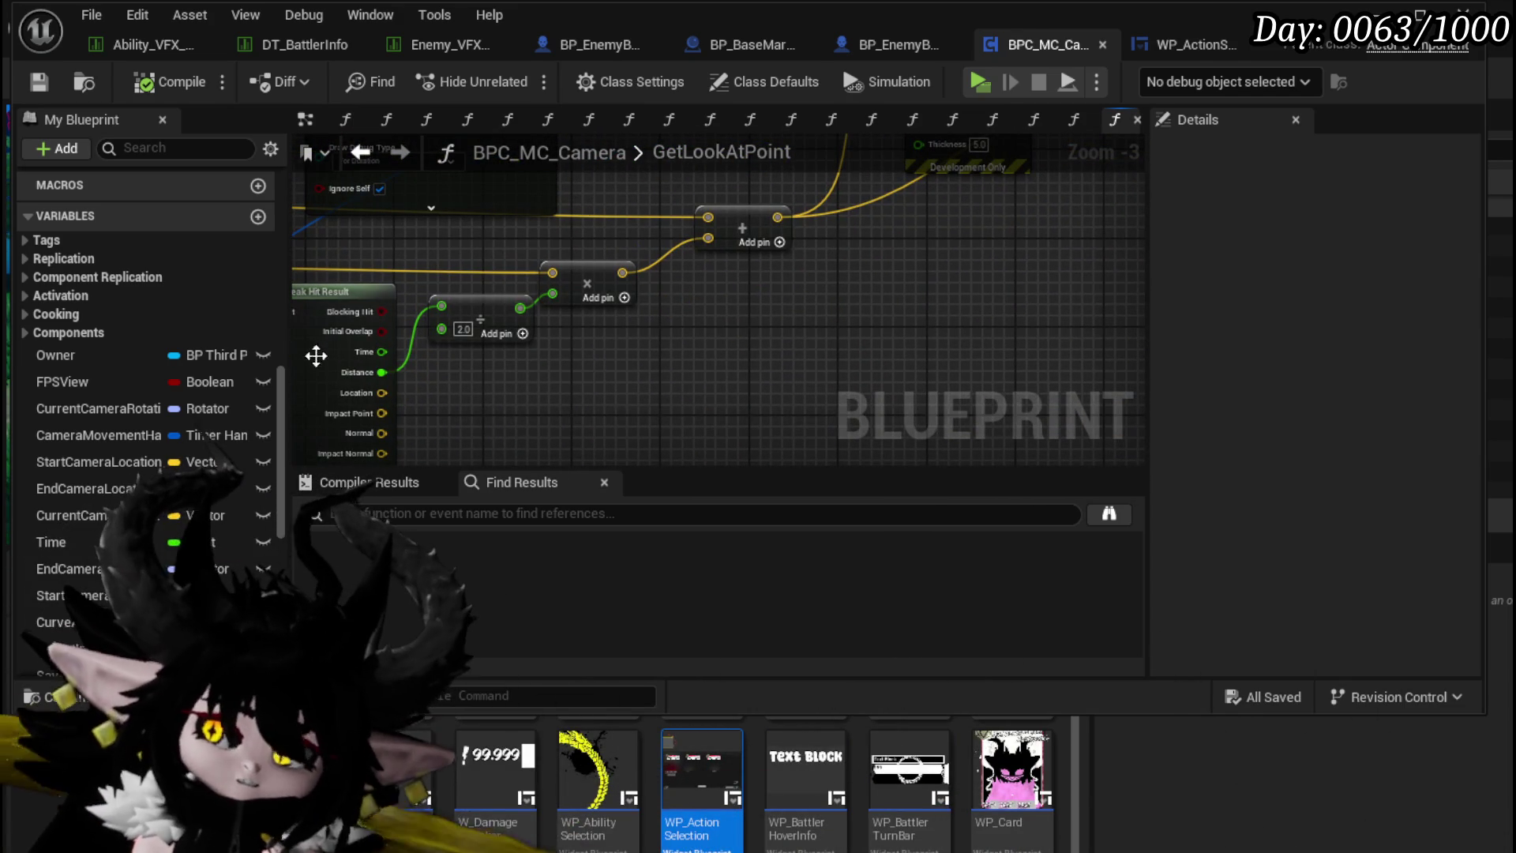
{"action": "mouse_move", "coordinate": [415, 356]}
{"action": "left_mouse_down"}
{"action": "mouse_move", "coordinate": [594, 282]}
{"action": "mouse_move", "coordinate": [567, 307]}
{"action": "mouse_move", "coordinate": [557, 261]}
{"action": "mouse_move", "coordinate": [552, 305]}
{"action": "mouse_move", "coordinate": [544, 218]}
{"action": "left_mouse_up"}
{"action": "left_click_drag", "start_coordinate": [683, 283], "coordinate": [500, 206]}
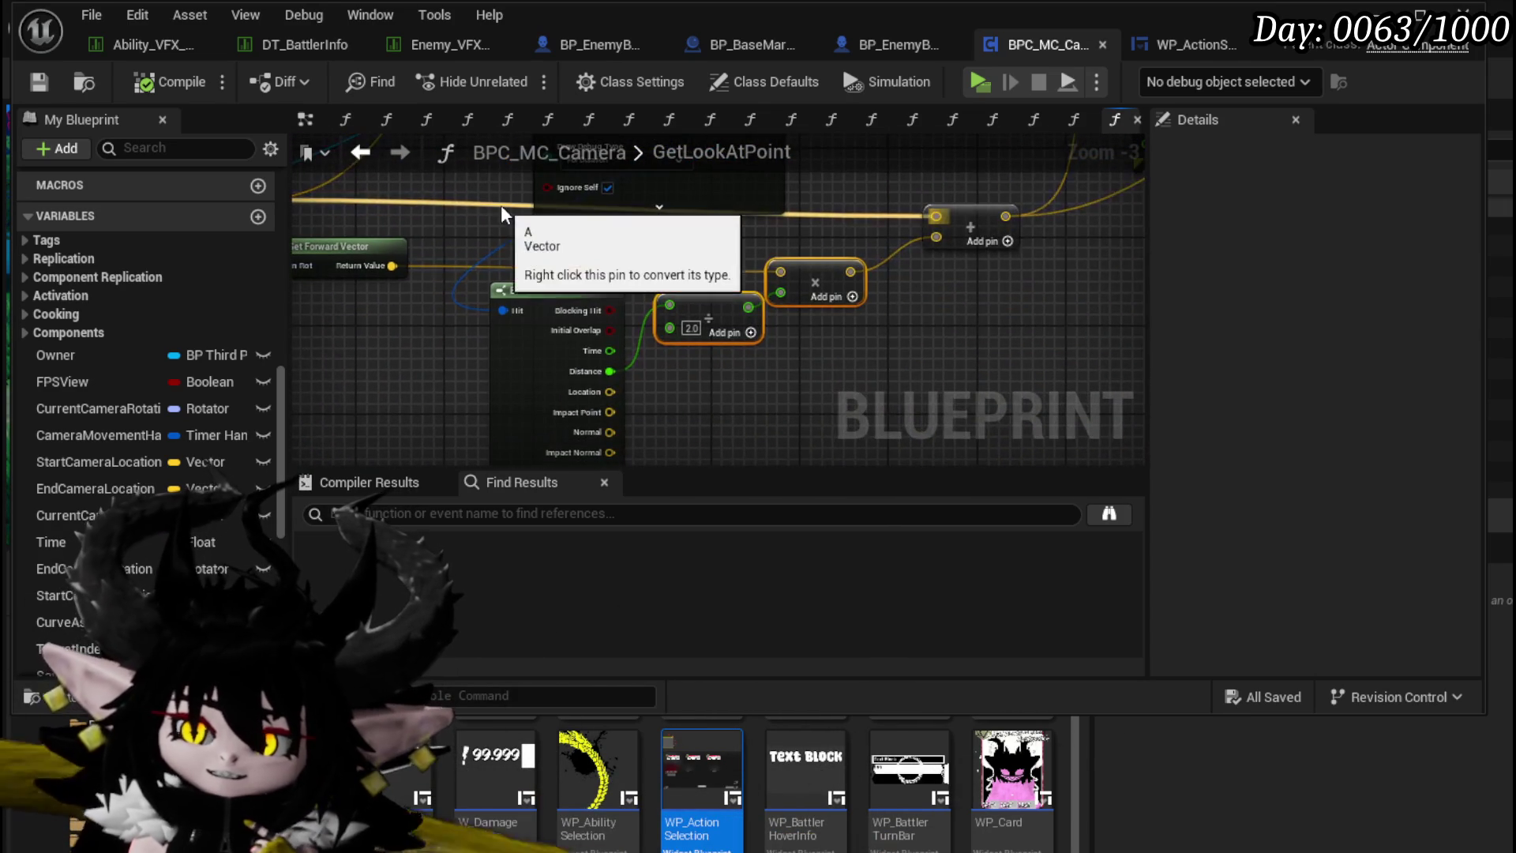
Step: Pull new connections from Break Hit Result's Trace Start and Trace End pins toward Find Look at Rotation
{"action": "mouse_move", "coordinate": [791, 363]}
{"action": "left_mouse_down"}
{"action": "mouse_move", "coordinate": [726, 205]}
{"action": "mouse_move", "coordinate": [713, 269]}
{"action": "mouse_move", "coordinate": [625, 368]}
{"action": "mouse_move", "coordinate": [770, 390]}
{"action": "mouse_move", "coordinate": [772, 353]}
{"action": "mouse_move", "coordinate": [597, 368]}
{"action": "mouse_move", "coordinate": [751, 379]}
{"action": "mouse_move", "coordinate": [617, 352]}
{"action": "mouse_move", "coordinate": [859, 362]}
{"action": "mouse_move", "coordinate": [339, 387]}
{"action": "mouse_move", "coordinate": [774, 283]}
{"action": "mouse_move", "coordinate": [481, 322]}
{"action": "mouse_move", "coordinate": [991, 282]}
{"action": "mouse_move", "coordinate": [991, 179]}
{"action": "mouse_move", "coordinate": [951, 174]}
{"action": "mouse_move", "coordinate": [1083, 184]}
{"action": "mouse_move", "coordinate": [828, 172]}
{"action": "mouse_move", "coordinate": [819, 264]}
{"action": "mouse_move", "coordinate": [795, 128]}
{"action": "left_mouse_up"}
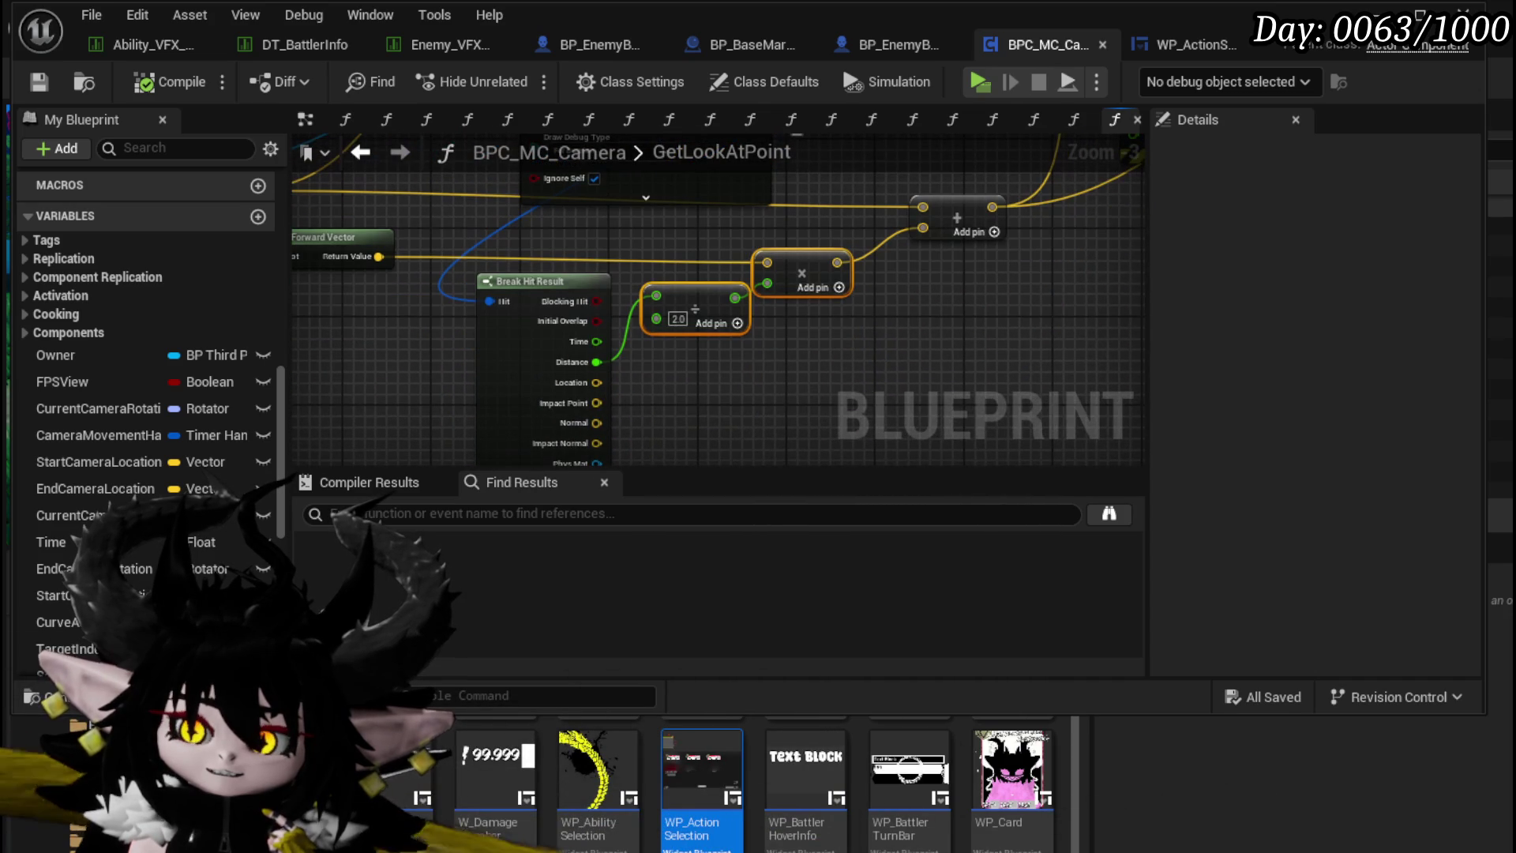
{"action": "mouse_move", "coordinate": [818, 318]}
{"action": "left_mouse_down"}
{"action": "mouse_move", "coordinate": [721, 226]}
{"action": "mouse_move", "coordinate": [746, 149]}
{"action": "left_mouse_up"}
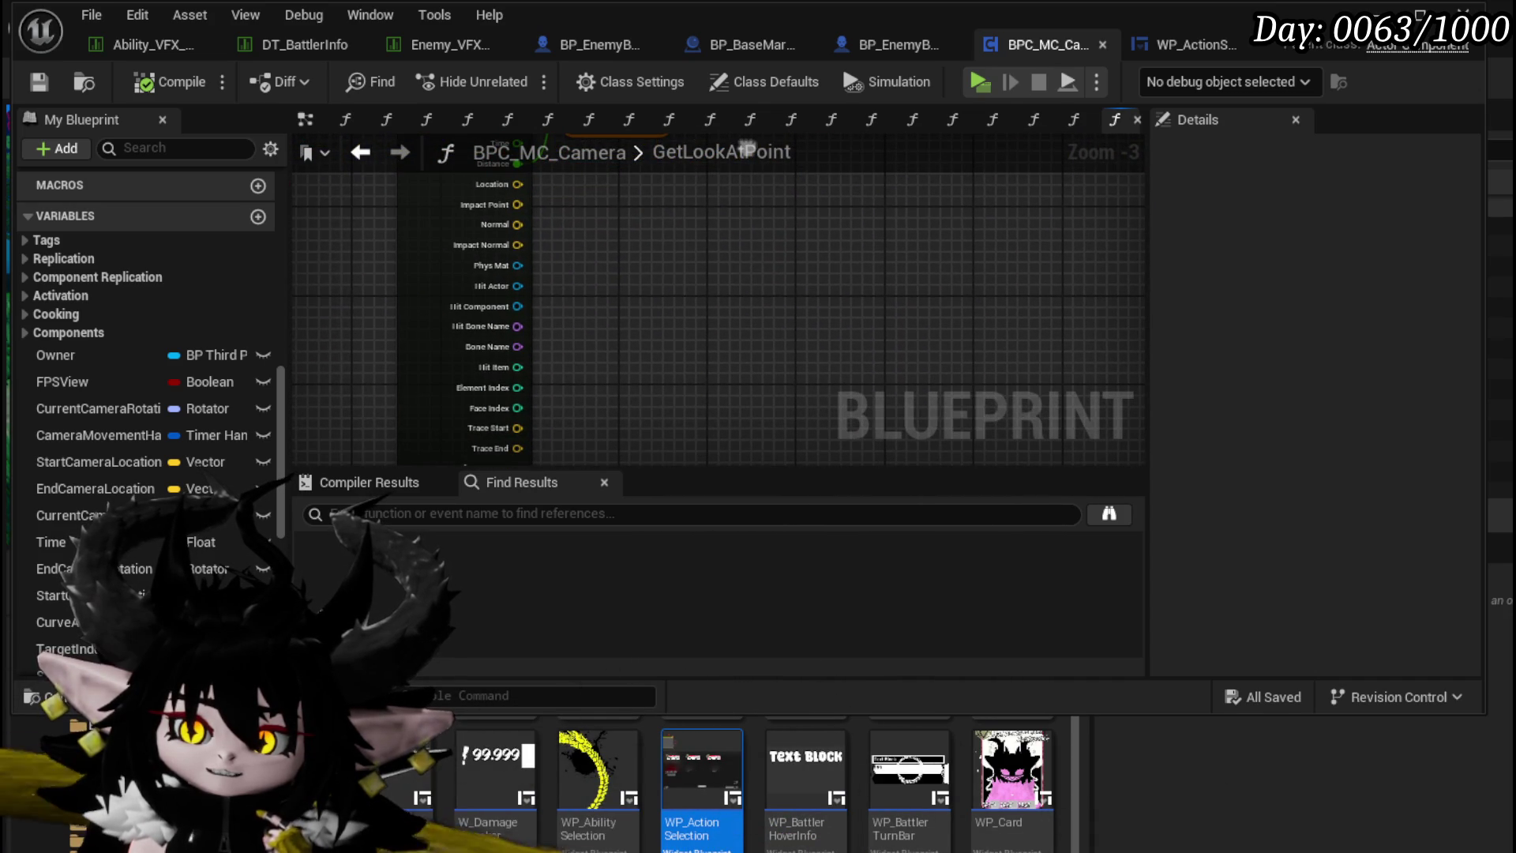
{"action": "mouse_move", "coordinate": [754, 225]}
{"action": "left_mouse_down"}
{"action": "mouse_move", "coordinate": [756, 200]}
{"action": "mouse_move", "coordinate": [770, 243]}
{"action": "left_mouse_up"}
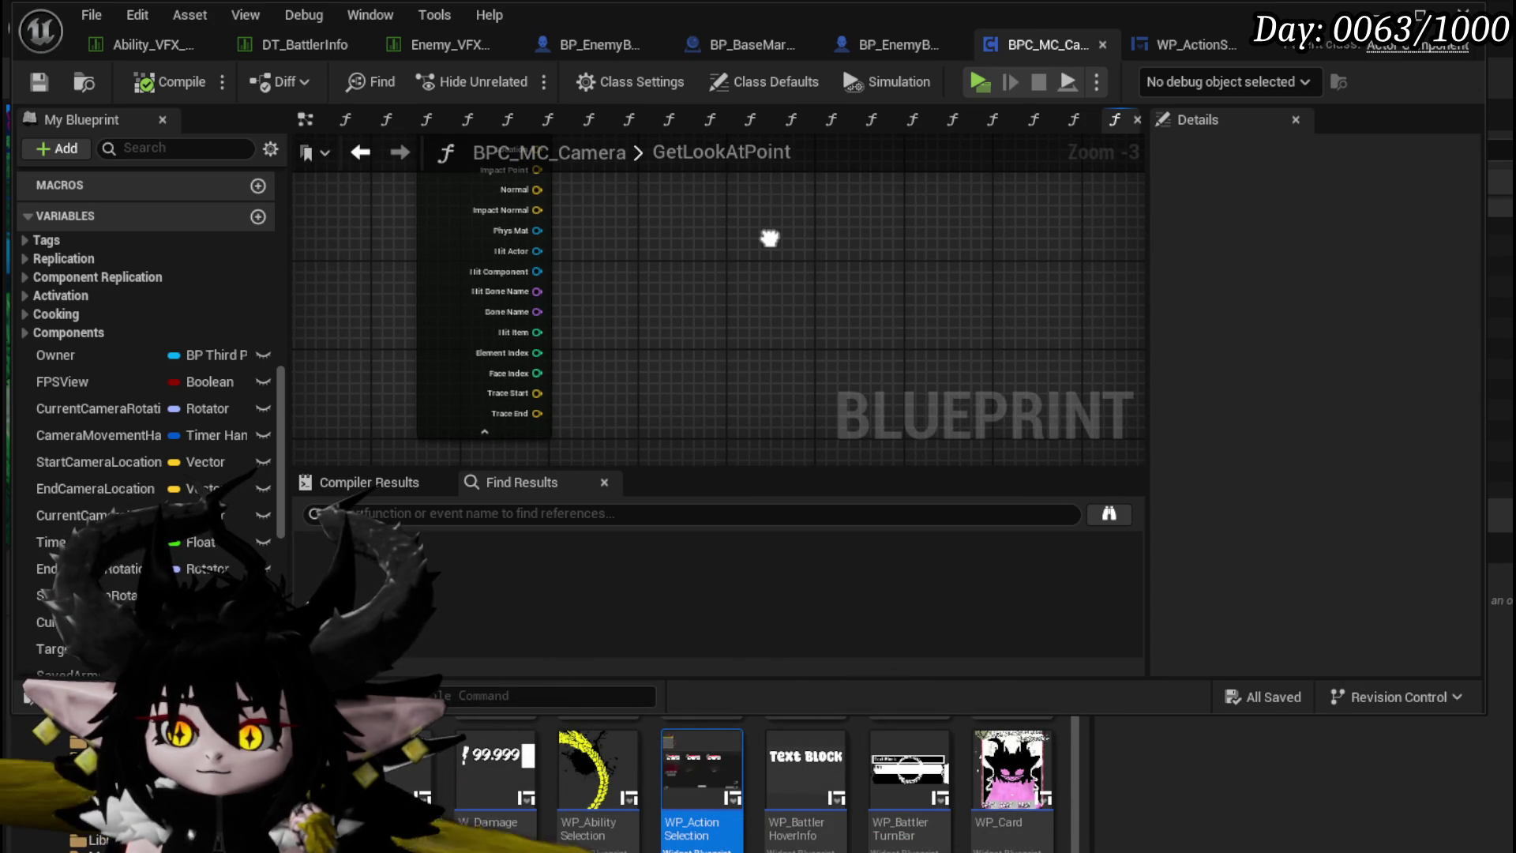
{"action": "mouse_move", "coordinate": [539, 396]}
{"action": "left_mouse_down"}
{"action": "mouse_move", "coordinate": [572, 373]}
{"action": "mouse_move", "coordinate": [749, 410]}
{"action": "mouse_move", "coordinate": [818, 227]}
{"action": "mouse_move", "coordinate": [863, 203]}
{"action": "left_mouse_up"}
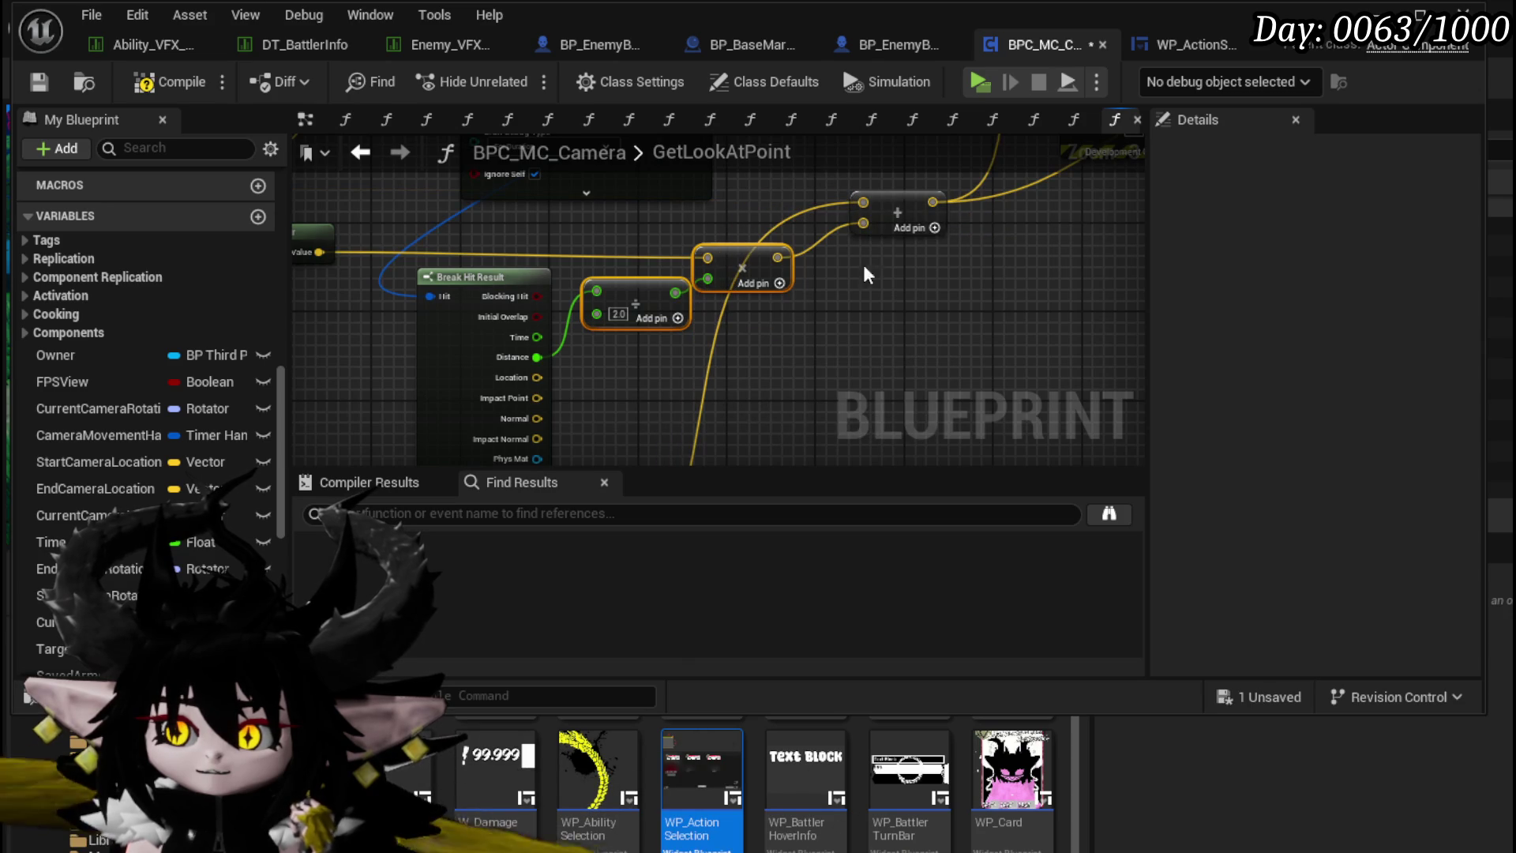
{"action": "left_click_drag", "start_coordinate": [827, 371], "coordinate": [787, 160]}
{"action": "mouse_move", "coordinate": [500, 439]}
{"action": "left_mouse_down"}
{"action": "mouse_move", "coordinate": [710, 182]}
{"action": "mouse_move", "coordinate": [814, 262]}
{"action": "mouse_move", "coordinate": [741, 423]}
{"action": "mouse_move", "coordinate": [778, 300]}
{"action": "mouse_move", "coordinate": [775, 336]}
{"action": "mouse_move", "coordinate": [764, 262]}
{"action": "left_mouse_up"}
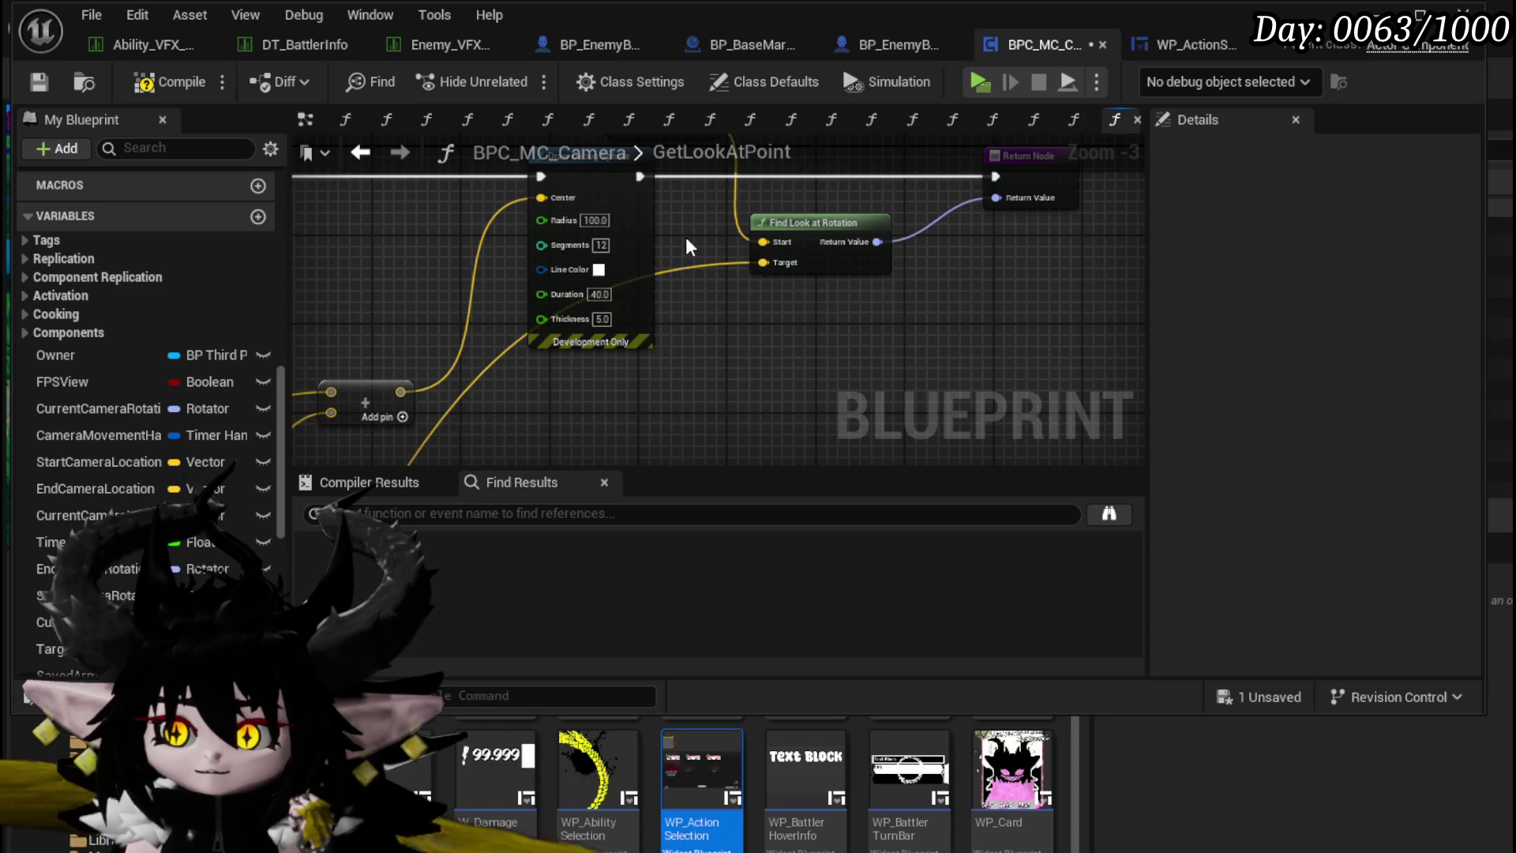
{"action": "scroll", "coordinate": [685, 245], "scroll_direction": "down", "scroll_amount": 1}
{"action": "mouse_move", "coordinate": [622, 263]}
{"action": "left_mouse_down"}
{"action": "mouse_move", "coordinate": [752, 299]}
{"action": "mouse_move", "coordinate": [756, 241]}
{"action": "mouse_move", "coordinate": [1043, 203]}
{"action": "mouse_move", "coordinate": [876, 179]}
{"action": "mouse_move", "coordinate": [916, 173]}
{"action": "mouse_move", "coordinate": [872, 192]}
{"action": "left_mouse_up"}
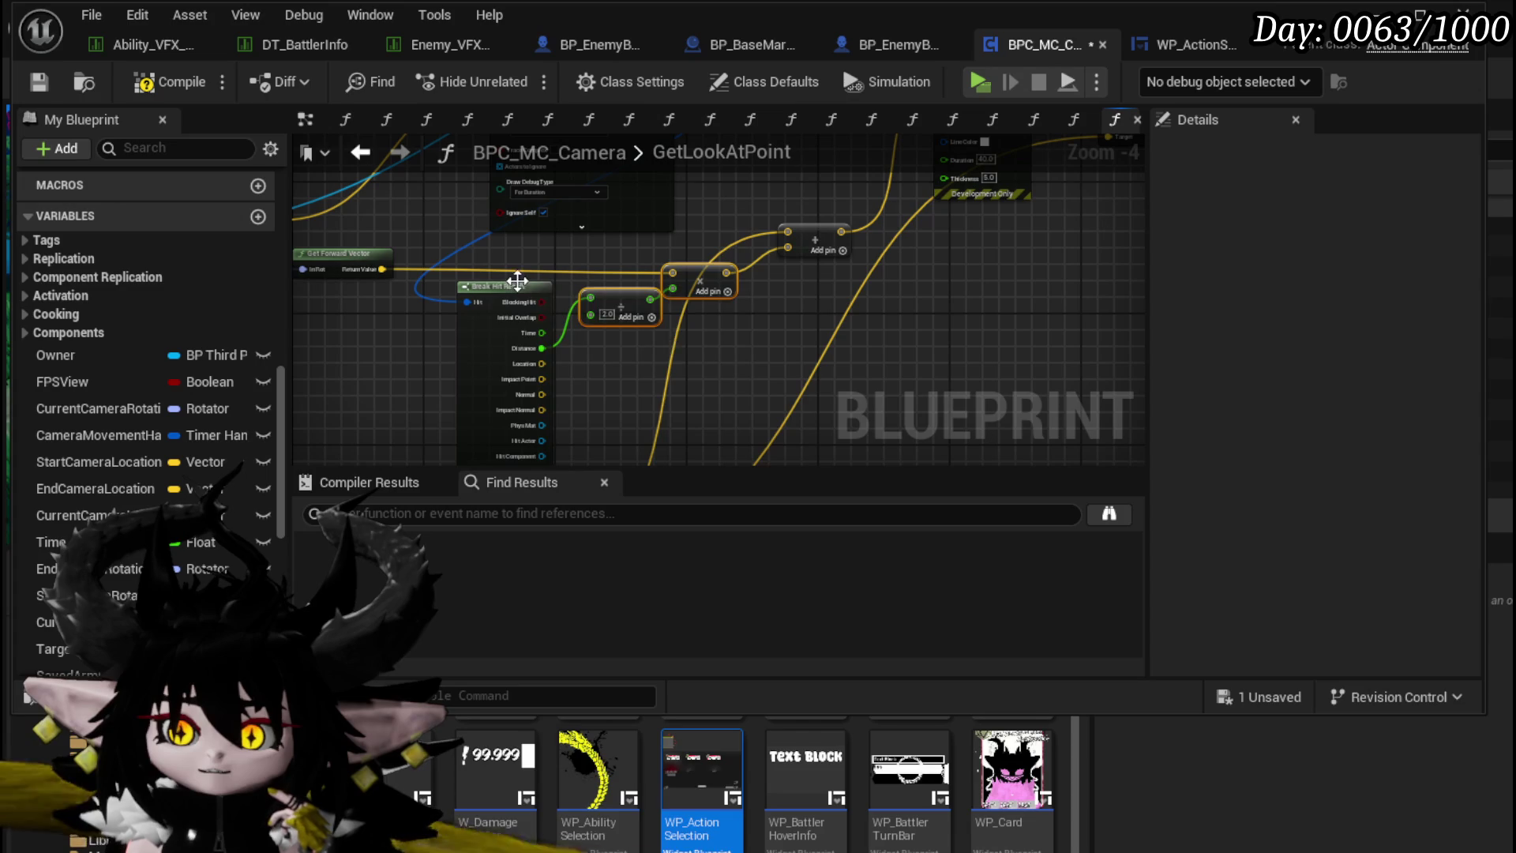
Step: Connect Trace Start to Find Look at Rotation's Target and place Get Forward Vector beside it
{"action": "left_click_drag", "start_coordinate": [725, 360], "coordinate": [740, 355]}
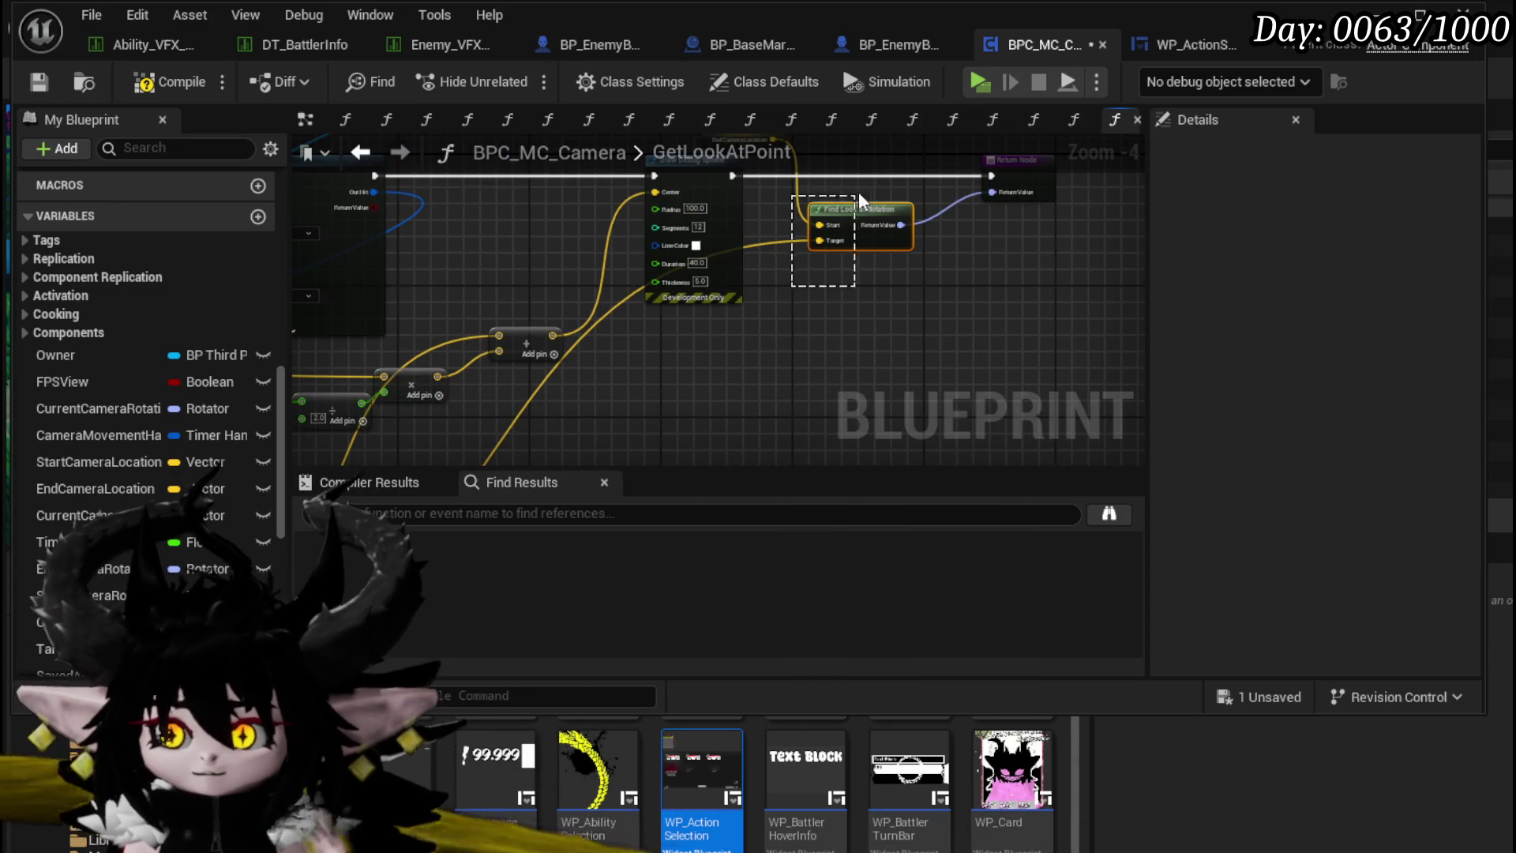
{"action": "mouse_move", "coordinate": [591, 412]}
{"action": "left_mouse_down"}
{"action": "mouse_move", "coordinate": [562, 338]}
{"action": "mouse_move", "coordinate": [576, 237]}
{"action": "left_mouse_up"}
{"action": "mouse_move", "coordinate": [459, 355]}
{"action": "left_mouse_down"}
{"action": "mouse_move", "coordinate": [687, 238]}
{"action": "mouse_move", "coordinate": [698, 210]}
{"action": "mouse_move", "coordinate": [686, 224]}
{"action": "left_mouse_up"}
{"action": "mouse_move", "coordinate": [668, 280]}
{"action": "left_mouse_down"}
{"action": "mouse_move", "coordinate": [686, 239]}
{"action": "mouse_move", "coordinate": [658, 407]}
{"action": "mouse_move", "coordinate": [570, 348]}
{"action": "left_mouse_up"}
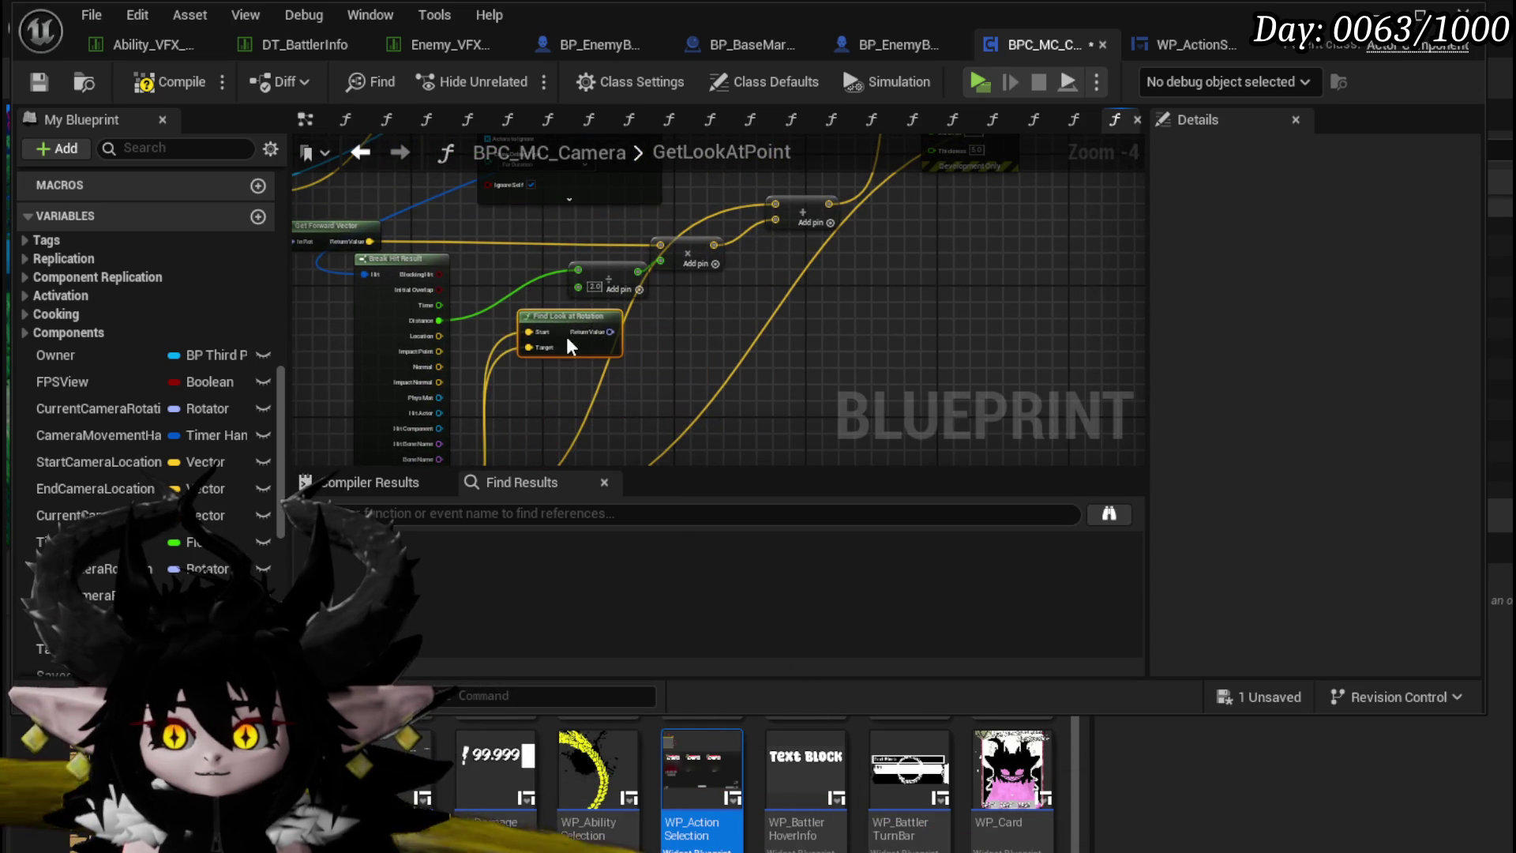
{"action": "mouse_move", "coordinate": [340, 220]}
{"action": "left_mouse_down"}
{"action": "mouse_move", "coordinate": [637, 303]}
{"action": "mouse_move", "coordinate": [650, 324]}
{"action": "mouse_move", "coordinate": [679, 319]}
{"action": "left_mouse_up"}
Step: Shift Find Look at Rotation and Break Hit Result left, compile, and return to the level editor
{"action": "left_click_drag", "start_coordinate": [571, 319], "coordinate": [486, 227]}
{"action": "mouse_move", "coordinate": [620, 273]}
{"action": "left_mouse_down"}
{"action": "mouse_move", "coordinate": [500, 245]}
{"action": "mouse_move", "coordinate": [554, 264]}
{"action": "left_mouse_up"}
{"action": "left_click_drag", "start_coordinate": [426, 234], "coordinate": [499, 338]}
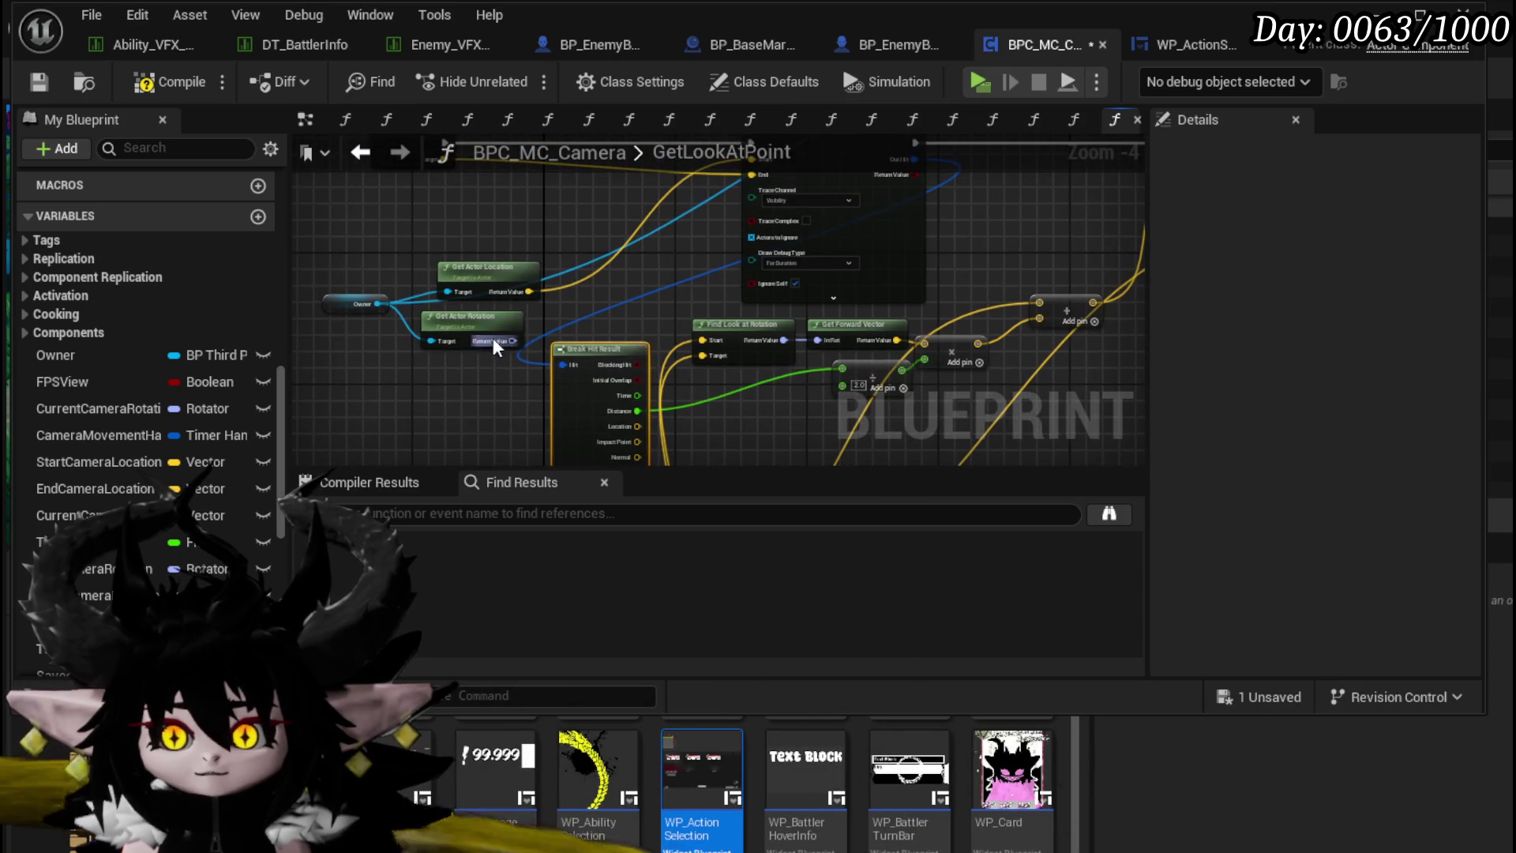
{"action": "mouse_move", "coordinate": [494, 200]}
{"action": "left_mouse_down"}
{"action": "mouse_move", "coordinate": [499, 382]}
{"action": "mouse_move", "coordinate": [592, 292]}
{"action": "left_mouse_up"}
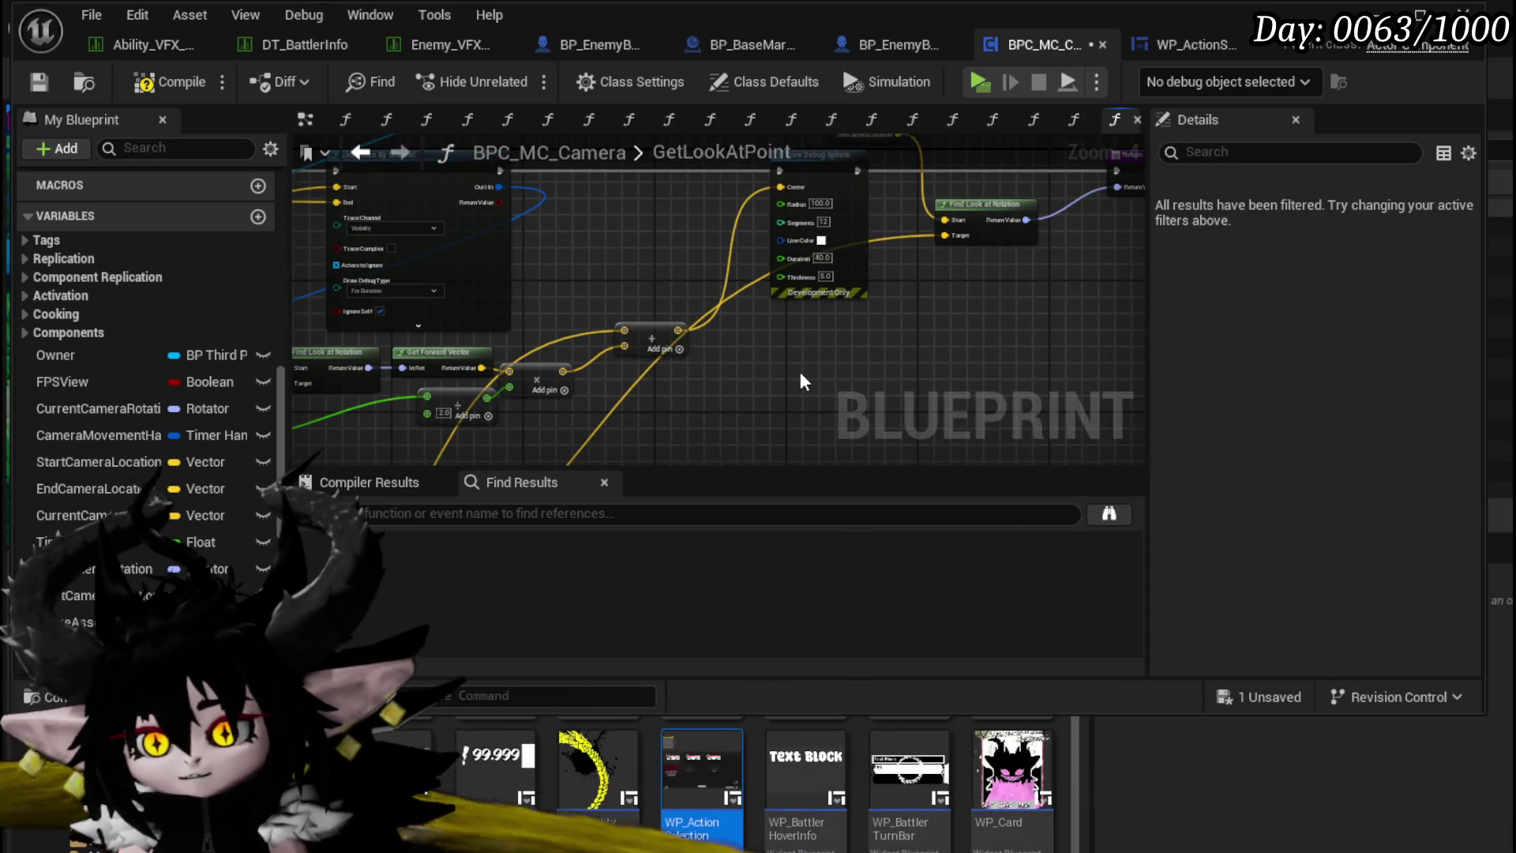
{"action": "left_click", "coordinate": [159, 81]}
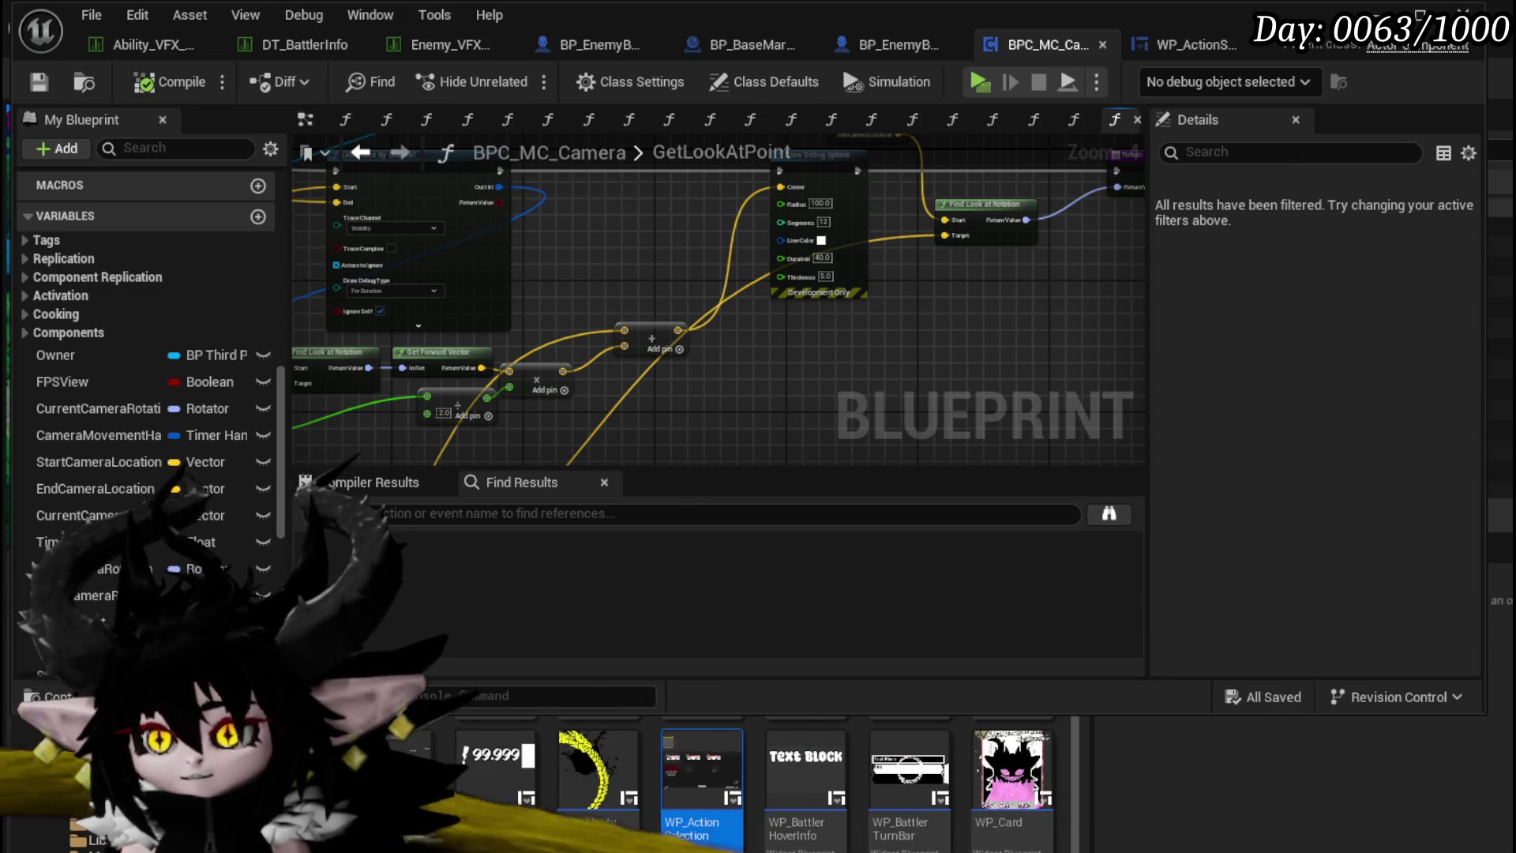
{"action": "left_click", "coordinate": [1377, 11]}
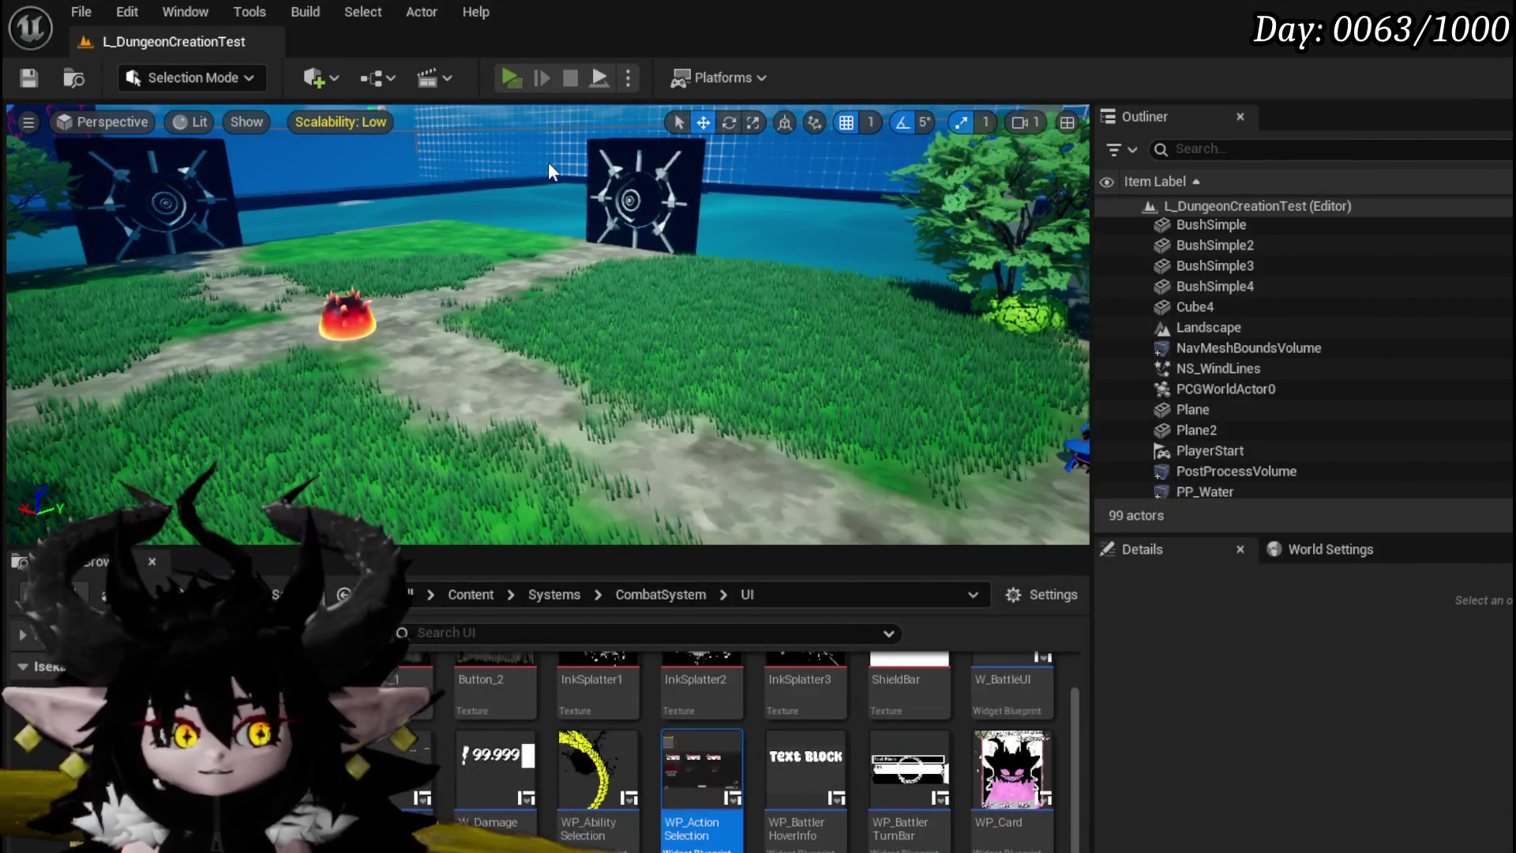
Step: Play-test by casting Defence Down on a slime past the breakpoint, then stop and save all assets
{"action": "key", "text": "alt+p"}
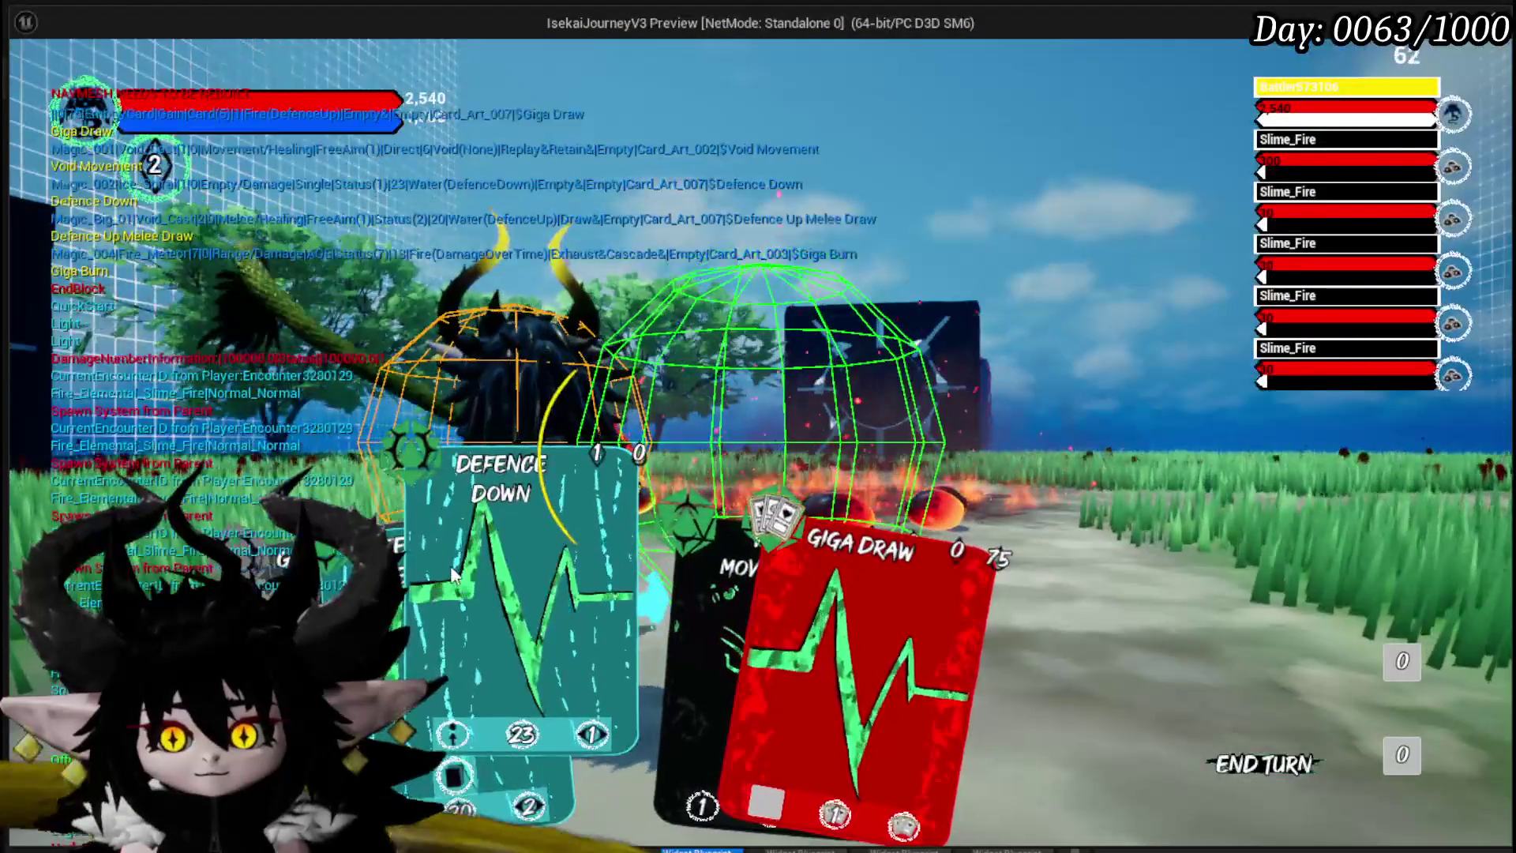
{"action": "left_click", "coordinate": [521, 600]}
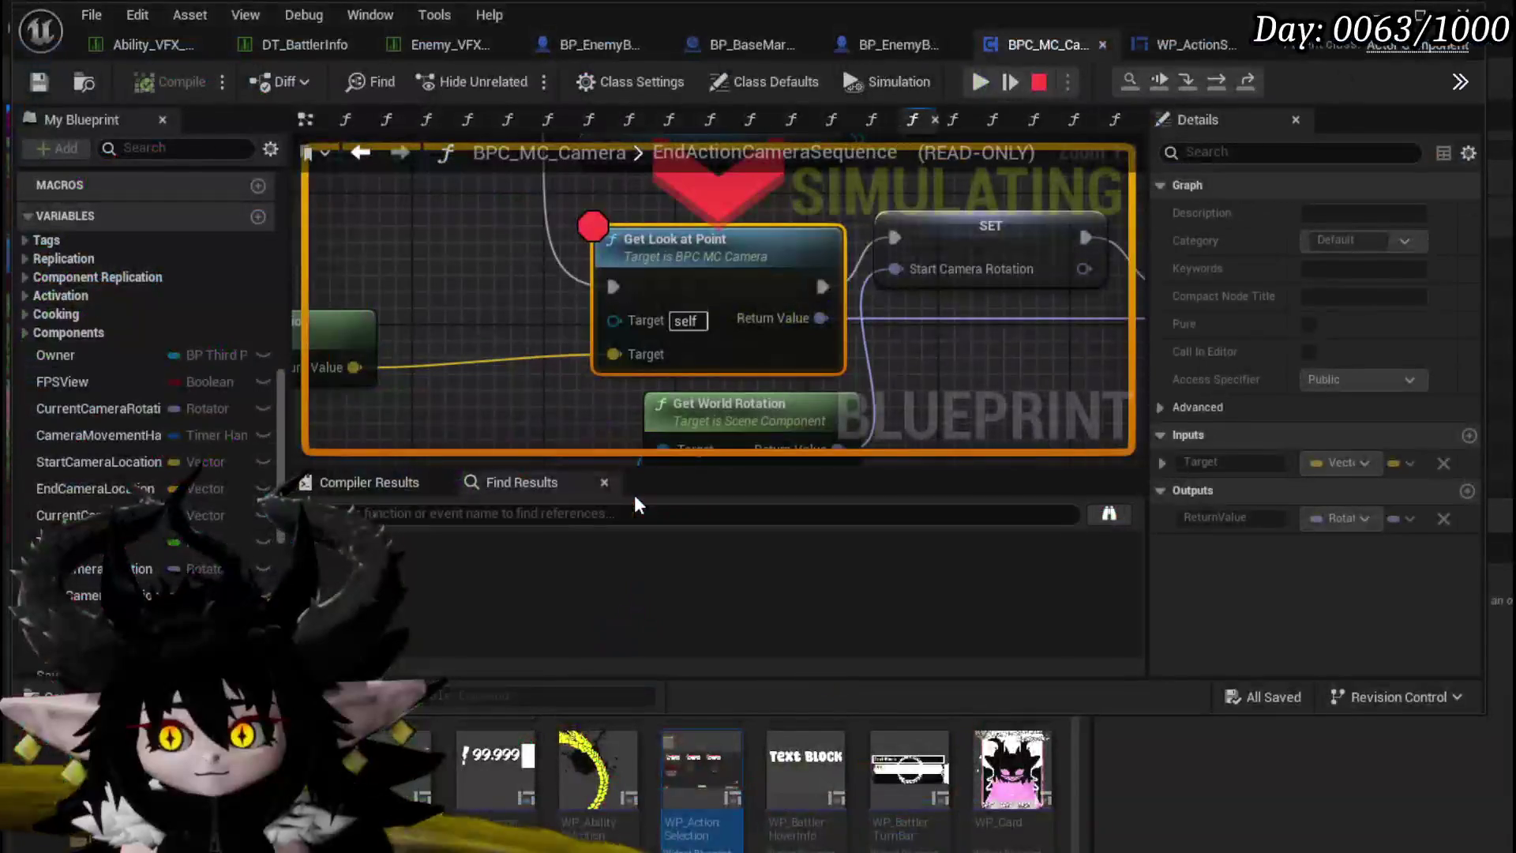
{"action": "left_click", "coordinate": [979, 83]}
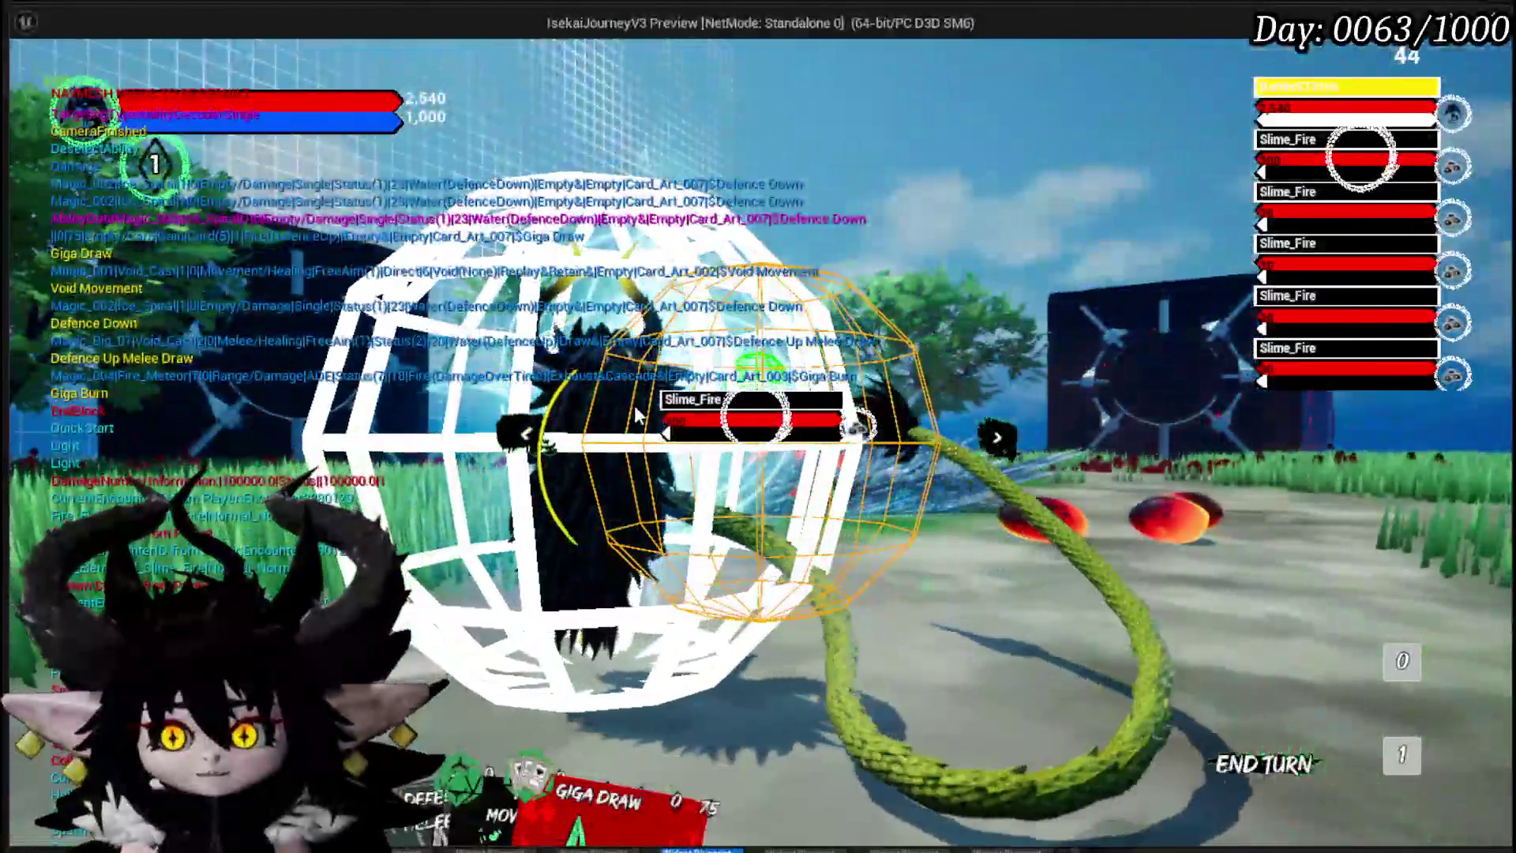
{"action": "left_click", "coordinate": [638, 414]}
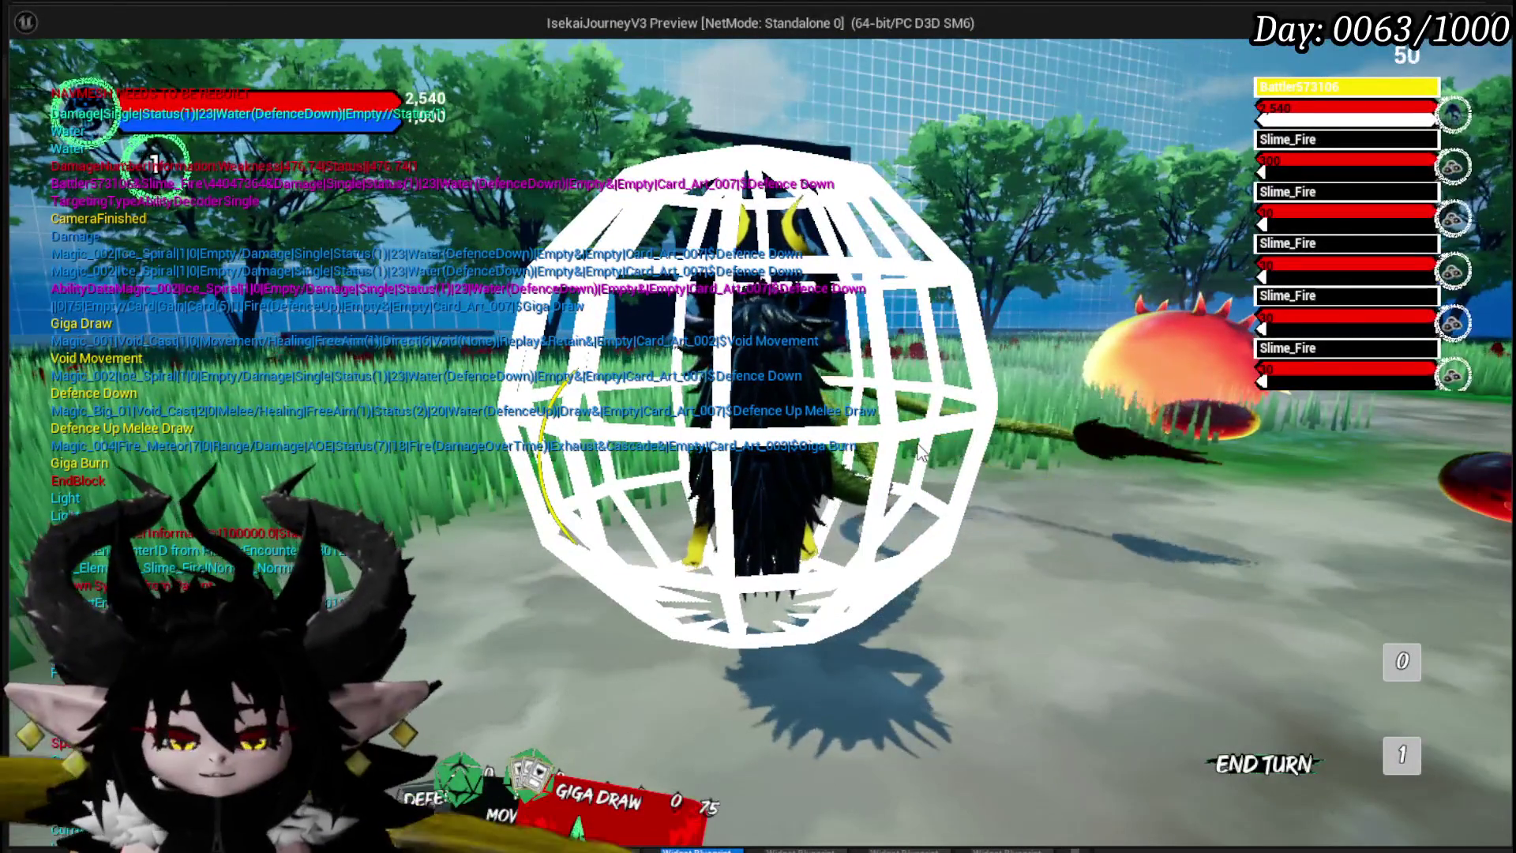
{"action": "key", "text": "Escape"}
{"action": "key", "text": "ctrl+s"}
Step: In GetLookAtPoint, break the halved-distance link into the Multiply node's B input
{"action": "double_click", "coordinate": [659, 251]}
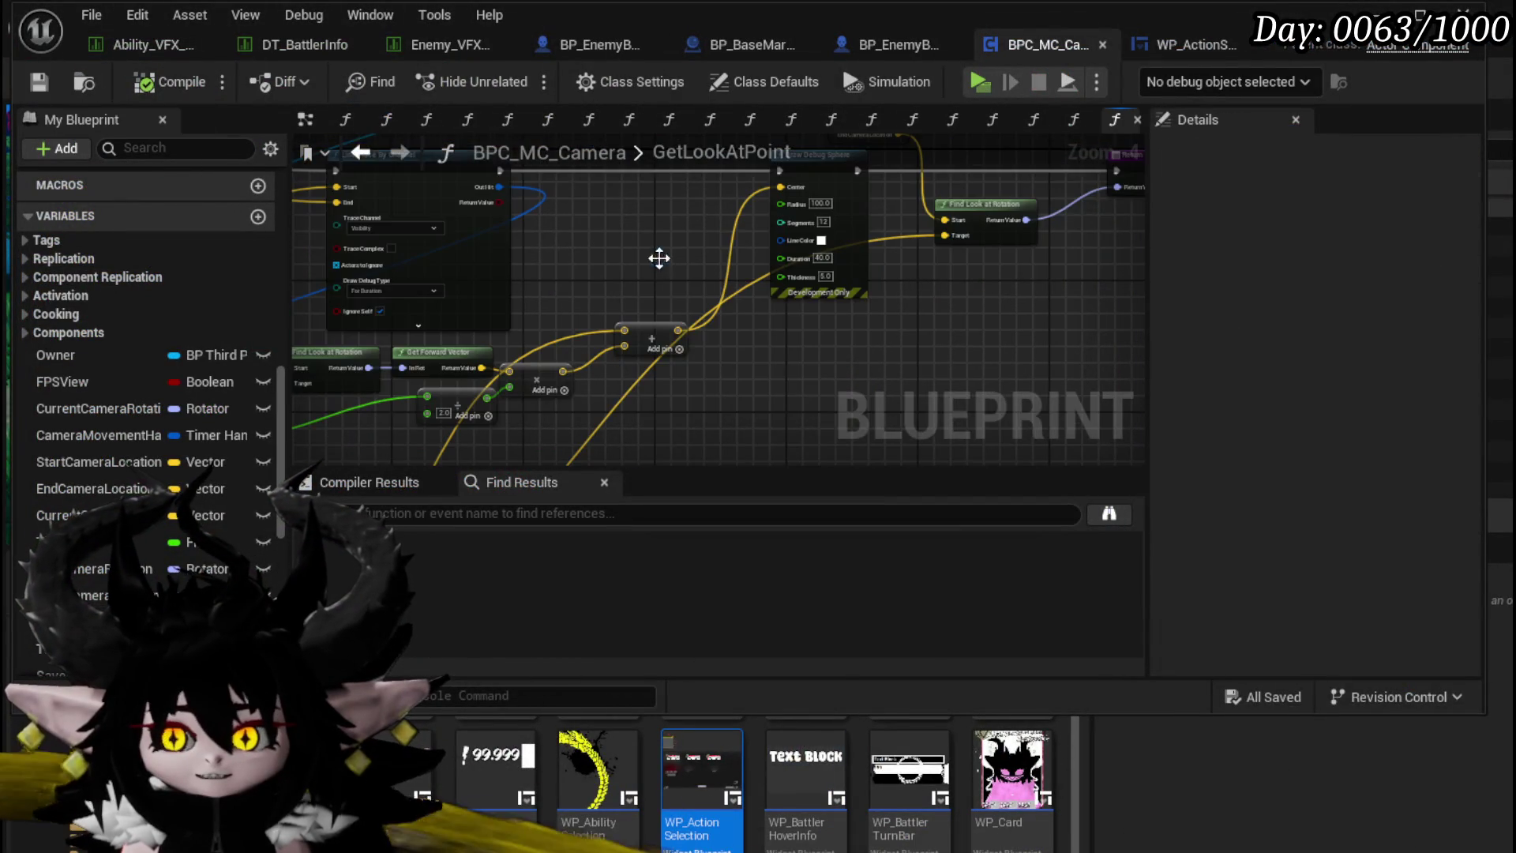
{"action": "scroll", "coordinate": [675, 241], "scroll_direction": "up", "scroll_amount": 2}
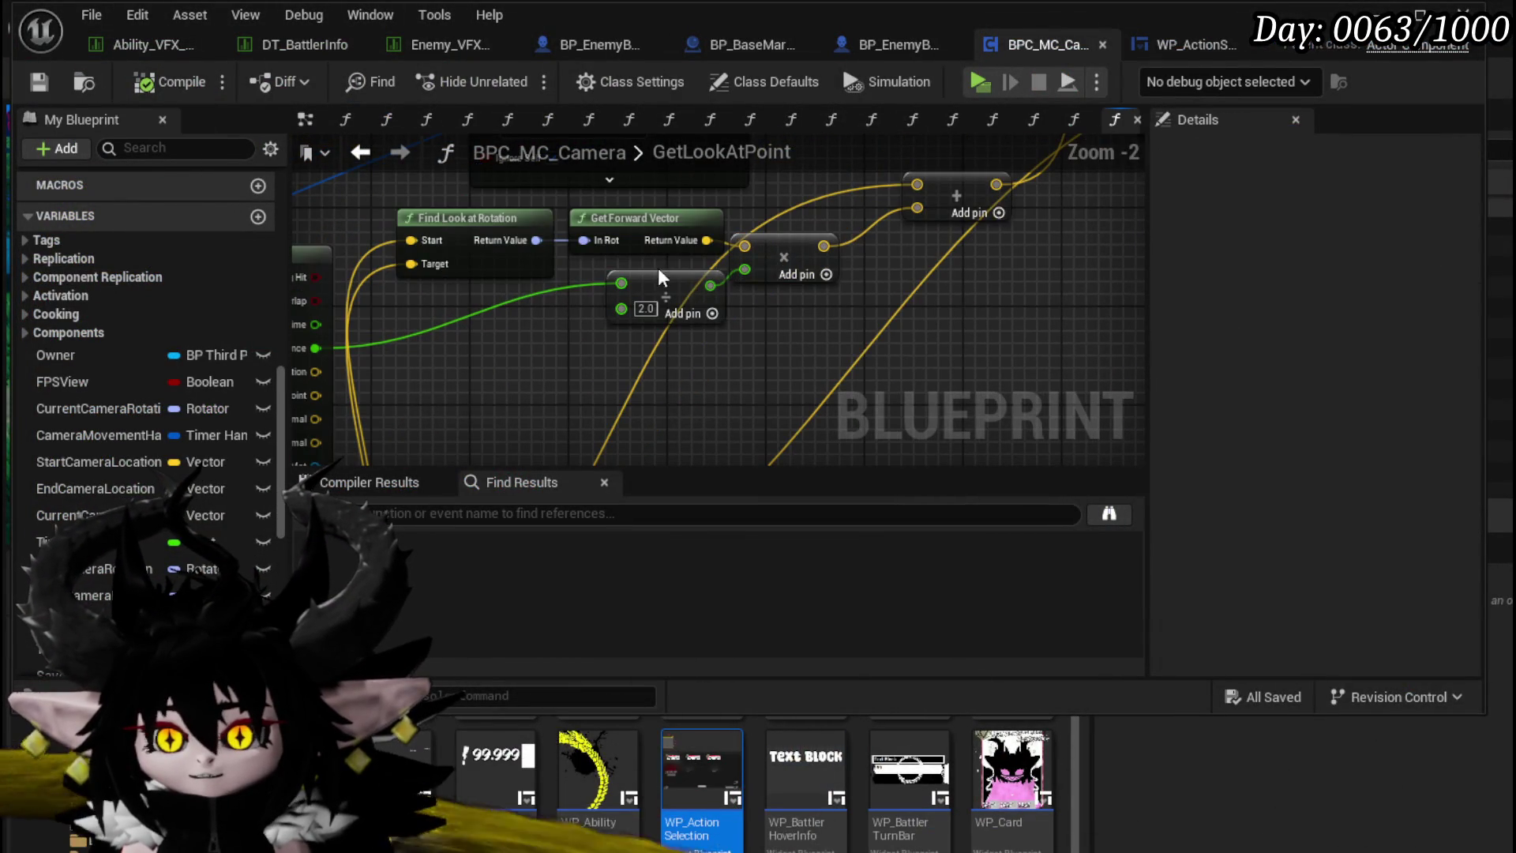
{"action": "left_click", "coordinate": [739, 272]}
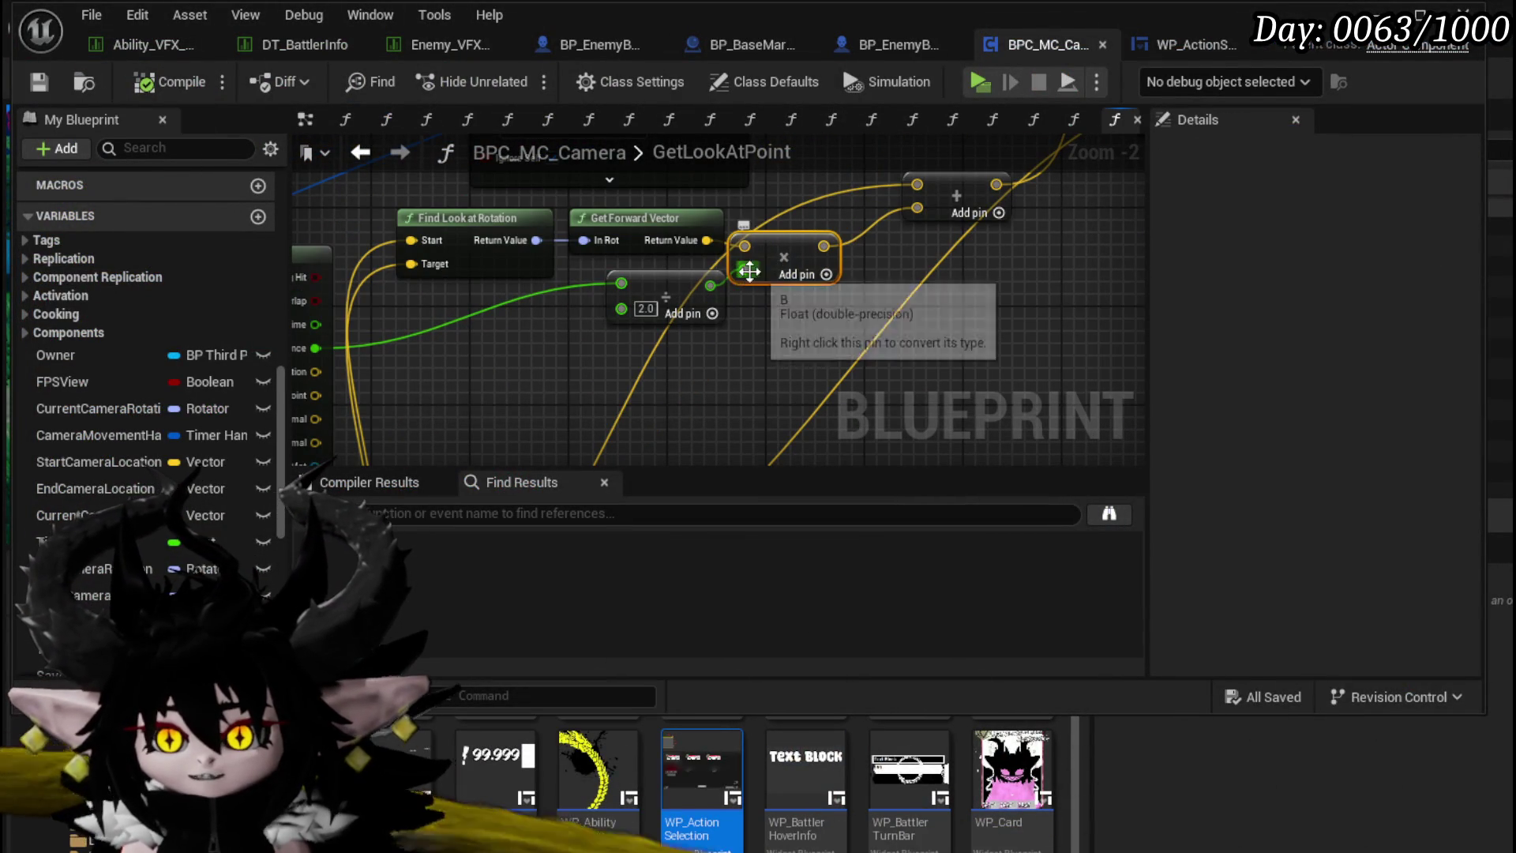
{"action": "left_click", "coordinate": [746, 270], "text": "alt"}
Step: Inspect the line trace and Break Hit Result outputs, then open the node search to add a node
{"action": "left_click_drag", "start_coordinate": [500, 354], "coordinate": [582, 347]}
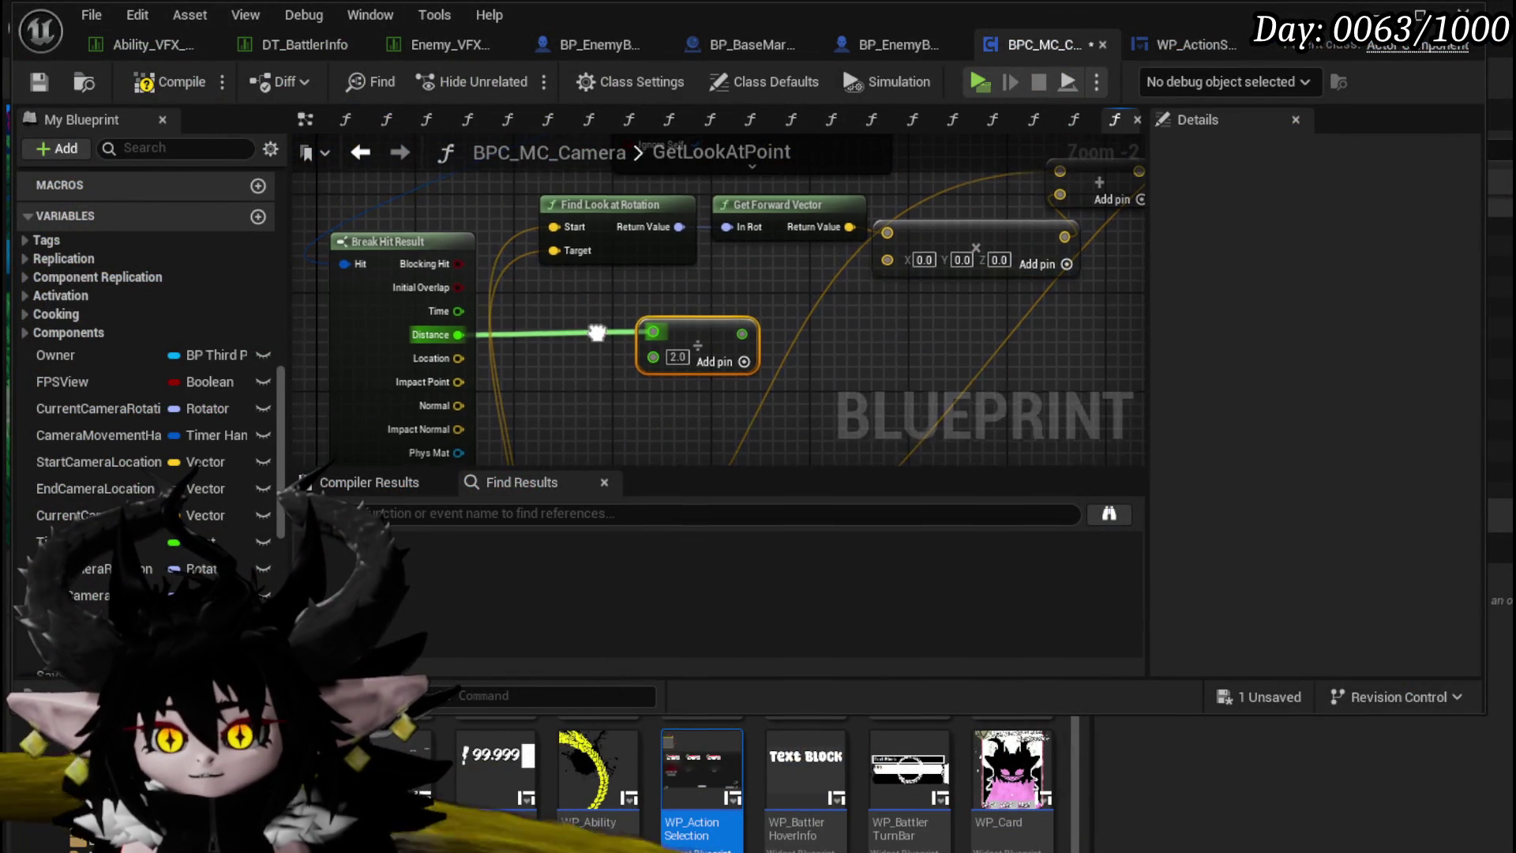
{"action": "mouse_move", "coordinate": [405, 355]}
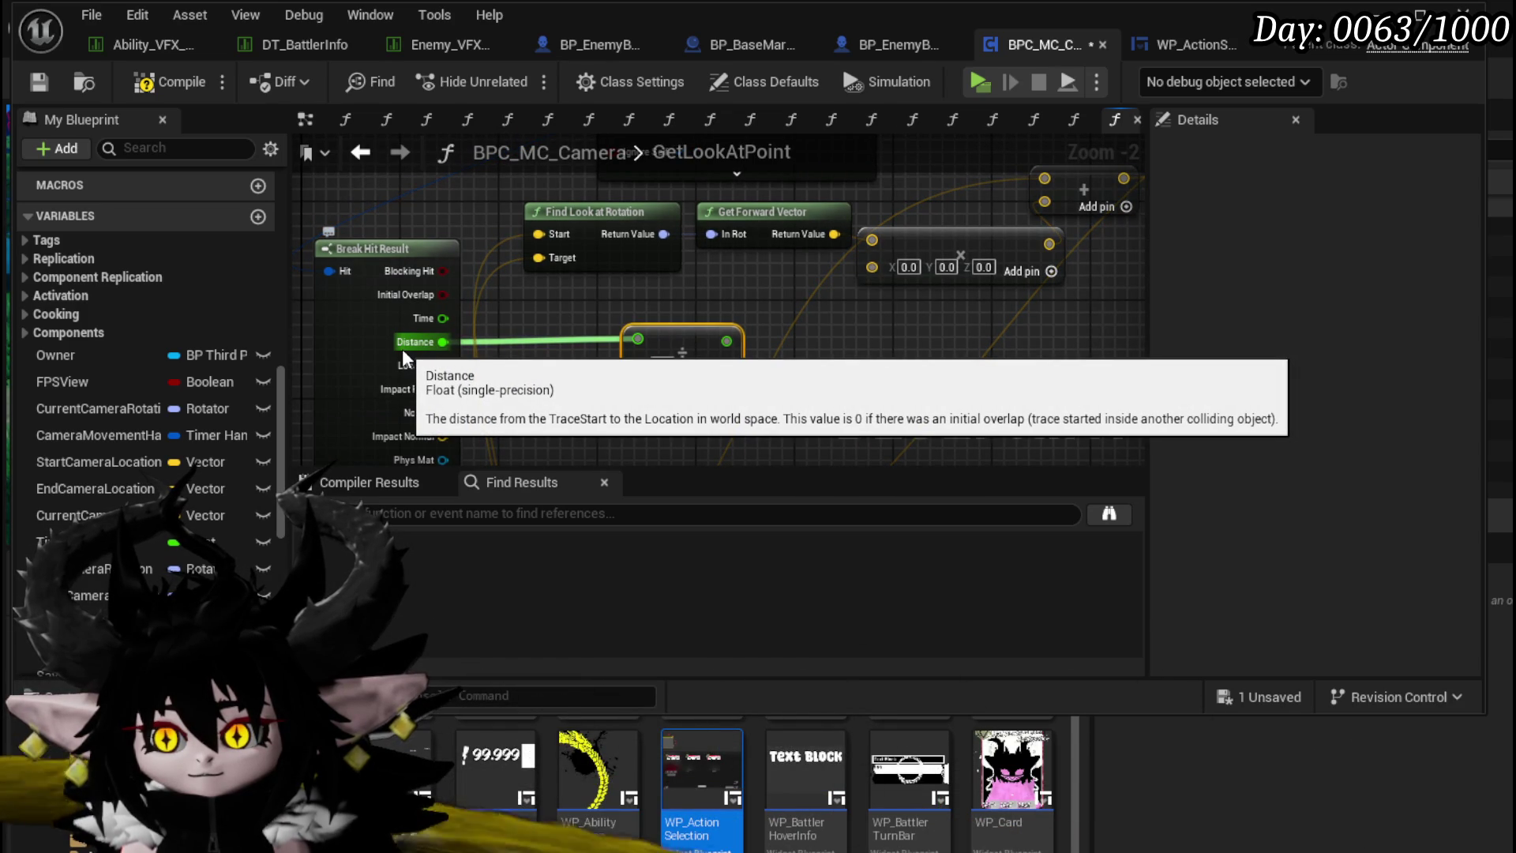
{"action": "left_click_drag", "start_coordinate": [551, 300], "coordinate": [499, 403]}
{"action": "mouse_move", "coordinate": [499, 402]}
{"action": "left_mouse_down"}
{"action": "mouse_move", "coordinate": [494, 319]}
{"action": "mouse_move", "coordinate": [576, 379]}
{"action": "mouse_move", "coordinate": [565, 226]}
{"action": "mouse_move", "coordinate": [541, 205]}
{"action": "mouse_move", "coordinate": [514, 210]}
{"action": "mouse_move", "coordinate": [433, 255]}
{"action": "mouse_move", "coordinate": [508, 264]}
{"action": "mouse_move", "coordinate": [546, 241]}
{"action": "left_mouse_up"}
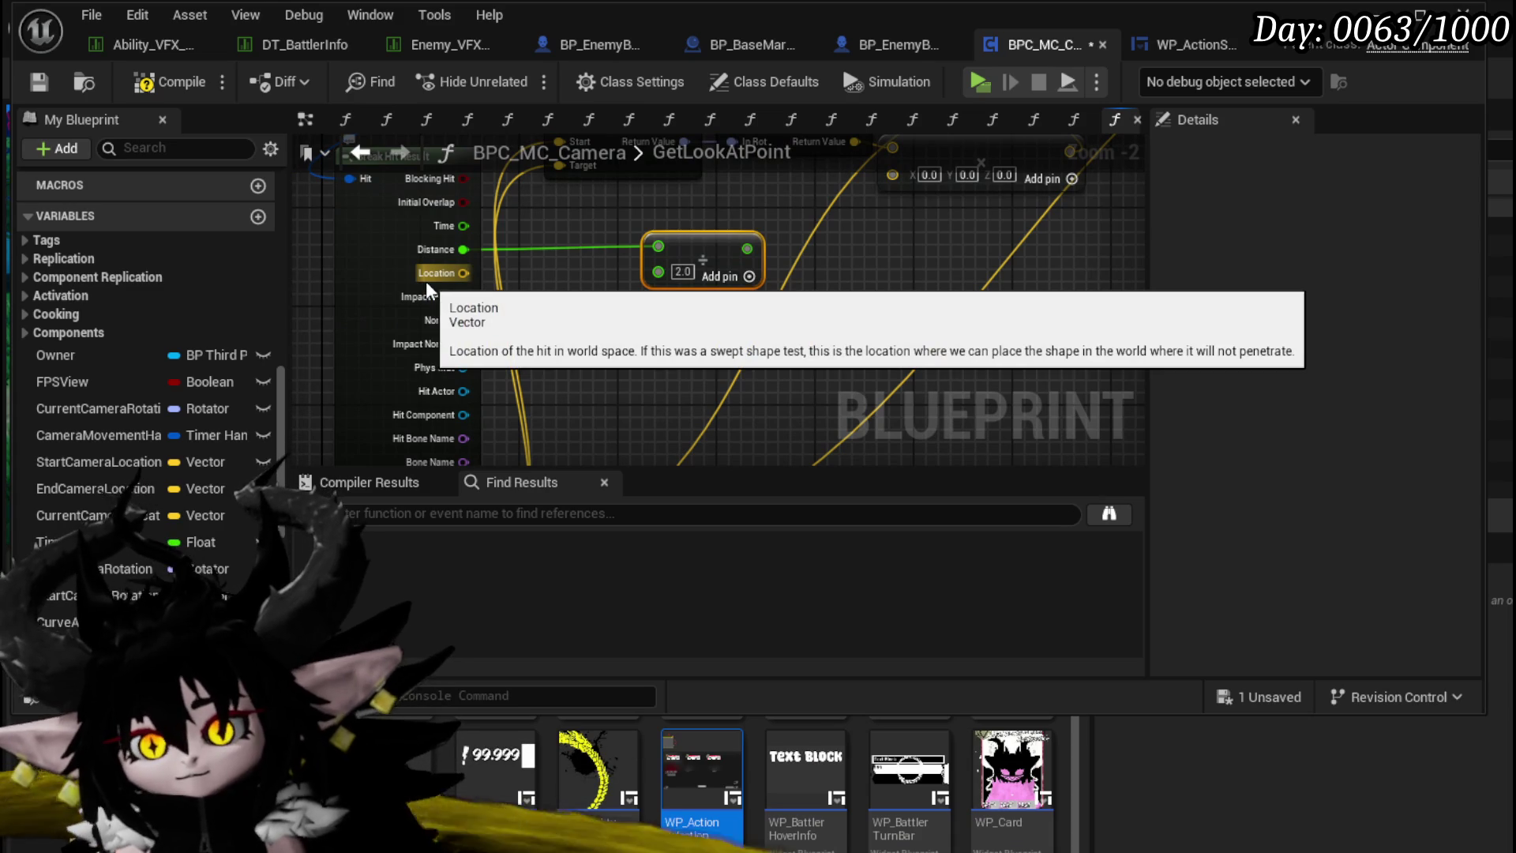
{"action": "left_click_drag", "start_coordinate": [576, 334], "coordinate": [581, 212]}
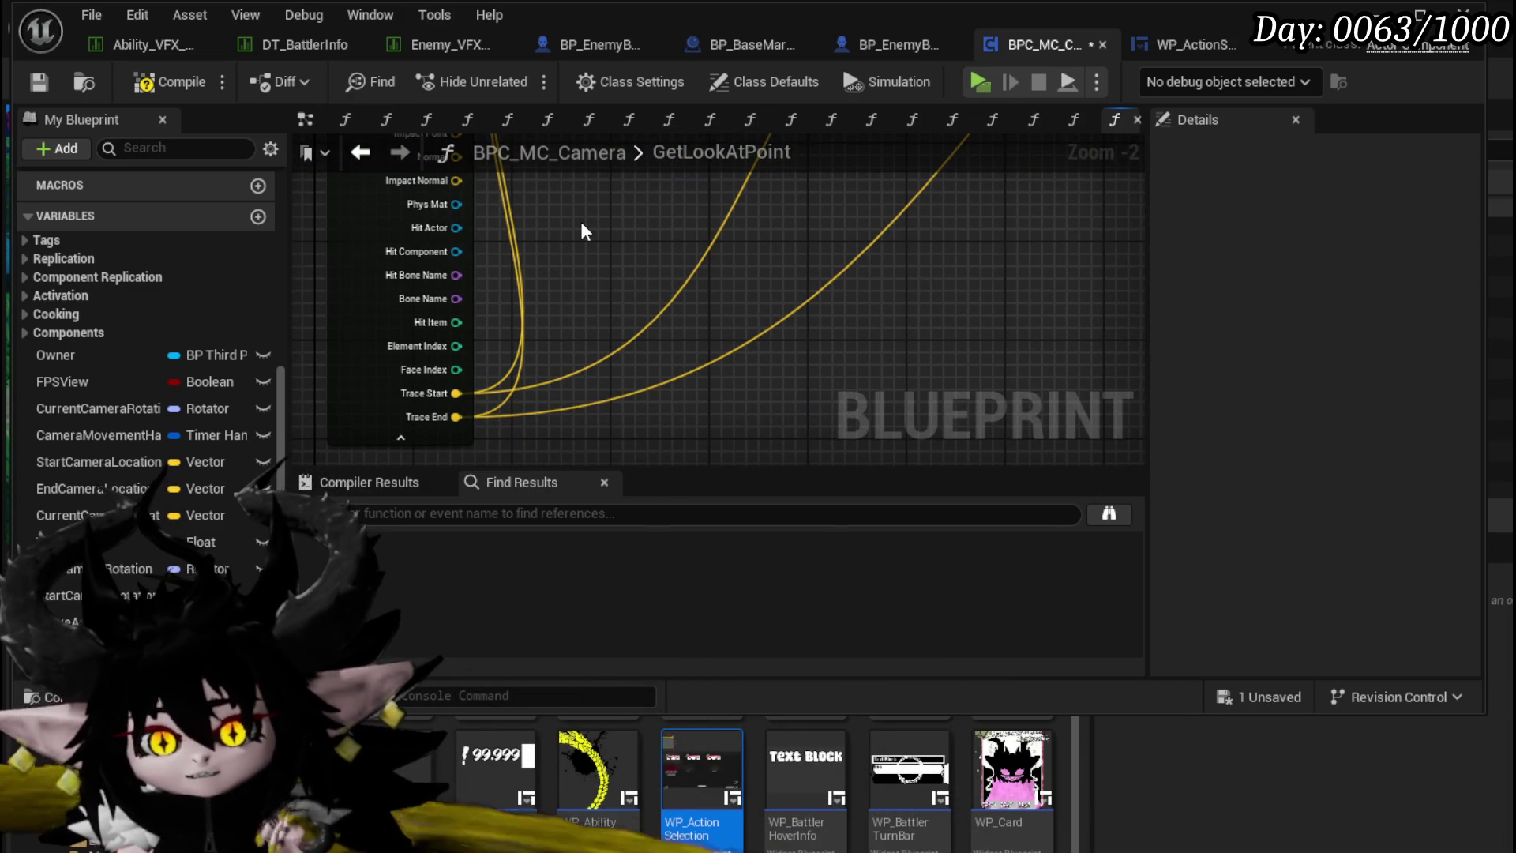
{"action": "mouse_move", "coordinate": [582, 229]}
{"action": "left_mouse_down"}
{"action": "mouse_move", "coordinate": [595, 397]}
{"action": "mouse_move", "coordinate": [582, 263]}
{"action": "left_mouse_up"}
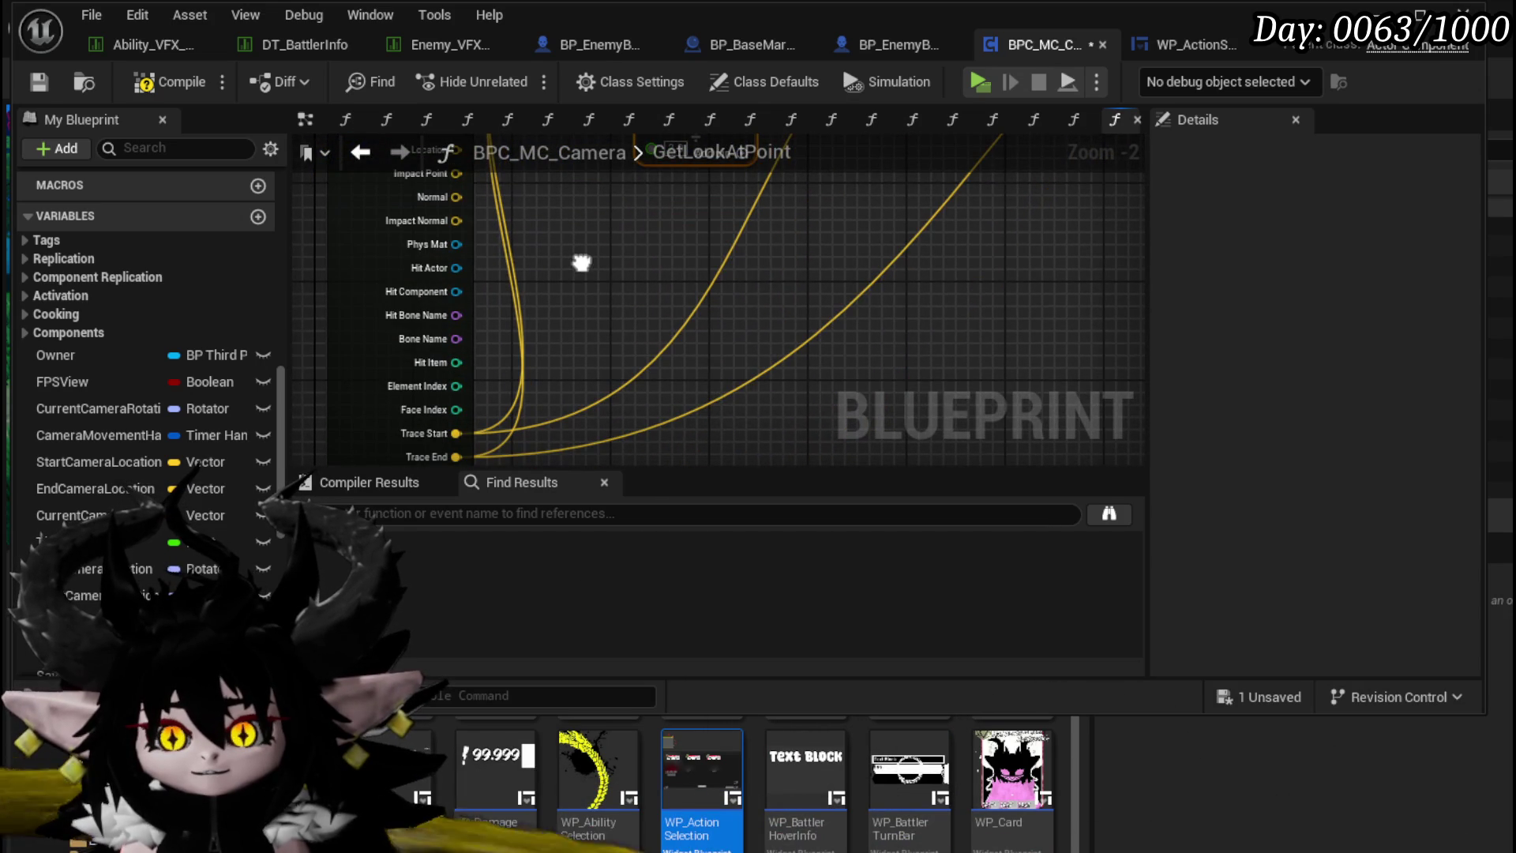
{"action": "right_click", "coordinate": [581, 262]}
Step: Add a Distance (Vector) node to the GetLookAtPoint graph
{"action": "type", "text": "get distance"}
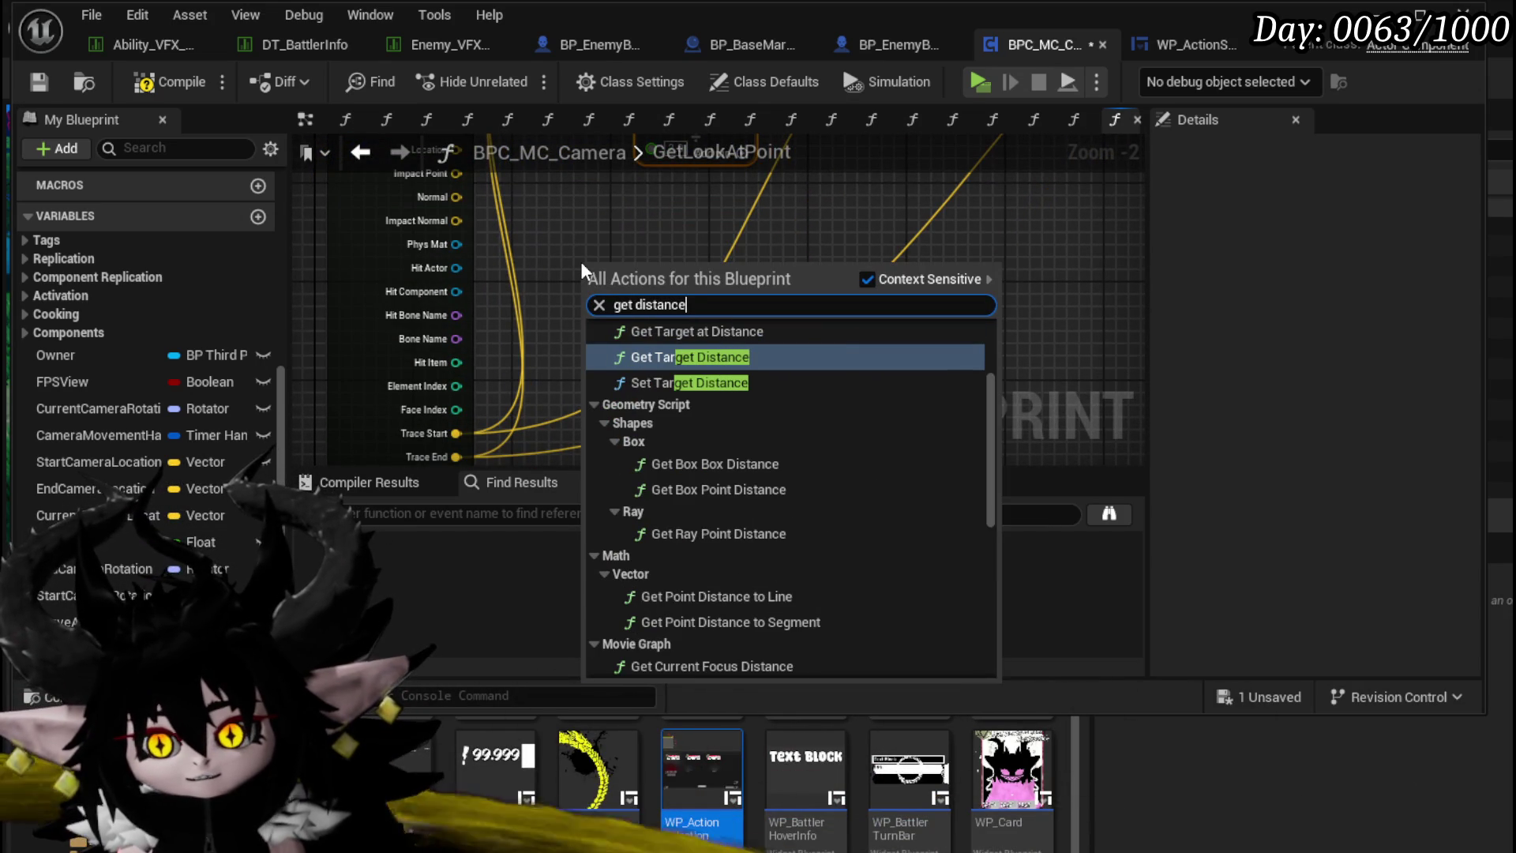
{"action": "scroll", "coordinate": [702, 391], "scroll_direction": "up", "scroll_amount": 2}
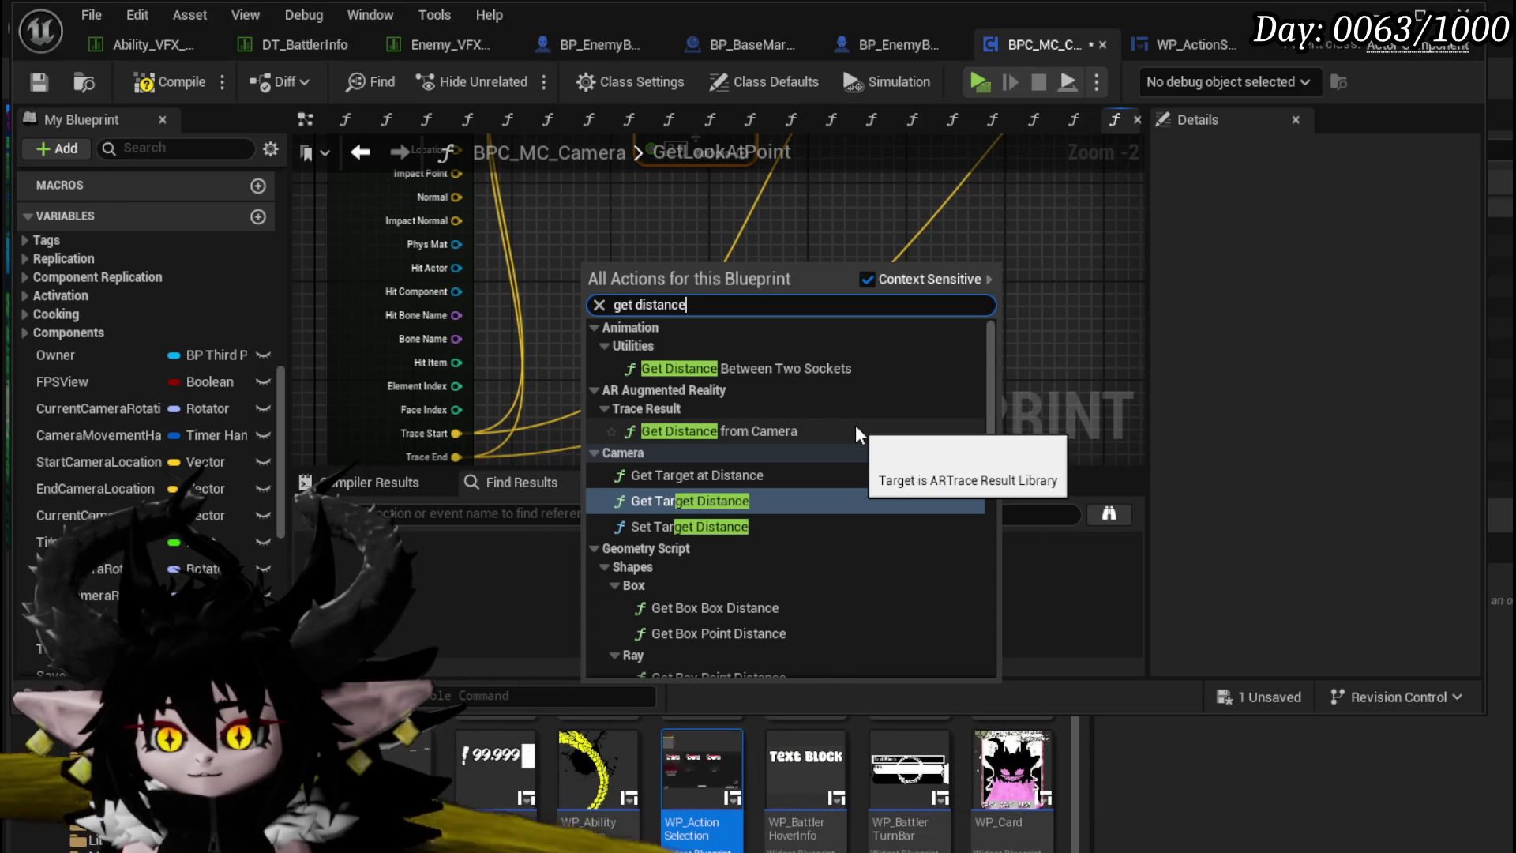
{"action": "scroll", "coordinate": [855, 425], "scroll_direction": "down", "scroll_amount": 2}
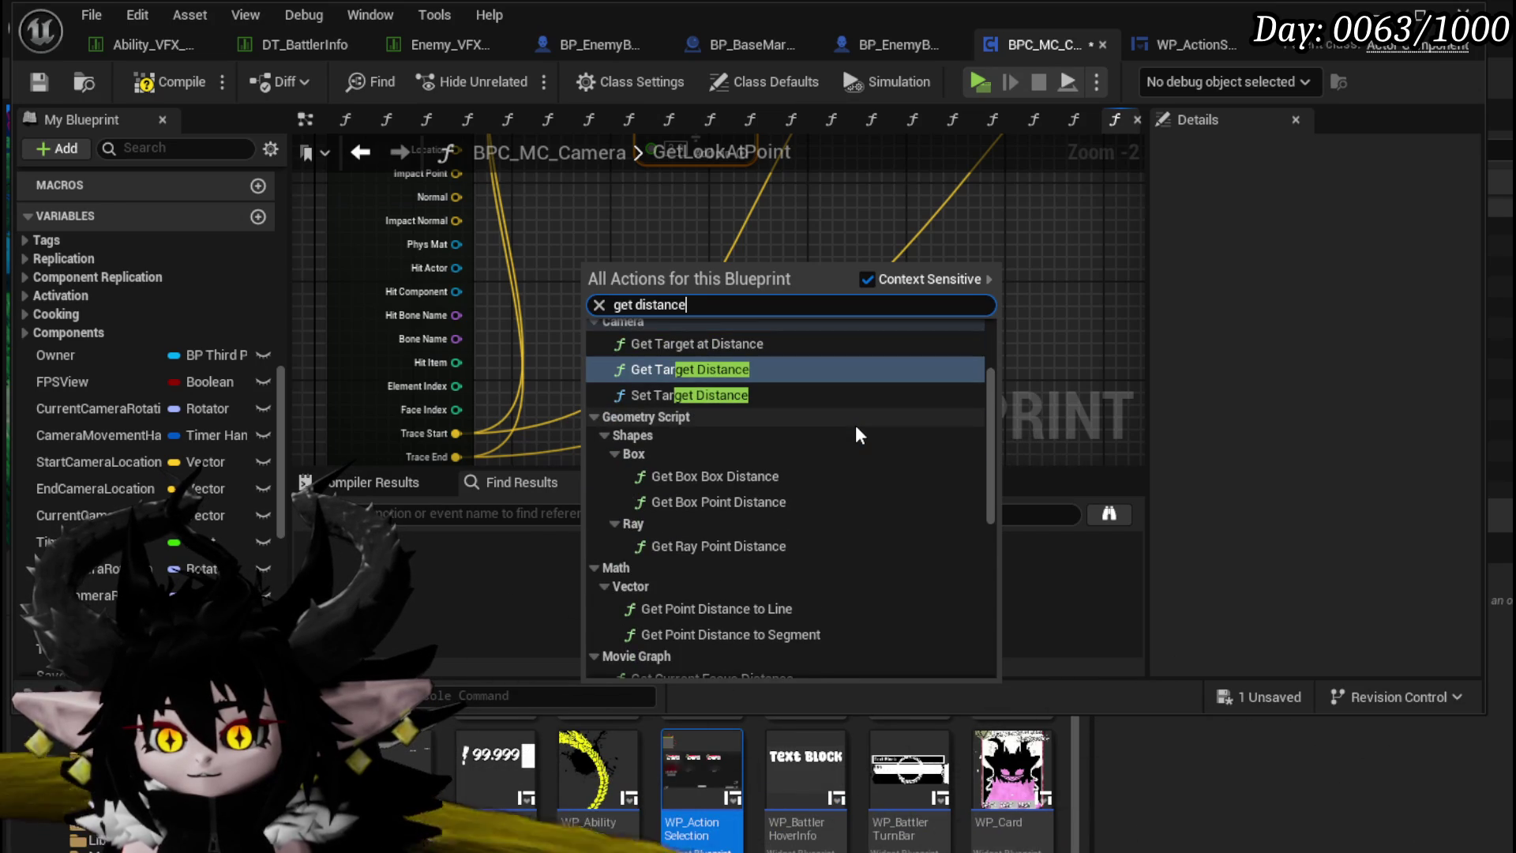
{"action": "scroll", "coordinate": [855, 424], "scroll_direction": "down", "scroll_amount": 5}
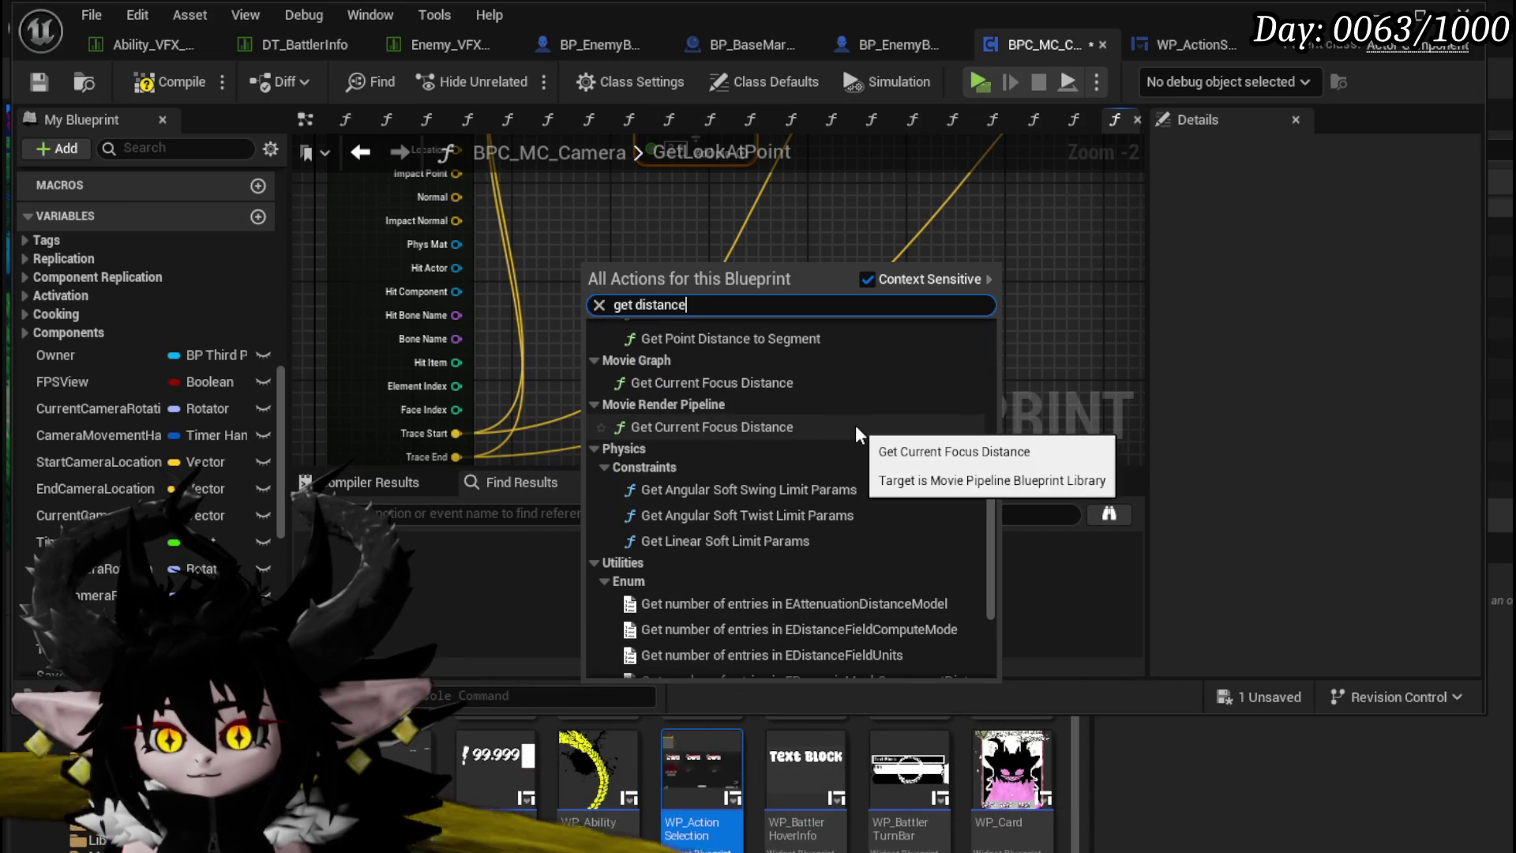
{"action": "scroll", "coordinate": [832, 367], "scroll_direction": "down", "scroll_amount": 3}
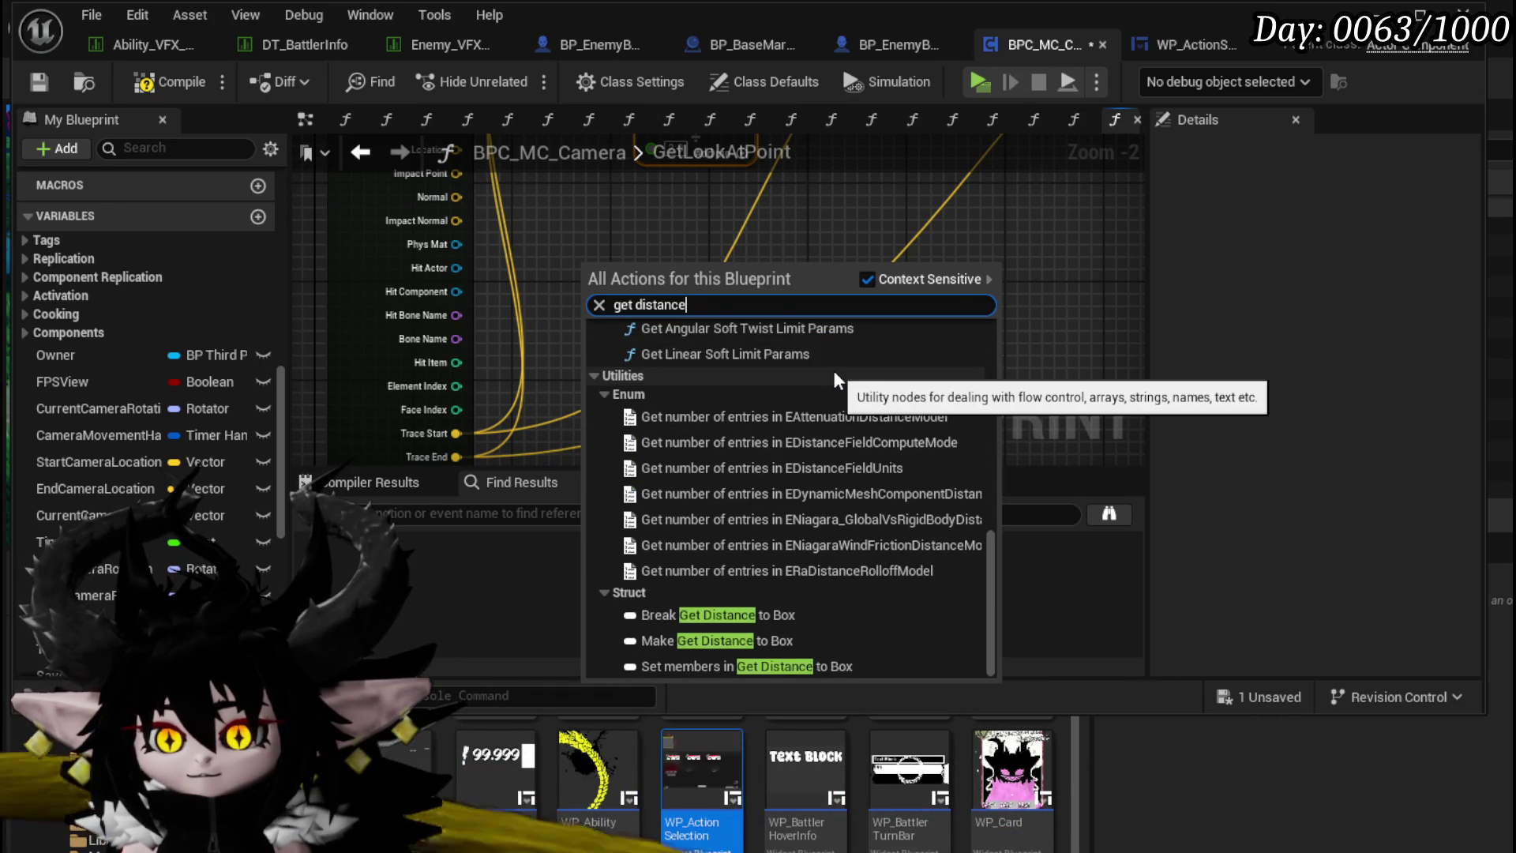
{"action": "scroll", "coordinate": [834, 373], "scroll_direction": "up", "scroll_amount": 3}
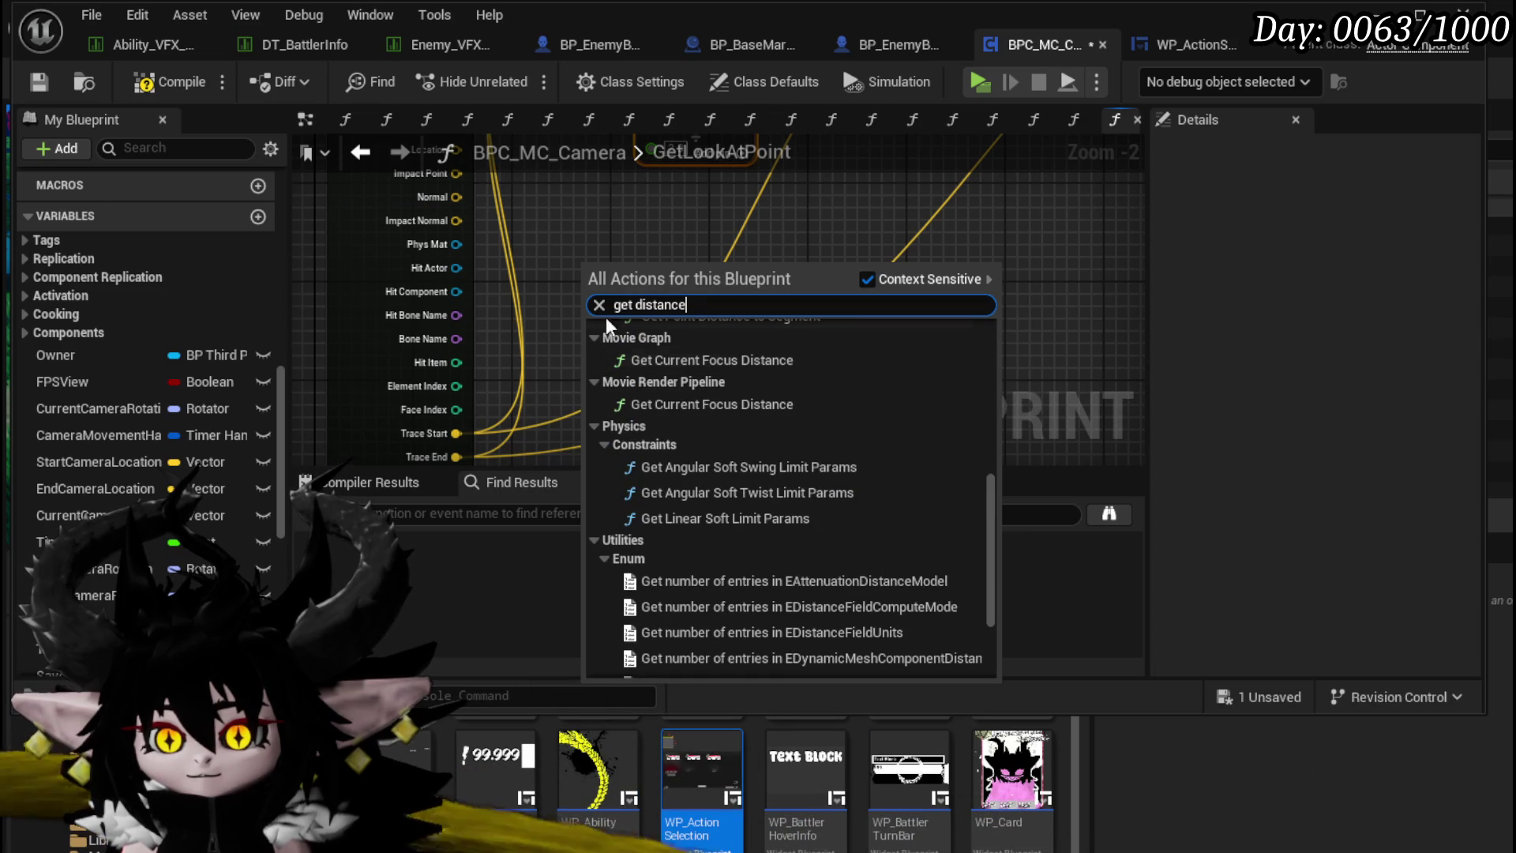
{"action": "key", "text": "BackSpace"}
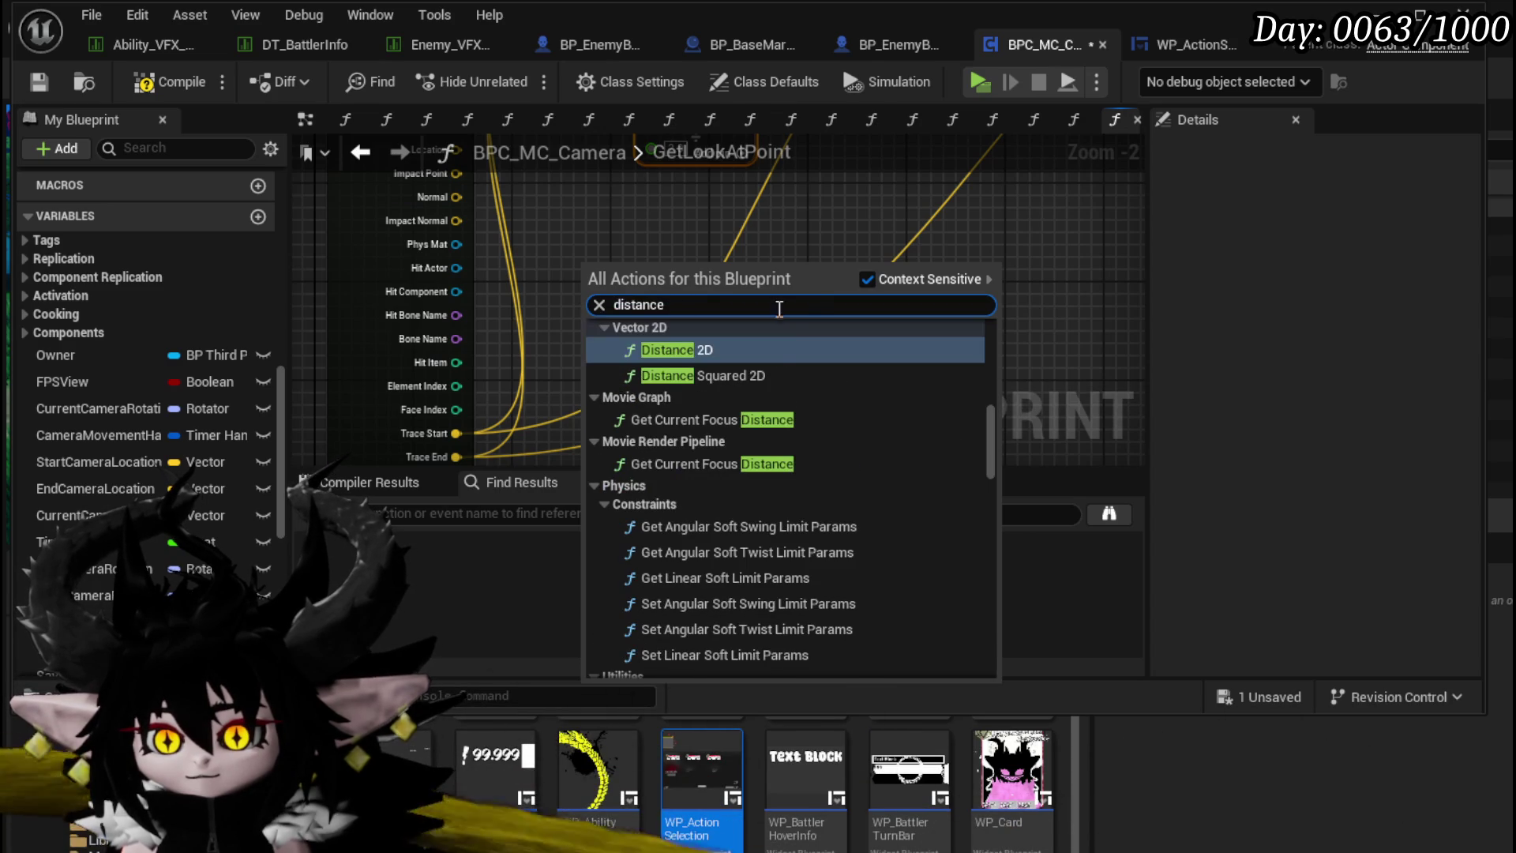
{"action": "scroll", "coordinate": [775, 360], "scroll_direction": "up", "scroll_amount": 4}
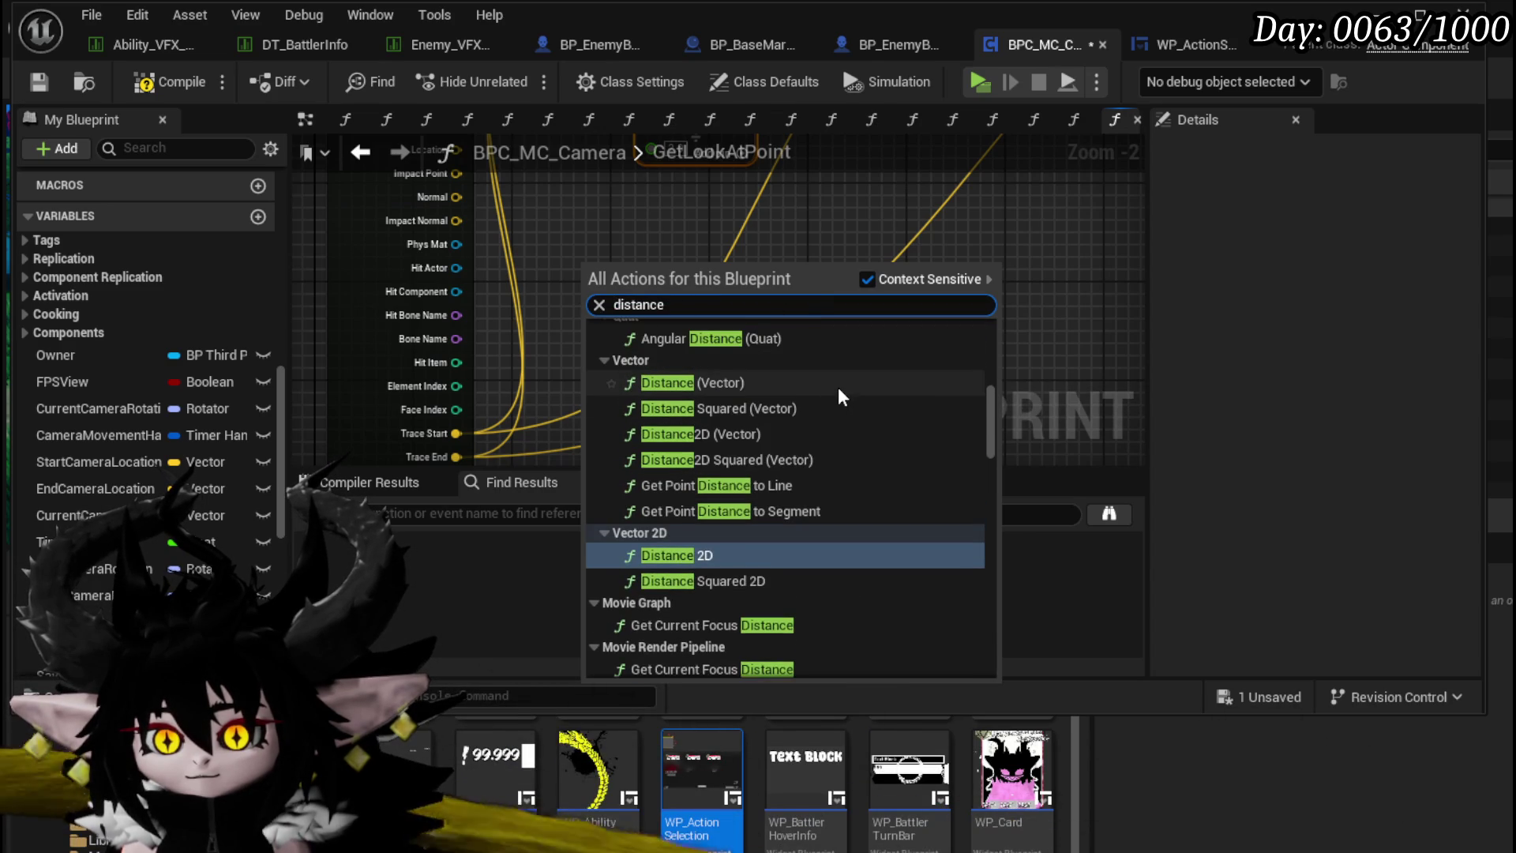
{"action": "left_click", "coordinate": [837, 387]}
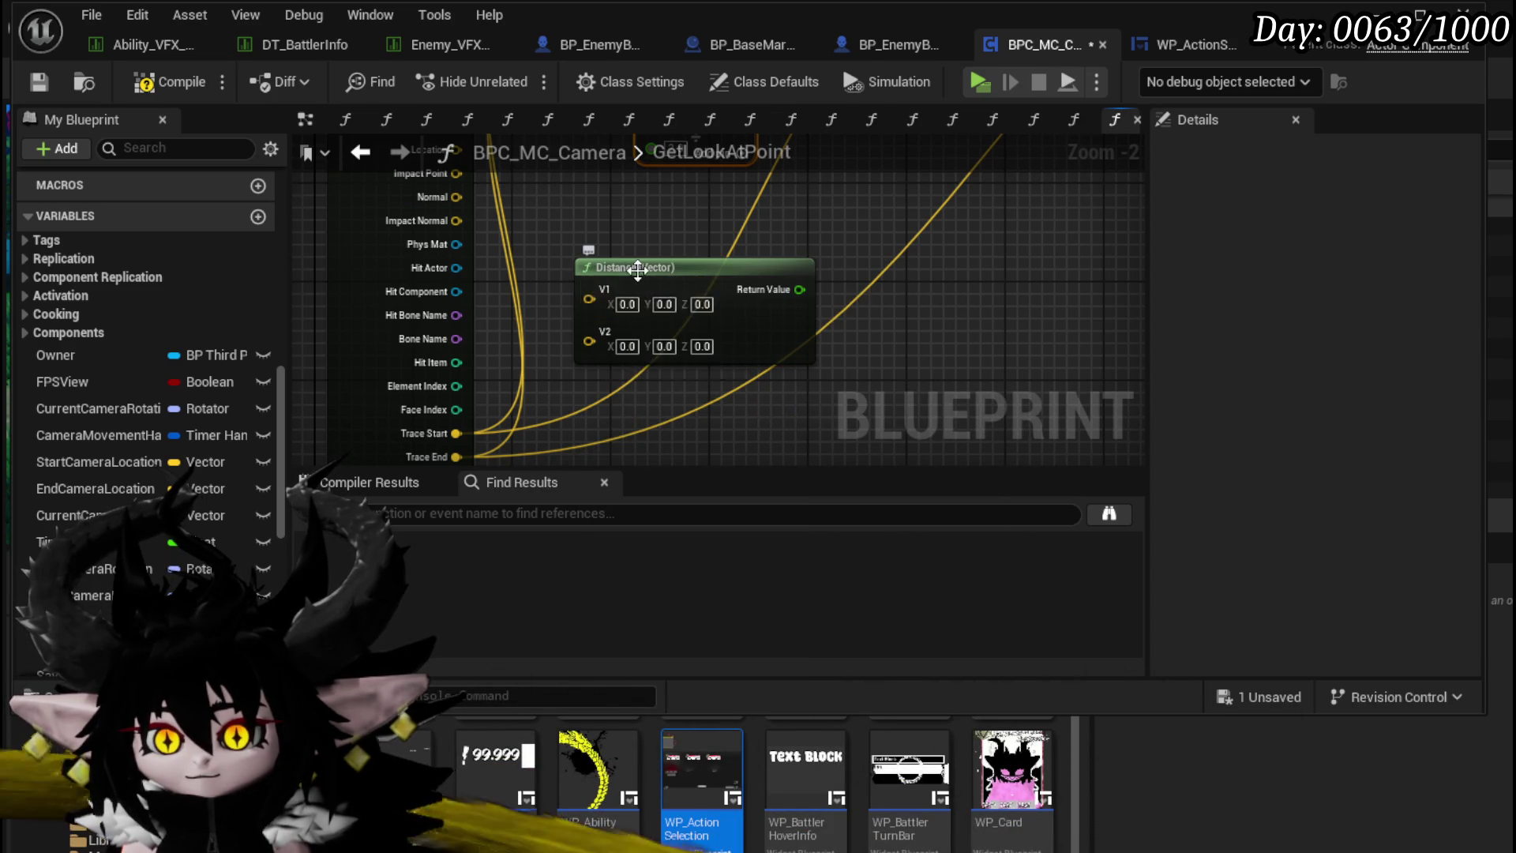
Step: Feed Trace Start and Trace End into the Distance node and its result into the divide
{"action": "left_click_drag", "start_coordinate": [589, 299], "coordinate": [565, 297]}
{"action": "left_click_drag", "start_coordinate": [480, 434], "coordinate": [439, 398]}
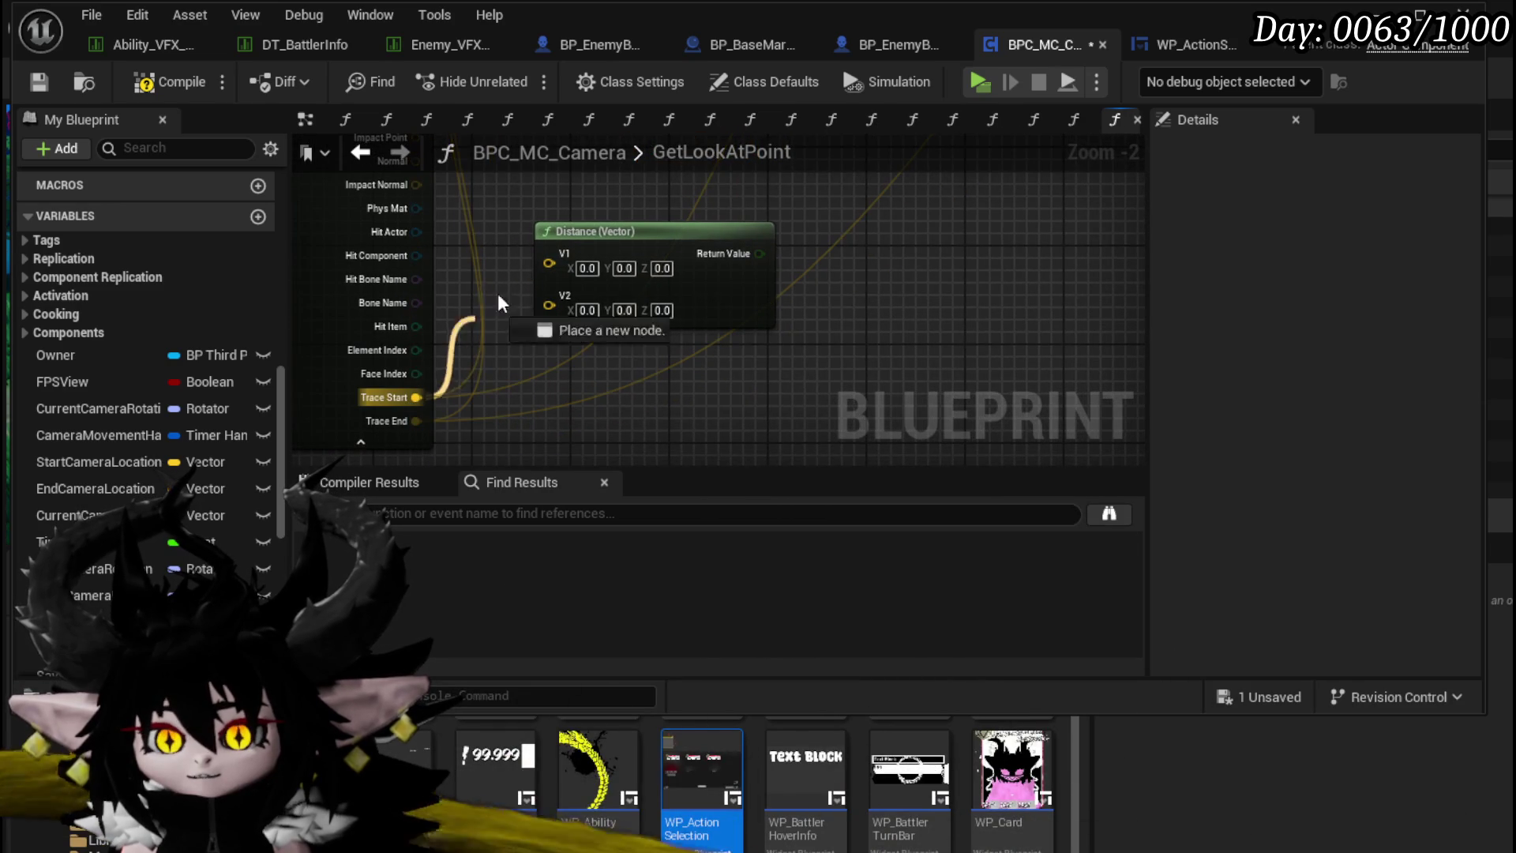
{"action": "left_click_drag", "start_coordinate": [532, 265], "coordinate": [548, 262]}
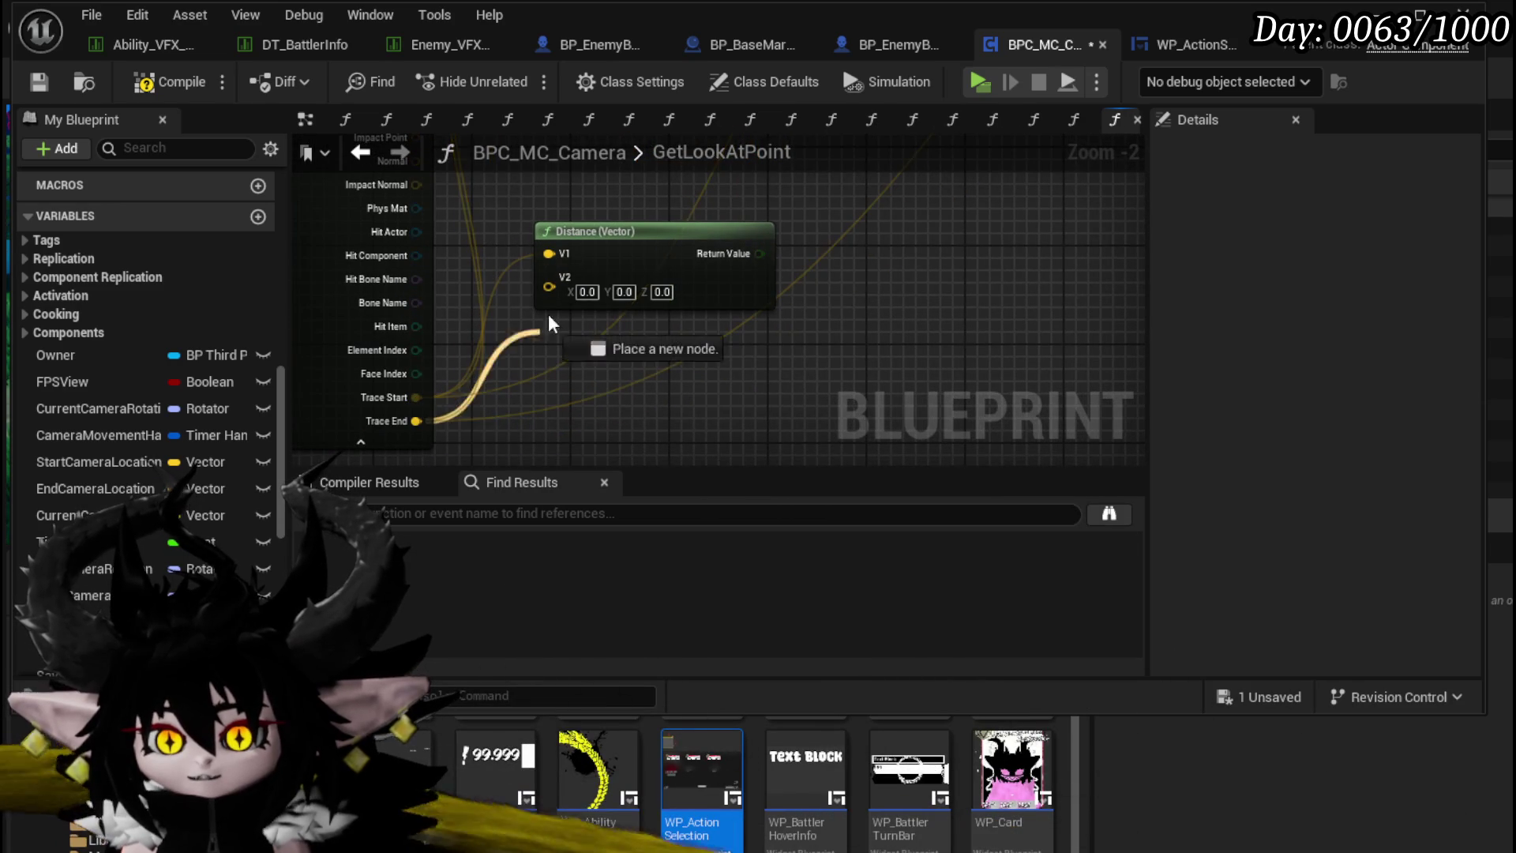
{"action": "left_click_drag", "start_coordinate": [539, 347], "coordinate": [549, 278]}
{"action": "left_click_drag", "start_coordinate": [661, 244], "coordinate": [543, 387]}
{"action": "mouse_move", "coordinate": [485, 236]}
{"action": "left_mouse_down"}
{"action": "mouse_move", "coordinate": [510, 299]}
{"action": "mouse_move", "coordinate": [496, 234]}
{"action": "mouse_move", "coordinate": [533, 210]}
{"action": "mouse_move", "coordinate": [492, 229]}
{"action": "left_mouse_up"}
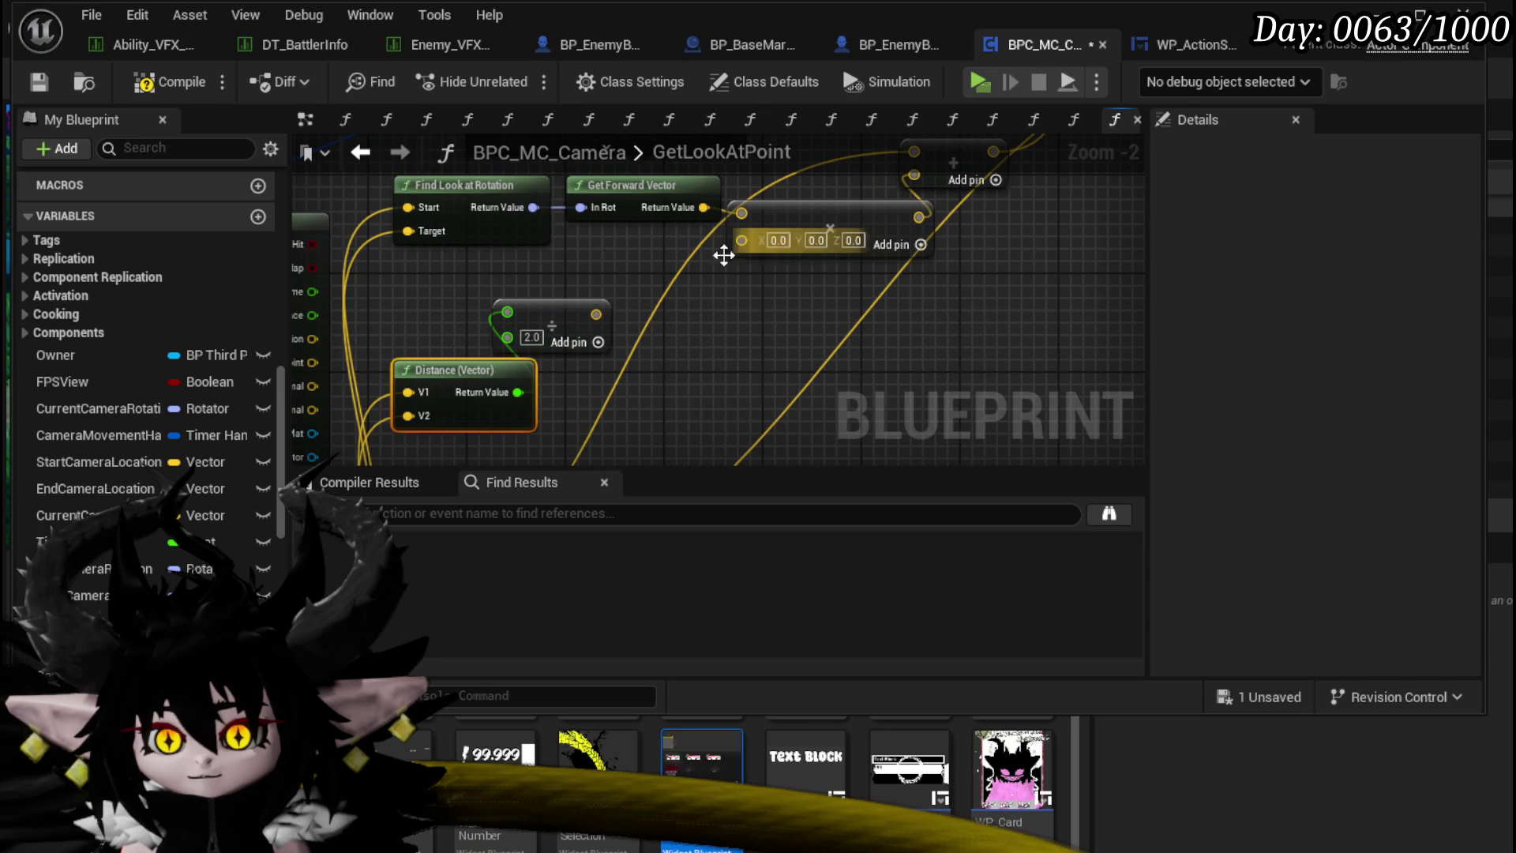
Step: Make the multiply's second input a float, compile, and return to the level editor
{"action": "right_click", "coordinate": [594, 314]}
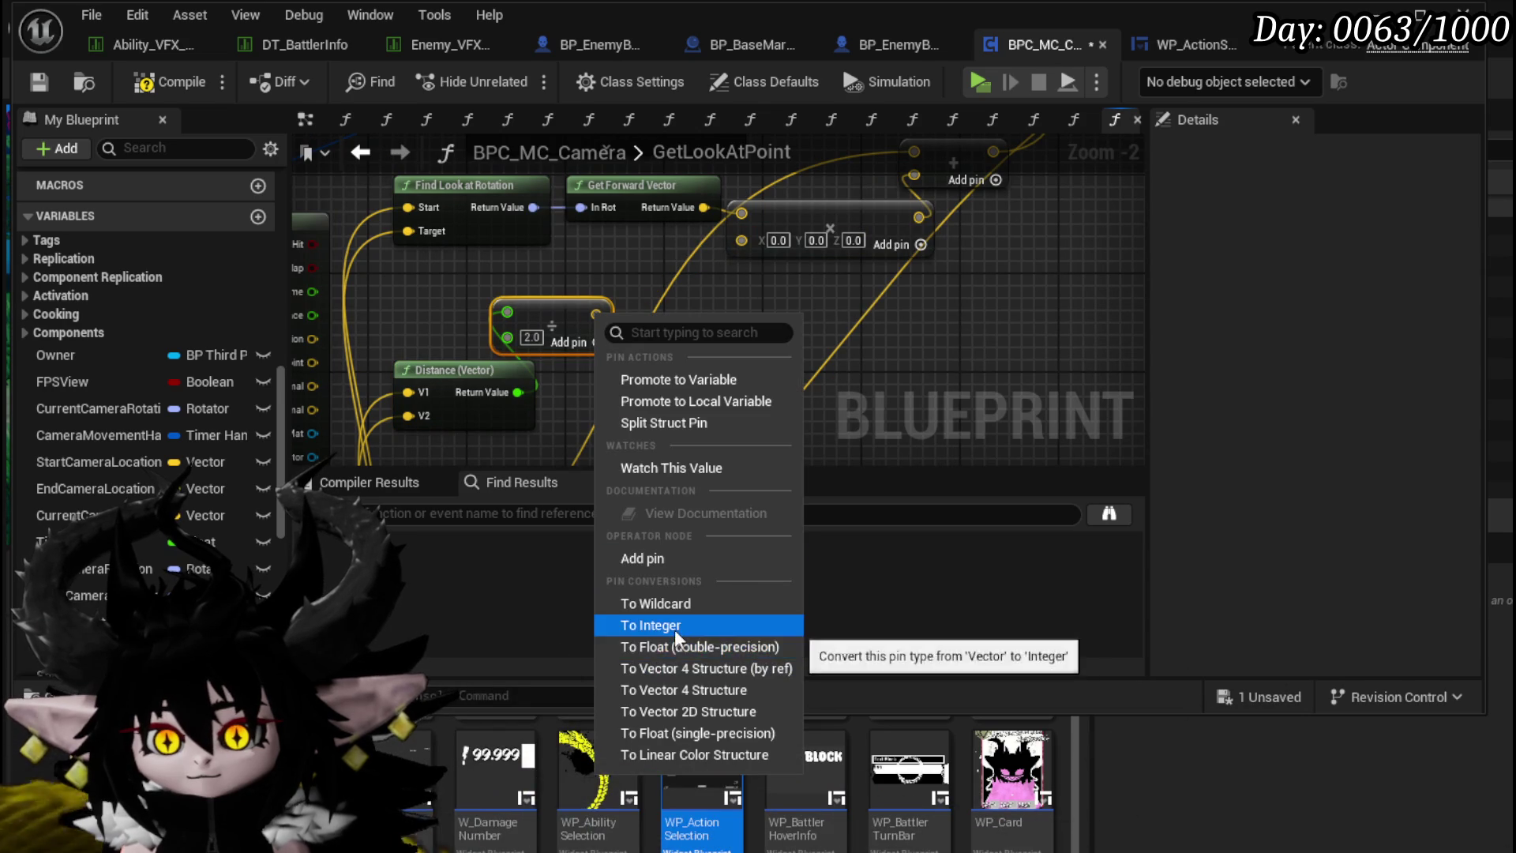
{"action": "left_click", "coordinate": [747, 368]}
{"action": "right_click", "coordinate": [742, 241]}
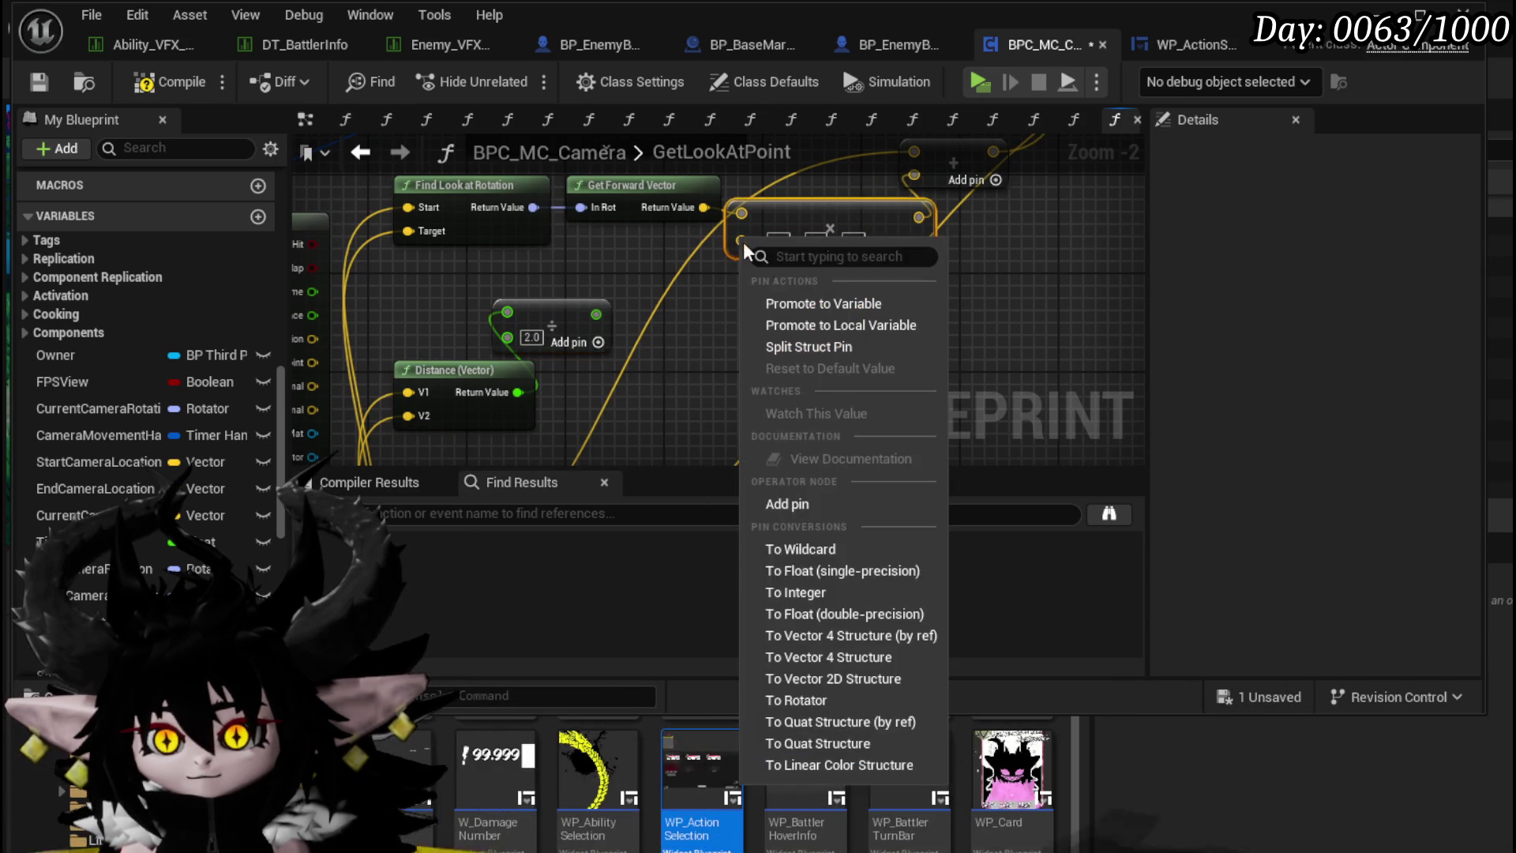
{"action": "left_click", "coordinate": [816, 577]}
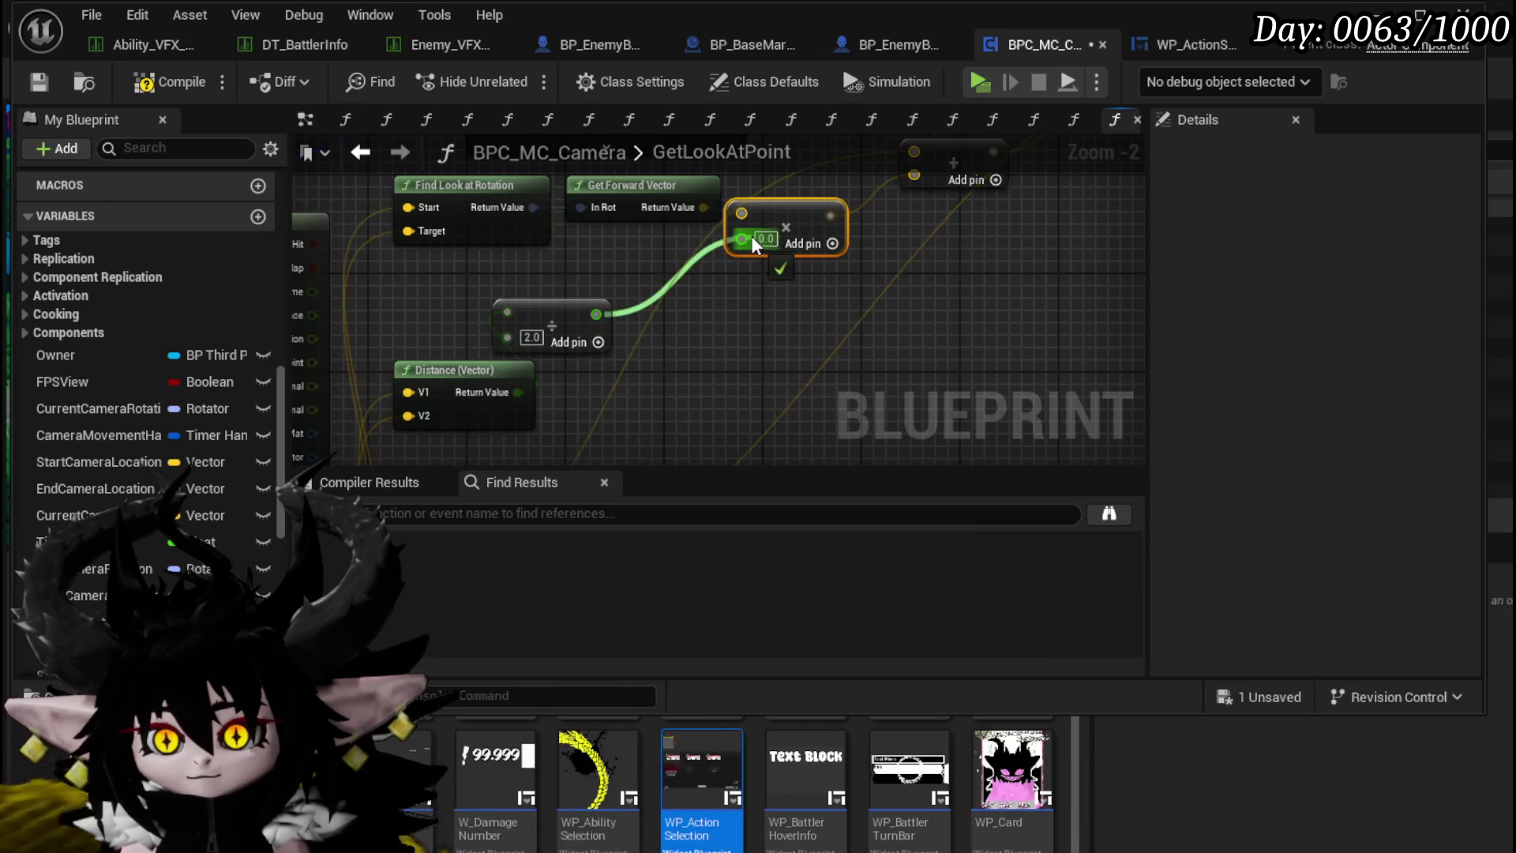
{"action": "left_click", "coordinate": [145, 85]}
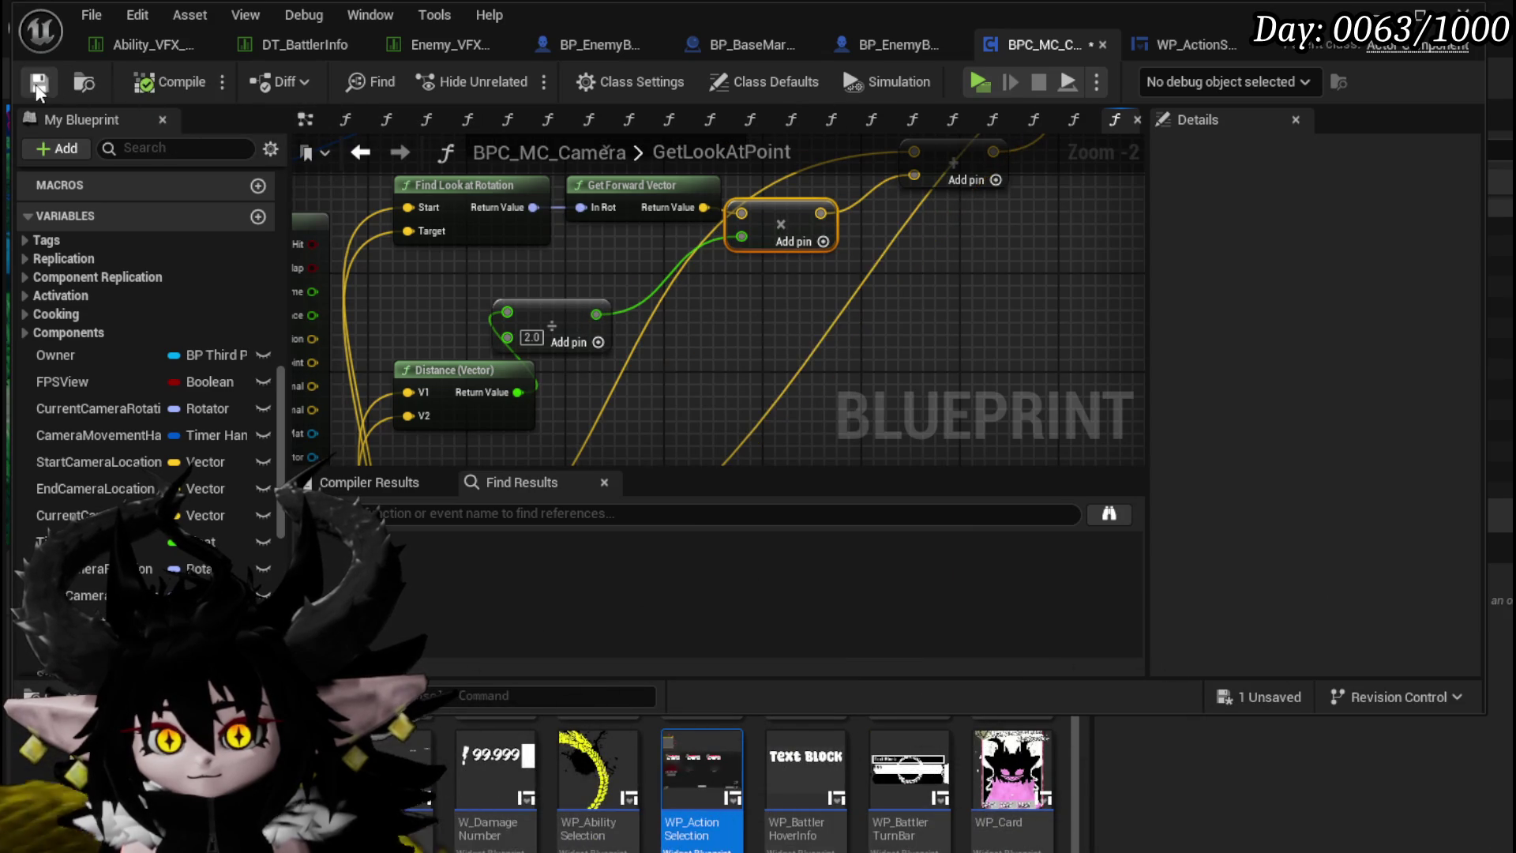
{"action": "left_click", "coordinate": [1457, 11]}
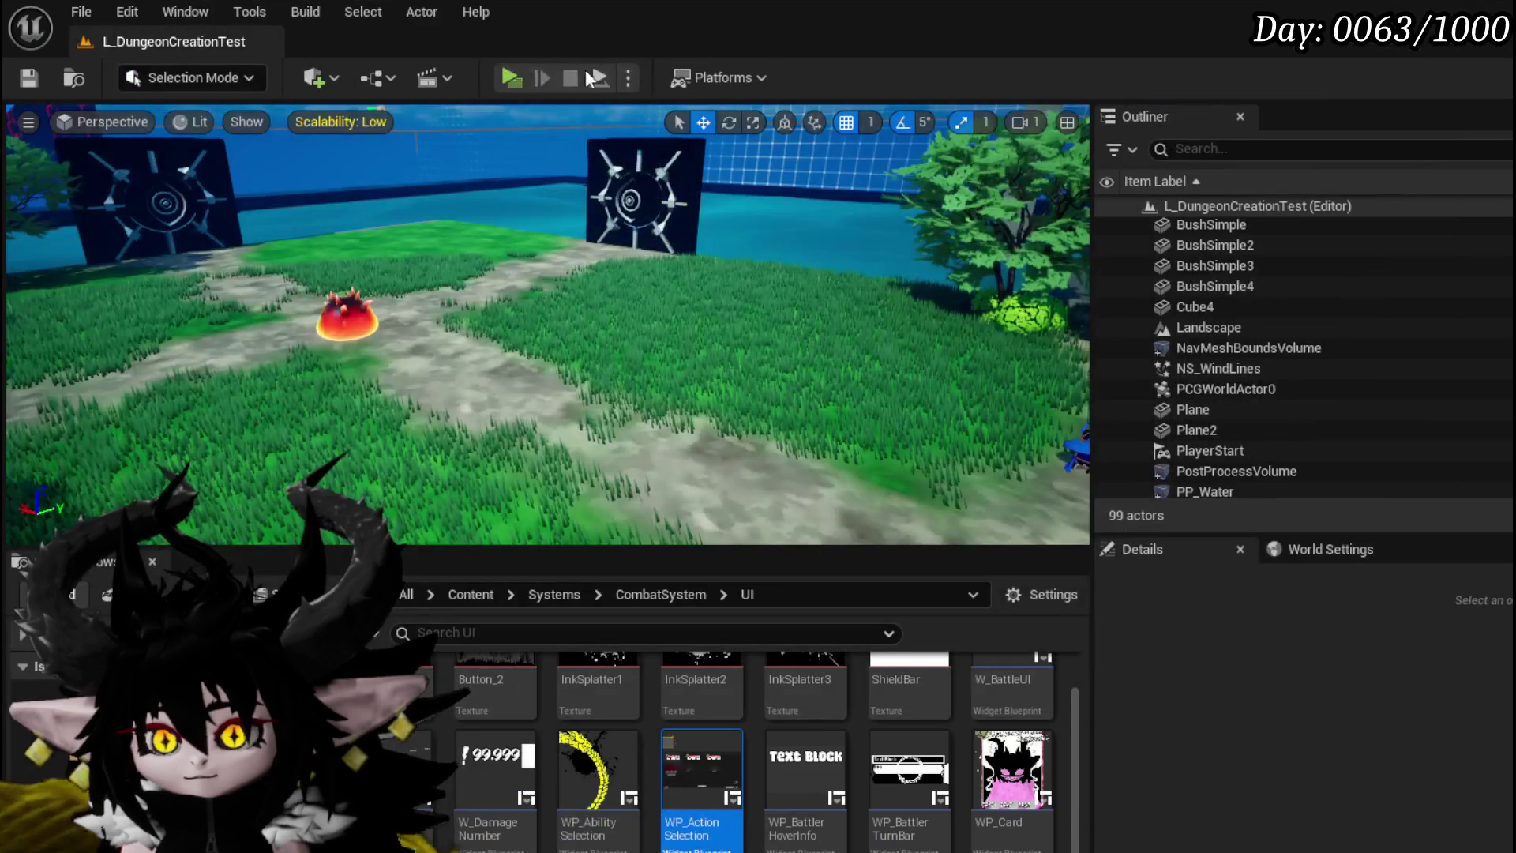
Step: Start a play session, engage a fire slime, and play Defence Down on it past breakpoints
{"action": "left_click", "coordinate": [511, 77]}
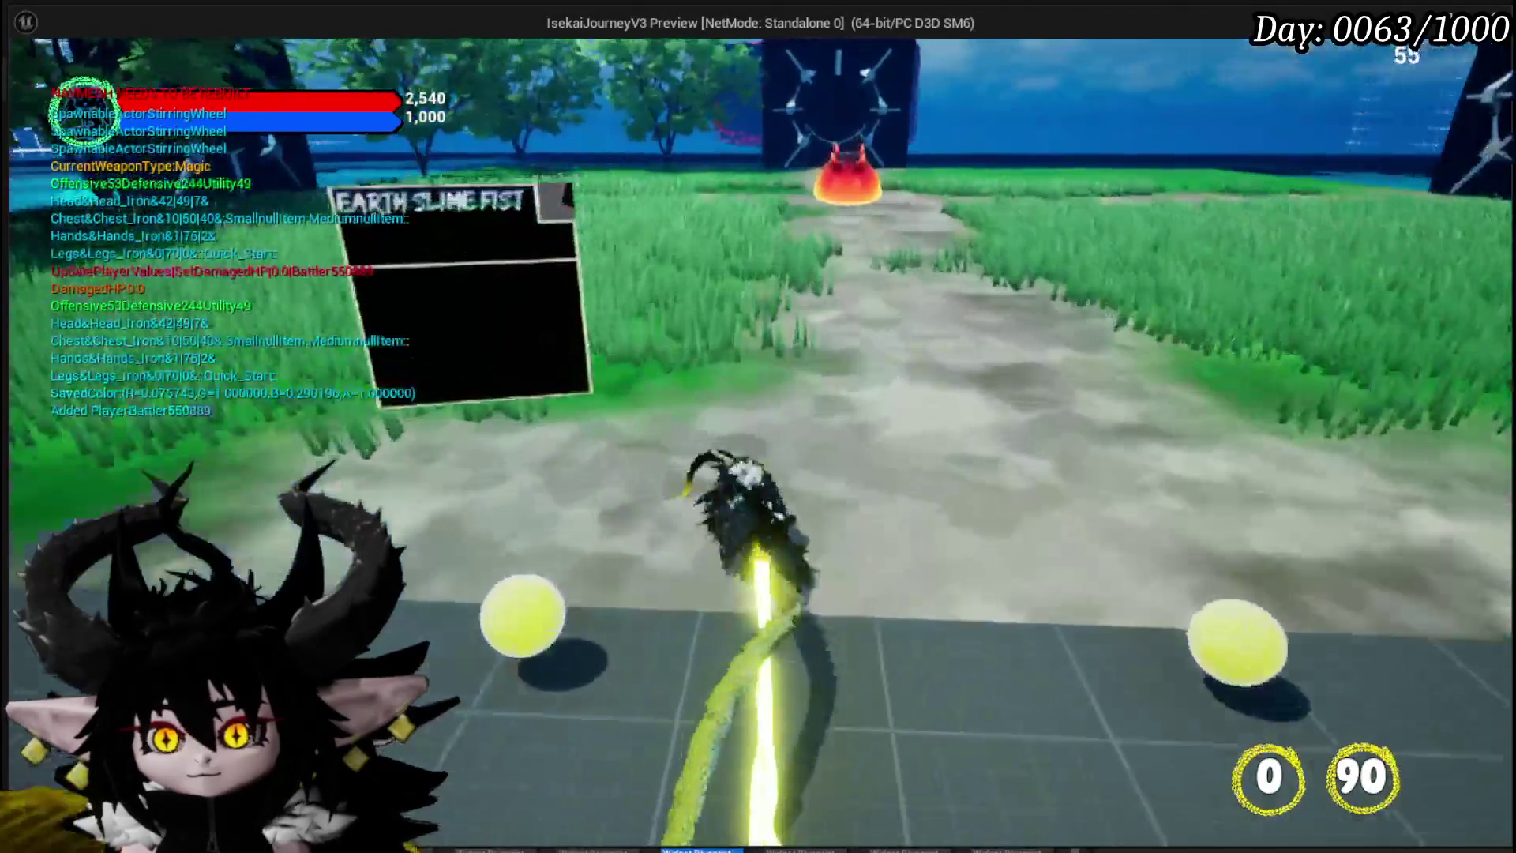
{"action": "key", "text": "w"}
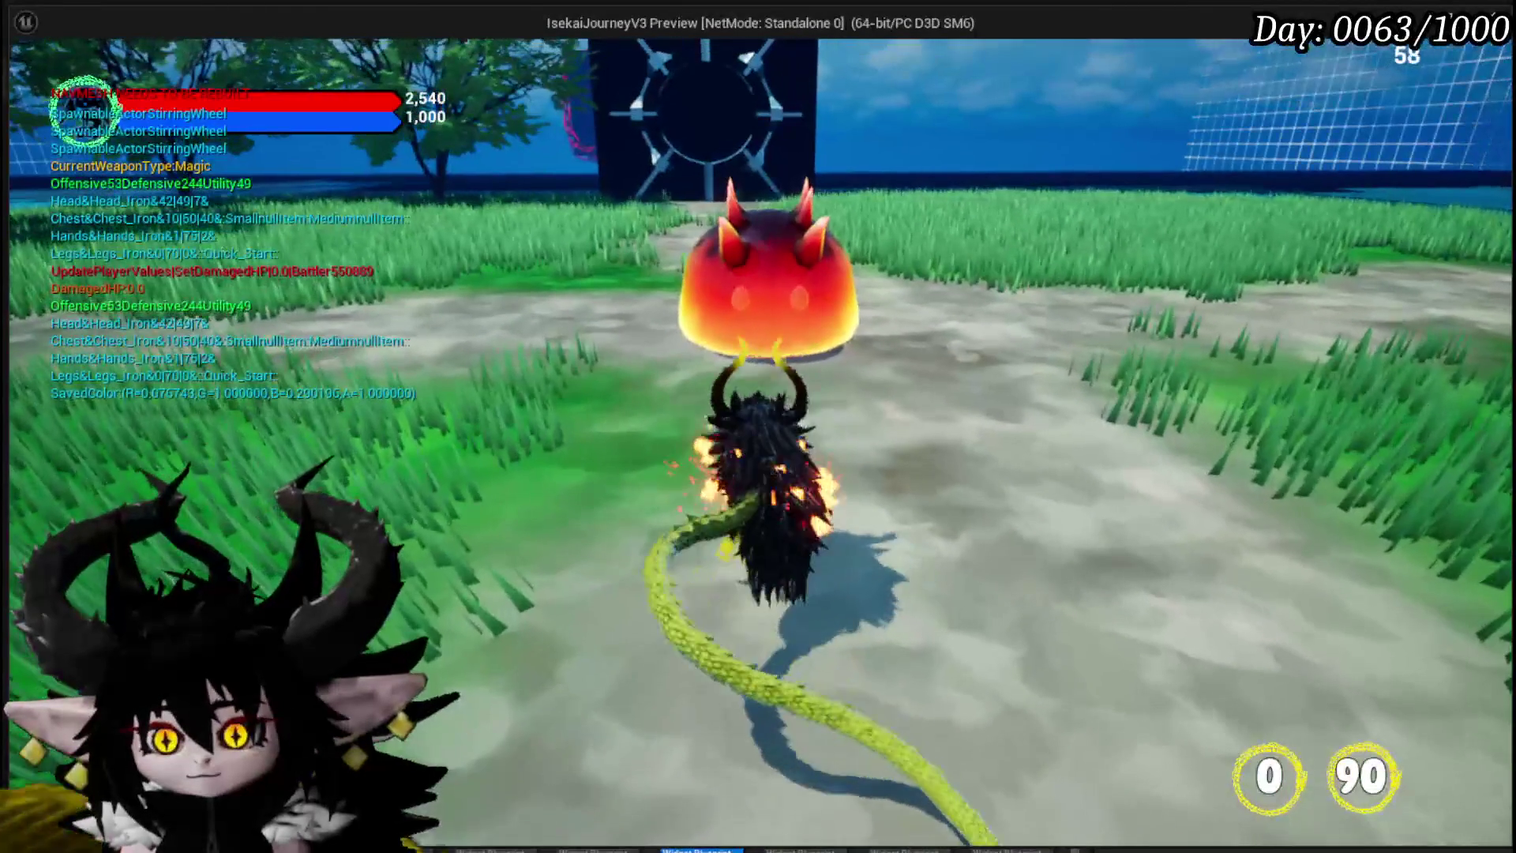
{"action": "key", "text": "e"}
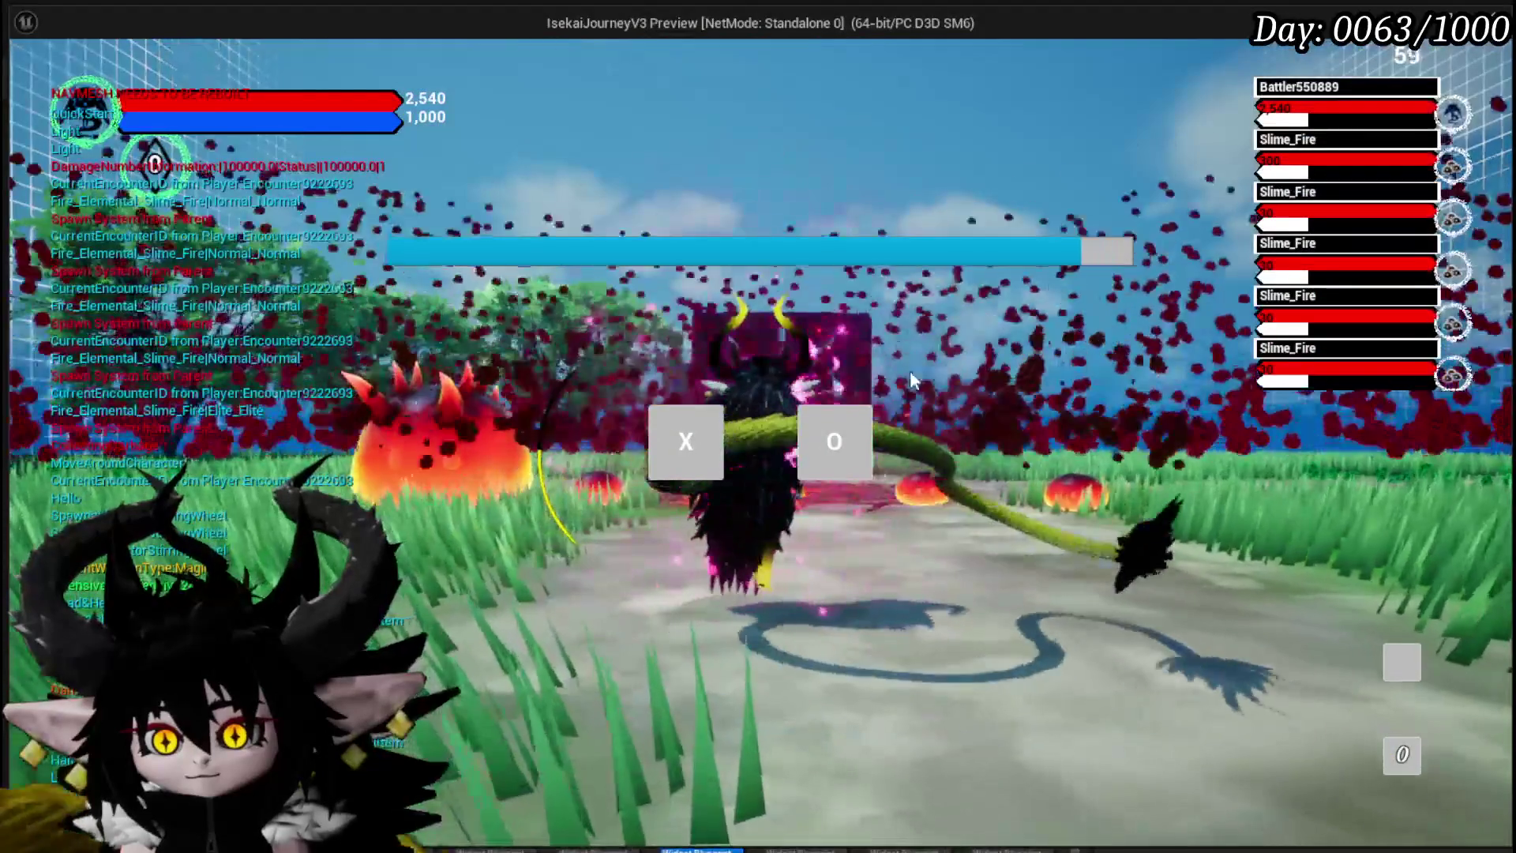
{"action": "left_click", "coordinate": [834, 441]}
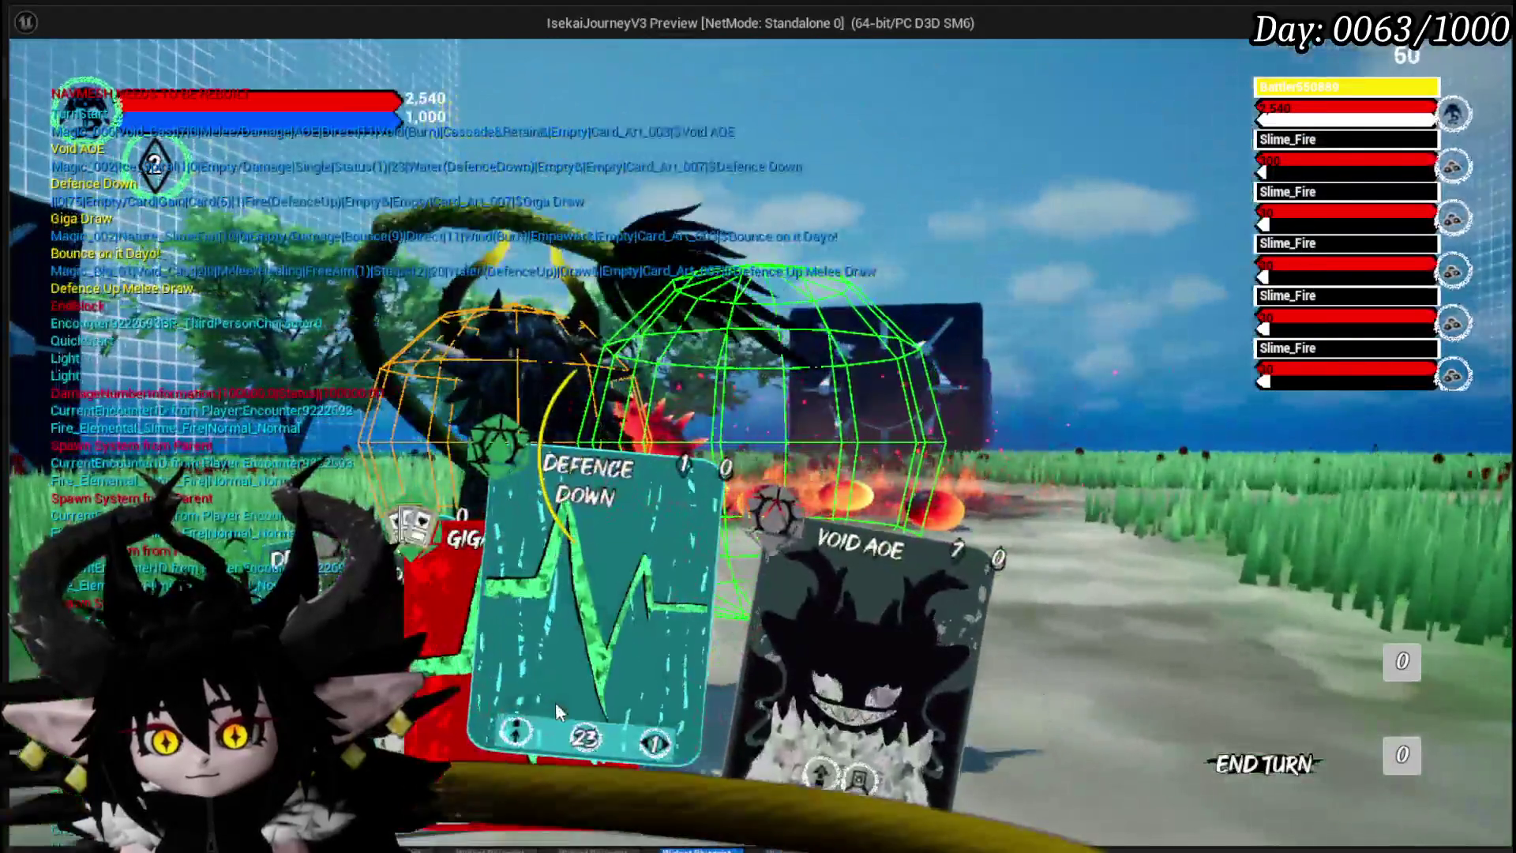
{"action": "left_click", "coordinate": [556, 702]}
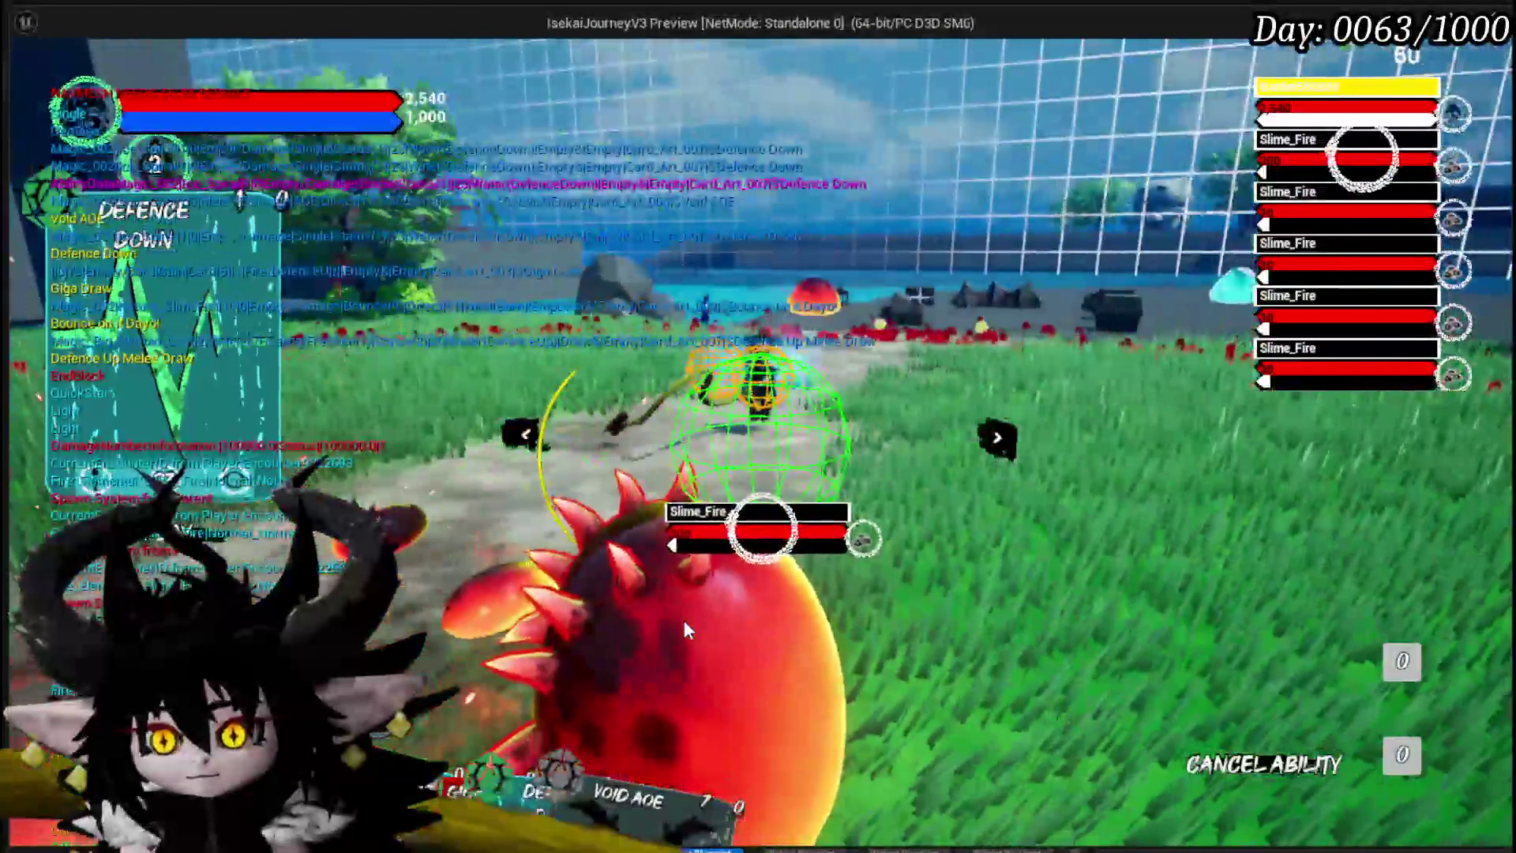
{"action": "left_click", "coordinate": [684, 619]}
{"action": "left_click", "coordinate": [987, 88]}
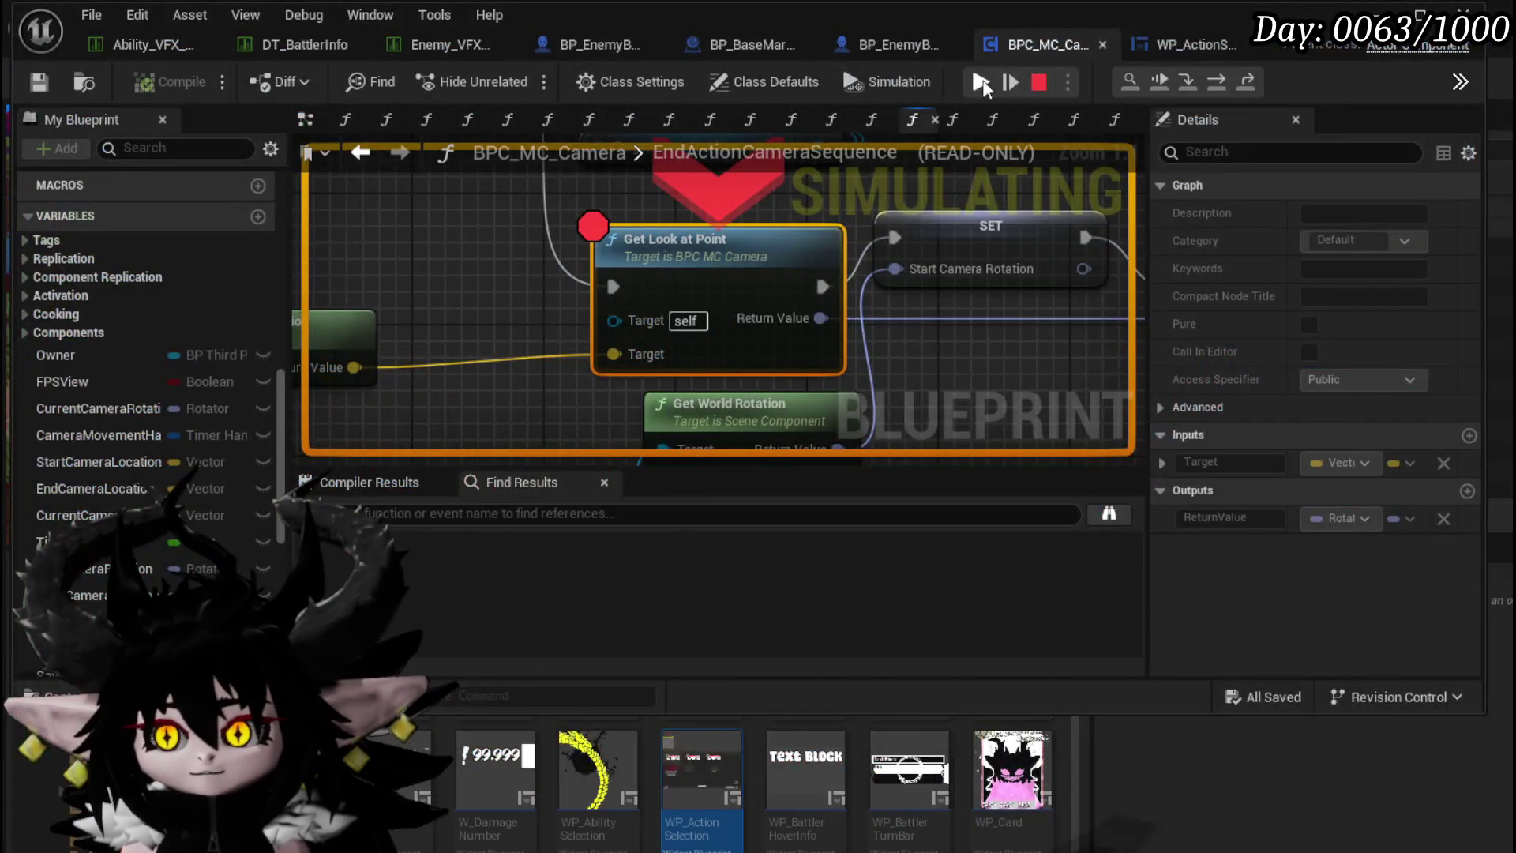
{"action": "left_click", "coordinate": [982, 82]}
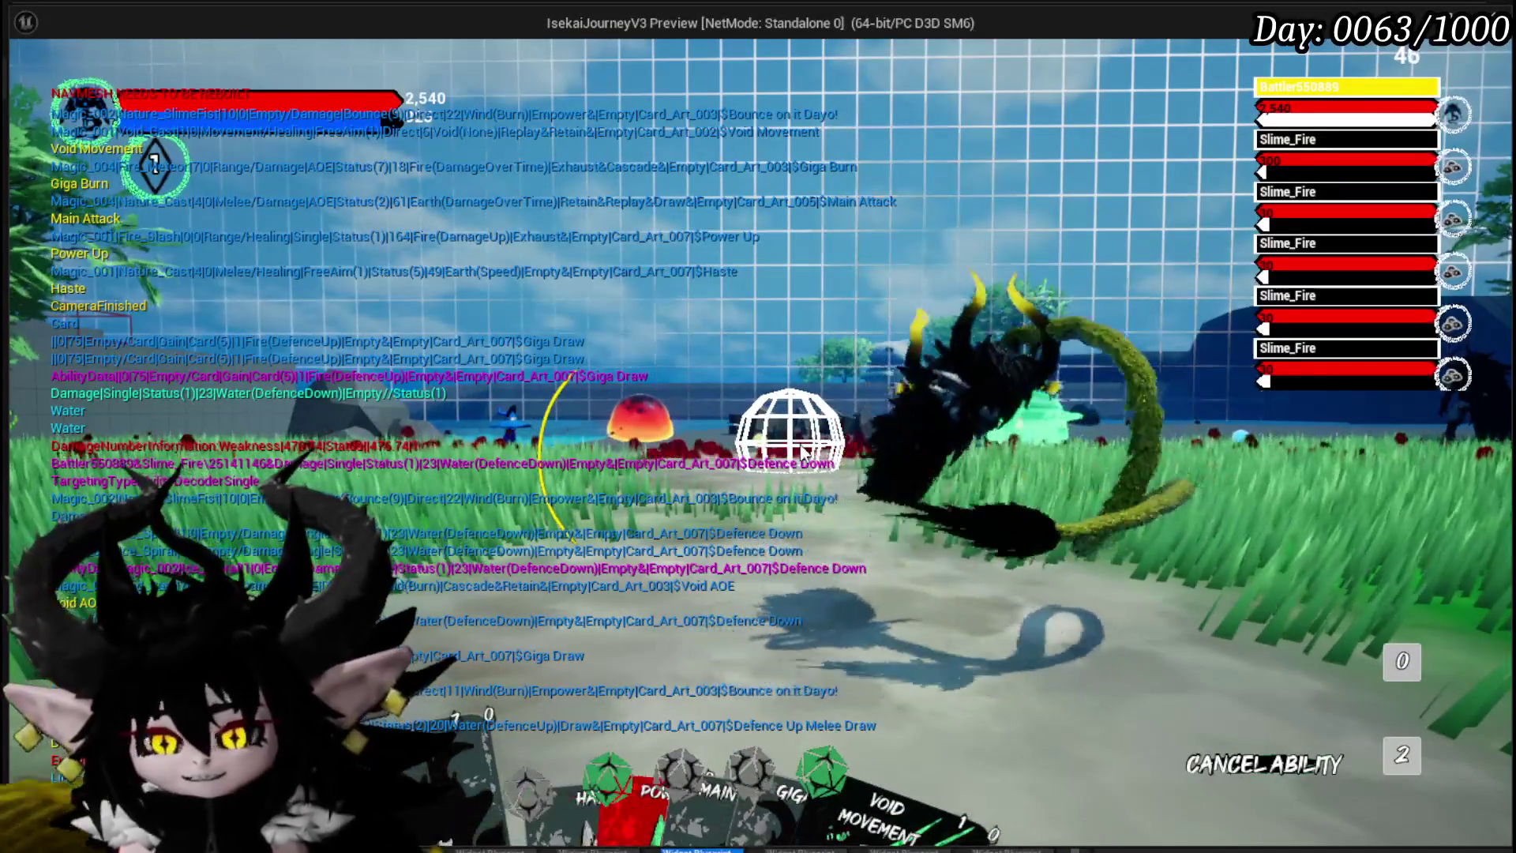
Step: Play Void Movement, cast Defence Down on the fire slime again, then stop the session
{"action": "left_click", "coordinate": [804, 452]}
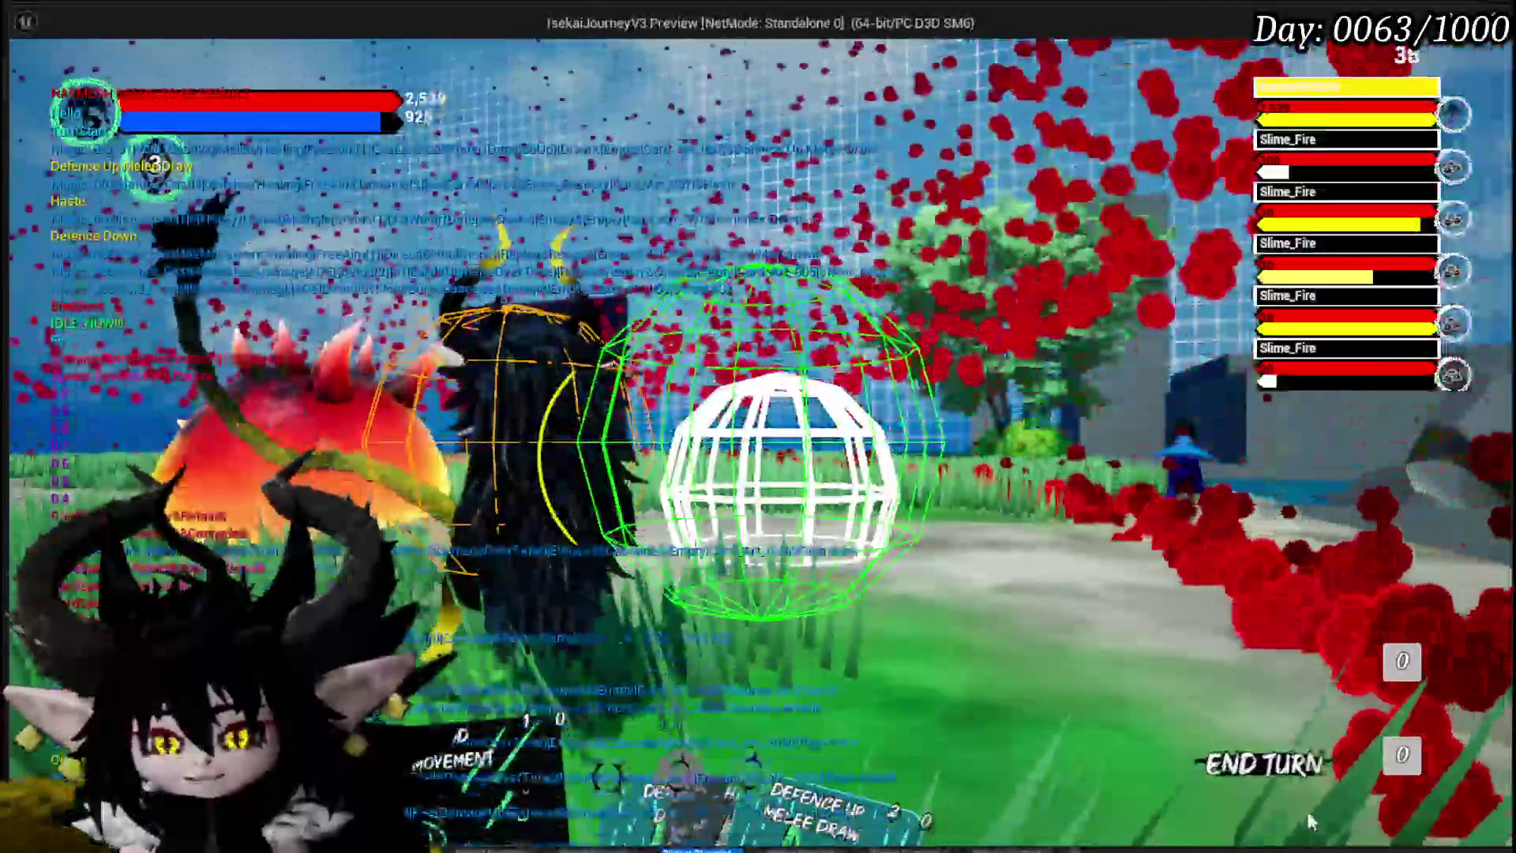
{"action": "left_click", "coordinate": [466, 623]}
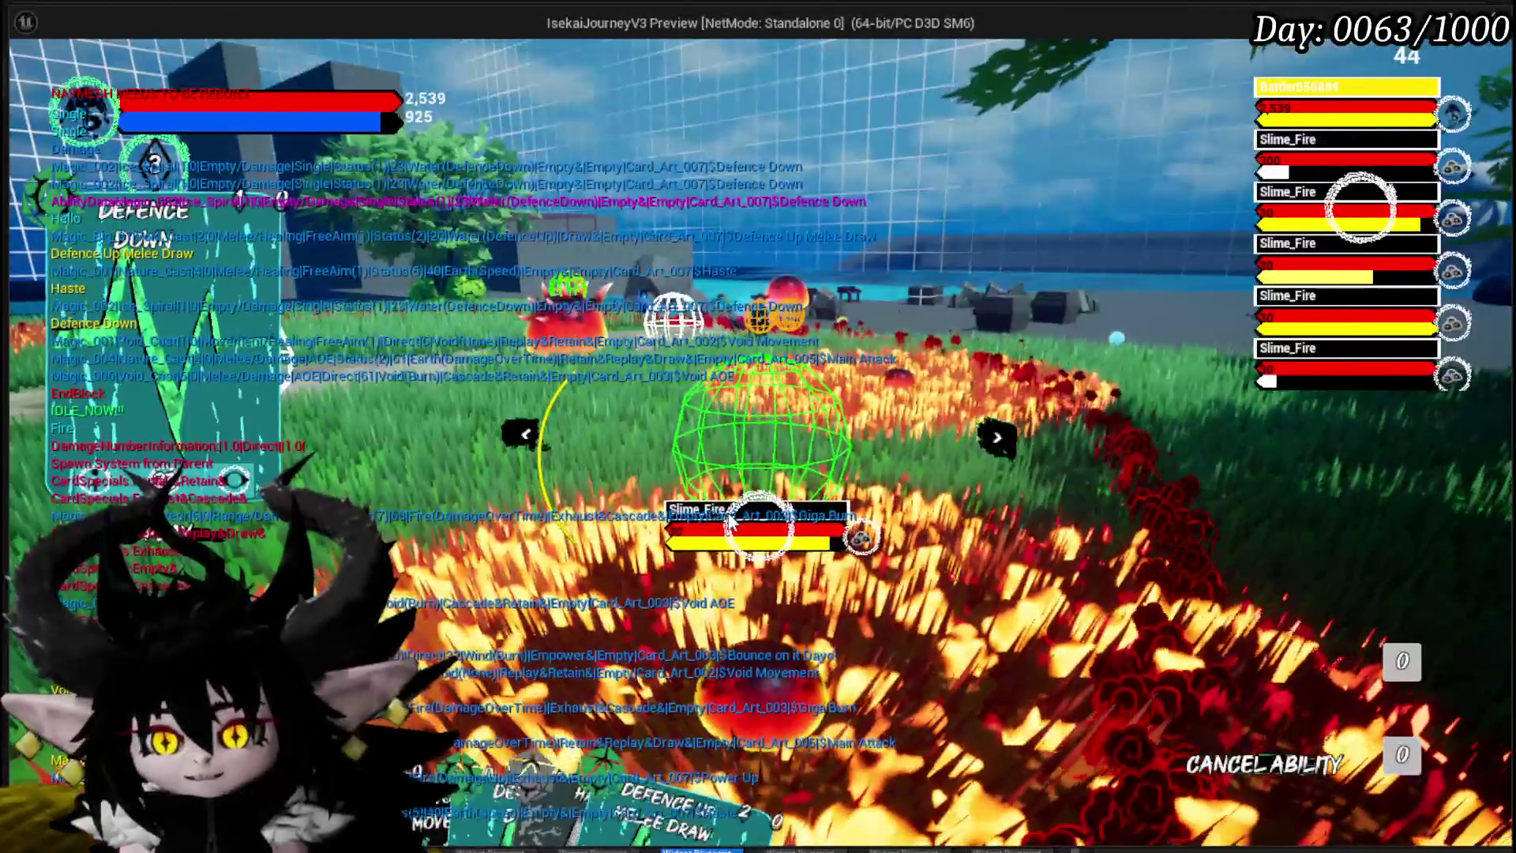
{"action": "left_click", "coordinate": [730, 521]}
{"action": "left_click", "coordinate": [983, 83]}
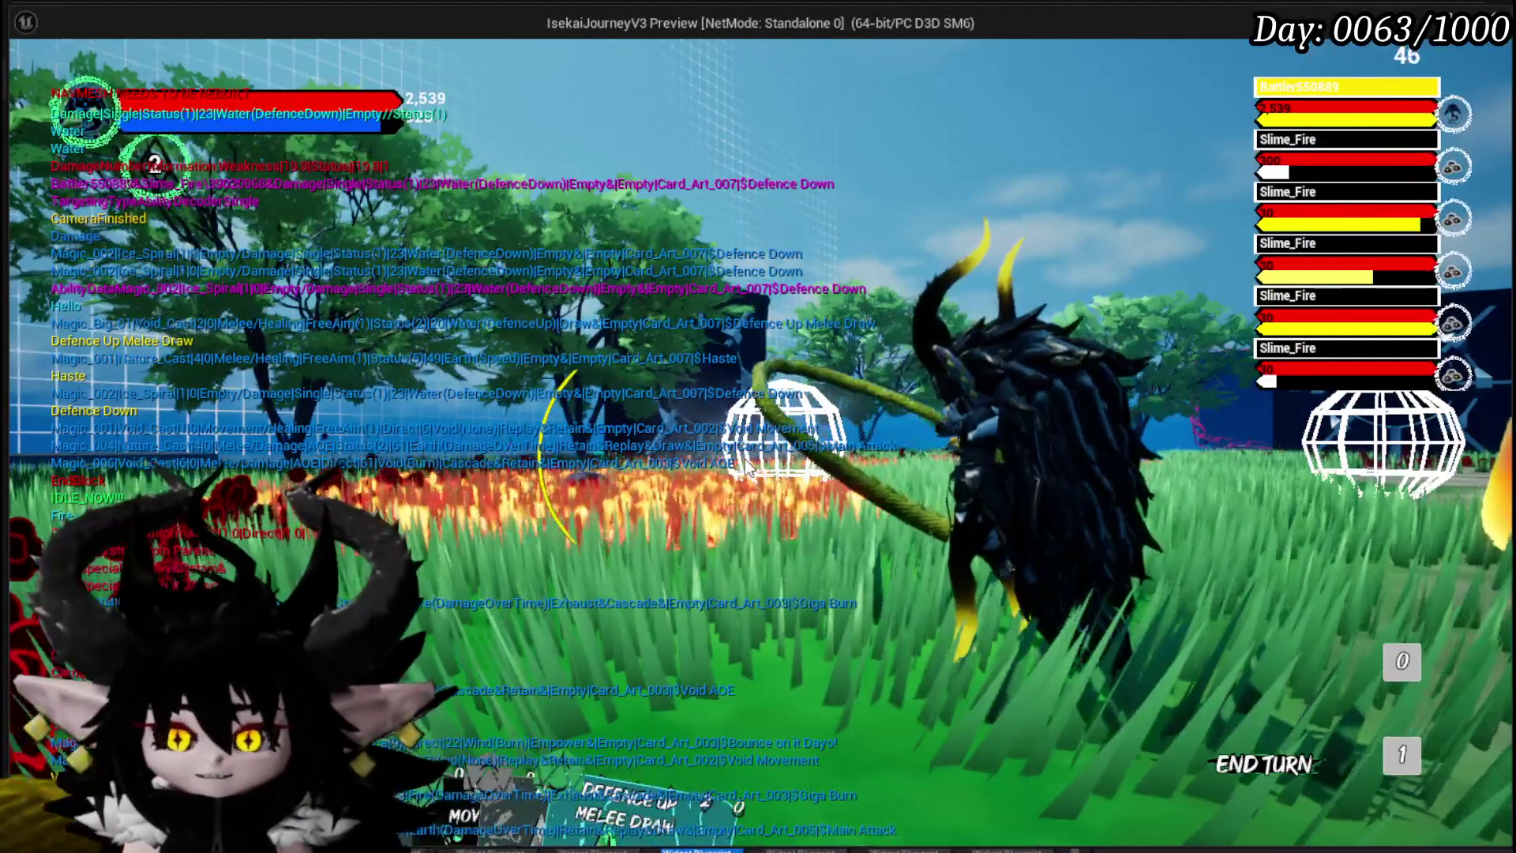
{"action": "key", "text": "Escape"}
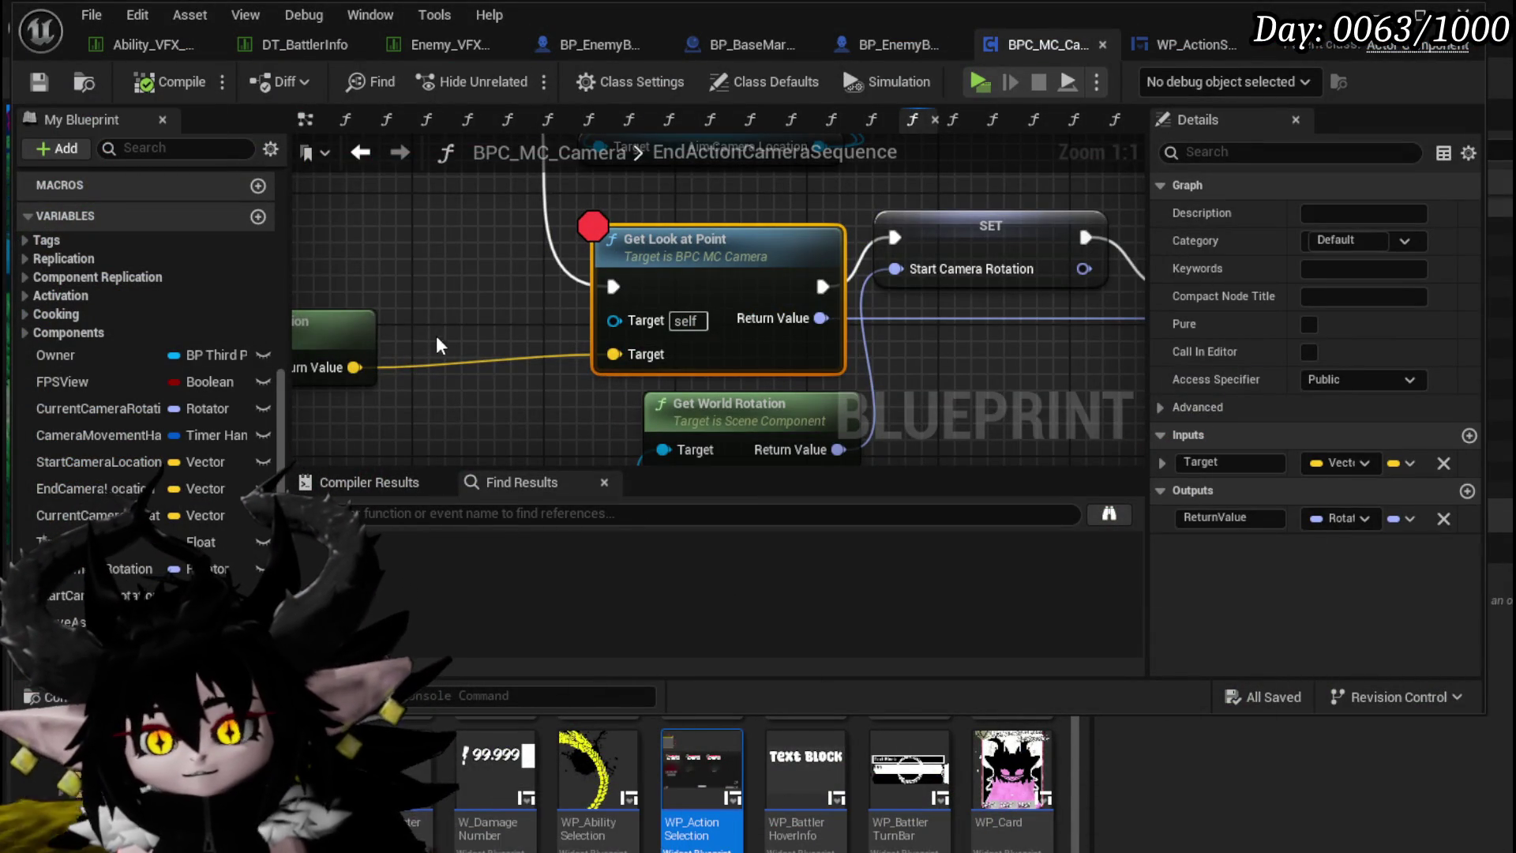
Step: Move the Start Camera Rotation setter down to straighten its wires
{"action": "scroll", "coordinate": [447, 339], "scroll_direction": "down", "scroll_amount": 2}
{"action": "left_click", "coordinate": [718, 347]}
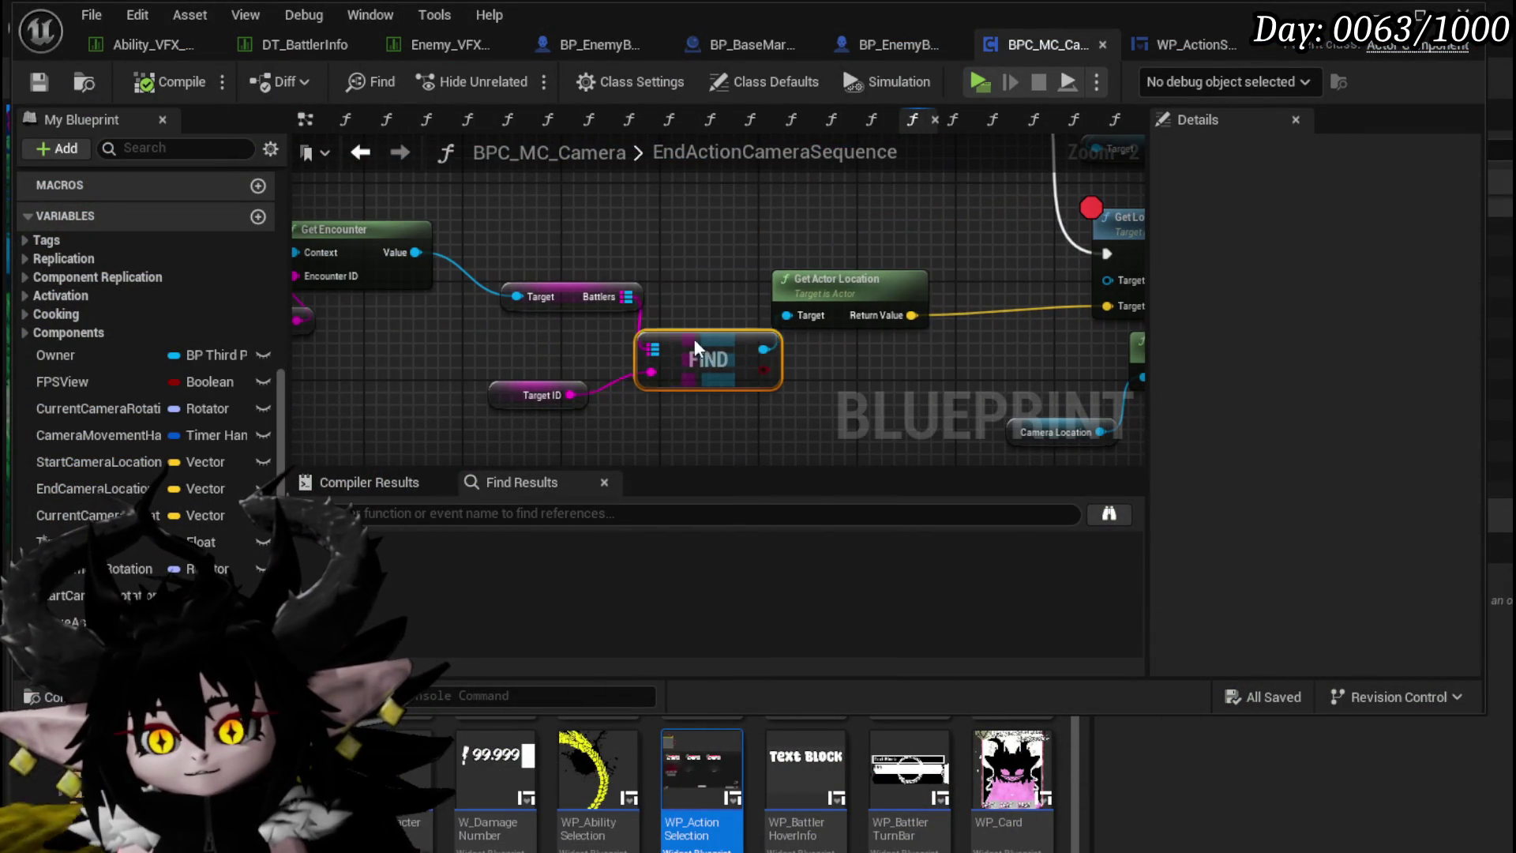
{"action": "scroll", "coordinate": [800, 227], "scroll_direction": "down", "scroll_amount": 1}
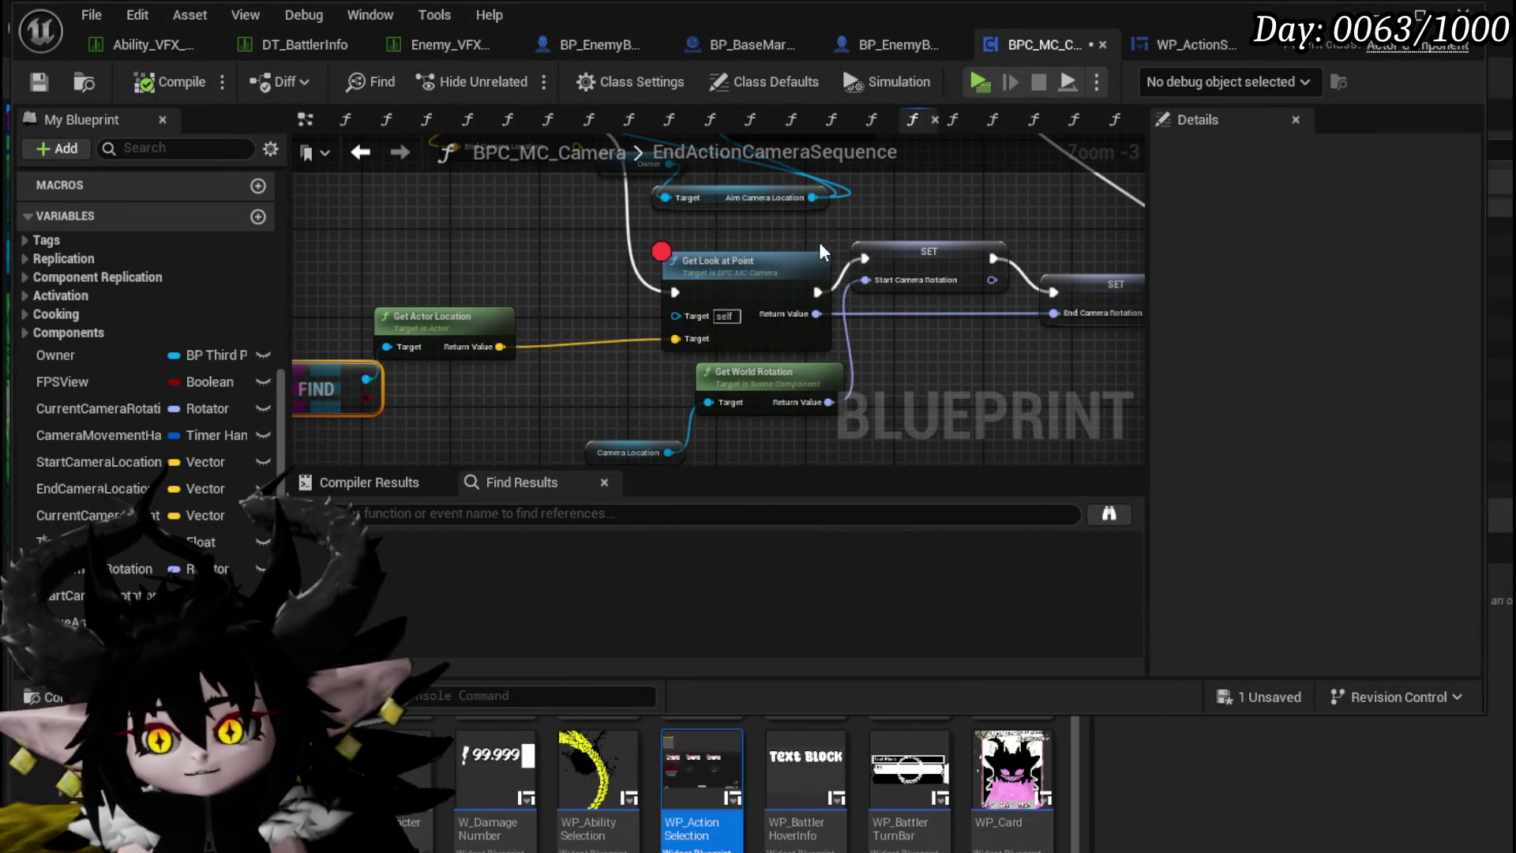
{"action": "left_click_drag", "start_coordinate": [932, 242], "coordinate": [939, 273]}
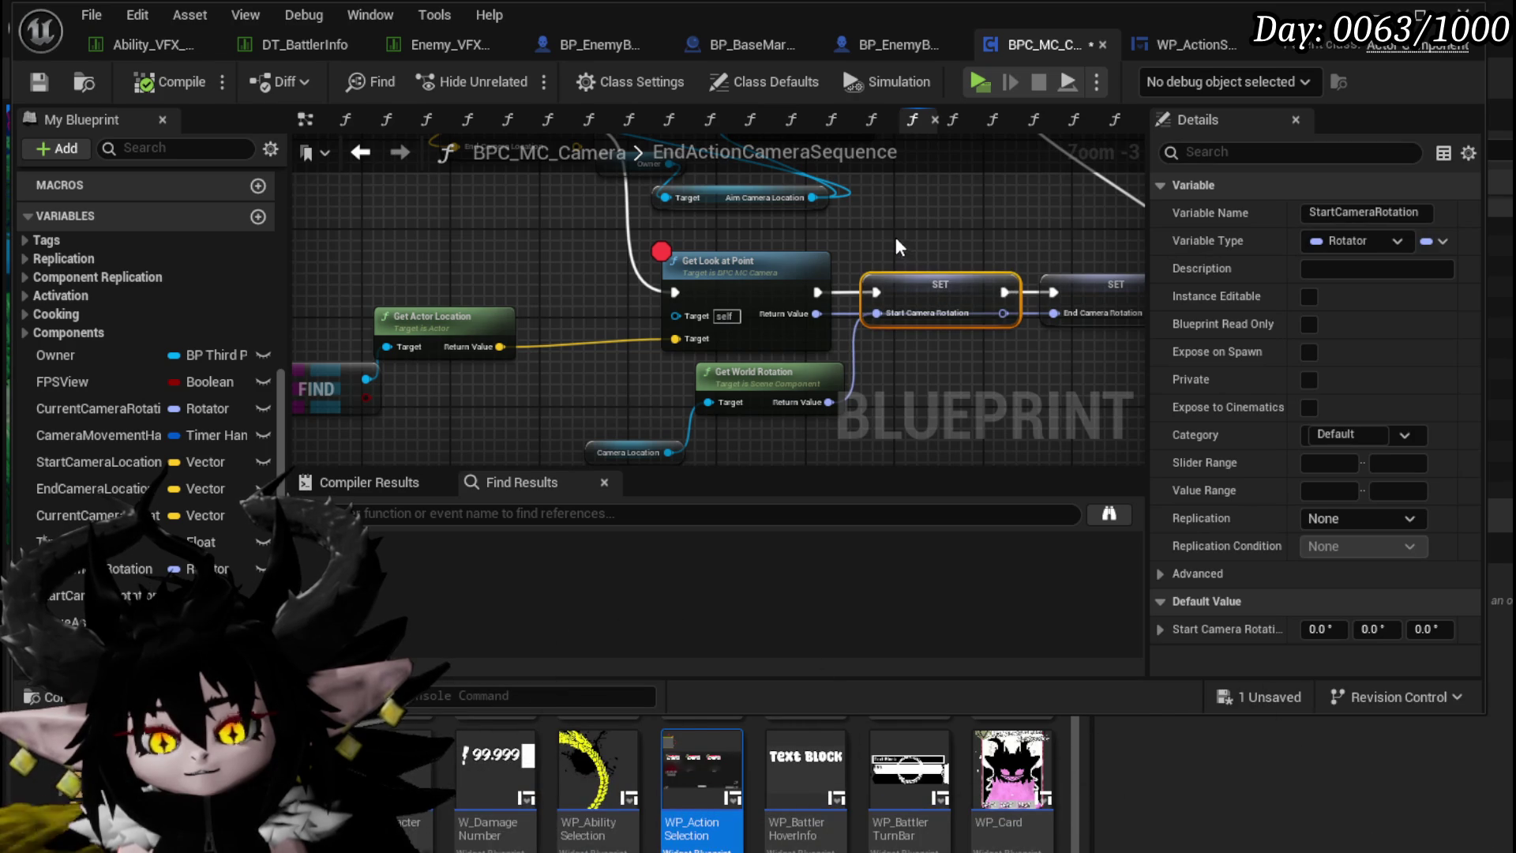
{"action": "scroll", "coordinate": [897, 234], "scroll_direction": "down", "scroll_amount": 2}
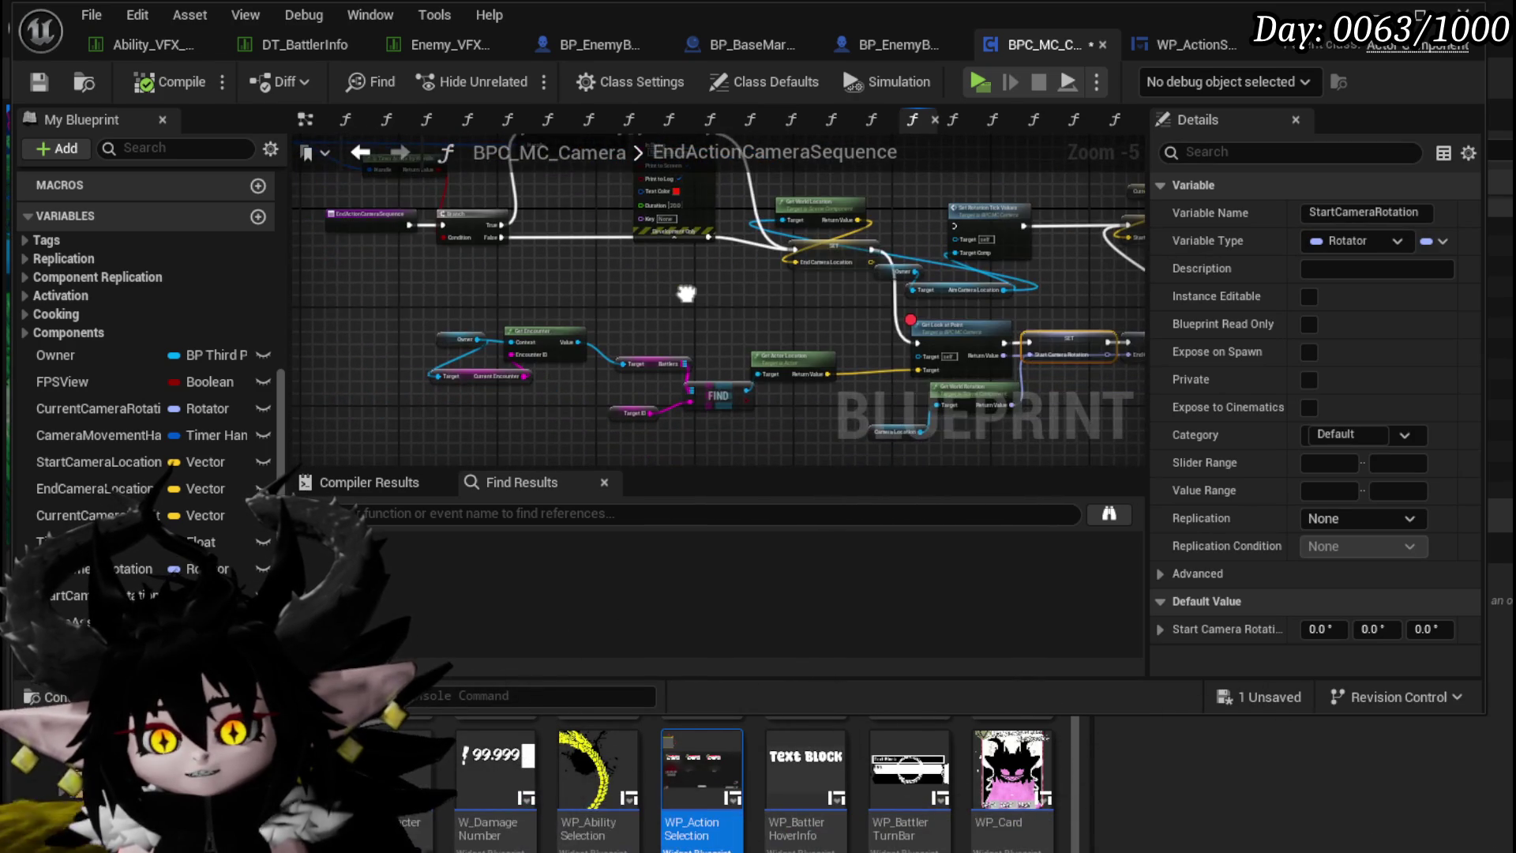
{"action": "left_click_drag", "start_coordinate": [686, 293], "coordinate": [629, 299]}
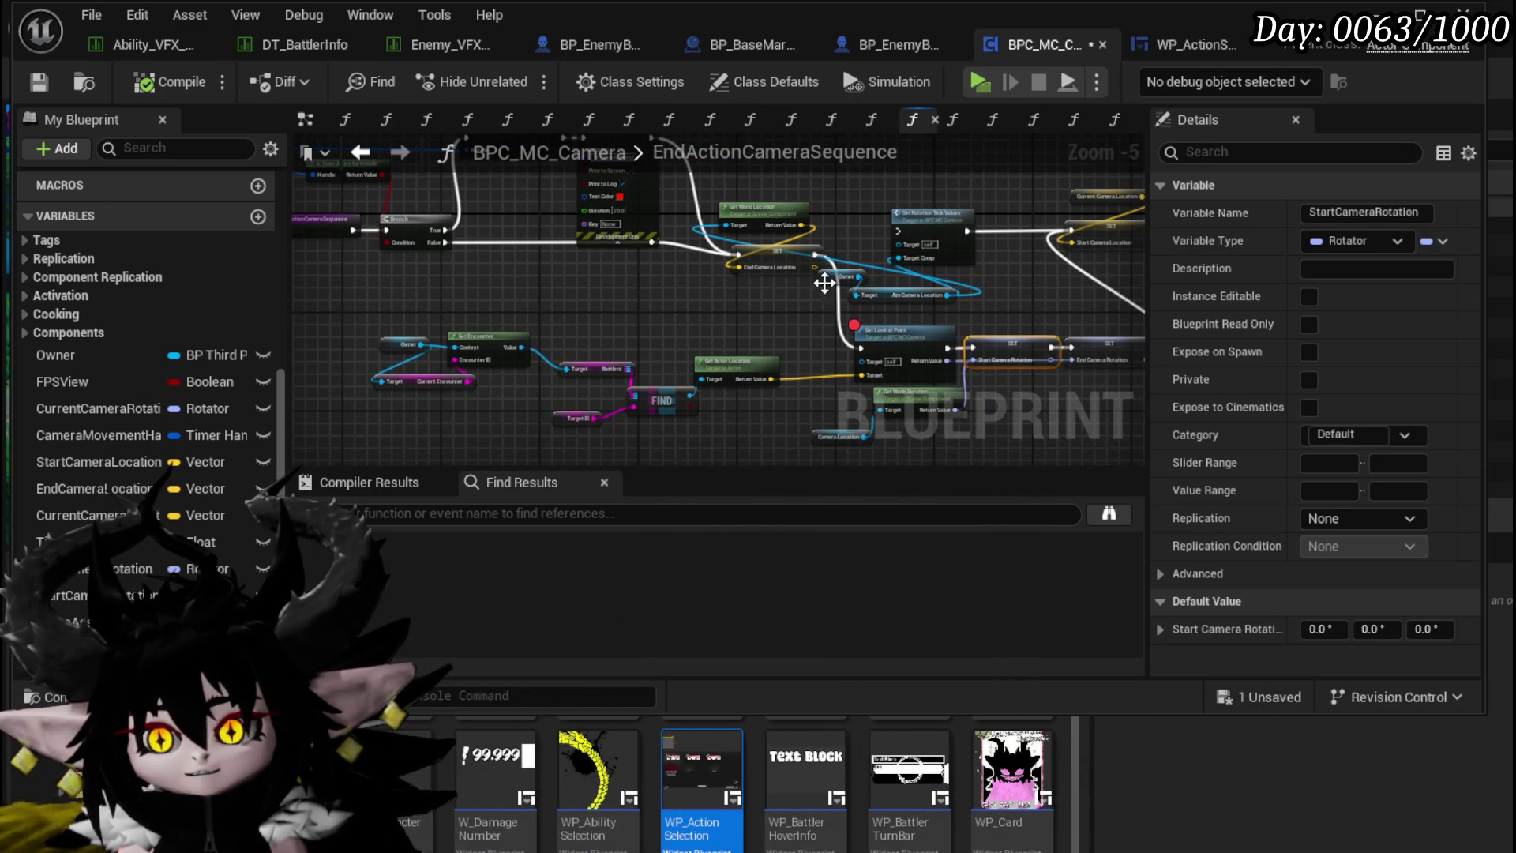
Step: Raise the Owner and AimCameraLocation nodes, align Set Rotation Tick Values, and open that function
{"action": "left_click", "coordinate": [894, 296]}
{"action": "mouse_move", "coordinate": [894, 296]}
{"action": "left_mouse_down"}
{"action": "mouse_move", "coordinate": [920, 194]}
{"action": "mouse_move", "coordinate": [791, 182]}
{"action": "left_mouse_up"}
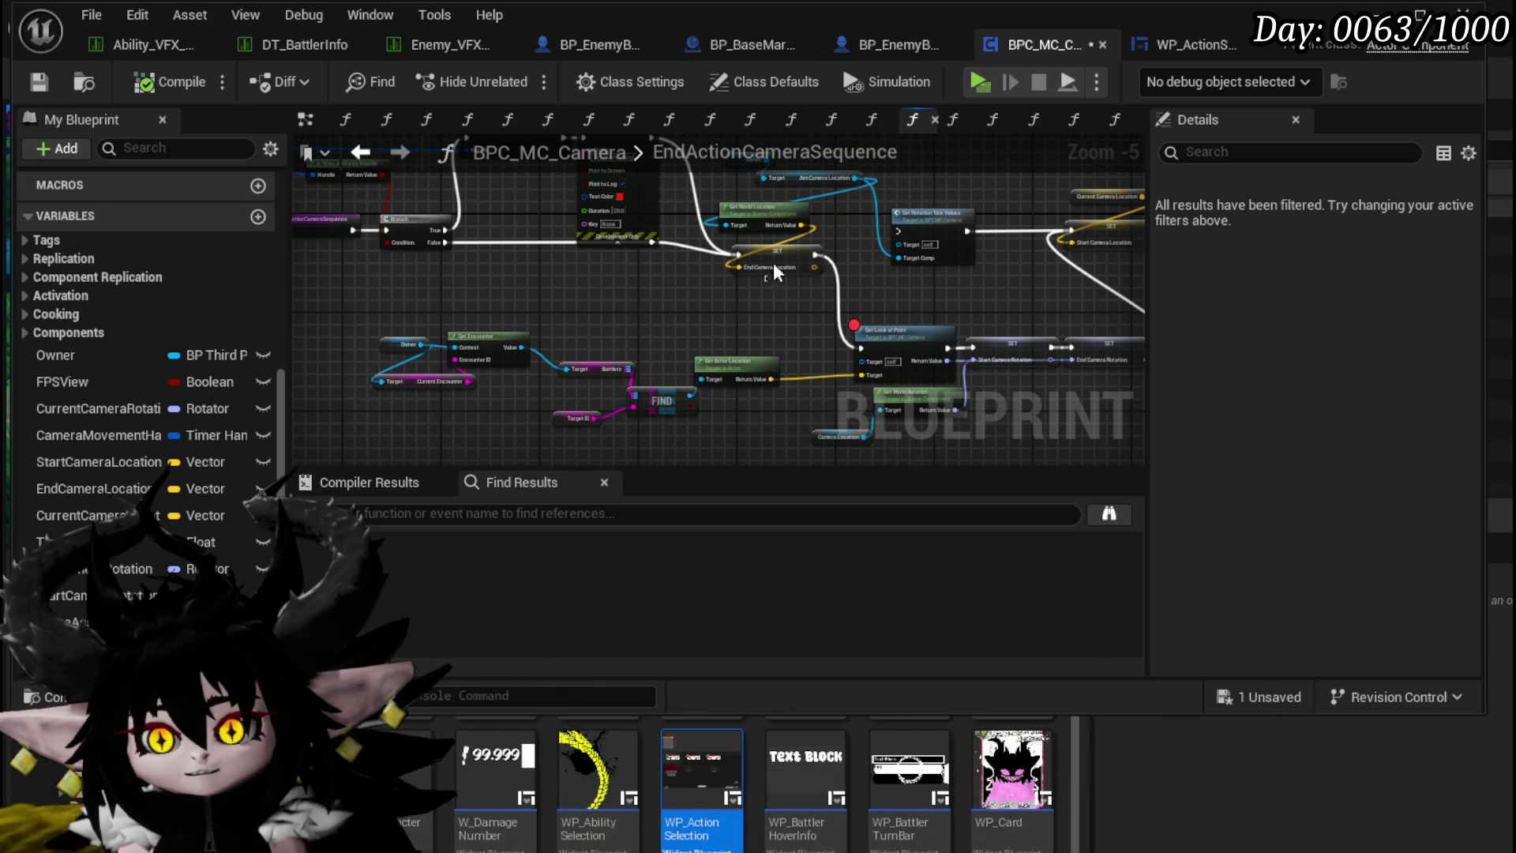
{"action": "scroll", "coordinate": [687, 265], "scroll_direction": "up", "scroll_amount": 2}
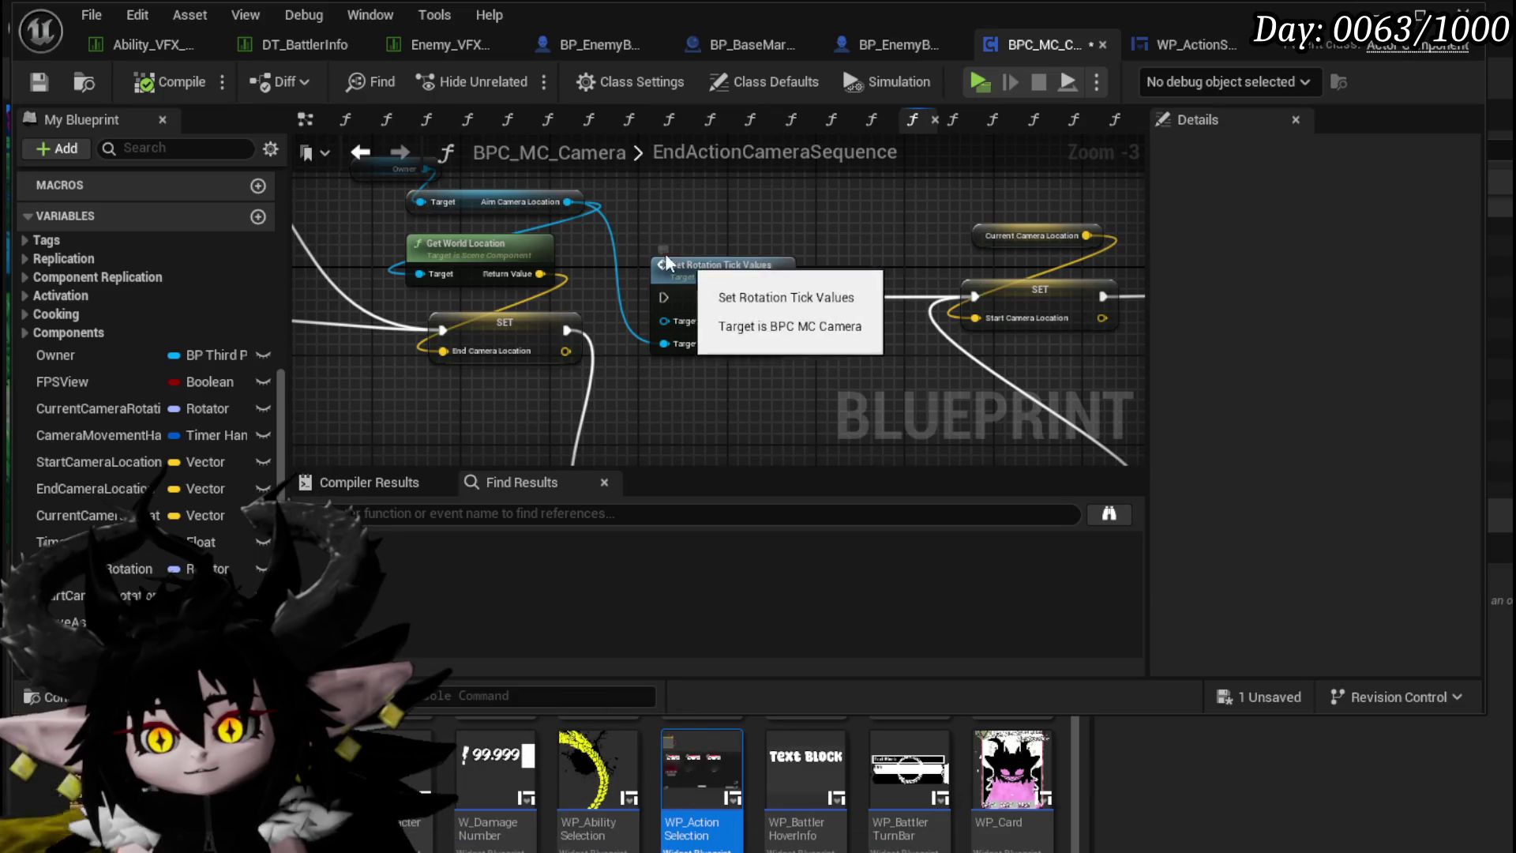
{"action": "left_click_drag", "start_coordinate": [723, 272], "coordinate": [713, 274]}
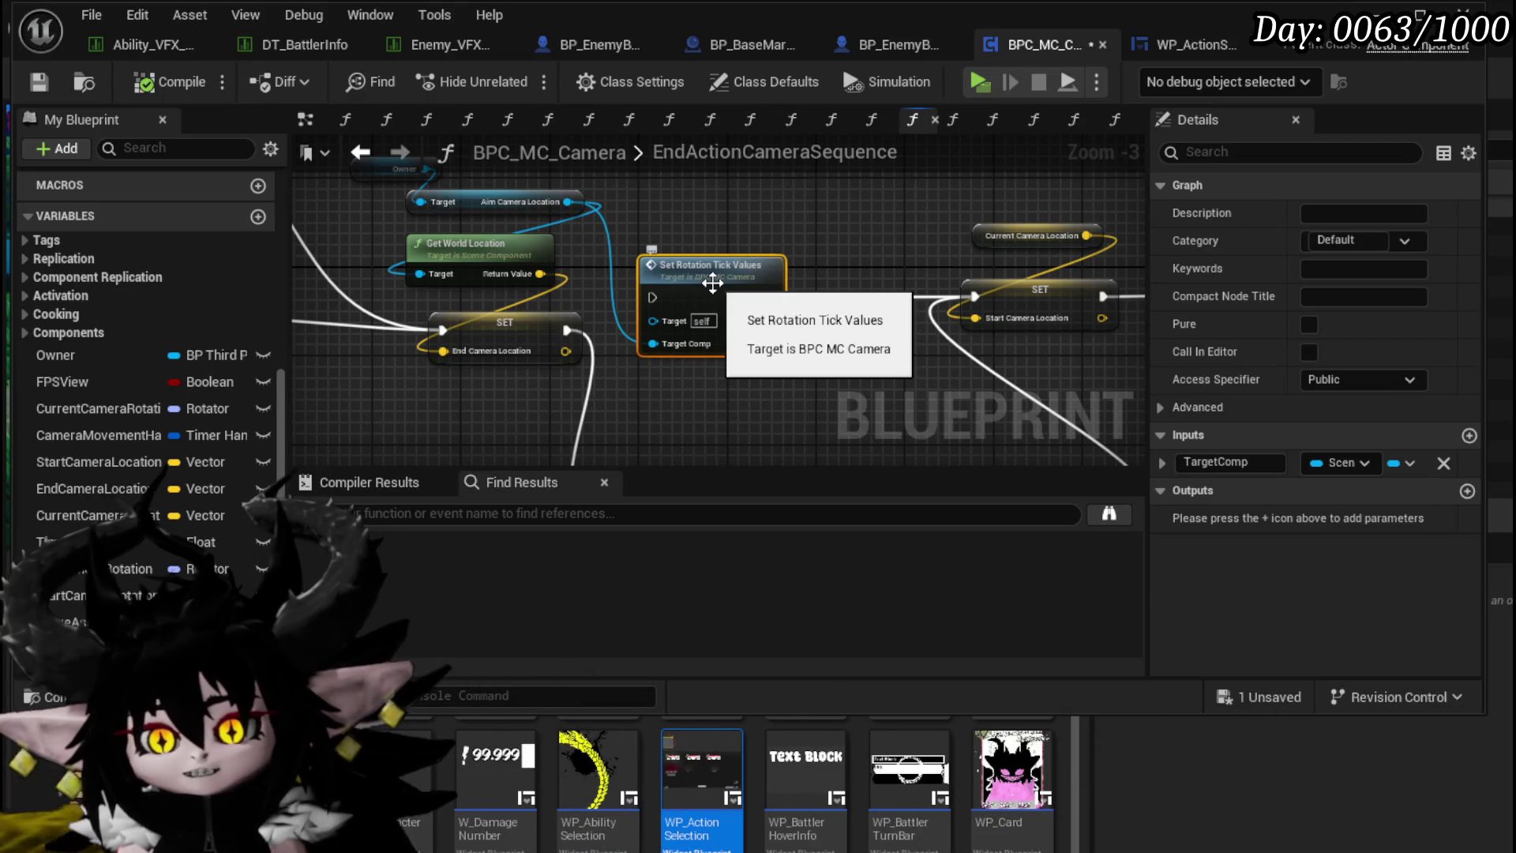
{"action": "double_click", "coordinate": [695, 285]}
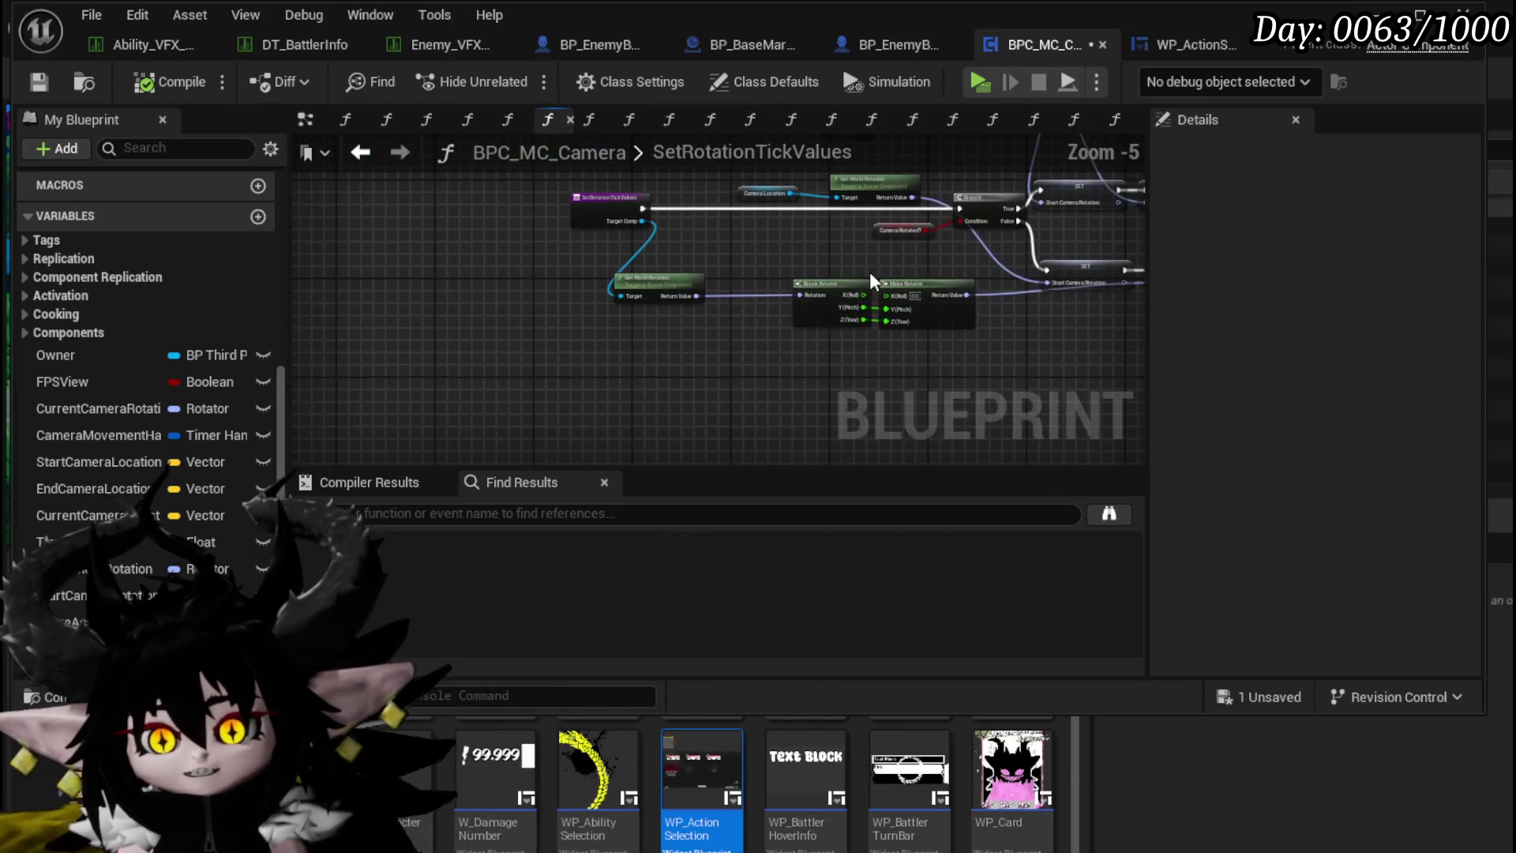
Step: Add a TargetID getter with an Is Empty check in SetRotationTickValues
{"action": "mouse_move", "coordinate": [288, 399]}
{"action": "left_mouse_down"}
{"action": "mouse_move", "coordinate": [295, 252]}
{"action": "mouse_move", "coordinate": [300, 577]}
{"action": "left_mouse_up"}
{"action": "mouse_move", "coordinate": [211, 550]}
{"action": "left_mouse_down"}
{"action": "mouse_move", "coordinate": [464, 292]}
{"action": "mouse_move", "coordinate": [529, 339]}
{"action": "left_mouse_up"}
{"action": "left_click", "coordinate": [495, 325]}
{"action": "type", "text": "is "}
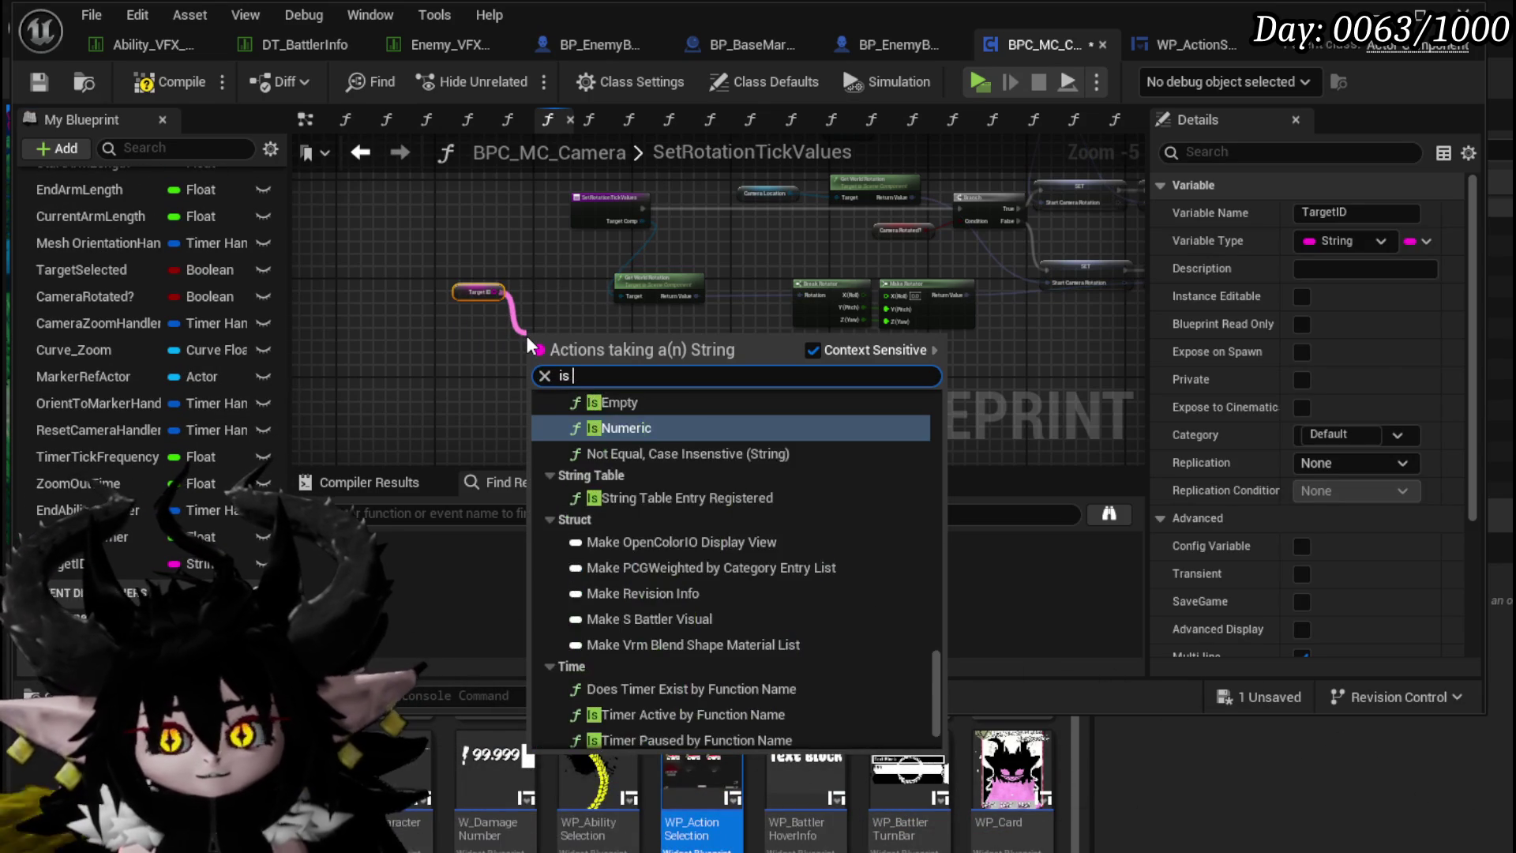
{"action": "type", "text": "empty"}
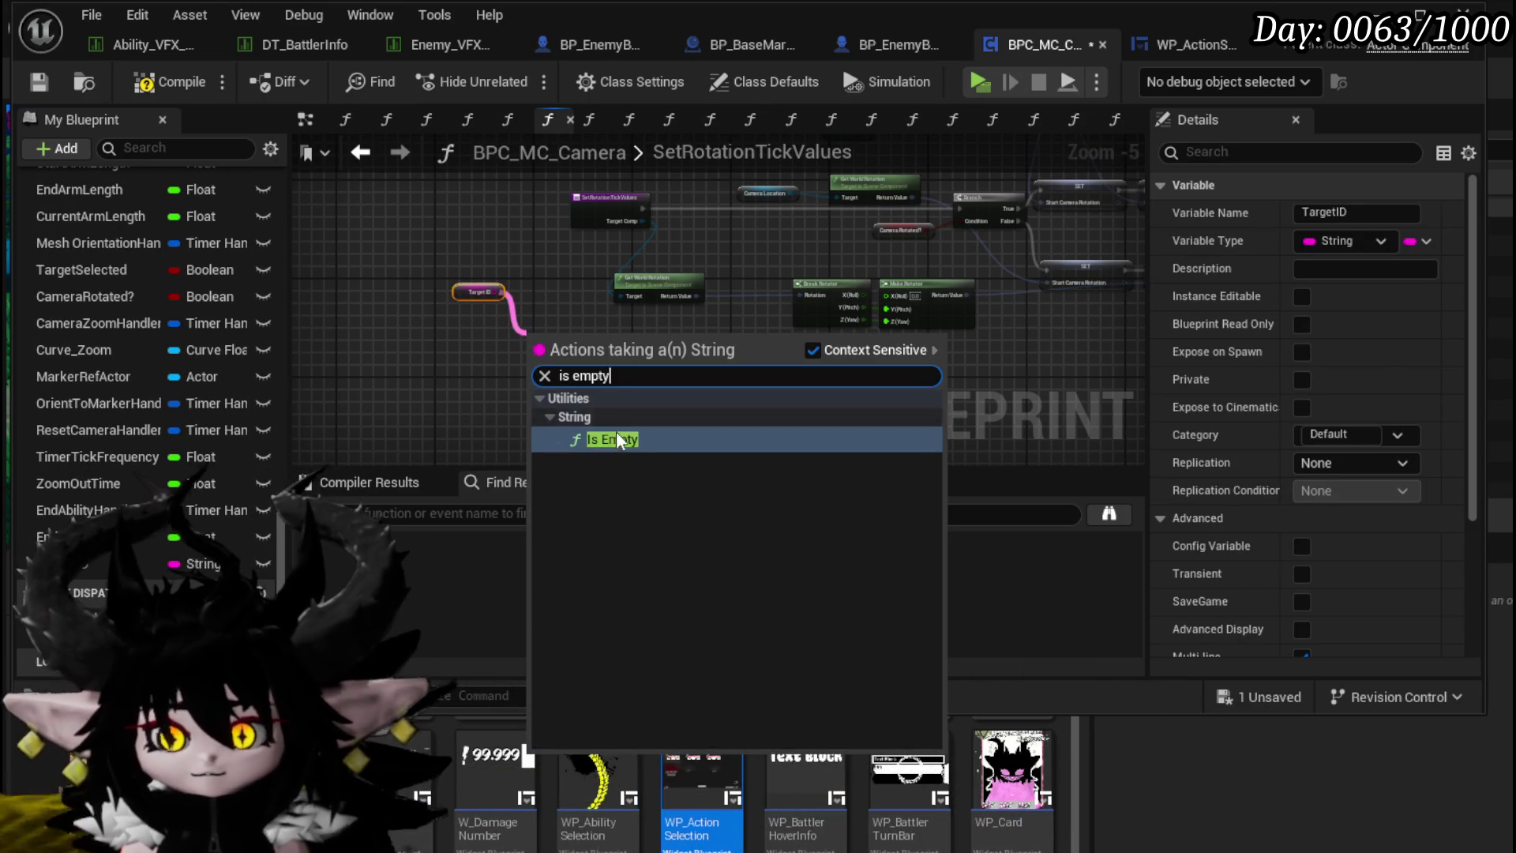
{"action": "left_click", "coordinate": [613, 432]}
{"action": "scroll", "coordinate": [477, 324], "scroll_direction": "up", "scroll_amount": 4}
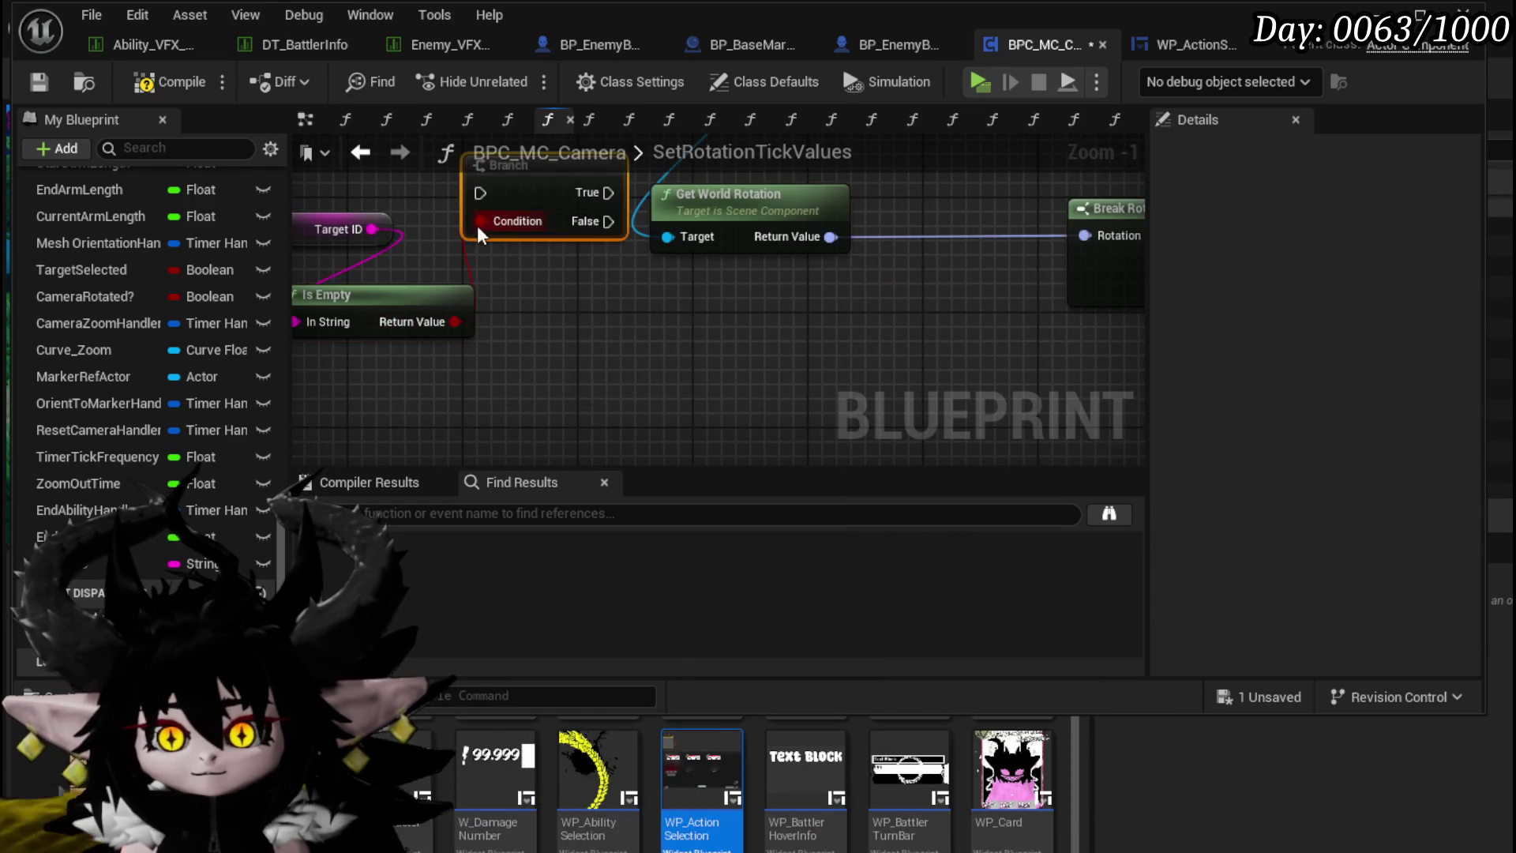
{"action": "scroll", "coordinate": [476, 225], "scroll_direction": "down", "scroll_amount": 2}
Step: Insert a Branch after the function entry, its True output continuing the existing chain
{"action": "left_click", "coordinate": [603, 209]}
{"action": "mouse_move", "coordinate": [603, 208]}
{"action": "left_mouse_down"}
{"action": "mouse_move", "coordinate": [456, 210]}
{"action": "mouse_move", "coordinate": [497, 237]}
{"action": "left_mouse_up"}
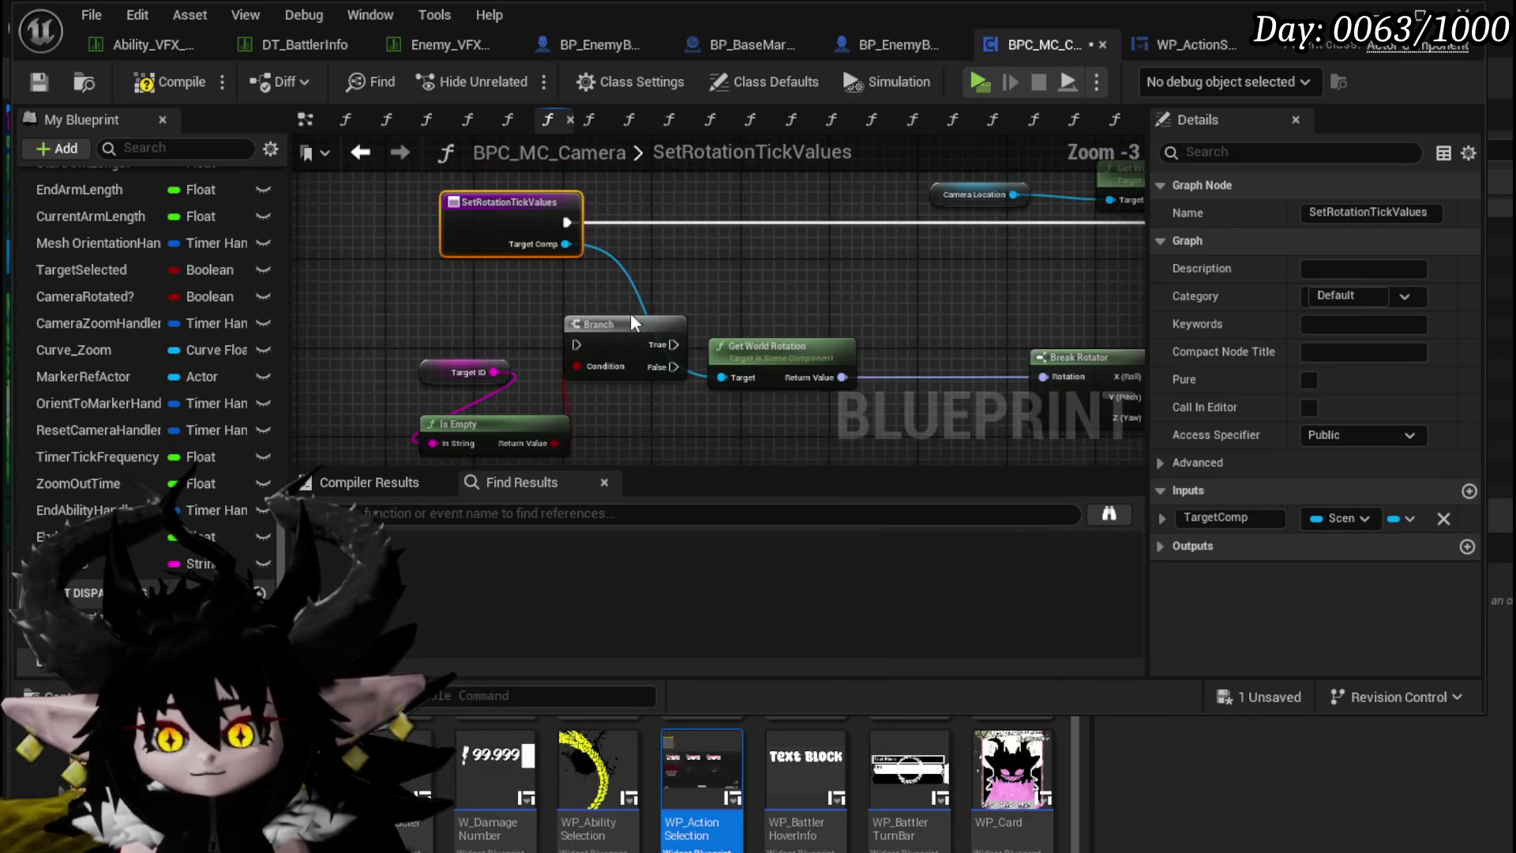
{"action": "left_click_drag", "start_coordinate": [627, 309], "coordinate": [687, 197]}
{"action": "mouse_move", "coordinate": [568, 221]}
{"action": "left_mouse_down"}
{"action": "mouse_move", "coordinate": [624, 221]}
{"action": "mouse_move", "coordinate": [611, 222]}
{"action": "left_mouse_up"}
{"action": "left_click_drag", "start_coordinate": [795, 252], "coordinate": [529, 270]}
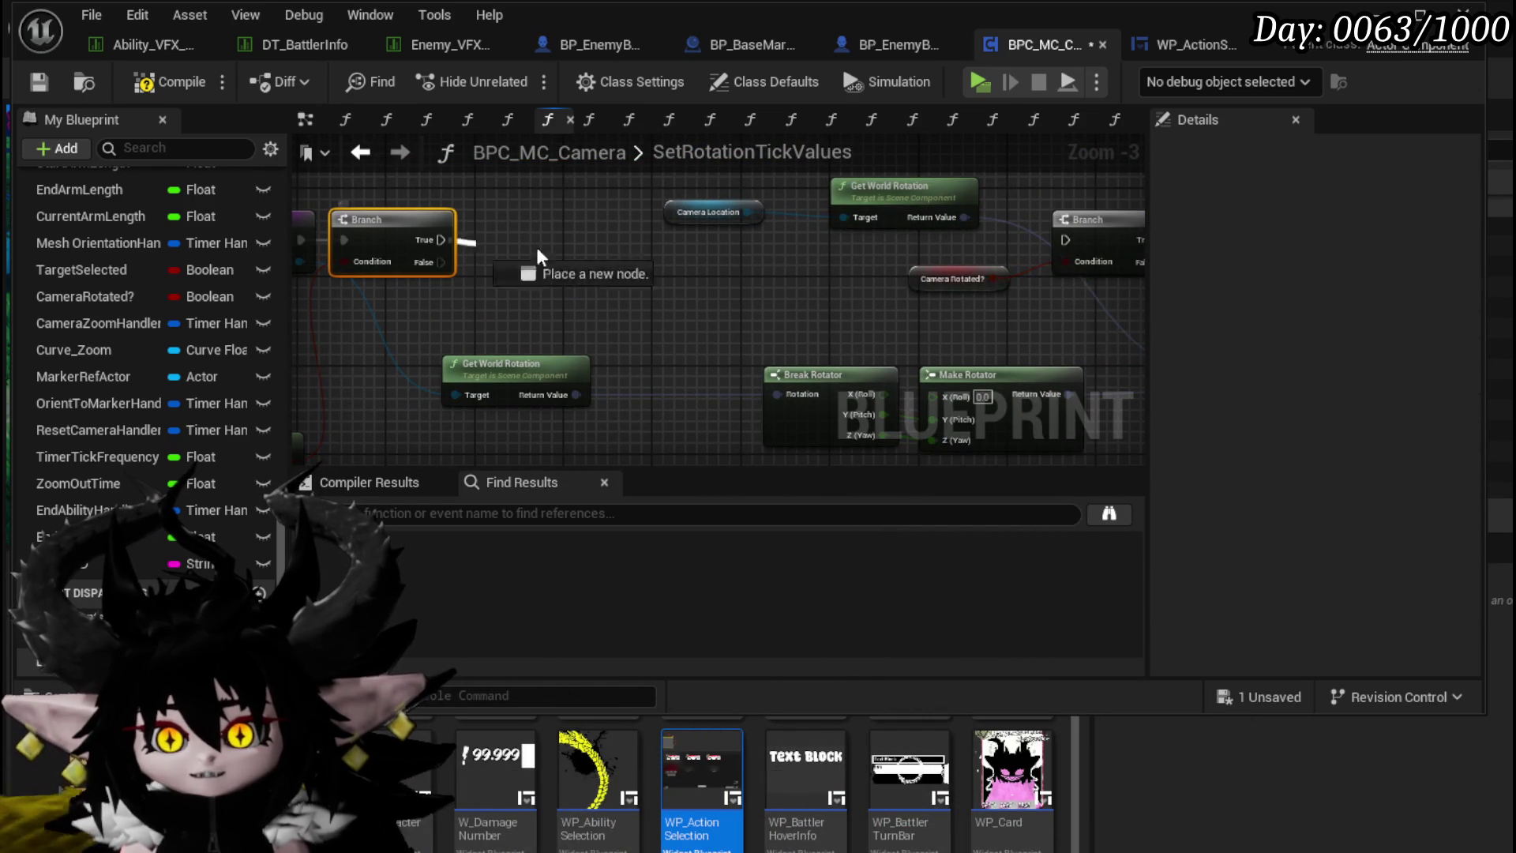
Step: Rearrange the rotation nodes, save the blueprint, and go forward to EndActionCameraSequence
{"action": "scroll", "coordinate": [565, 319], "scroll_direction": "down", "scroll_amount": 2}
{"action": "mouse_move", "coordinate": [612, 367]}
{"action": "left_mouse_down"}
{"action": "mouse_move", "coordinate": [751, 418]}
{"action": "mouse_move", "coordinate": [980, 394]}
{"action": "left_mouse_up"}
{"action": "left_click_drag", "start_coordinate": [442, 326], "coordinate": [666, 316]}
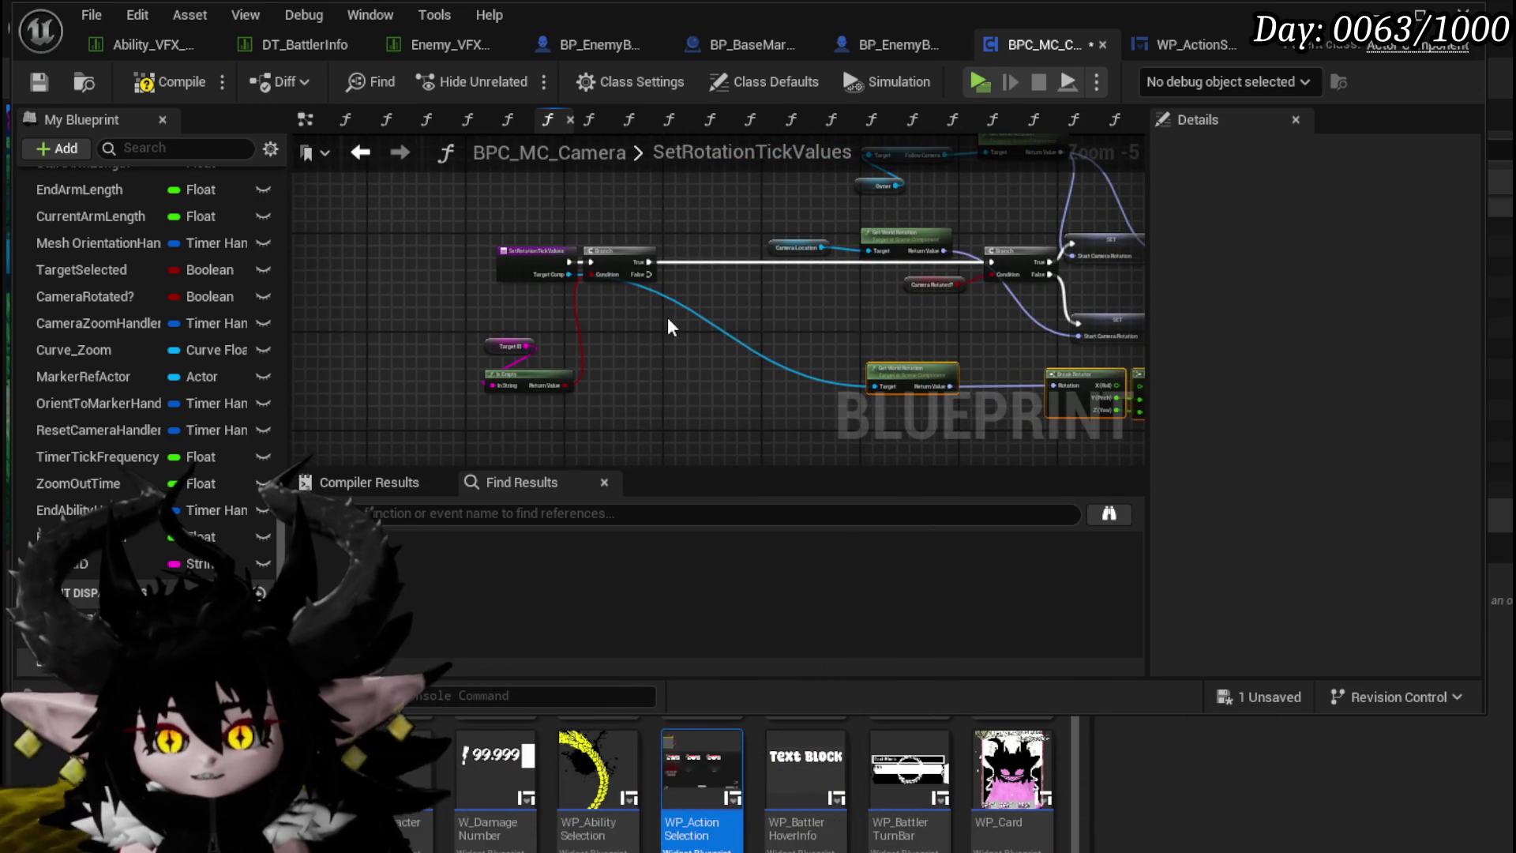
{"action": "left_click", "coordinate": [39, 81]}
{"action": "left_click", "coordinate": [399, 152]}
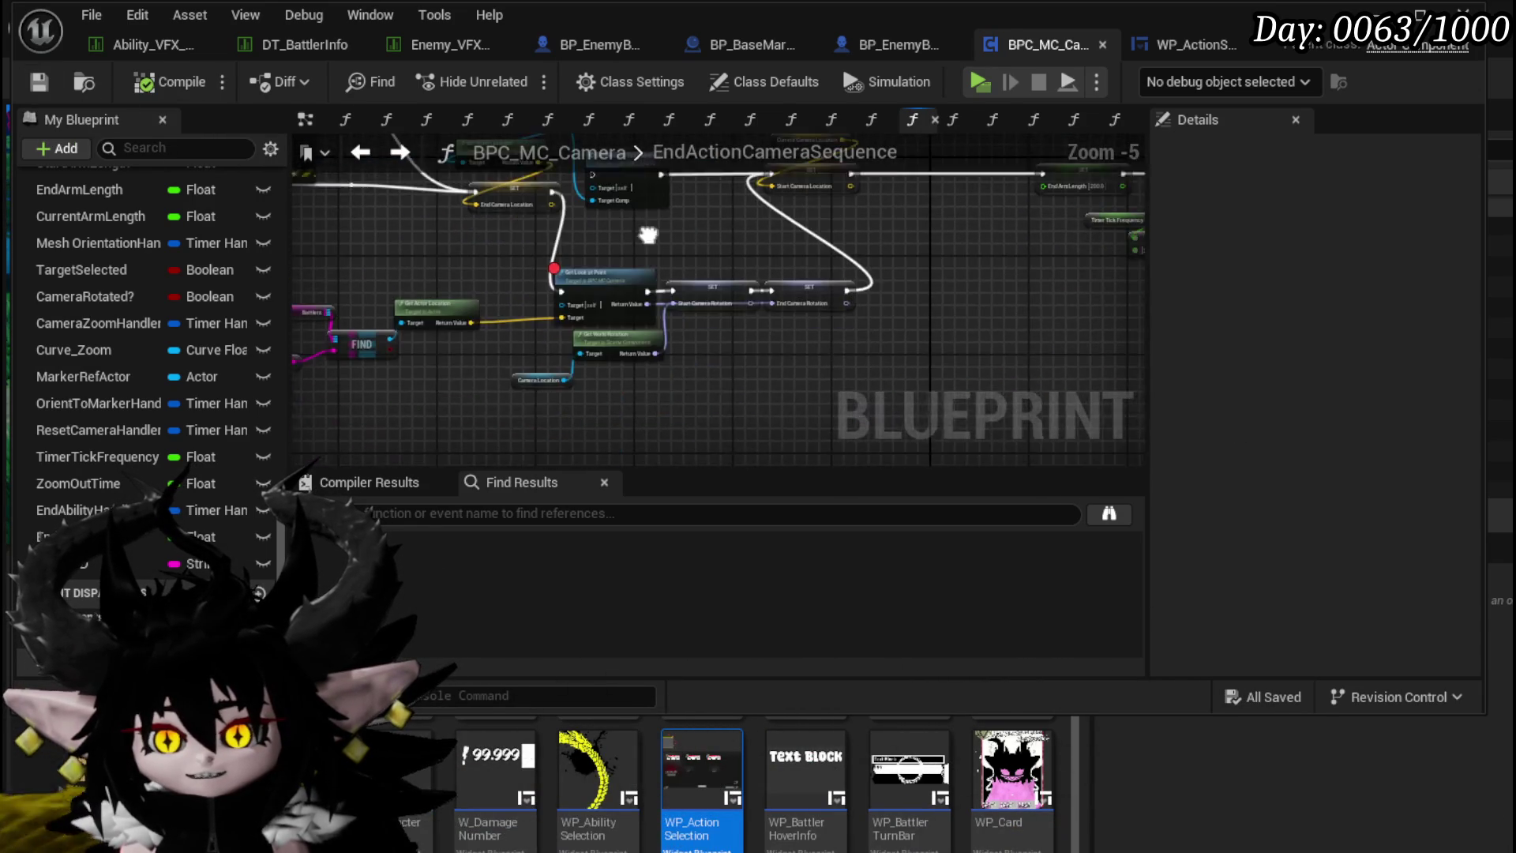
Step: Cut the look-at-point nodes from EndActionCameraSequence and rewire execution into Set Rotation Tick Values
{"action": "mouse_move", "coordinate": [447, 378]}
{"action": "left_mouse_down"}
{"action": "mouse_move", "coordinate": [396, 392]}
{"action": "mouse_move", "coordinate": [960, 272]}
{"action": "left_mouse_up"}
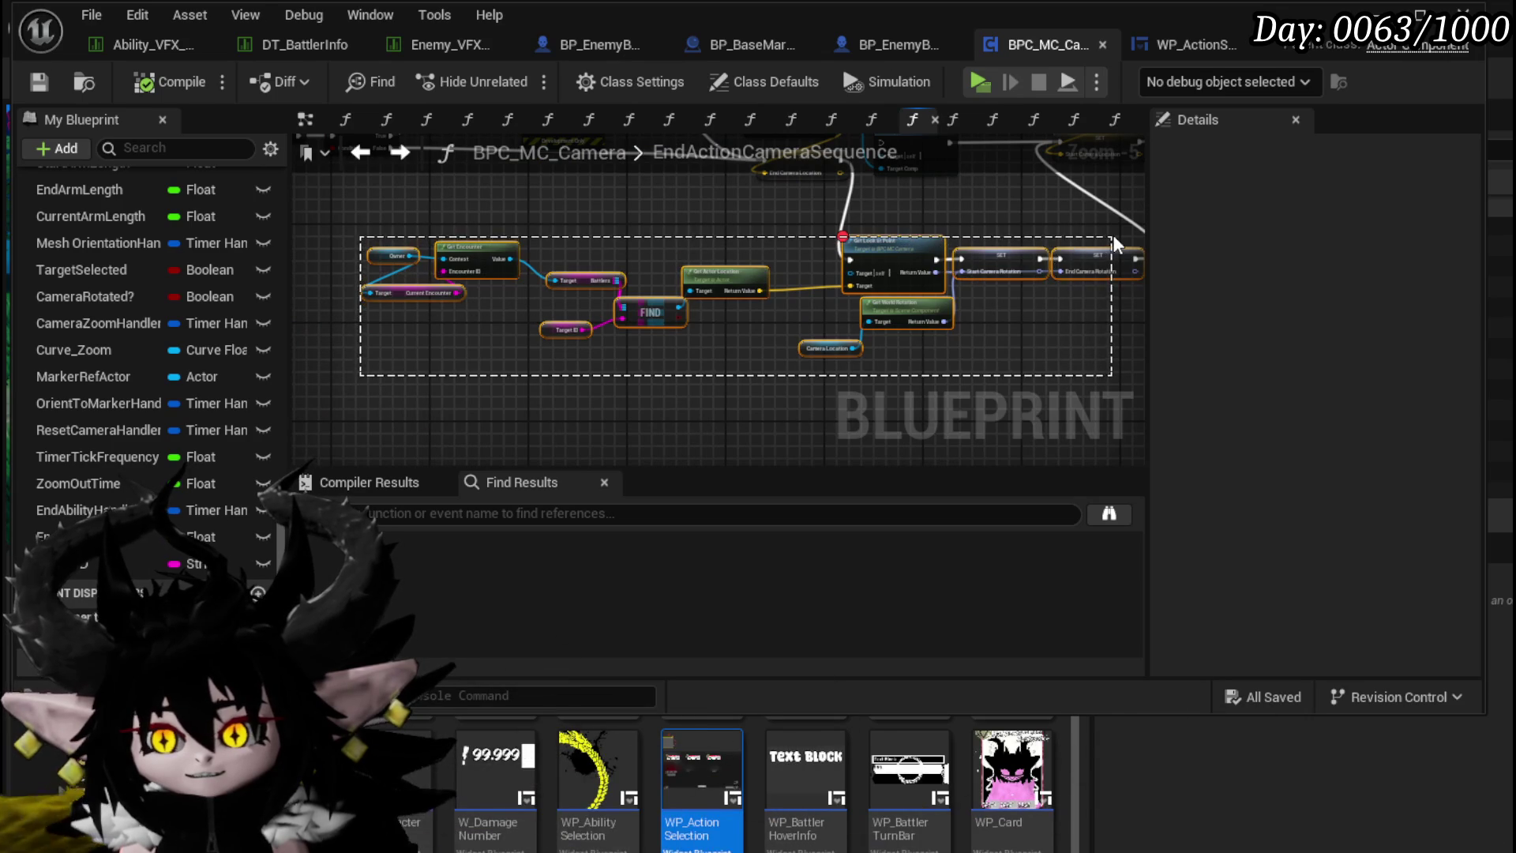
{"action": "left_click_drag", "start_coordinate": [1064, 215], "coordinate": [673, 303]}
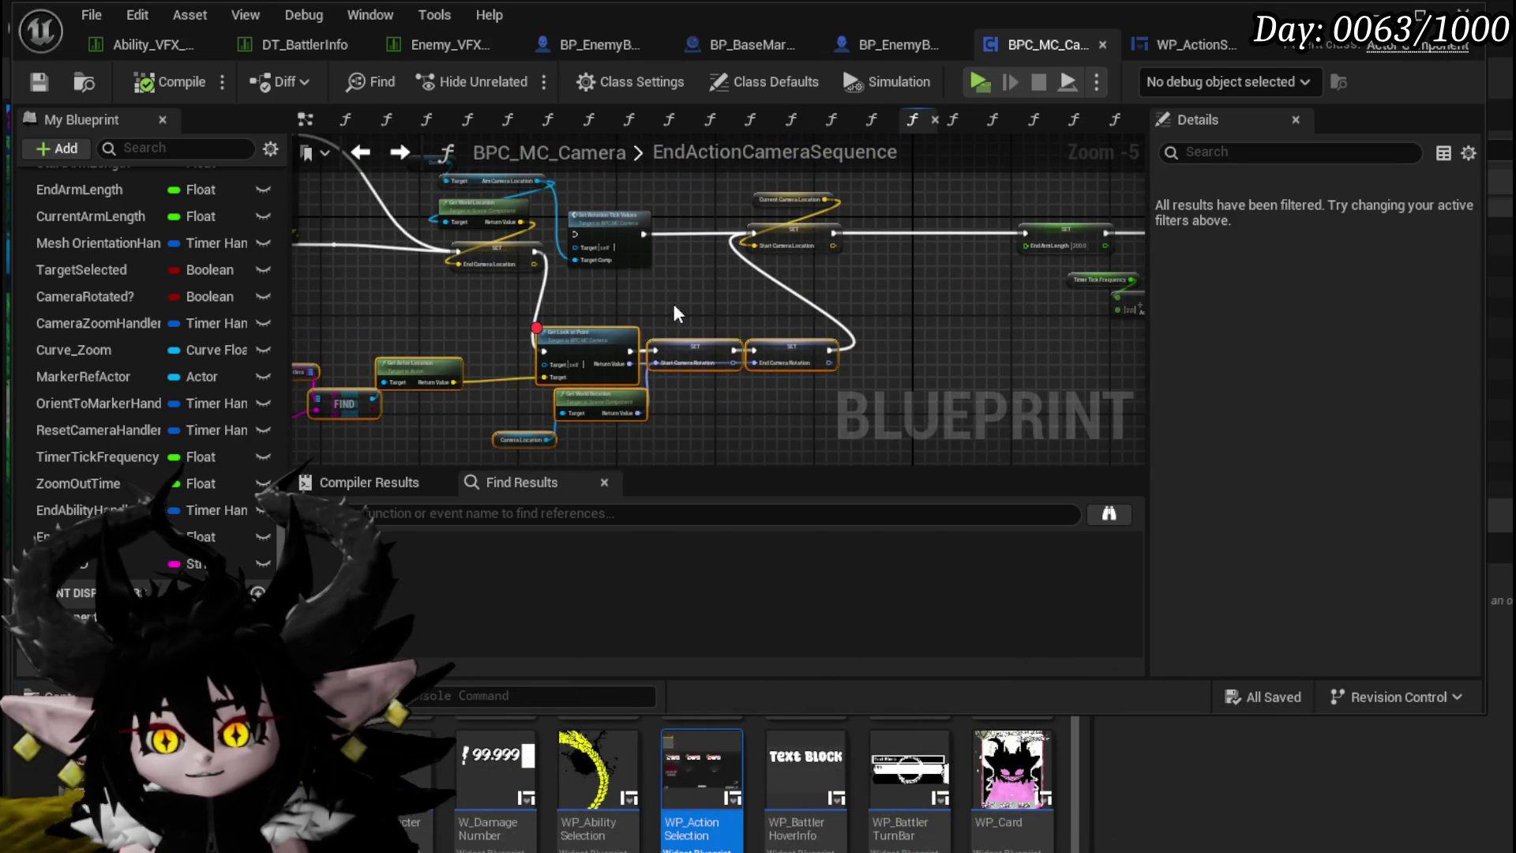
{"action": "key", "text": "Delete"}
{"action": "scroll", "coordinate": [534, 250], "scroll_direction": "up", "scroll_amount": 1}
{"action": "left_click_drag", "start_coordinate": [591, 229], "coordinate": [595, 226]}
{"action": "double_click", "coordinate": [640, 229]}
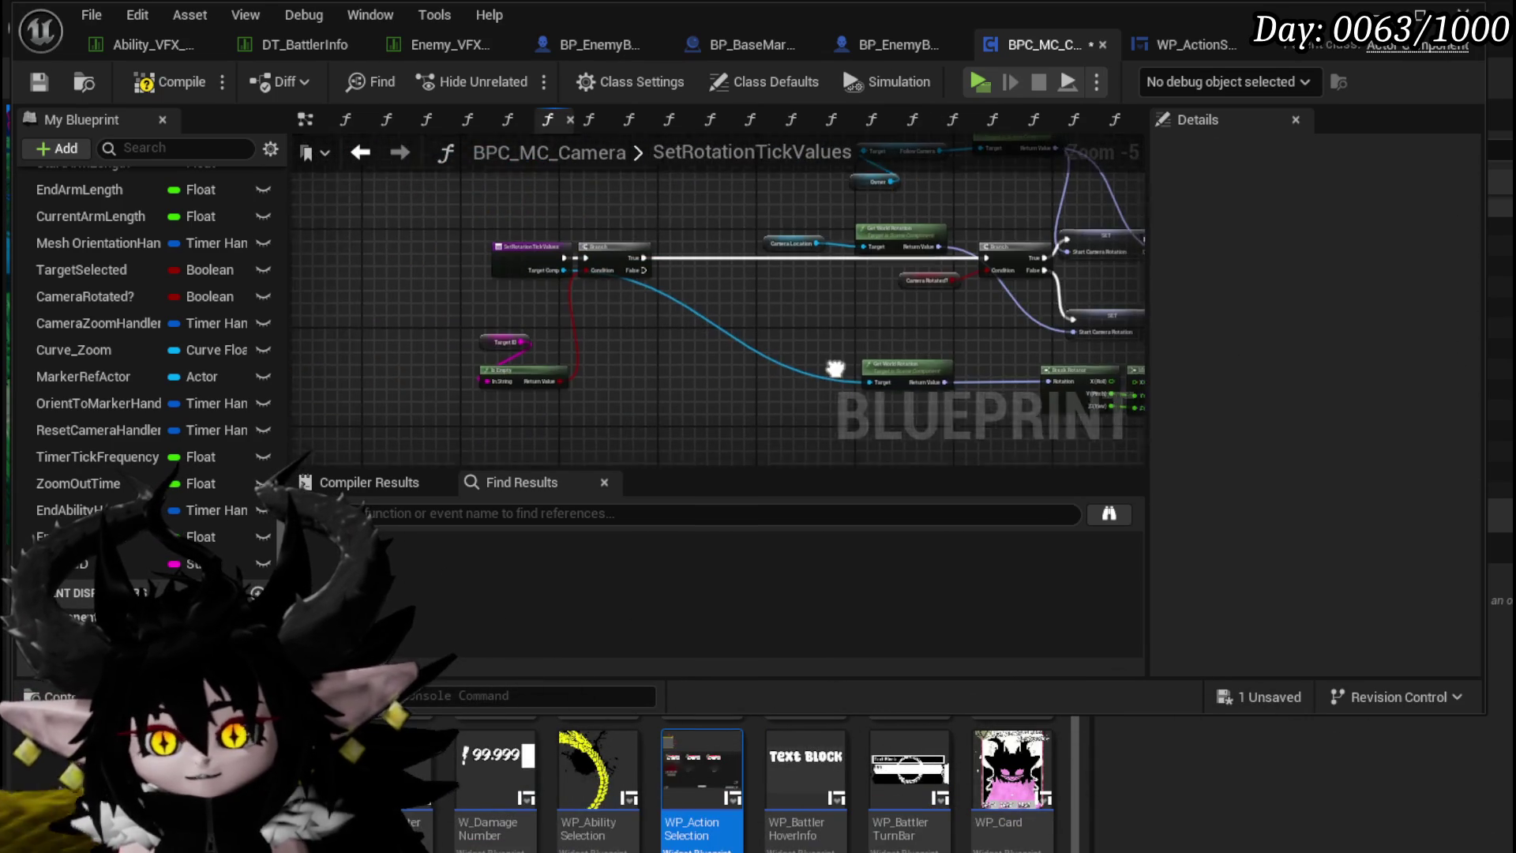
Step: Paste the look-at-point nodes into SetRotationTickValues, driven by the Branch's False output, and compile
{"action": "key", "text": "ctrl+v"}
{"action": "mouse_move", "coordinate": [726, 307]}
{"action": "left_mouse_down"}
{"action": "mouse_move", "coordinate": [626, 339]}
{"action": "mouse_move", "coordinate": [515, 221]}
{"action": "left_mouse_up"}
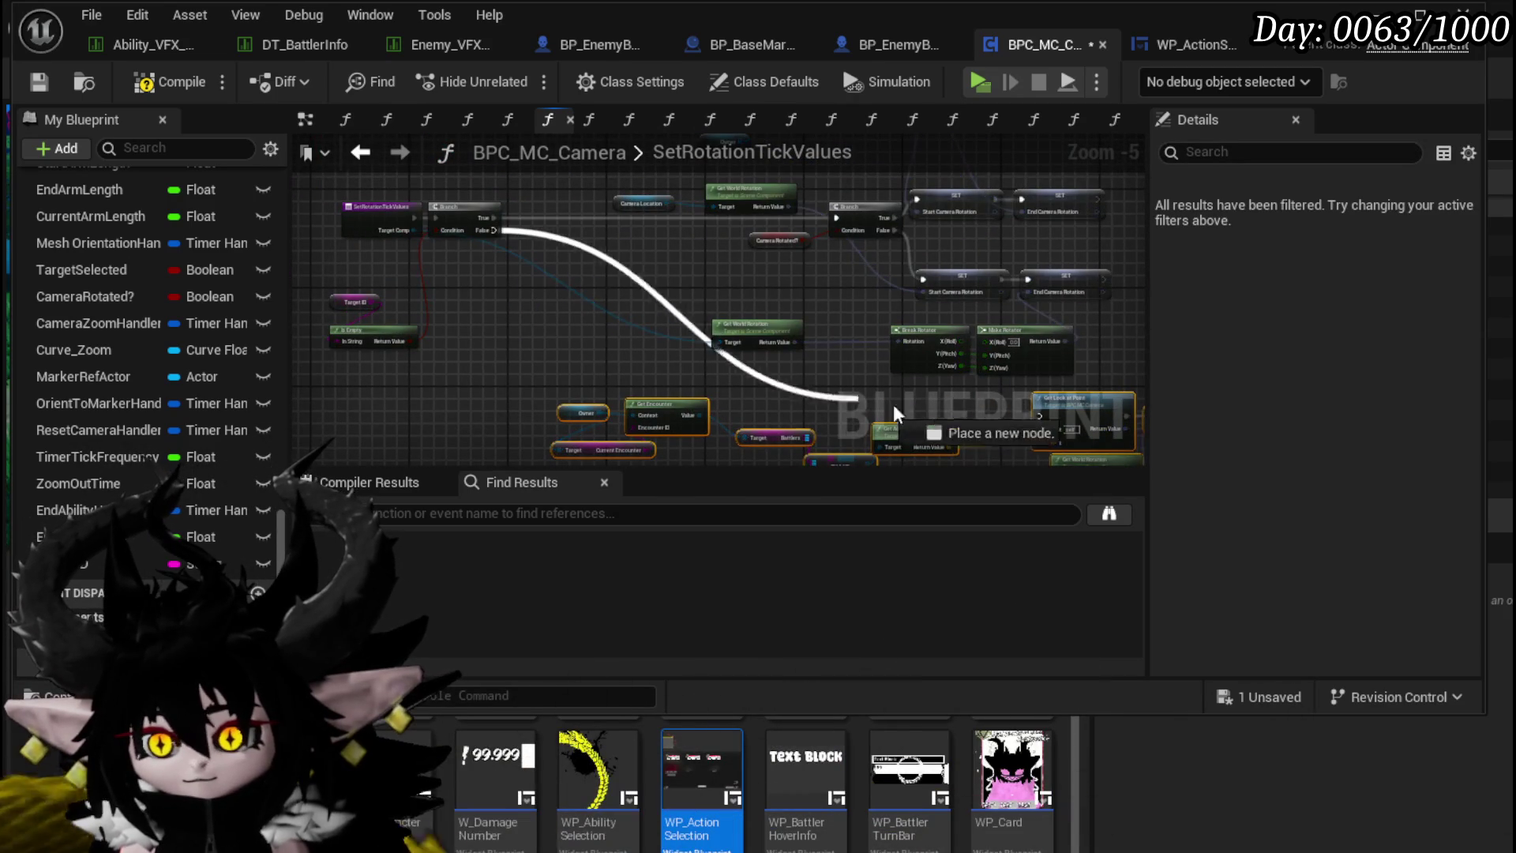
{"action": "left_click_drag", "start_coordinate": [1046, 415], "coordinate": [1041, 416]}
{"action": "scroll", "coordinate": [604, 387], "scroll_direction": "down", "scroll_amount": 2}
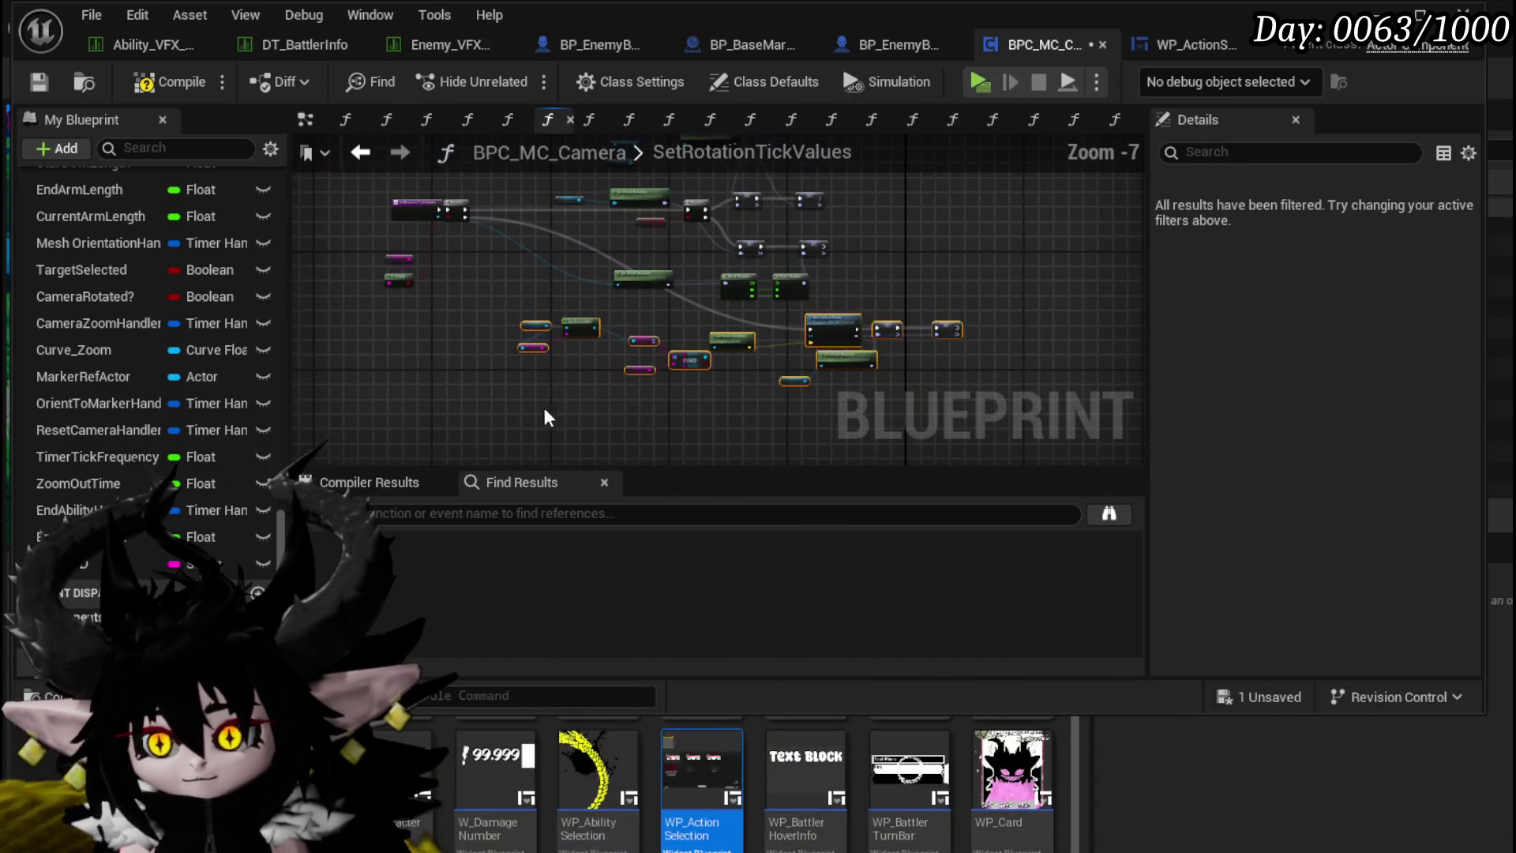
{"action": "left_click_drag", "start_coordinate": [951, 328], "coordinate": [804, 344]}
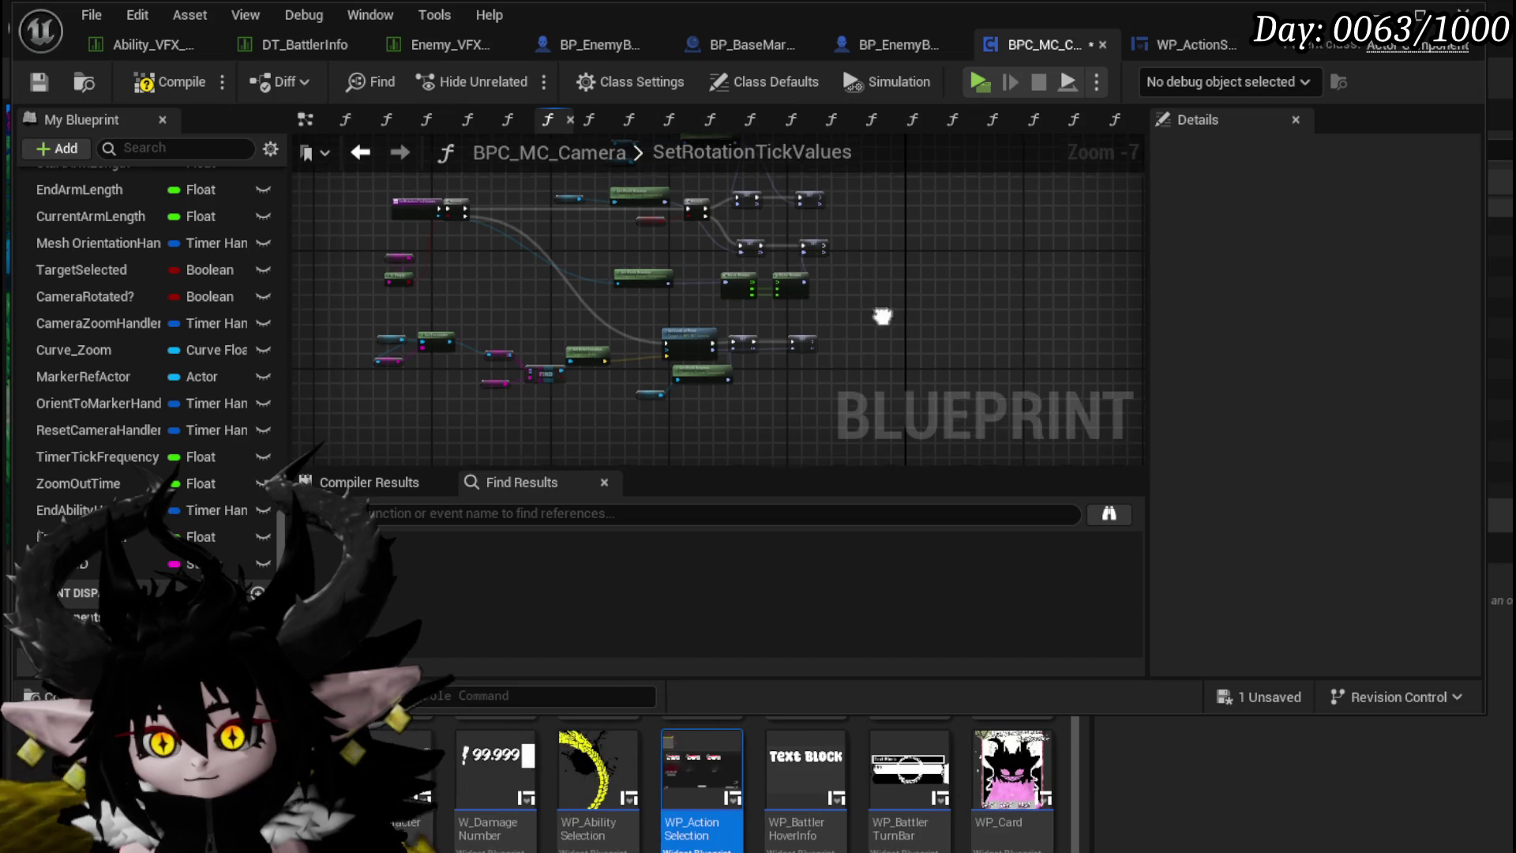
{"action": "left_click", "coordinate": [172, 84]}
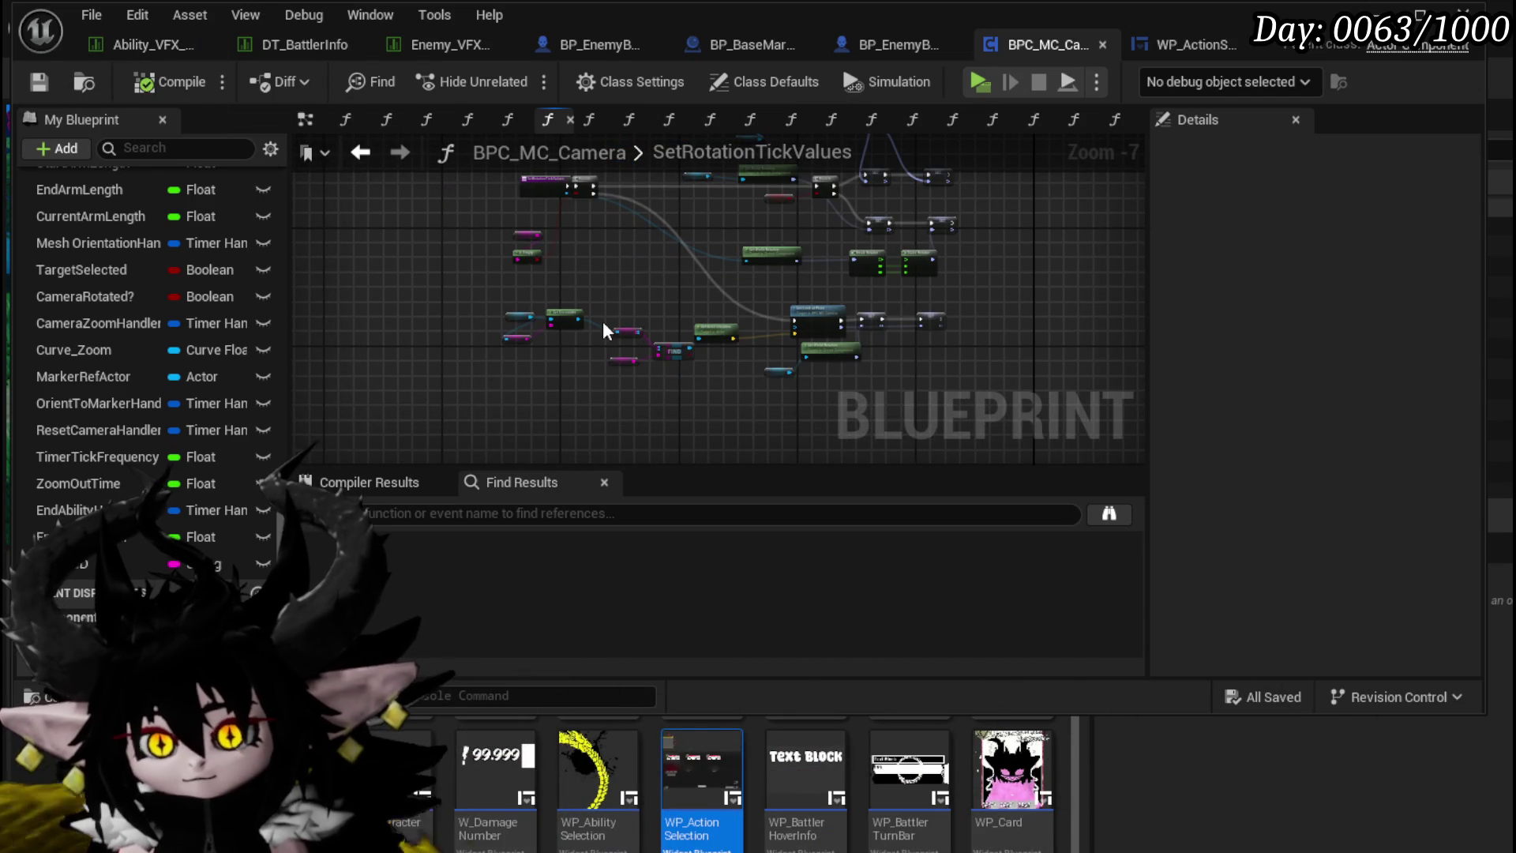
Step: Tuck the Target ID getter directly above the Is Empty node
{"action": "scroll", "coordinate": [562, 261], "scroll_direction": "up", "scroll_amount": 5}
{"action": "left_click_drag", "start_coordinate": [456, 388], "coordinate": [584, 274]}
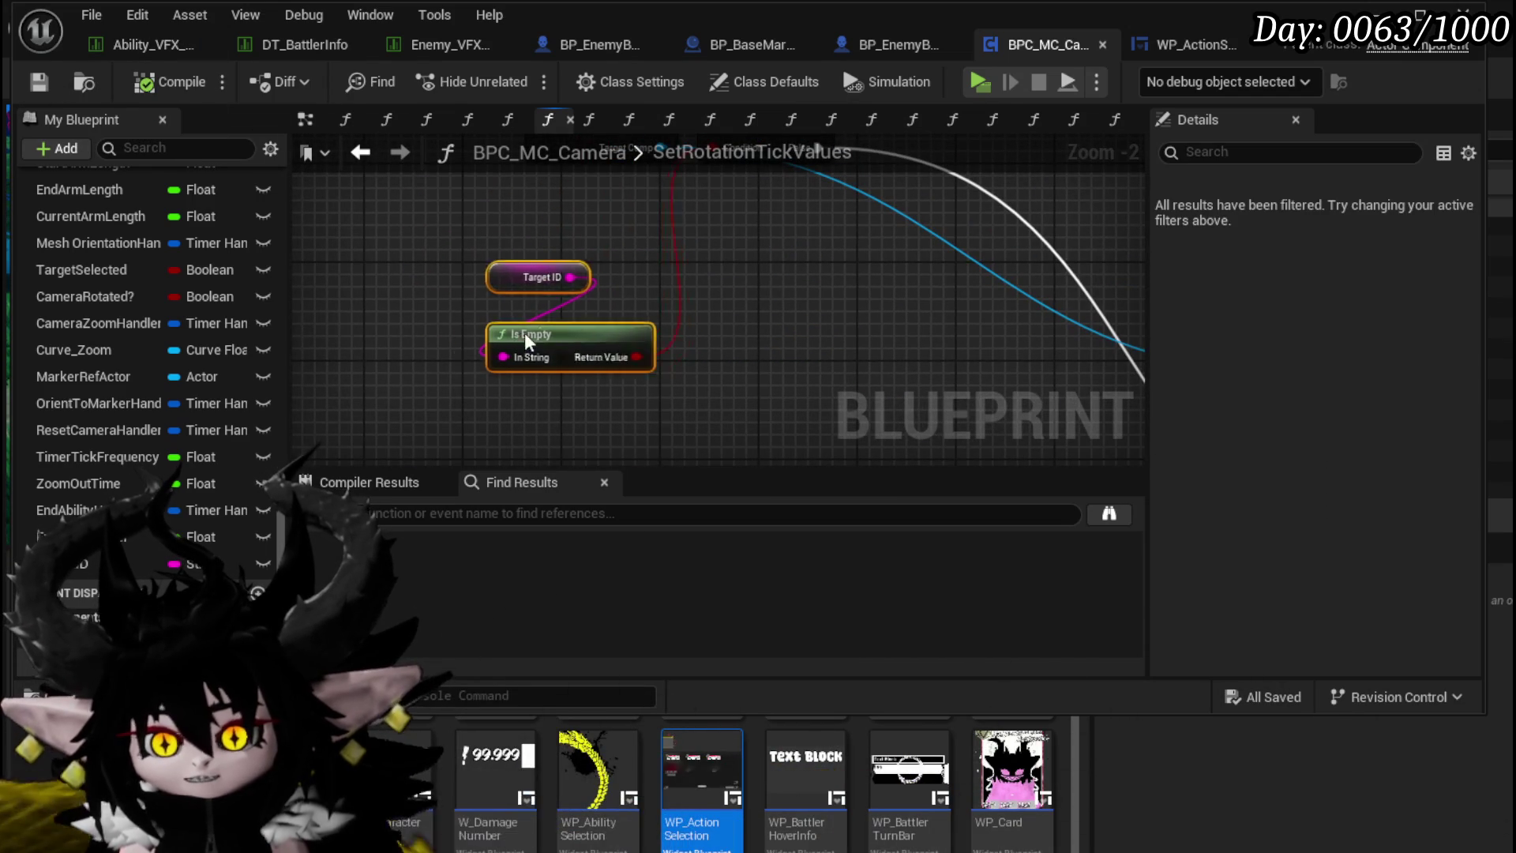
{"action": "left_click", "coordinate": [837, 341]}
{"action": "scroll", "coordinate": [710, 281], "scroll_direction": "down", "scroll_amount": 1}
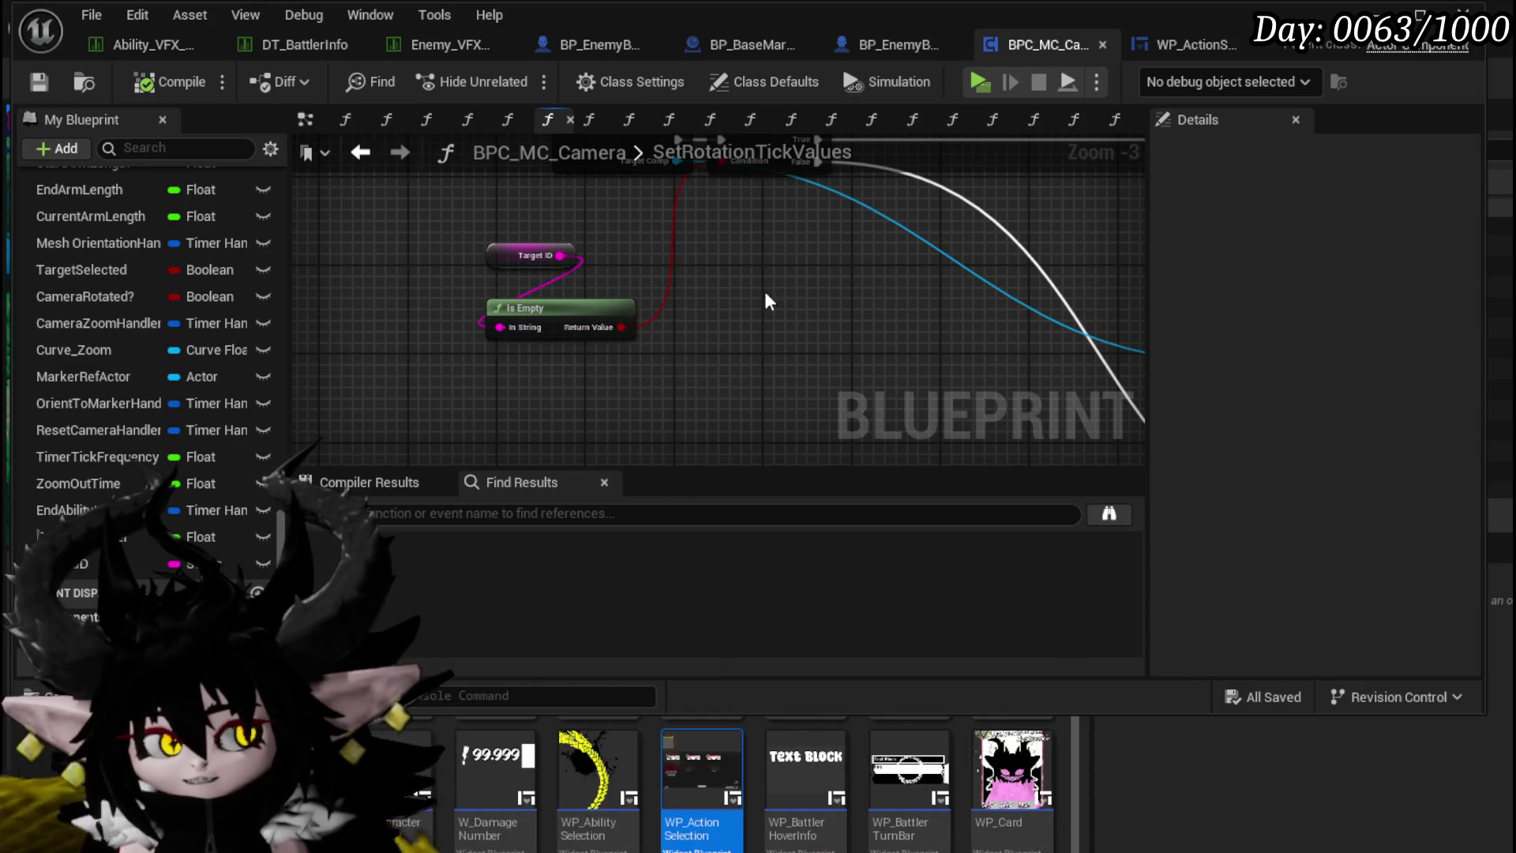
{"action": "mouse_move", "coordinate": [503, 268]}
{"action": "left_mouse_down"}
{"action": "mouse_move", "coordinate": [480, 266]}
{"action": "mouse_move", "coordinate": [517, 278]}
{"action": "left_mouse_up"}
{"action": "left_click", "coordinate": [411, 231]}
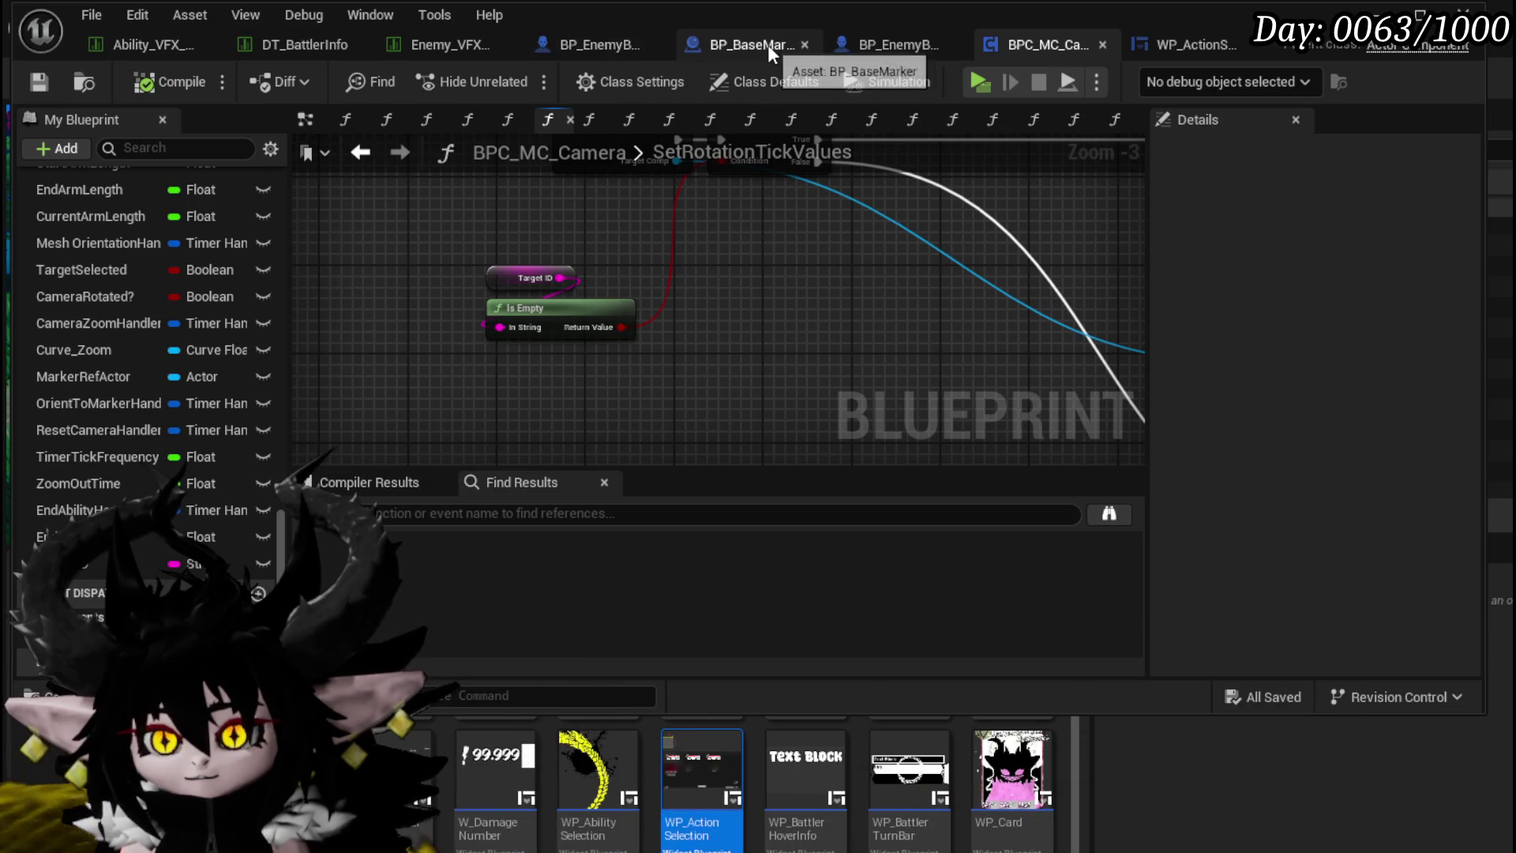
Step: In WP_ActionSelection's event graph, nudge the TargetID node left and save
{"action": "left_click", "coordinate": [1206, 49]}
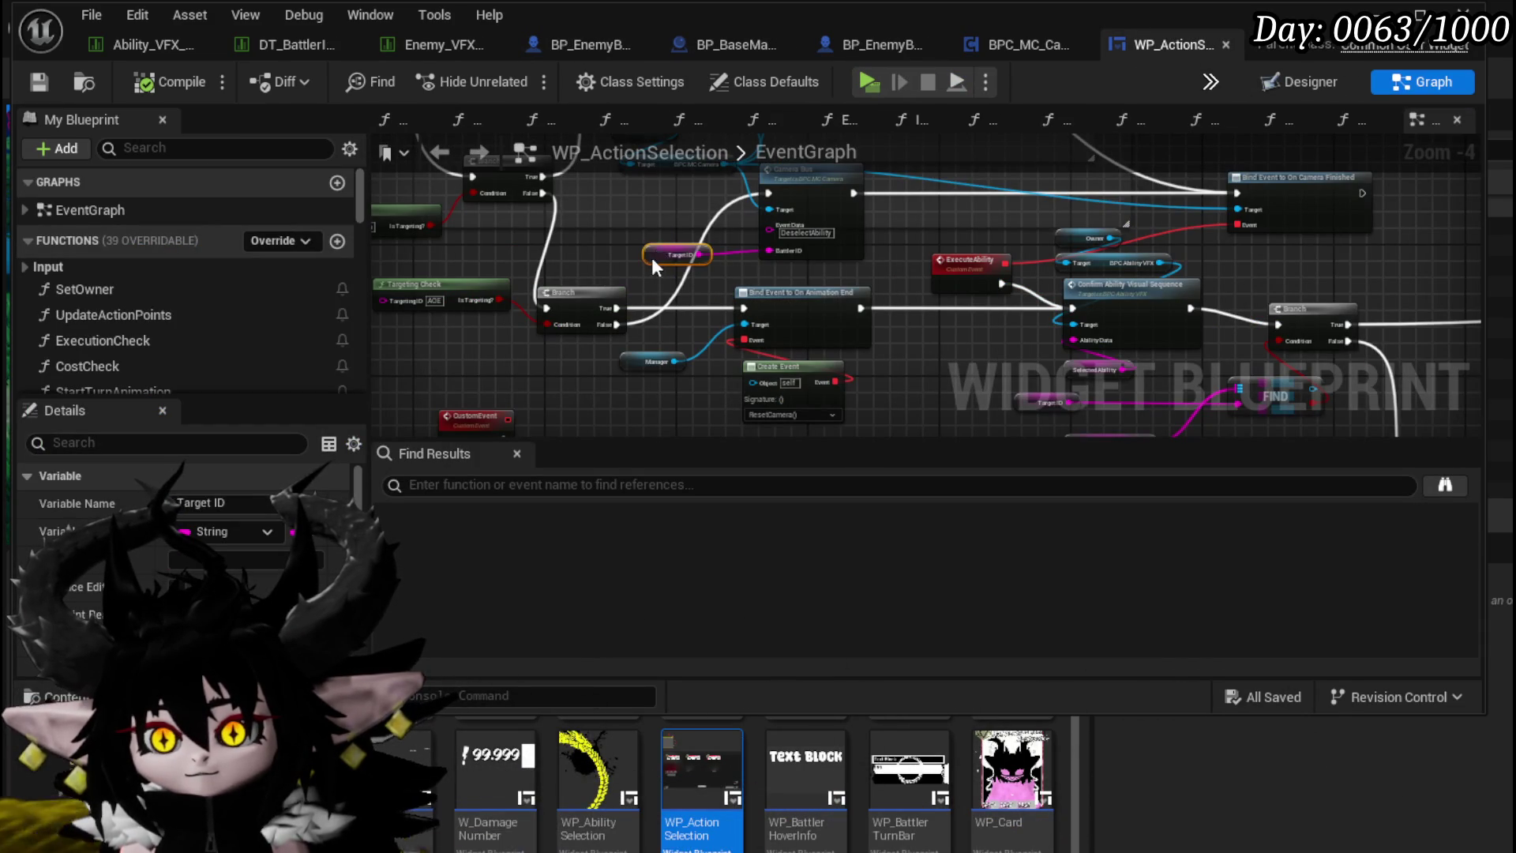
{"action": "left_click_drag", "start_coordinate": [687, 254], "coordinate": [681, 254]}
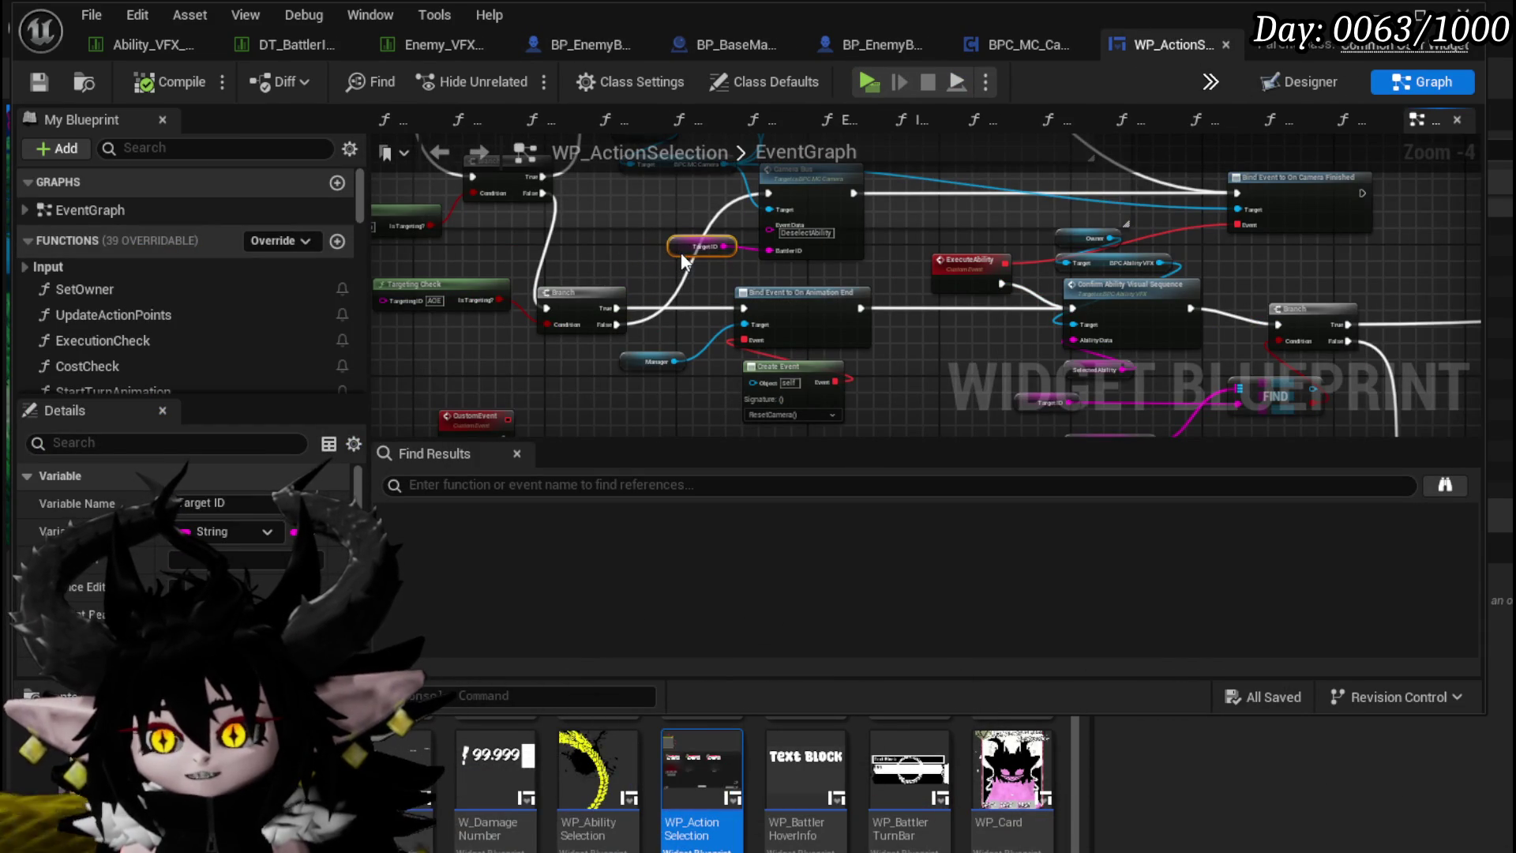
{"action": "scroll", "coordinate": [581, 266], "scroll_direction": "down", "scroll_amount": 1}
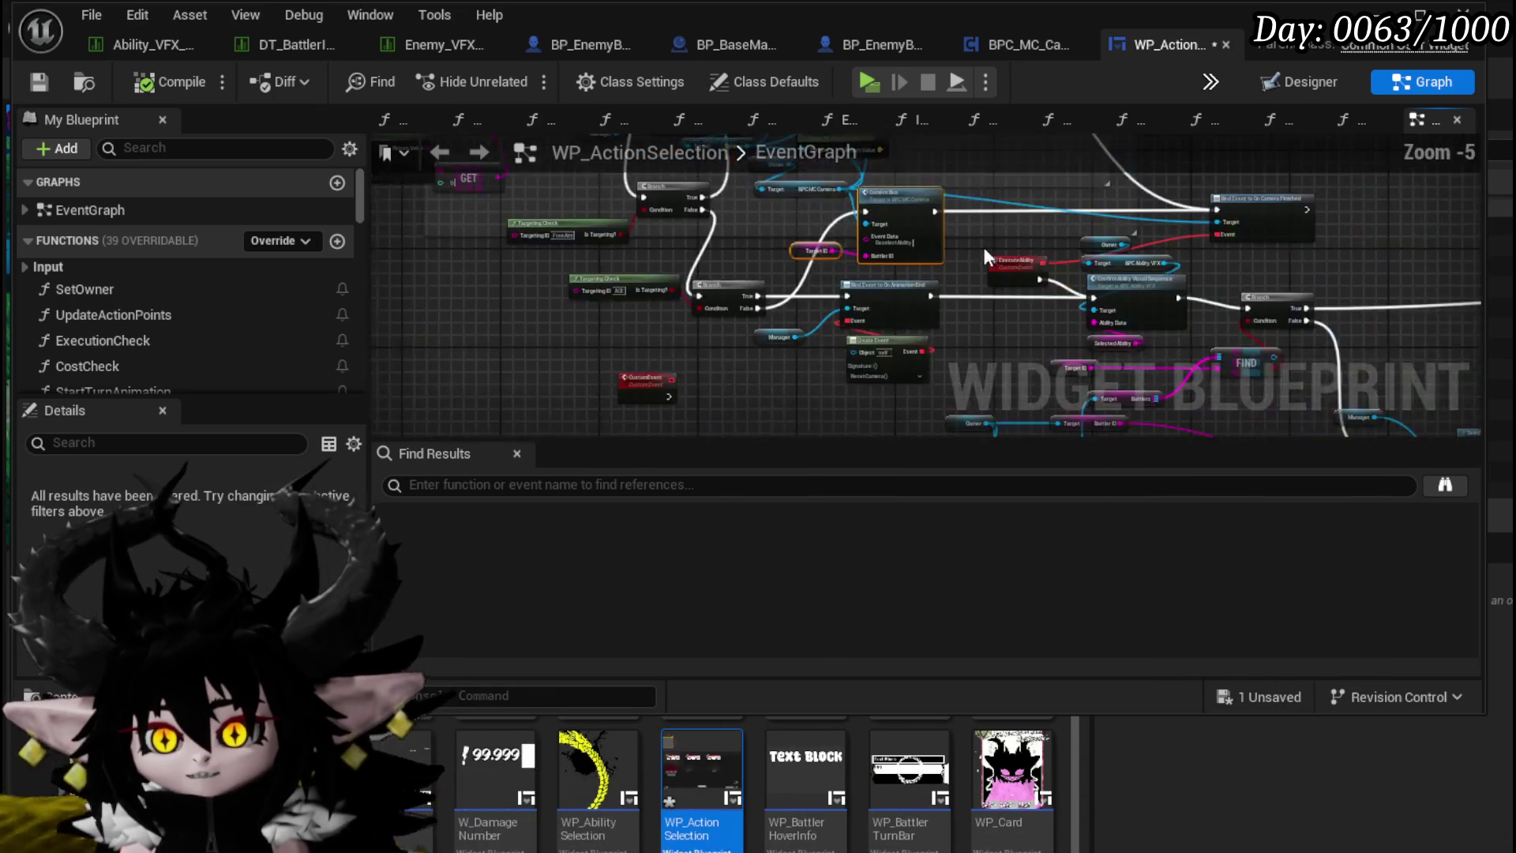
{"action": "scroll", "coordinate": [581, 266], "scroll_direction": "down", "scroll_amount": 5}
{"action": "scroll", "coordinate": [1010, 272], "scroll_direction": "up", "scroll_amount": 7}
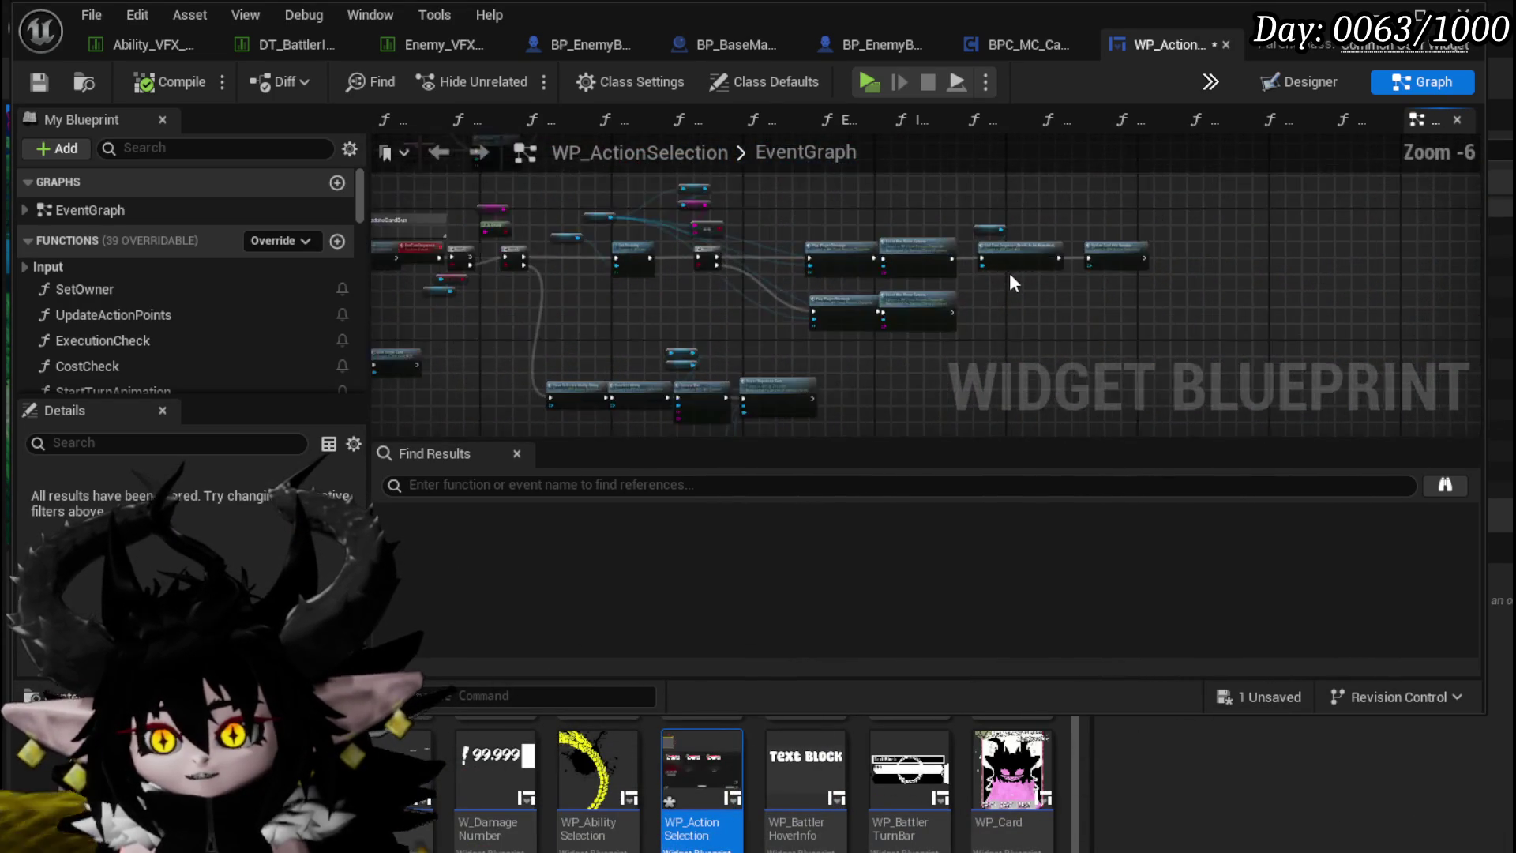
{"action": "scroll", "coordinate": [952, 290], "scroll_direction": "down", "scroll_amount": 4}
{"action": "scroll", "coordinate": [907, 292], "scroll_direction": "up", "scroll_amount": 4}
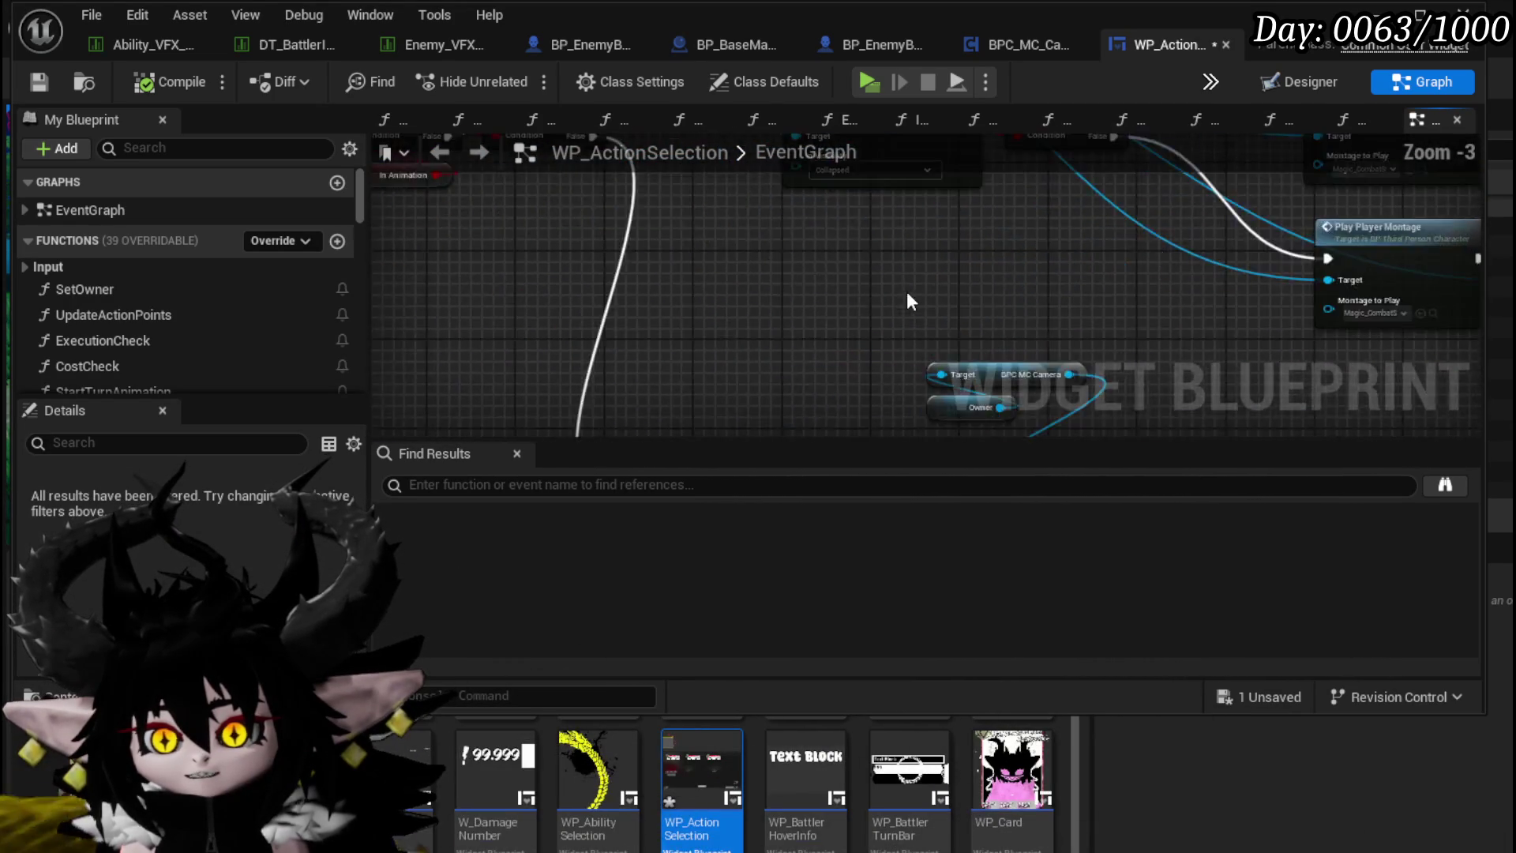
{"action": "left_click_drag", "start_coordinate": [679, 379], "coordinate": [665, 415]}
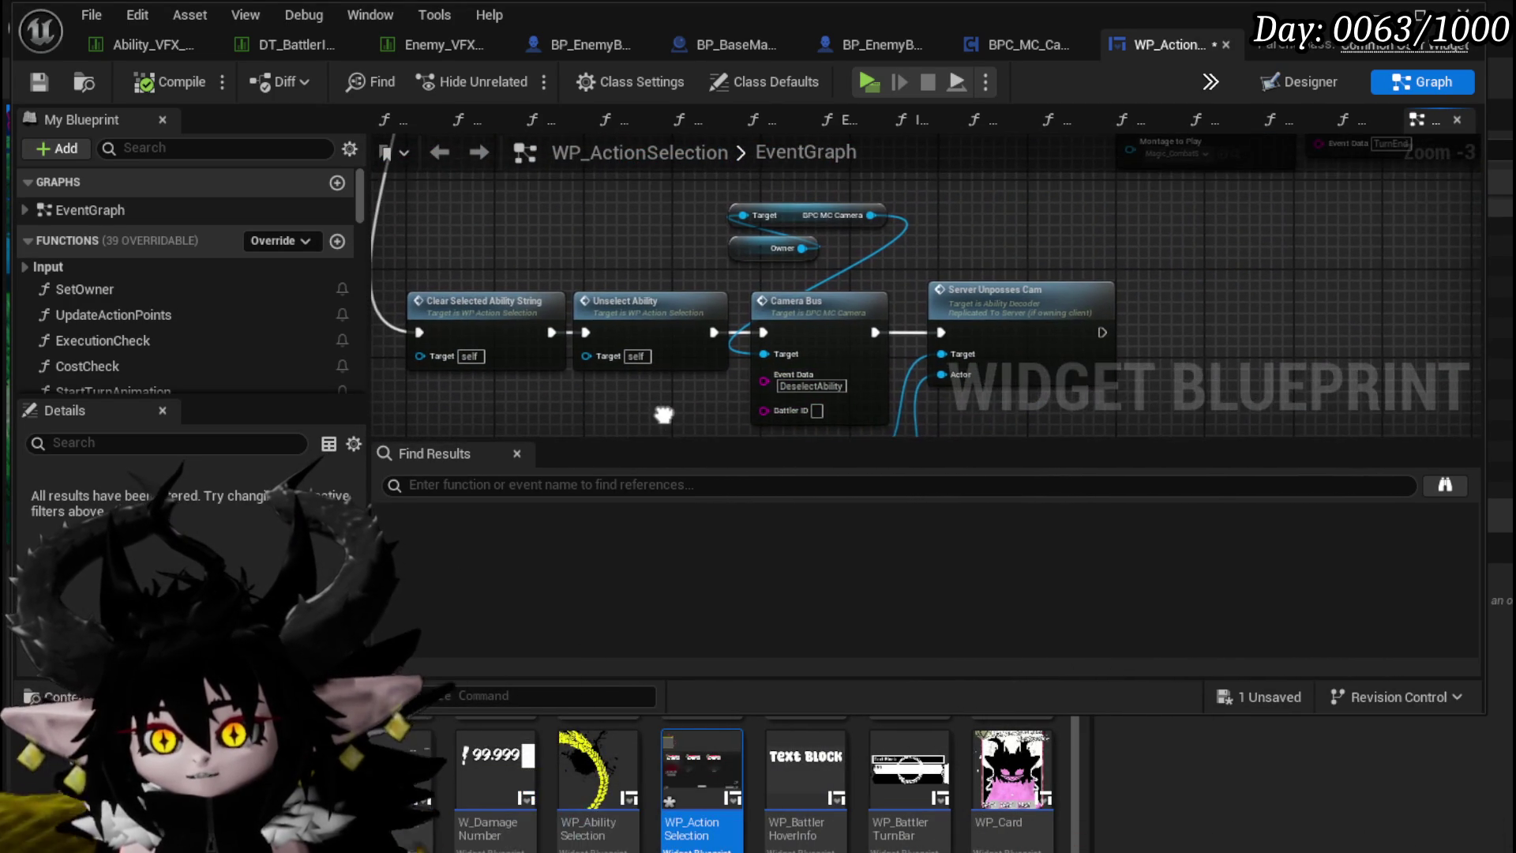
{"action": "left_click_drag", "start_coordinate": [841, 413], "coordinate": [861, 419]}
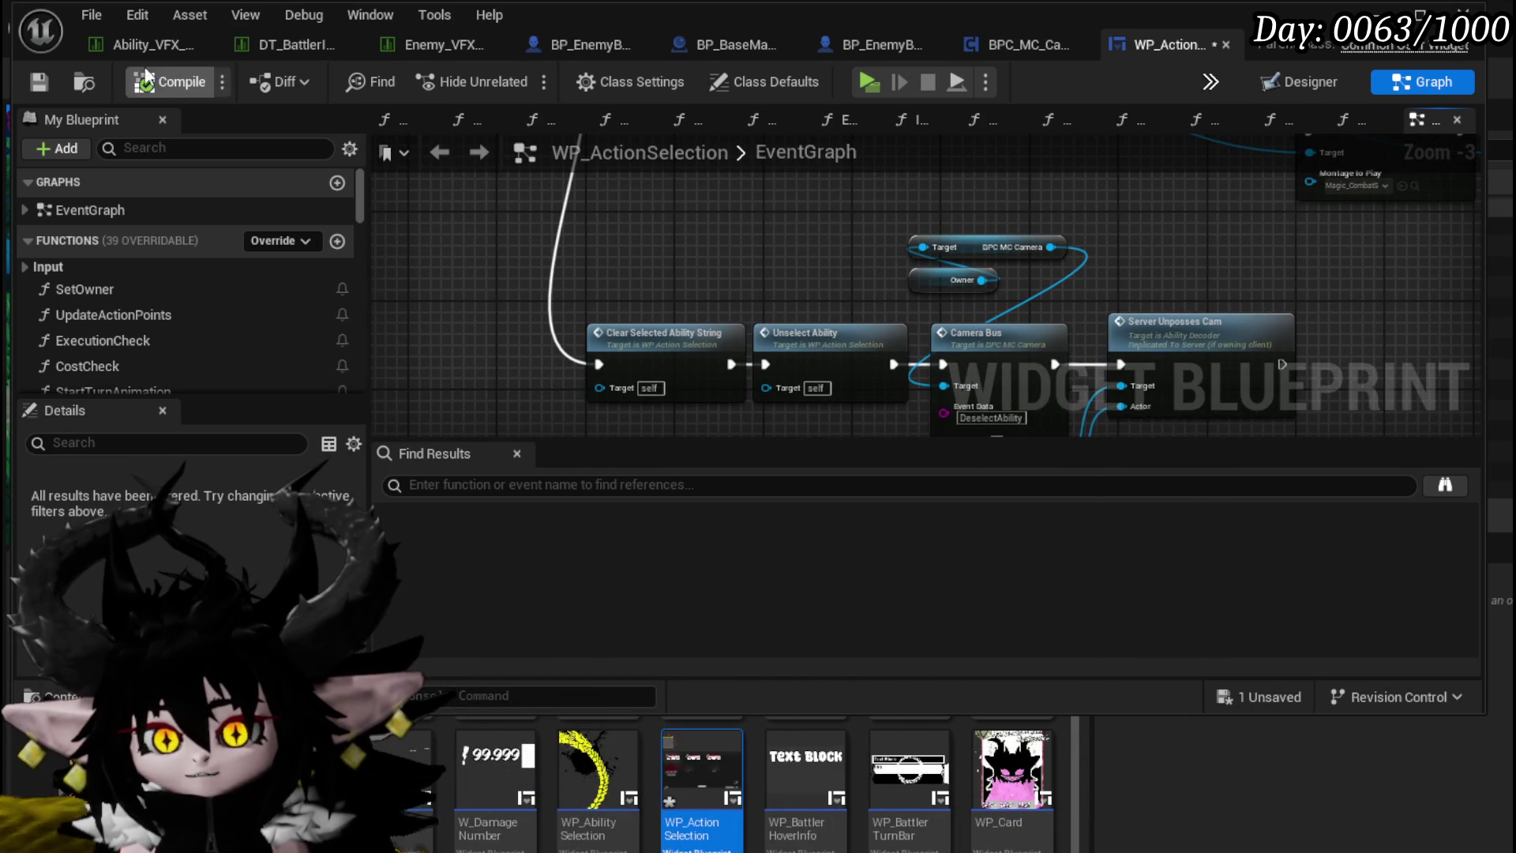
{"action": "left_click", "coordinate": [38, 82]}
Step: Move the second Targeting Check node down-left, save, and select the ExecuteAbility event node
{"action": "scroll", "coordinate": [719, 245], "scroll_direction": "down", "scroll_amount": 3}
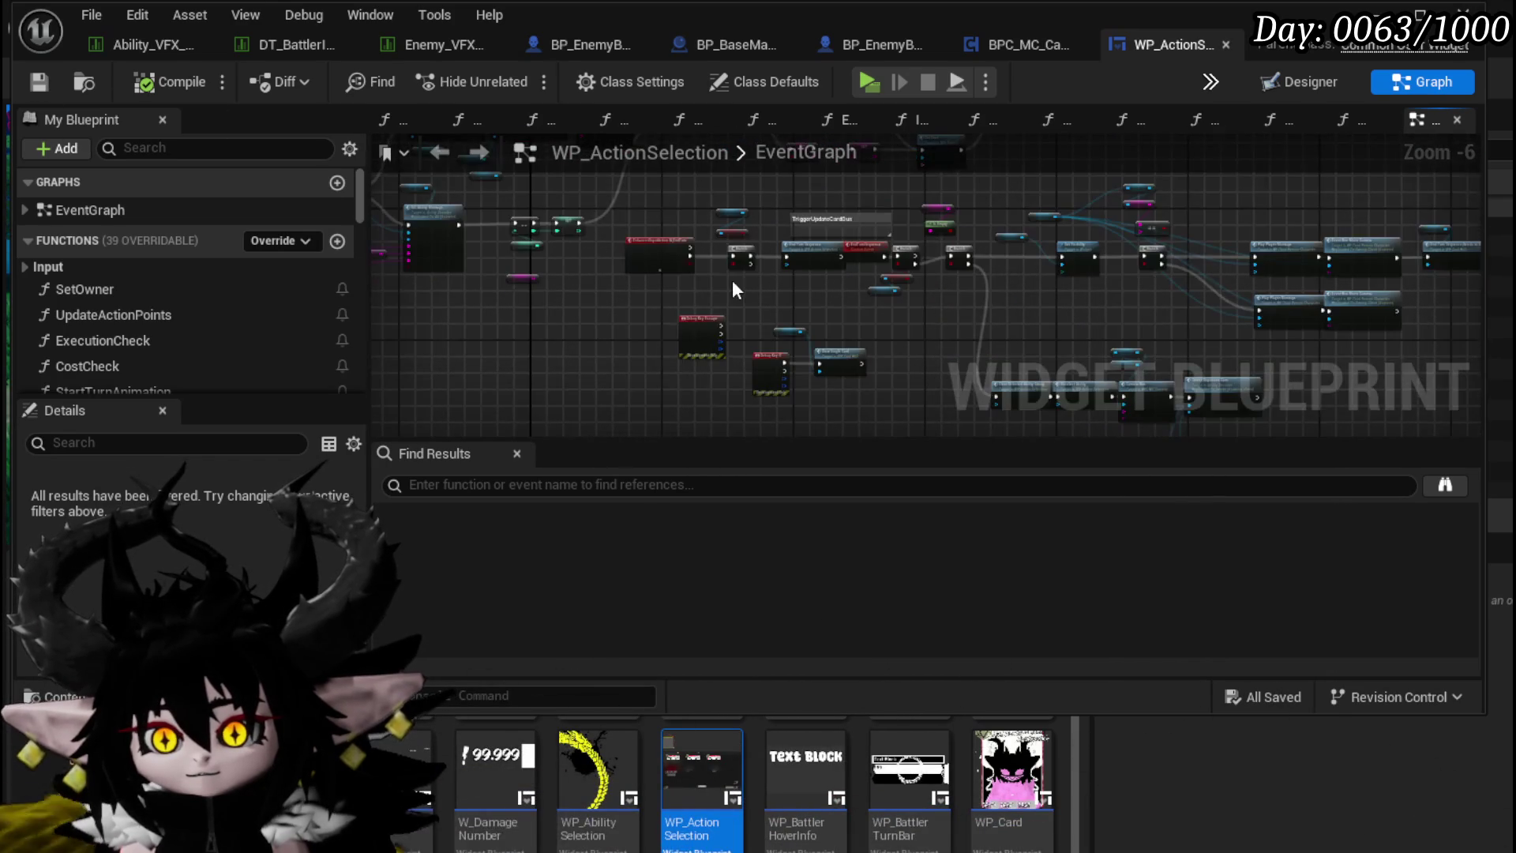
{"action": "scroll", "coordinate": [660, 325], "scroll_direction": "down", "scroll_amount": 3}
{"action": "mouse_move", "coordinate": [548, 309]}
{"action": "left_mouse_down"}
{"action": "mouse_move", "coordinate": [801, 297]}
{"action": "mouse_move", "coordinate": [902, 235]}
{"action": "left_mouse_up"}
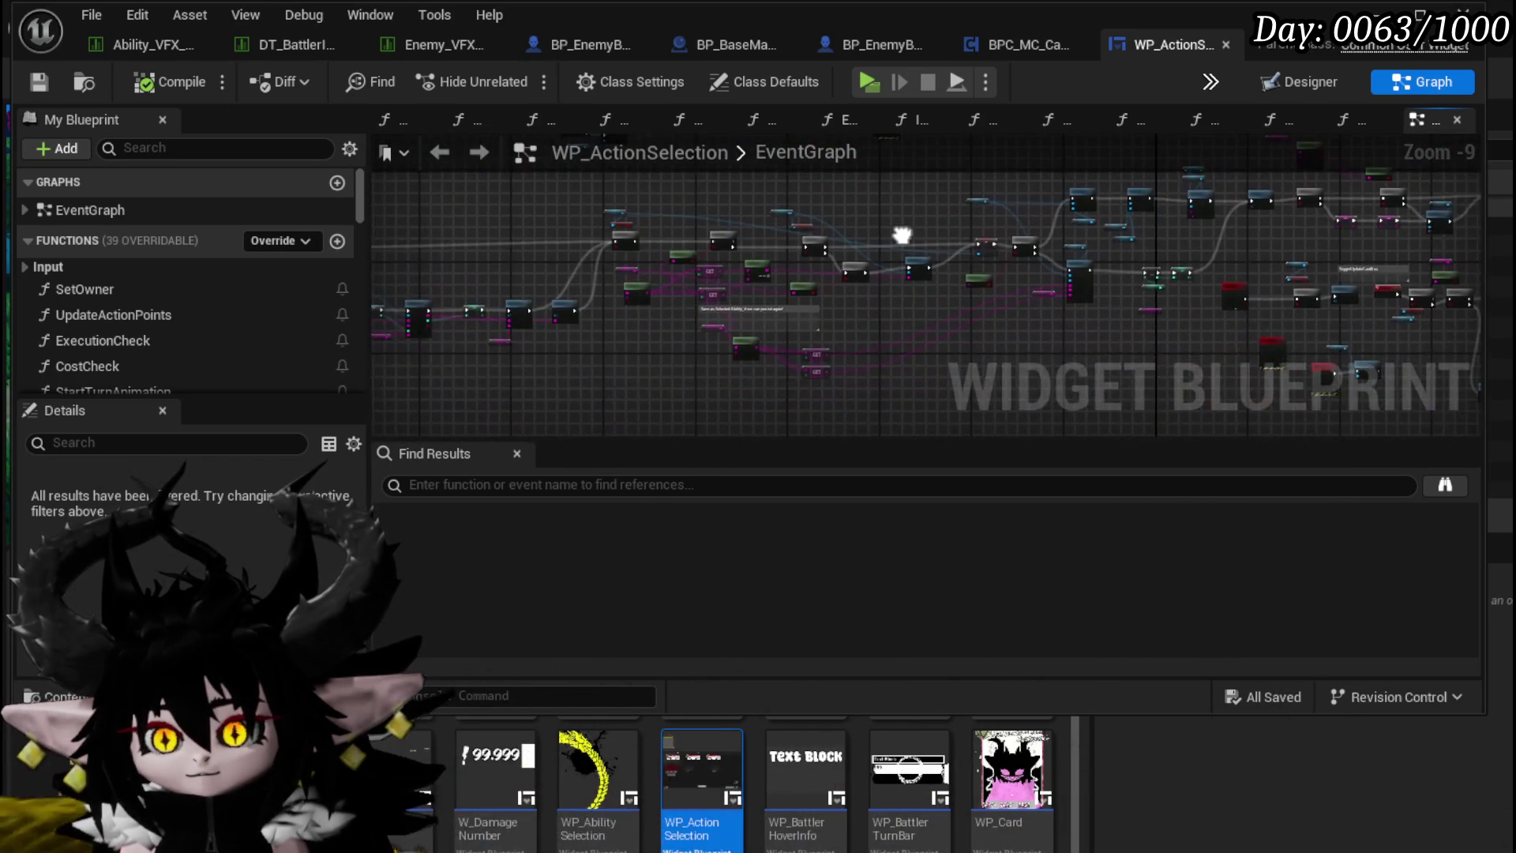
{"action": "scroll", "coordinate": [679, 290], "scroll_direction": "up", "scroll_amount": 4}
{"action": "left_click_drag", "start_coordinate": [679, 290], "coordinate": [835, 260]}
{"action": "scroll", "coordinate": [584, 285], "scroll_direction": "up", "scroll_amount": 3}
{"action": "scroll", "coordinate": [498, 336], "scroll_direction": "down", "scroll_amount": 1}
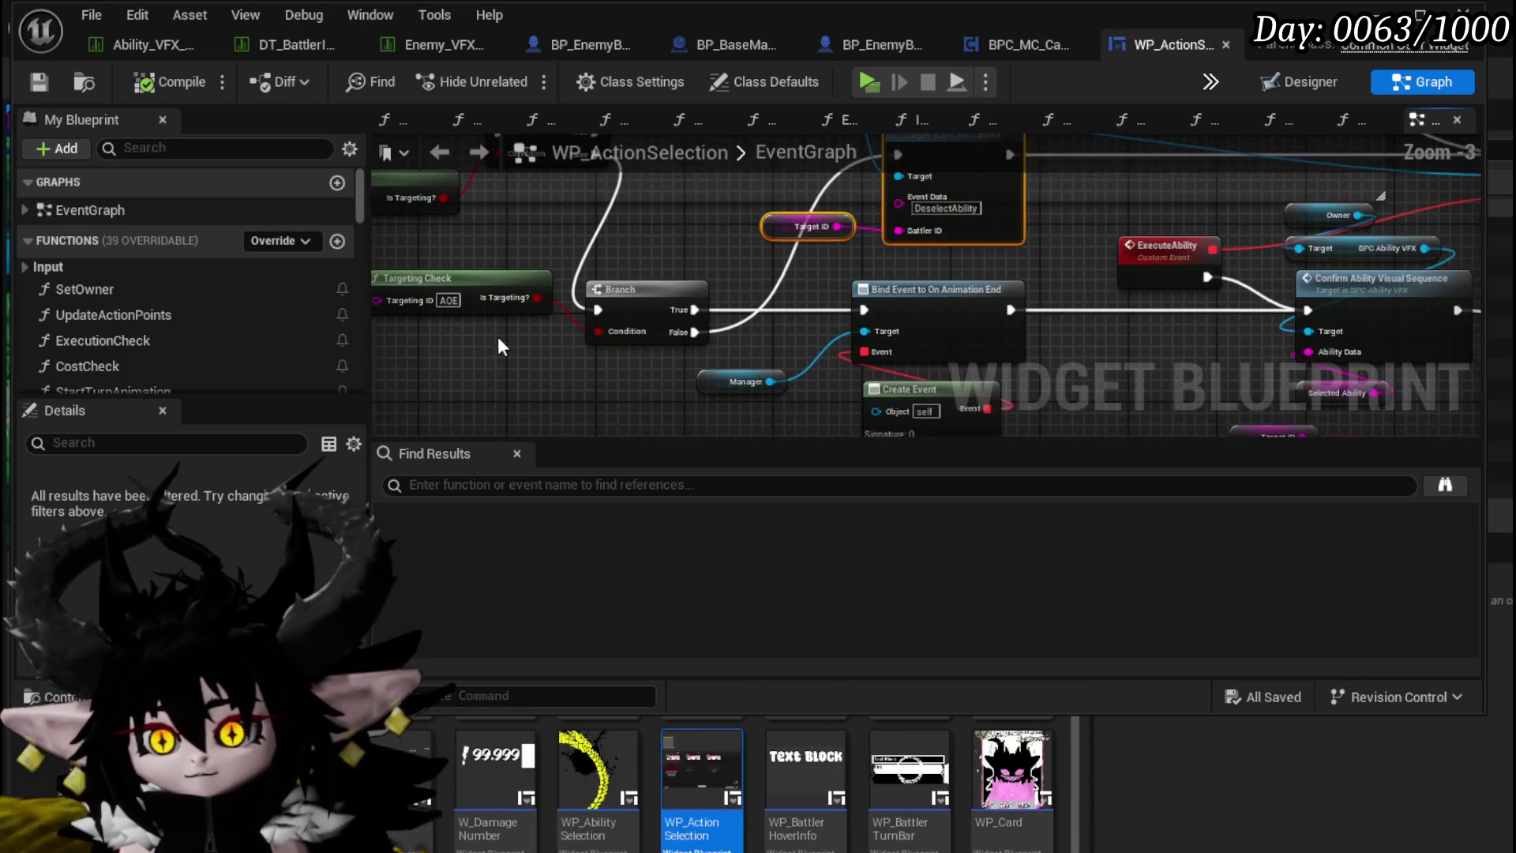
{"action": "left_click_drag", "start_coordinate": [699, 204], "coordinate": [920, 233]}
{"action": "left_click_drag", "start_coordinate": [684, 318], "coordinate": [588, 338]}
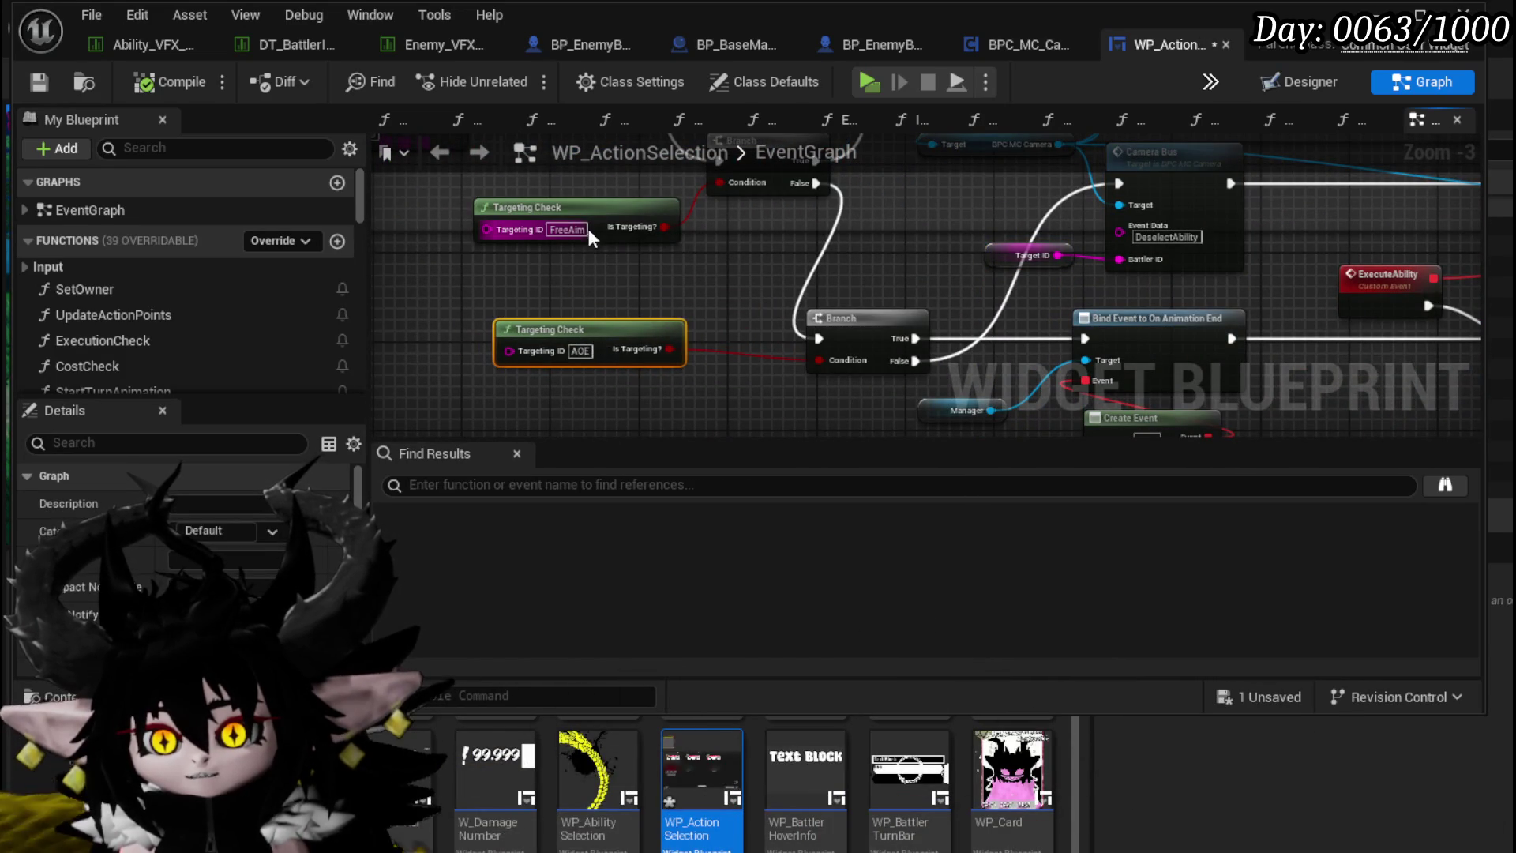
{"action": "scroll", "coordinate": [582, 210], "scroll_direction": "down", "scroll_amount": 2}
{"action": "mouse_move", "coordinate": [582, 210]}
{"action": "left_mouse_down"}
{"action": "mouse_move", "coordinate": [599, 407]}
{"action": "mouse_move", "coordinate": [579, 291]}
{"action": "left_mouse_up"}
{"action": "left_click", "coordinate": [42, 77]}
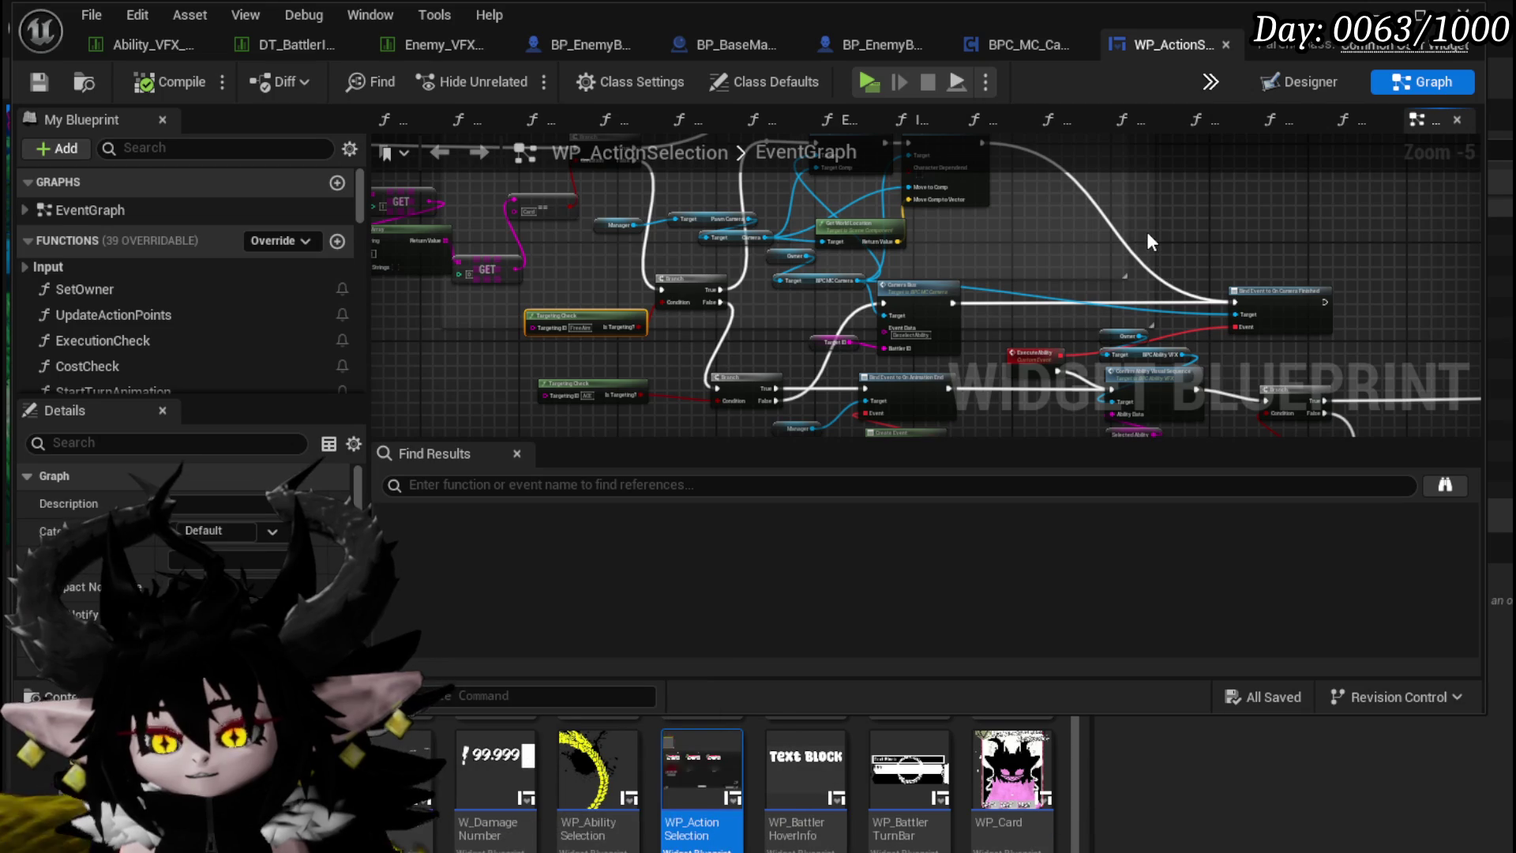
{"action": "left_click_drag", "start_coordinate": [1148, 233], "coordinate": [1043, 263]}
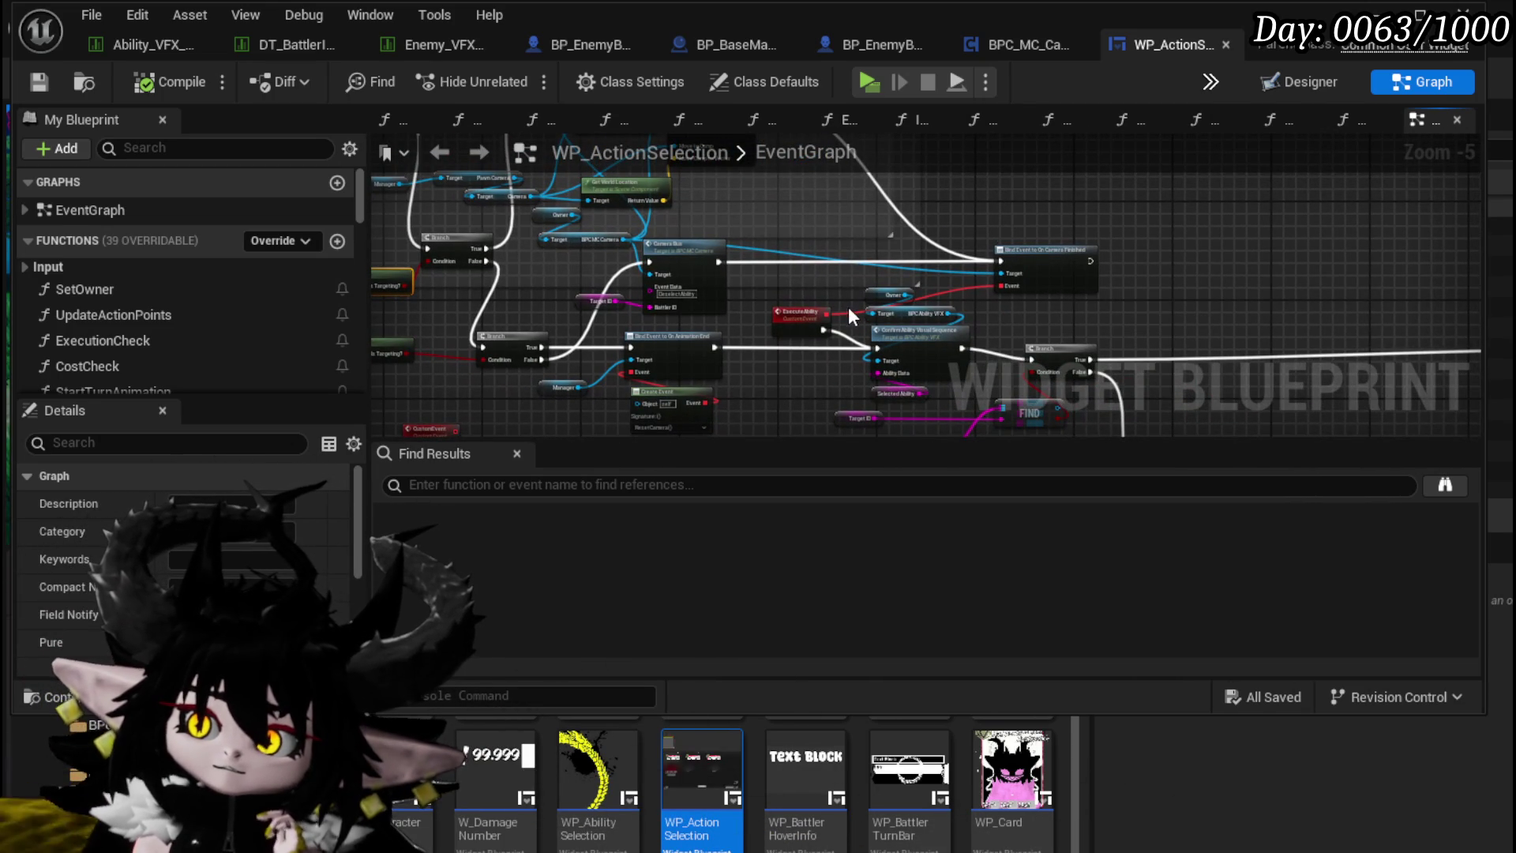
{"action": "left_click", "coordinate": [798, 301]}
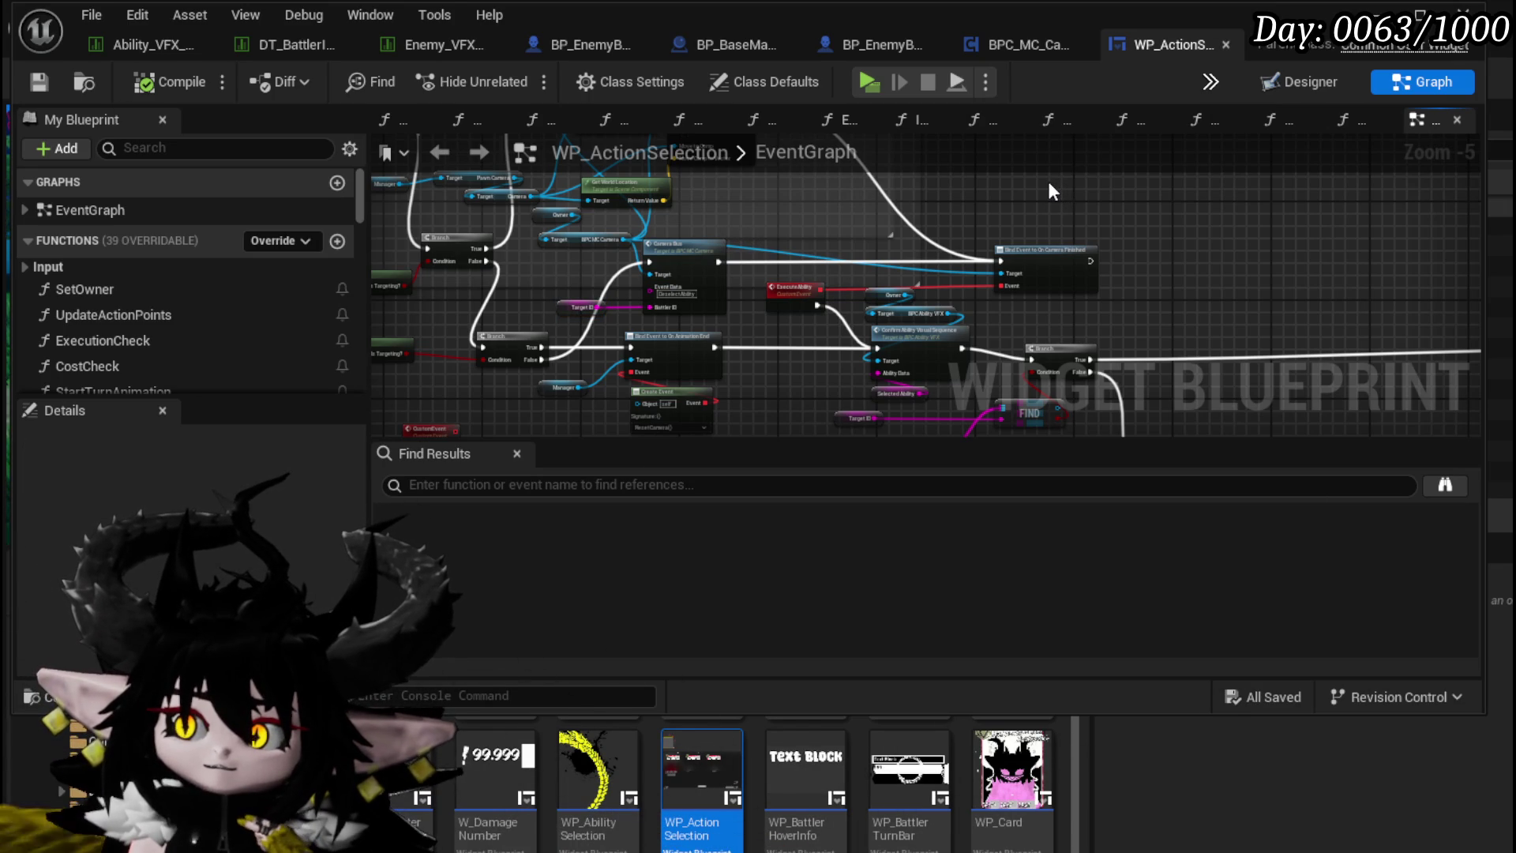
Step: Nudge the Branch node near Apply Ability Cost into line
{"action": "mouse_move", "coordinate": [736, 223]}
{"action": "left_mouse_down"}
{"action": "mouse_move", "coordinate": [800, 353]}
{"action": "mouse_move", "coordinate": [868, 249]}
{"action": "mouse_move", "coordinate": [765, 304]}
{"action": "mouse_move", "coordinate": [627, 300]}
{"action": "left_mouse_up"}
{"action": "left_click_drag", "start_coordinate": [894, 304], "coordinate": [430, 260]}
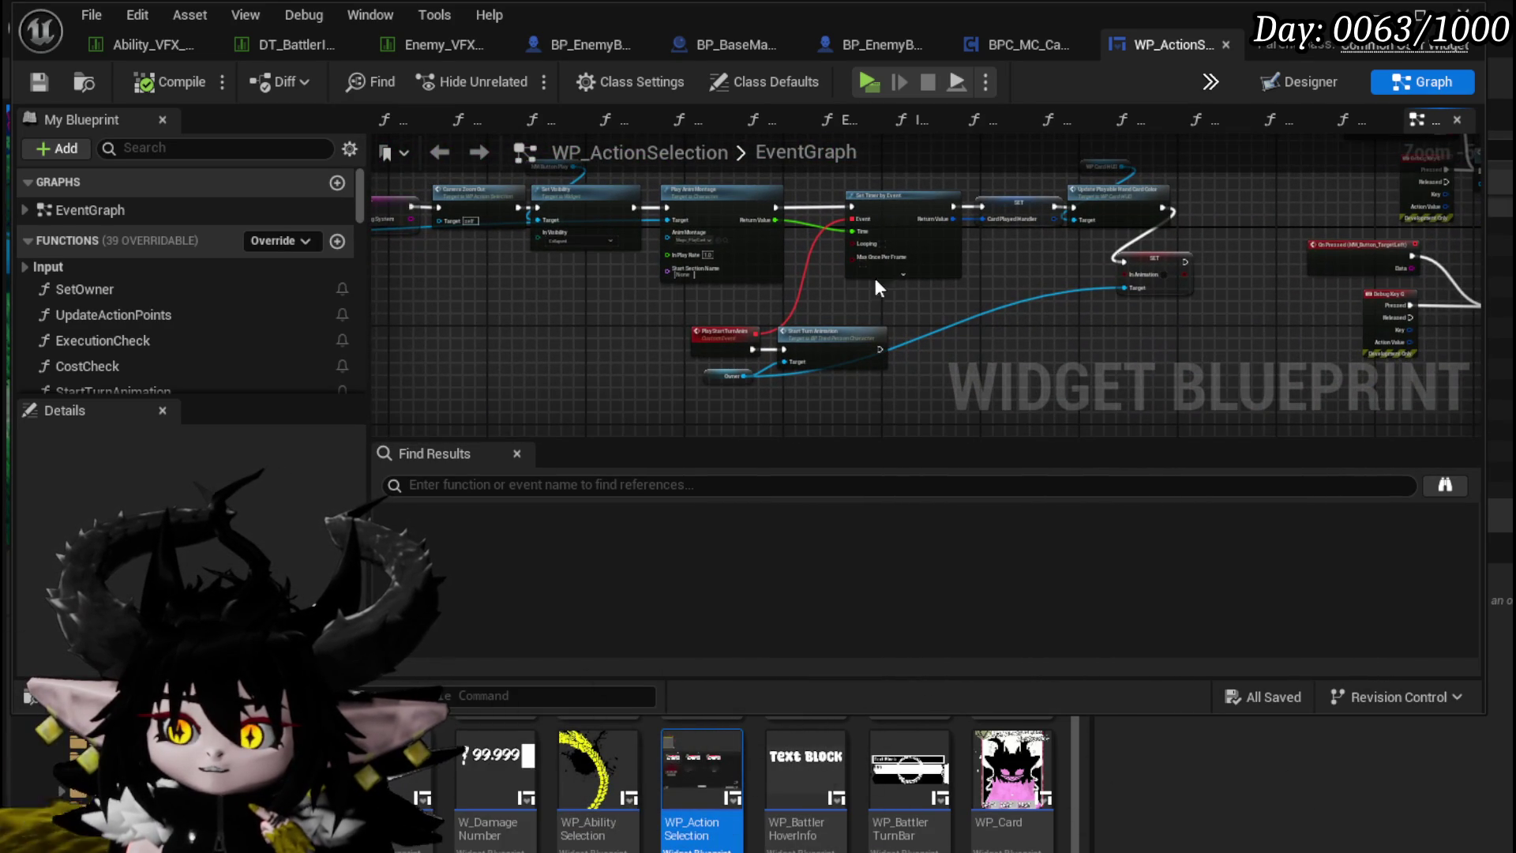
{"action": "scroll", "coordinate": [992, 357], "scroll_direction": "up", "scroll_amount": 3}
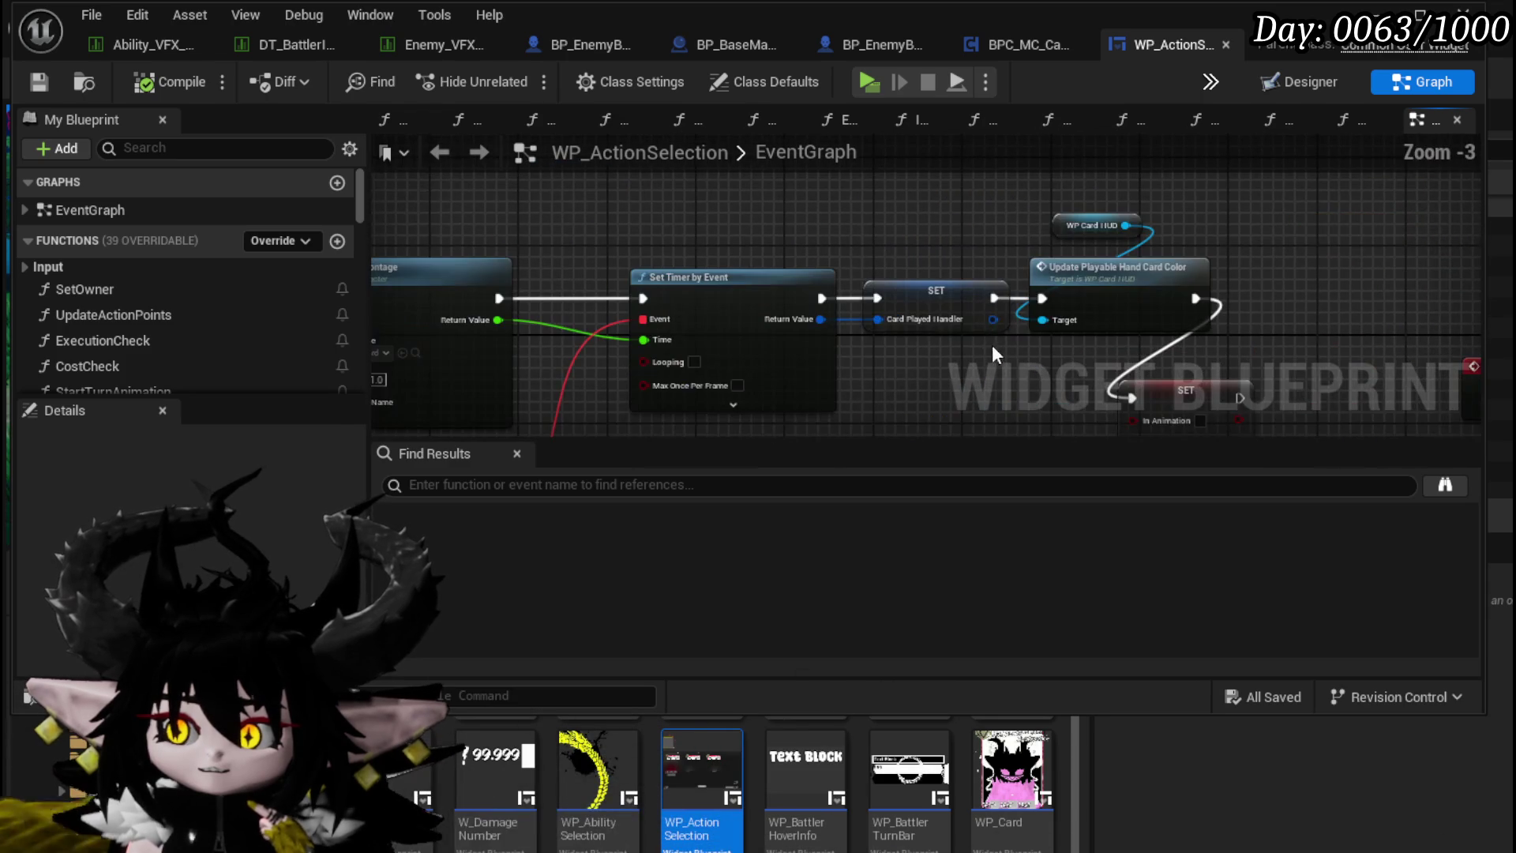
{"action": "scroll", "coordinate": [897, 229], "scroll_direction": "down", "scroll_amount": 1}
{"action": "left_click_drag", "start_coordinate": [636, 228], "coordinate": [1156, 231]}
{"action": "left_click_drag", "start_coordinate": [747, 241], "coordinate": [1253, 235]}
{"action": "left_click_drag", "start_coordinate": [709, 291], "coordinate": [543, 238]}
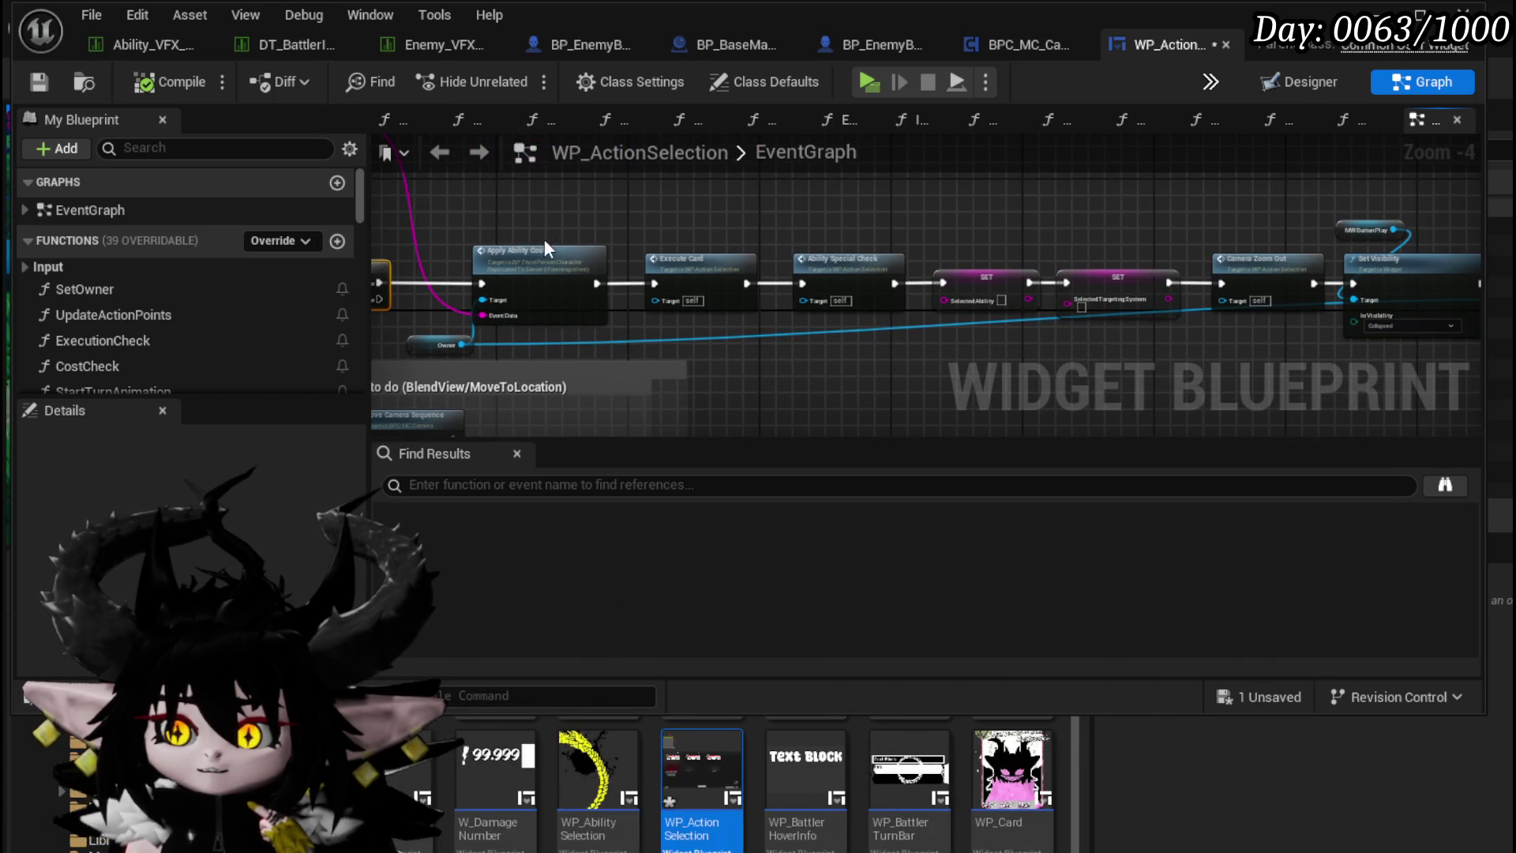
{"action": "left_click", "coordinate": [903, 347]}
Step: Review the chain from Play Anim Montage and Set Timer back to Cost Check and Selected Ability
{"action": "left_click_drag", "start_coordinate": [973, 347], "coordinate": [557, 334]}
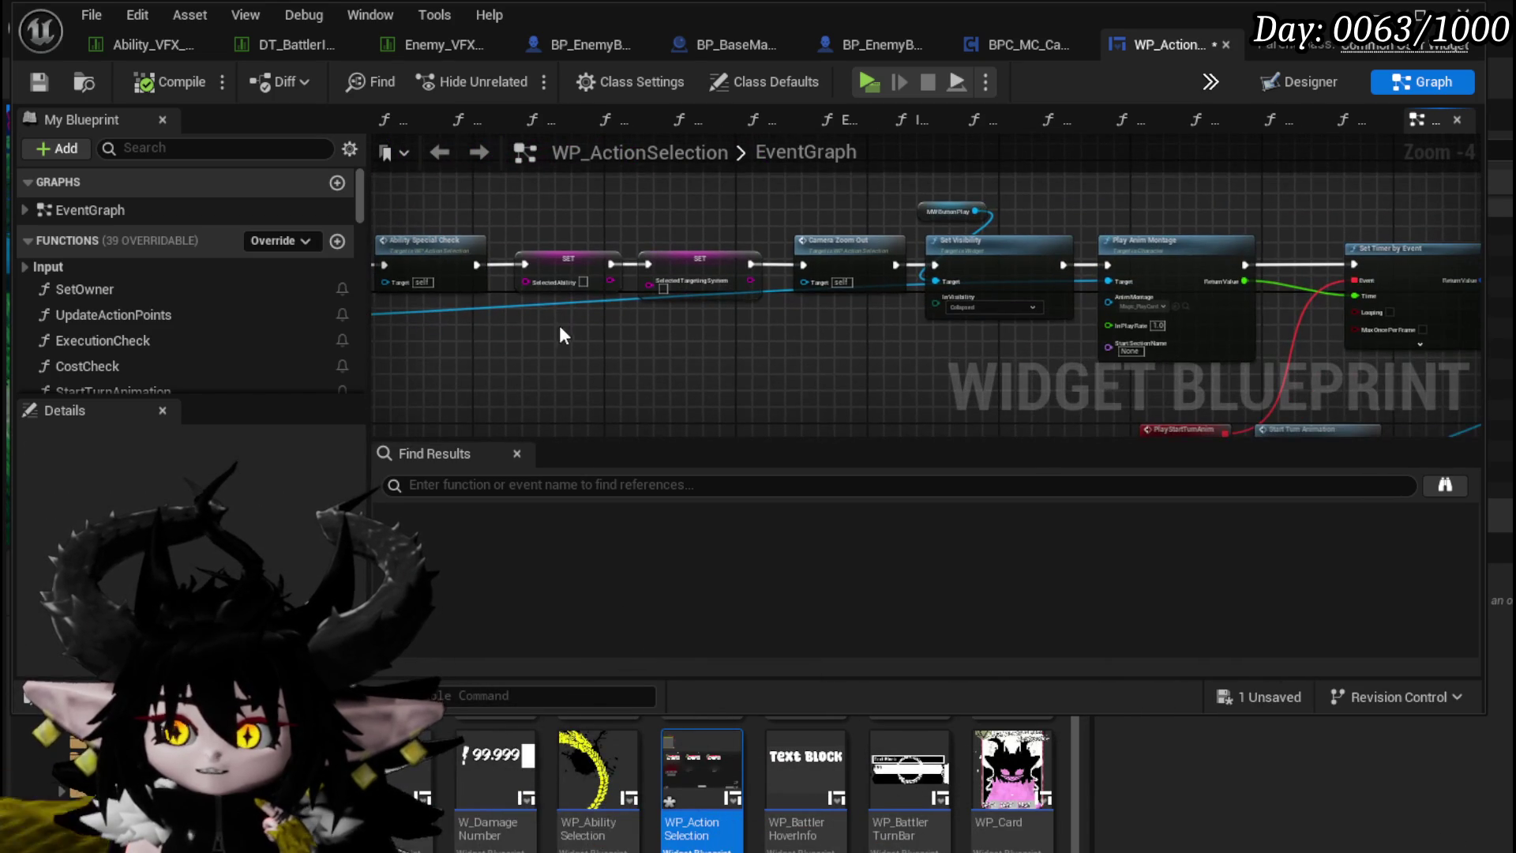
{"action": "mouse_move", "coordinate": [780, 345]}
{"action": "left_mouse_down"}
{"action": "mouse_move", "coordinate": [845, 315]}
{"action": "mouse_move", "coordinate": [1341, 261]}
{"action": "mouse_move", "coordinate": [1130, 244]}
{"action": "mouse_move", "coordinate": [576, 386]}
{"action": "left_mouse_up"}
{"action": "scroll", "coordinate": [575, 386], "scroll_direction": "up", "scroll_amount": 1}
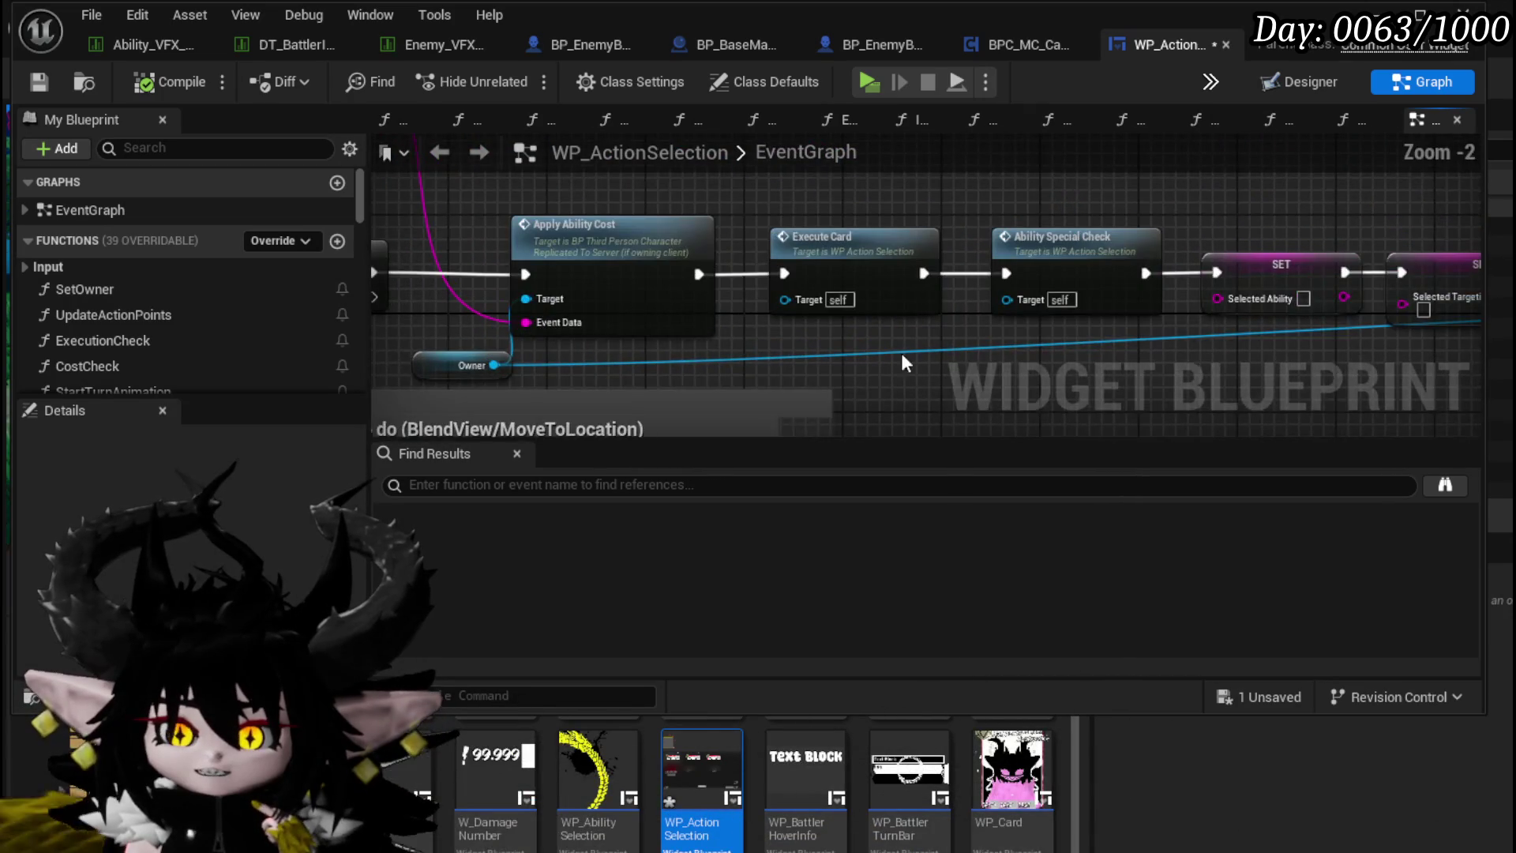
{"action": "mouse_move", "coordinate": [1008, 366]}
{"action": "left_mouse_down"}
{"action": "mouse_move", "coordinate": [965, 356]}
{"action": "mouse_move", "coordinate": [1088, 317]}
{"action": "mouse_move", "coordinate": [789, 301]}
{"action": "left_mouse_up"}
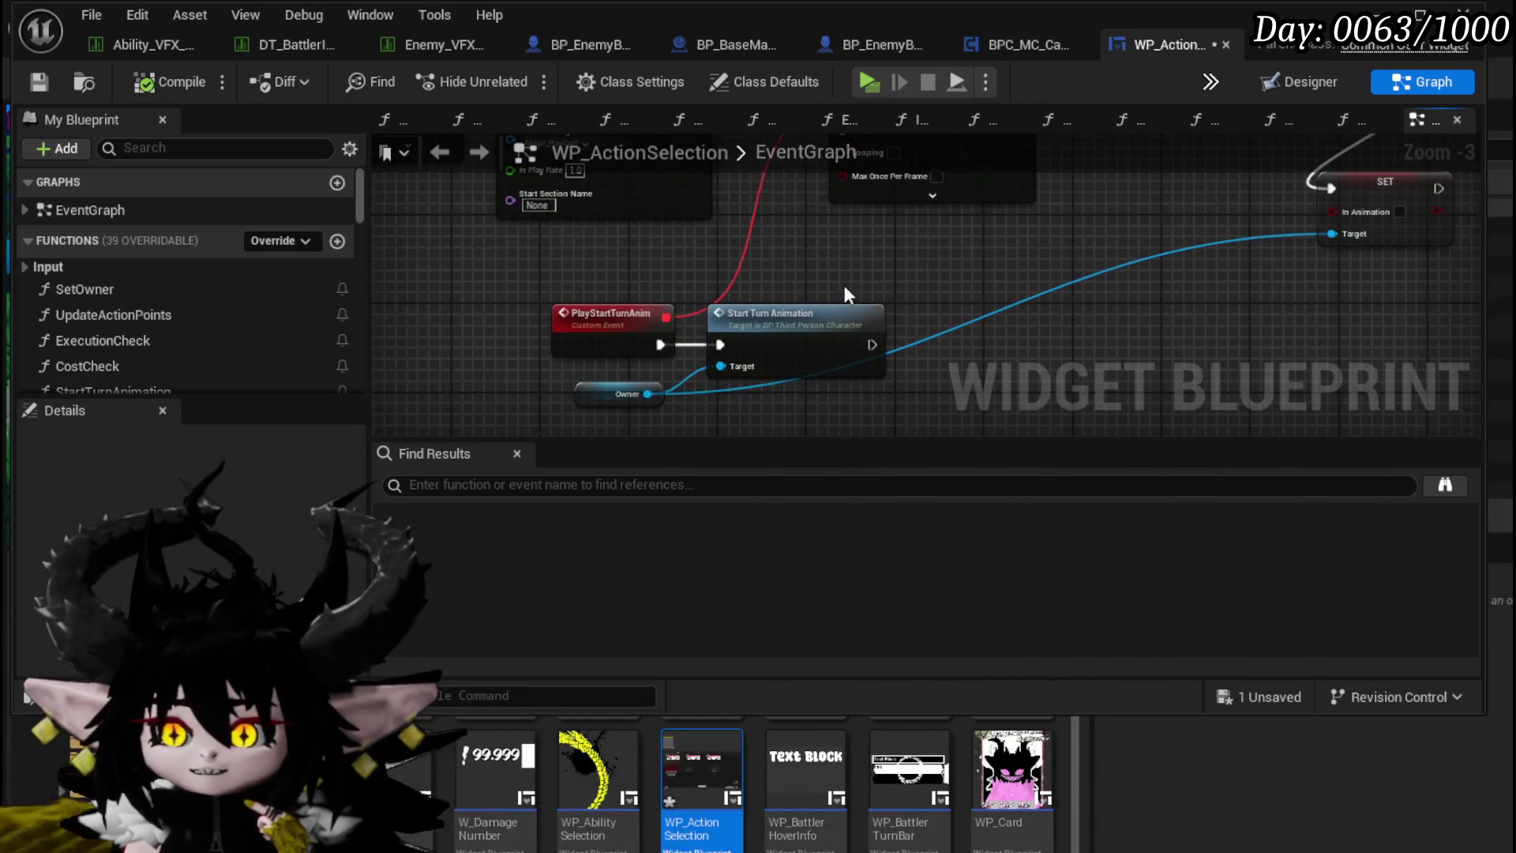
{"action": "mouse_move", "coordinate": [926, 273]}
{"action": "left_mouse_down"}
{"action": "mouse_move", "coordinate": [861, 417]}
{"action": "mouse_move", "coordinate": [699, 425]}
{"action": "mouse_move", "coordinate": [731, 431]}
{"action": "mouse_move", "coordinate": [737, 339]}
{"action": "mouse_move", "coordinate": [873, 413]}
{"action": "mouse_move", "coordinate": [1211, 410]}
{"action": "left_mouse_up"}
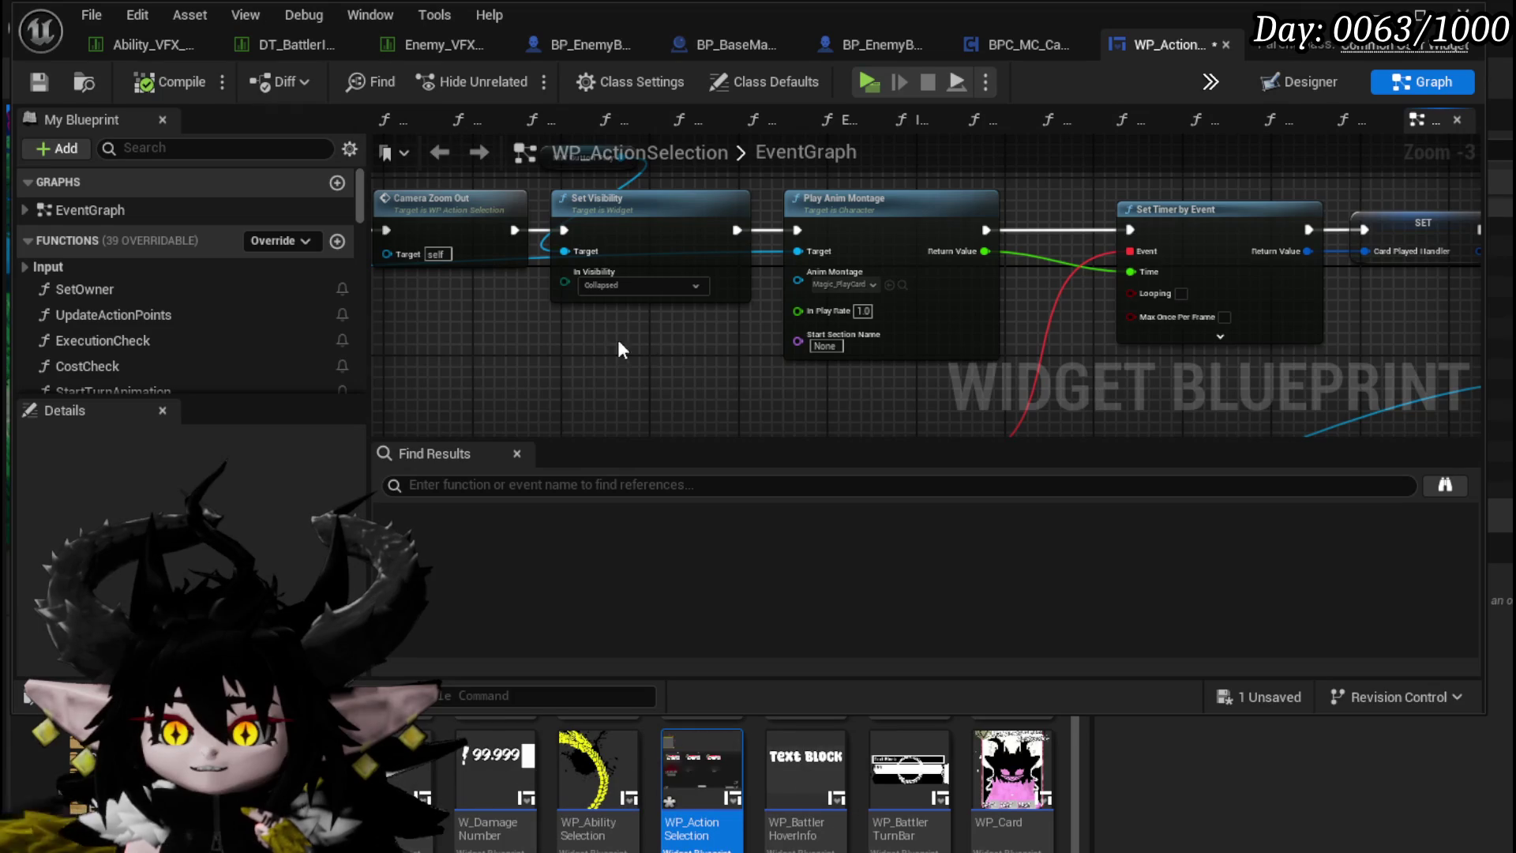
{"action": "mouse_move", "coordinate": [620, 350]}
{"action": "left_mouse_down"}
{"action": "mouse_move", "coordinate": [818, 376]}
{"action": "mouse_move", "coordinate": [958, 355]}
{"action": "left_mouse_up"}
{"action": "left_click_drag", "start_coordinate": [570, 357], "coordinate": [1004, 365]}
{"action": "left_click_drag", "start_coordinate": [568, 336], "coordinate": [1126, 330]}
{"action": "mouse_move", "coordinate": [663, 250]}
{"action": "left_mouse_down"}
{"action": "mouse_move", "coordinate": [849, 302]}
{"action": "mouse_move", "coordinate": [750, 250]}
{"action": "mouse_move", "coordinate": [660, 246]}
{"action": "mouse_move", "coordinate": [1217, 198]}
{"action": "mouse_move", "coordinate": [447, 172]}
{"action": "left_mouse_up"}
{"action": "left_click", "coordinate": [750, 259]}
Step: Survey the SET nodes row and the On Pressed and Debug Key nodes
{"action": "scroll", "coordinate": [837, 254], "scroll_direction": "down", "scroll_amount": 1}
{"action": "left_click_drag", "start_coordinate": [1456, 324], "coordinate": [682, 261]}
{"action": "mouse_move", "coordinate": [1019, 272]}
{"action": "left_mouse_down"}
{"action": "mouse_move", "coordinate": [839, 335]}
{"action": "mouse_move", "coordinate": [805, 394]}
{"action": "left_mouse_up"}
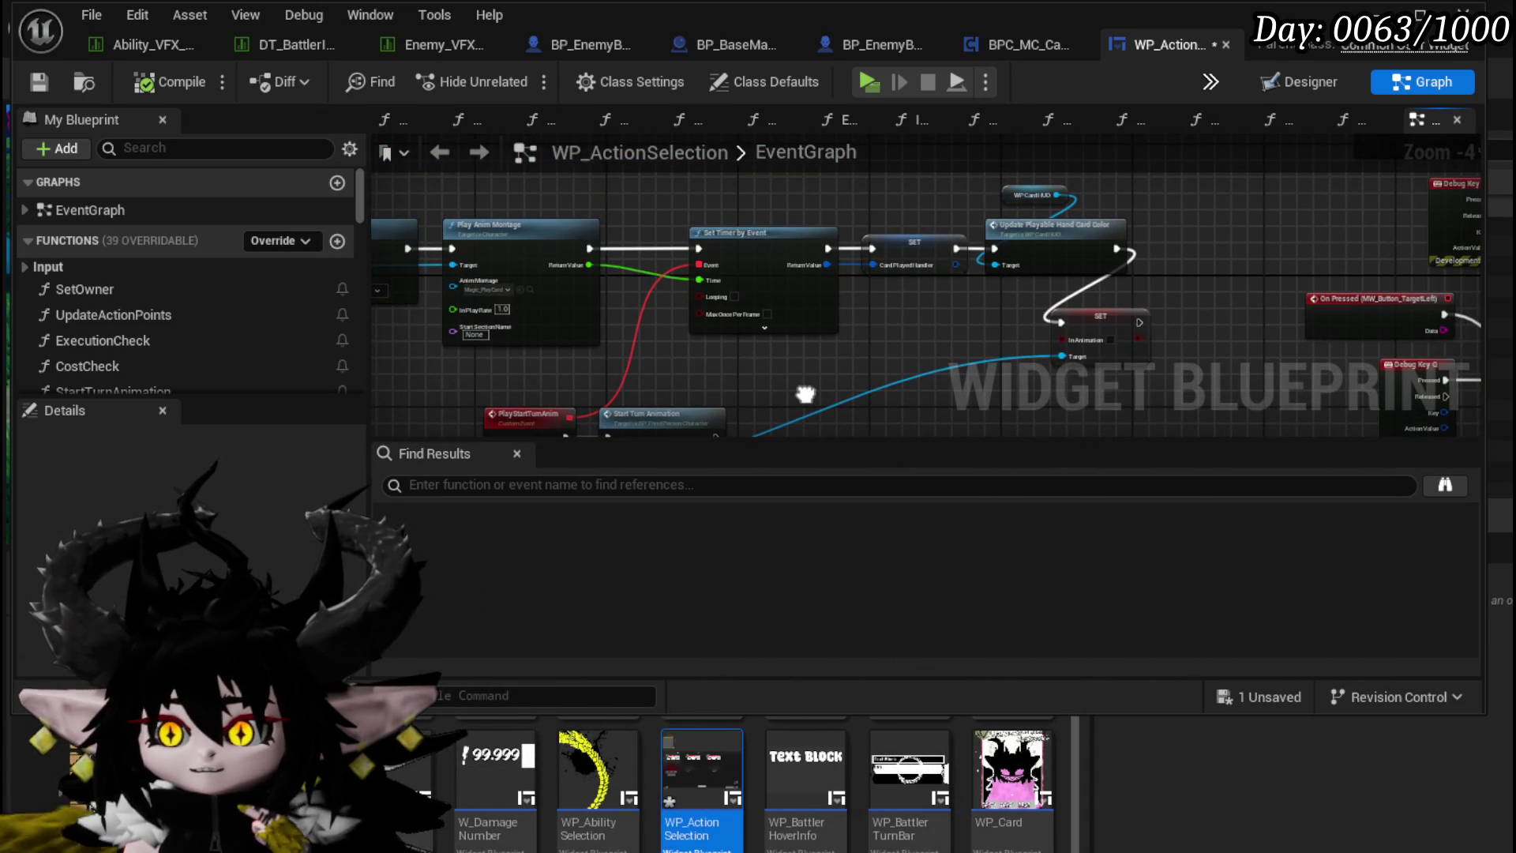
{"action": "left_click_drag", "start_coordinate": [806, 390], "coordinate": [982, 339]}
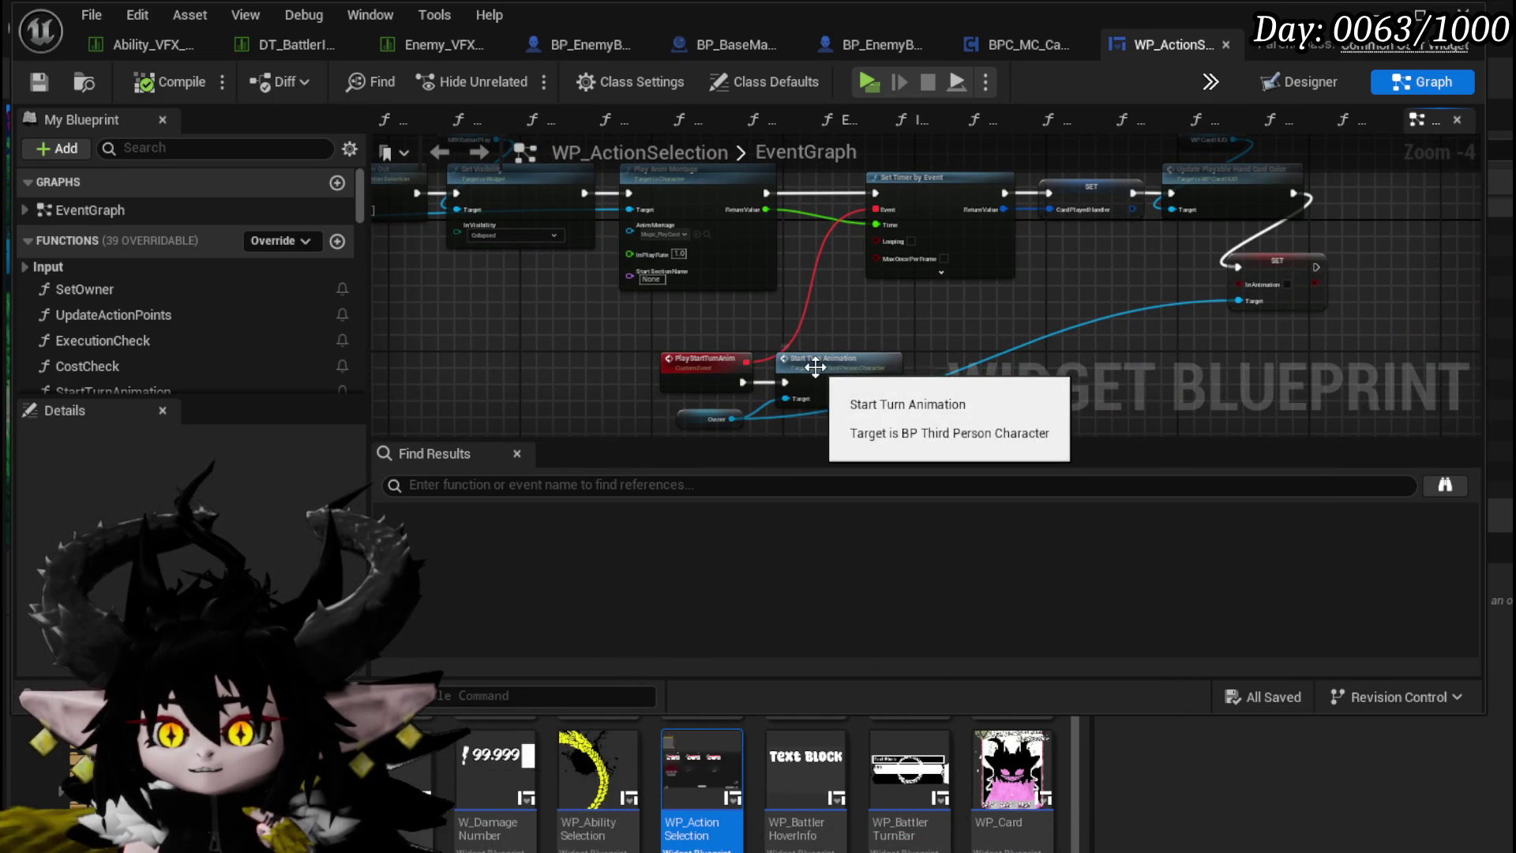
{"action": "mouse_move", "coordinate": [882, 331]}
{"action": "left_mouse_down"}
{"action": "mouse_move", "coordinate": [733, 327]}
{"action": "mouse_move", "coordinate": [600, 371]}
{"action": "left_mouse_up"}
{"action": "scroll", "coordinate": [873, 315], "scroll_direction": "down", "scroll_amount": 3}
{"action": "left_click_drag", "start_coordinate": [873, 315], "coordinate": [927, 314]}
{"action": "scroll", "coordinate": [764, 294], "scroll_direction": "up", "scroll_amount": 3}
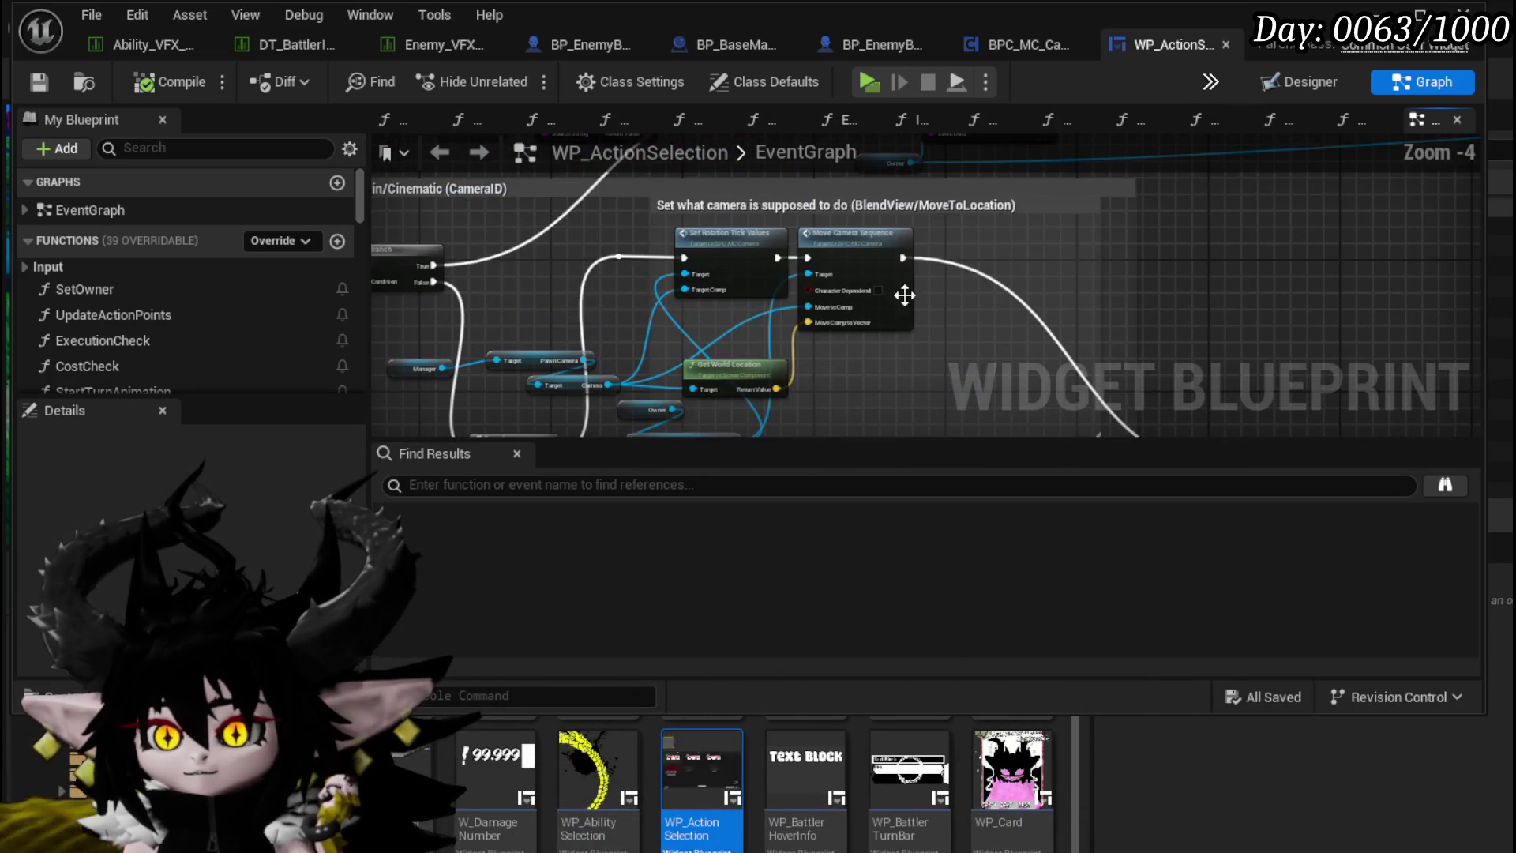
{"action": "scroll", "coordinate": [765, 294], "scroll_direction": "down", "scroll_amount": 1}
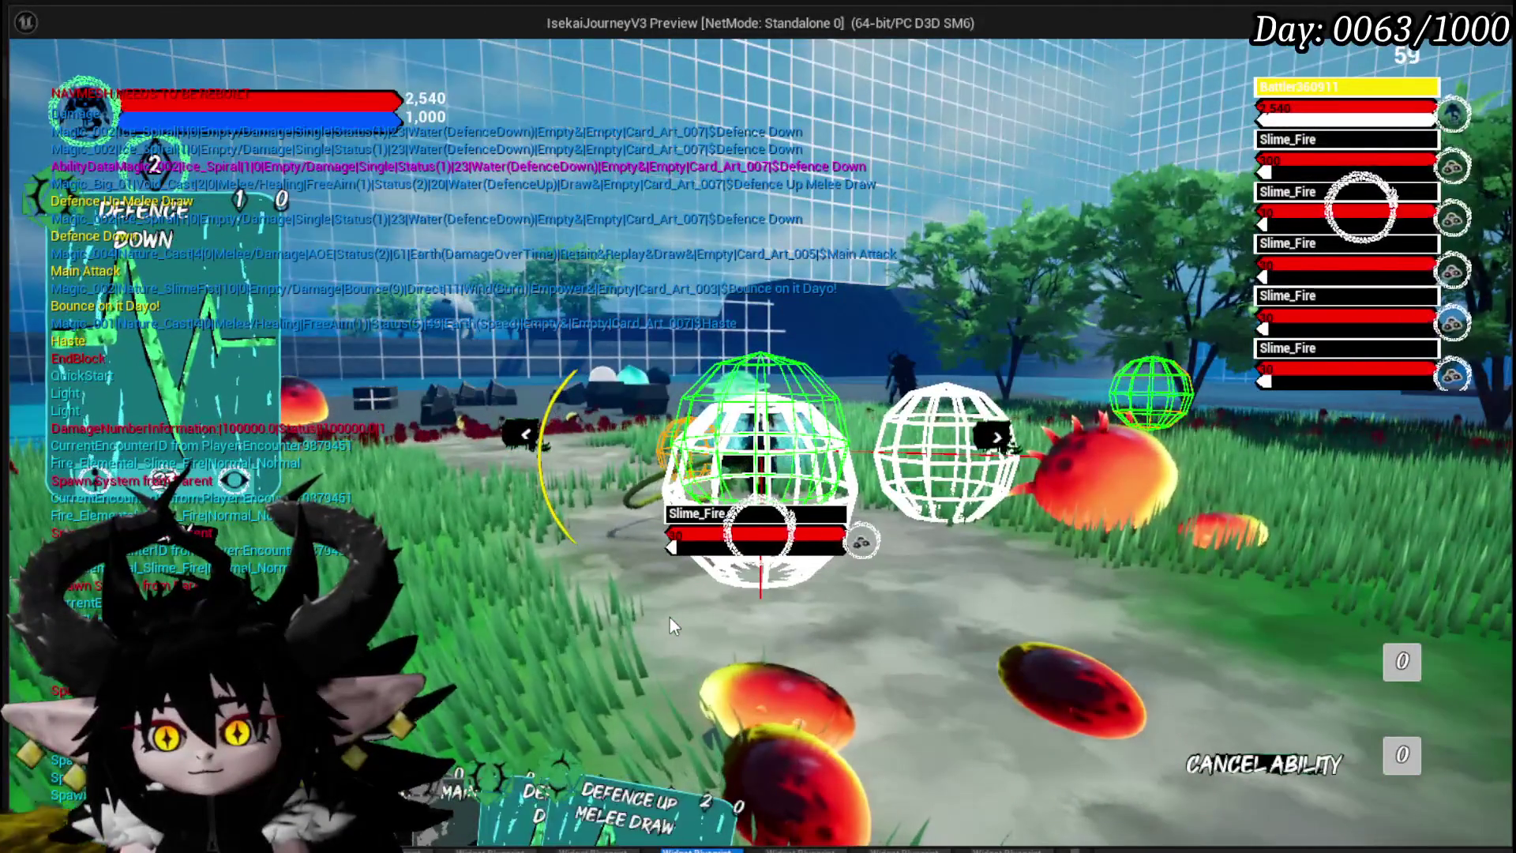
Step: Hit the centre Slime_Fire with the aimed ability, play Power Up and Giga Draw, then Void Movement dash
{"action": "left_click", "coordinate": [670, 618]}
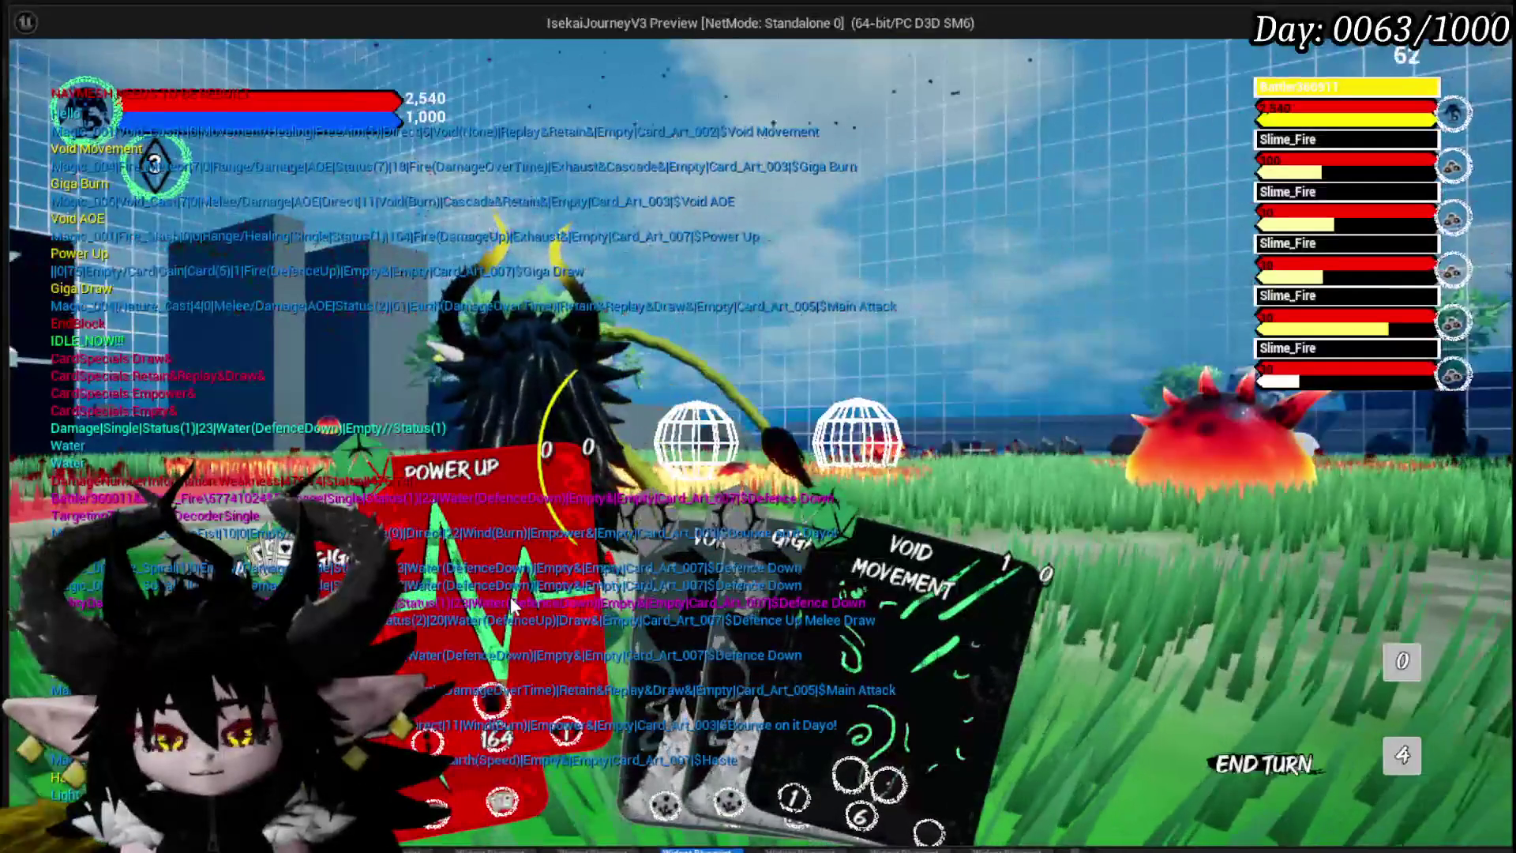
{"action": "left_click", "coordinate": [491, 596]}
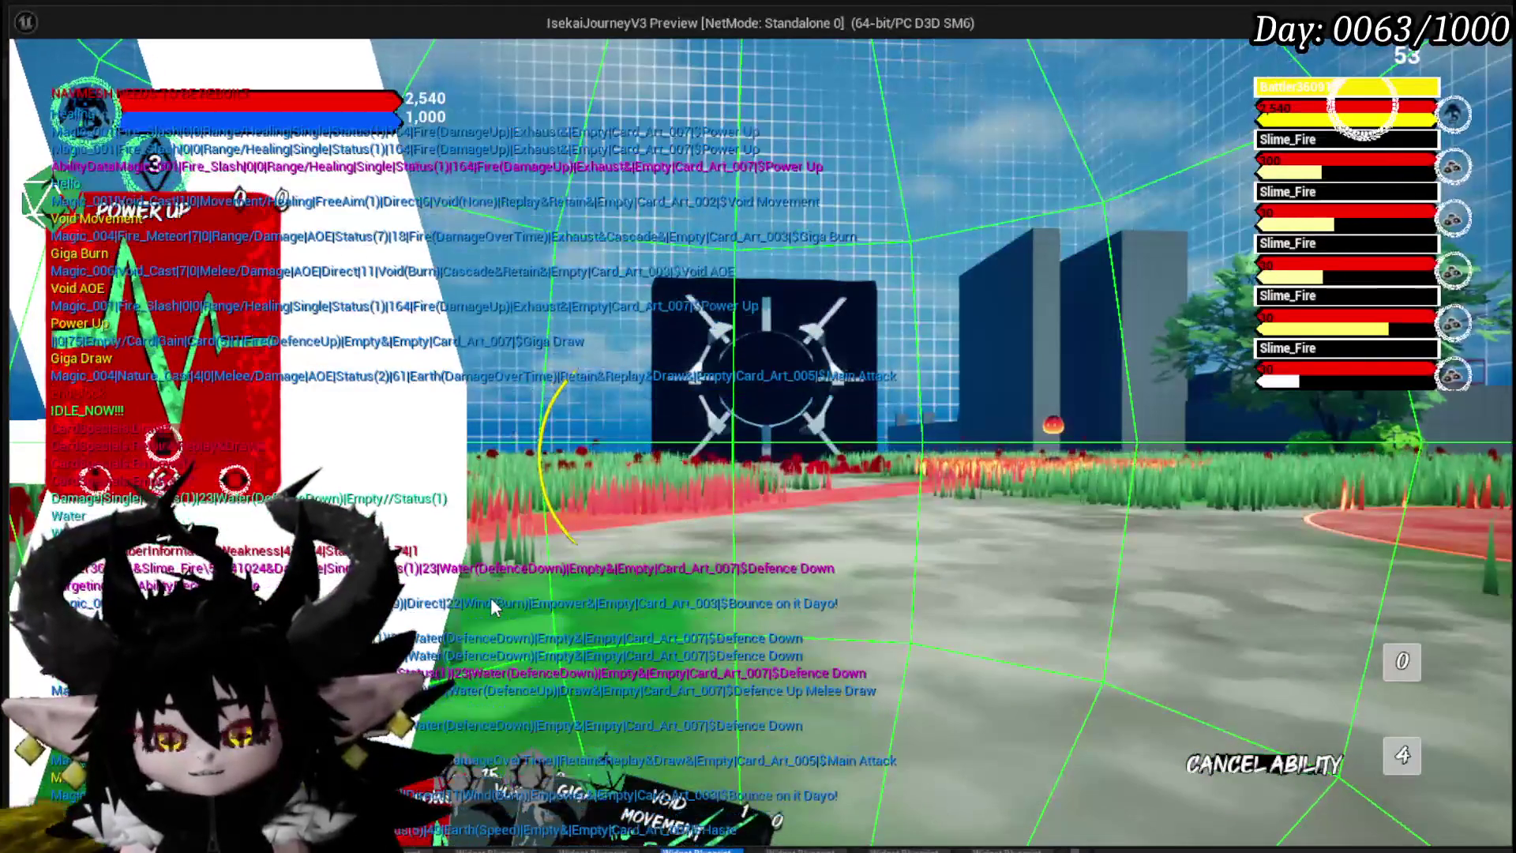
{"action": "mouse_move", "coordinate": [490, 632]}
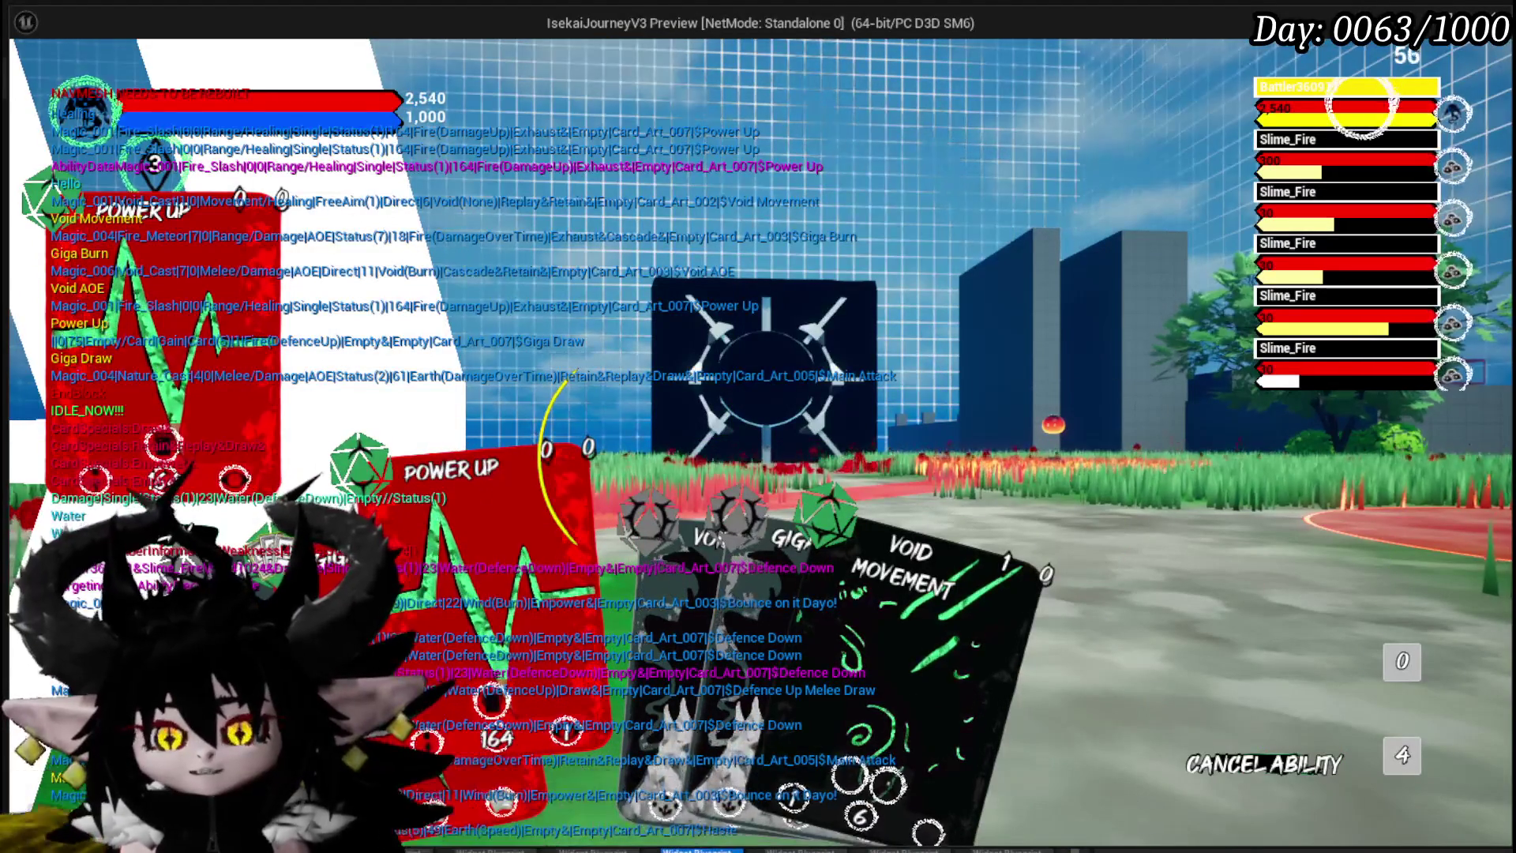
{"action": "left_click", "coordinate": [505, 648]}
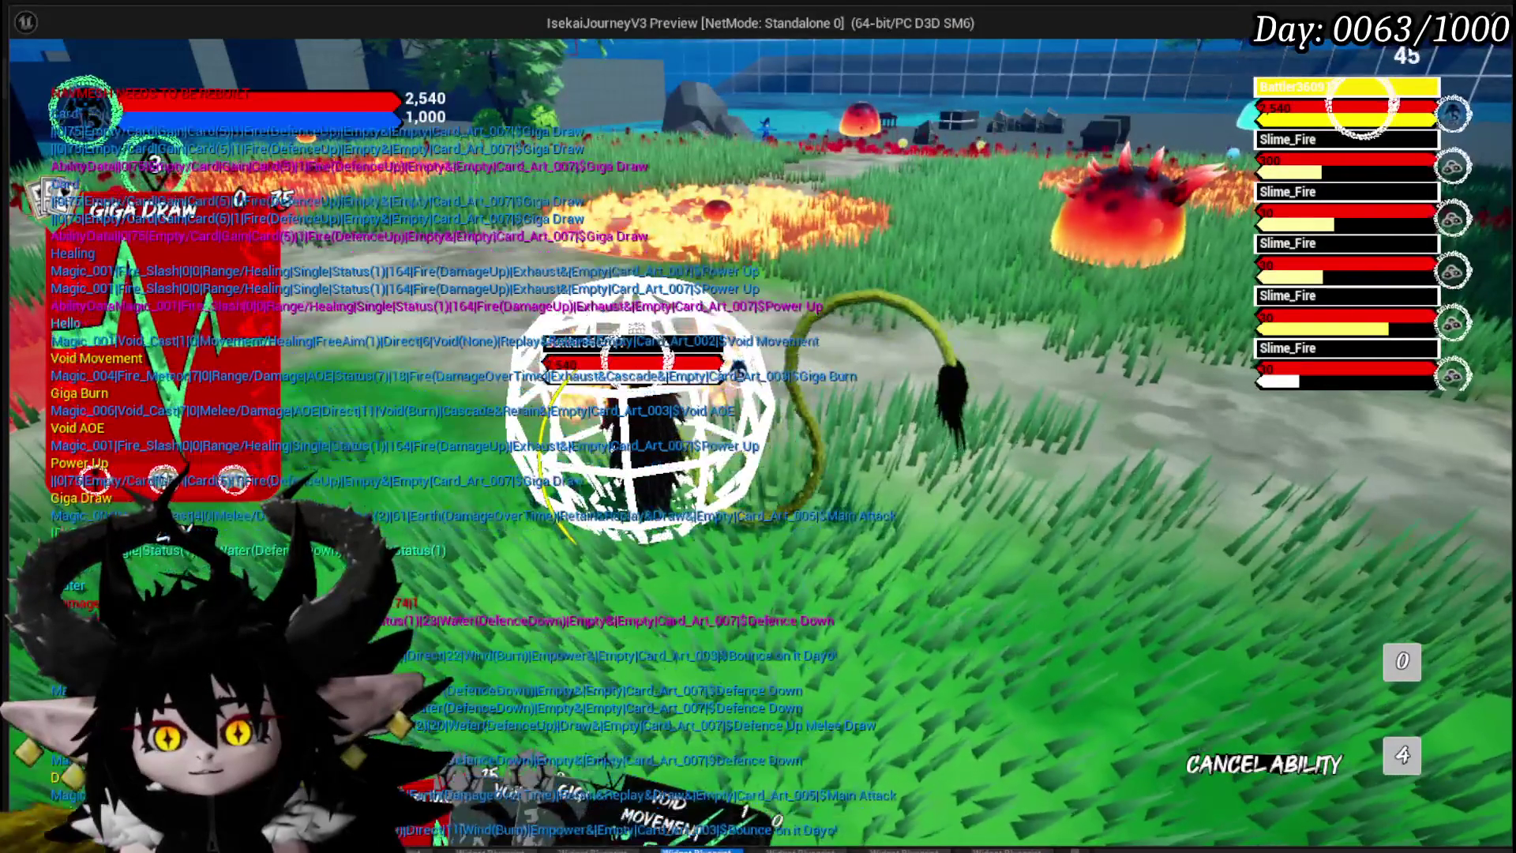
{"action": "left_click", "coordinate": [692, 641]}
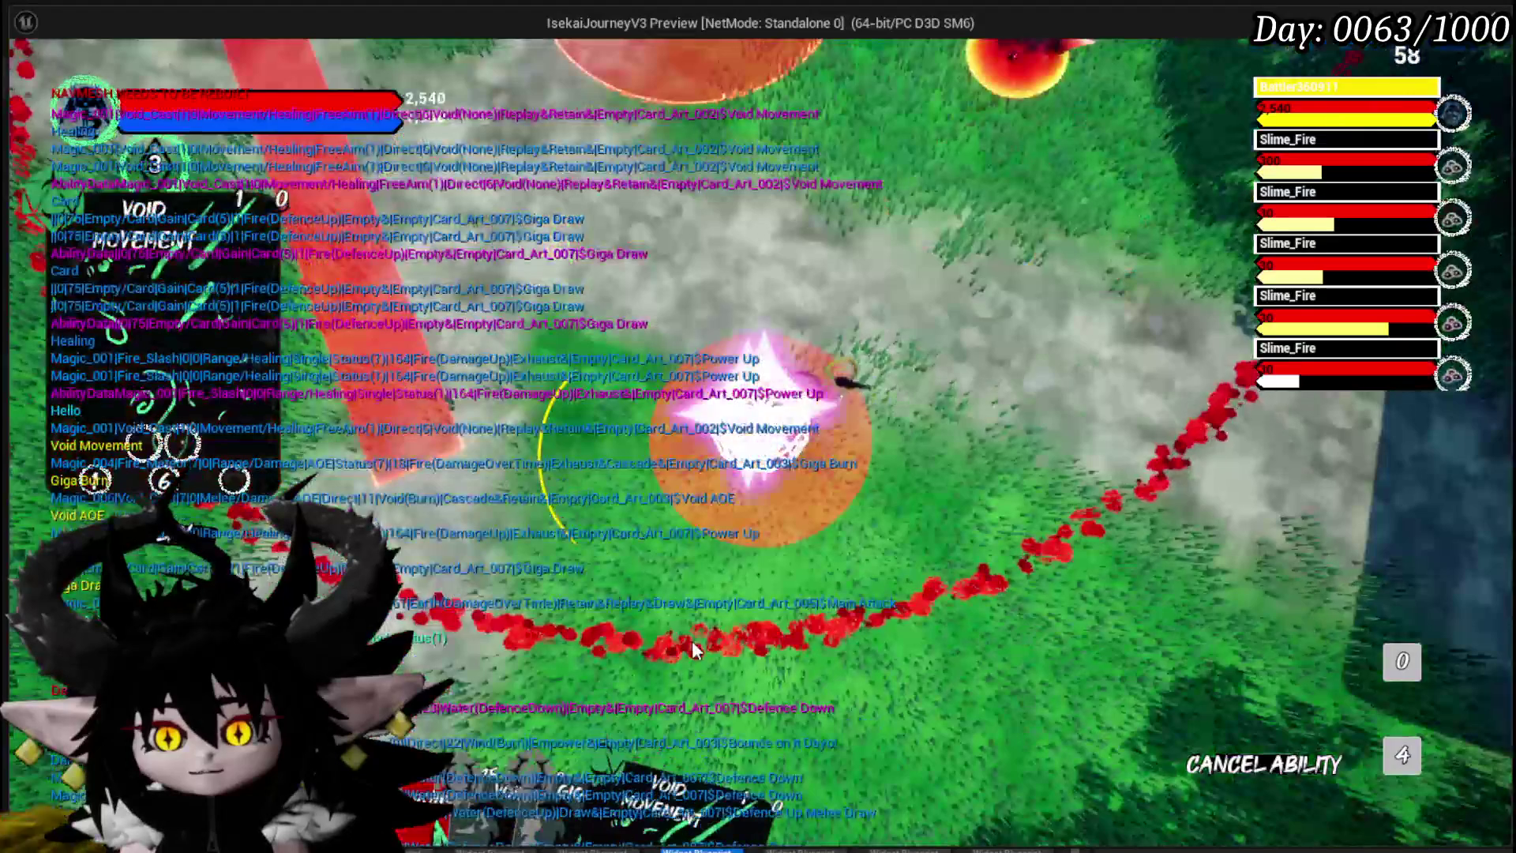
{"action": "left_click", "coordinate": [712, 585]}
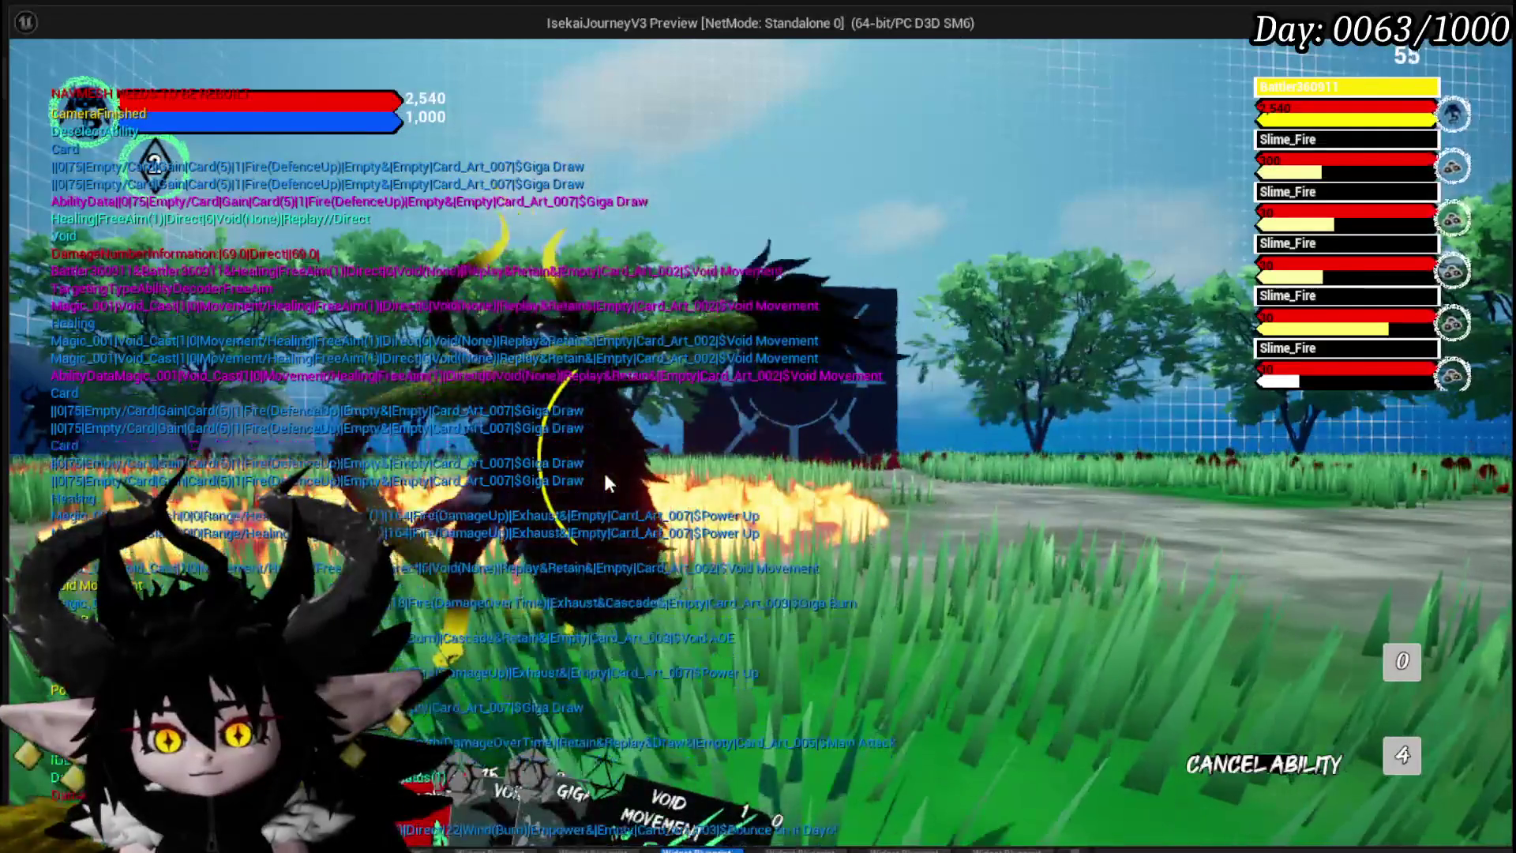
Step: Fire the readied ability at its target, ready Main Attack with hotkey 1, and play Giga Draw
{"action": "left_click", "coordinate": [605, 472]}
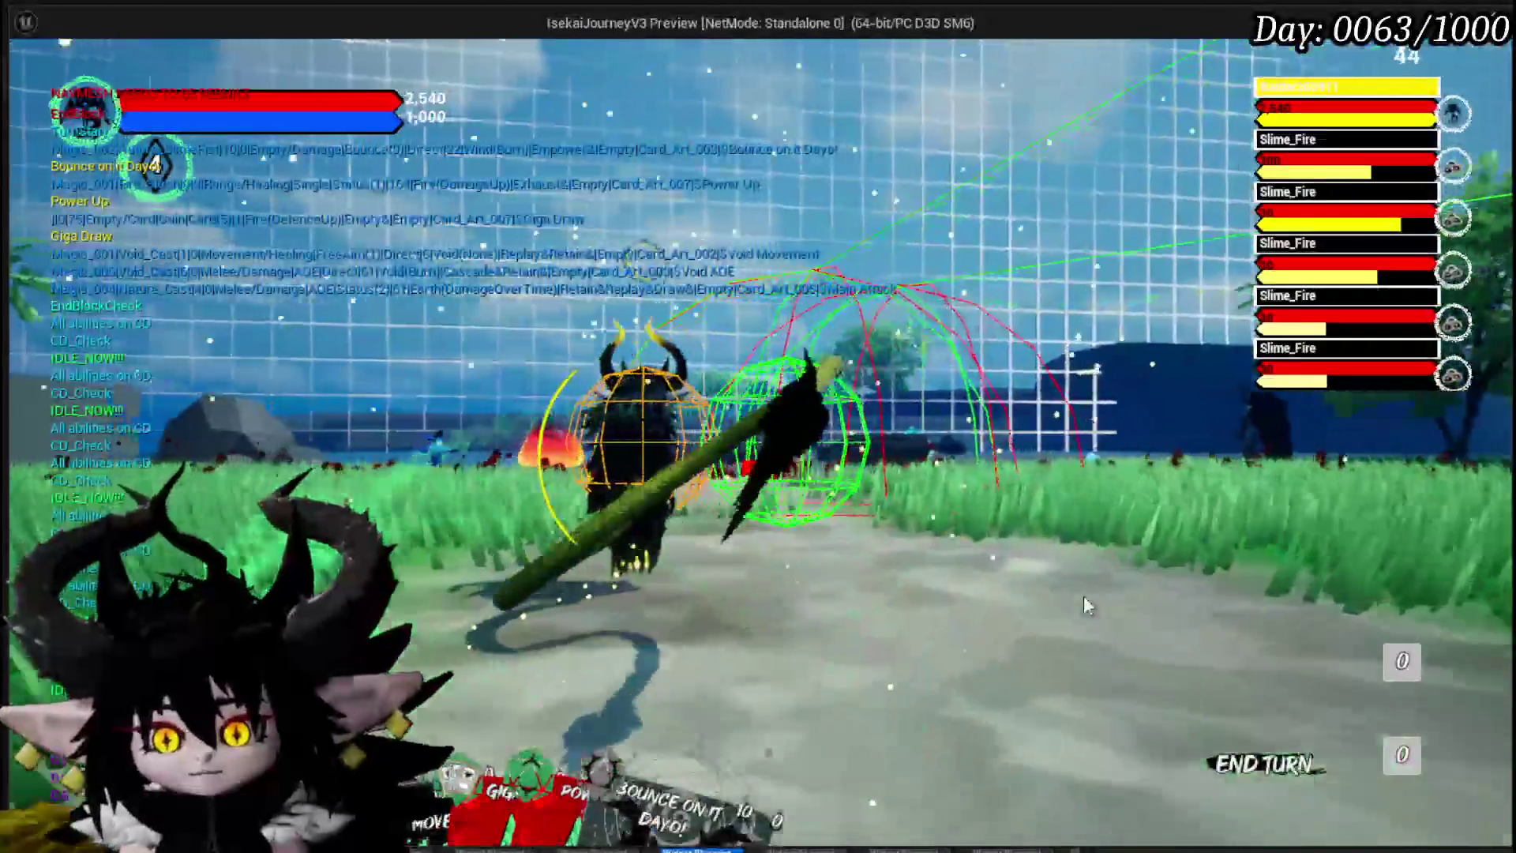
{"action": "key", "text": "1"}
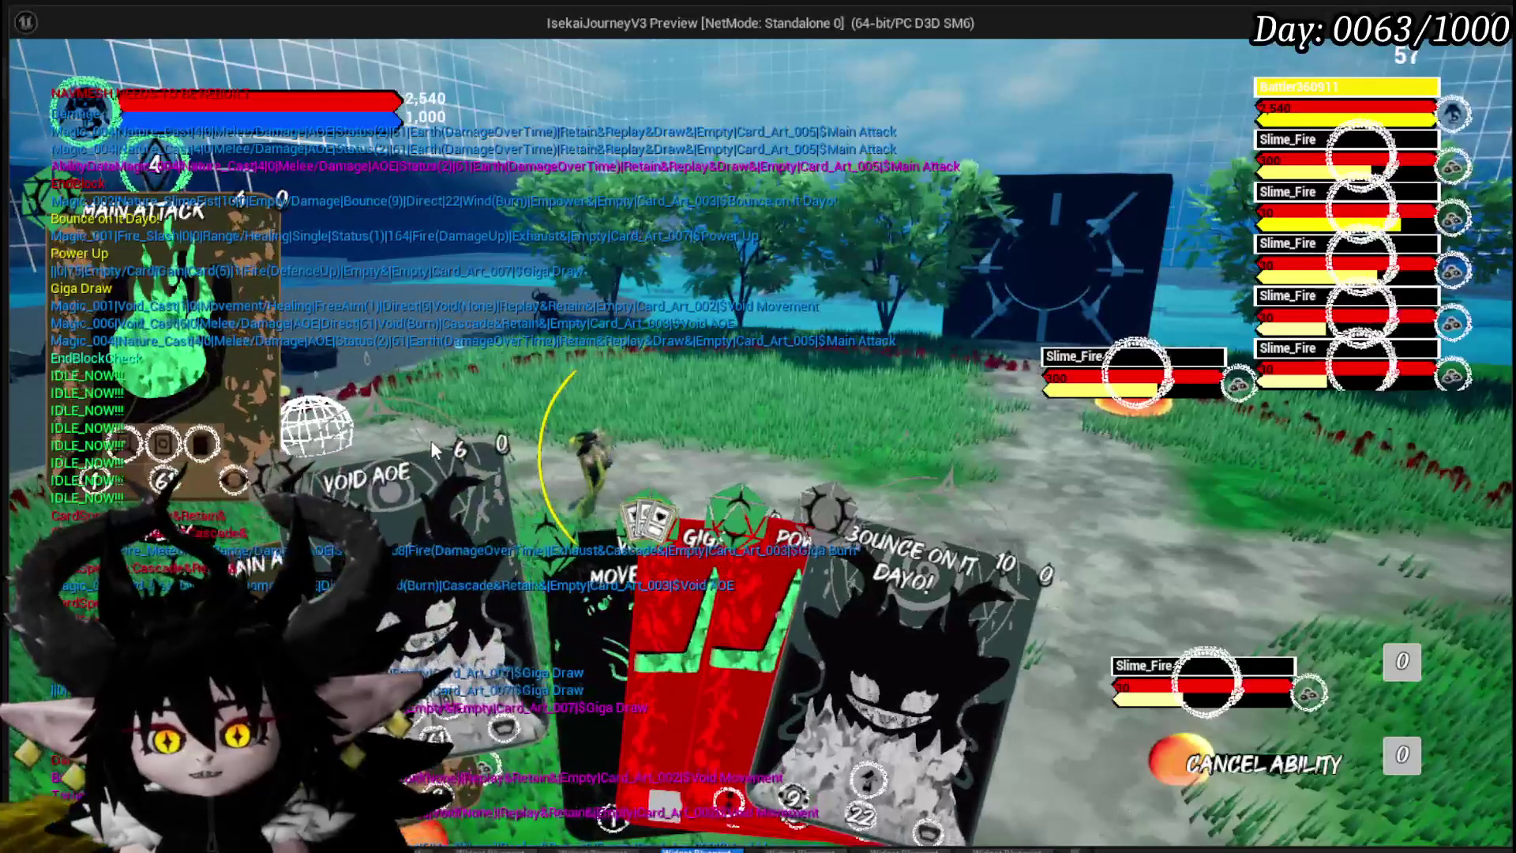
{"action": "mouse_move", "coordinate": [518, 665]}
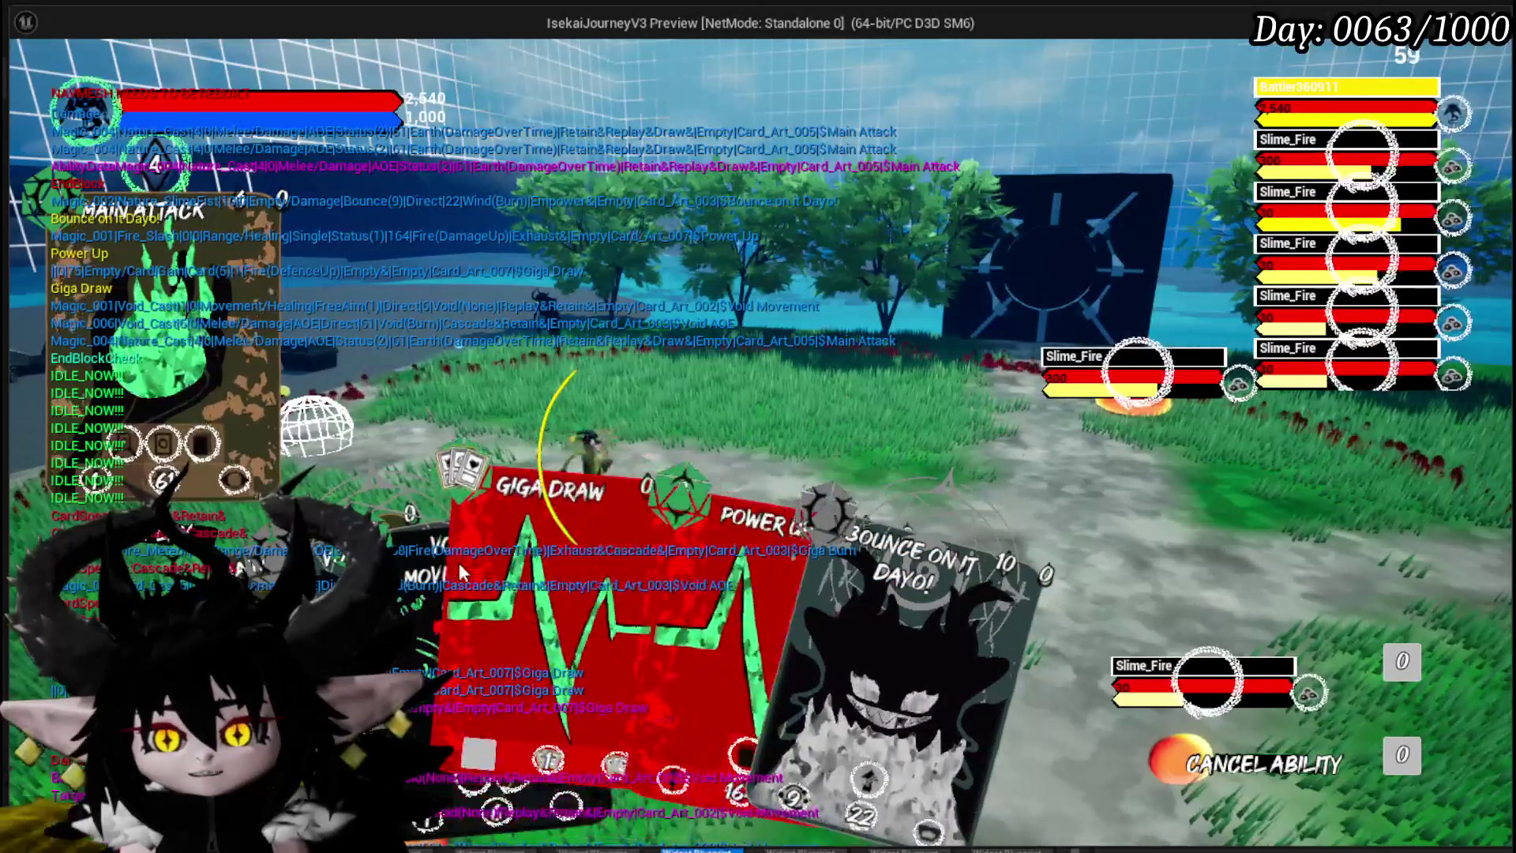
{"action": "left_click", "coordinate": [493, 570]}
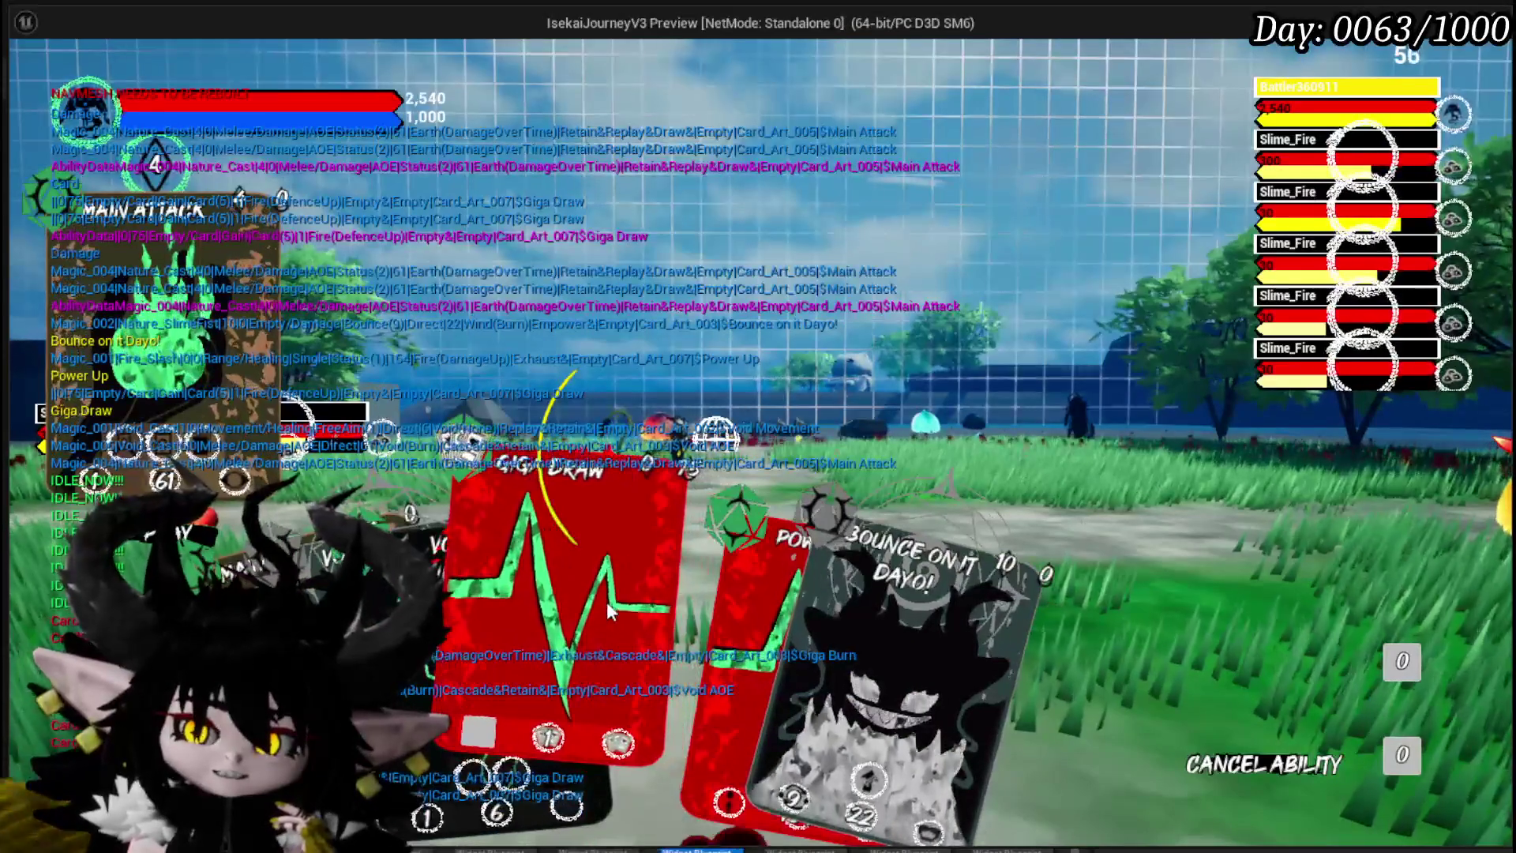
Step: Play another Giga Draw from the hand and trigger its effect, then play Defence Up Melee Draw
{"action": "left_click", "coordinate": [607, 602]}
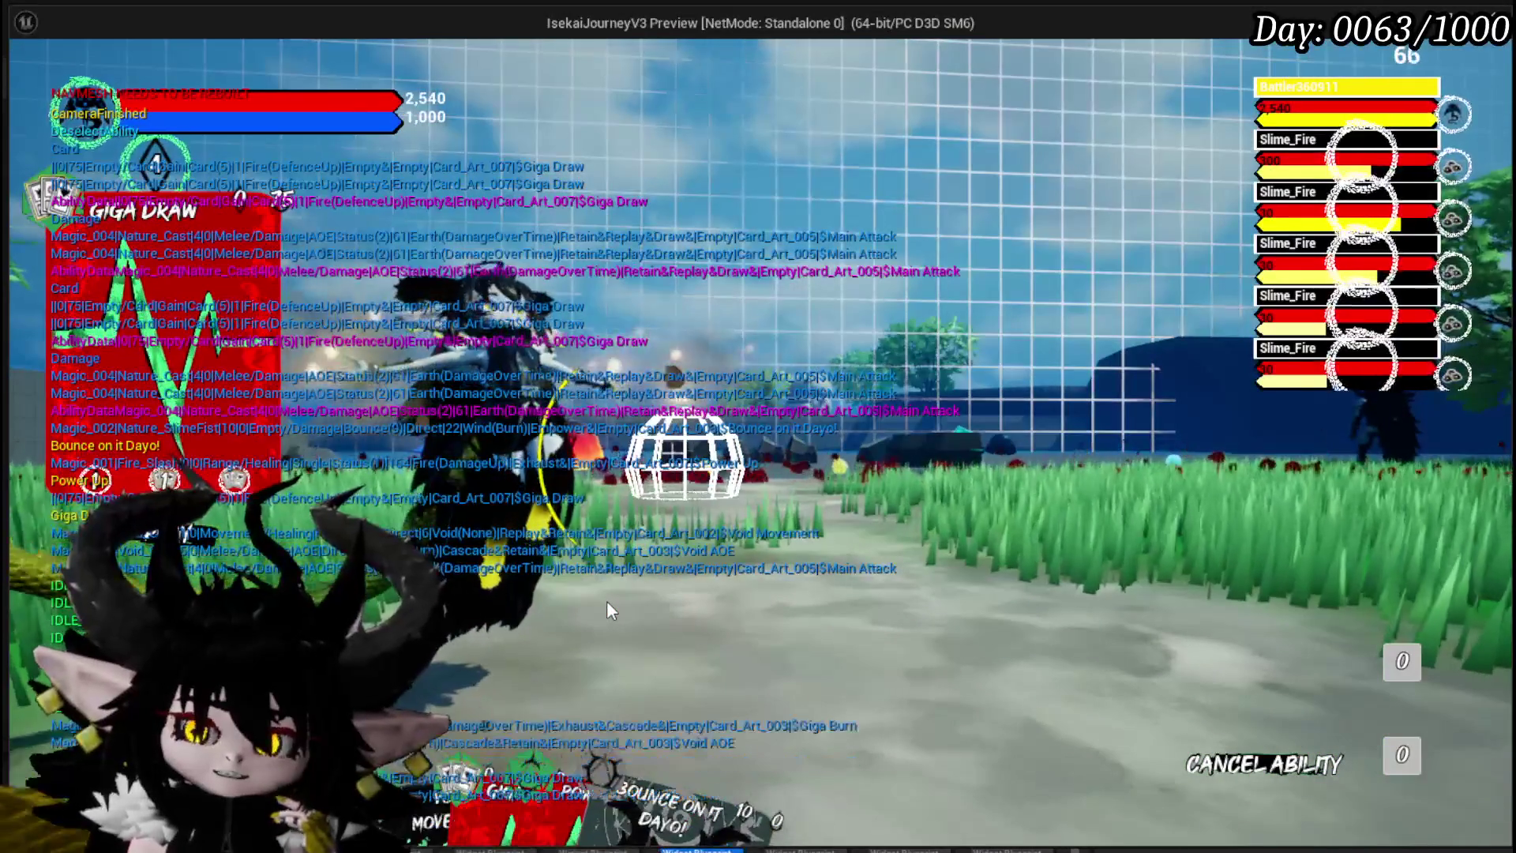
{"action": "left_click", "coordinate": [614, 555]}
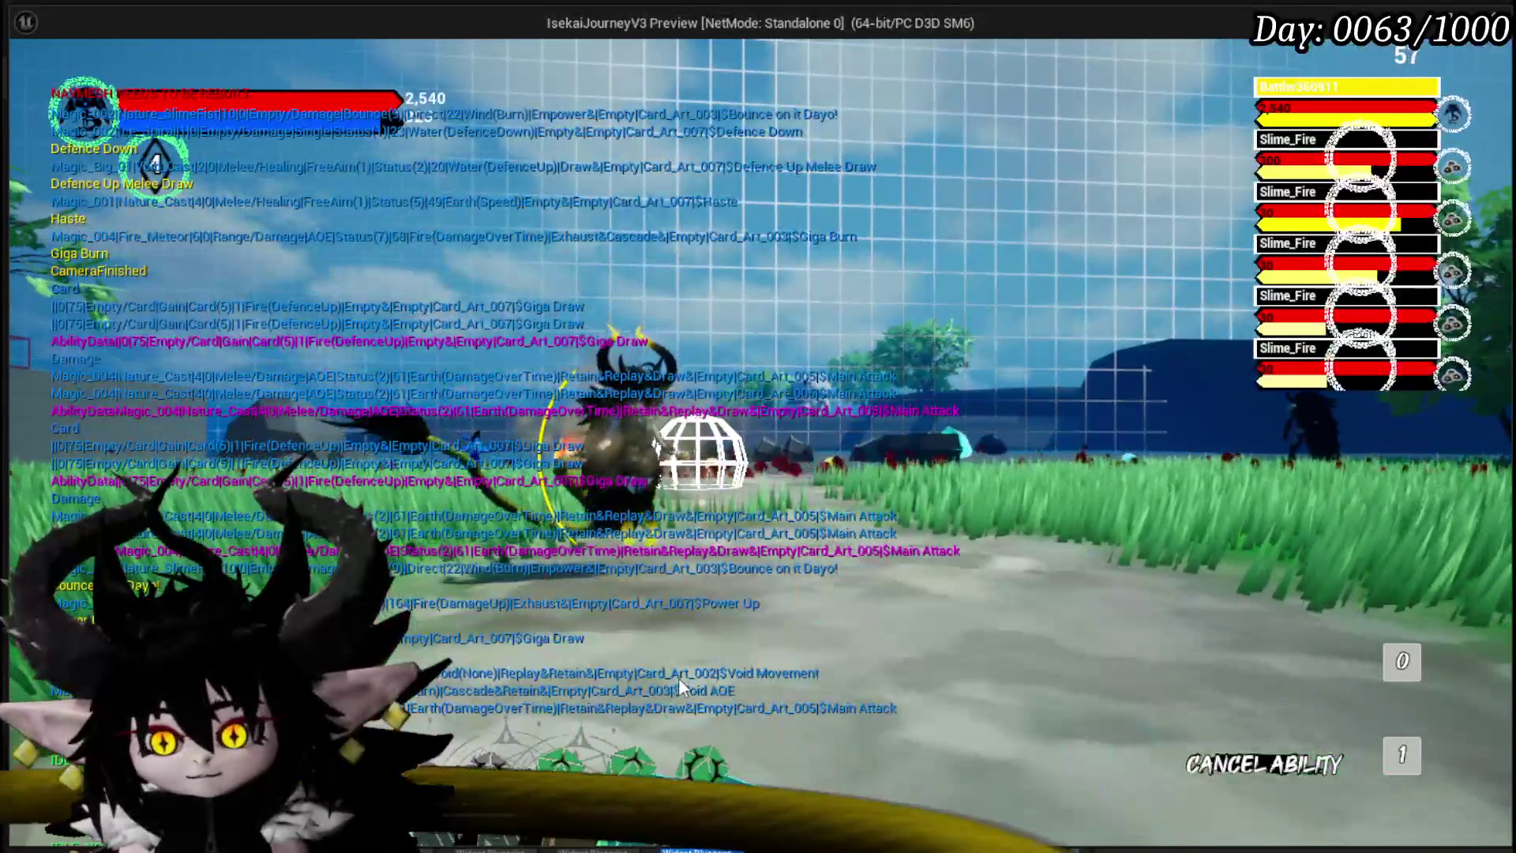
{"action": "mouse_move", "coordinate": [656, 641]}
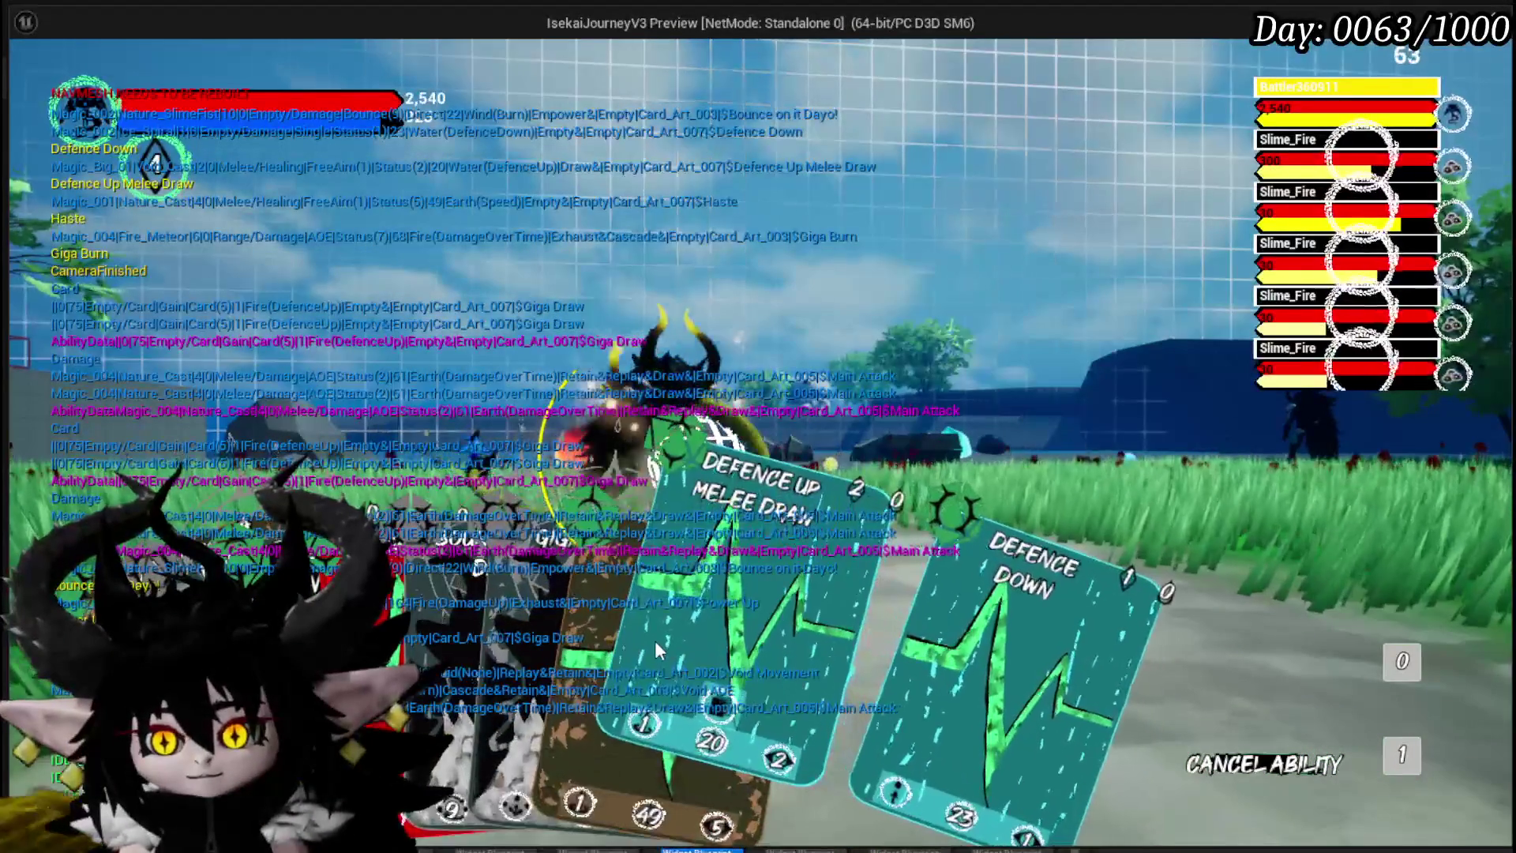
{"action": "left_click", "coordinate": [655, 641]}
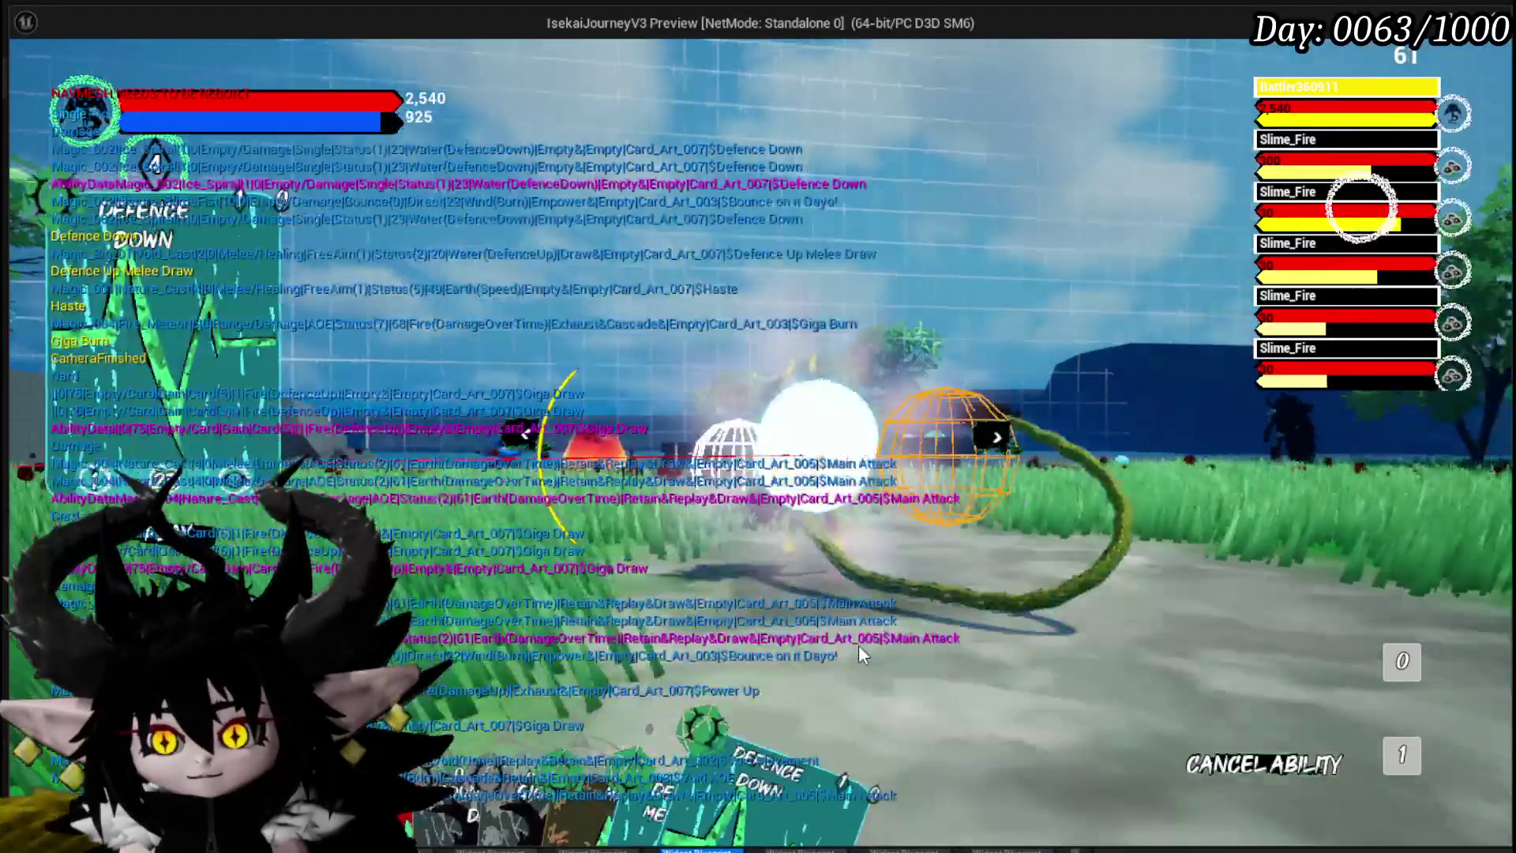
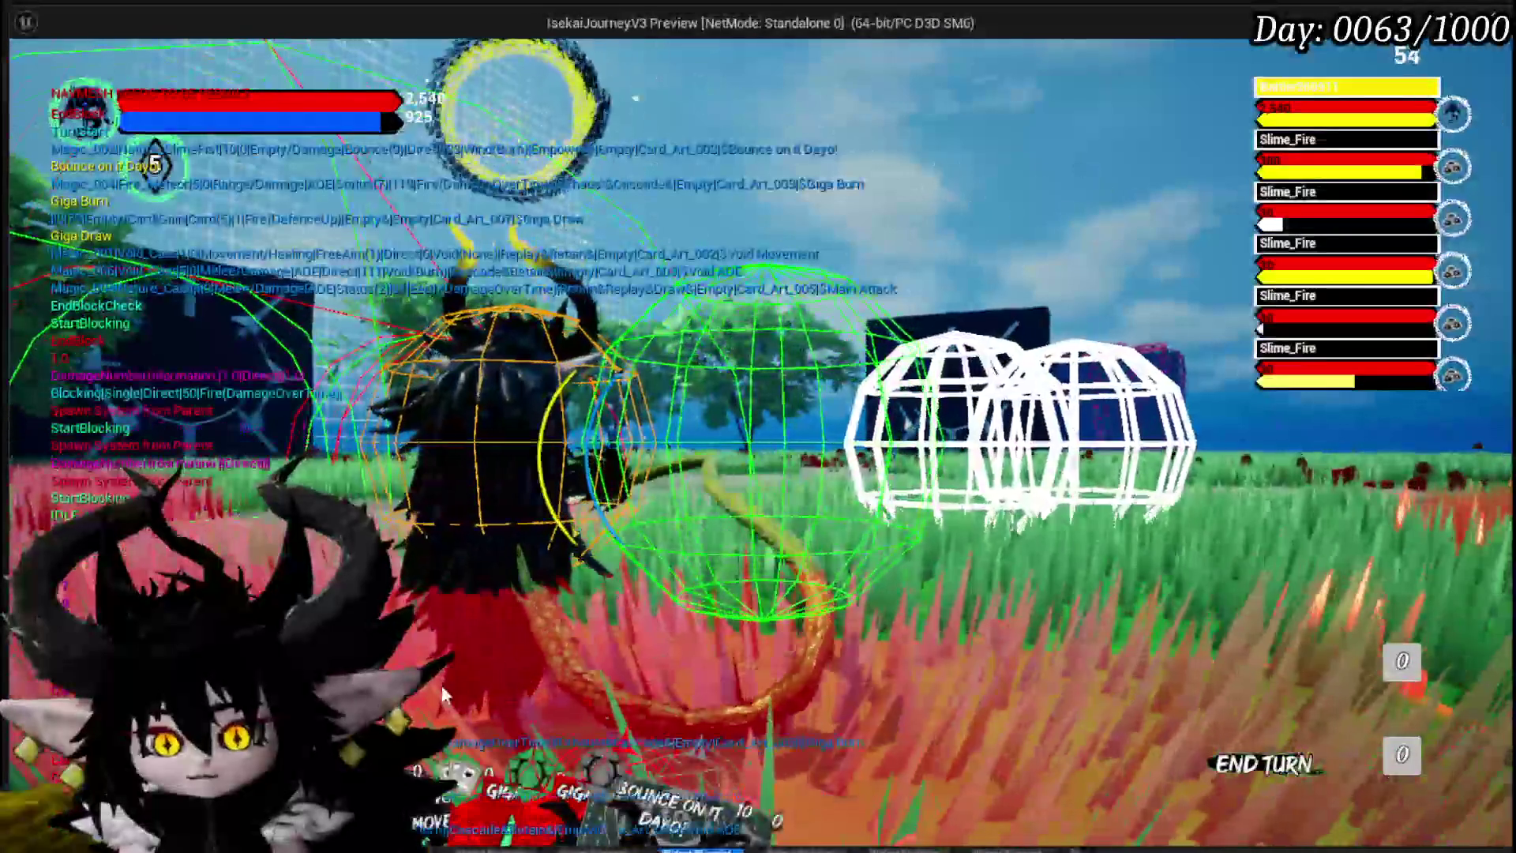
Step: Play the Giga Draw card in the test battle, then stop the standalone game preview
{"action": "left_click", "coordinate": [565, 644]}
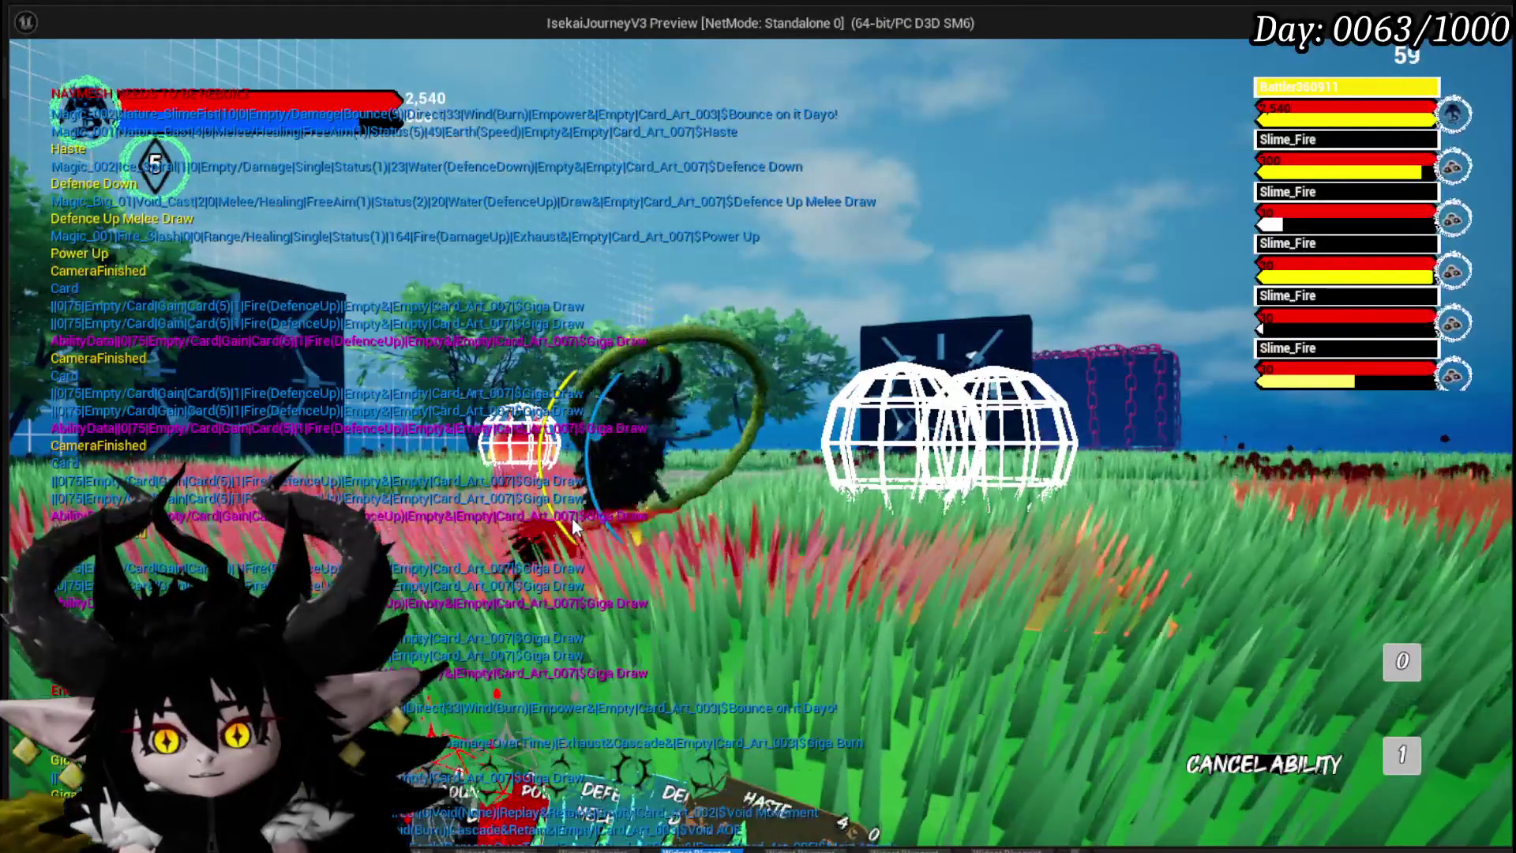
{"action": "key", "text": "Escape"}
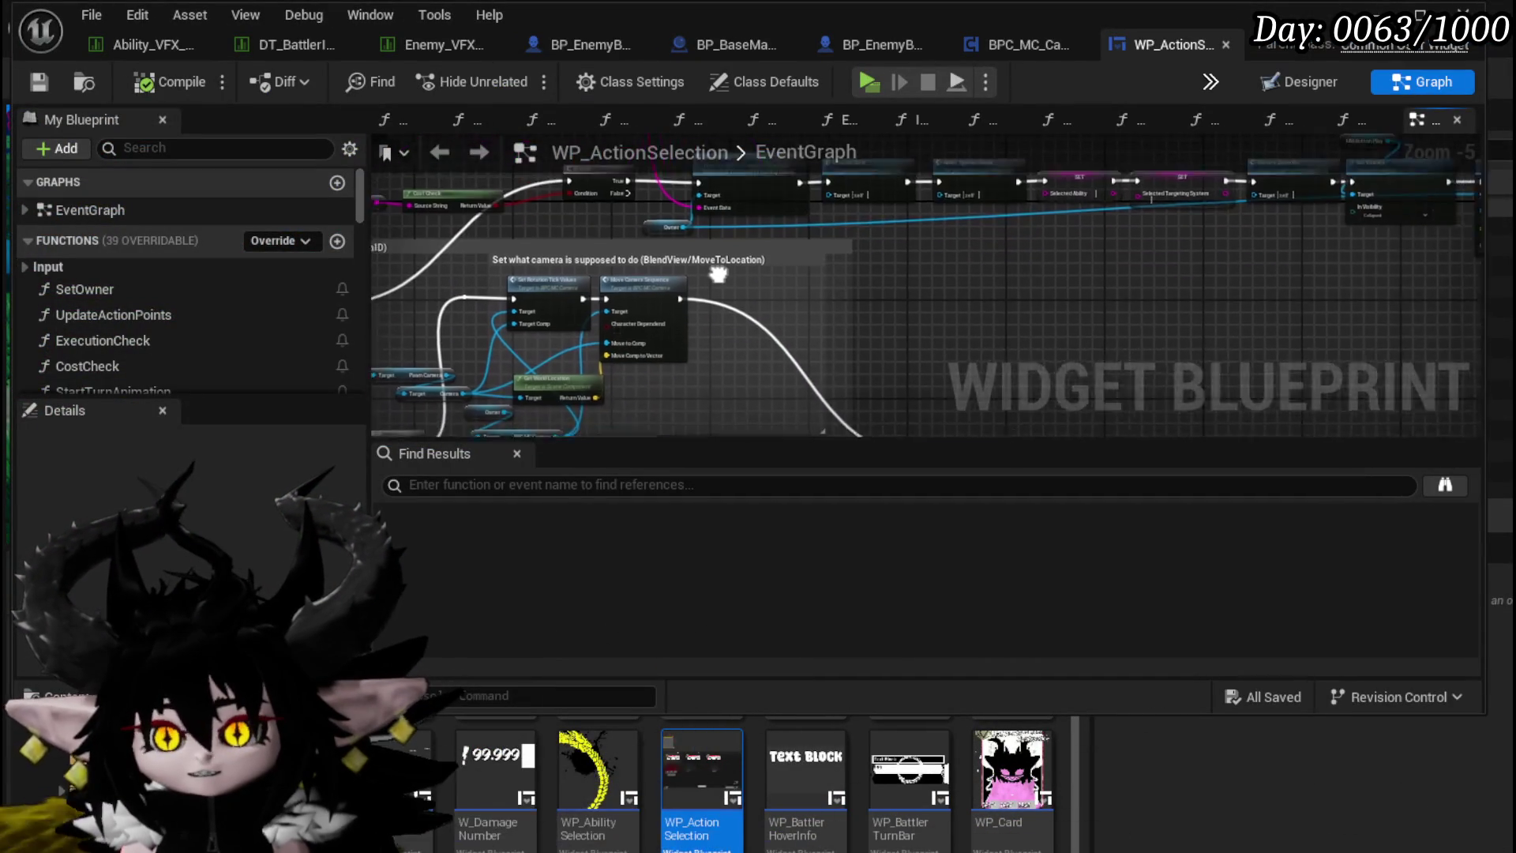
Step: In BPC_MC_Camera's CameraBus graph, place a second Set TargetID node right after the CameraBus entry
{"action": "double_click", "coordinate": [660, 273]}
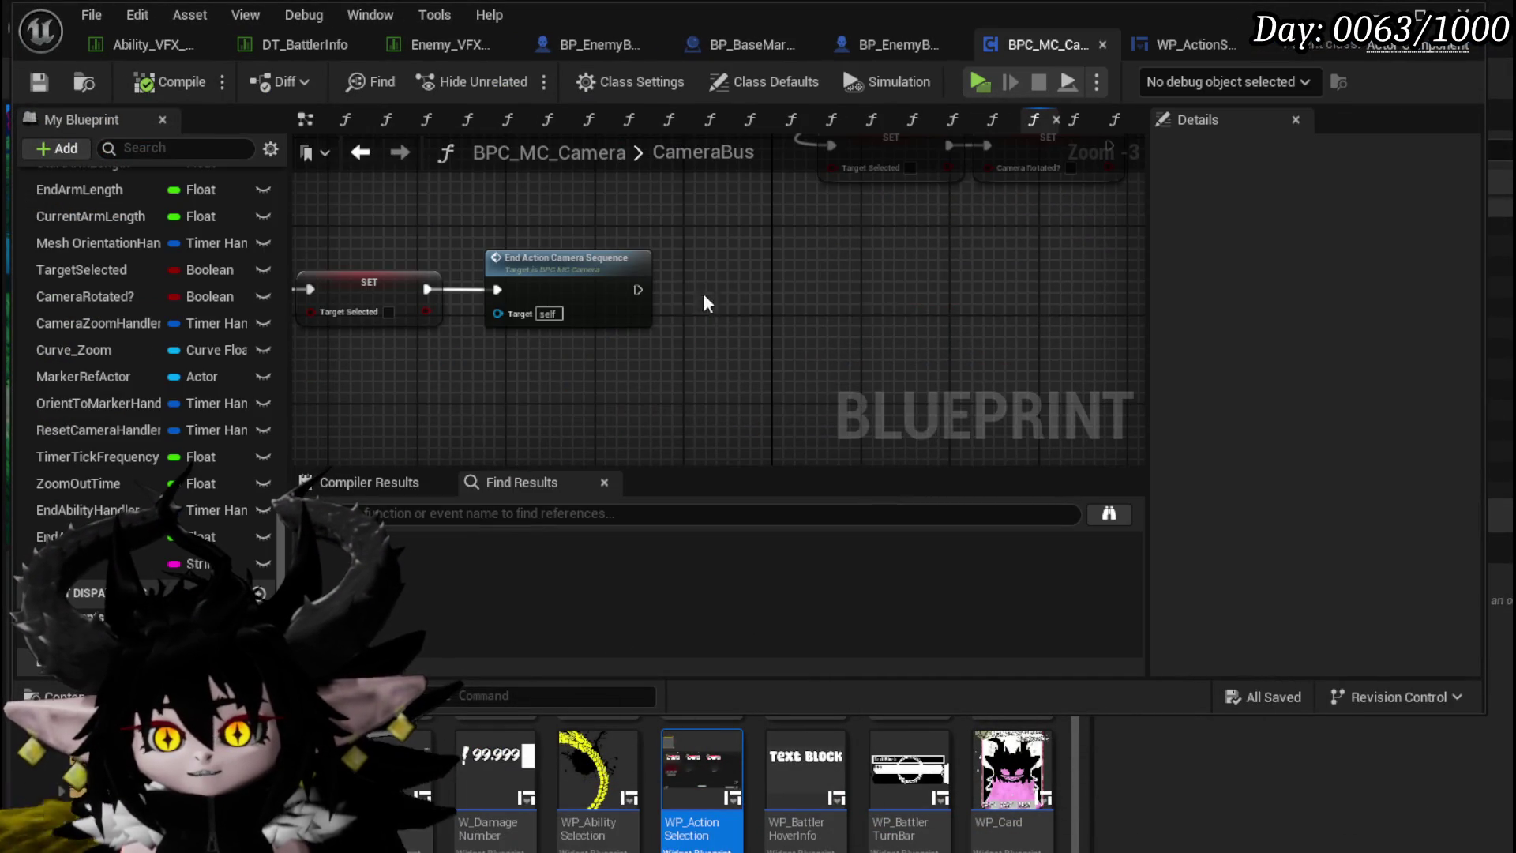
{"action": "scroll", "coordinate": [736, 302], "scroll_direction": "down", "scroll_amount": 4}
{"action": "scroll", "coordinate": [518, 246], "scroll_direction": "up", "scroll_amount": 5}
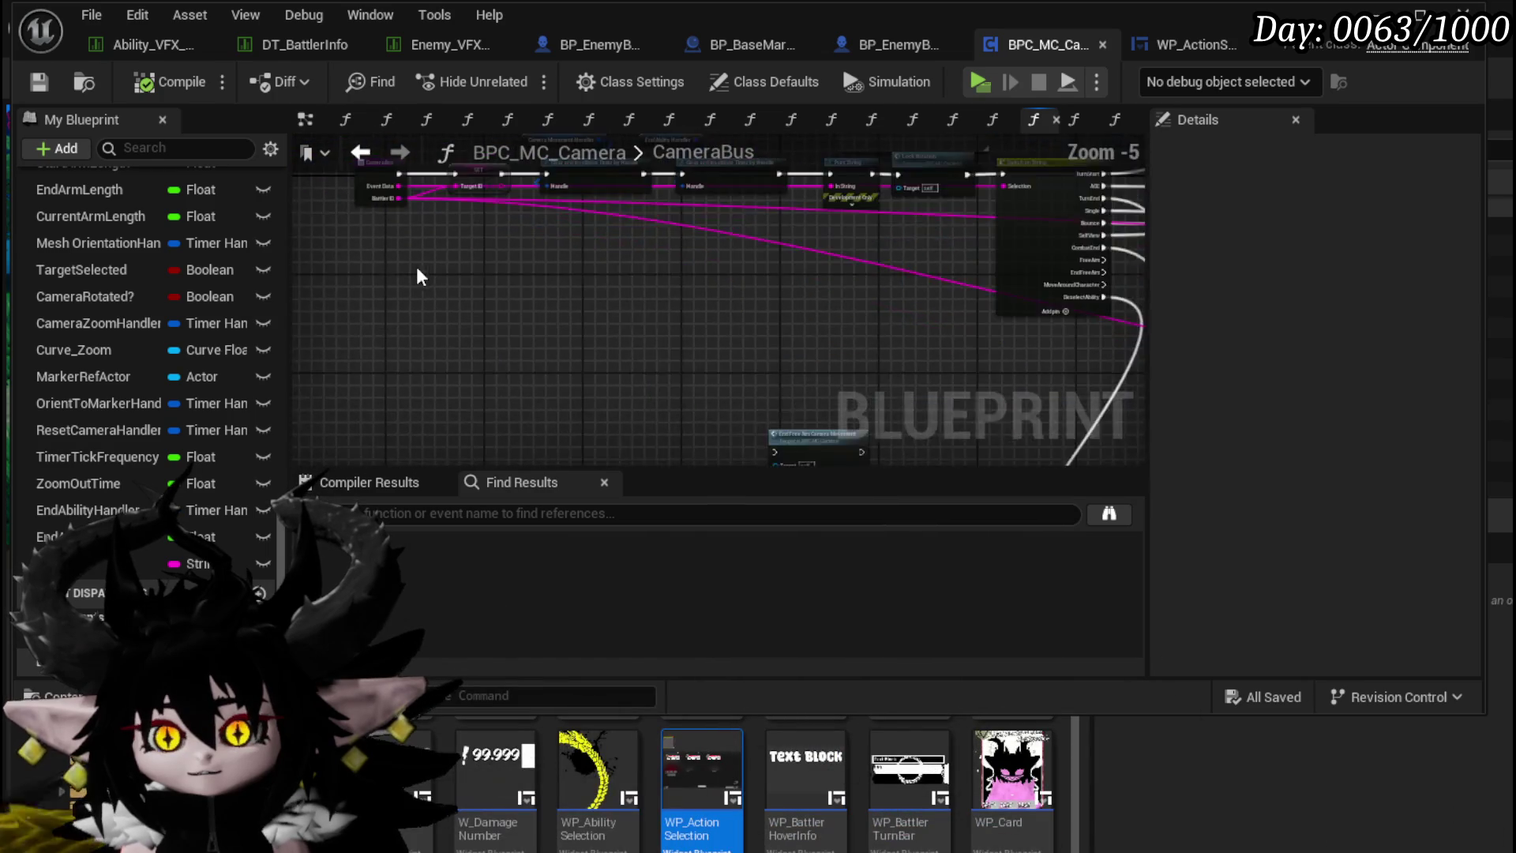
{"action": "left_click_drag", "start_coordinate": [538, 273], "coordinate": [403, 272]}
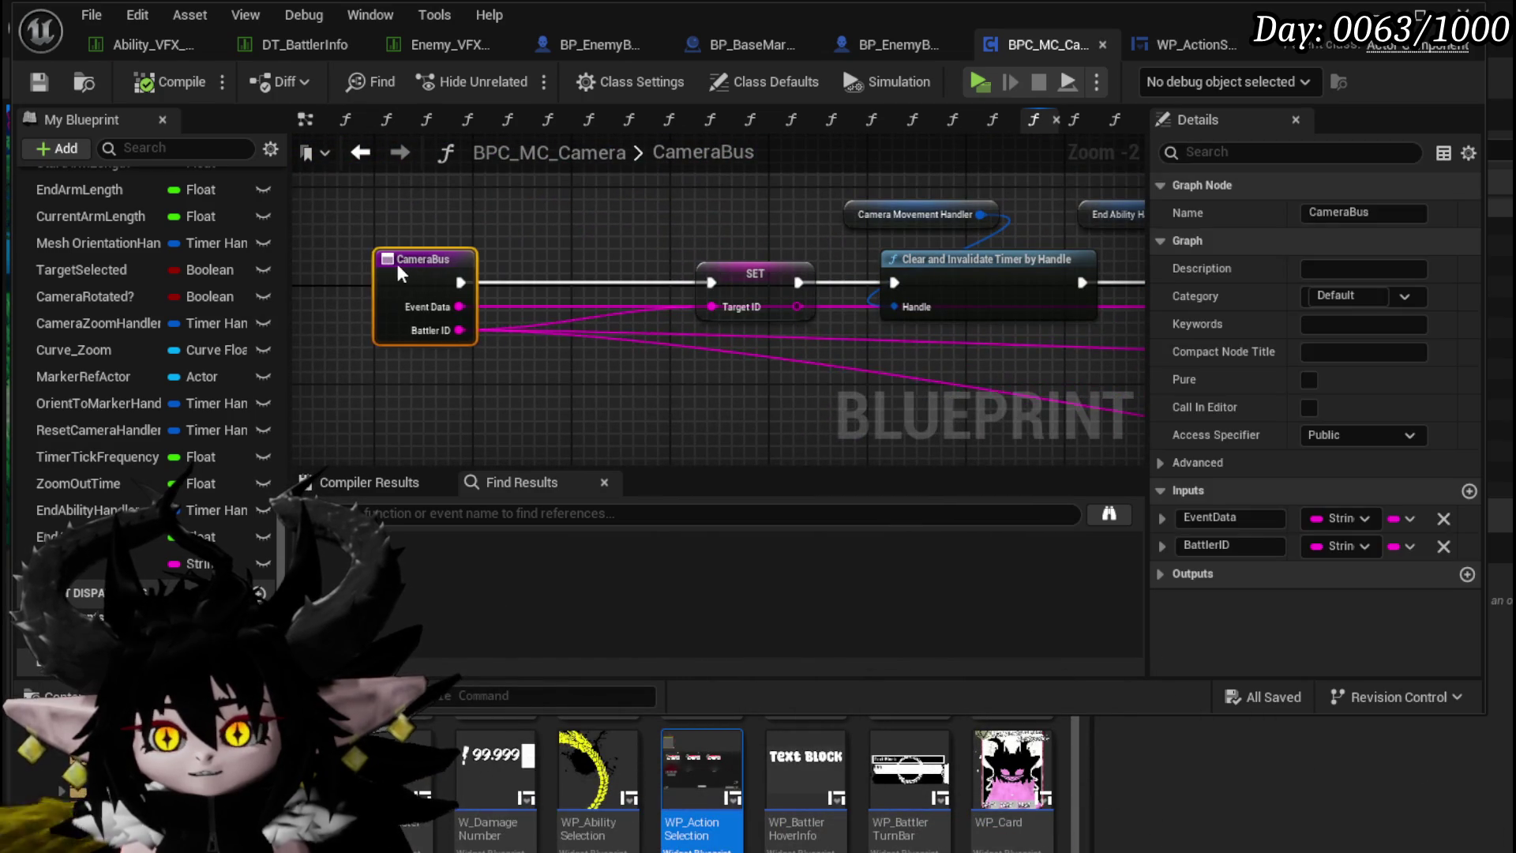
{"action": "left_click", "coordinate": [484, 244]}
{"action": "left_click", "coordinate": [95, 563]}
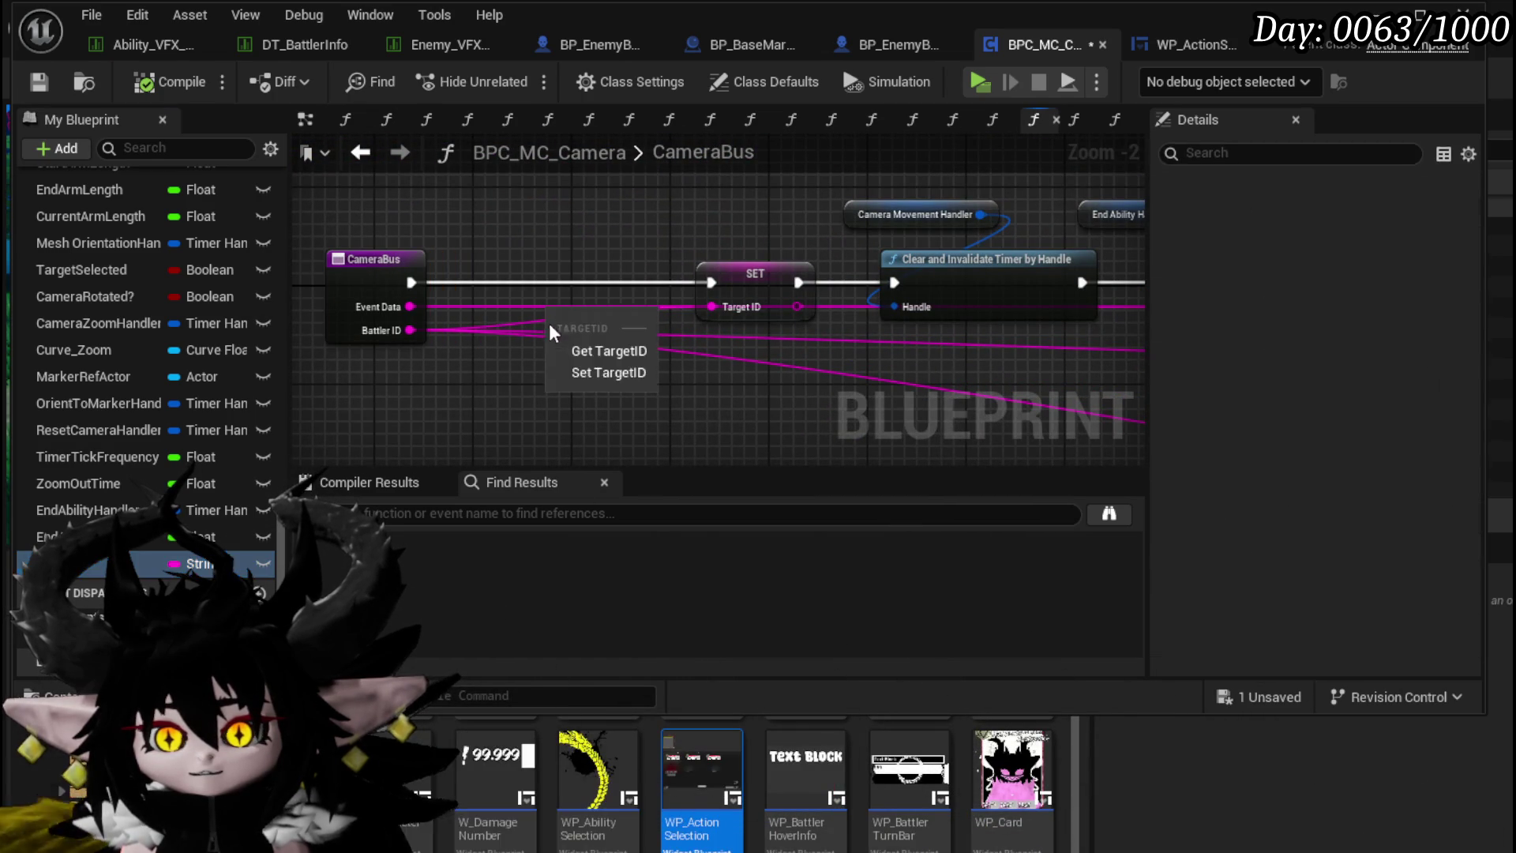
{"action": "mouse_move", "coordinate": [583, 317]}
{"action": "left_mouse_down"}
{"action": "mouse_move", "coordinate": [531, 279]}
{"action": "mouse_move", "coordinate": [667, 283]}
{"action": "left_mouse_up"}
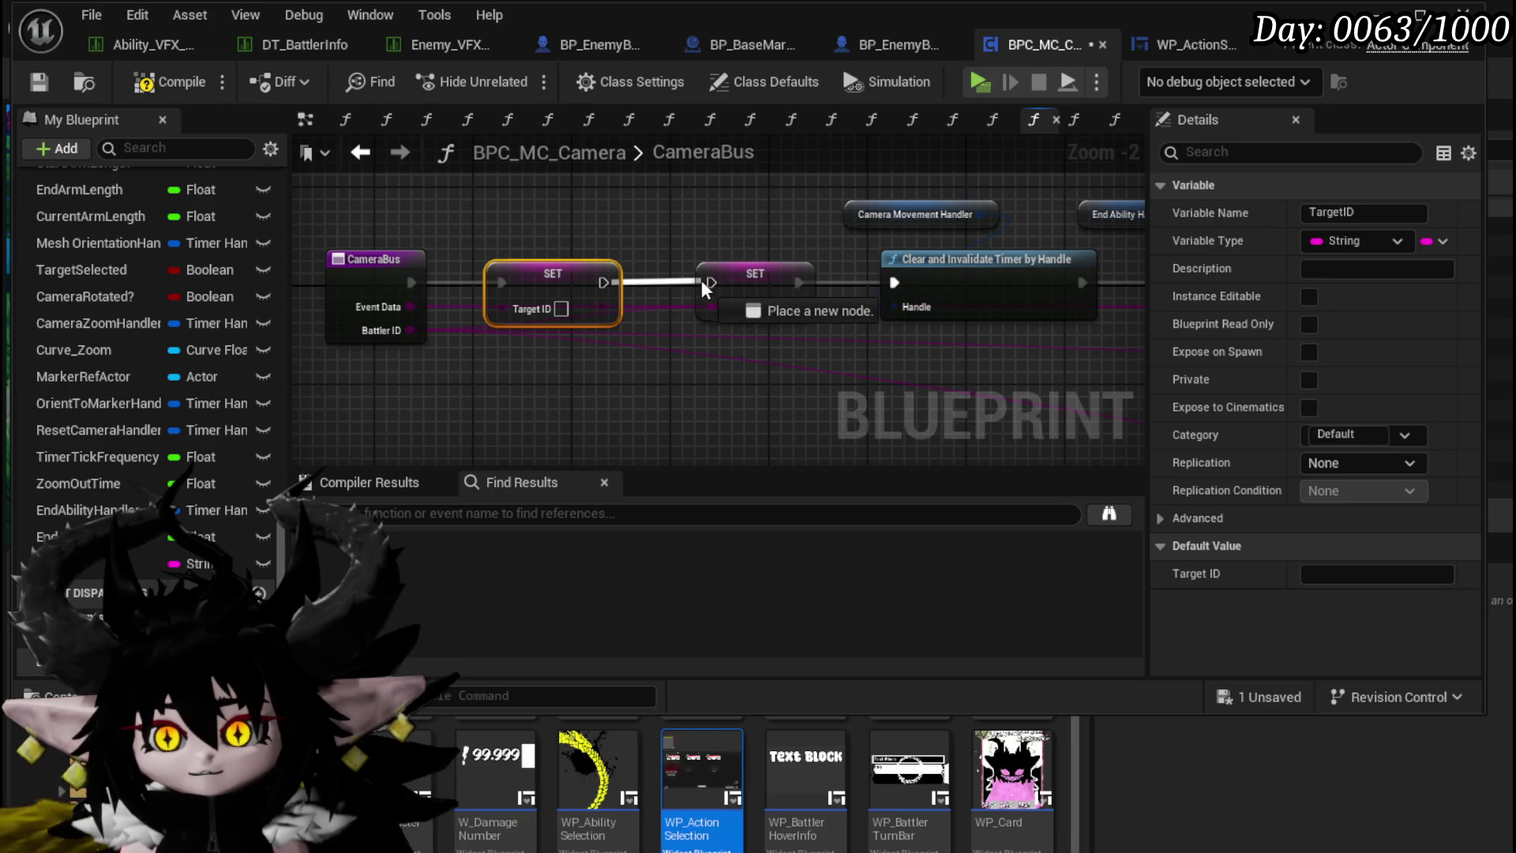
{"action": "left_click_drag", "start_coordinate": [826, 324], "coordinate": [588, 222]}
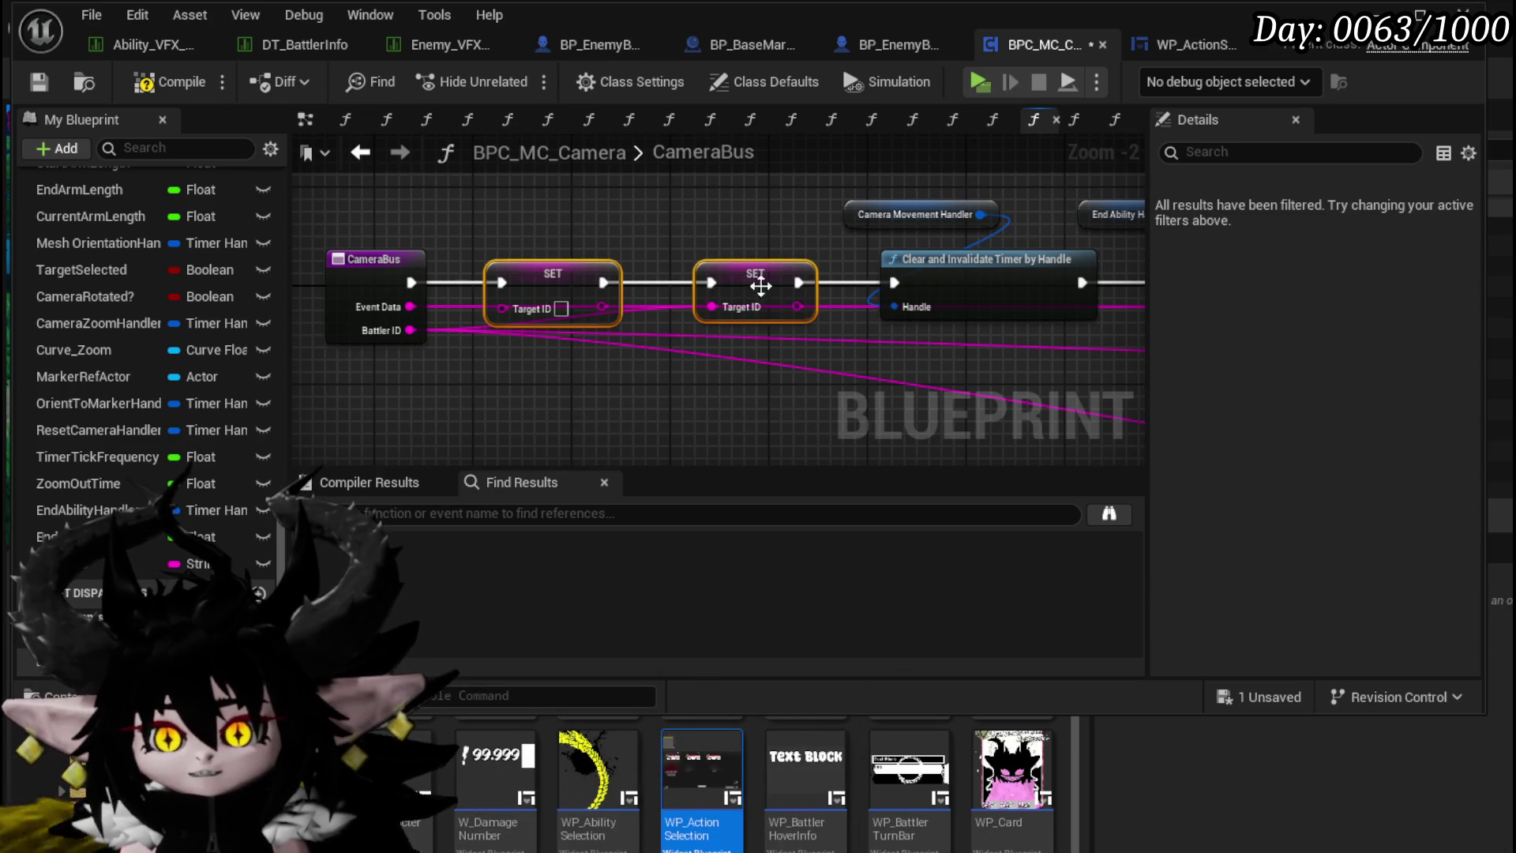
{"action": "left_click_drag", "start_coordinate": [745, 265], "coordinate": [727, 292]}
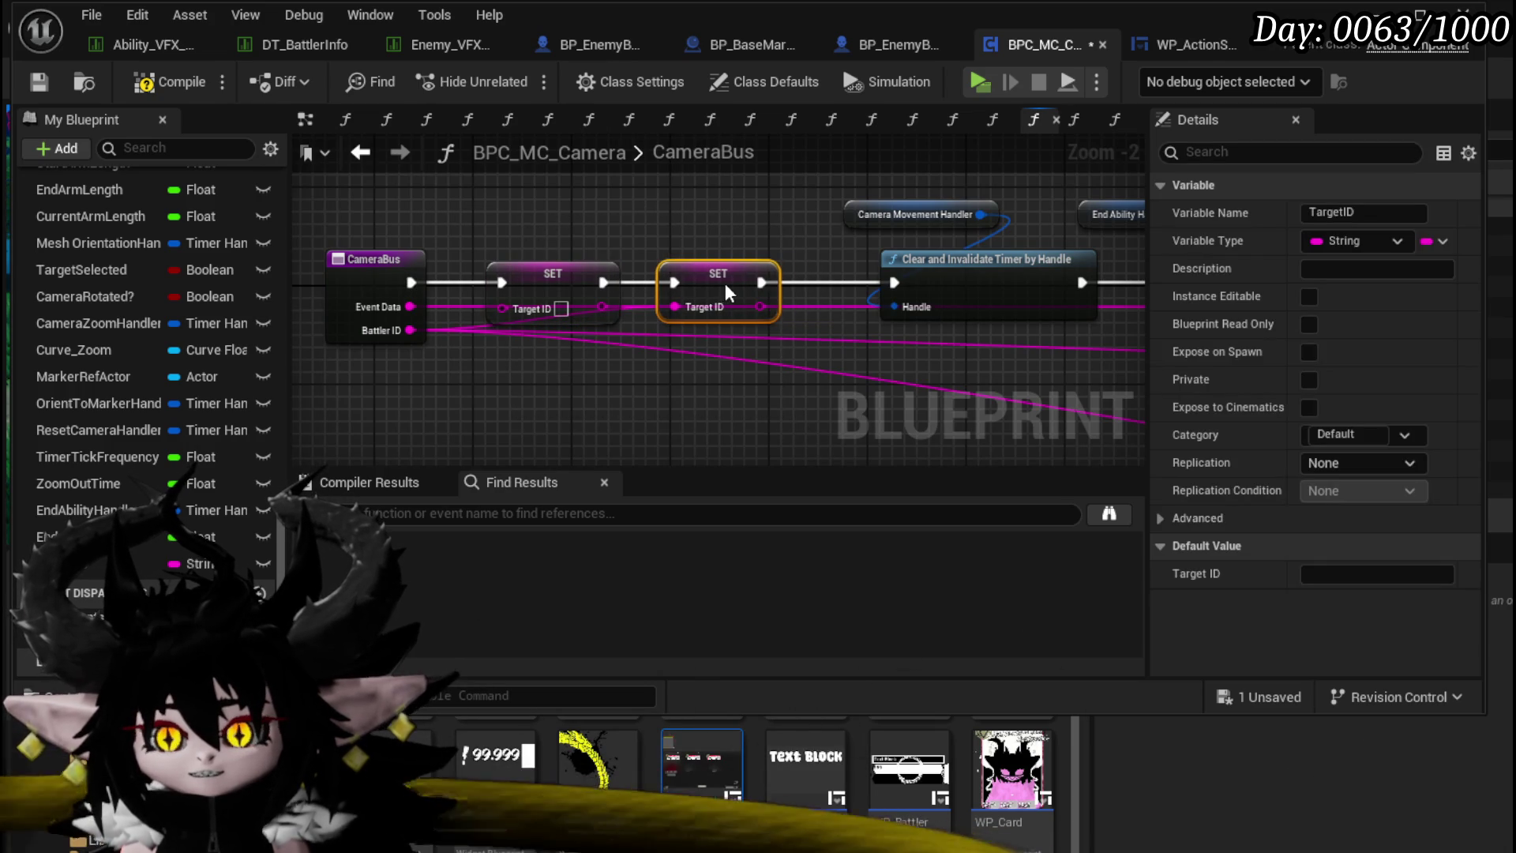
{"action": "left_click", "coordinate": [720, 204]}
Step: Navigate from EndActionCameraSequence through SetRotationTickValues into the GetLookAtPoint function
{"action": "scroll", "coordinate": [720, 204], "scroll_direction": "down", "scroll_amount": 3}
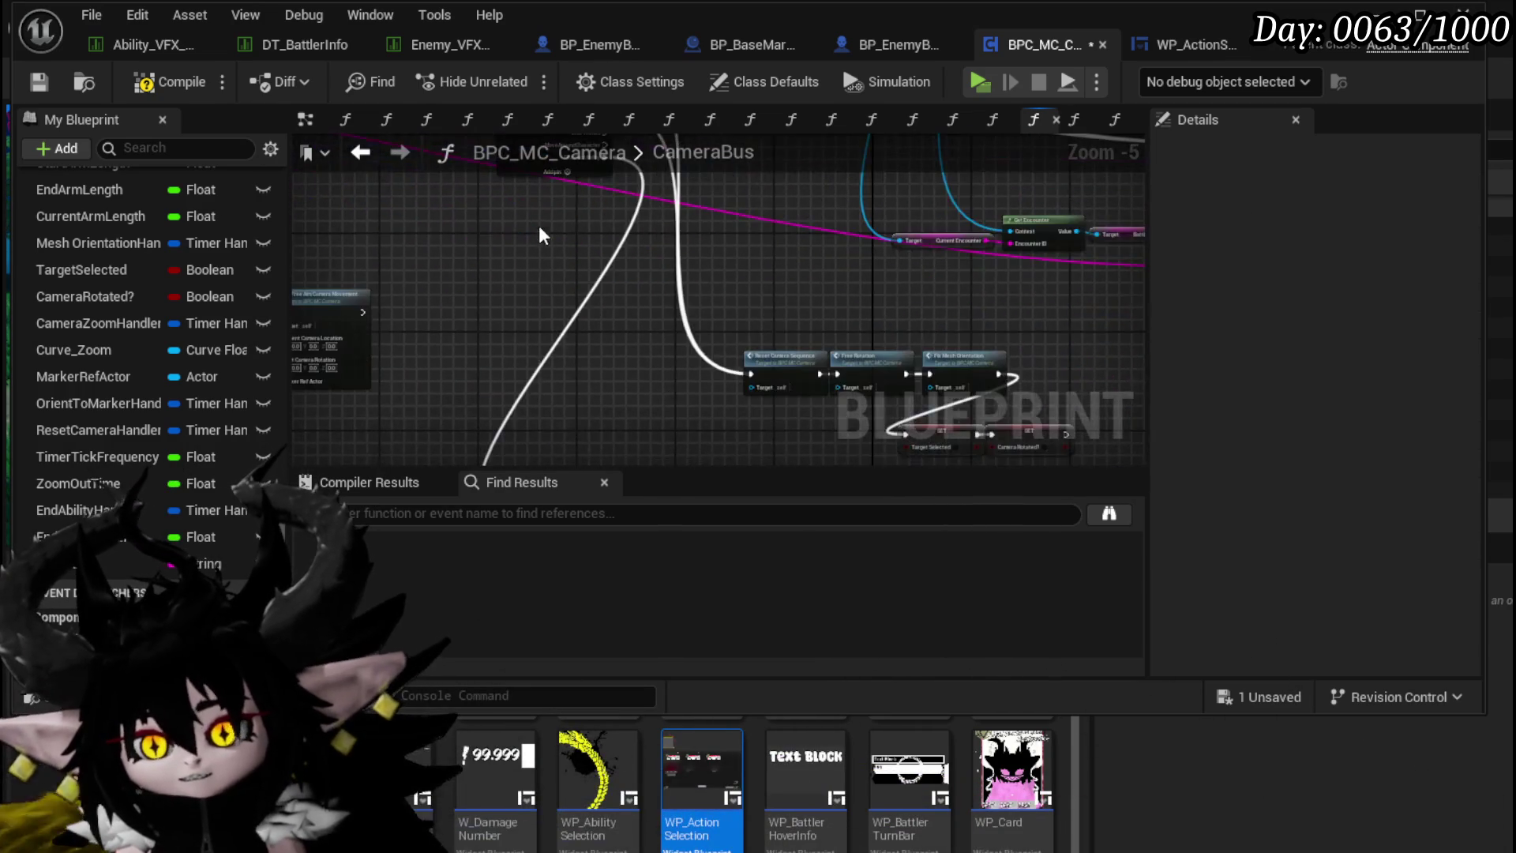
{"action": "scroll", "coordinate": [691, 312], "scroll_direction": "up", "scroll_amount": 3}
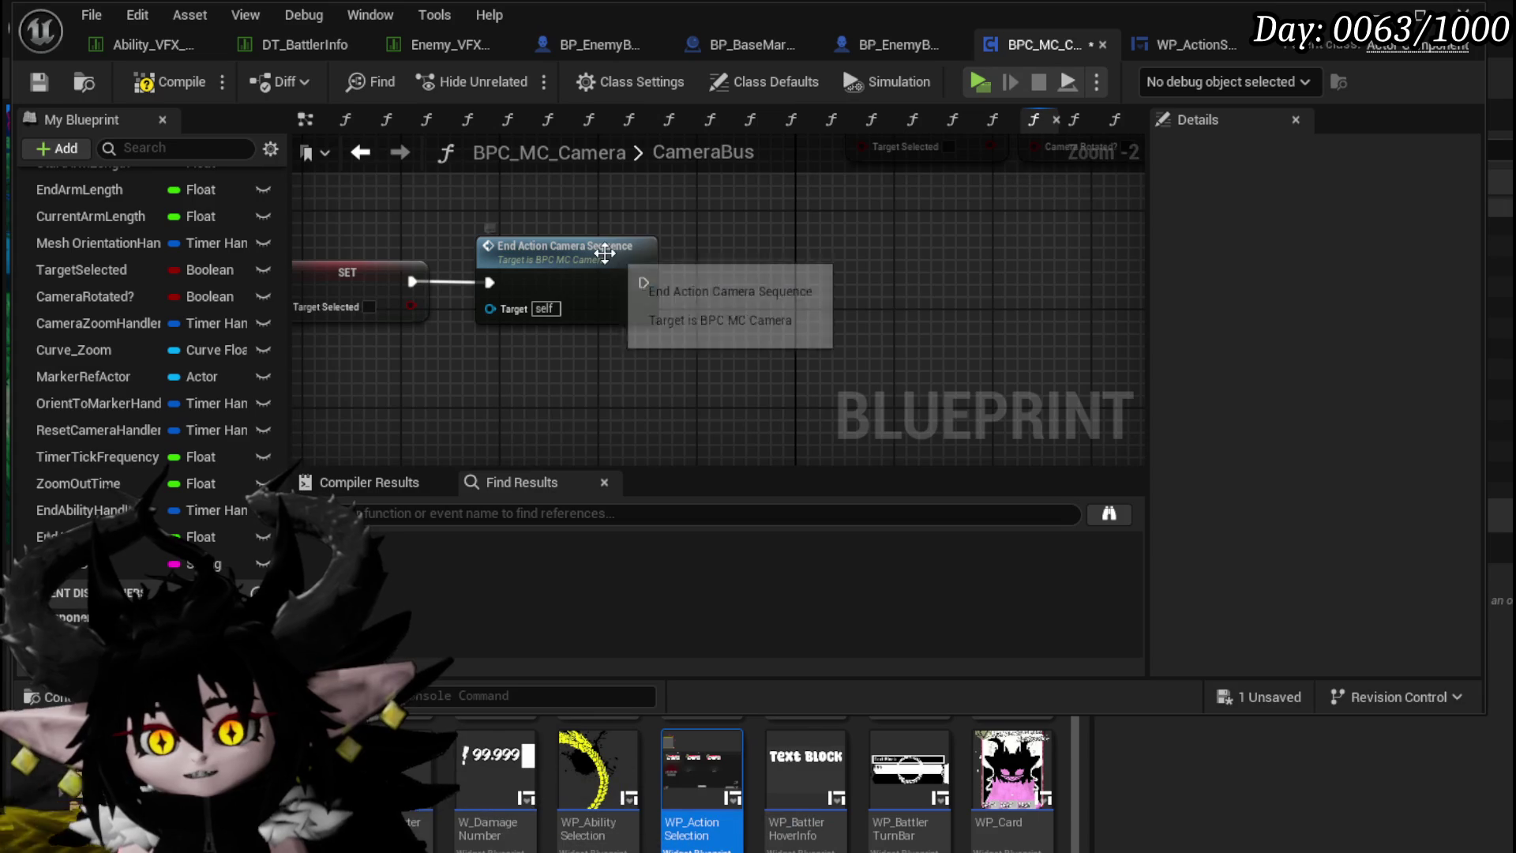
{"action": "double_click", "coordinate": [604, 251]}
{"action": "scroll", "coordinate": [600, 364], "scroll_direction": "up", "scroll_amount": 1}
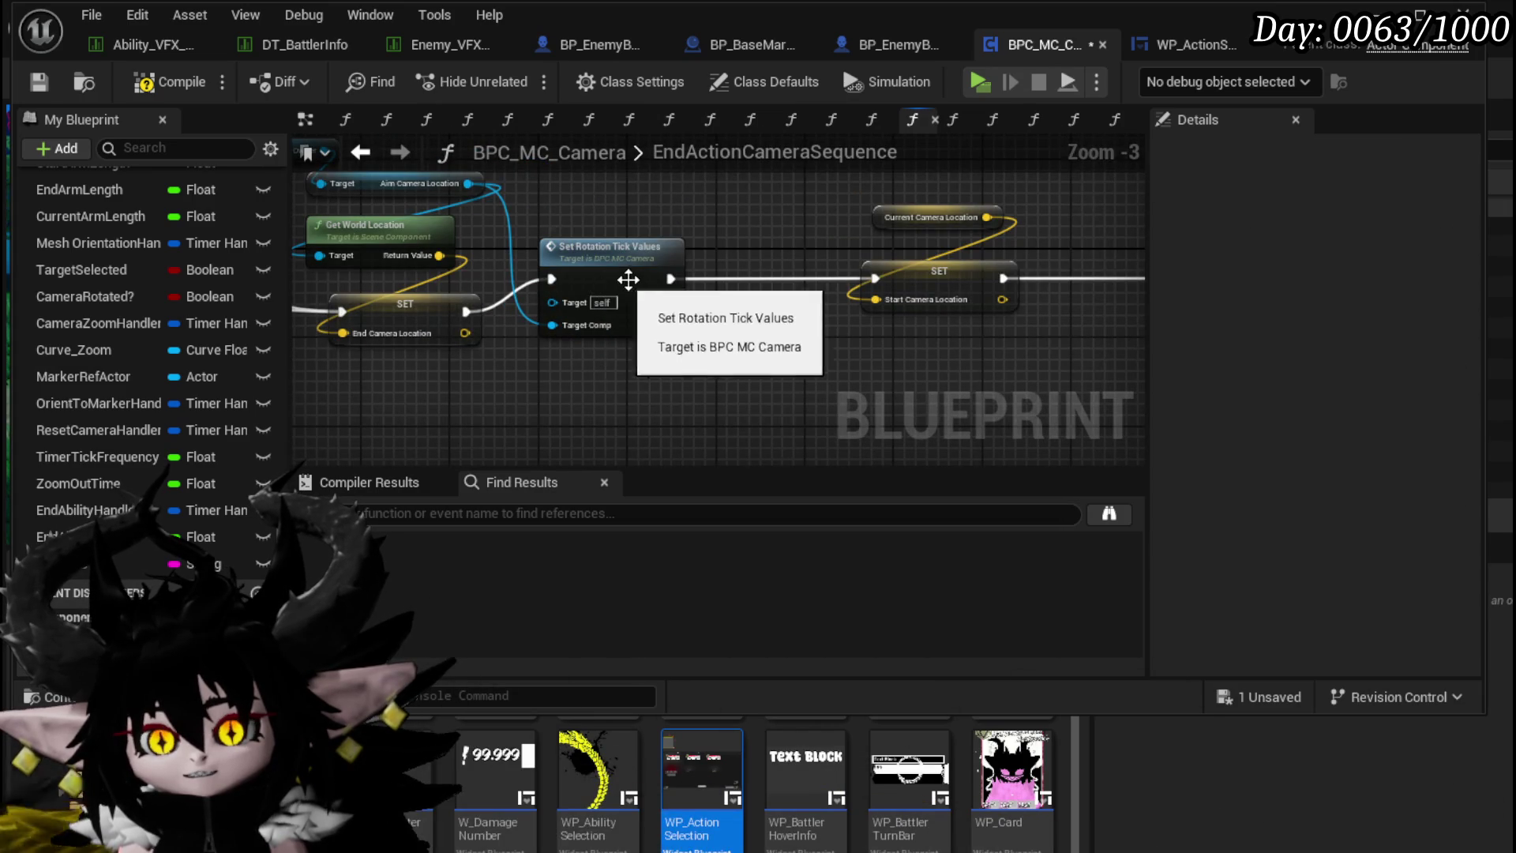
{"action": "double_click", "coordinate": [576, 256]}
{"action": "scroll", "coordinate": [628, 267], "scroll_direction": "down", "scroll_amount": 1}
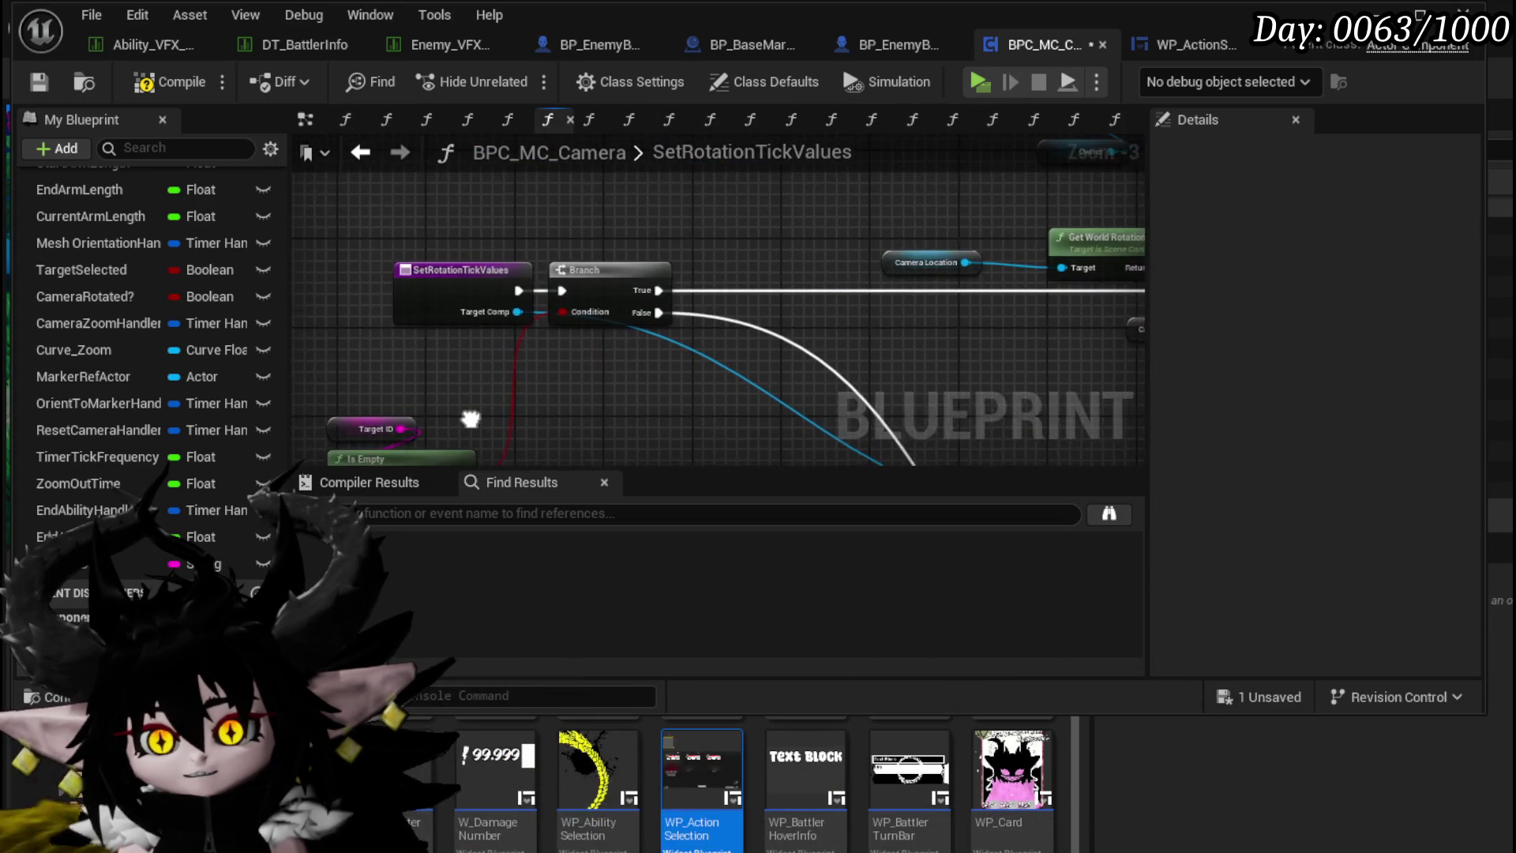
{"action": "mouse_move", "coordinate": [703, 366]}
{"action": "left_mouse_down"}
{"action": "mouse_move", "coordinate": [621, 274]}
{"action": "mouse_move", "coordinate": [597, 272]}
{"action": "left_mouse_up"}
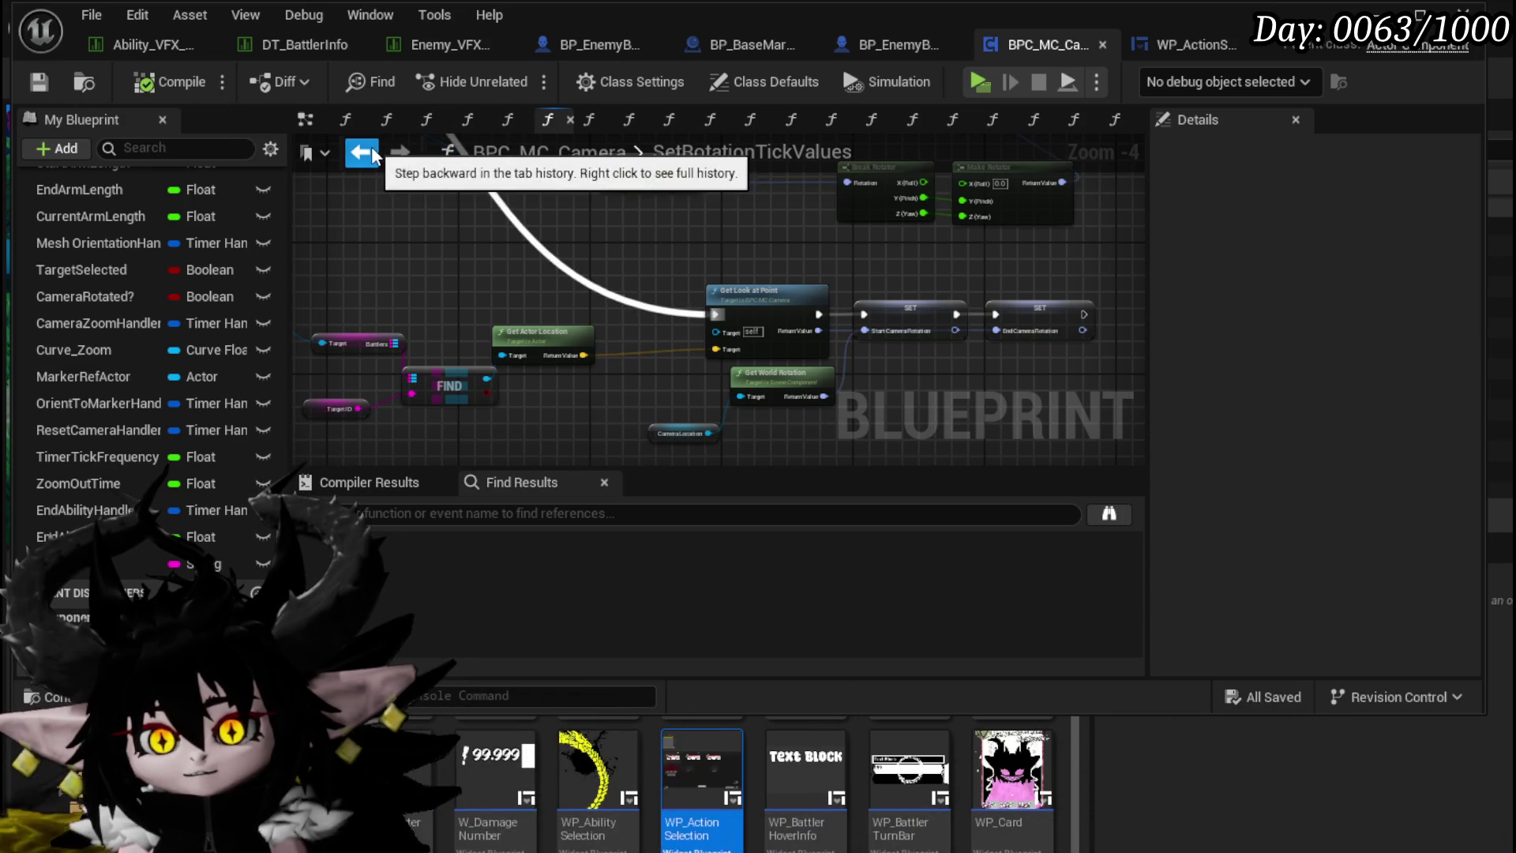
{"action": "double_click", "coordinate": [765, 306]}
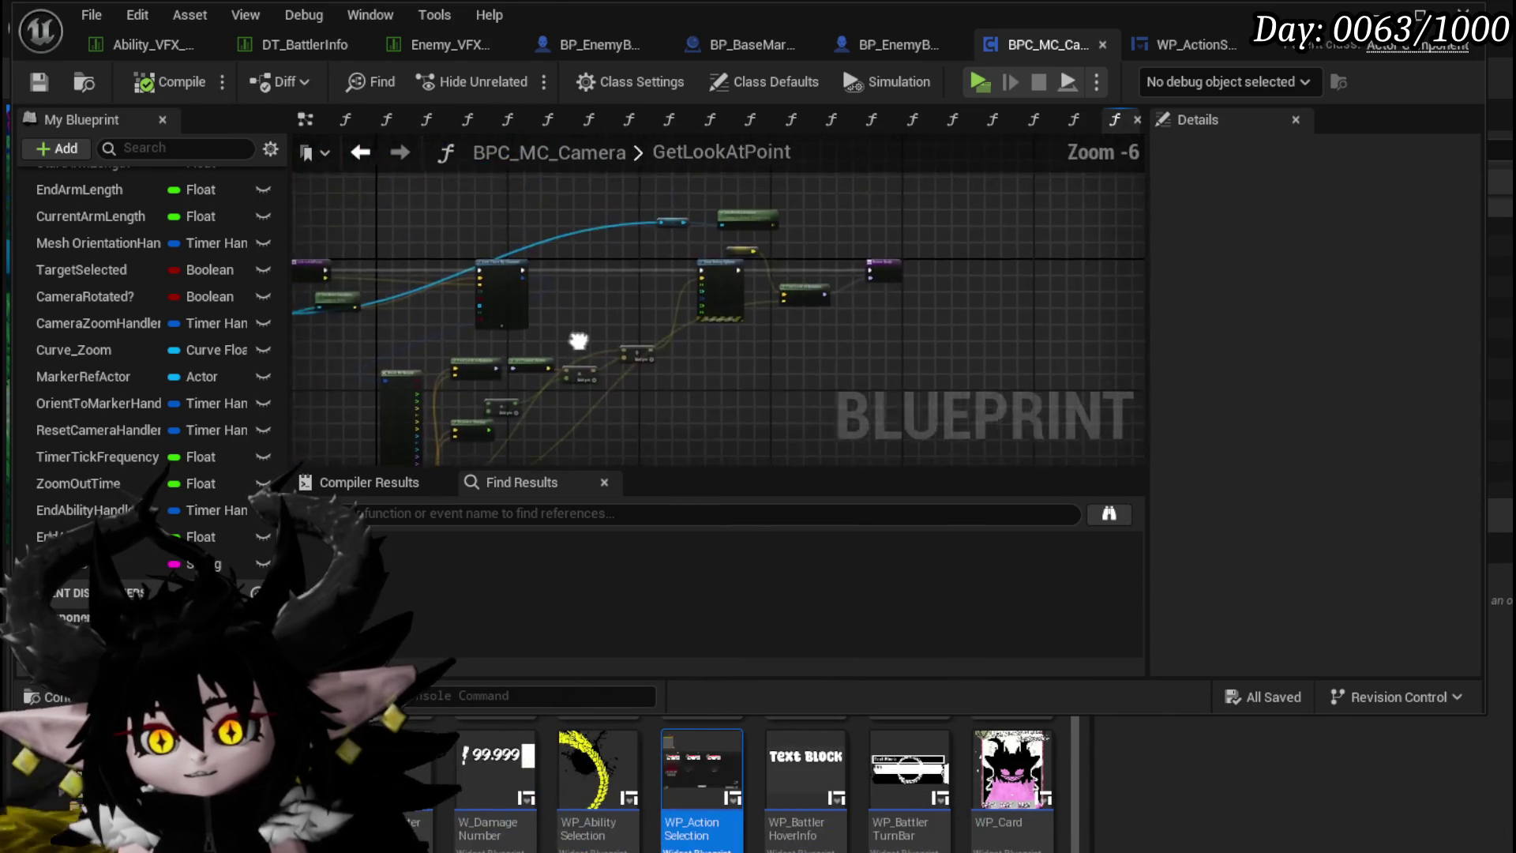
Step: Wire GetLookAtPoint's exec straight to the Return Node, bypassing Draw Debug Sphere, and save
{"action": "mouse_move", "coordinate": [594, 287]}
{"action": "left_mouse_down"}
{"action": "mouse_move", "coordinate": [362, 265]}
{"action": "mouse_move", "coordinate": [377, 260]}
{"action": "left_mouse_up"}
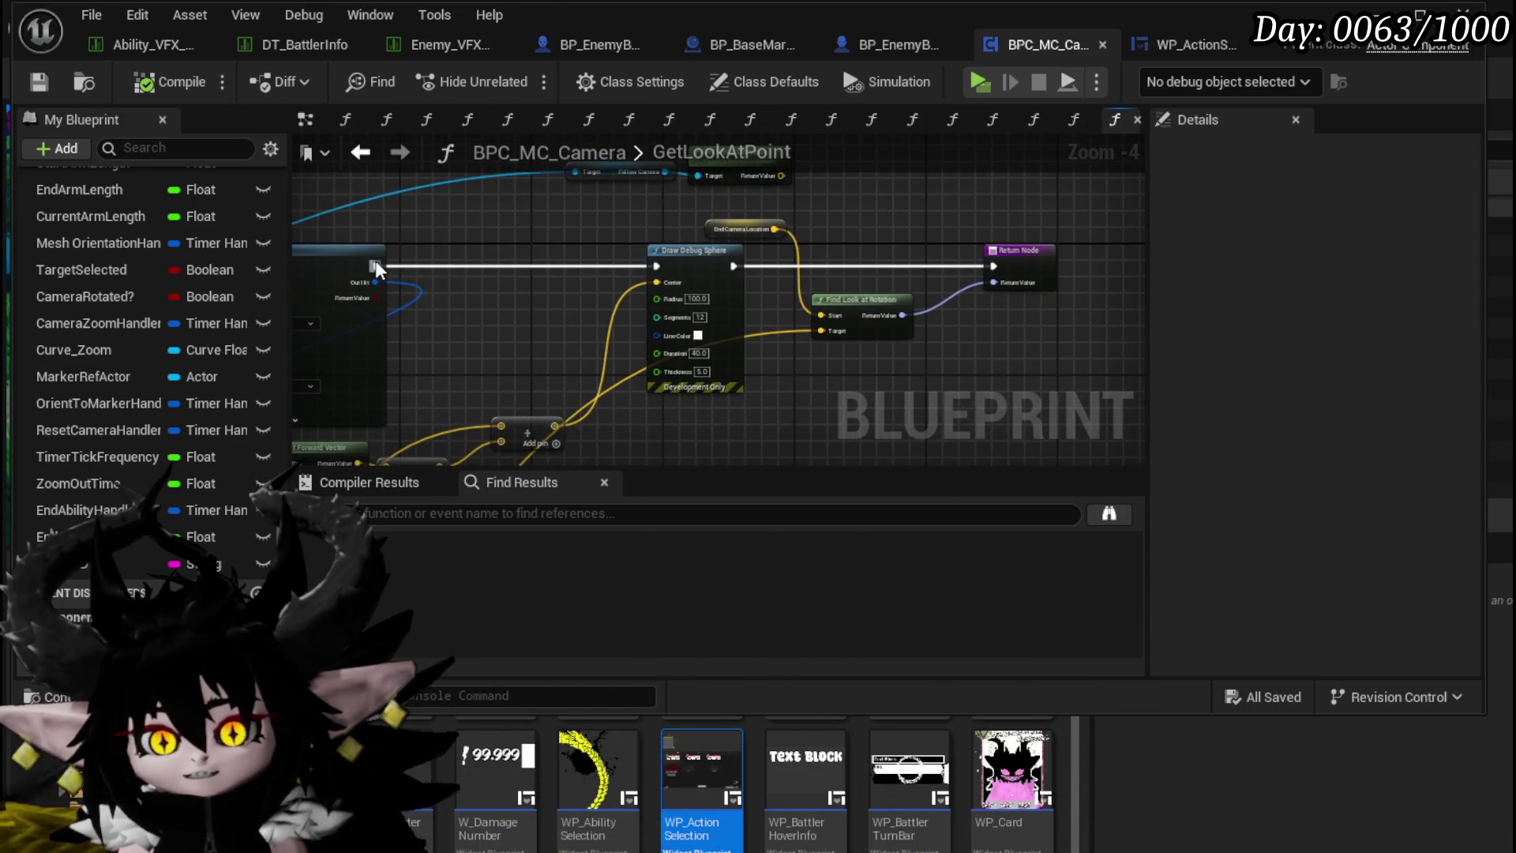
{"action": "left_click_drag", "start_coordinate": [983, 265], "coordinate": [993, 265]}
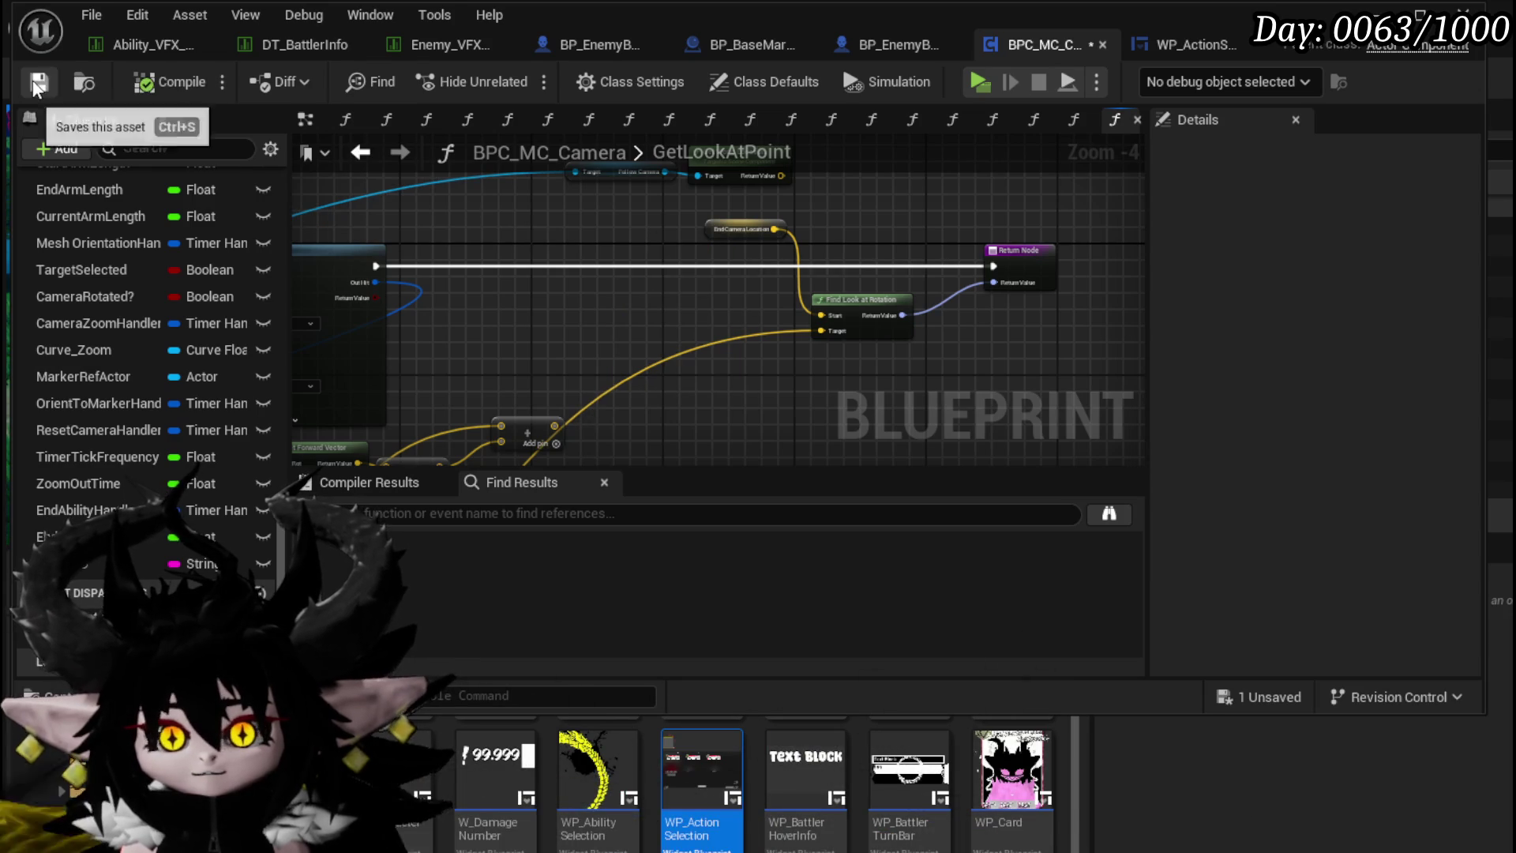
{"action": "left_click", "coordinate": [360, 153]}
{"action": "left_click_drag", "start_coordinate": [519, 282], "coordinate": [390, 270]}
Step: Toggle a breakpoint on the Get Look at Point node and compile the camera blueprint
{"action": "right_click", "coordinate": [581, 284]}
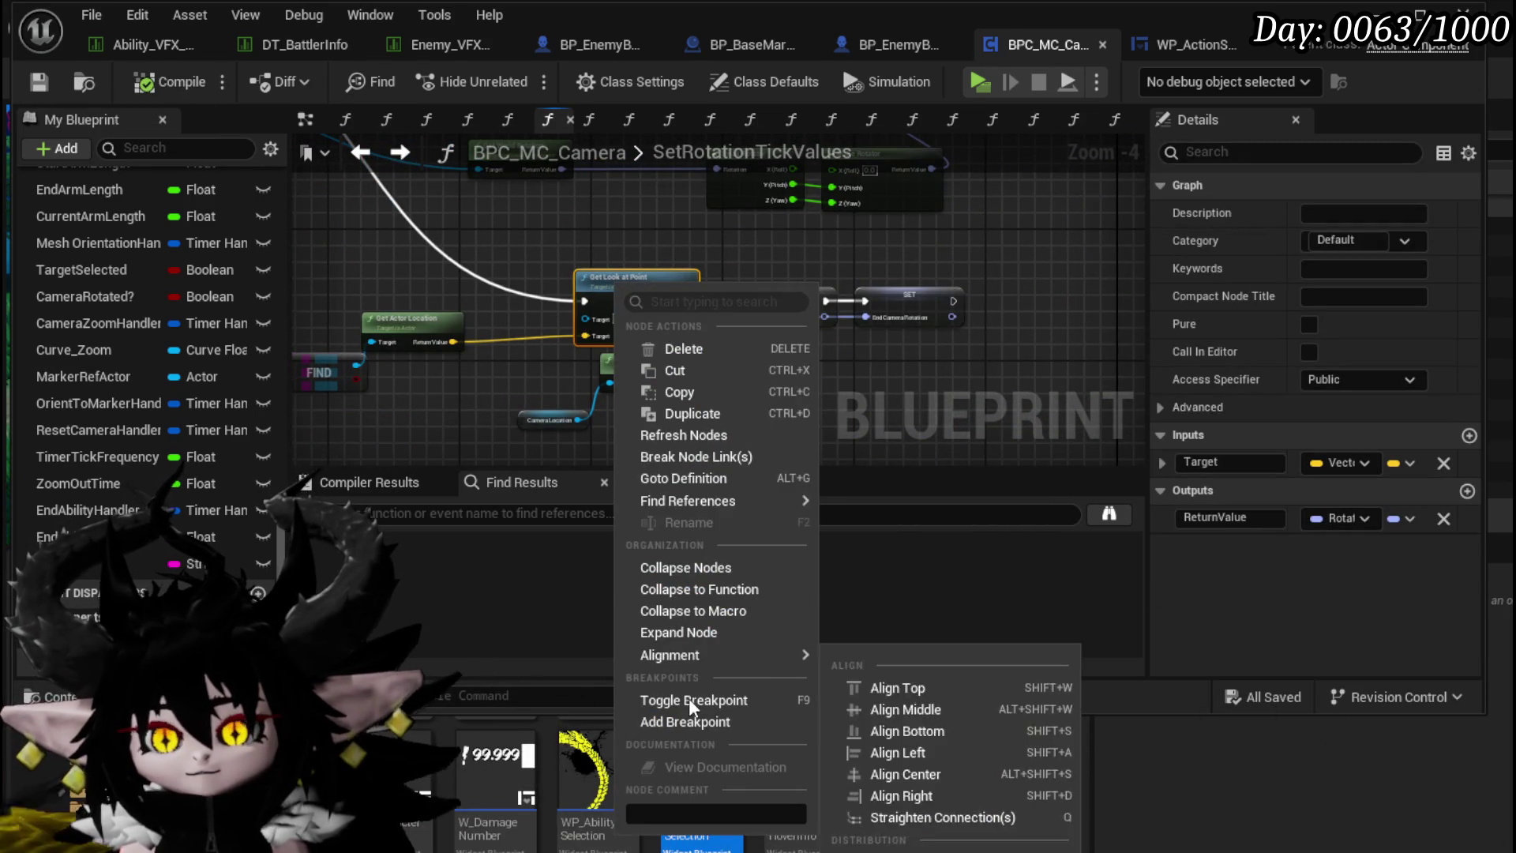
{"action": "key", "text": "Escape"}
{"action": "left_click_drag", "start_coordinate": [410, 230], "coordinate": [922, 403]}
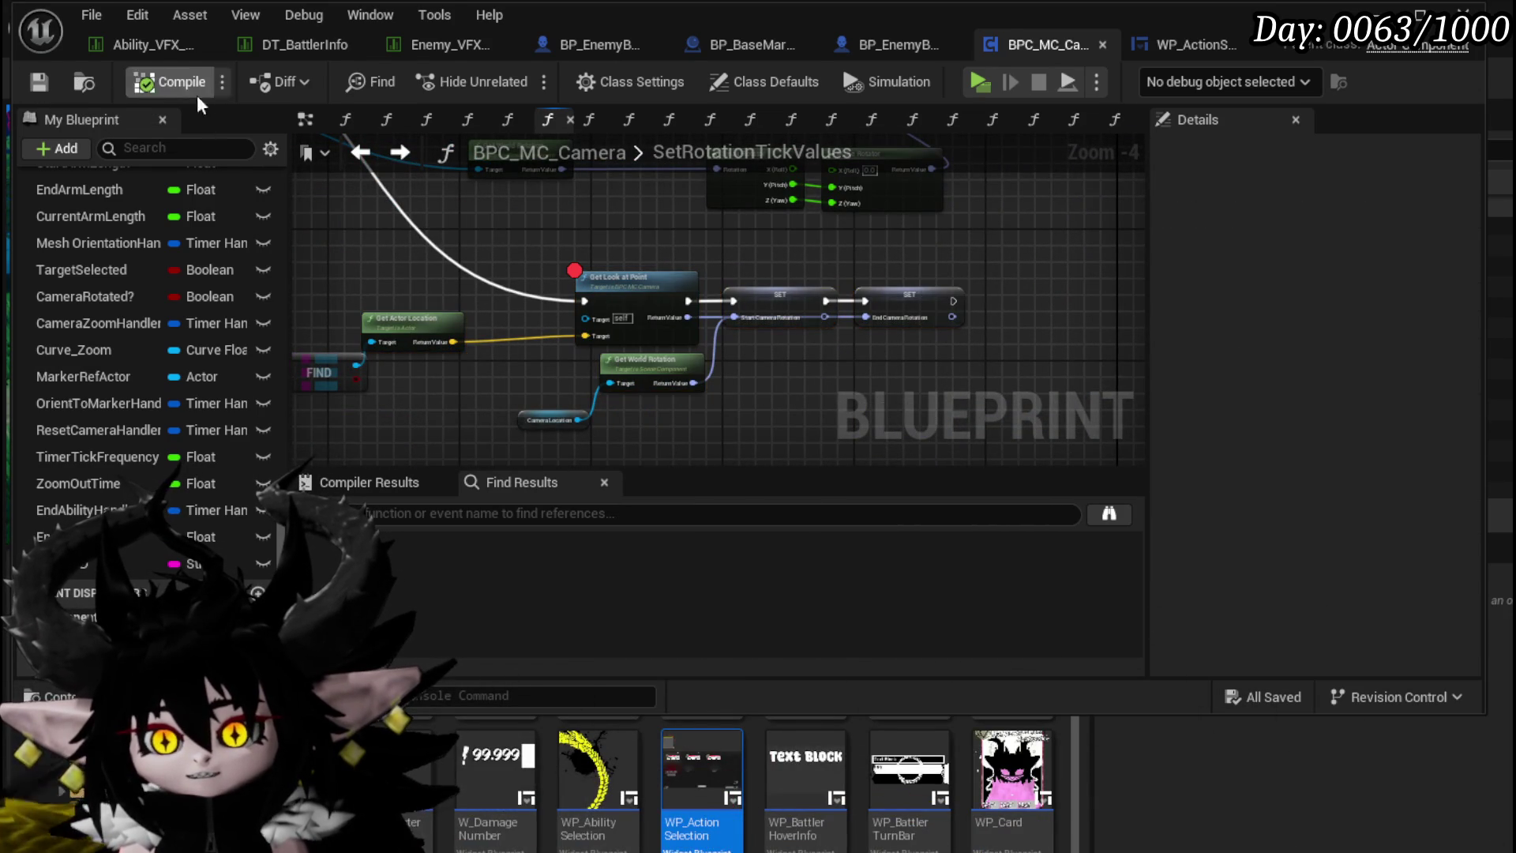
{"action": "left_click", "coordinate": [41, 84]}
Step: Reveal the nodes before Get Look at Point and bring up the node search menu
{"action": "right_click", "coordinate": [618, 278]}
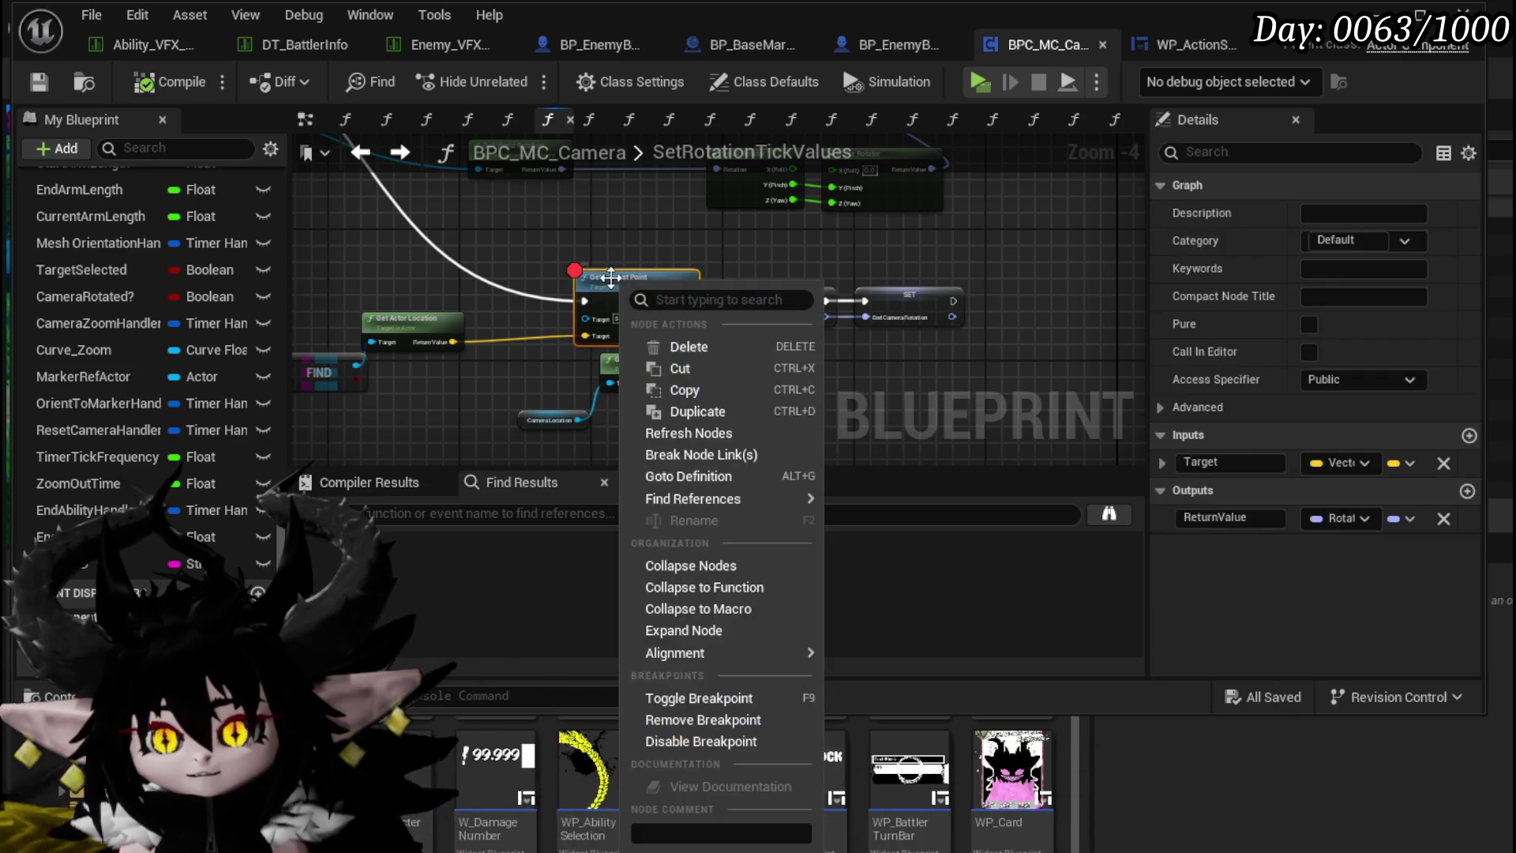
{"action": "mouse_move", "coordinate": [504, 235]}
{"action": "left_mouse_down"}
{"action": "mouse_move", "coordinate": [521, 236]}
{"action": "mouse_move", "coordinate": [471, 225]}
{"action": "mouse_move", "coordinate": [773, 229]}
{"action": "left_mouse_up"}
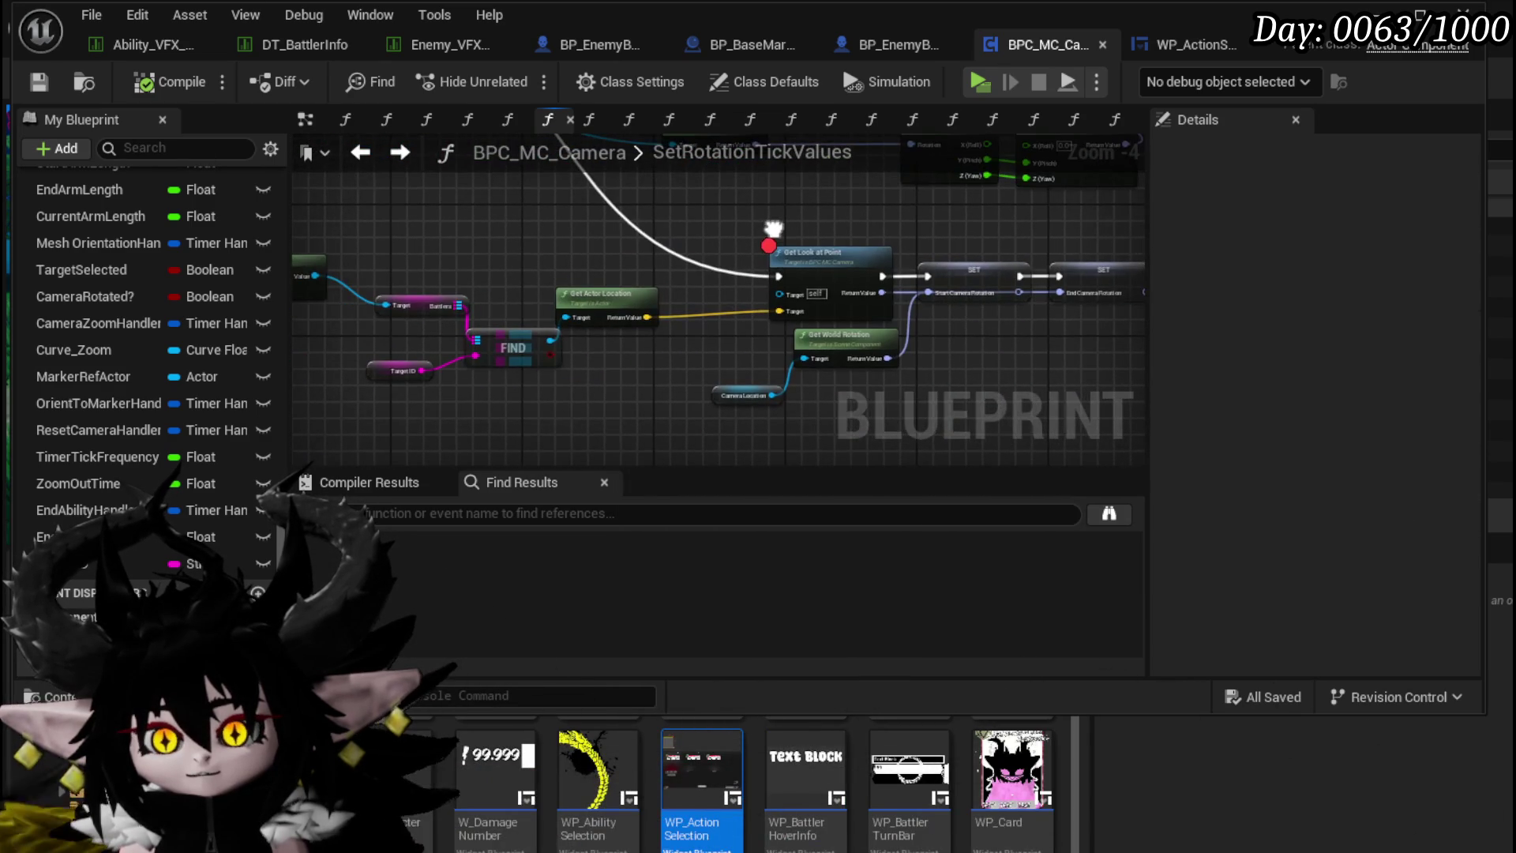
{"action": "right_click", "coordinate": [821, 274]}
{"action": "right_click", "coordinate": [636, 400]}
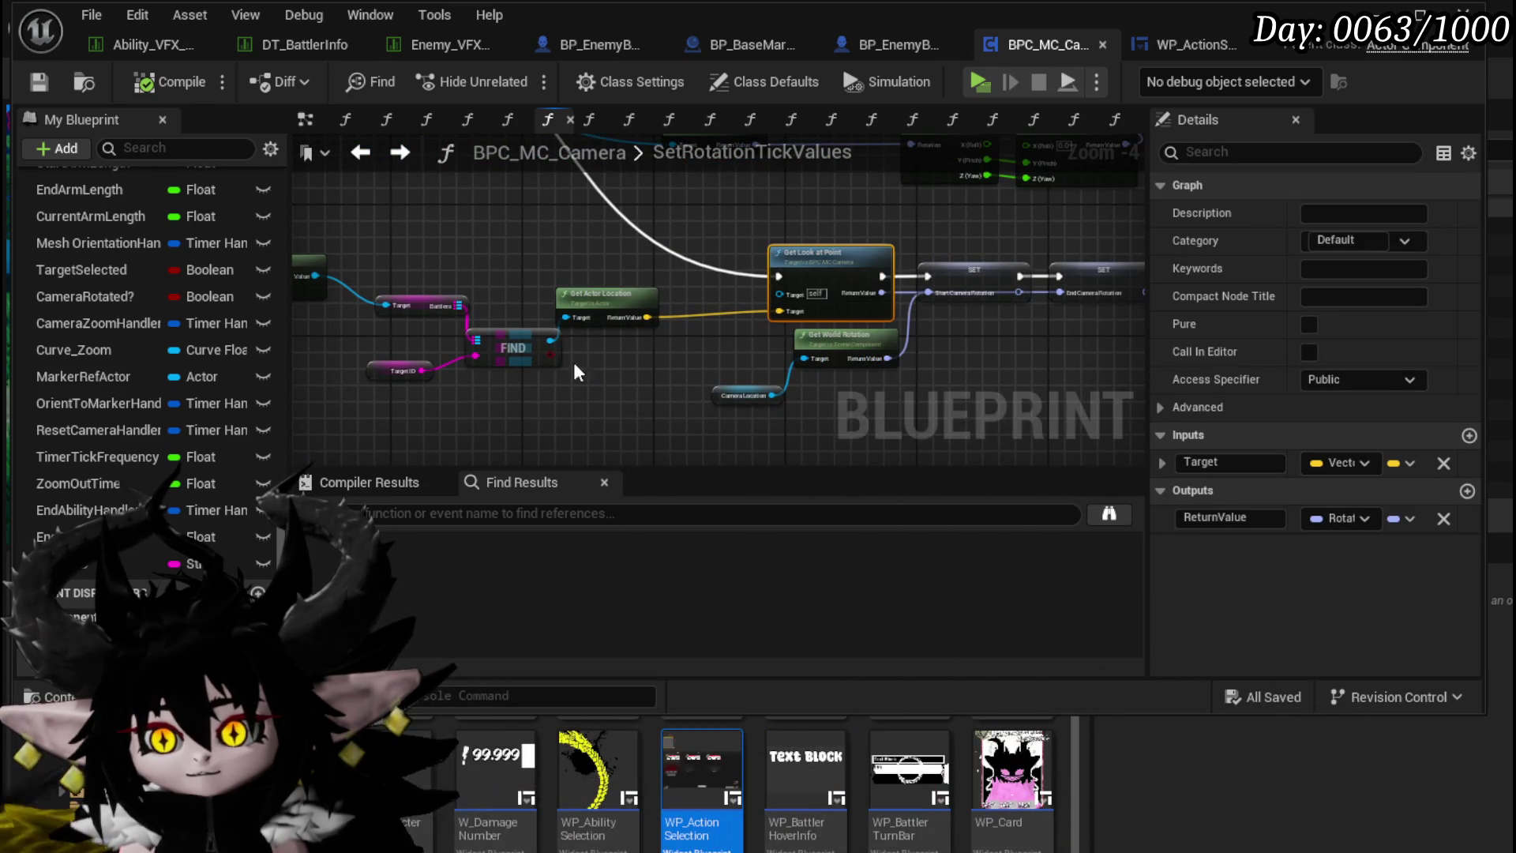
{"action": "right_click", "coordinate": [585, 273]}
Step: Insert a Print String node just before Get Look at Point in SetRotationTickValues
{"action": "type", "text": "Print Strig"}
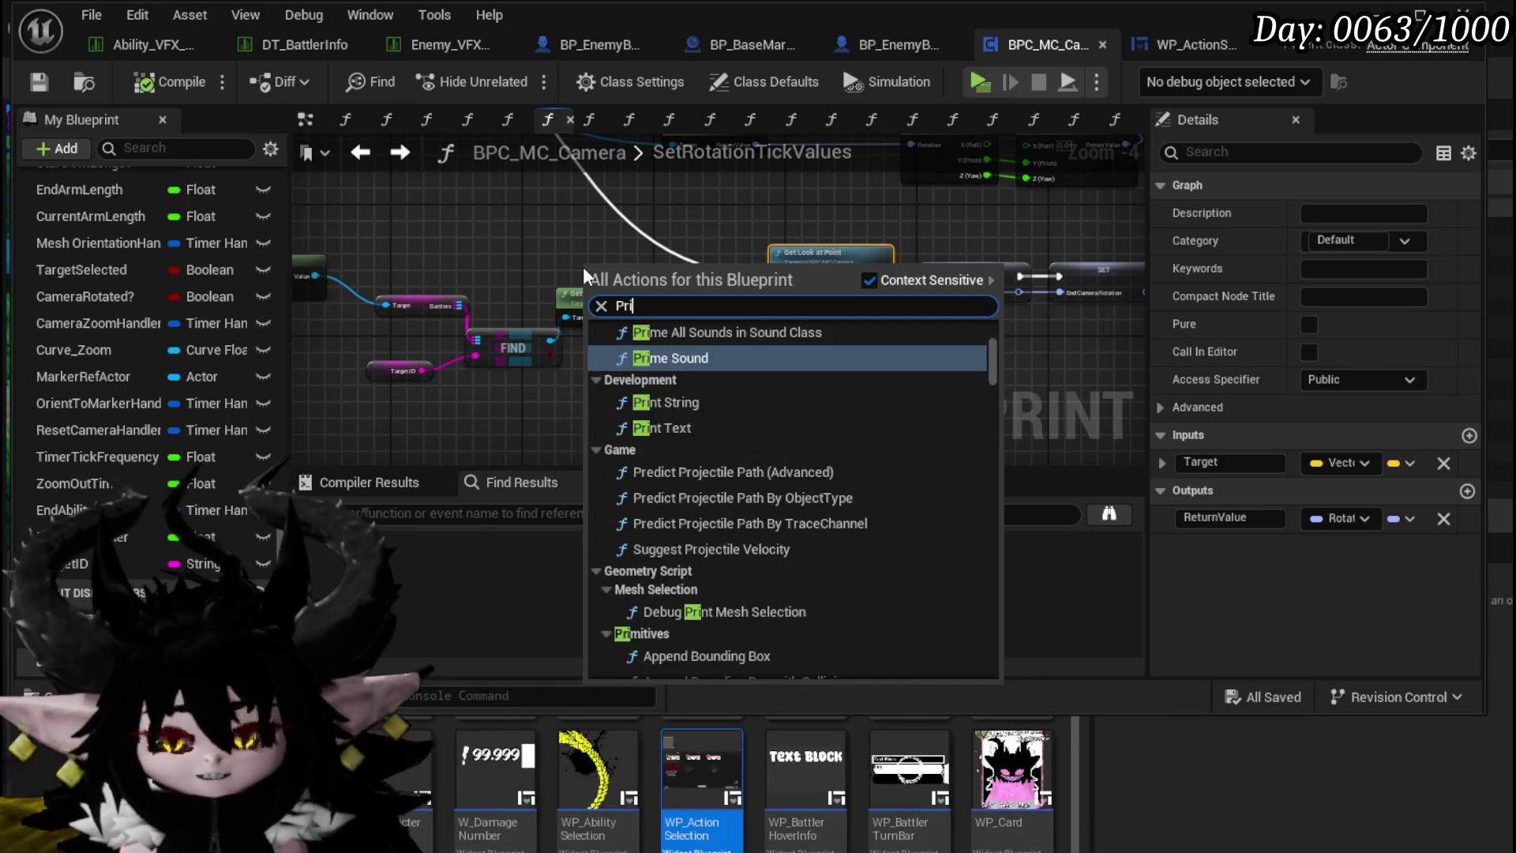
{"action": "key", "text": "BackSpace"}
{"action": "type", "text": "ng"}
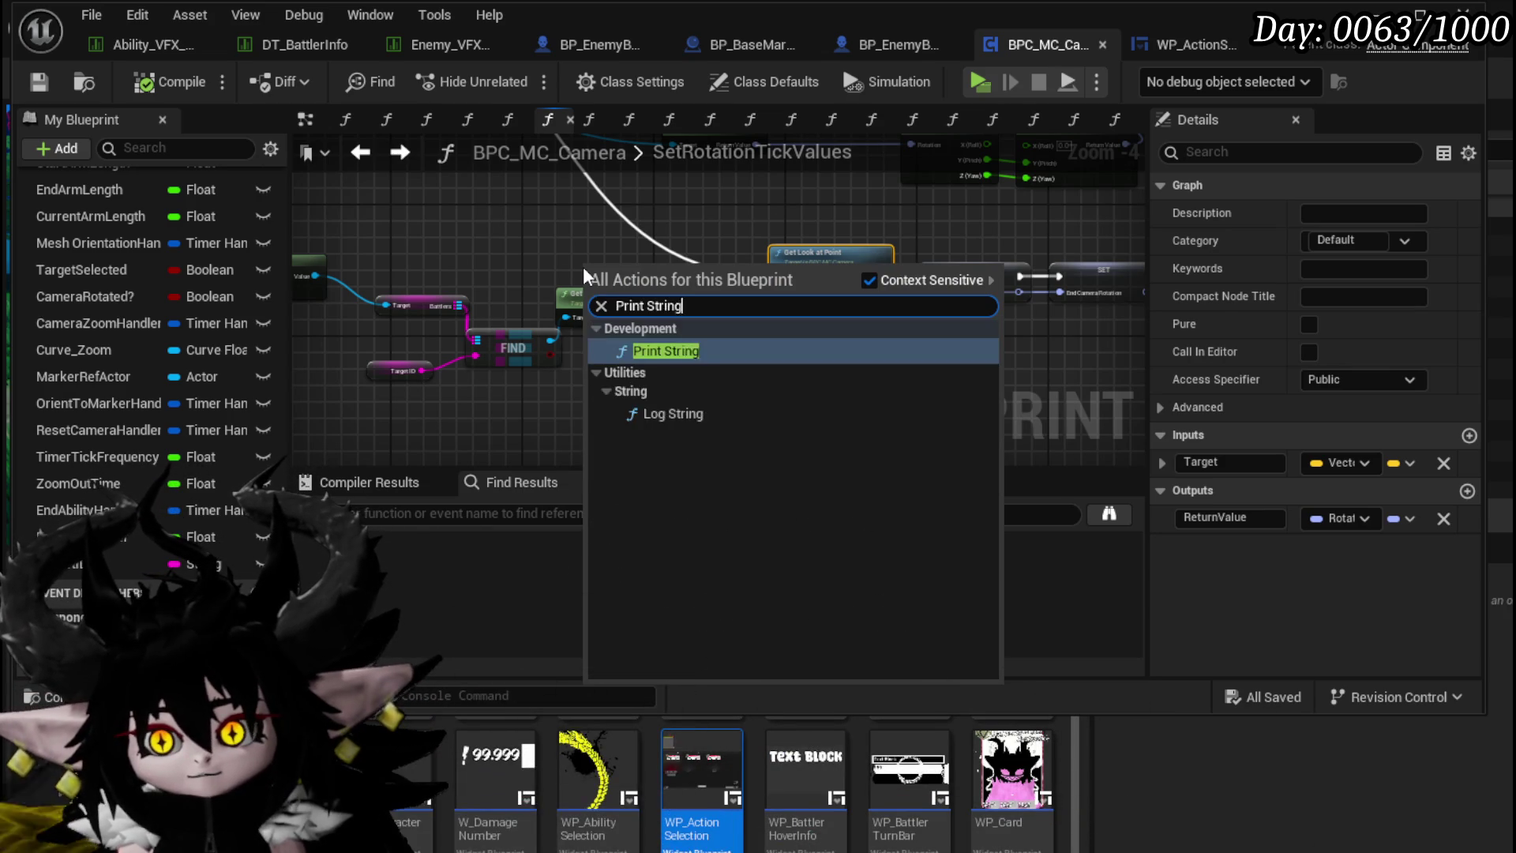
{"action": "key", "text": "Return"}
{"action": "mouse_move", "coordinate": [614, 267]}
{"action": "left_mouse_down"}
{"action": "mouse_move", "coordinate": [702, 258]}
{"action": "mouse_move", "coordinate": [629, 295]}
{"action": "left_mouse_up"}
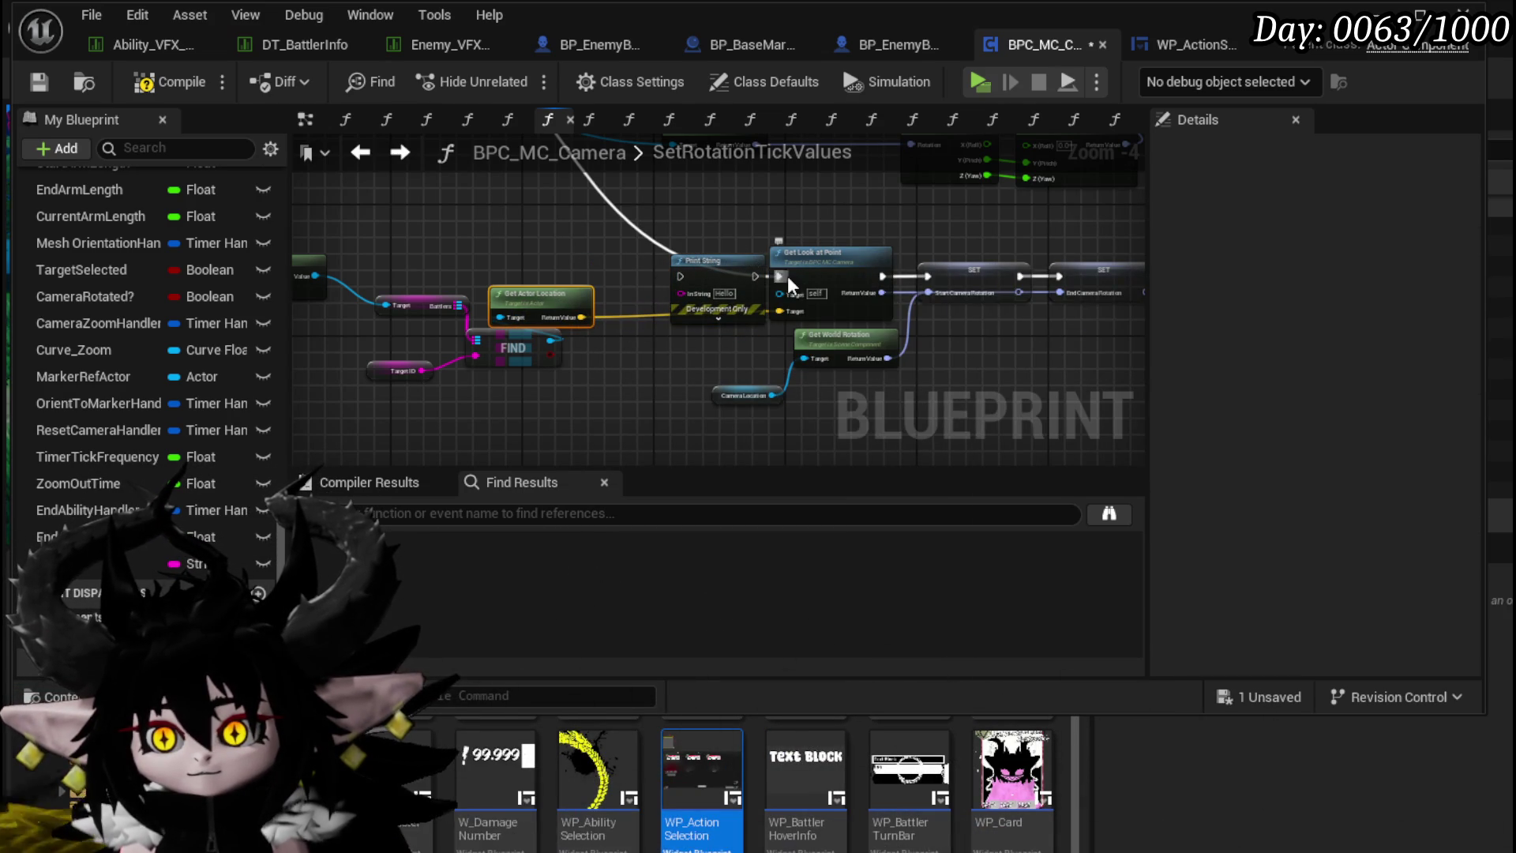
{"action": "left_click_drag", "start_coordinate": [790, 284], "coordinate": [659, 274]}
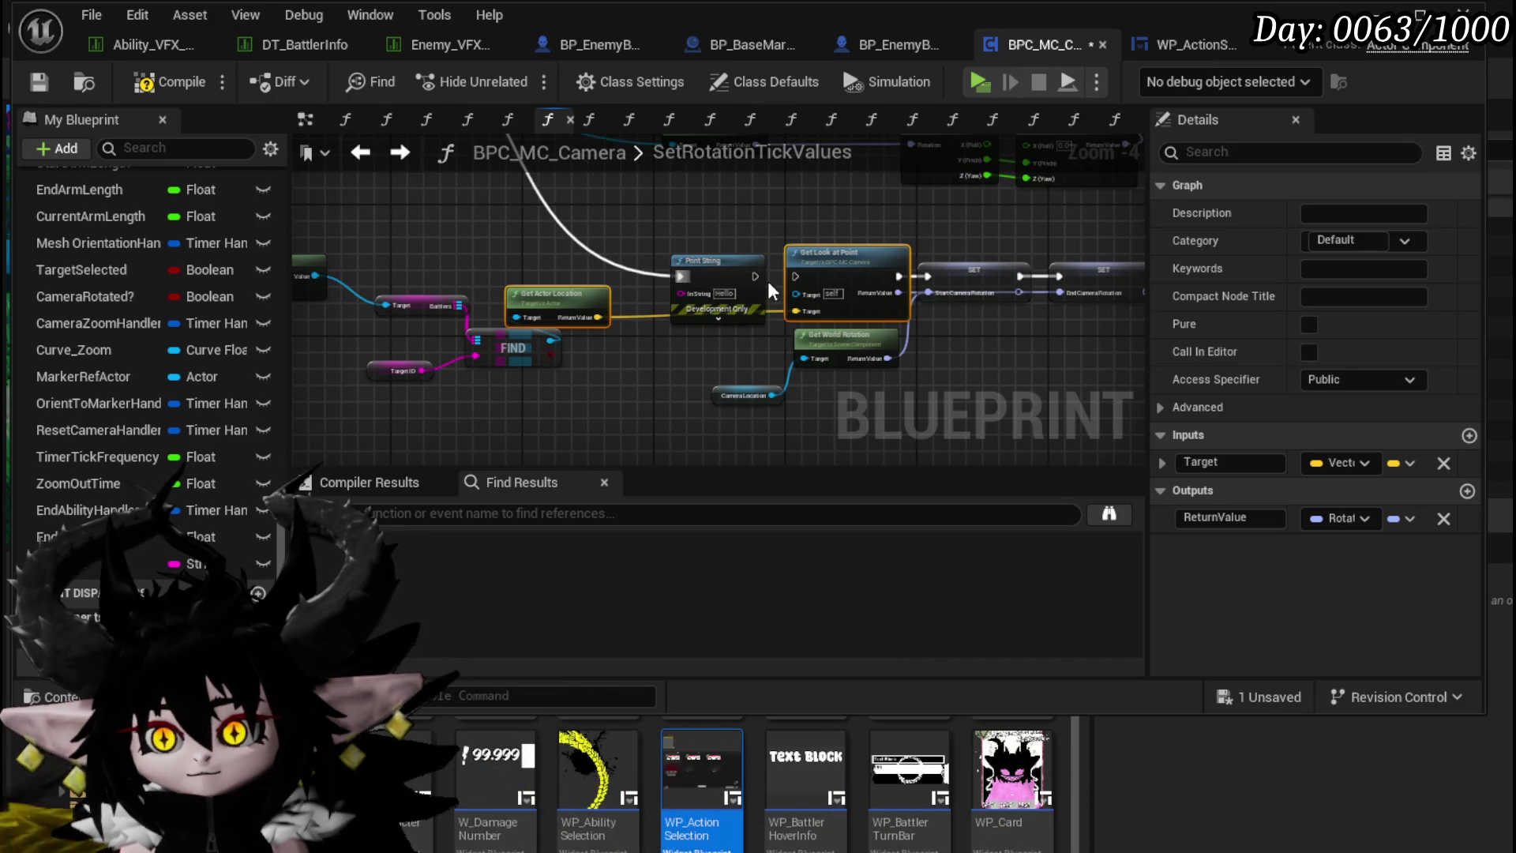
Step: Feed Print String from an Append node with the text 'Centering Camera to Target:'
{"action": "mouse_move", "coordinate": [681, 293]}
{"action": "left_mouse_down"}
{"action": "mouse_move", "coordinate": [606, 439]}
{"action": "mouse_move", "coordinate": [552, 418]}
{"action": "left_mouse_up"}
{"action": "type", "text": "ppend"}
{"action": "key", "text": "Return"}
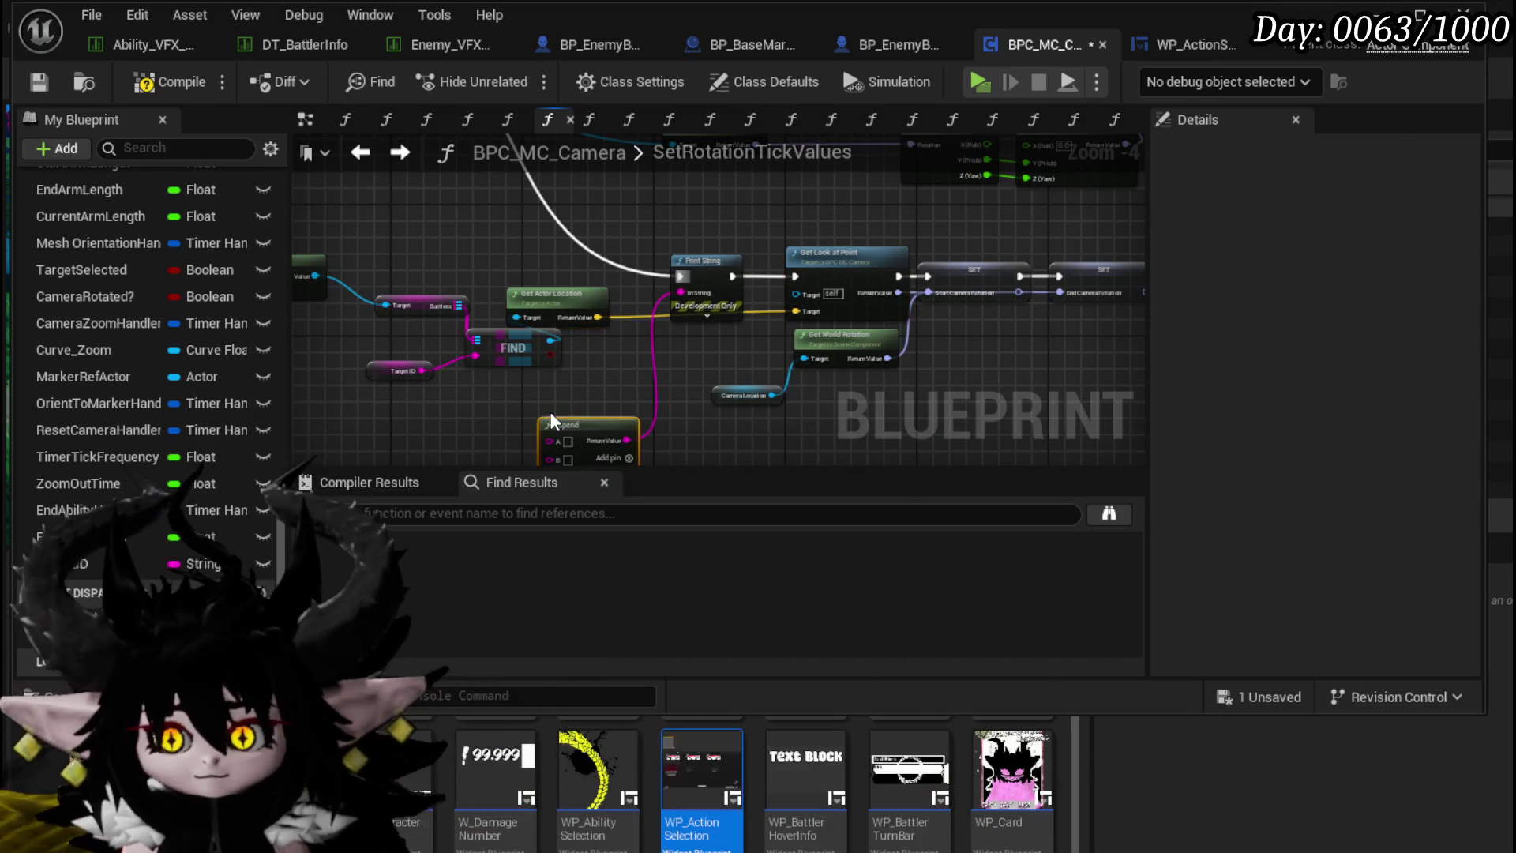
{"action": "scroll", "coordinate": [552, 421], "scroll_direction": "up", "scroll_amount": 3}
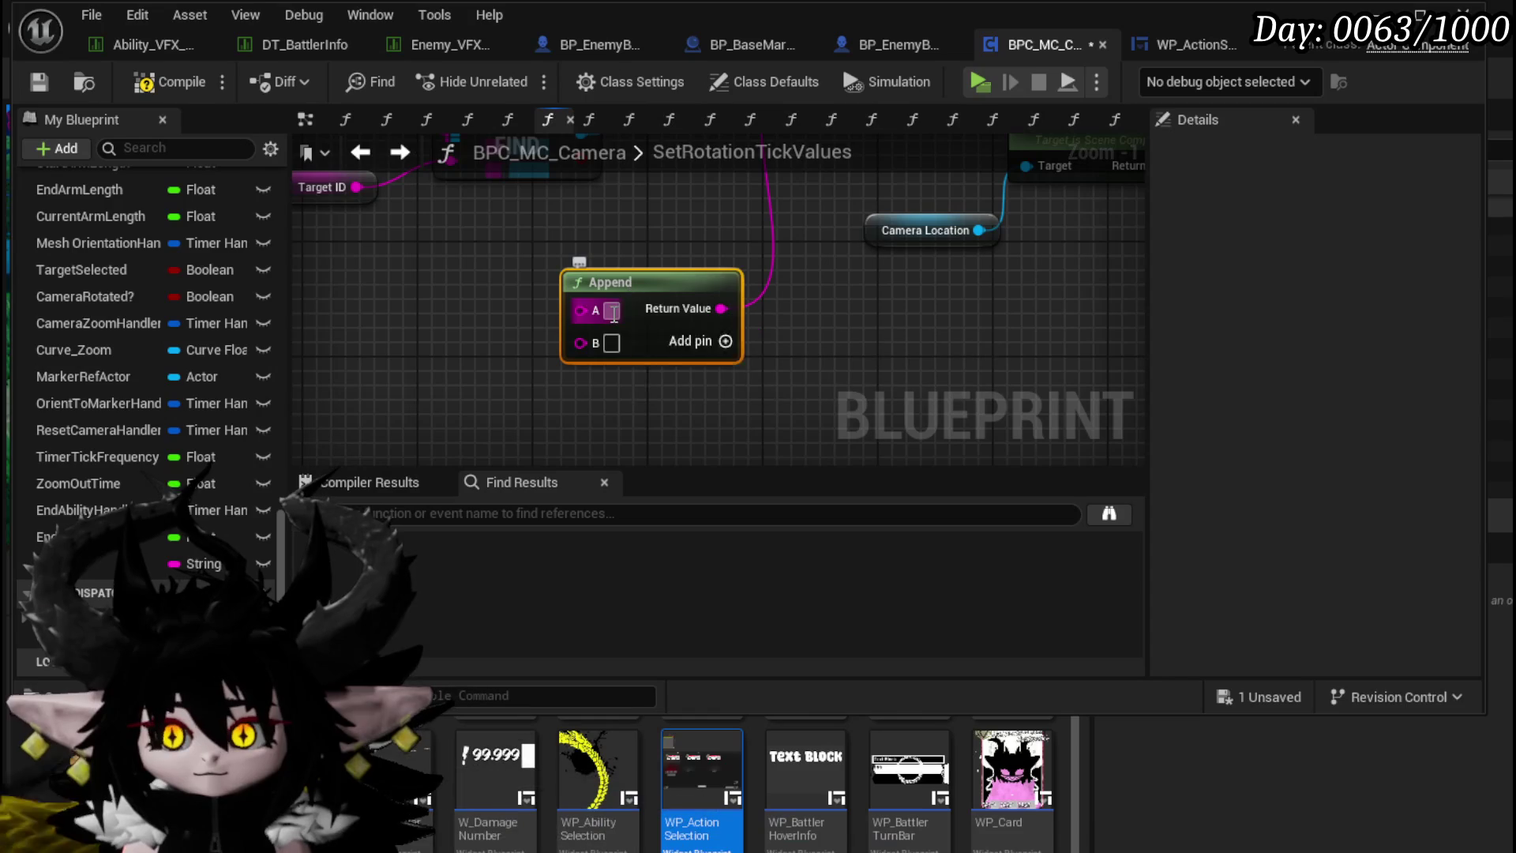
{"action": "type", "text": "Cent"}
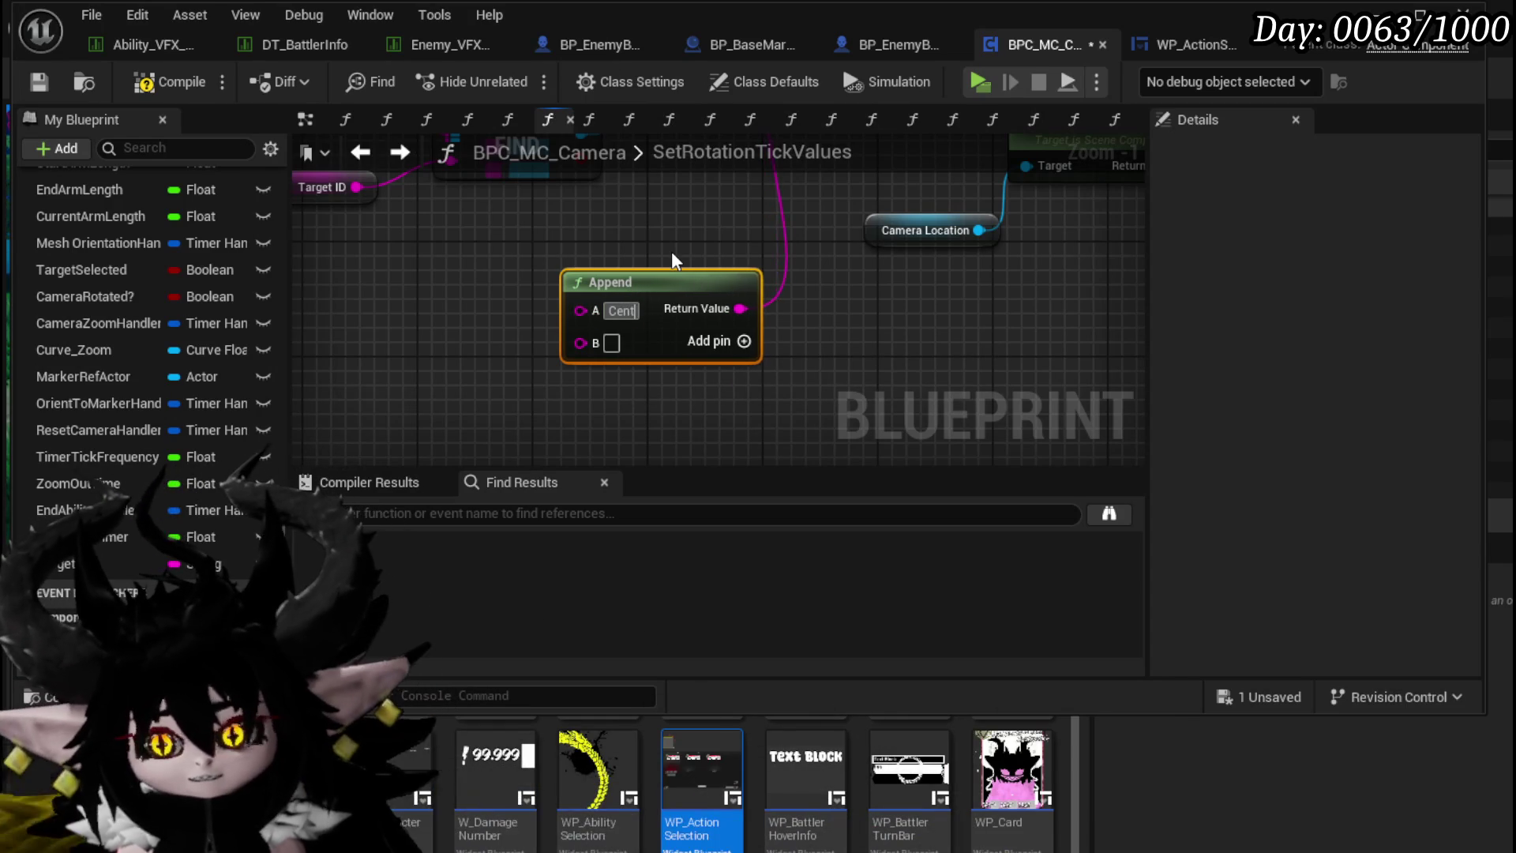
{"action": "type", "text": "ering Camera "}
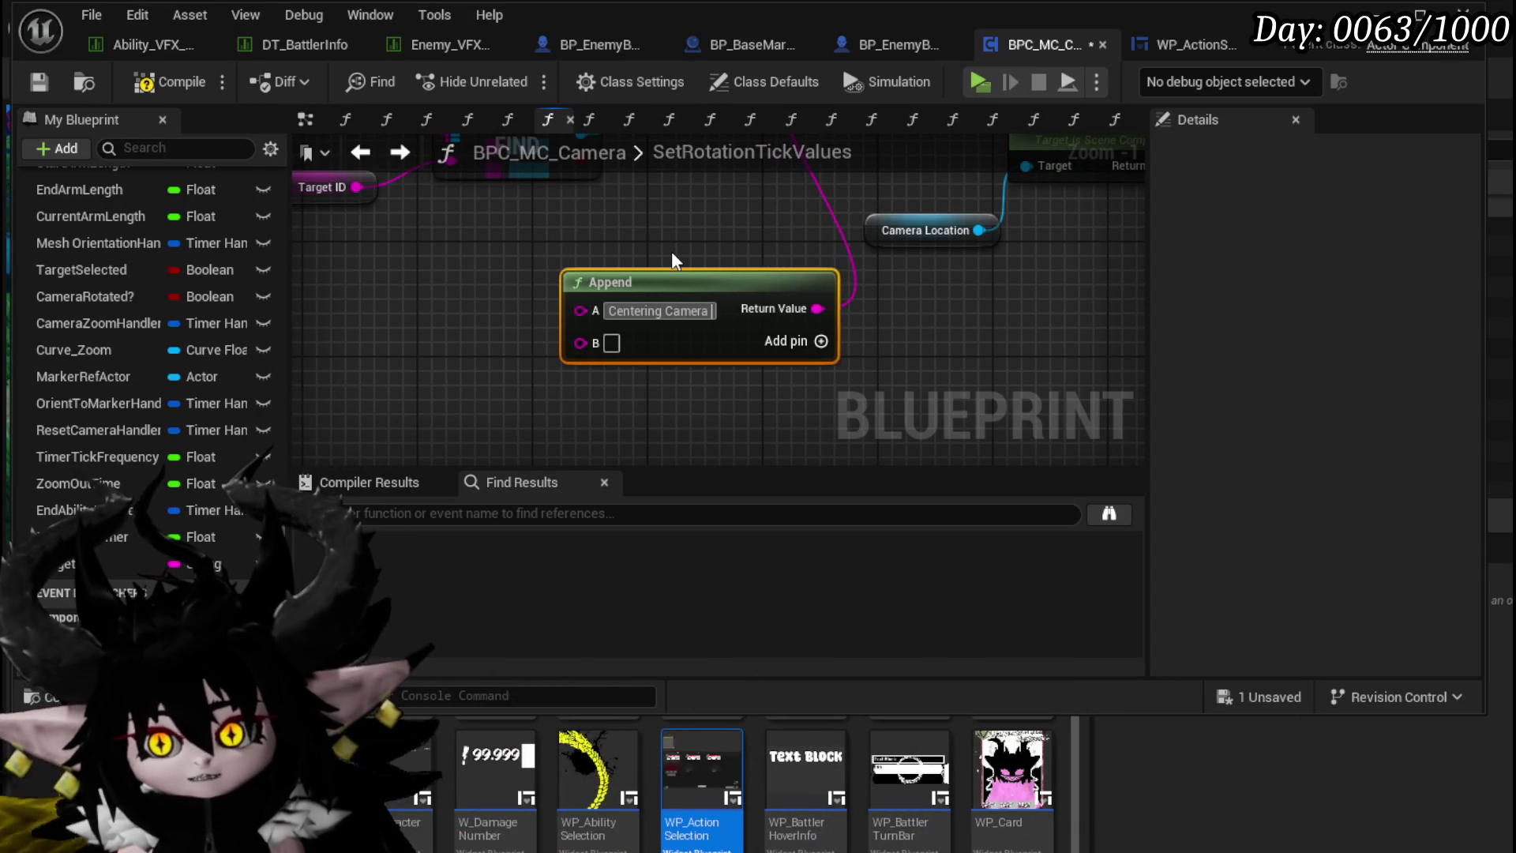
{"action": "type", "text": "to Target:"}
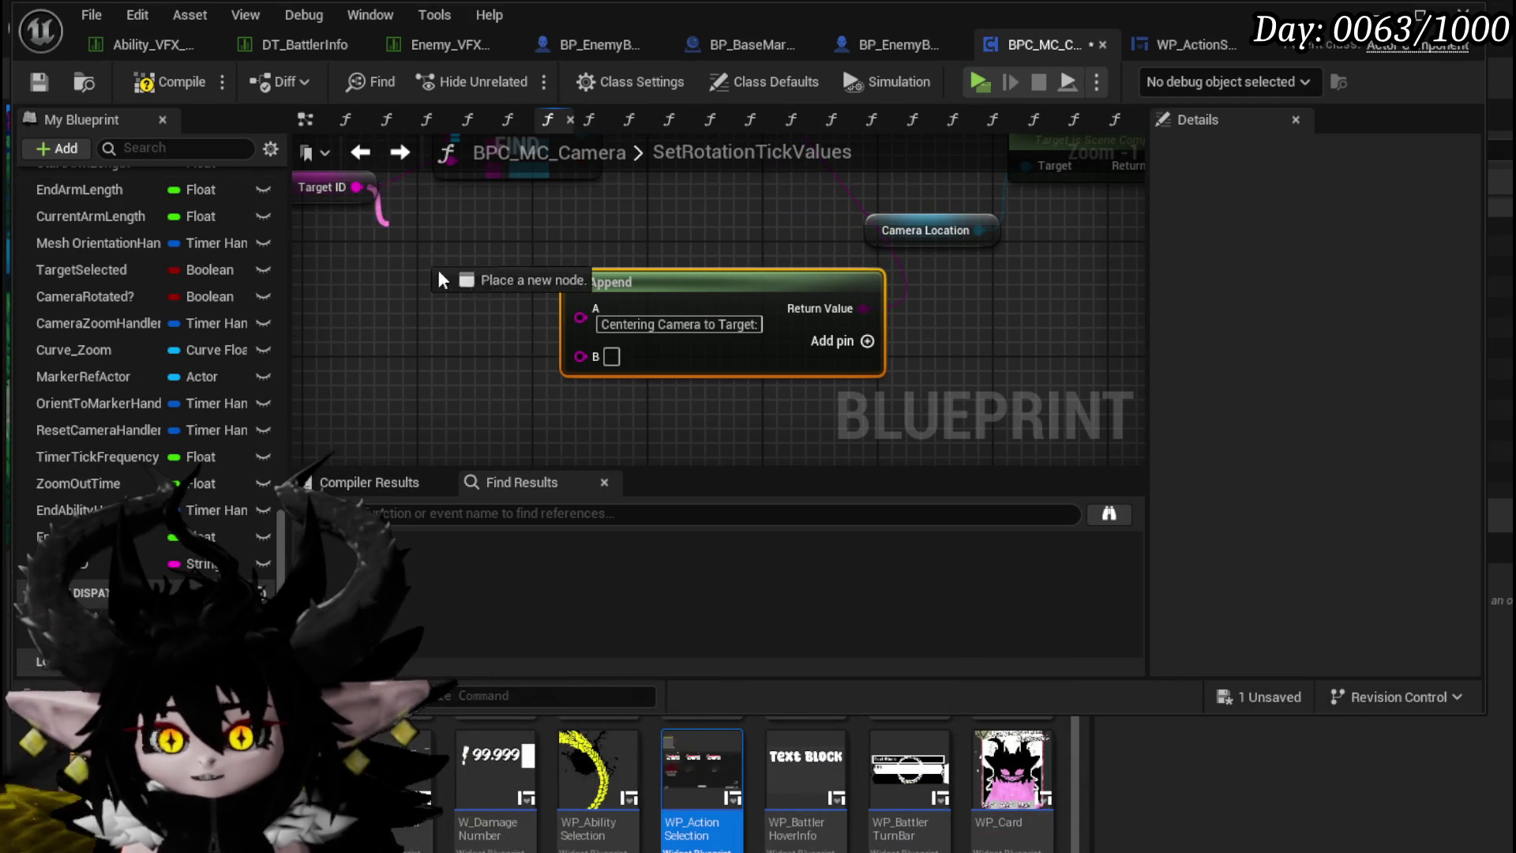
Step: Make the debug message print in magenta for 40 seconds and save BPC_MC_Camera
{"action": "left_click_drag", "start_coordinate": [661, 382], "coordinate": [989, 417]}
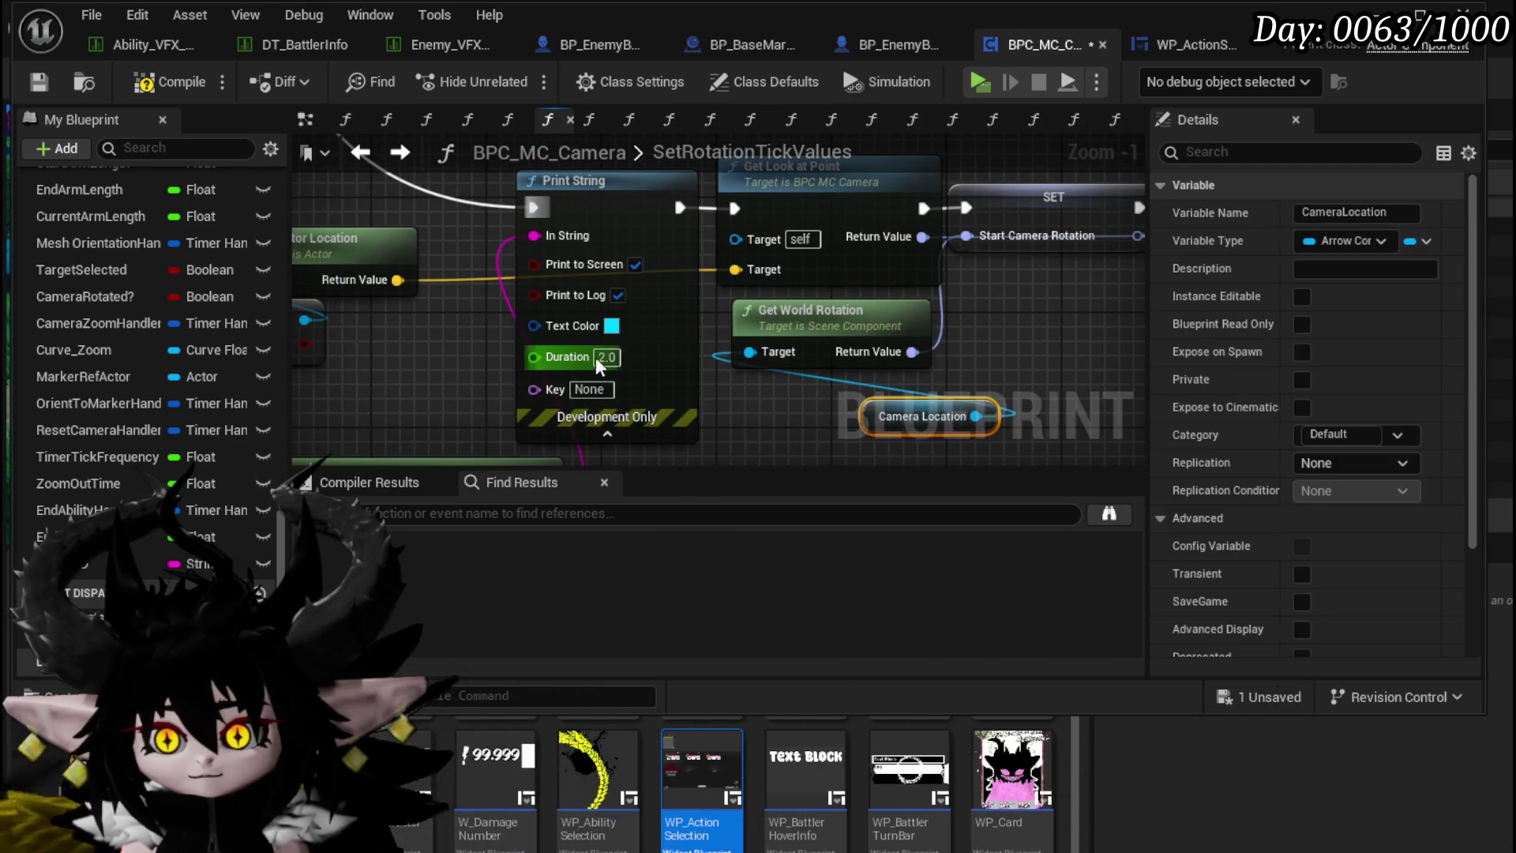
{"action": "left_click", "coordinate": [612, 326]}
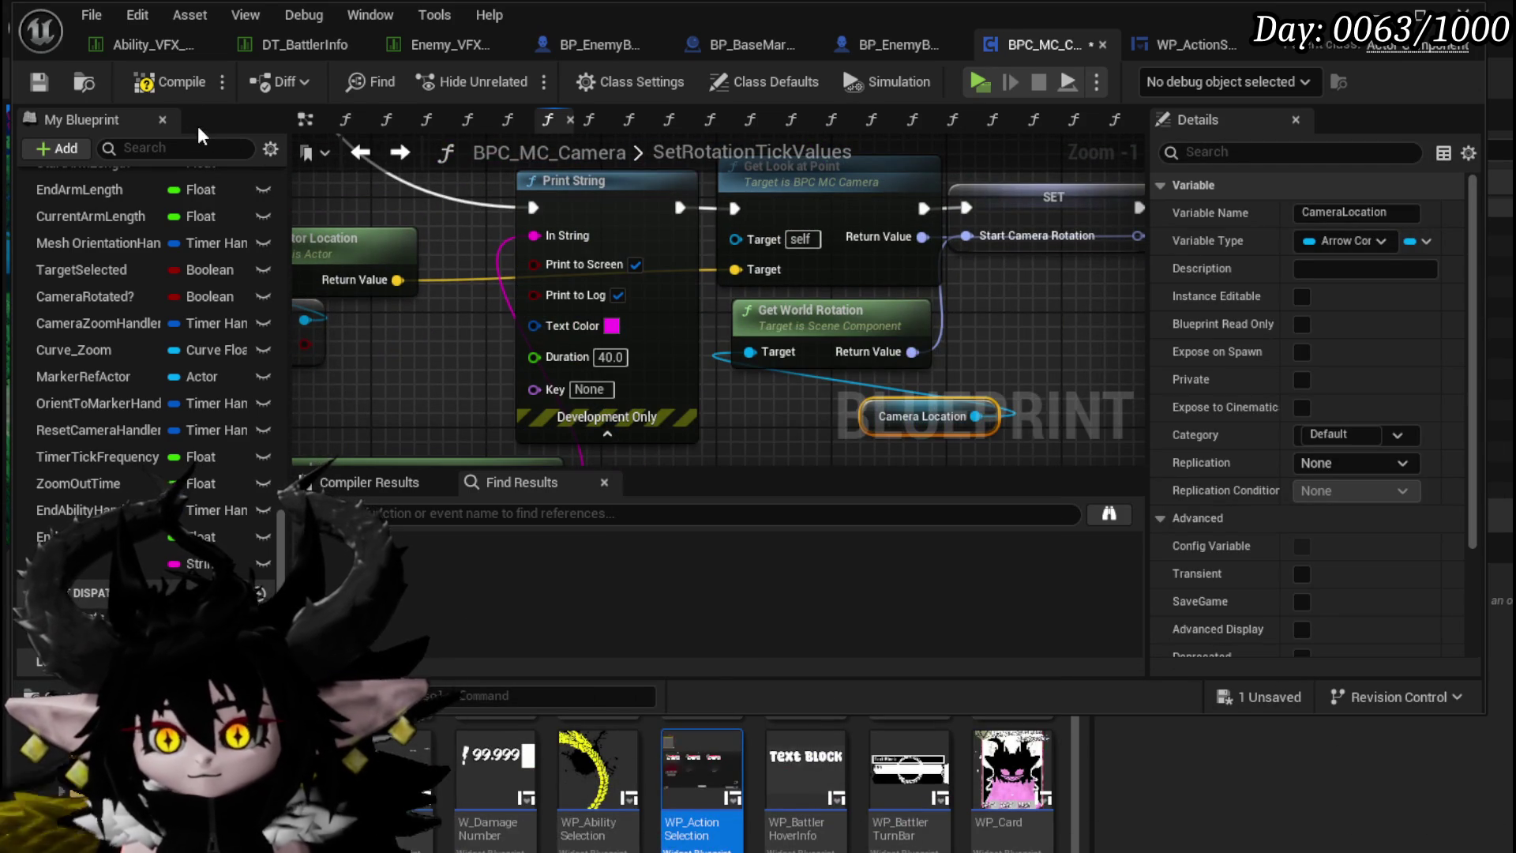
{"action": "left_click", "coordinate": [39, 82]}
{"action": "scroll", "coordinate": [690, 418], "scroll_direction": "down", "scroll_amount": 4}
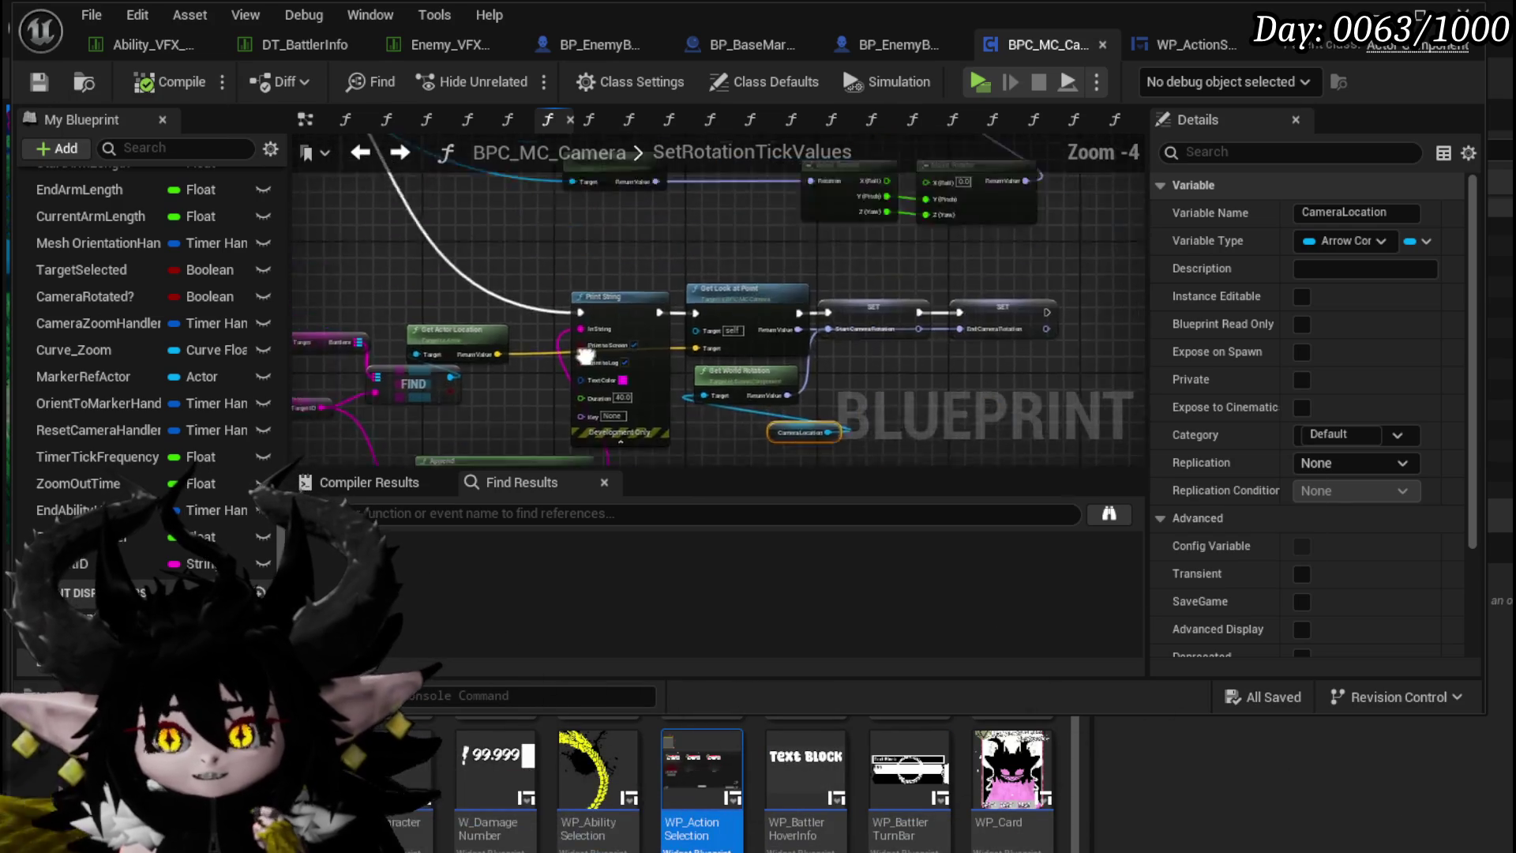
{"action": "left_click_drag", "start_coordinate": [511, 399], "coordinate": [539, 285]}
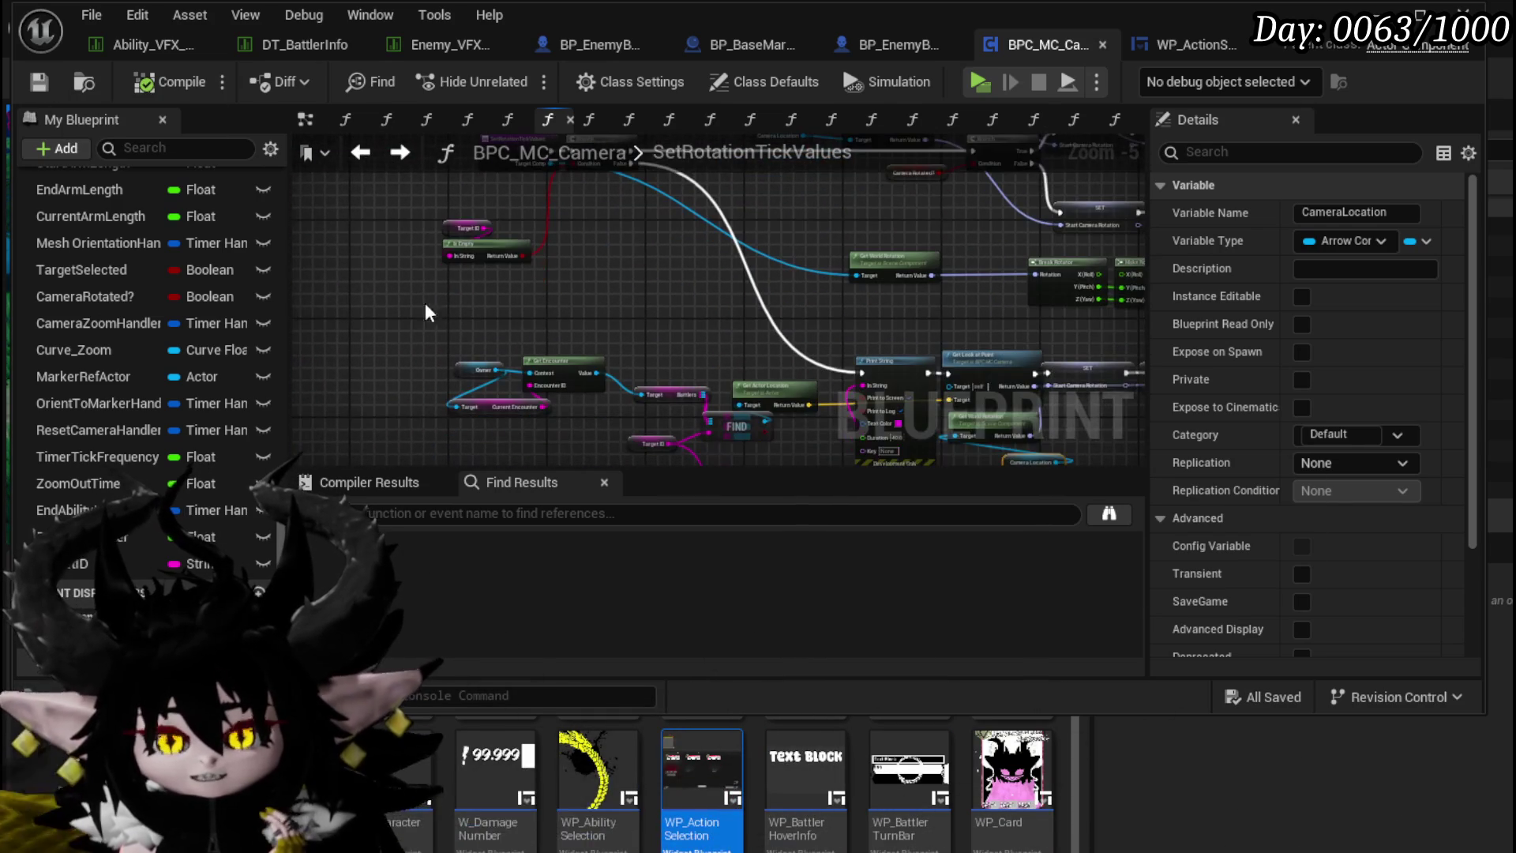
{"action": "left_click_drag", "start_coordinate": [431, 212], "coordinate": [597, 276]}
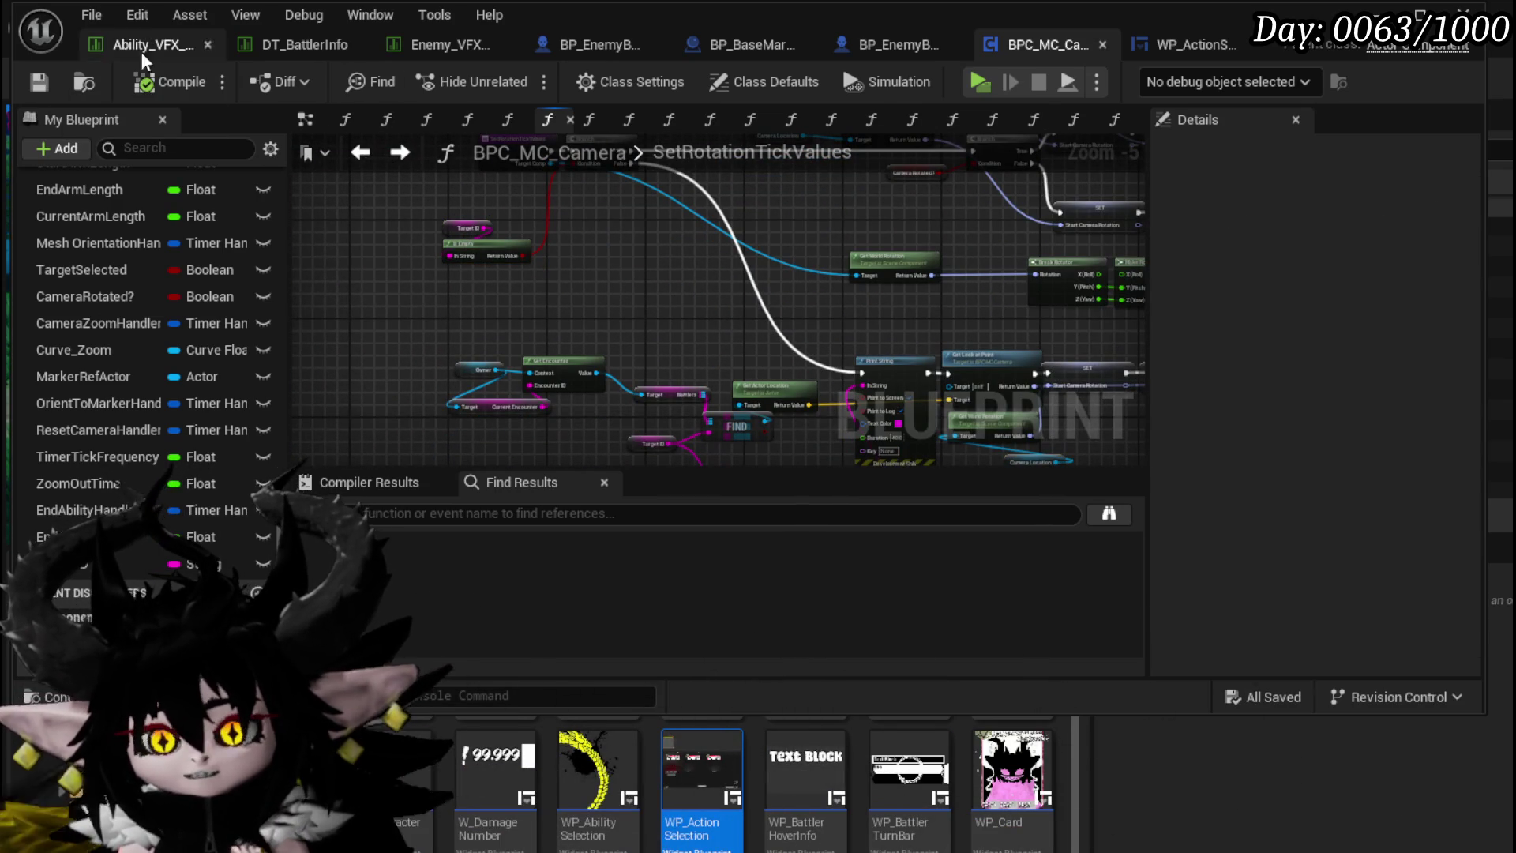
{"action": "left_click", "coordinate": [360, 151]}
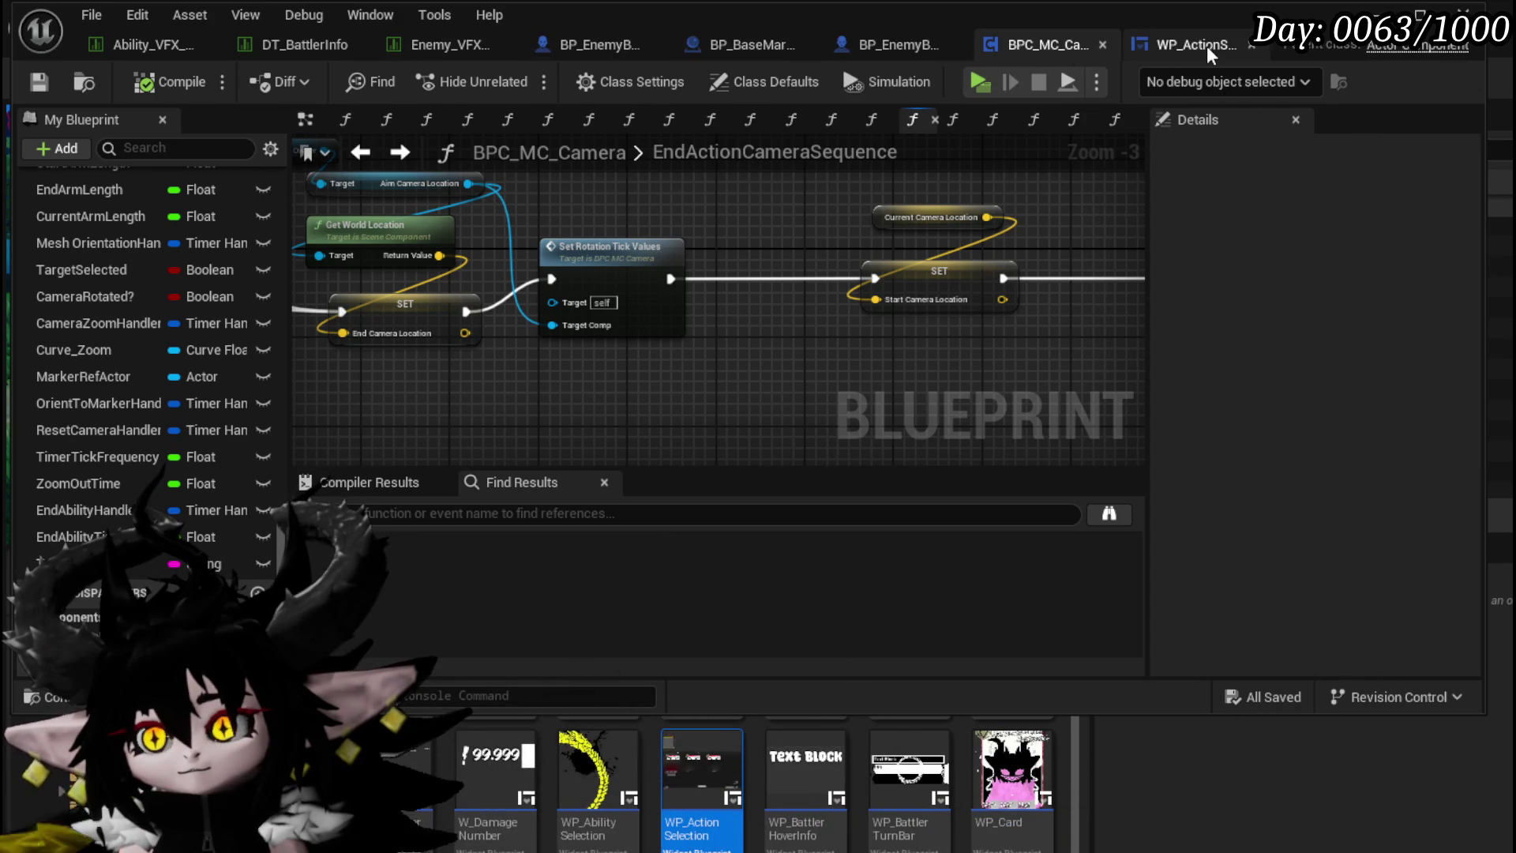
Step: In WP_ActionSelection's Event Graph, route the Camera Zoom Out chain's exec into Set Visibility
{"action": "left_click", "coordinate": [1206, 46]}
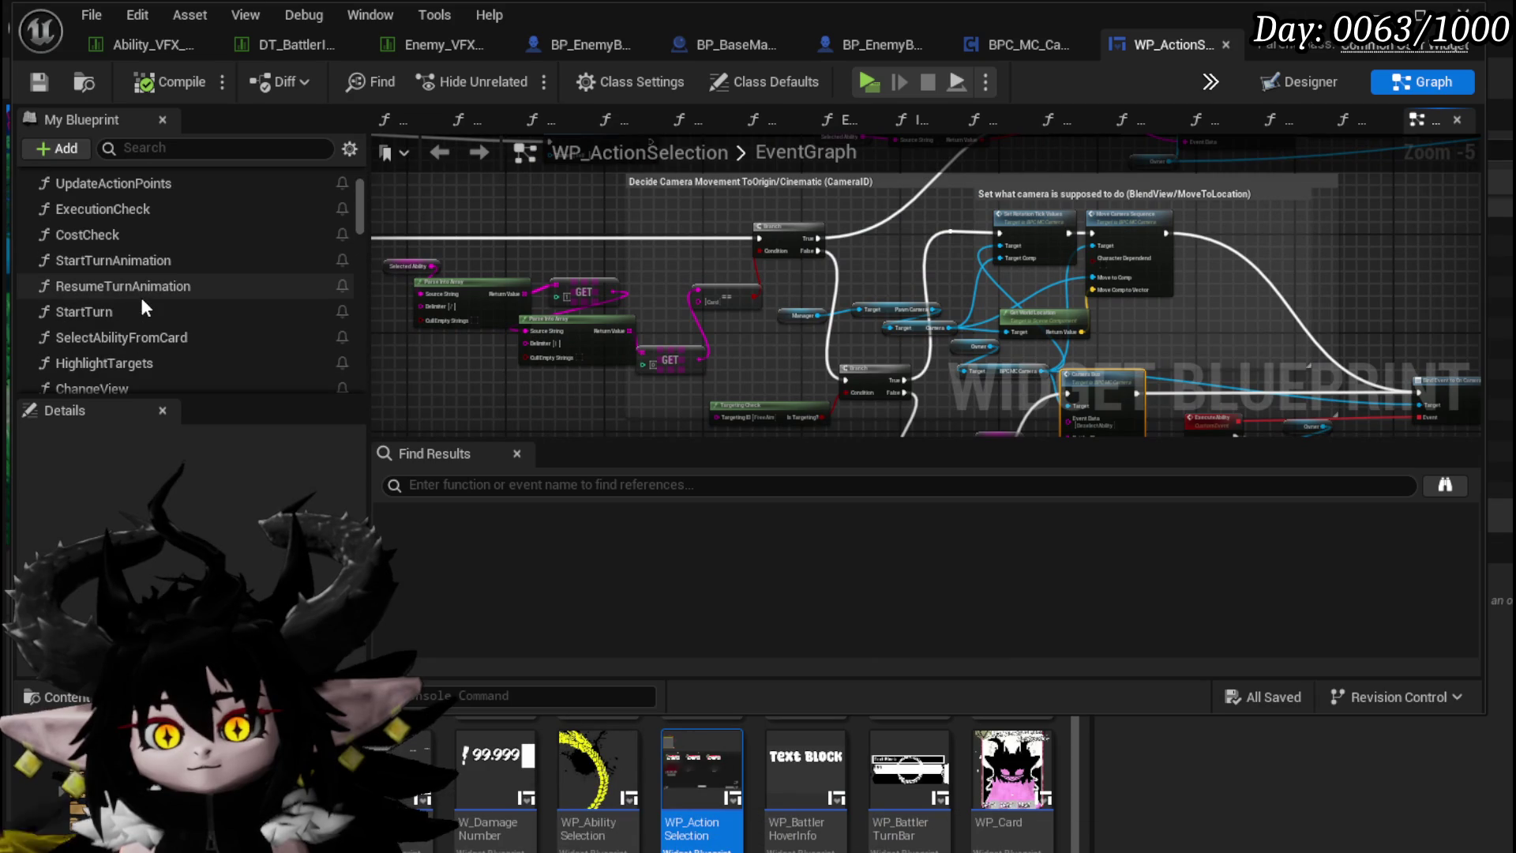
{"action": "scroll", "coordinate": [554, 267], "scroll_direction": "up", "scroll_amount": 3}
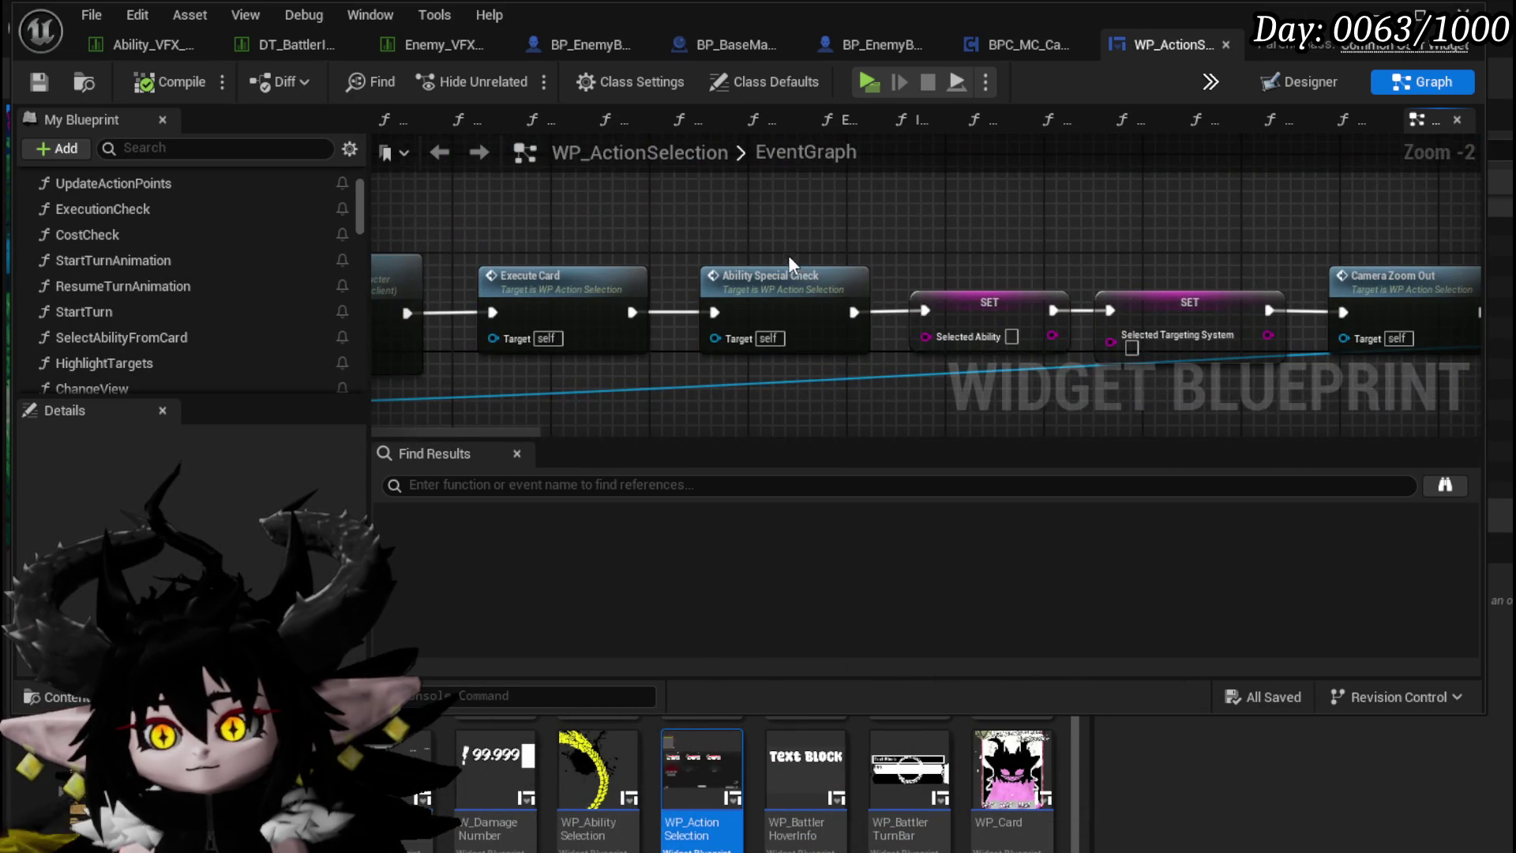
{"action": "left_click_drag", "start_coordinate": [788, 254], "coordinate": [237, 205]}
{"action": "left_click", "coordinate": [888, 249]}
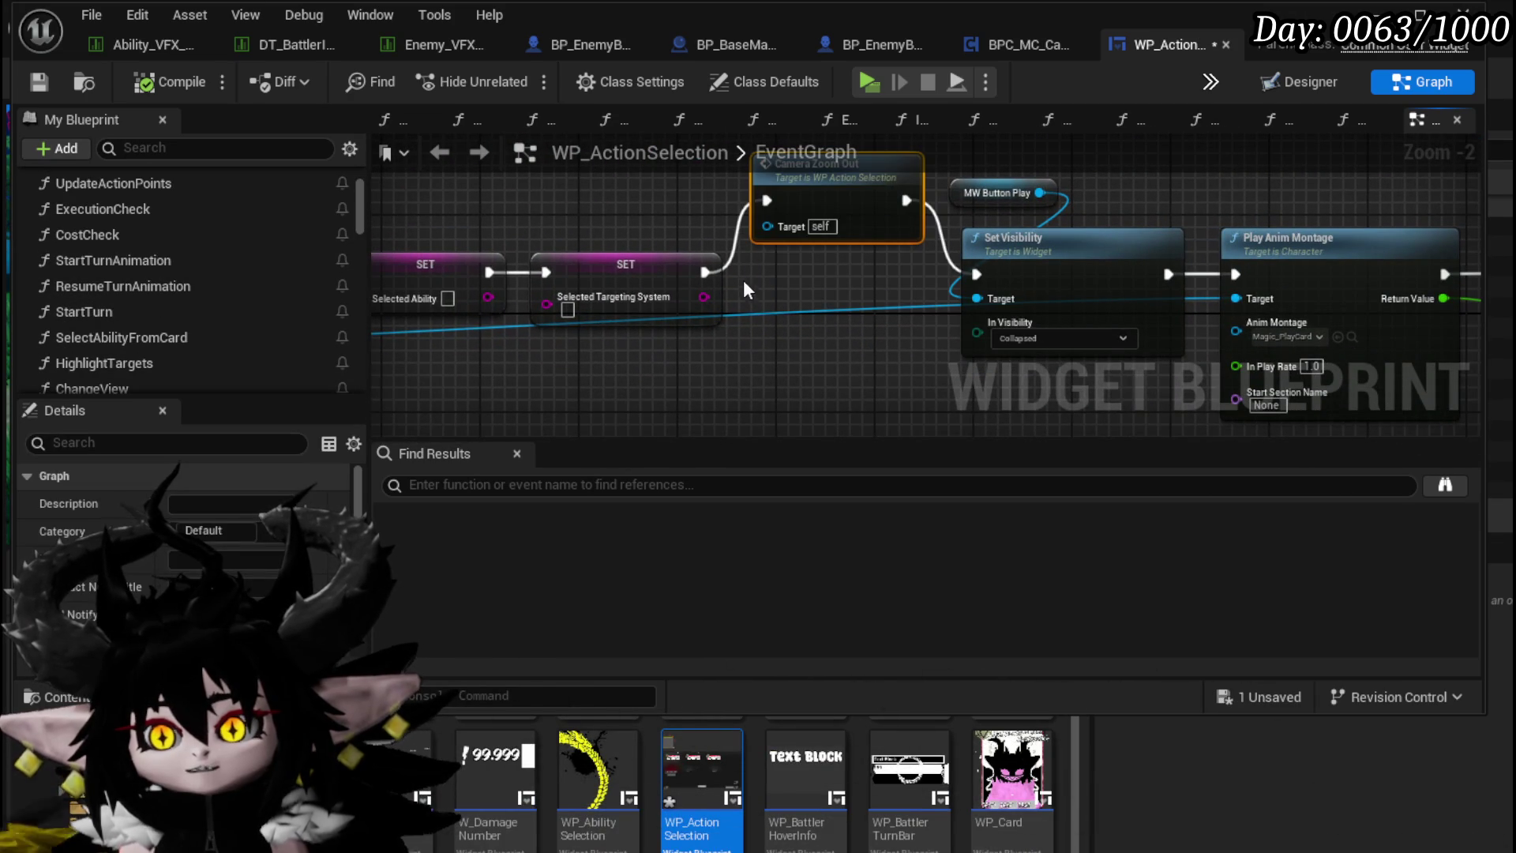
{"action": "left_click_drag", "start_coordinate": [979, 278], "coordinate": [979, 278]}
{"action": "scroll", "coordinate": [980, 278], "scroll_direction": "down", "scroll_amount": 3}
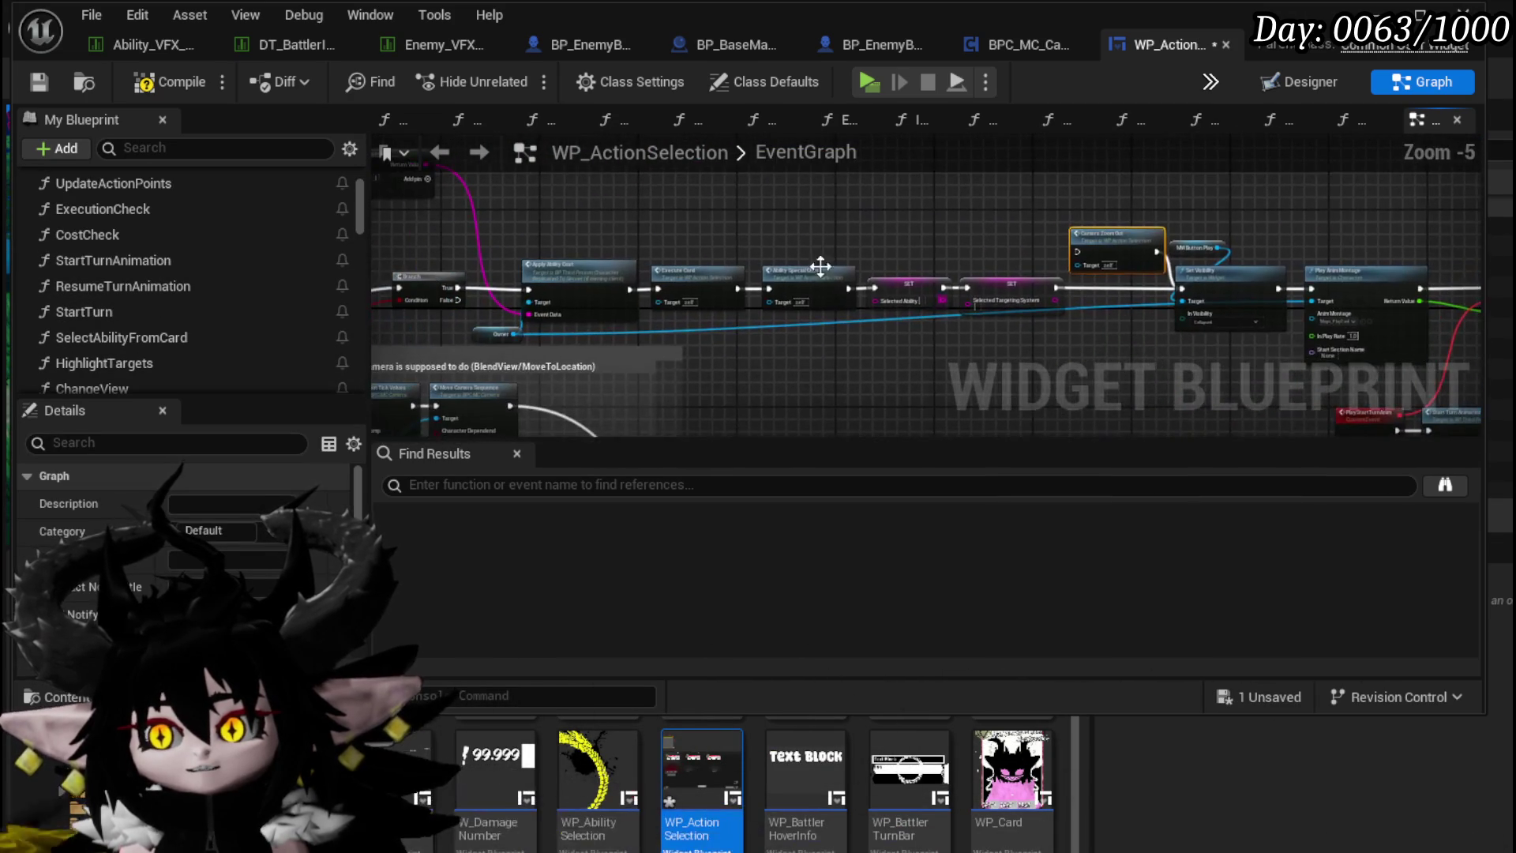
Step: Compile and save the WP_ActionSelection widget blueprint
{"action": "left_click", "coordinate": [131, 88]}
{"action": "left_click", "coordinate": [41, 81]}
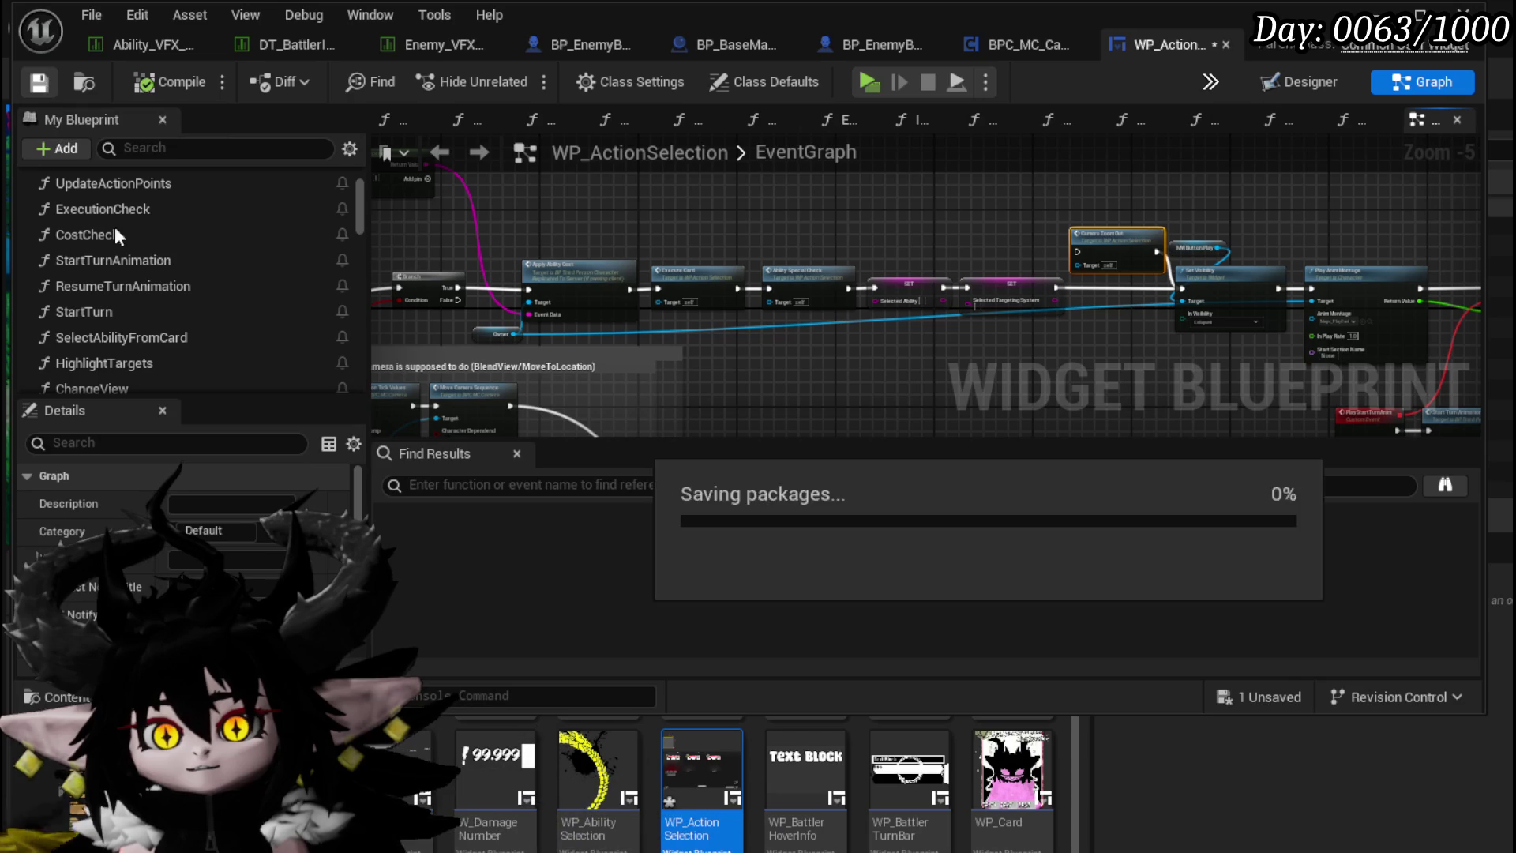
{"action": "scroll", "coordinate": [162, 330], "scroll_direction": "down", "scroll_amount": 3}
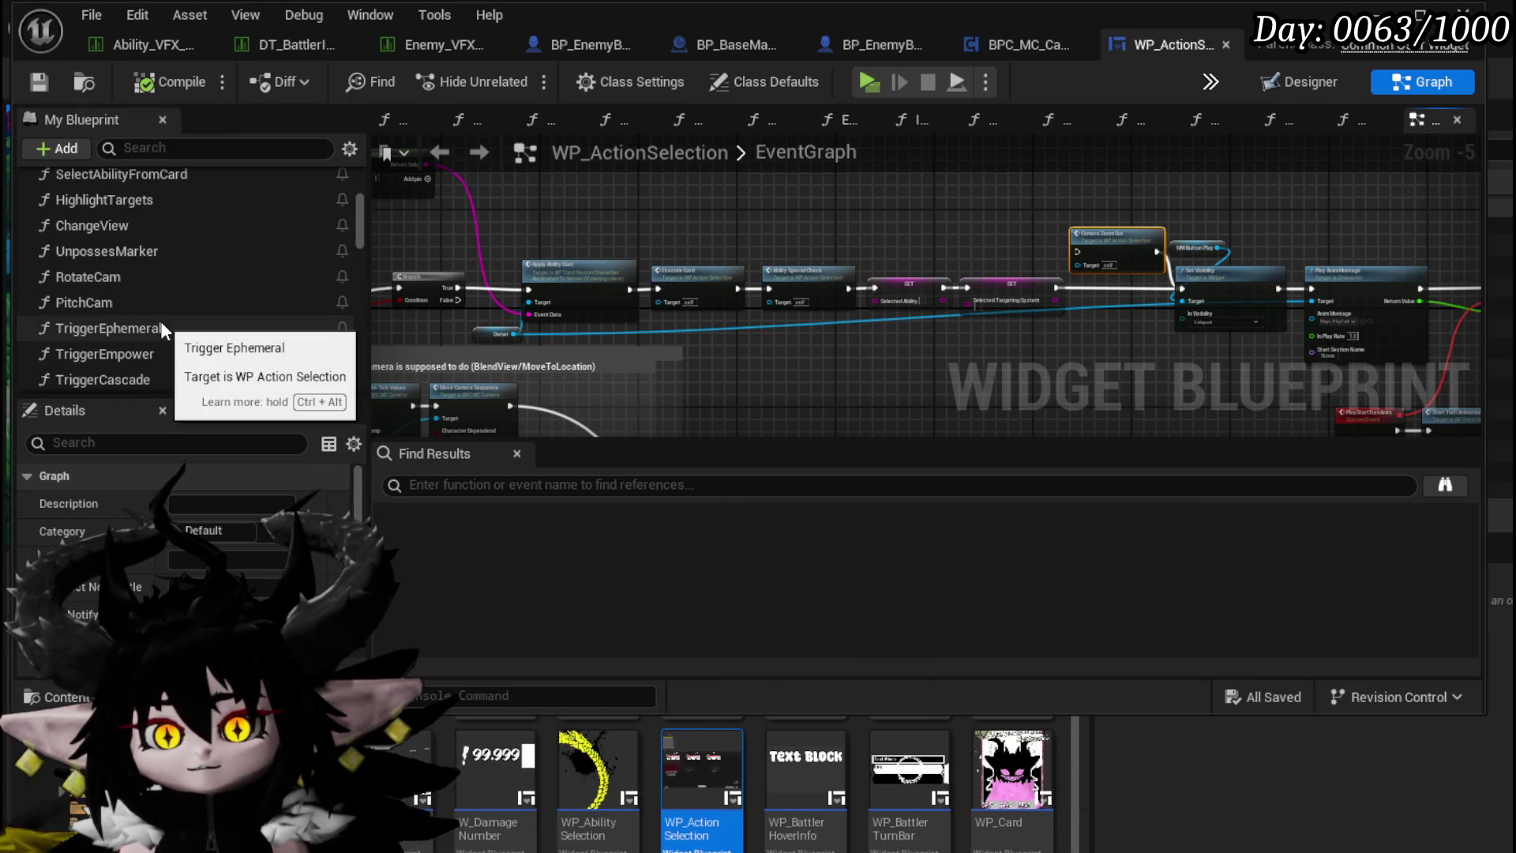
{"action": "scroll", "coordinate": [162, 330], "scroll_direction": "down", "scroll_amount": 2}
{"action": "scroll", "coordinate": [162, 330], "scroll_direction": "down", "scroll_amount": 2}
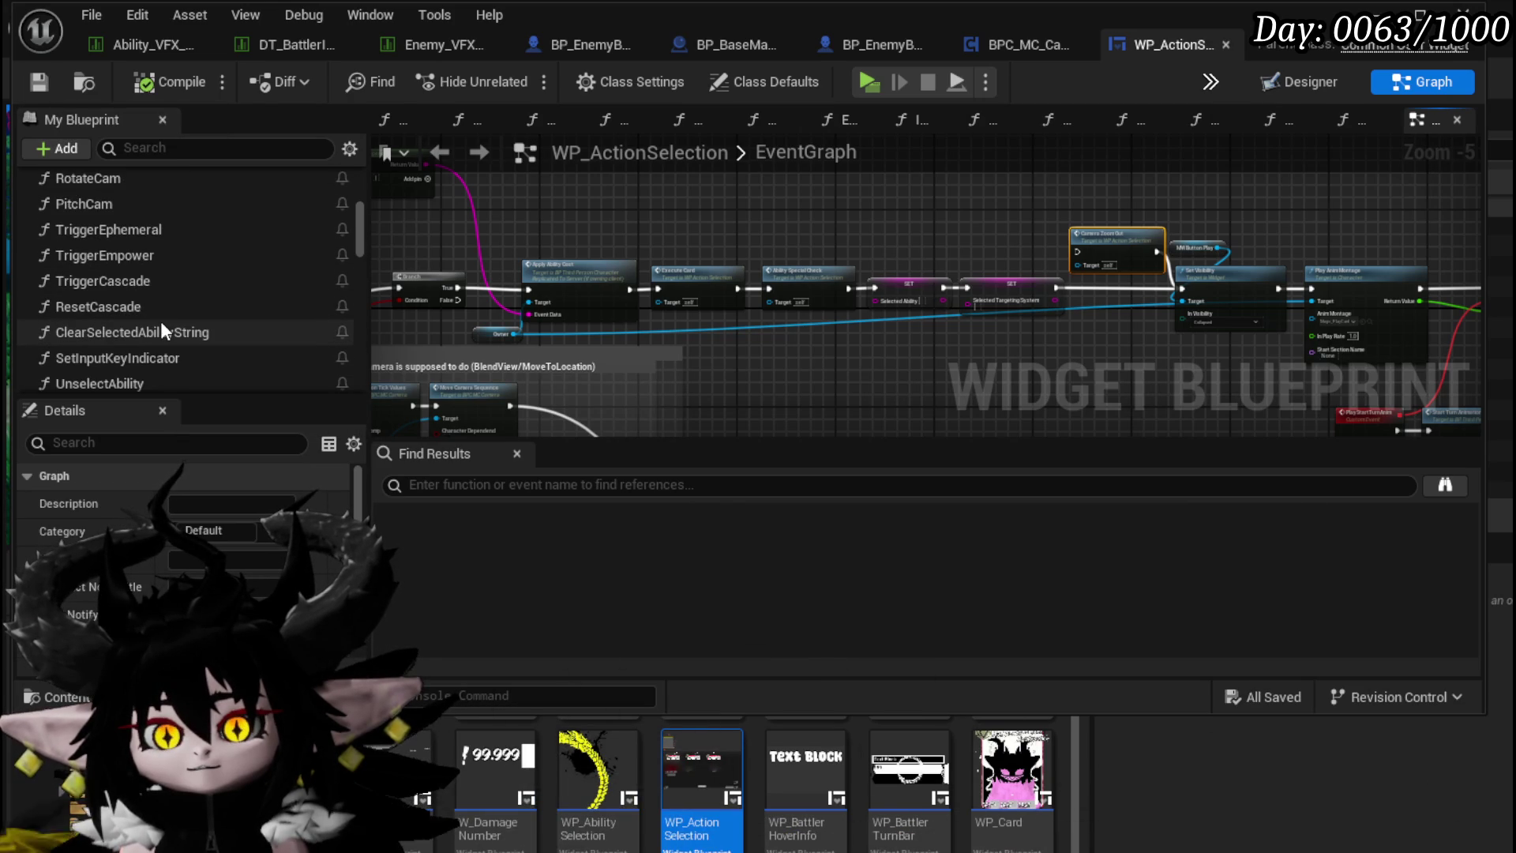
{"action": "scroll", "coordinate": [186, 351], "scroll_direction": "up", "scroll_amount": 7}
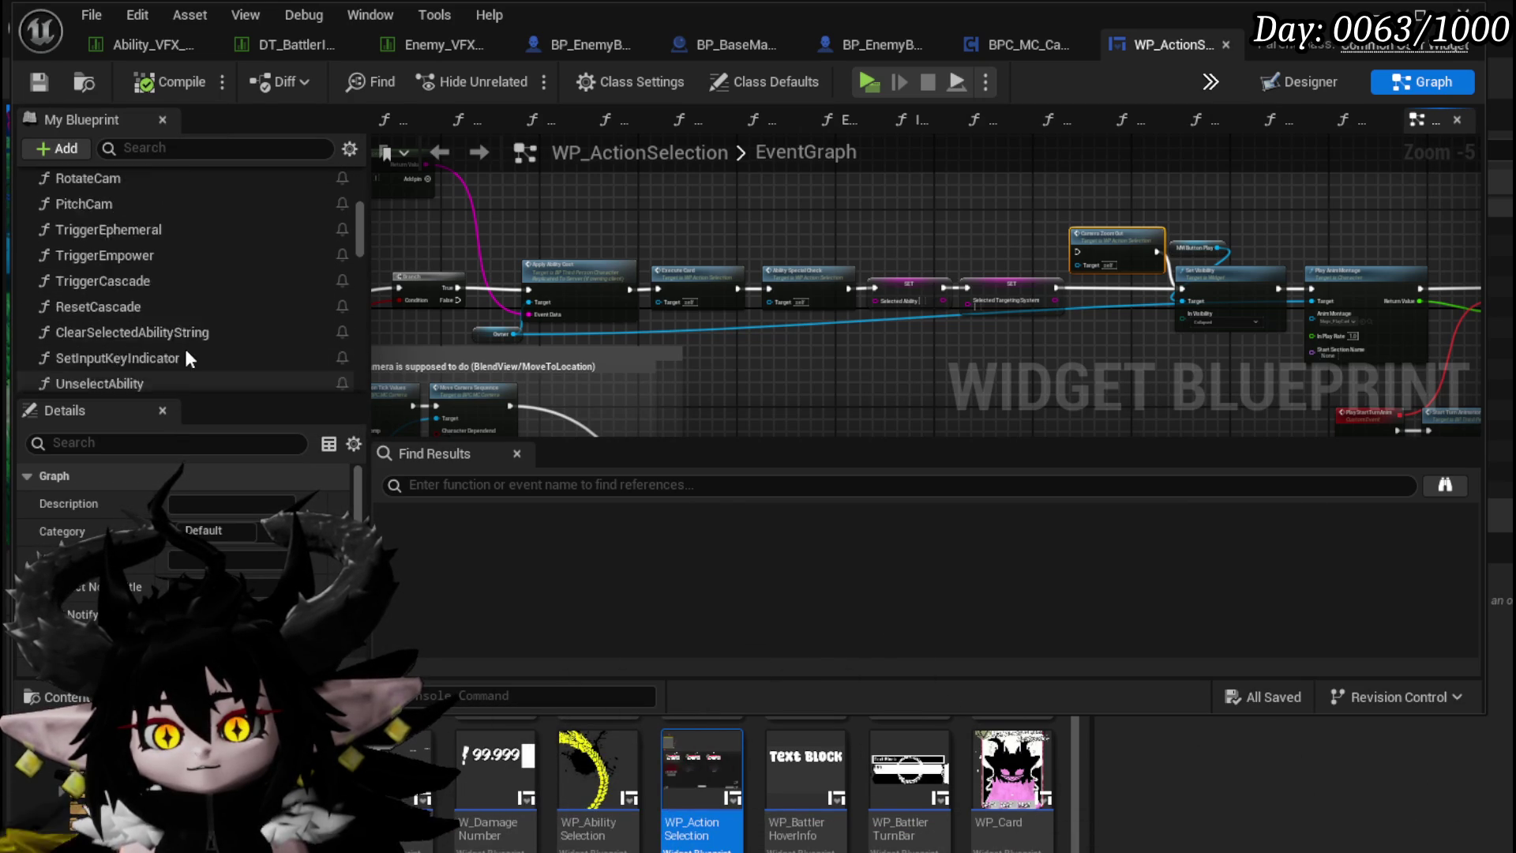
{"action": "scroll", "coordinate": [185, 351], "scroll_direction": "up", "scroll_amount": 1}
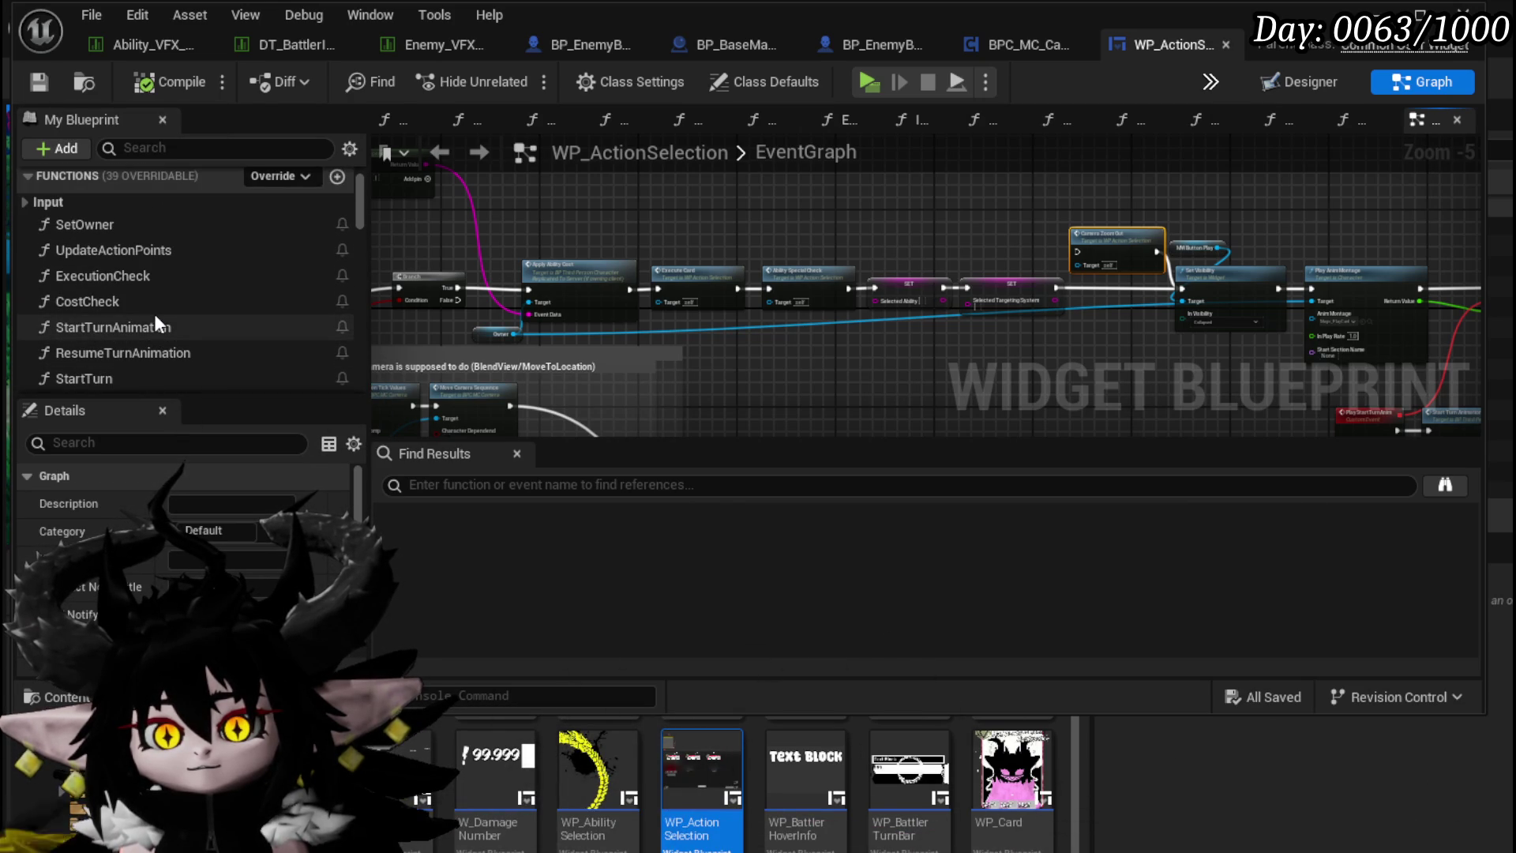
Step: Reposition SelectAbilityFromCard's Print String and DeselectAbility Camera Bus nodes, save, and launch Play
{"action": "scroll", "coordinate": [177, 320], "scroll_direction": "down", "scroll_amount": 1}
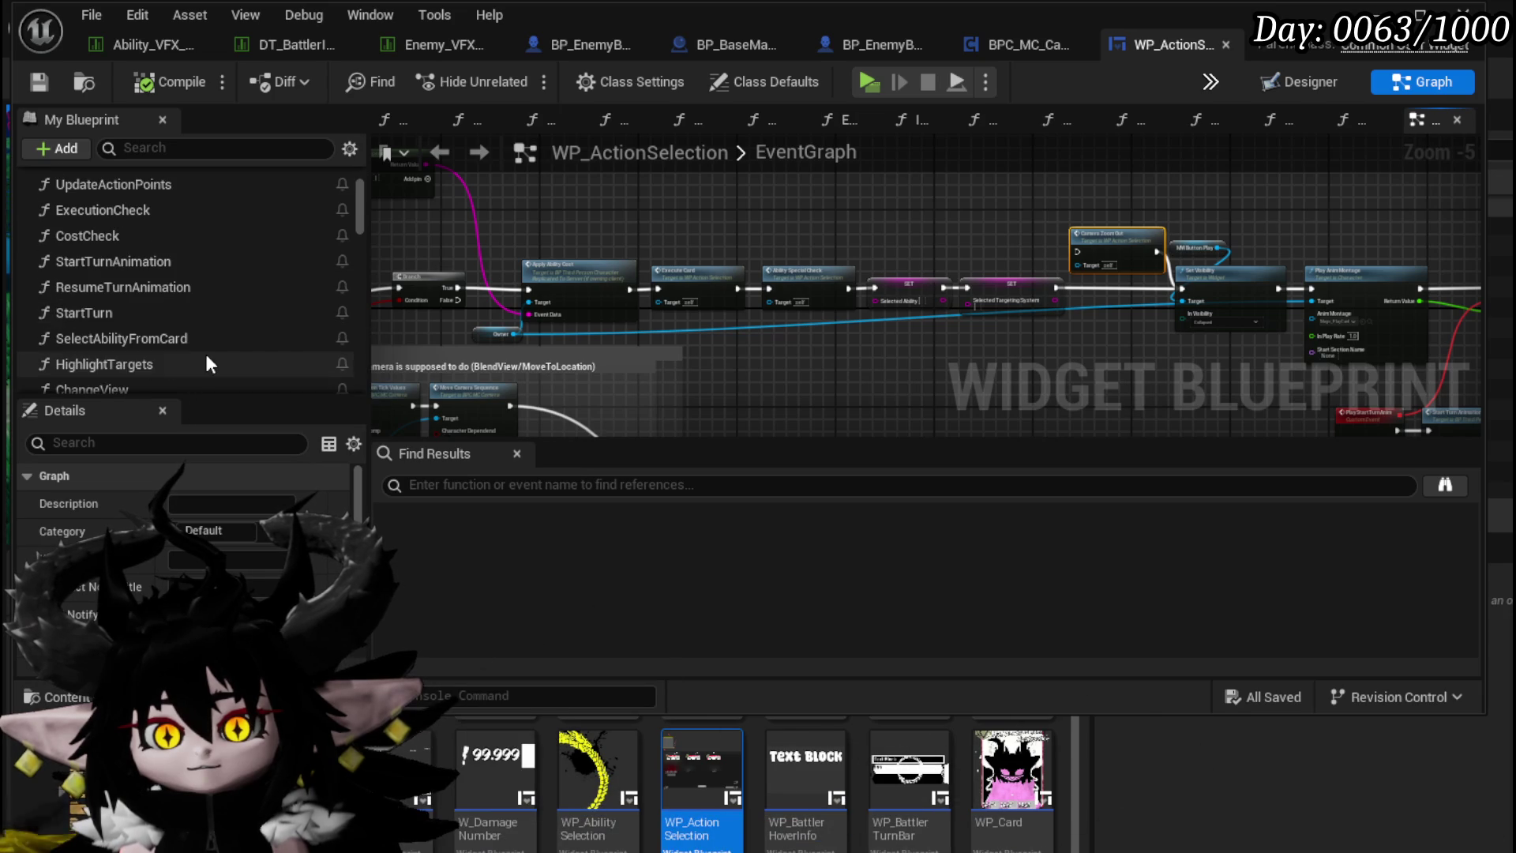
{"action": "double_click", "coordinate": [191, 339]}
{"action": "scroll", "coordinate": [758, 340], "scroll_direction": "up", "scroll_amount": 4}
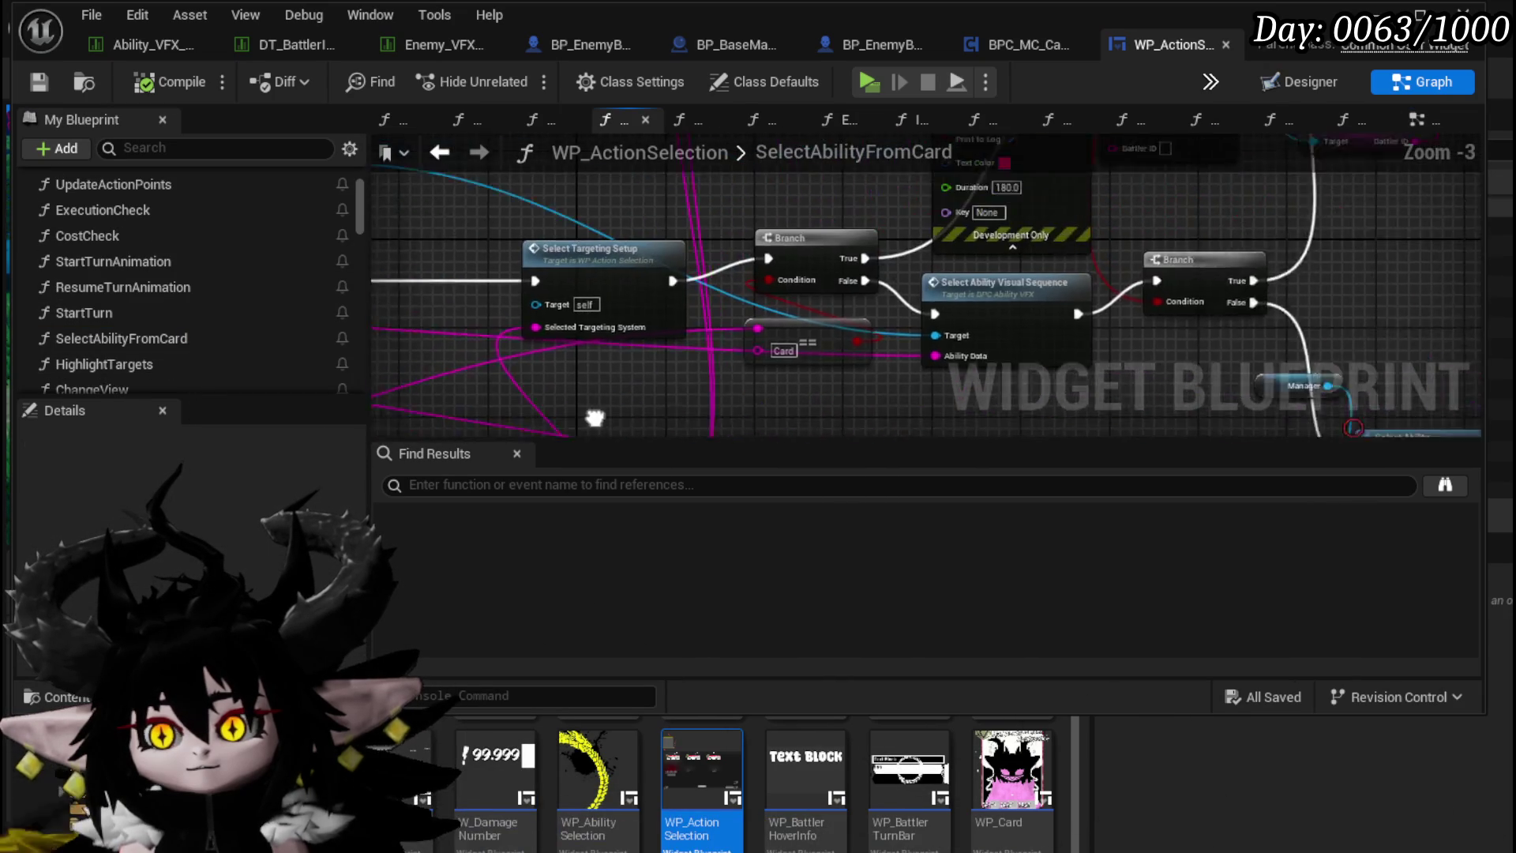
{"action": "left_click_drag", "start_coordinate": [785, 228], "coordinate": [750, 335]}
{"action": "left_click_drag", "start_coordinate": [936, 321], "coordinate": [803, 222]}
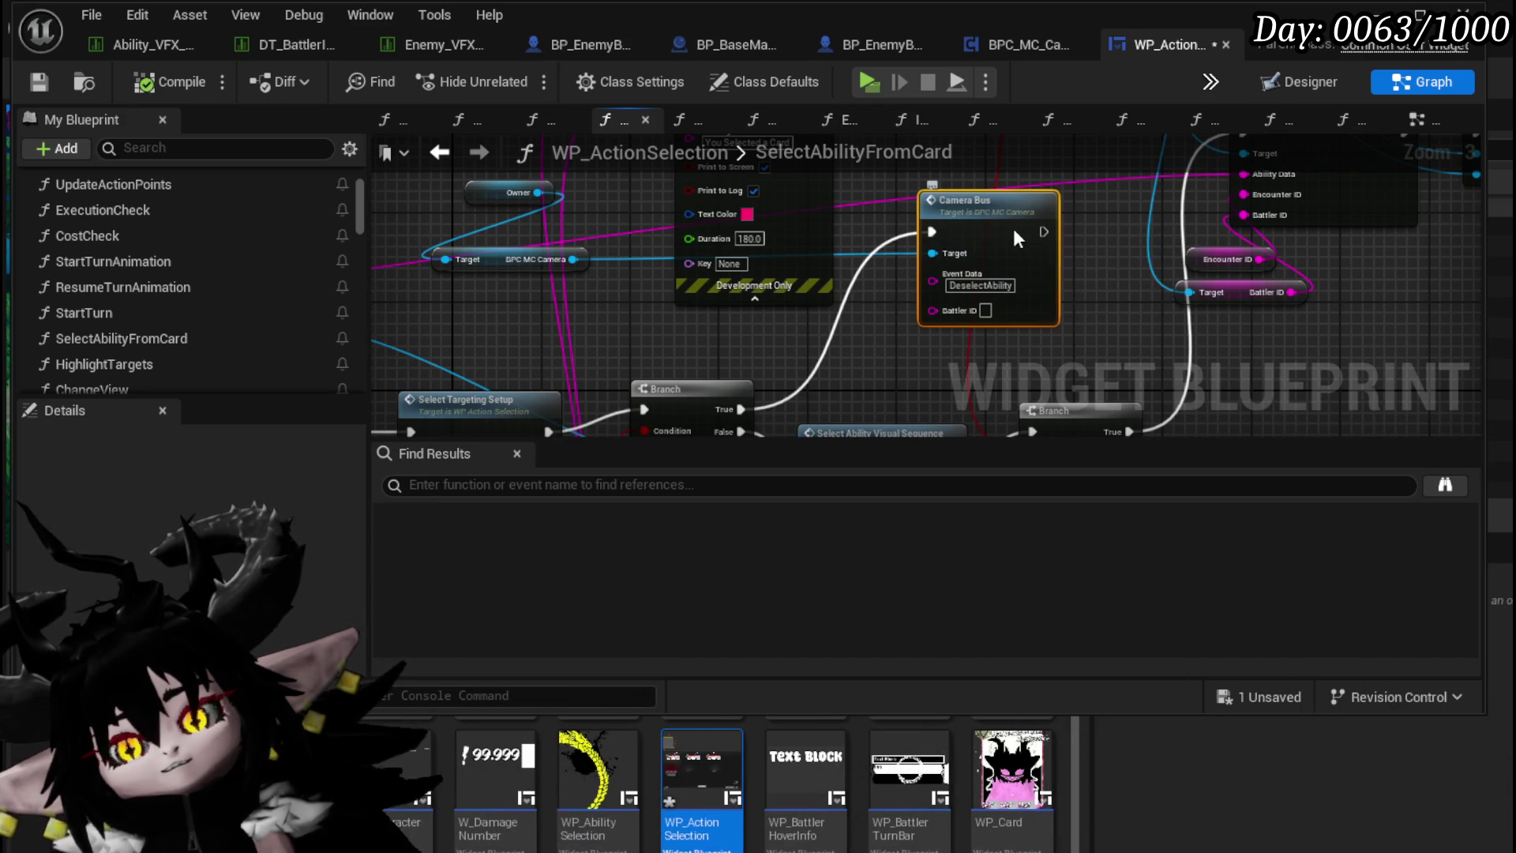
{"action": "left_click_drag", "start_coordinate": [1020, 229], "coordinate": [988, 229]}
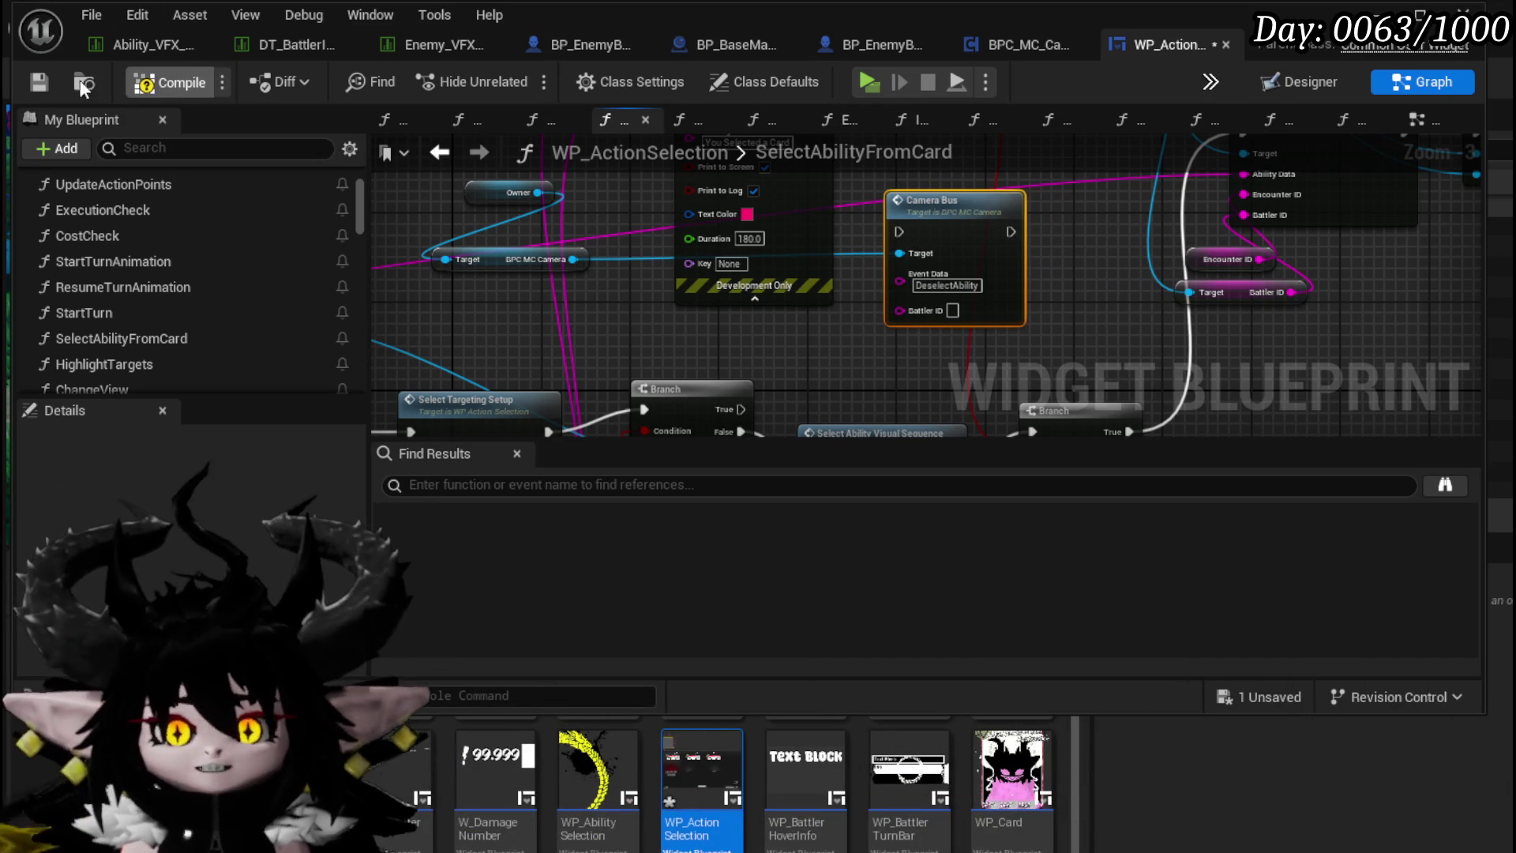
{"action": "left_click", "coordinate": [39, 82]}
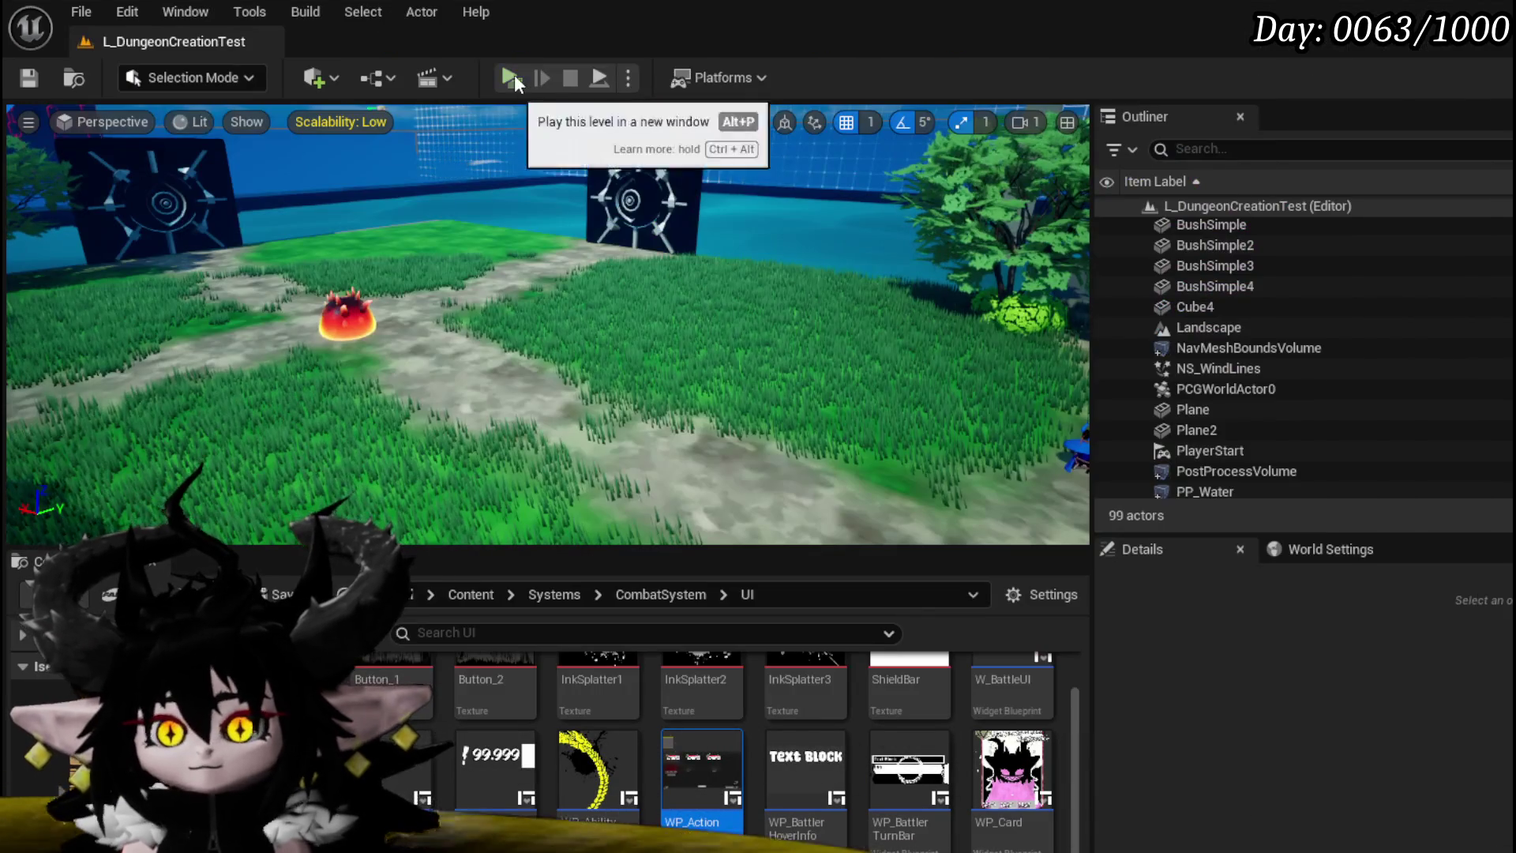
{"action": "left_click", "coordinate": [512, 77]}
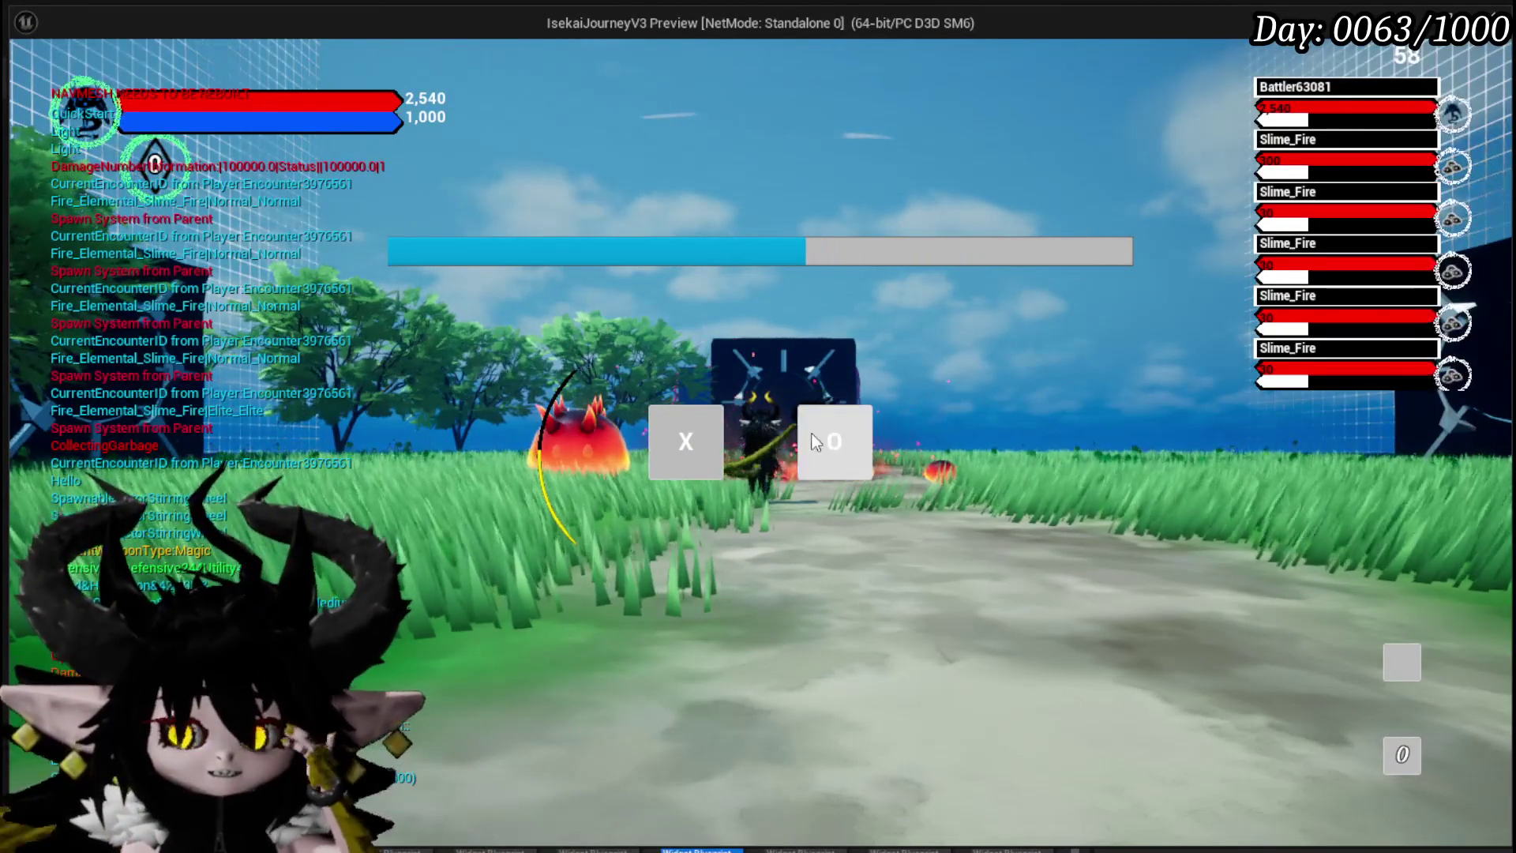
Step: Start the battle turn, play Giga Draw, then select and cancel Haste and Defence Down targeting
{"action": "left_click", "coordinate": [807, 415]}
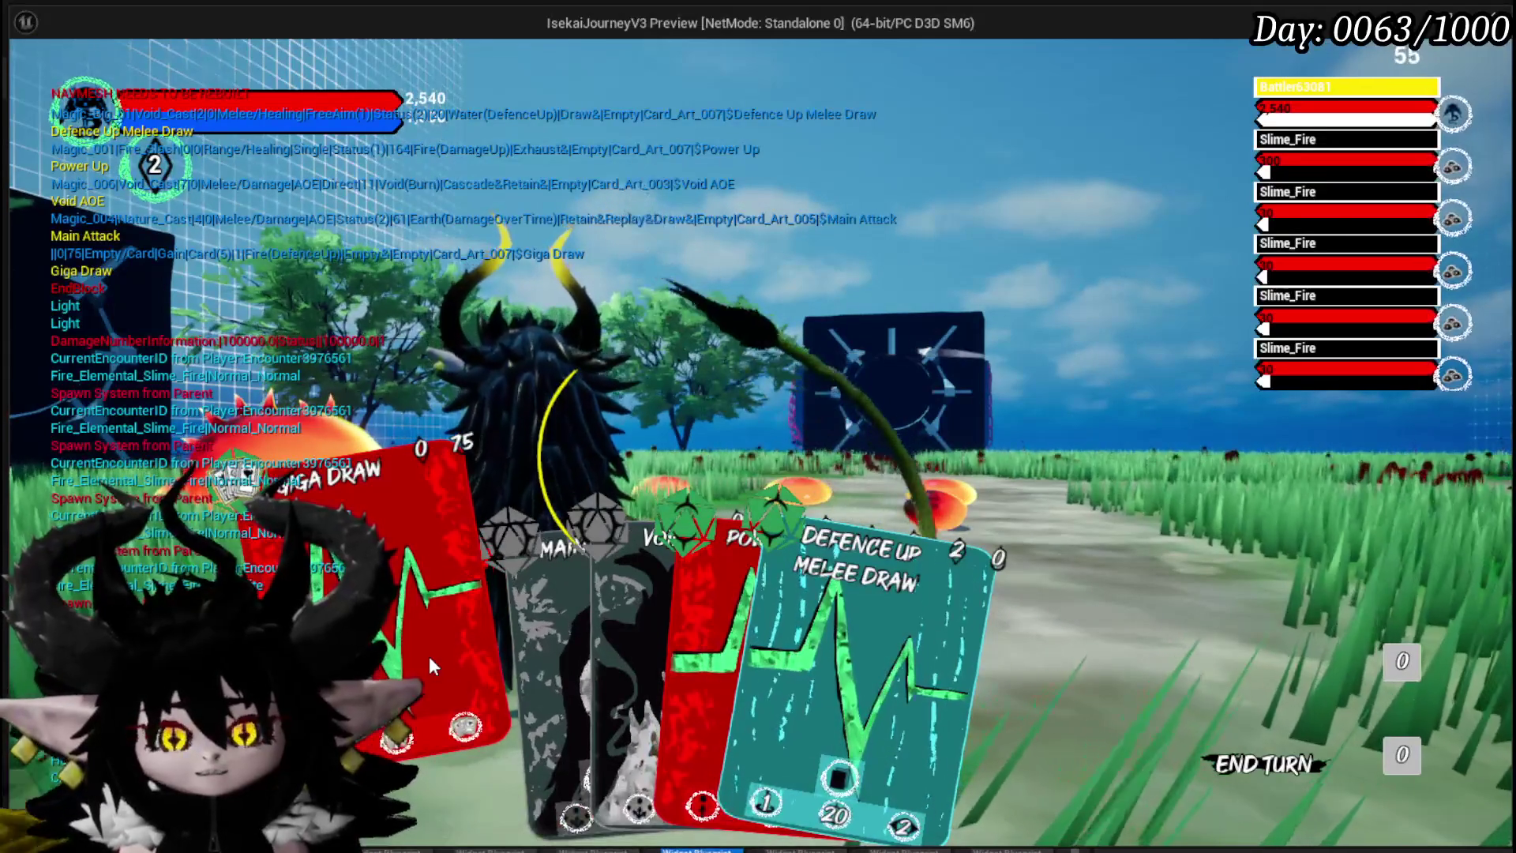
{"action": "left_click", "coordinate": [379, 592]}
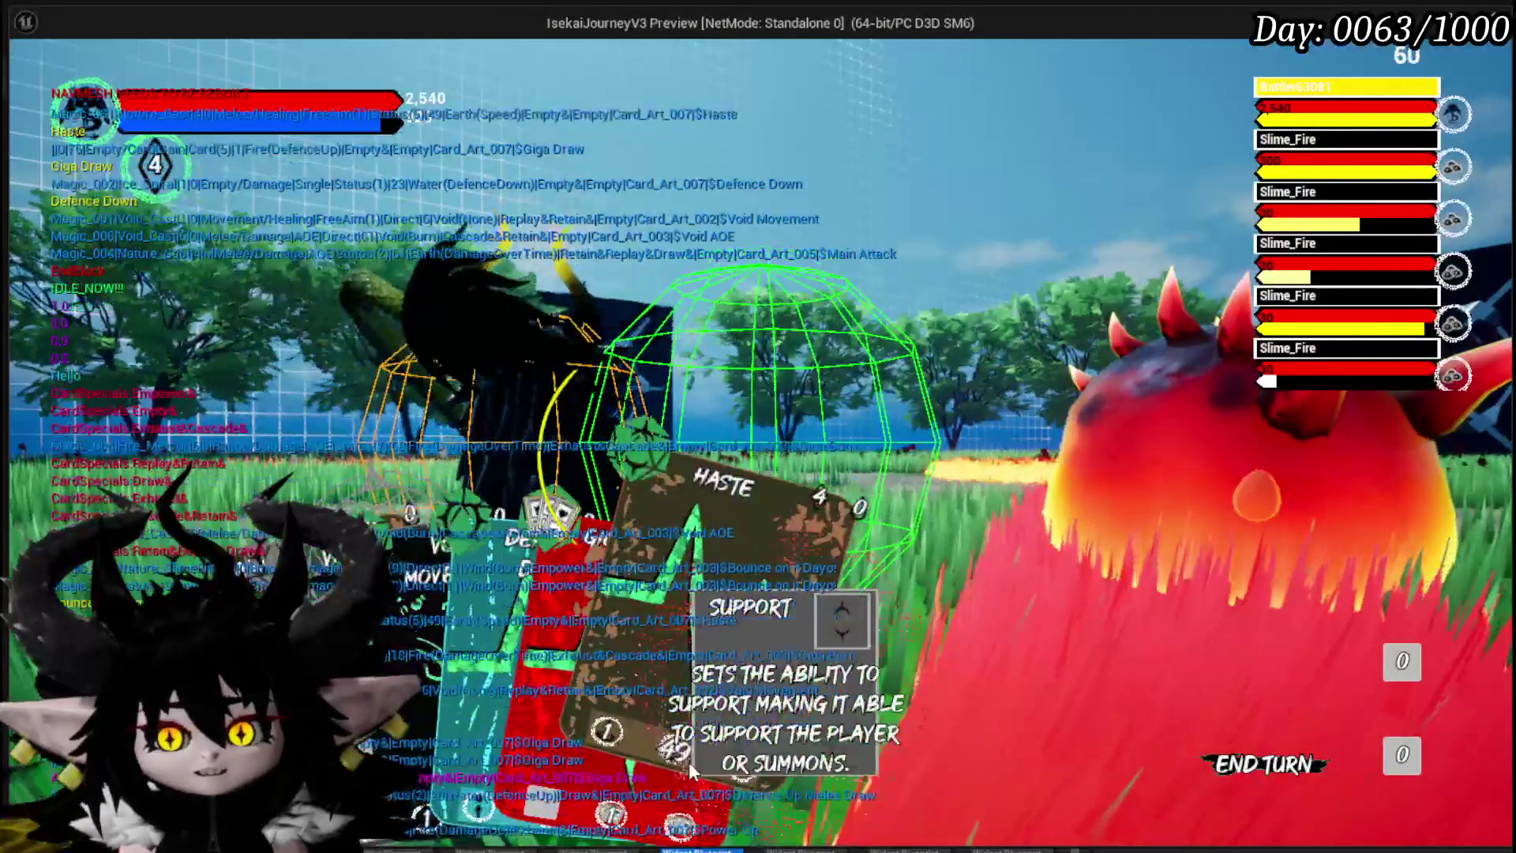
{"action": "left_click", "coordinate": [689, 761]}
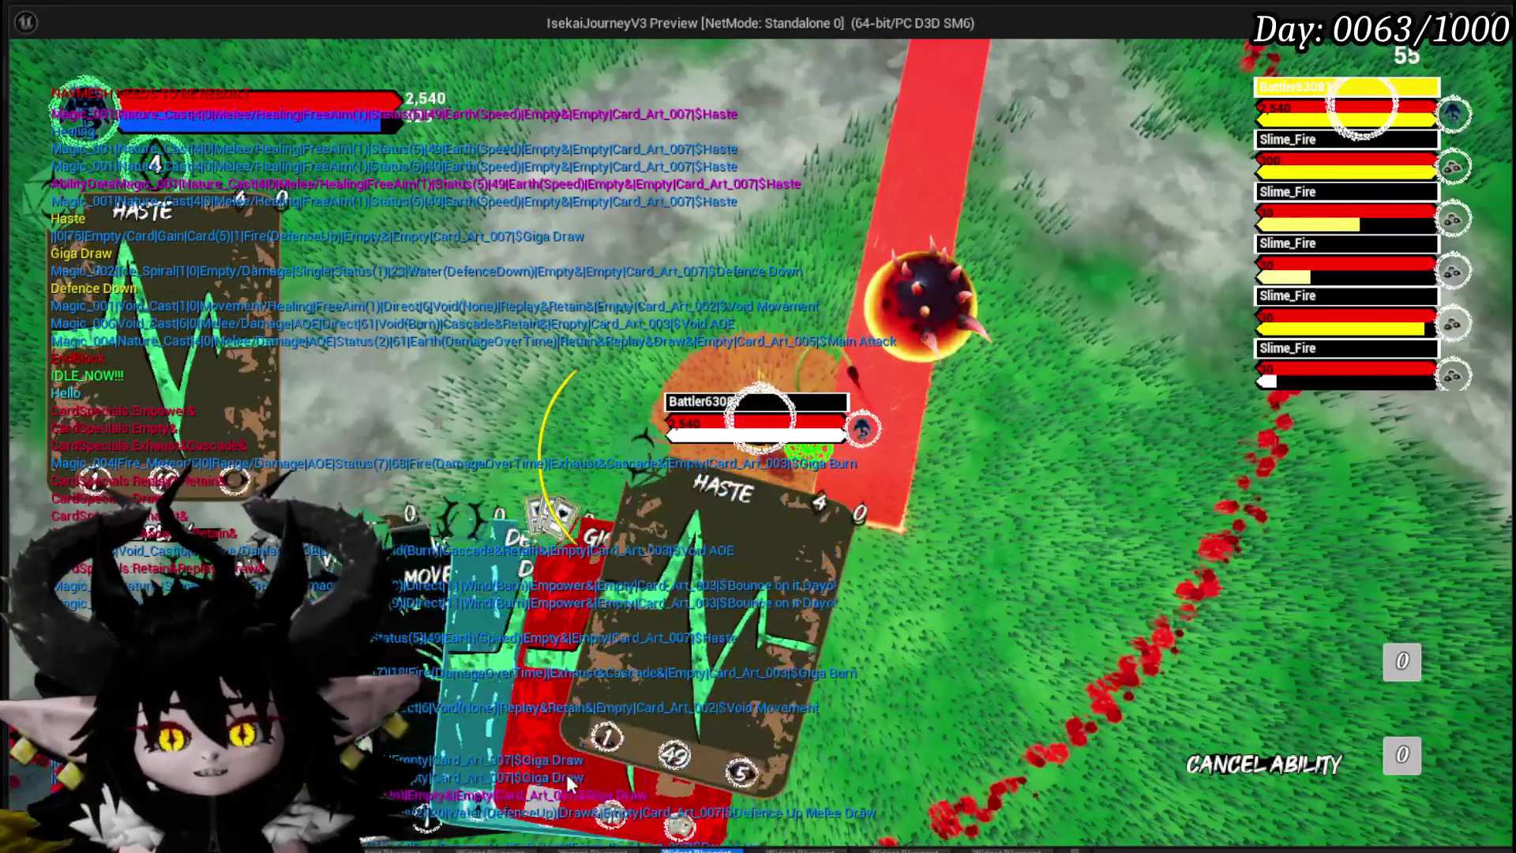
{"action": "left_click", "coordinate": [566, 647]}
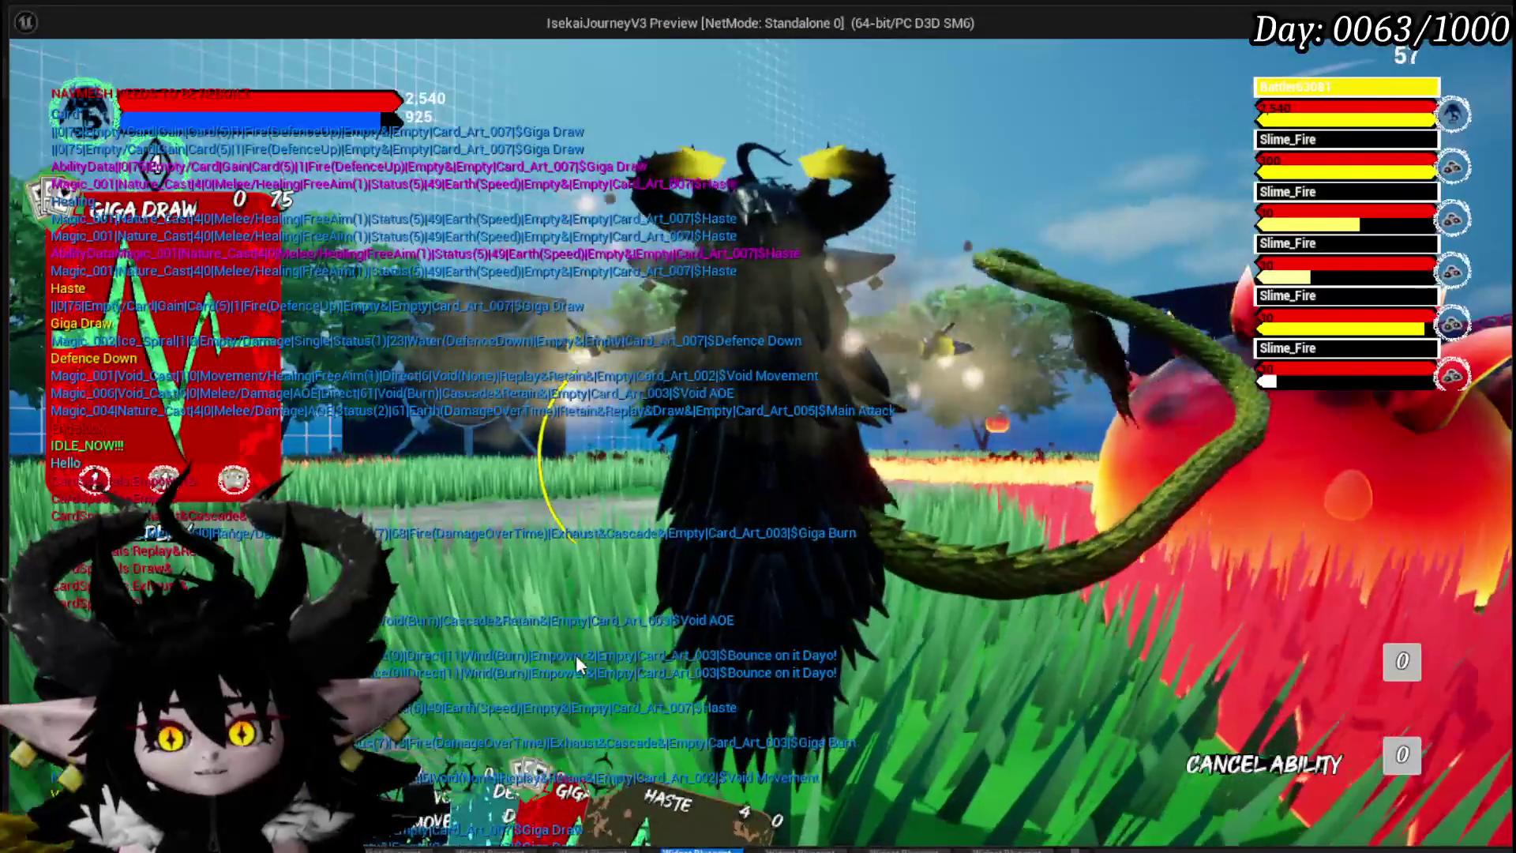
{"action": "left_click", "coordinate": [565, 736]}
{"action": "left_click", "coordinate": [692, 684]}
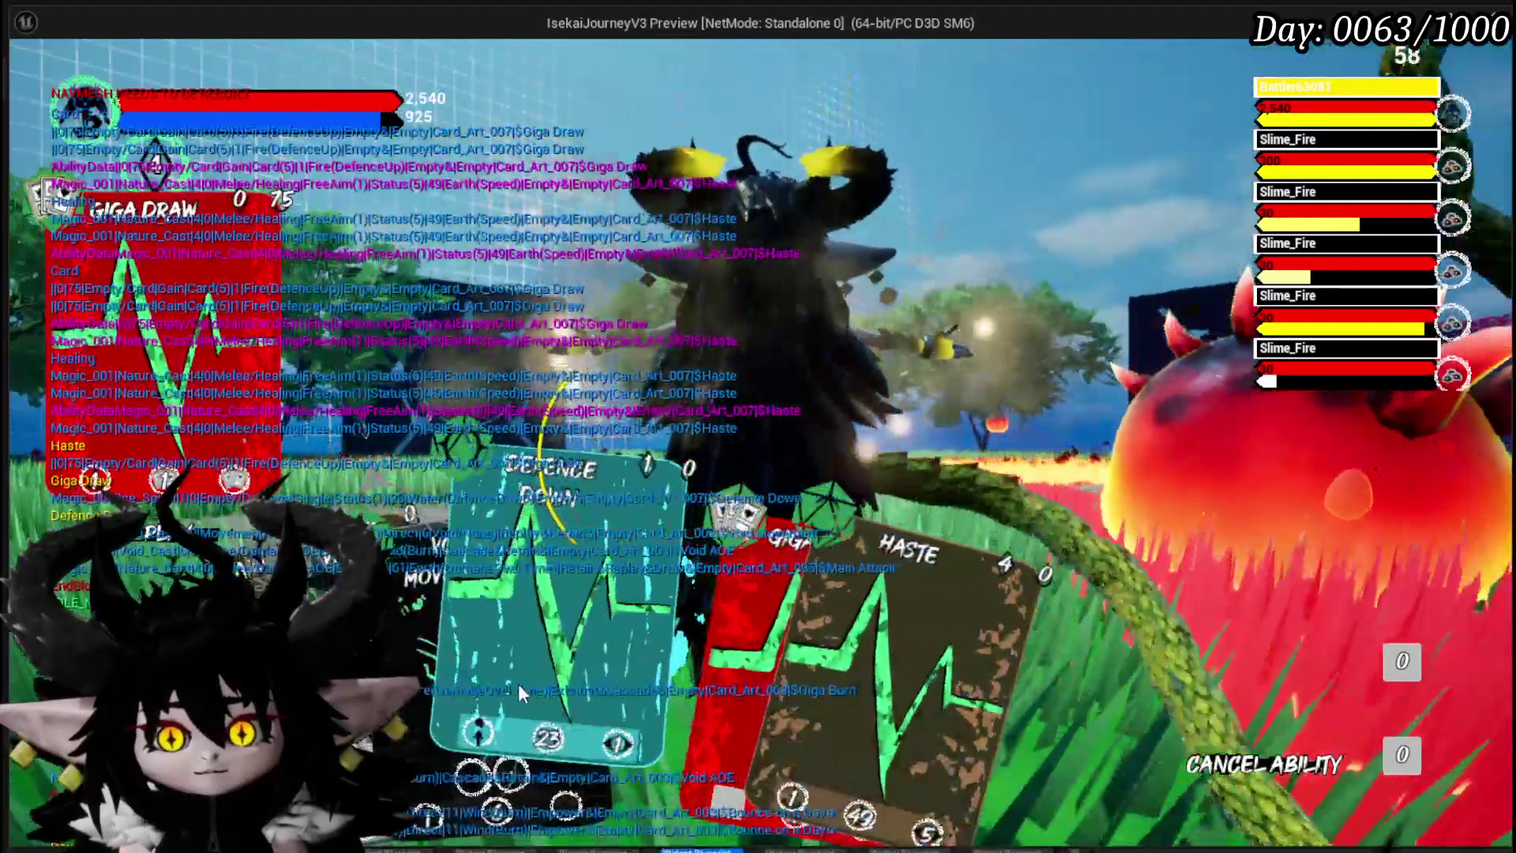
{"action": "left_click", "coordinate": [518, 683]}
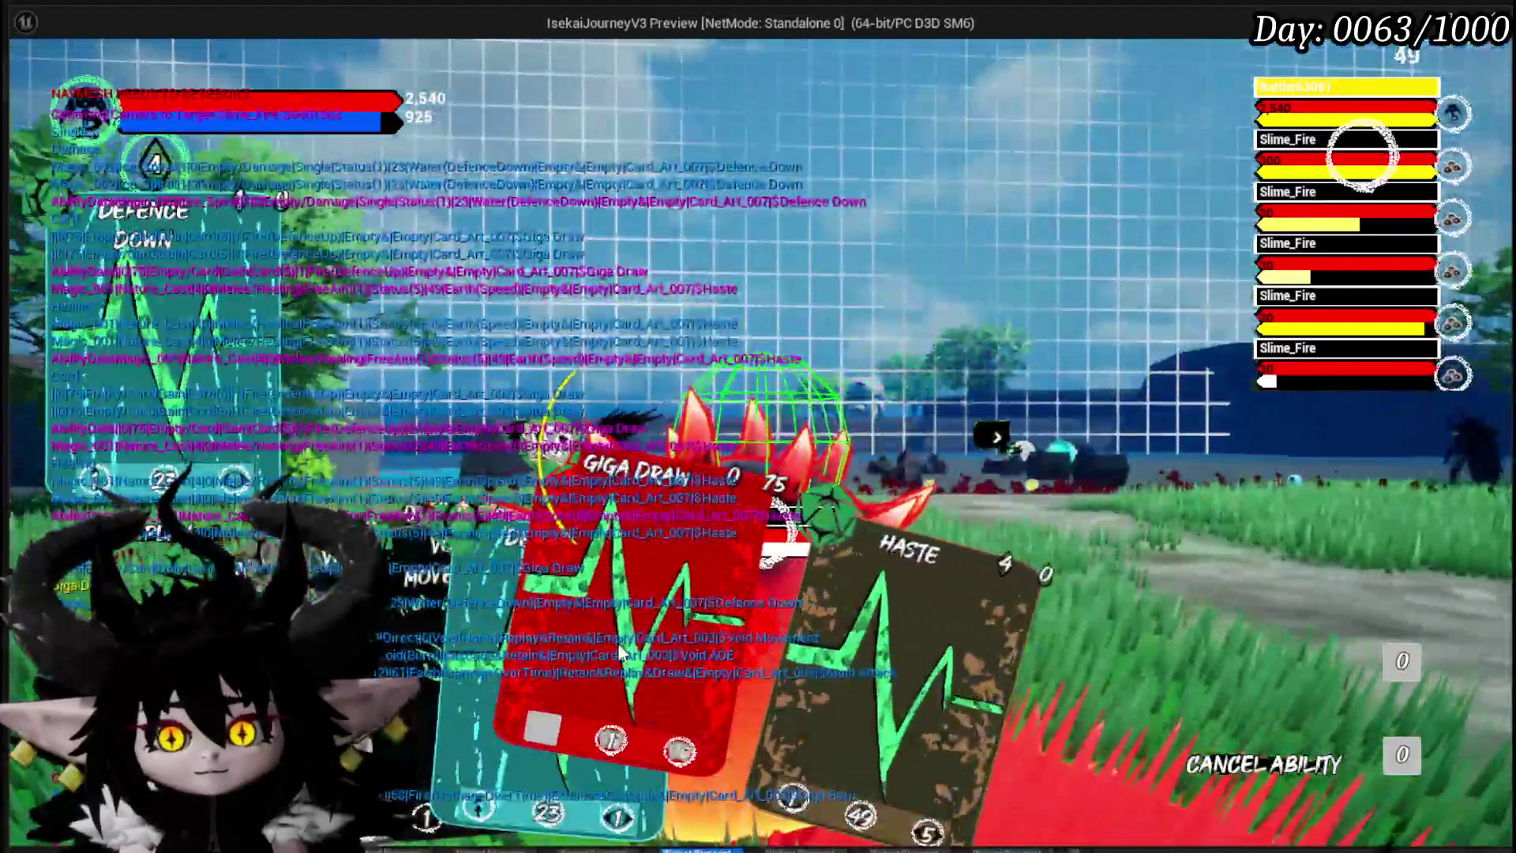
{"action": "left_click", "coordinate": [623, 628]}
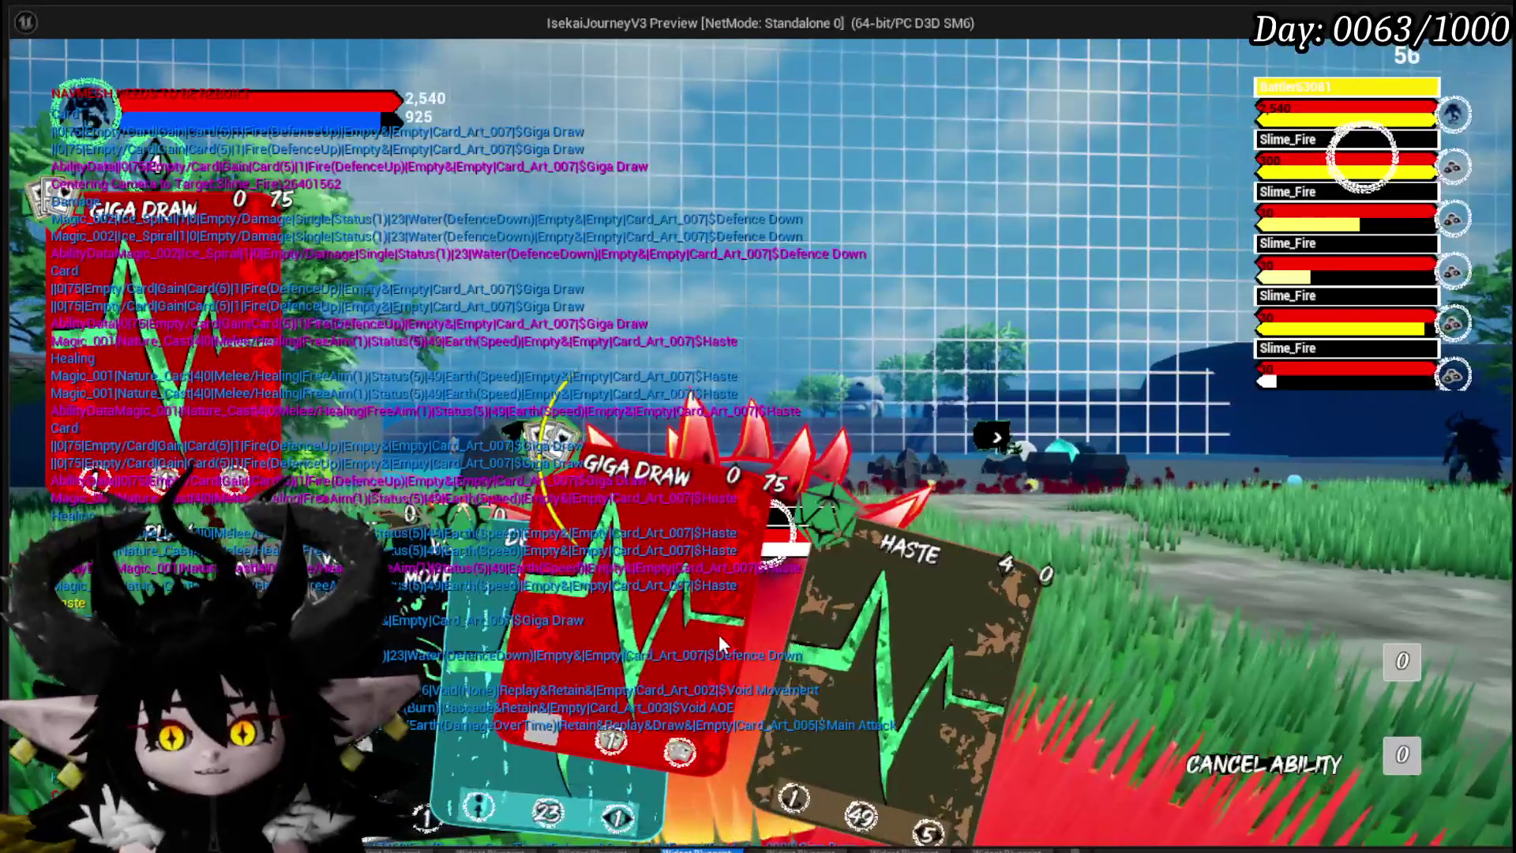
Step: Play Giga Draw, Defence Down and Haste cards on the fire slimes, then stop the preview
{"action": "left_click", "coordinate": [719, 633]}
{"action": "left_click", "coordinate": [541, 676]}
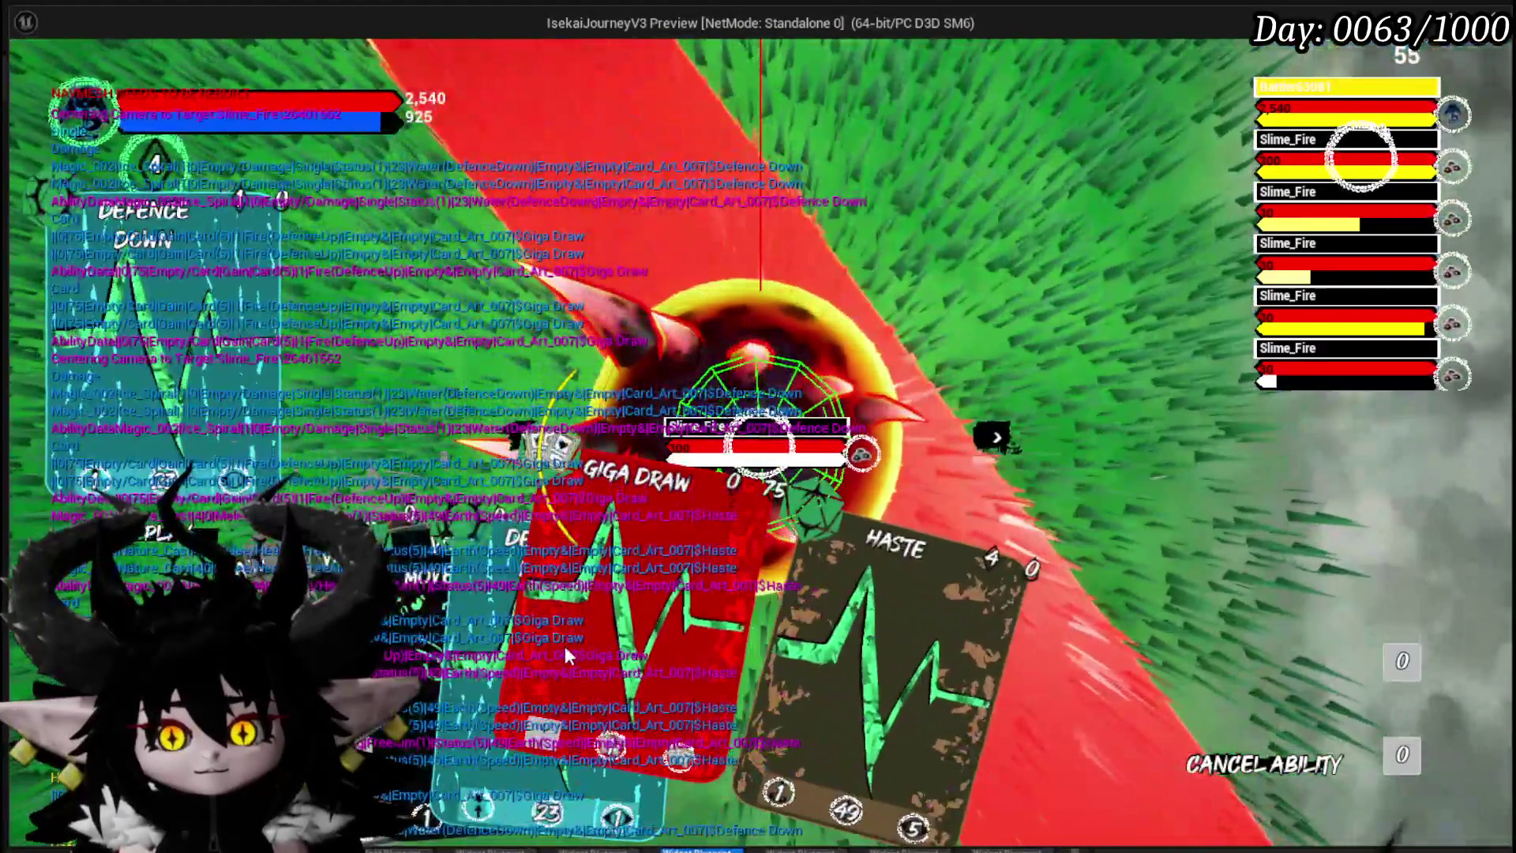
{"action": "left_click", "coordinate": [565, 648]}
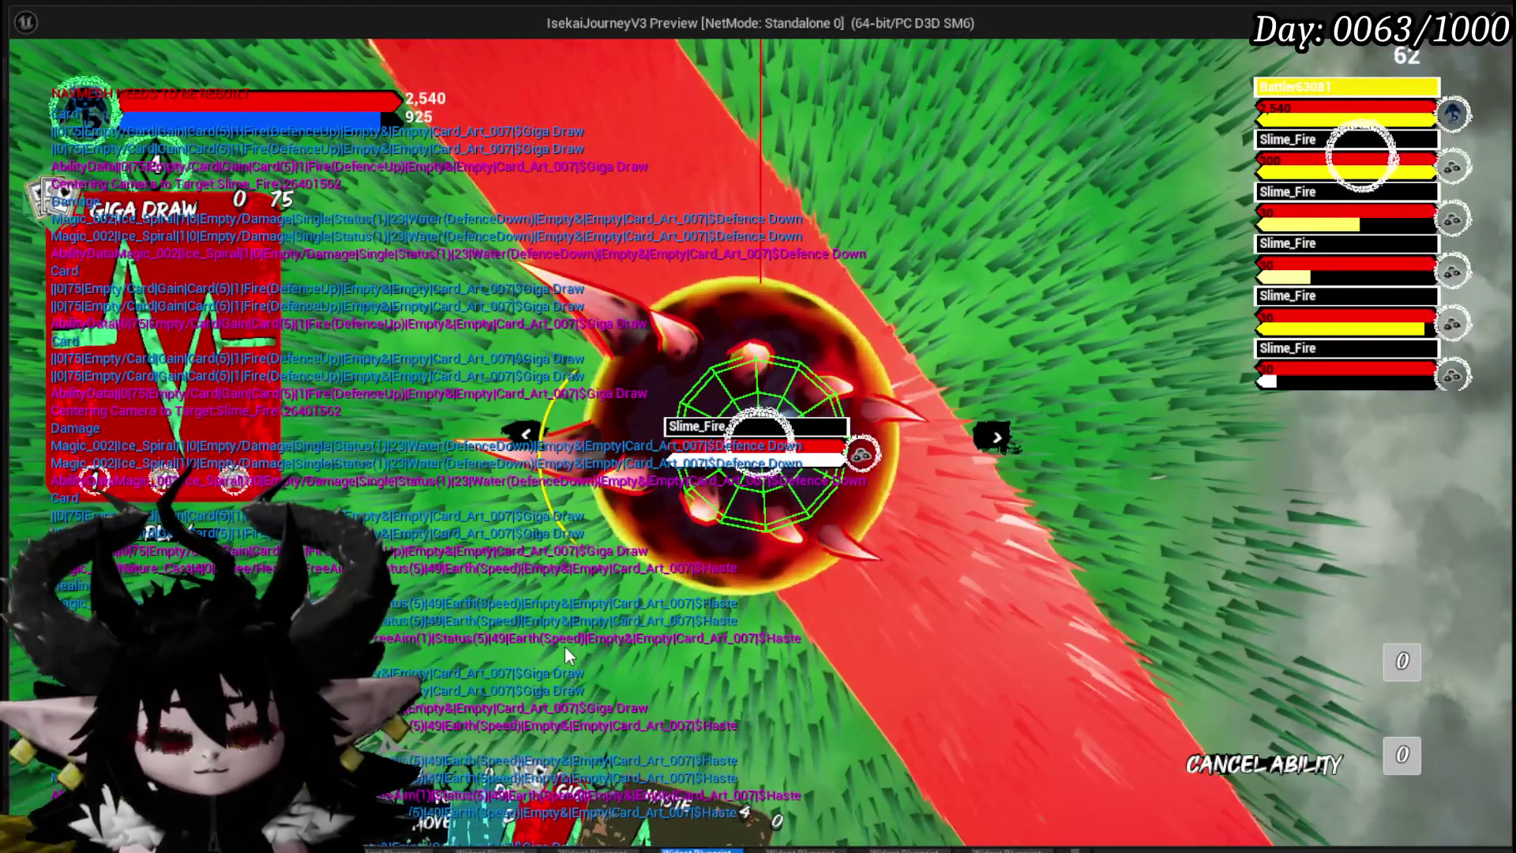
{"action": "left_click", "coordinate": [699, 657]}
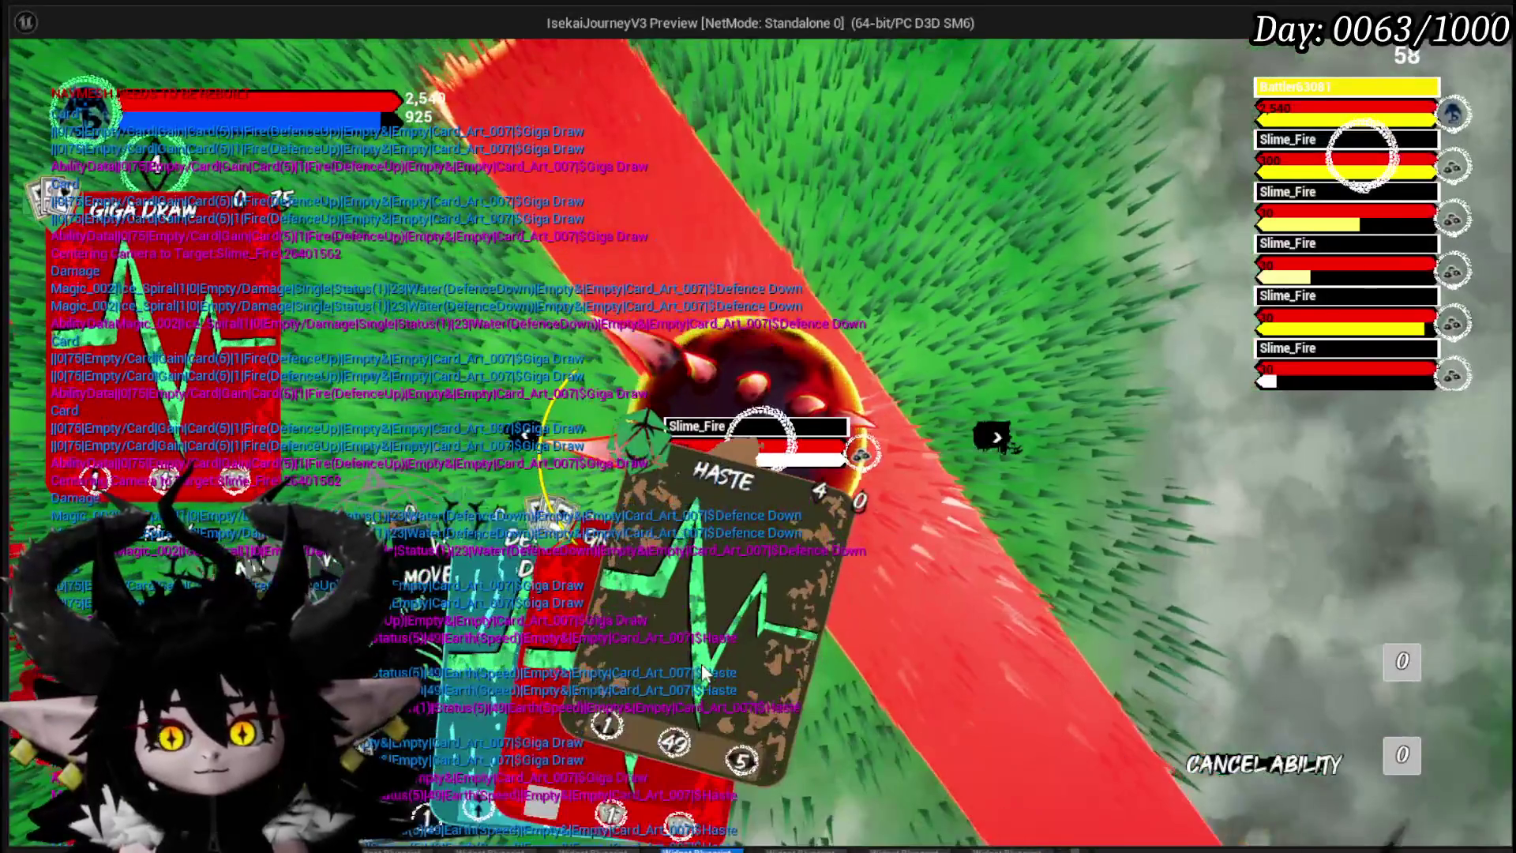
{"action": "left_click", "coordinate": [701, 662]}
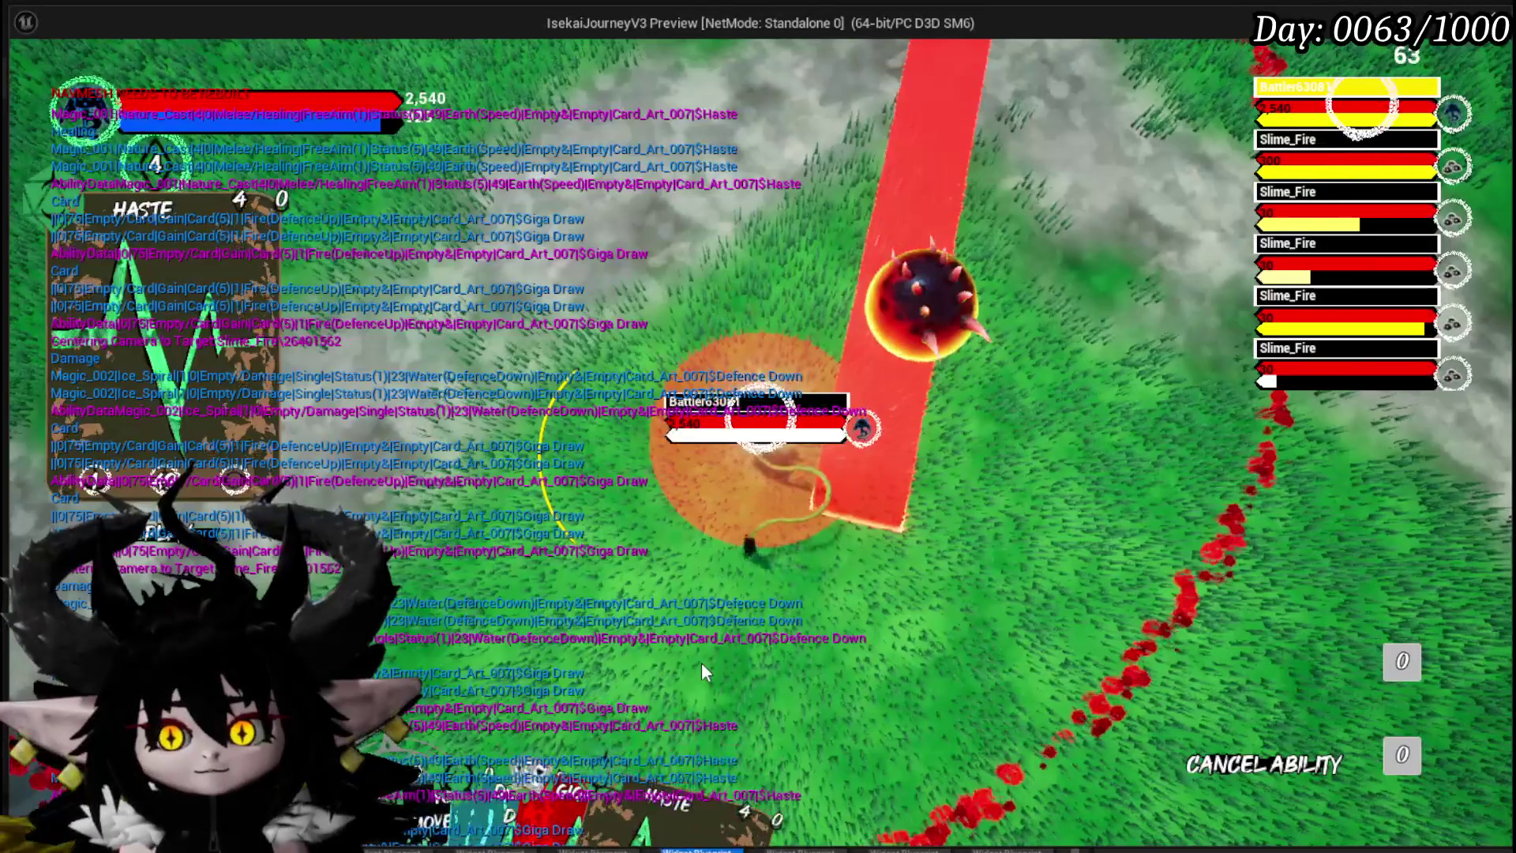
{"action": "left_click", "coordinate": [679, 590]}
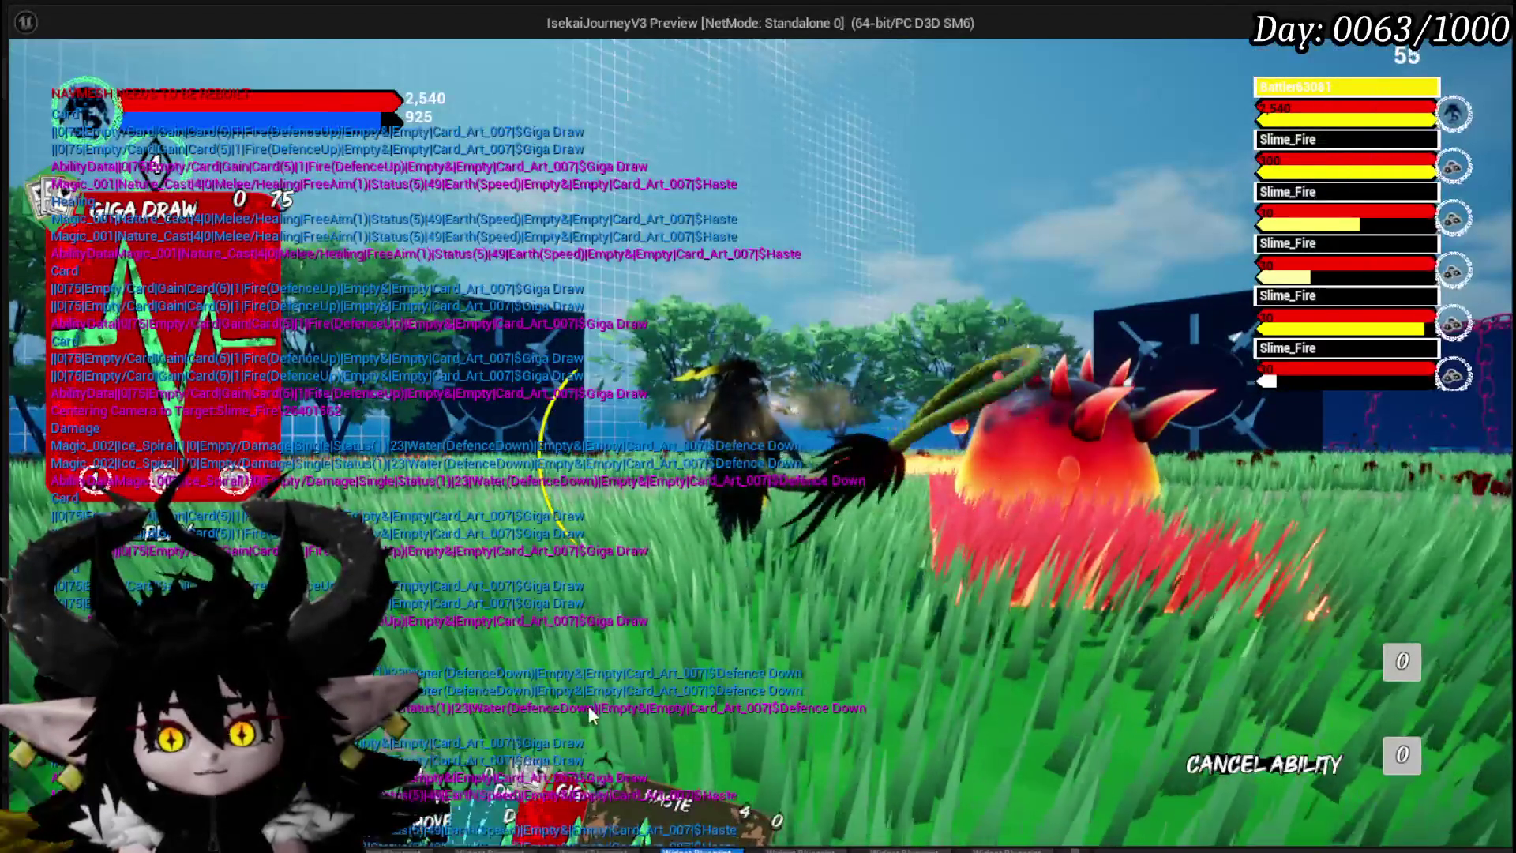
{"action": "key", "text": "Escape"}
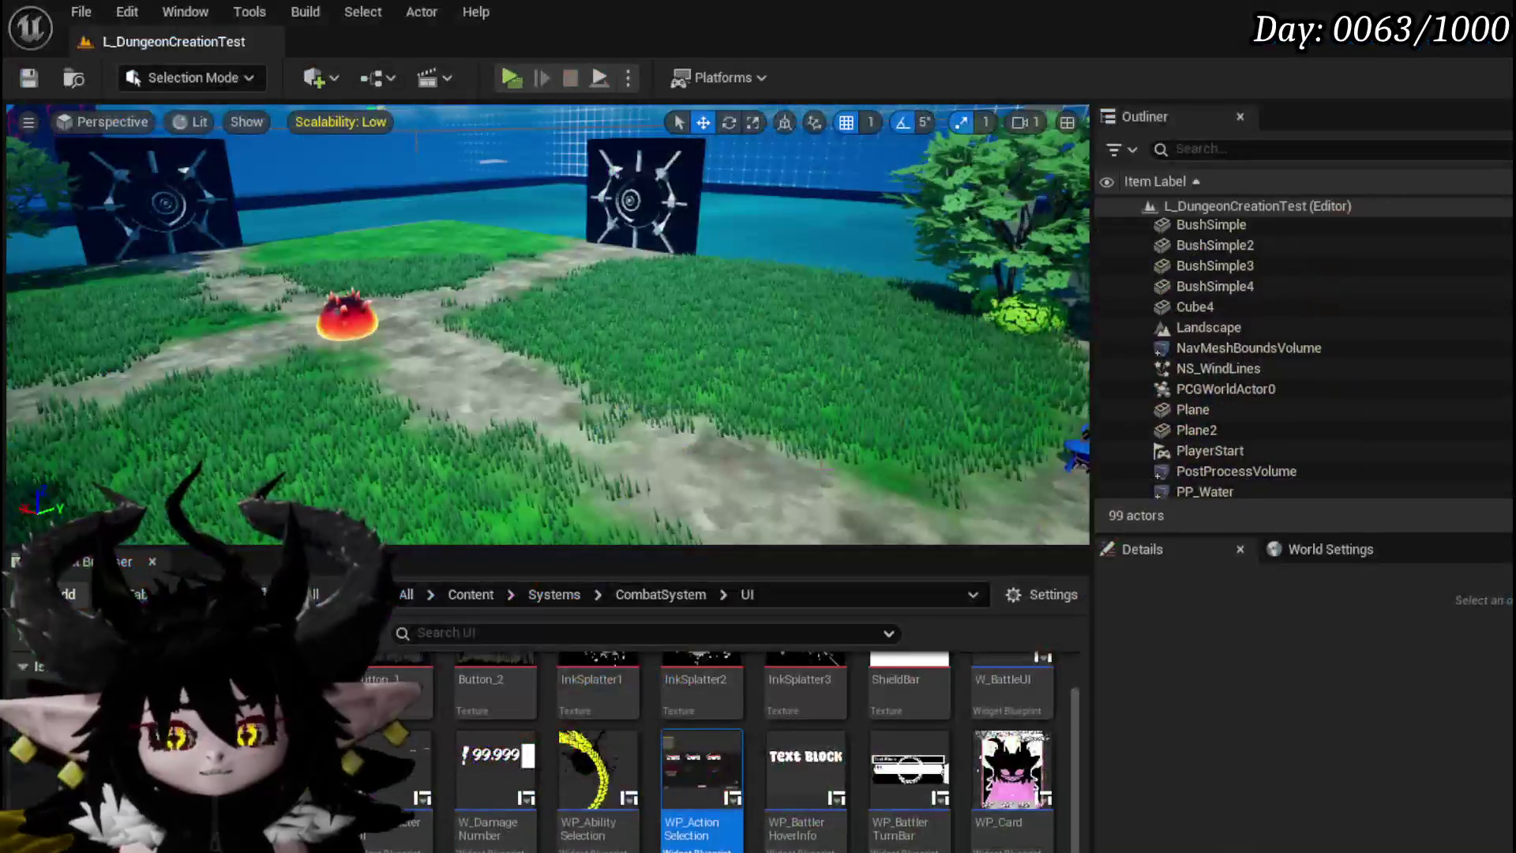
Step: Save the level and shift the Select Targeting Setup and Branch nodes left in SelectAbilityFromCard
{"action": "left_click", "coordinate": [24, 81]}
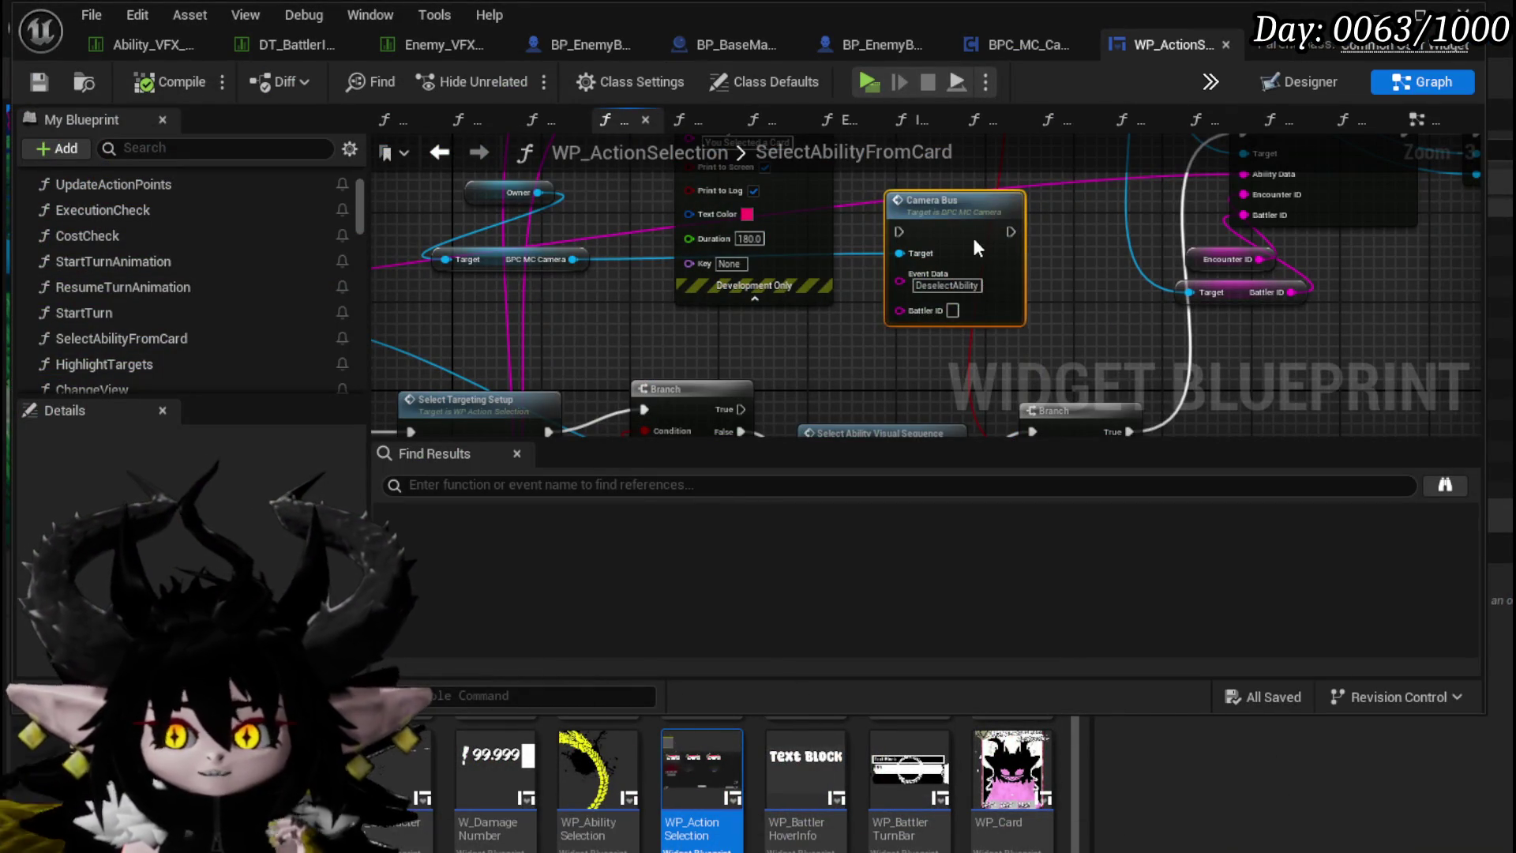
{"action": "scroll", "coordinate": [964, 251], "scroll_direction": "down", "scroll_amount": 2}
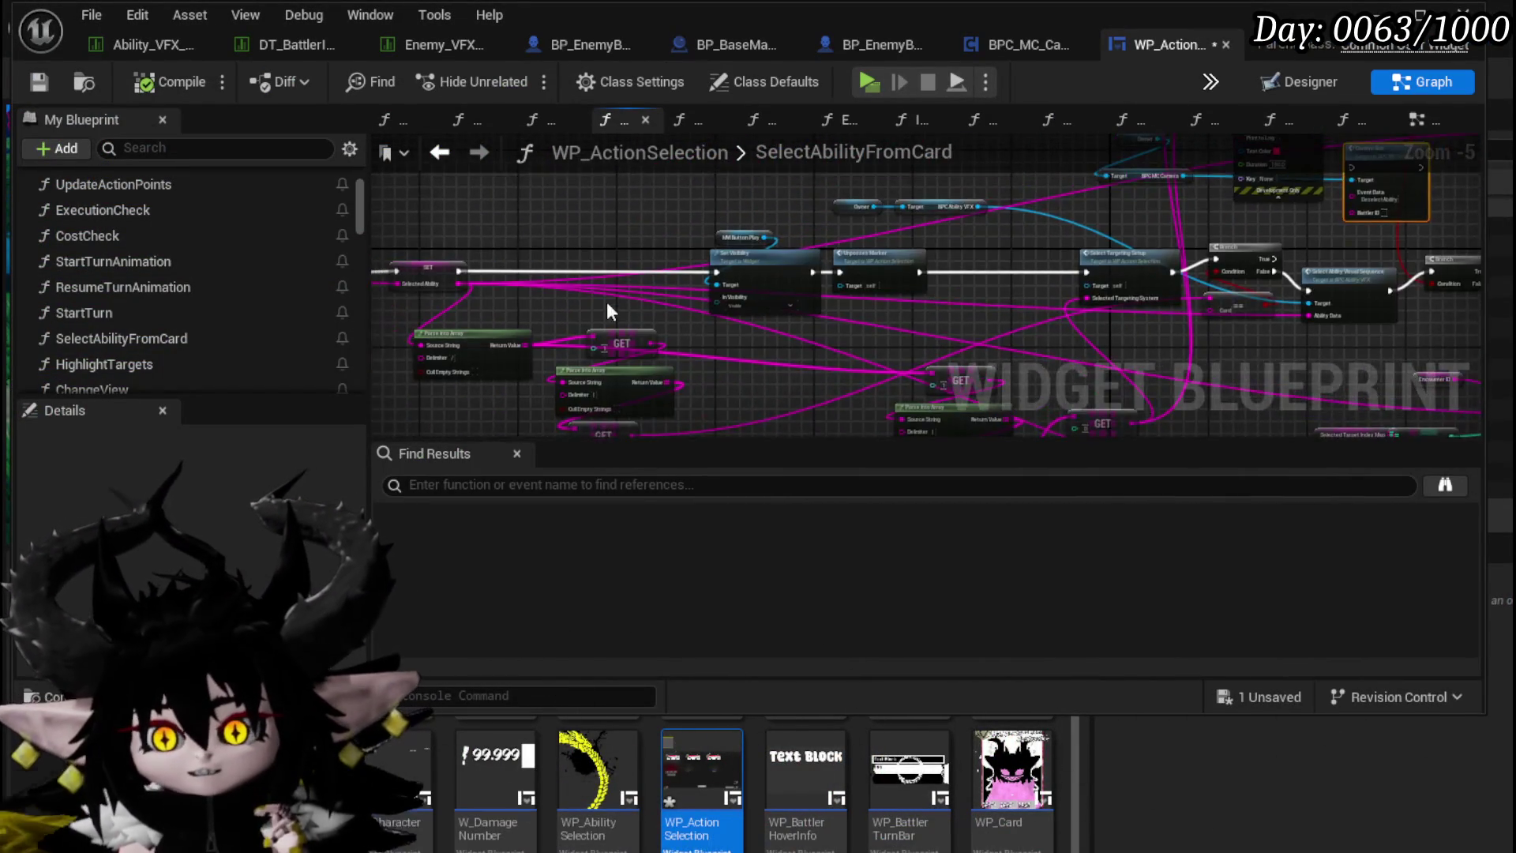
{"action": "scroll", "coordinate": [851, 314], "scroll_direction": "up", "scroll_amount": 2}
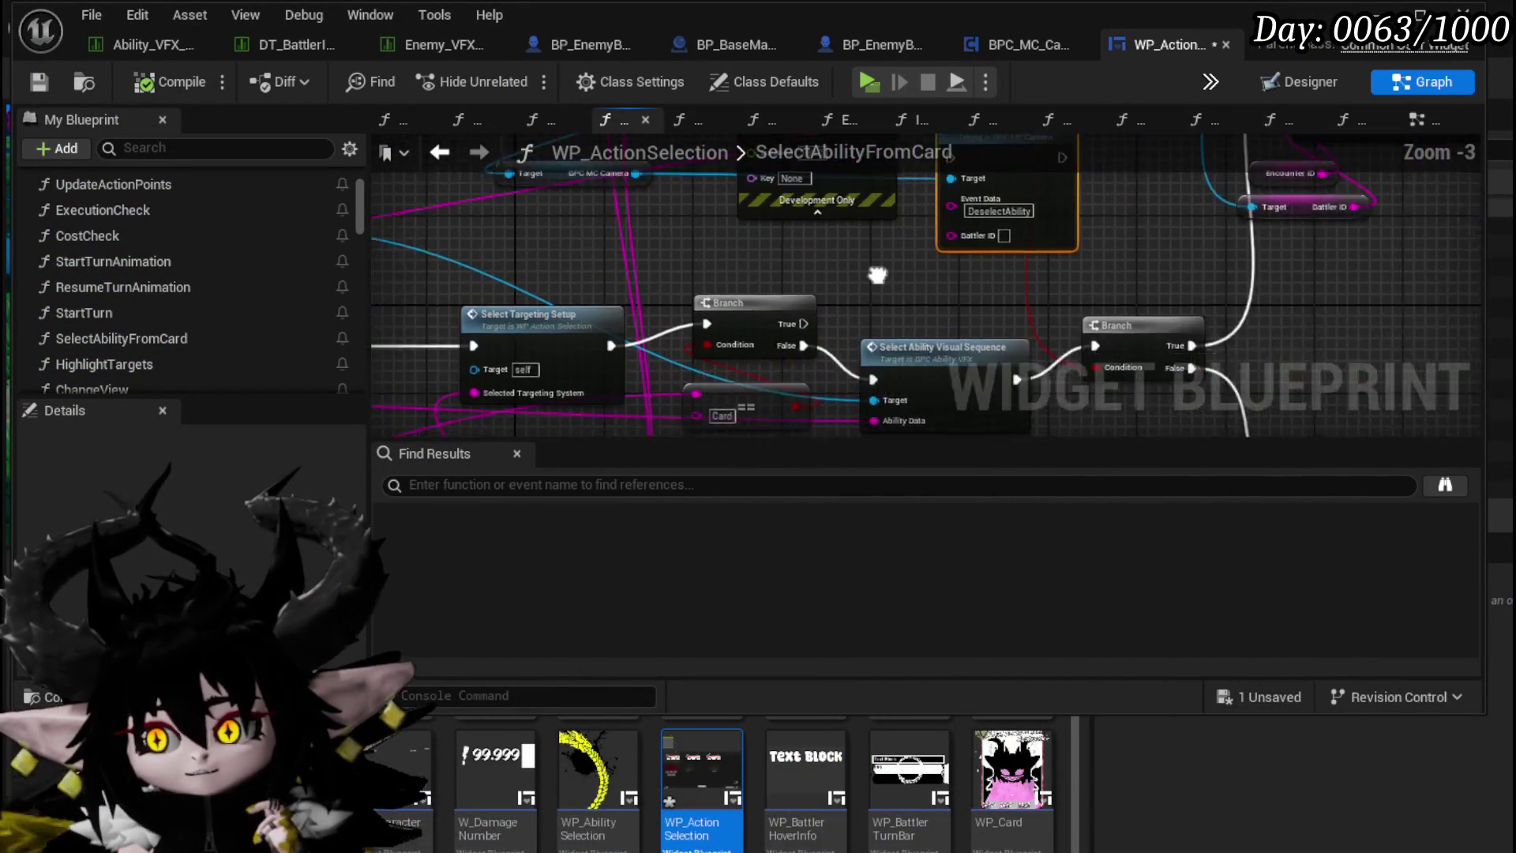
{"action": "mouse_move", "coordinate": [776, 347]}
{"action": "left_mouse_down"}
{"action": "mouse_move", "coordinate": [837, 209]}
{"action": "mouse_move", "coordinate": [973, 248]}
{"action": "left_mouse_up"}
{"action": "left_click_drag", "start_coordinate": [841, 300], "coordinate": [662, 300]}
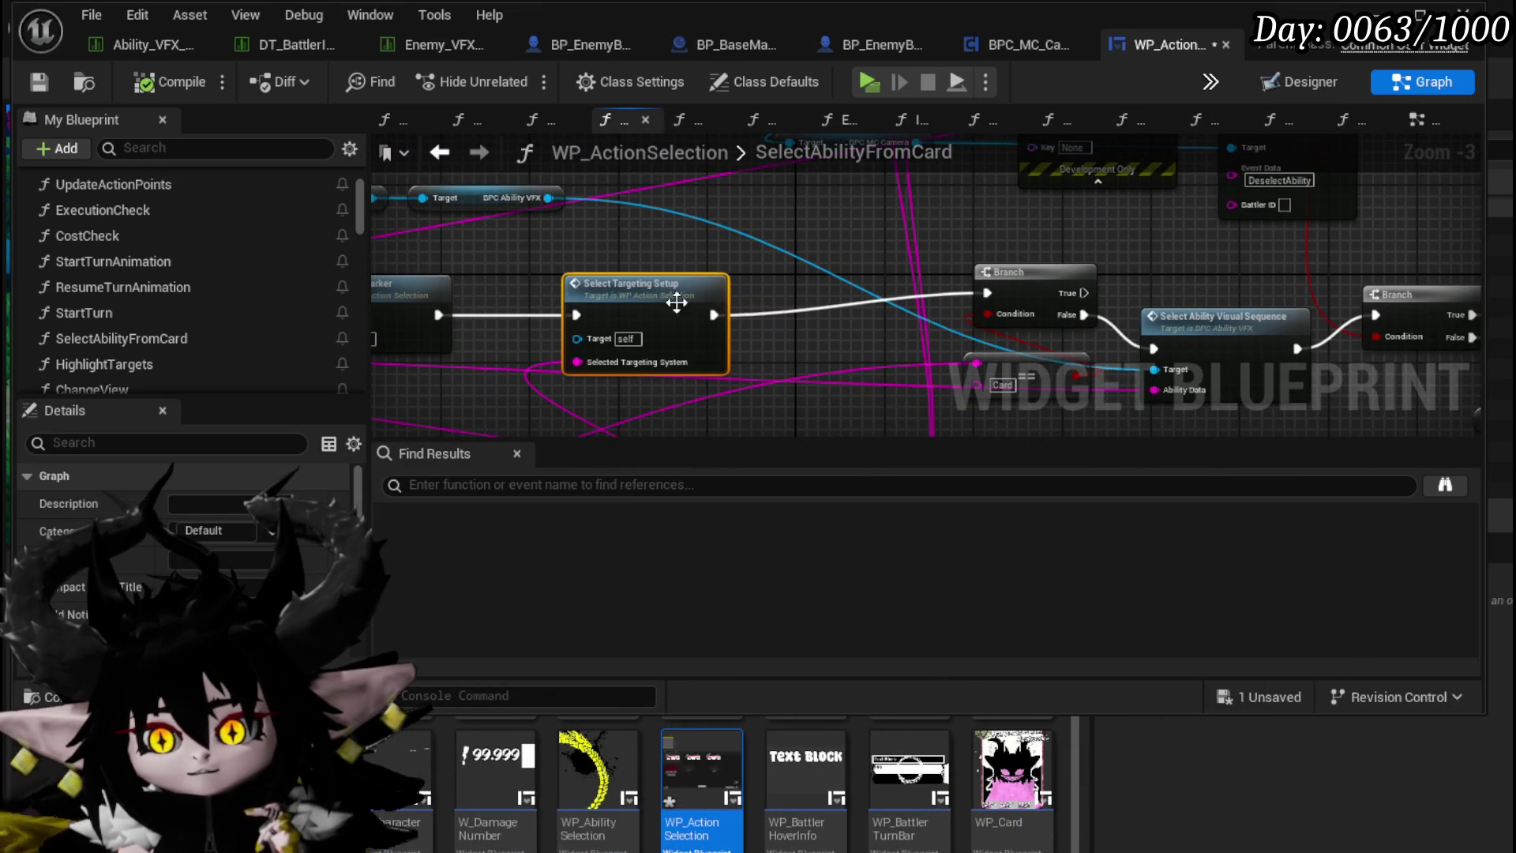
{"action": "left_click_drag", "start_coordinate": [1036, 281], "coordinate": [859, 296]}
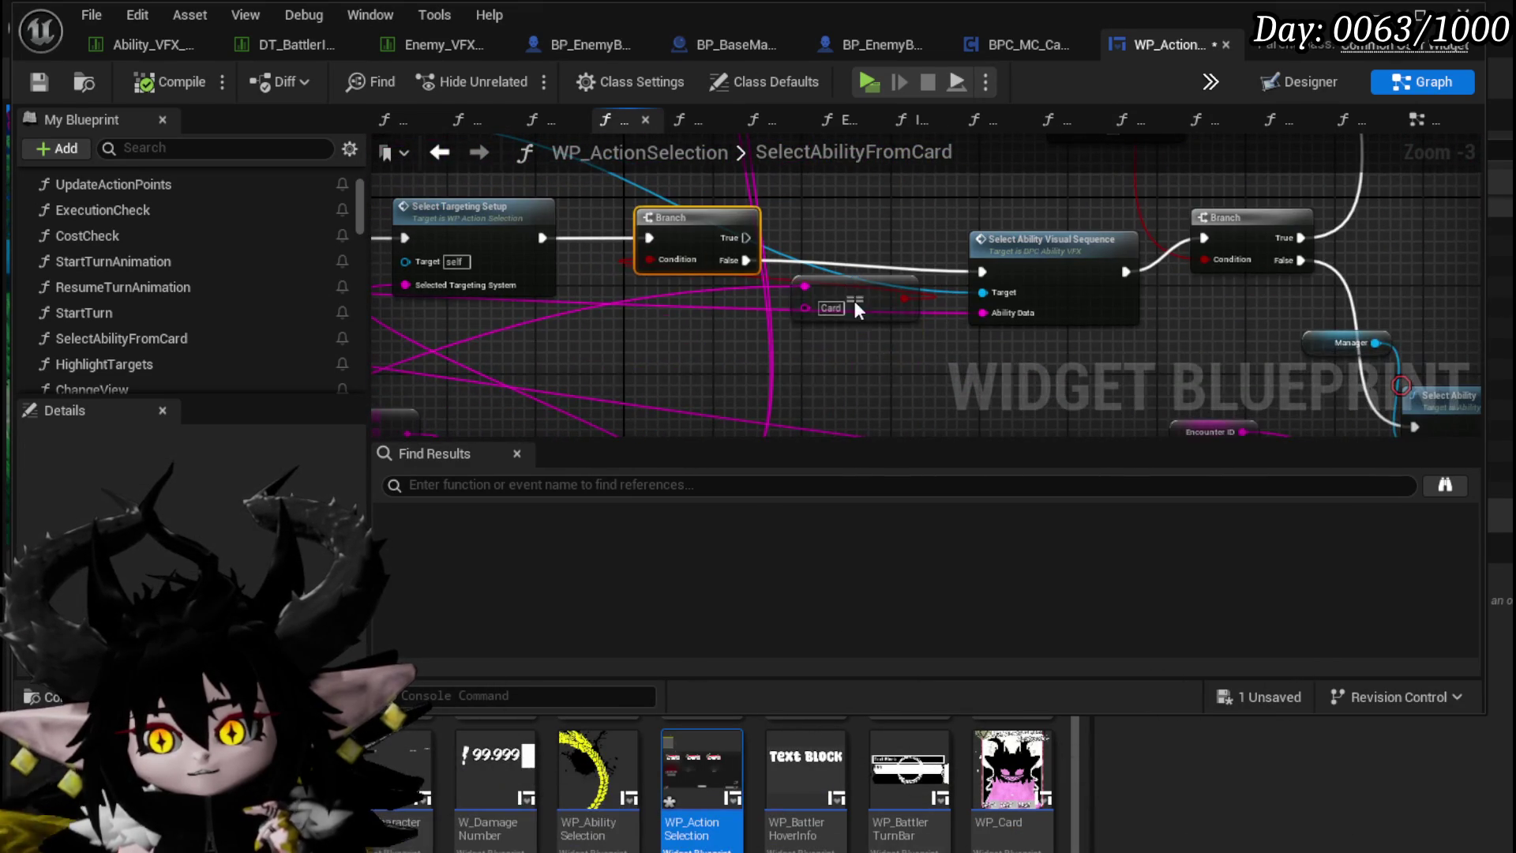
Step: Survey the SelectAbilityFromCard nodes and drop a Selected Ability getter near the entry node
{"action": "mouse_move", "coordinate": [585, 353]}
{"action": "left_mouse_down"}
{"action": "mouse_move", "coordinate": [1005, 404]}
{"action": "mouse_move", "coordinate": [1053, 264]}
{"action": "mouse_move", "coordinate": [731, 236]}
{"action": "mouse_move", "coordinate": [1092, 249]}
{"action": "left_mouse_up"}
{"action": "mouse_move", "coordinate": [848, 251]}
{"action": "left_mouse_down"}
{"action": "mouse_move", "coordinate": [887, 213]}
{"action": "mouse_move", "coordinate": [970, 210]}
{"action": "left_mouse_up"}
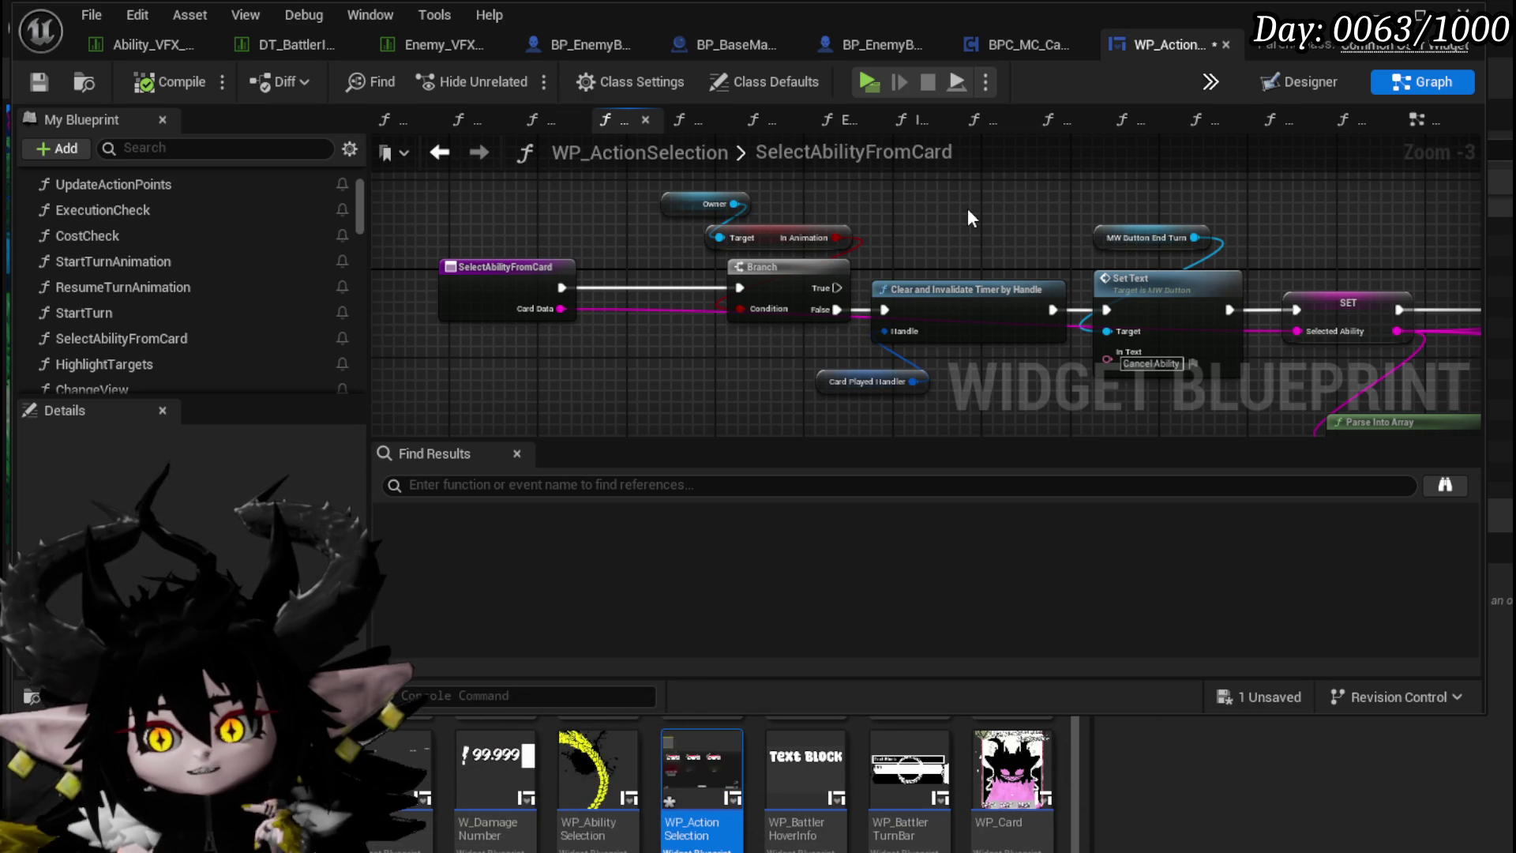
{"action": "scroll", "coordinate": [968, 208], "scroll_direction": "down", "scroll_amount": 1}
{"action": "left_click_drag", "start_coordinate": [864, 208], "coordinate": [558, 195]}
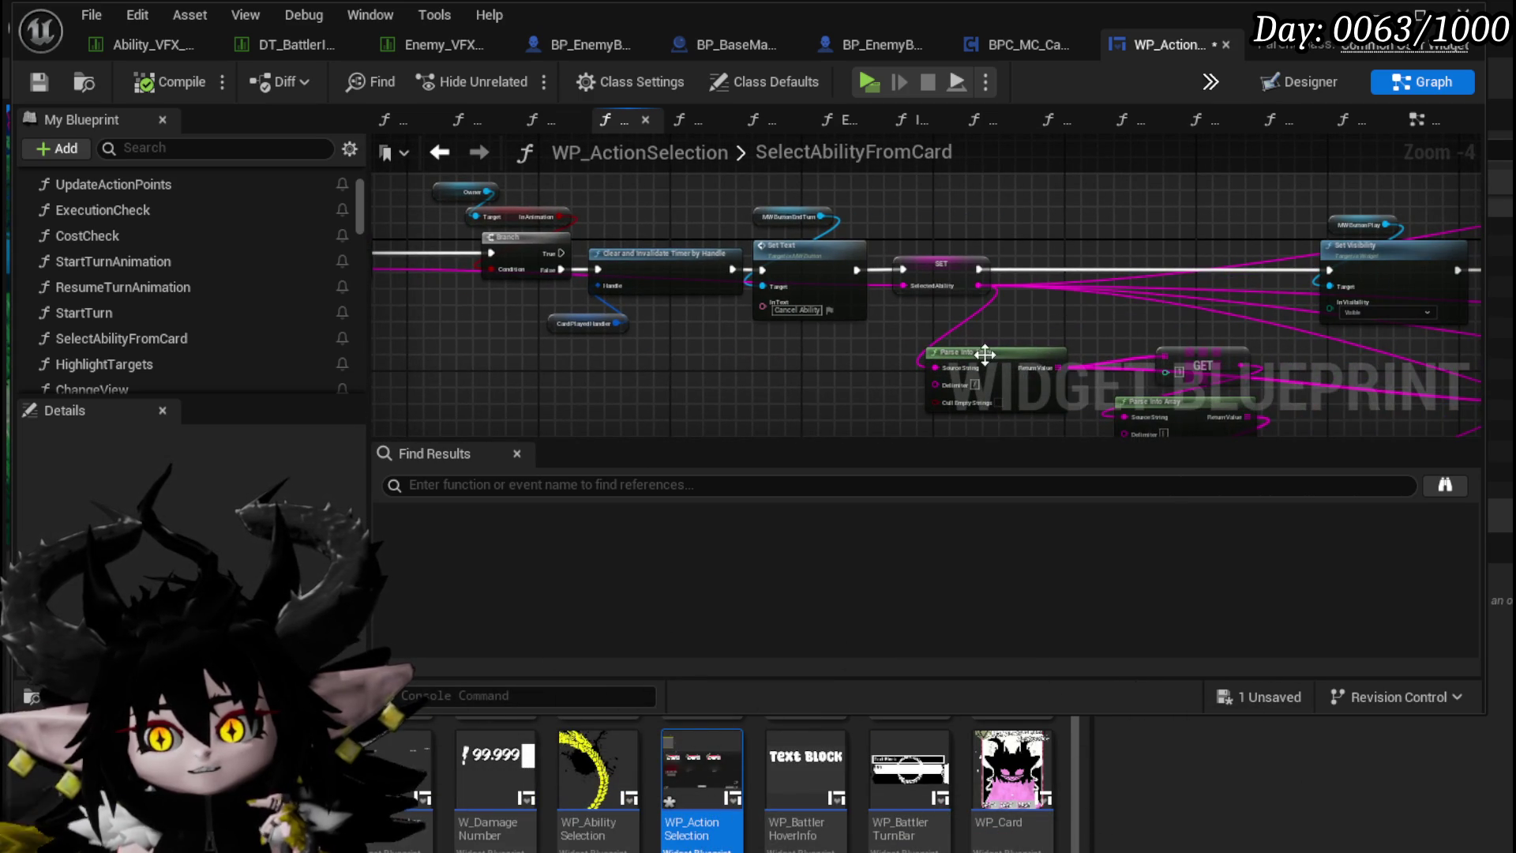
{"action": "left_click", "coordinate": [930, 264]}
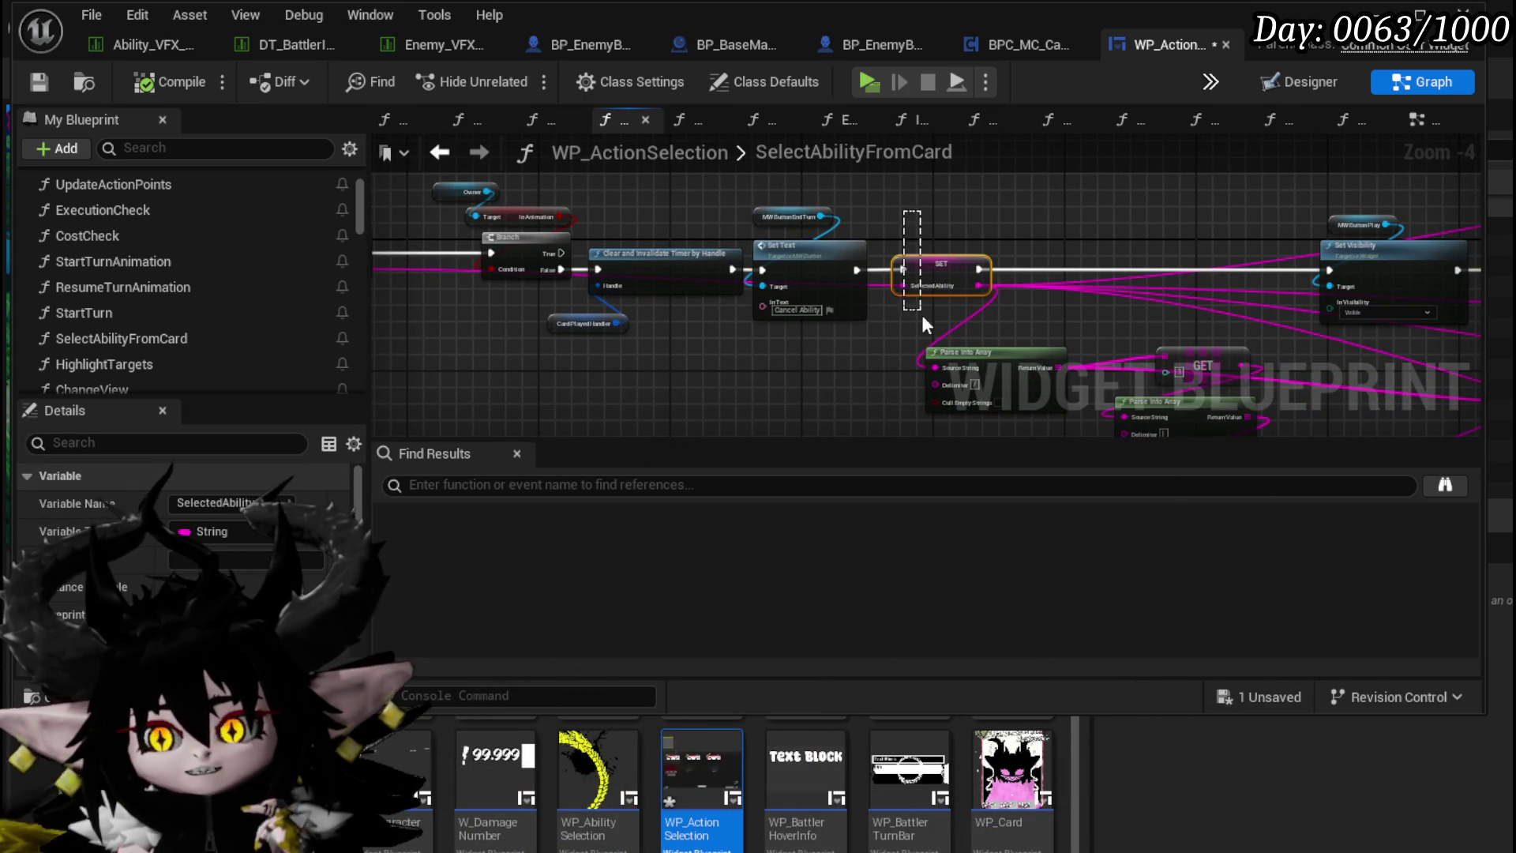
{"action": "left_click_drag", "start_coordinate": [344, 267], "coordinate": [561, 263]}
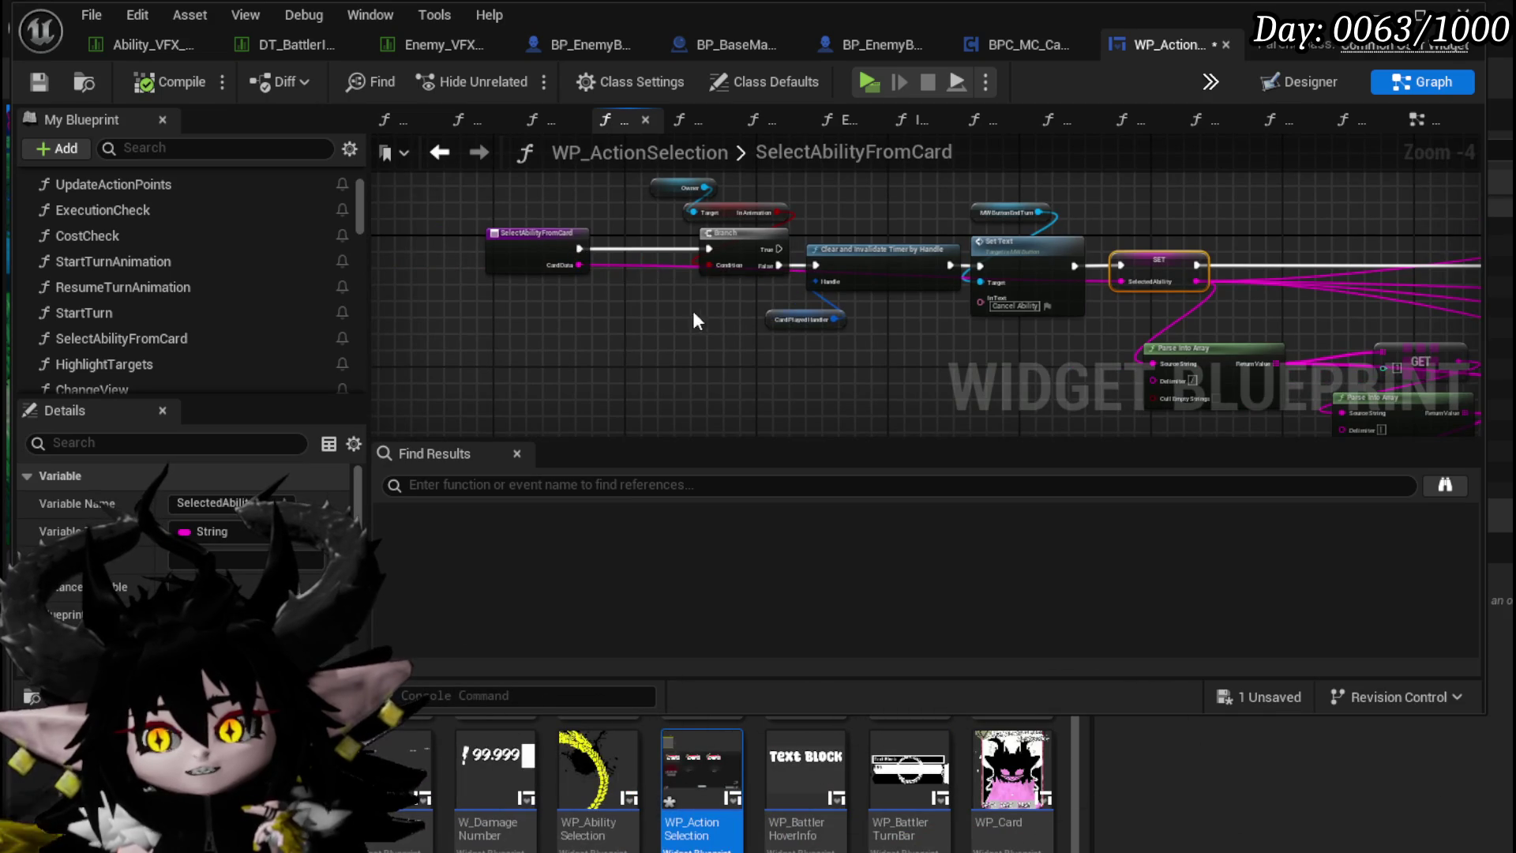
{"action": "scroll", "coordinate": [699, 310], "scroll_direction": "up", "scroll_amount": 2}
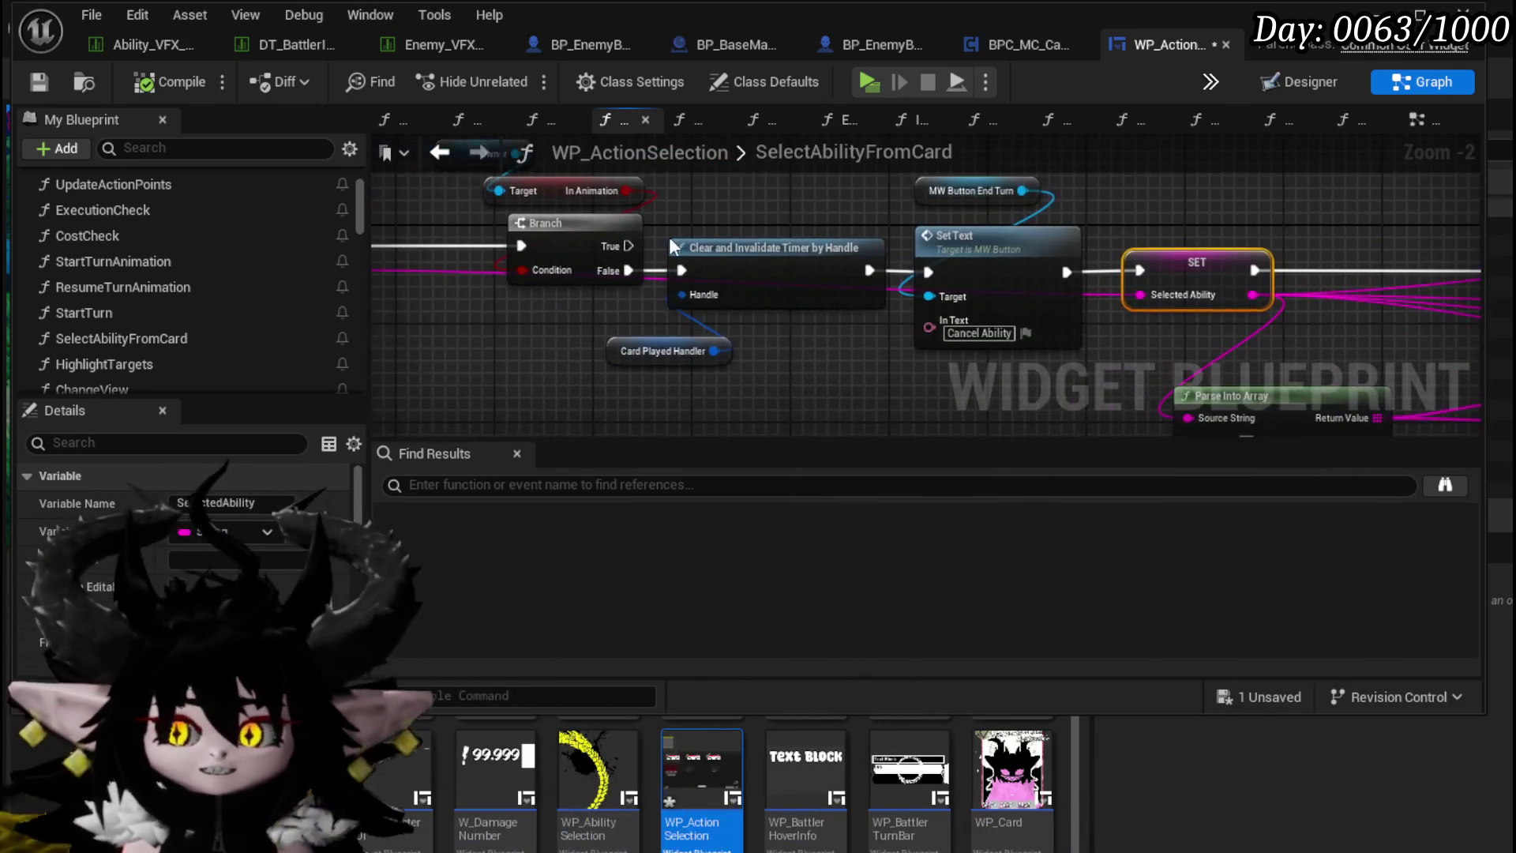
{"action": "scroll", "coordinate": [518, 262], "scroll_direction": "down", "scroll_amount": 1}
{"action": "mouse_move", "coordinate": [436, 340]}
{"action": "left_mouse_down"}
{"action": "mouse_move", "coordinate": [330, 327]}
{"action": "mouse_move", "coordinate": [429, 268]}
{"action": "left_mouse_up"}
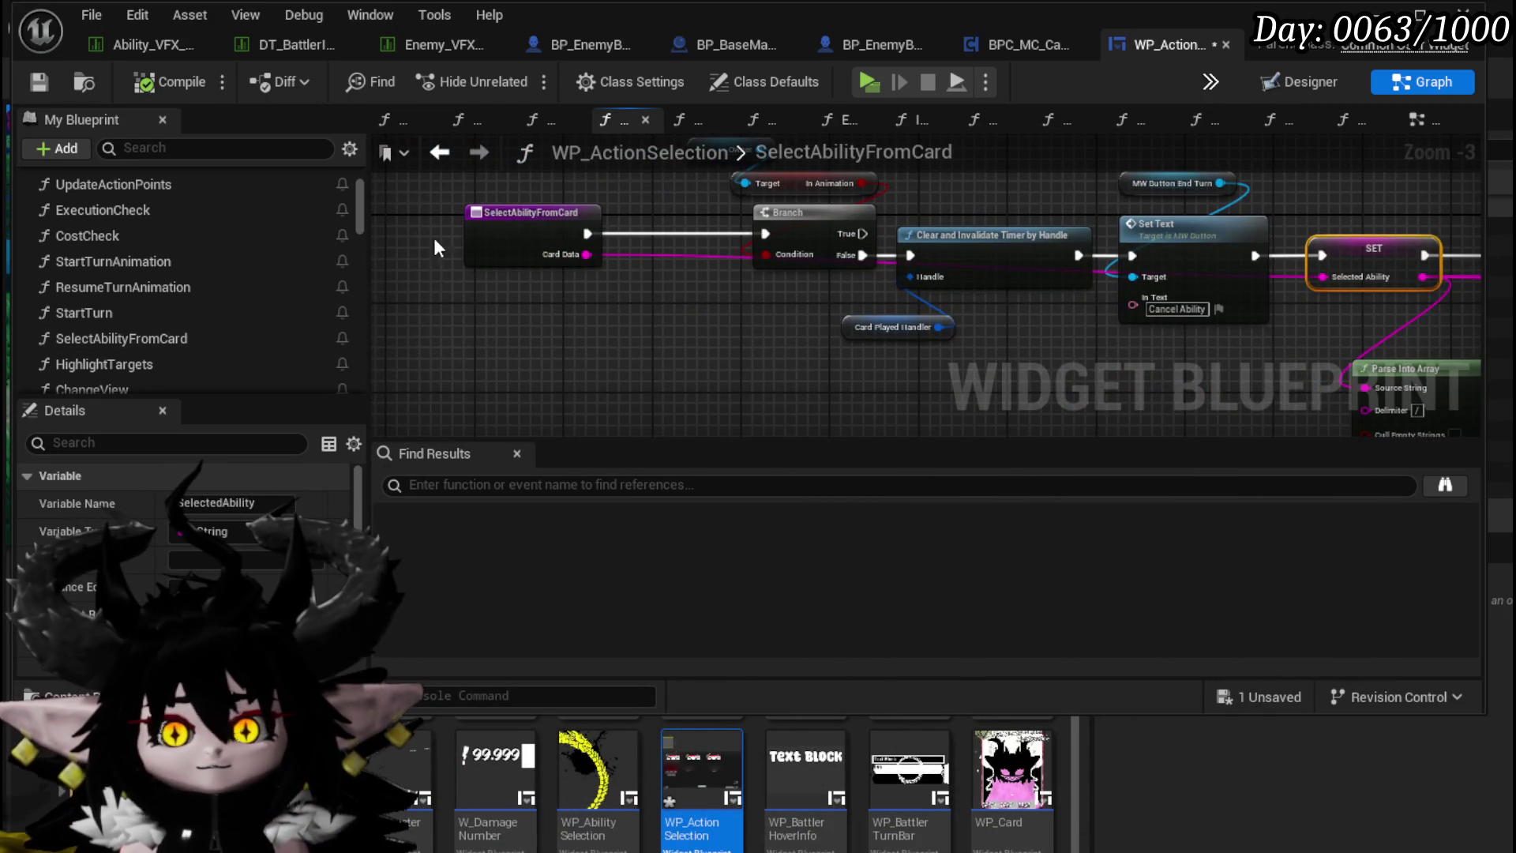
{"action": "mouse_move", "coordinate": [355, 201]}
{"action": "left_mouse_down"}
{"action": "mouse_move", "coordinate": [348, 383]}
{"action": "mouse_move", "coordinate": [358, 321]}
{"action": "left_mouse_up"}
{"action": "scroll", "coordinate": [357, 347], "scroll_direction": "down", "scroll_amount": 1}
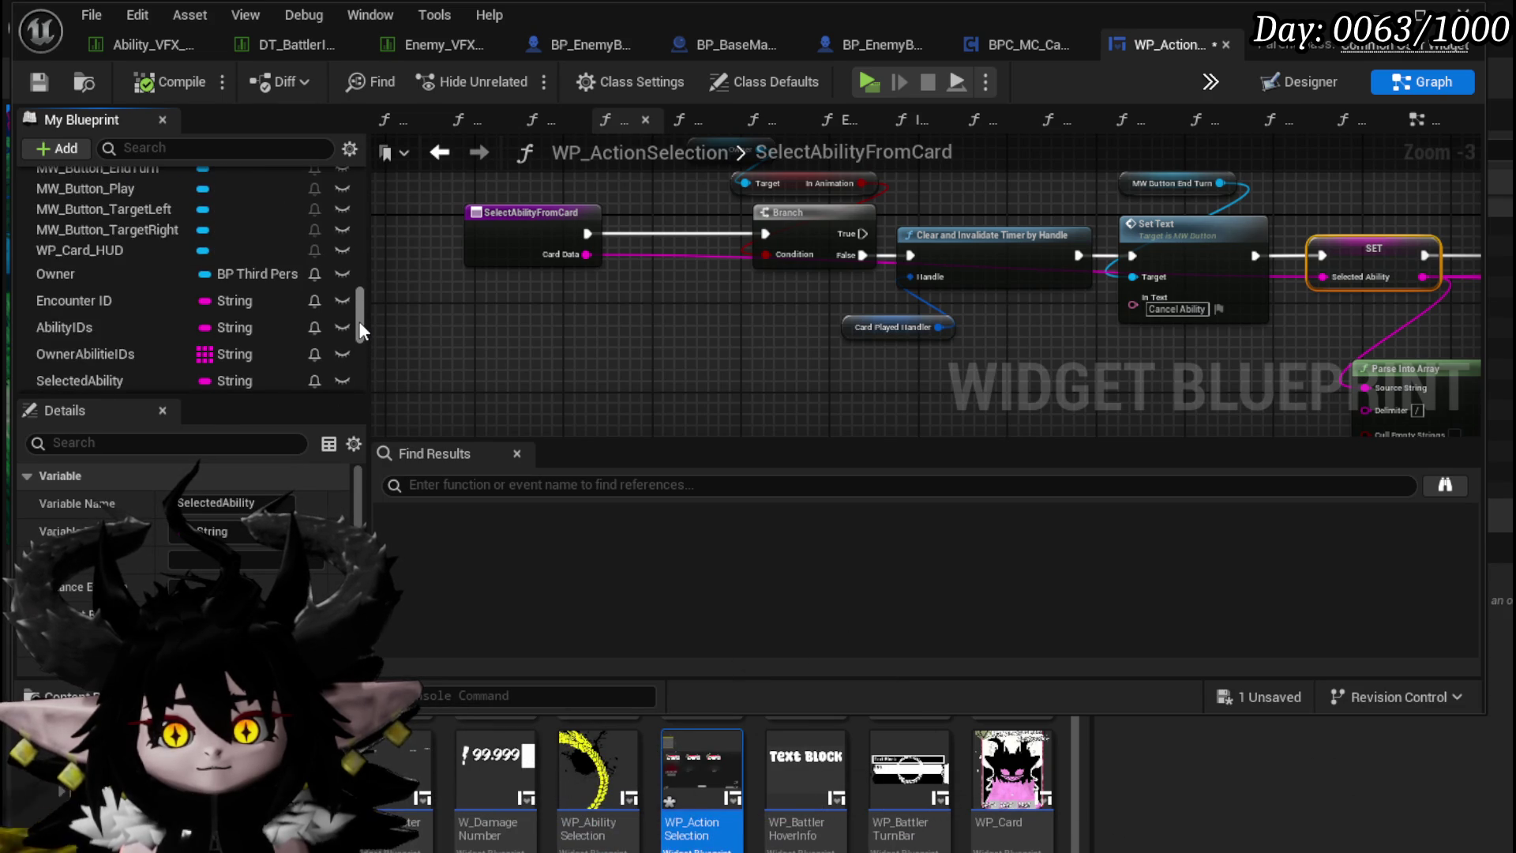
{"action": "mouse_move", "coordinate": [126, 339]}
{"action": "left_mouse_down"}
{"action": "mouse_move", "coordinate": [510, 330]}
{"action": "mouse_move", "coordinate": [608, 360]}
{"action": "left_mouse_up"}
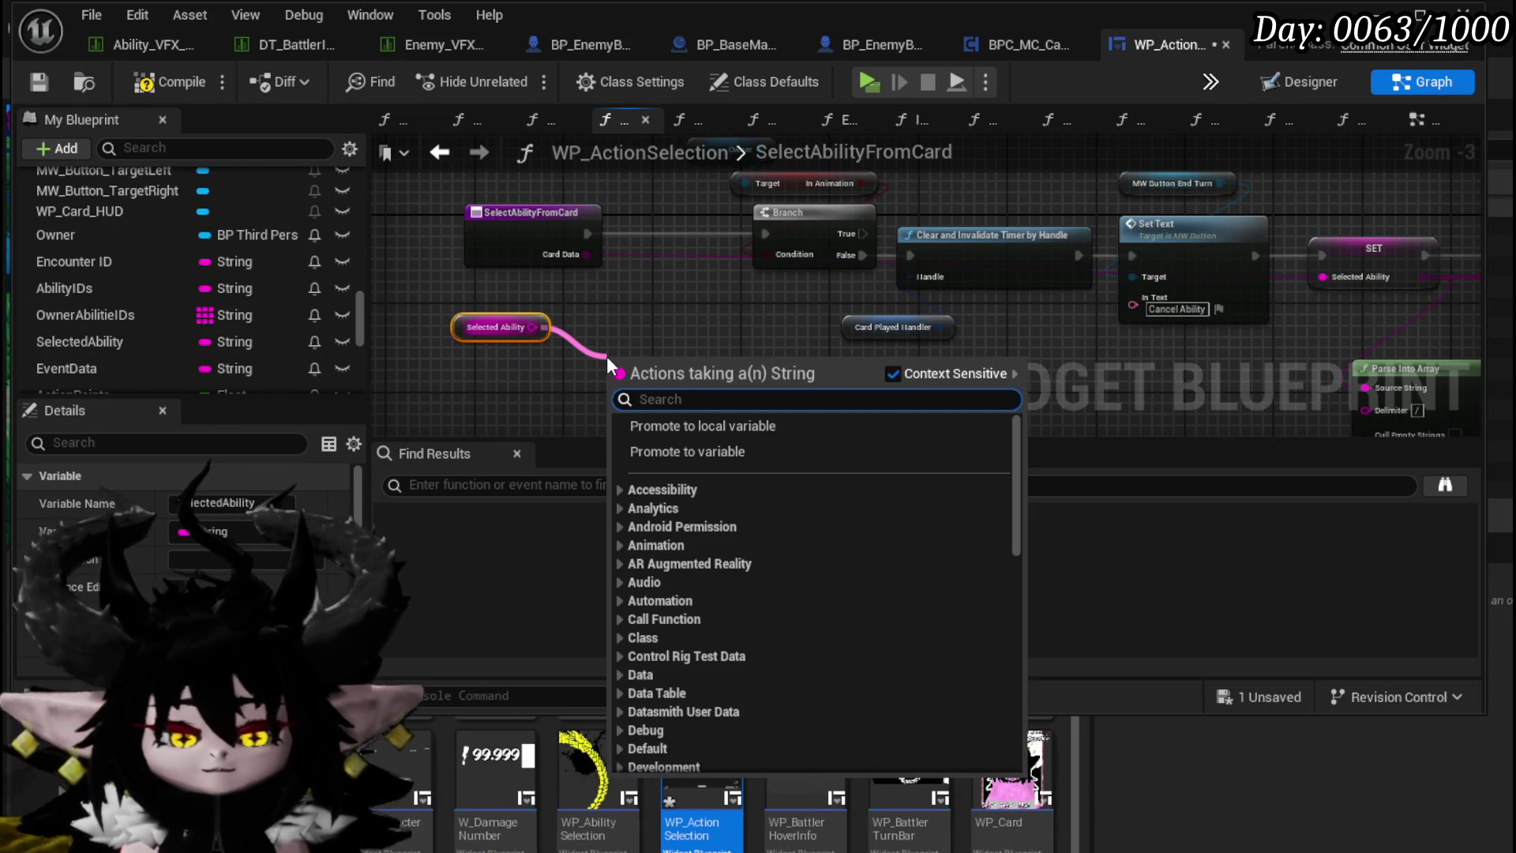
Step: Add an Is Empty check on Selected Ability
{"action": "type", "text": "emt"}
{"action": "key", "text": "BackSpace"}
{"action": "type", "text": "p"}
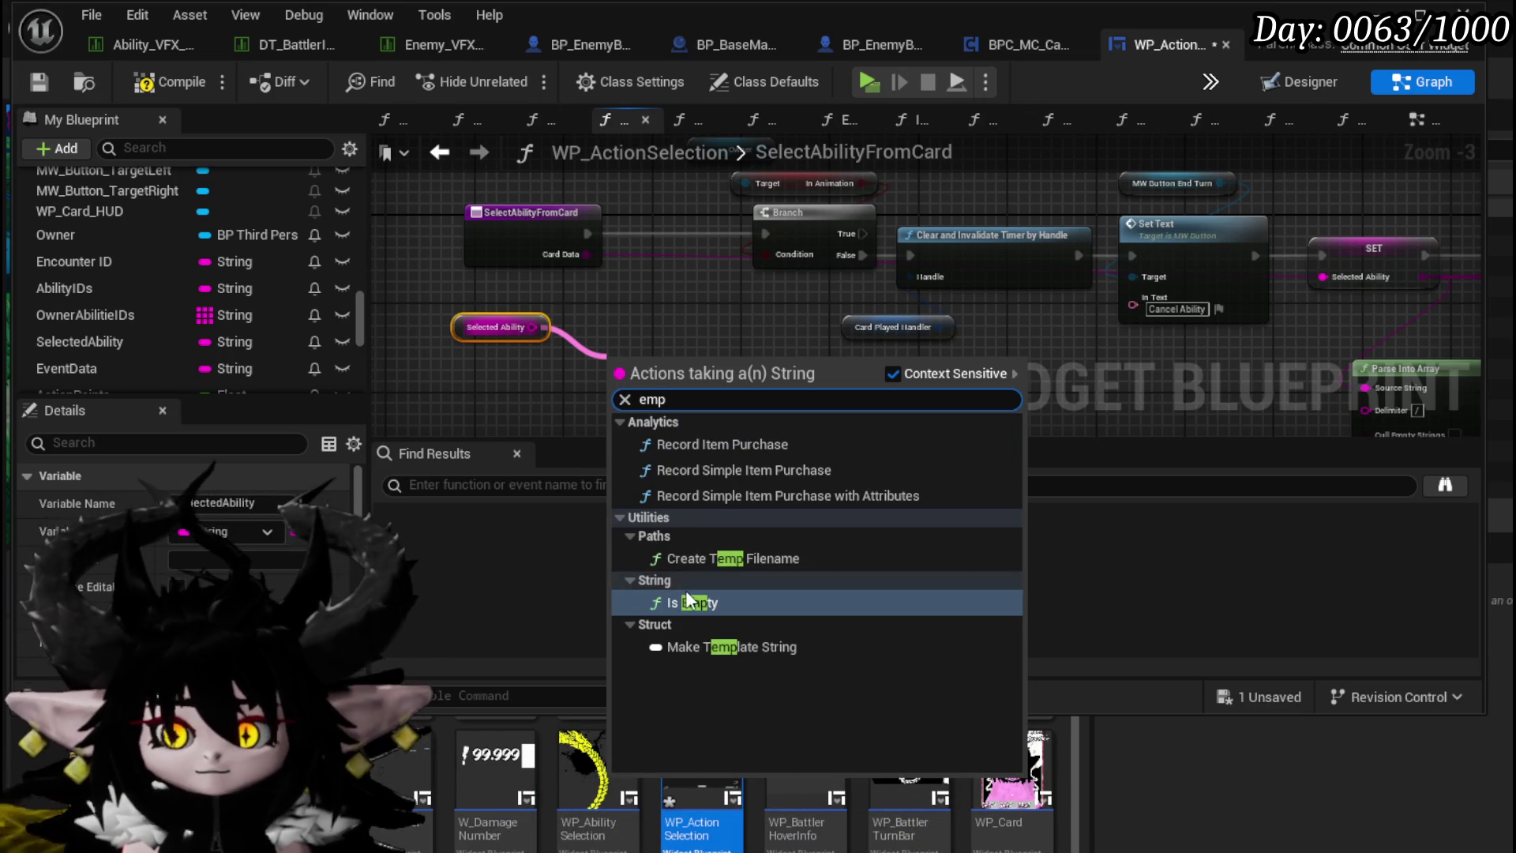
{"action": "left_click", "coordinate": [671, 602]}
{"action": "left_click_drag", "start_coordinate": [703, 368], "coordinate": [546, 368]}
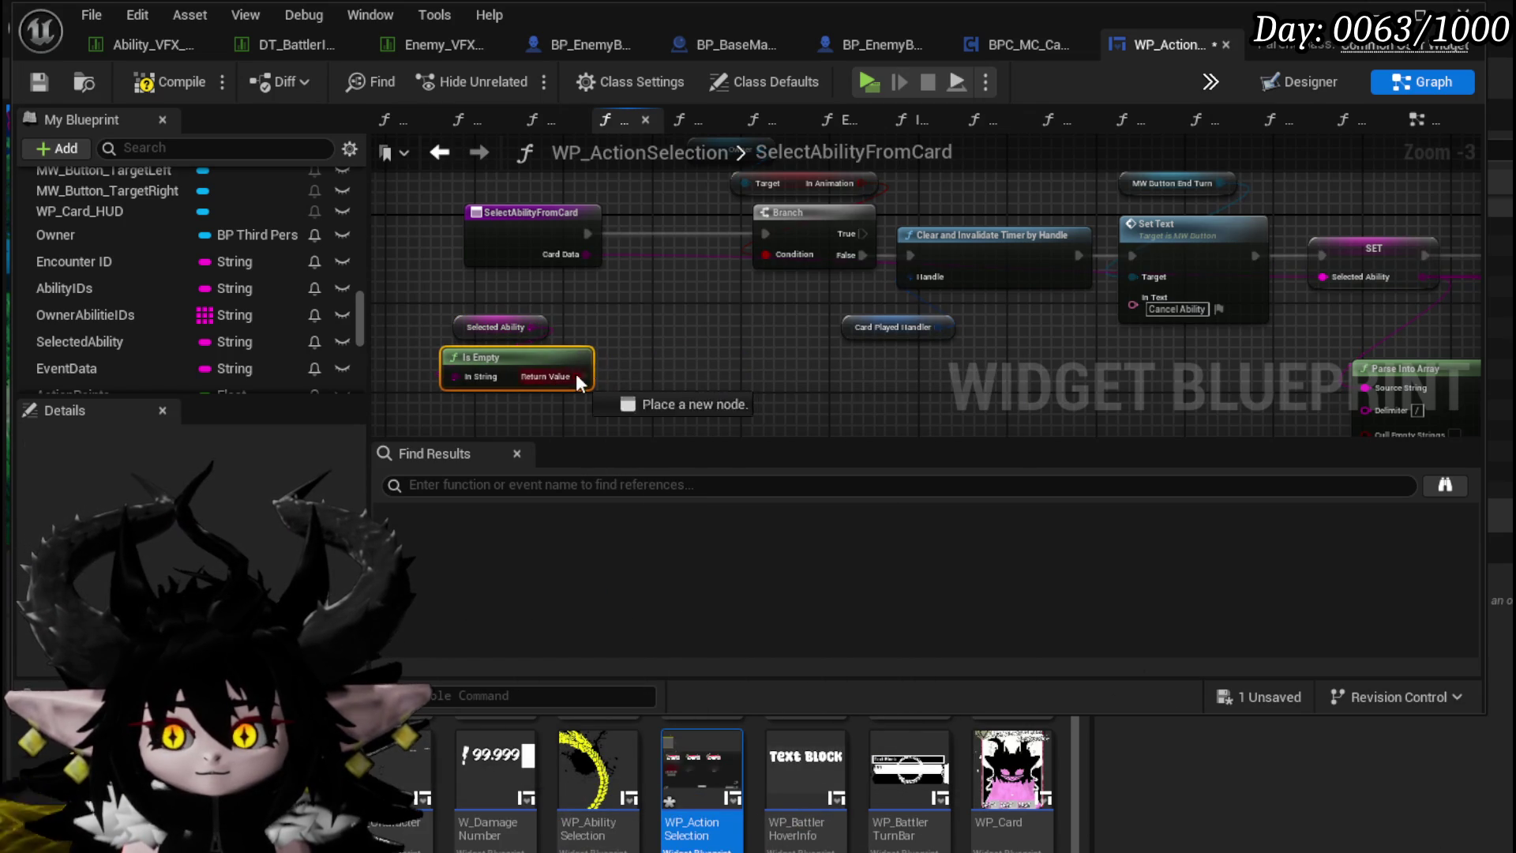
Step: Wire the first Branch's False into a second Branch whose True leads to Clear and Invalidate Timer
{"action": "left_click_drag", "start_coordinate": [474, 127], "coordinate": [522, 207]}
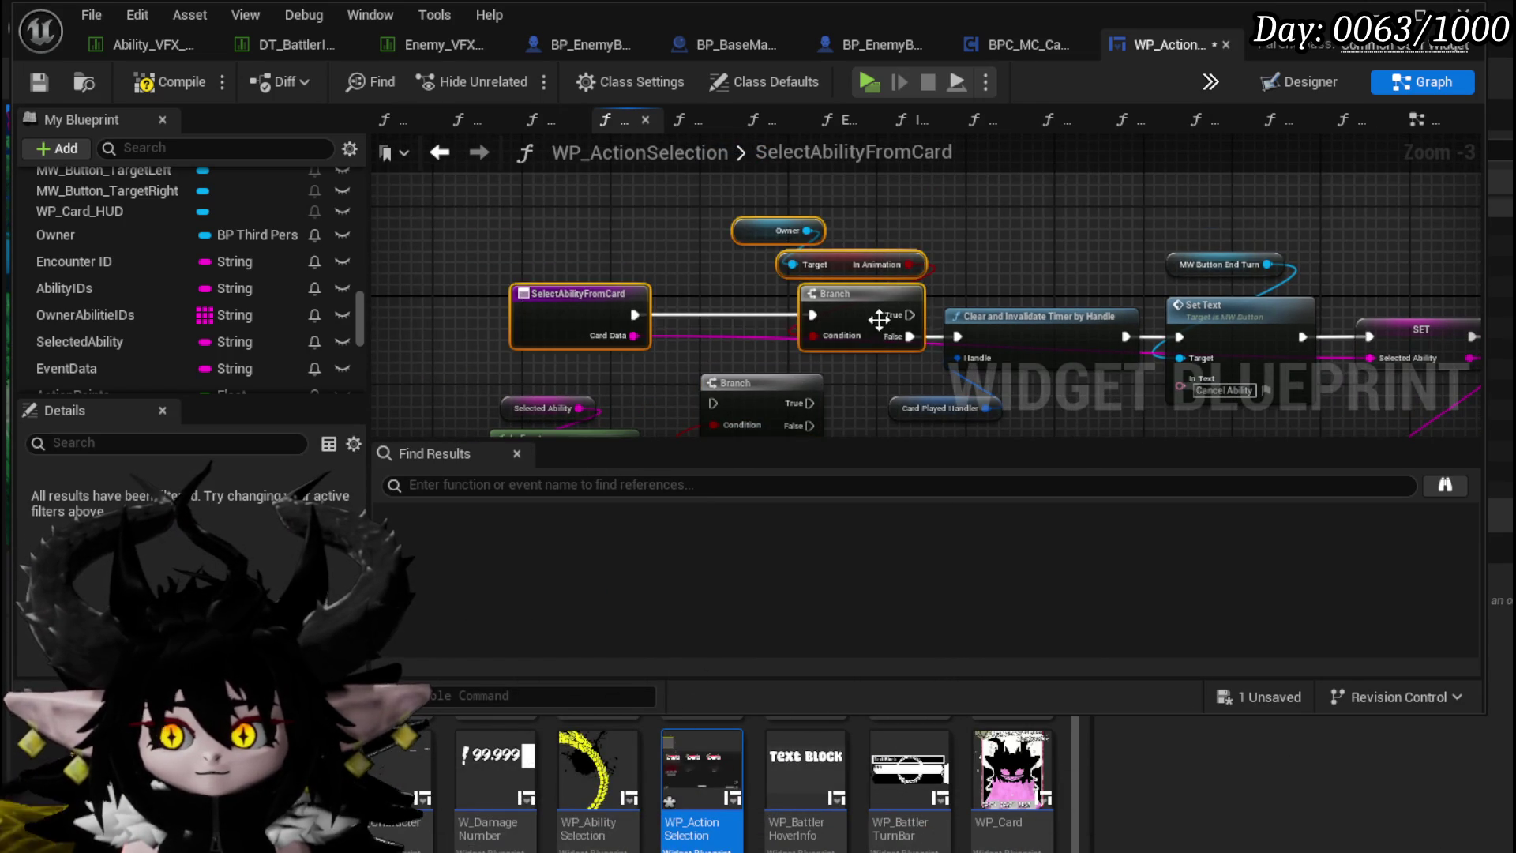
{"action": "left_click_drag", "start_coordinate": [879, 319], "coordinate": [602, 321]}
{"action": "left_click_drag", "start_coordinate": [763, 385], "coordinate": [698, 319]}
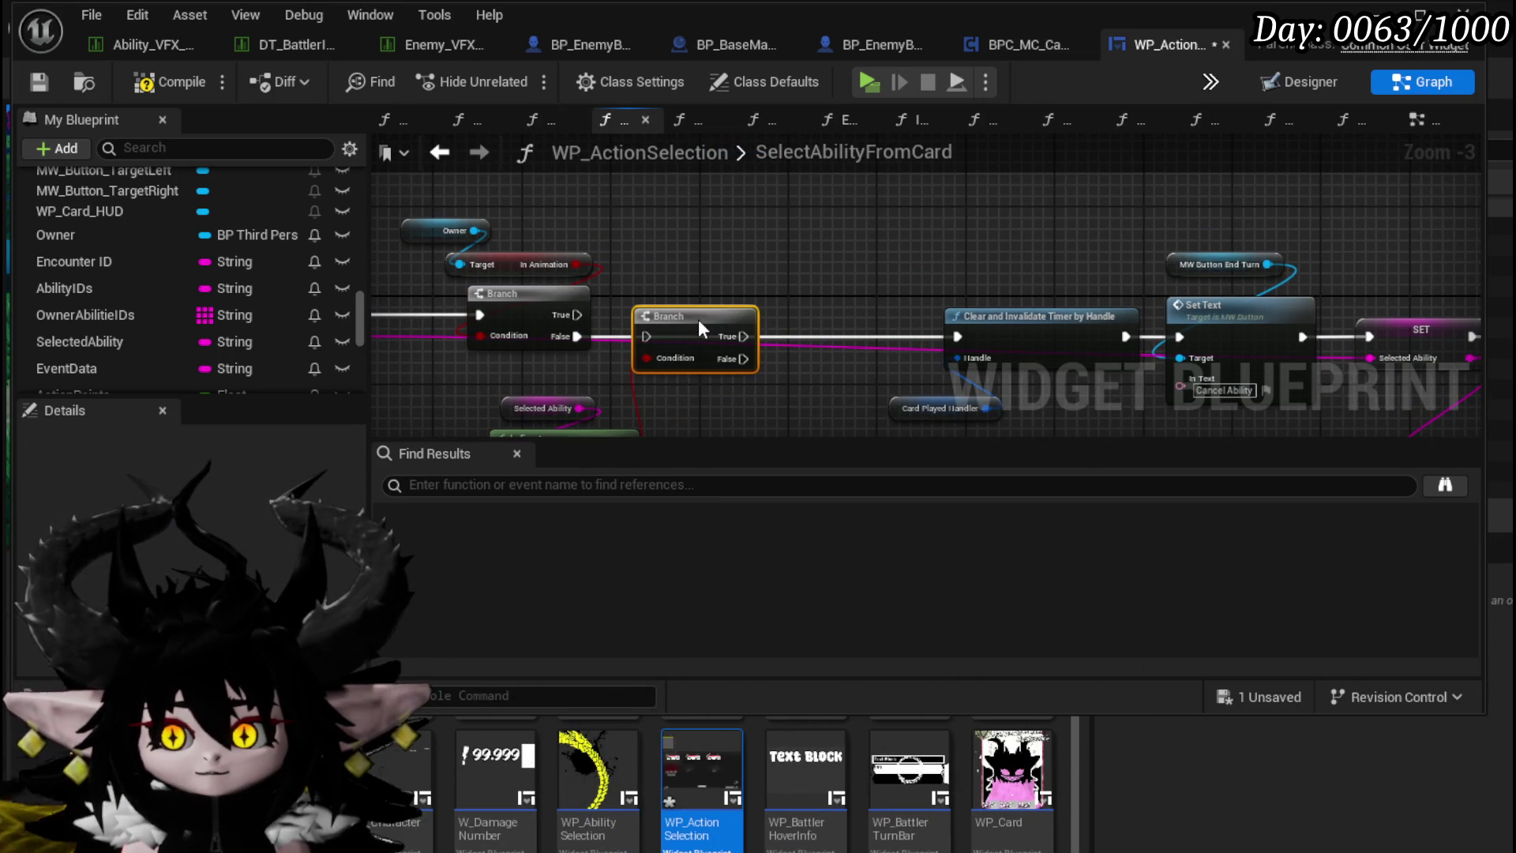
{"action": "left_click_drag", "start_coordinate": [577, 336], "coordinate": [620, 336]}
{"action": "left_click_drag", "start_coordinate": [646, 335], "coordinate": [649, 337]}
{"action": "left_click_drag", "start_coordinate": [744, 336], "coordinate": [957, 336]}
{"action": "scroll", "coordinate": [962, 335], "scroll_direction": "down", "scroll_amount": 2}
{"action": "left_click_drag", "start_coordinate": [714, 357], "coordinate": [789, 278]}
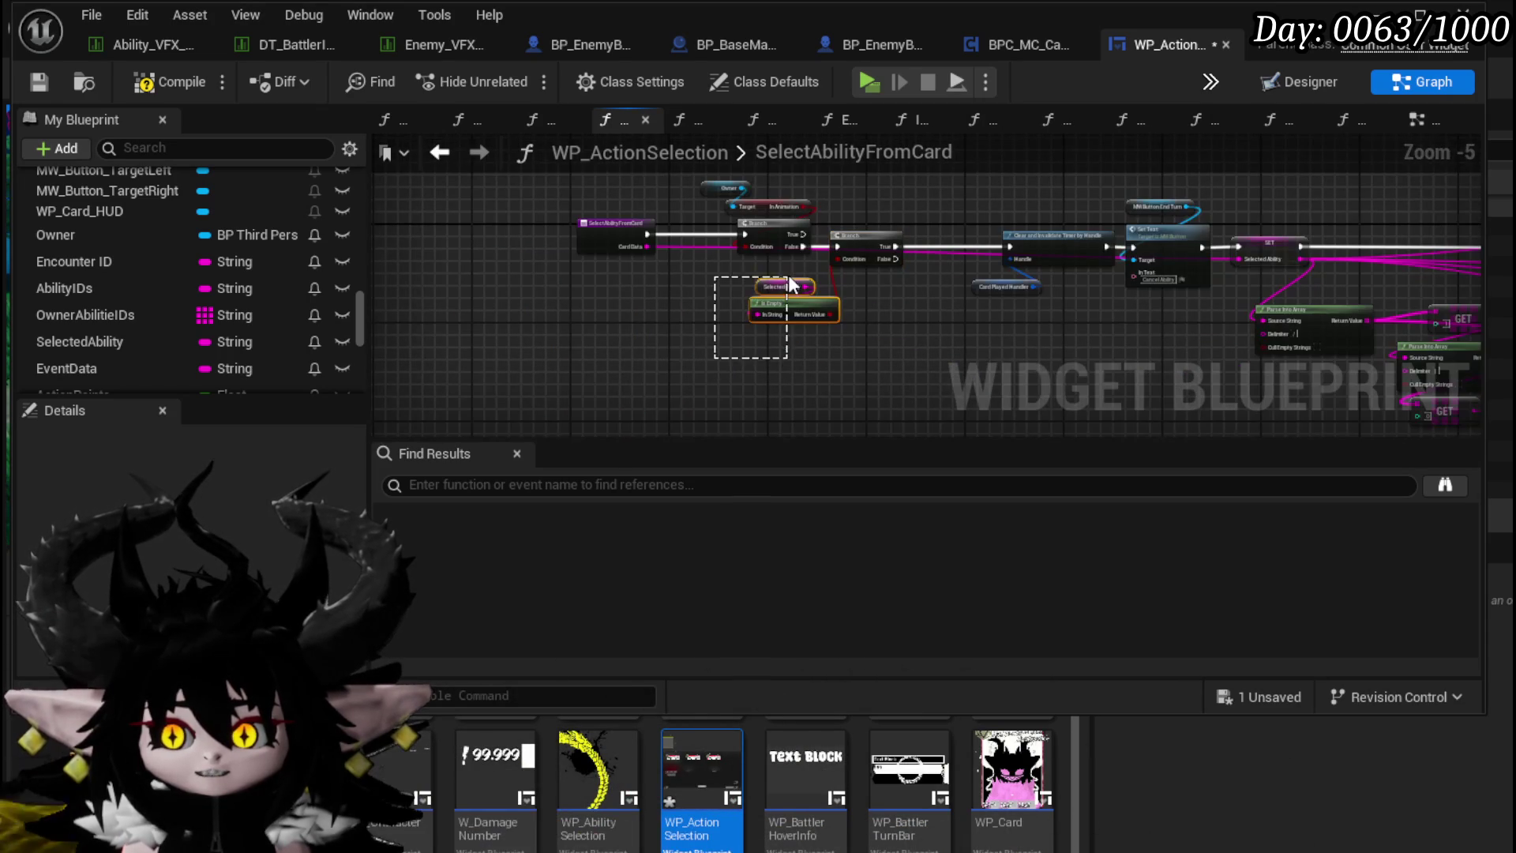
{"action": "mouse_move", "coordinate": [857, 243]}
{"action": "left_mouse_down"}
{"action": "mouse_move", "coordinate": [837, 241]}
{"action": "mouse_move", "coordinate": [737, 350]}
{"action": "left_mouse_up"}
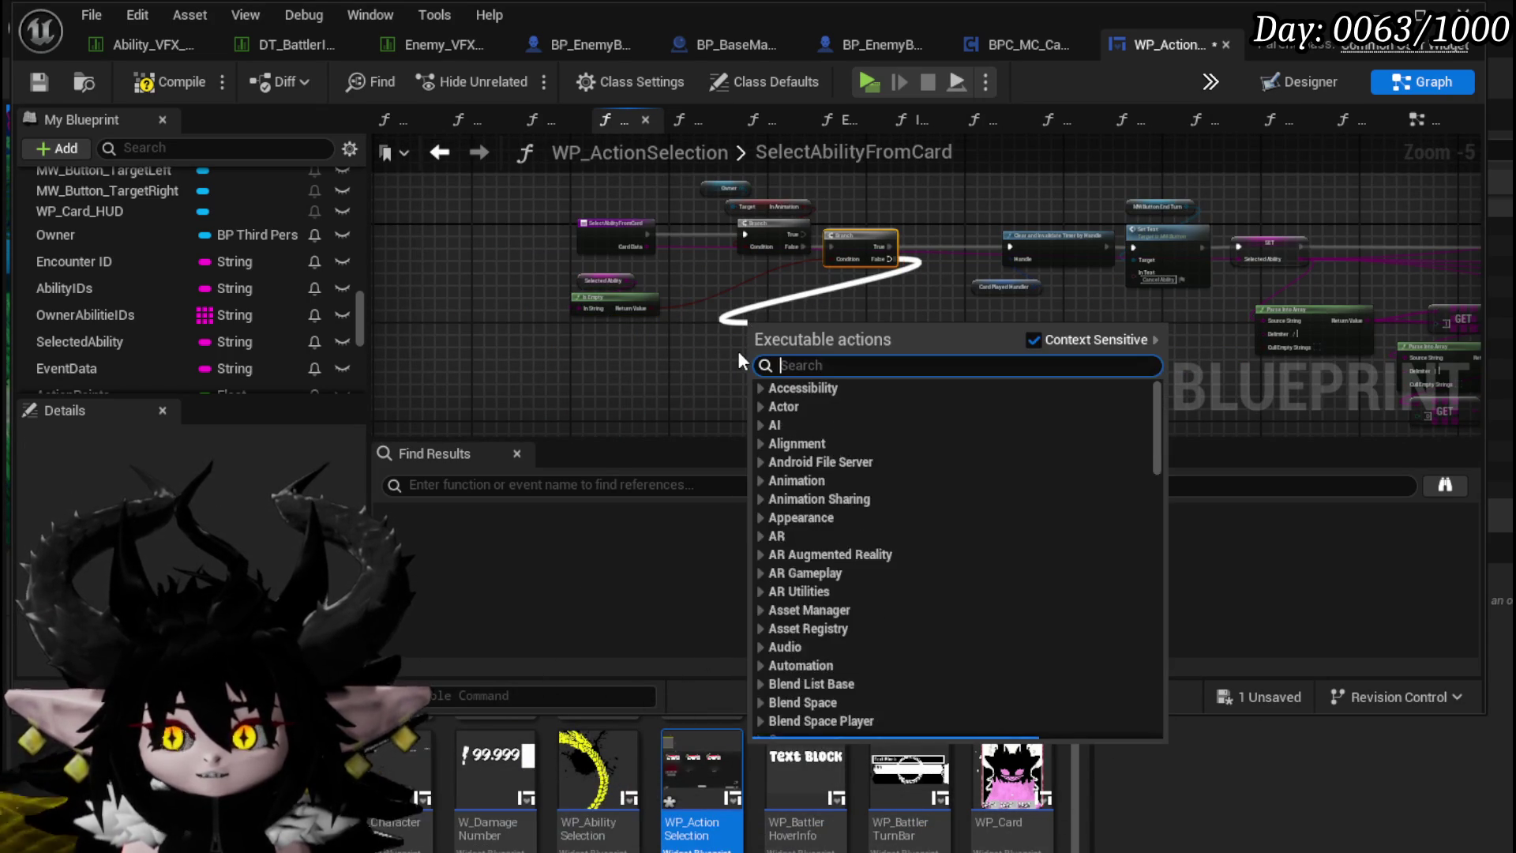
Step: Call Unselect Ability on the second Branch's False path and save WP_ActionSelection
{"action": "type", "text": "Unsele"}
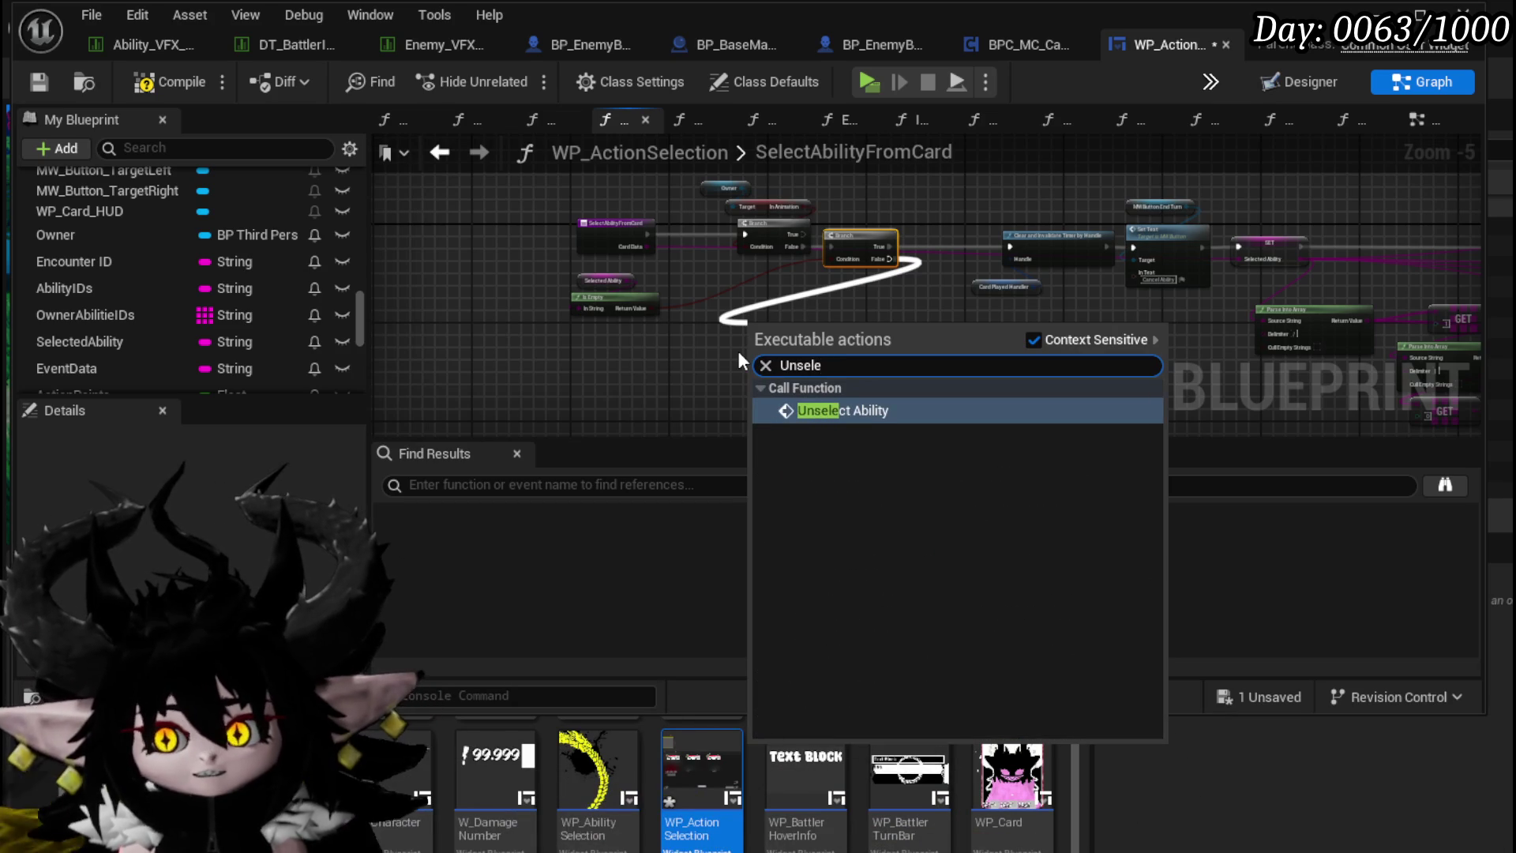
{"action": "left_click", "coordinate": [850, 406]}
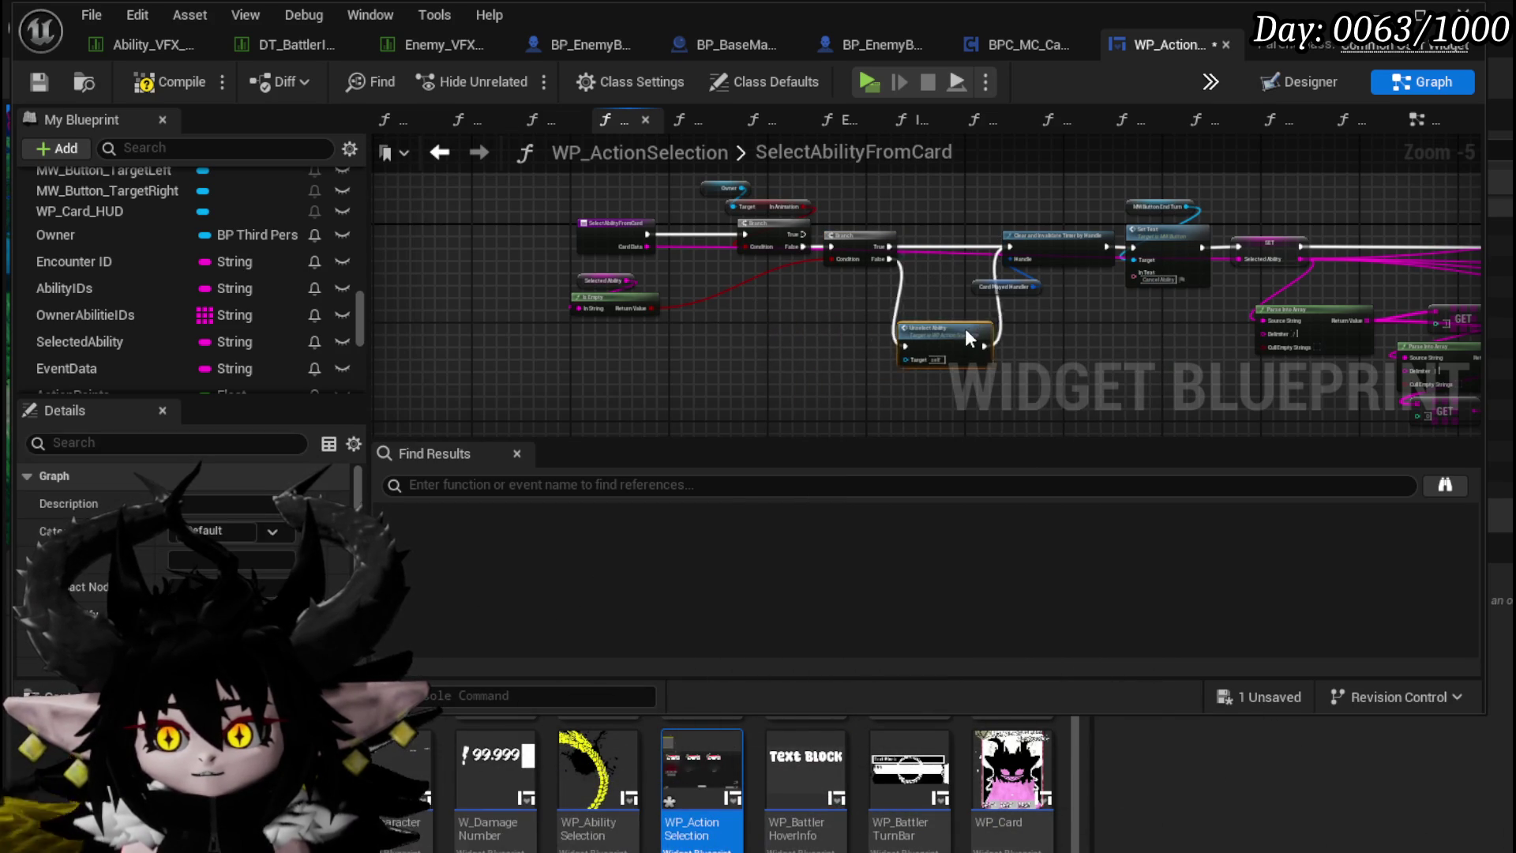
{"action": "left_click", "coordinate": [36, 82]}
{"action": "key", "text": "alt+Tab"}
Step: Start a game preview, run into the fire slime, and play Power Up, Void Movement and Defence Down
{"action": "left_click", "coordinate": [504, 78]}
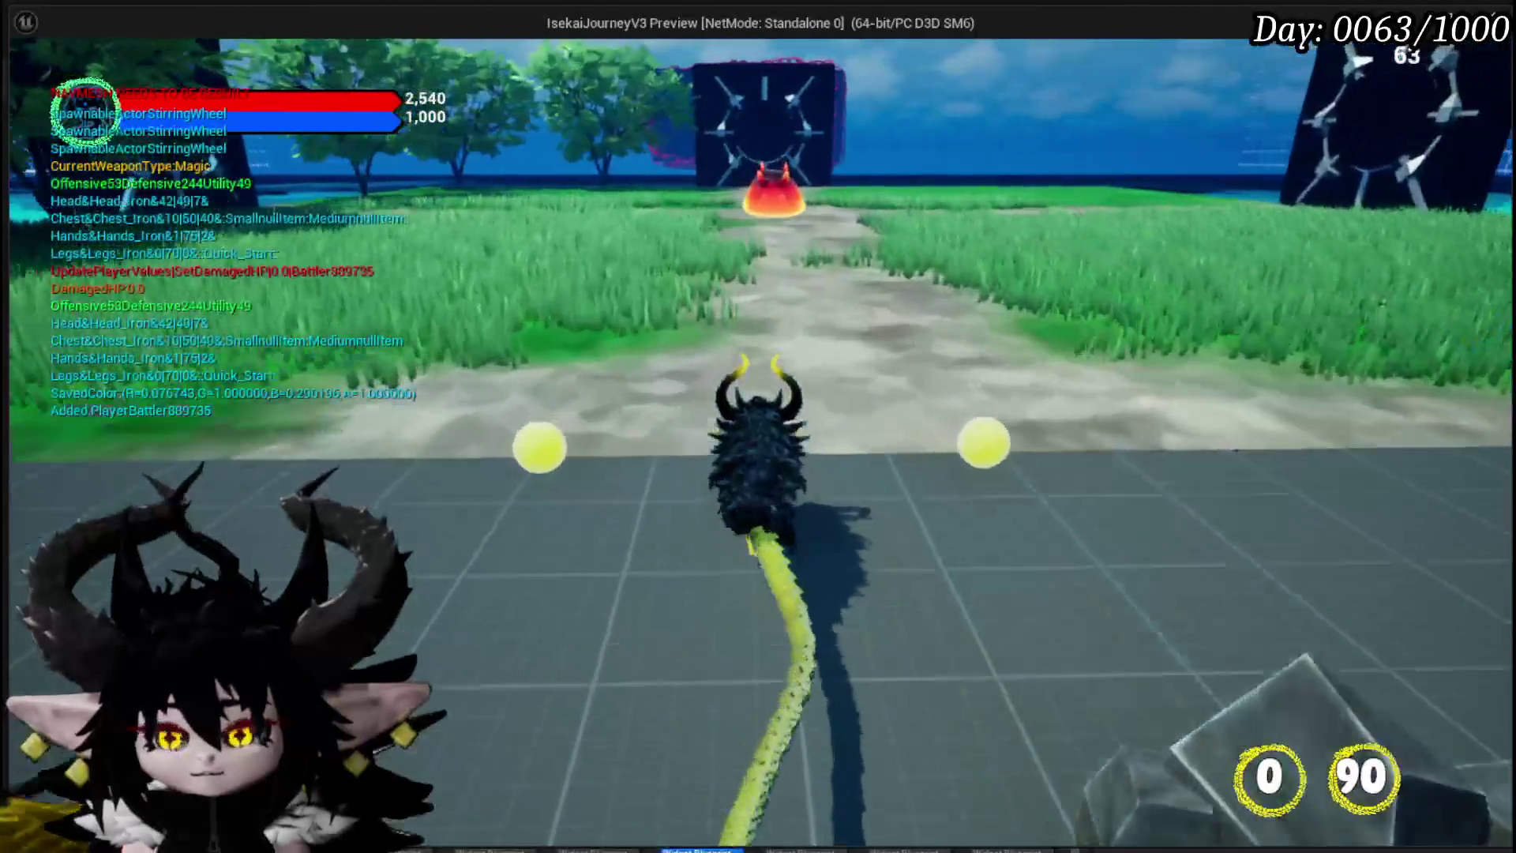
{"action": "key", "text": "w"}
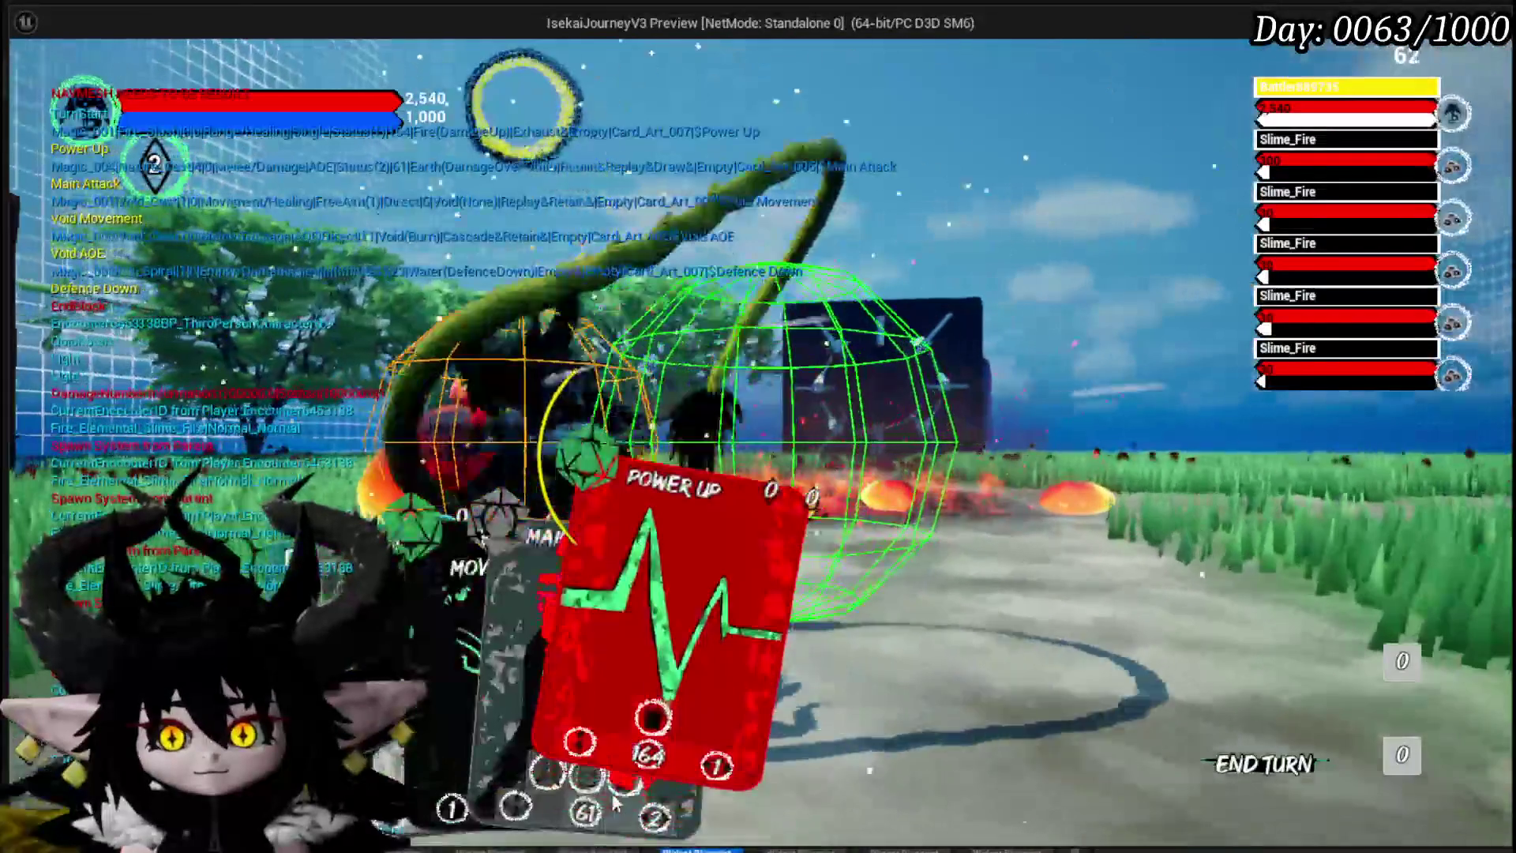
{"action": "left_click", "coordinate": [676, 699]}
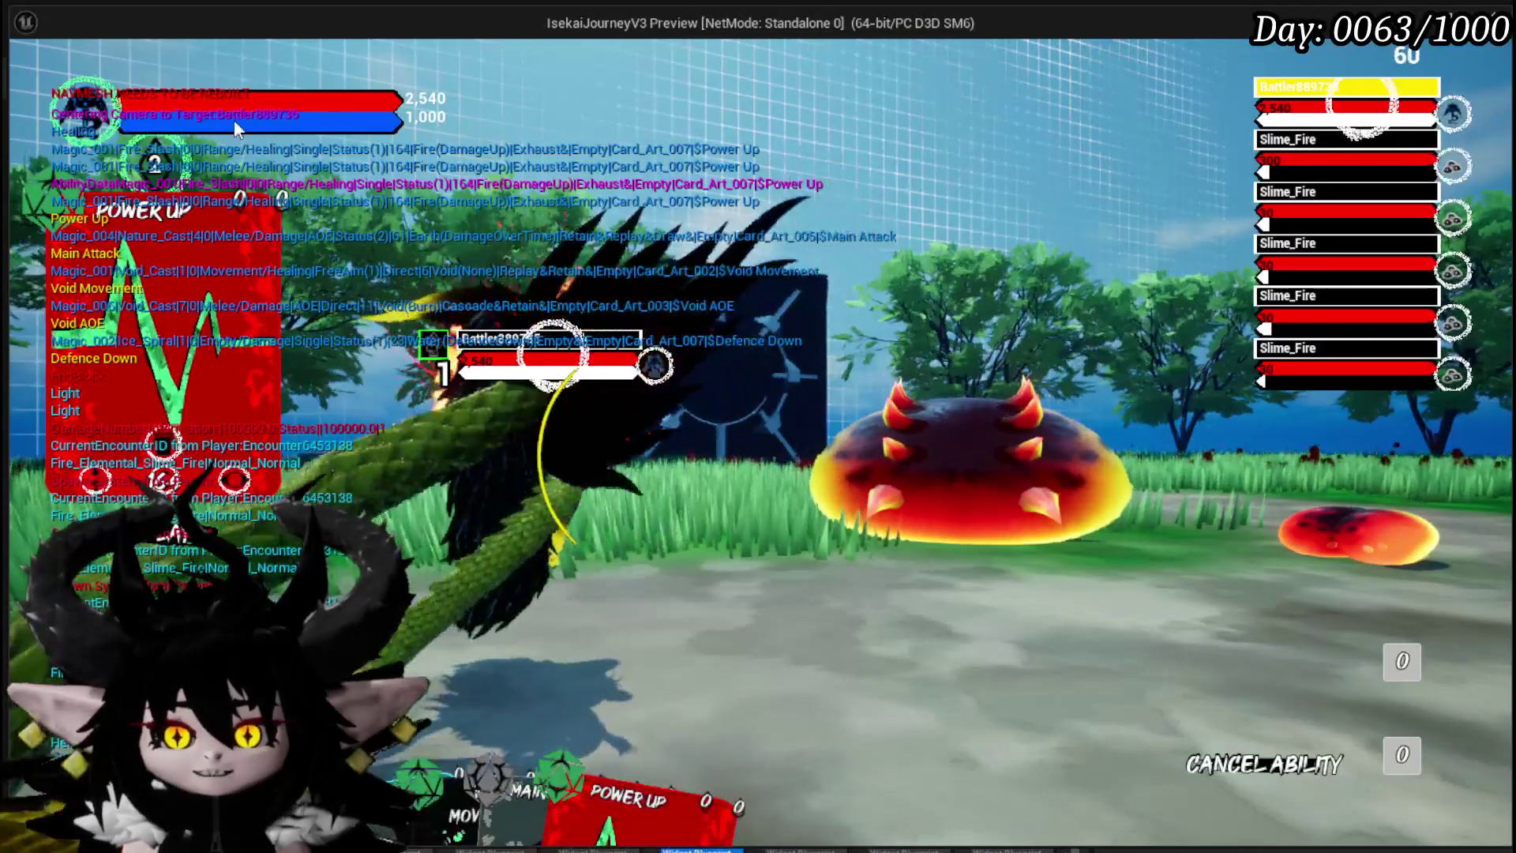
{"action": "mouse_move", "coordinate": [551, 738]}
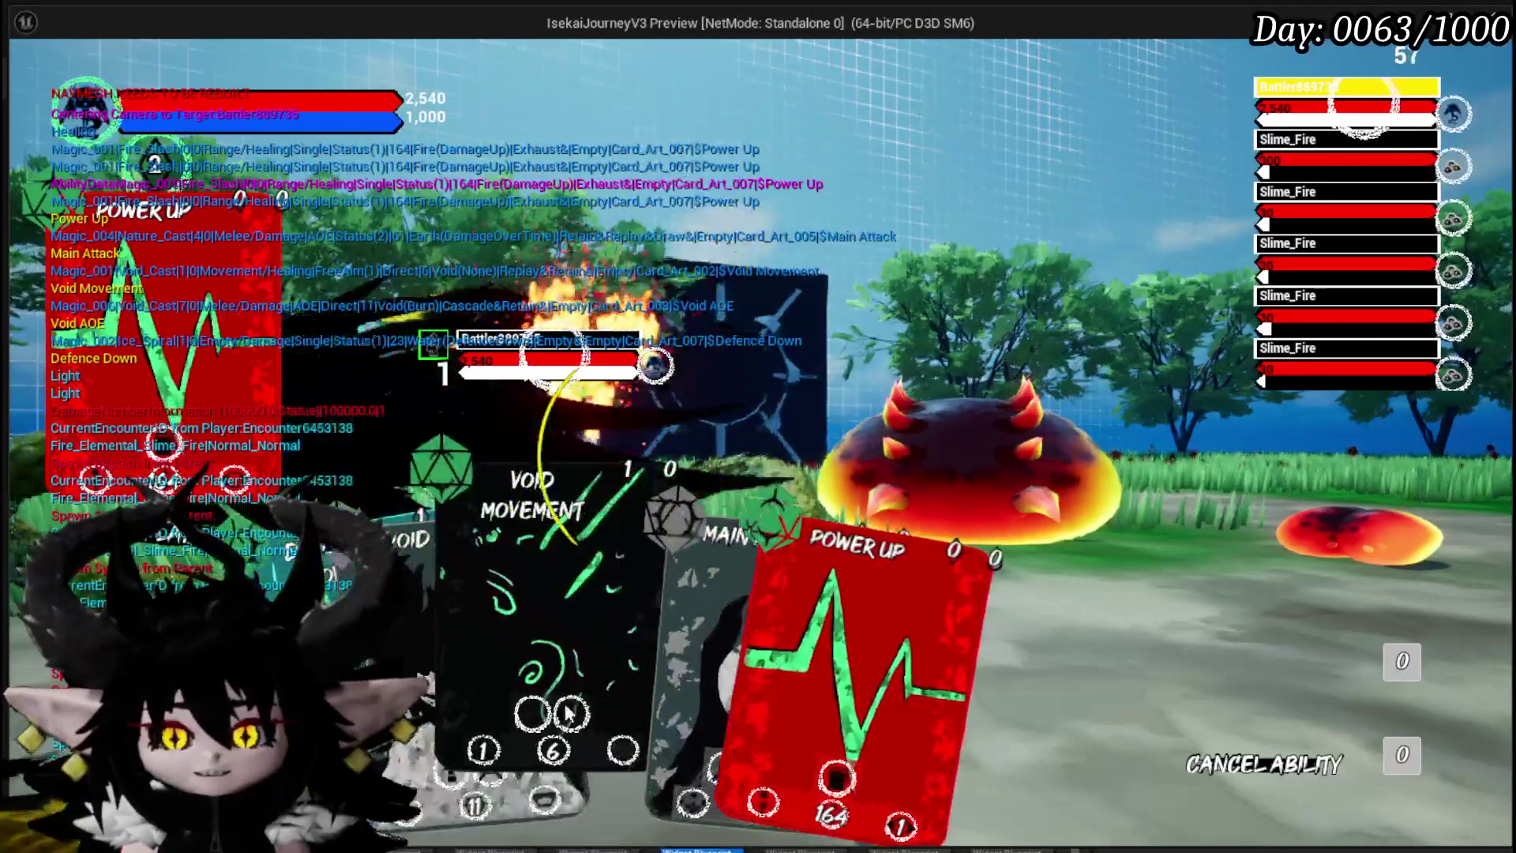
{"action": "left_click", "coordinate": [534, 648]}
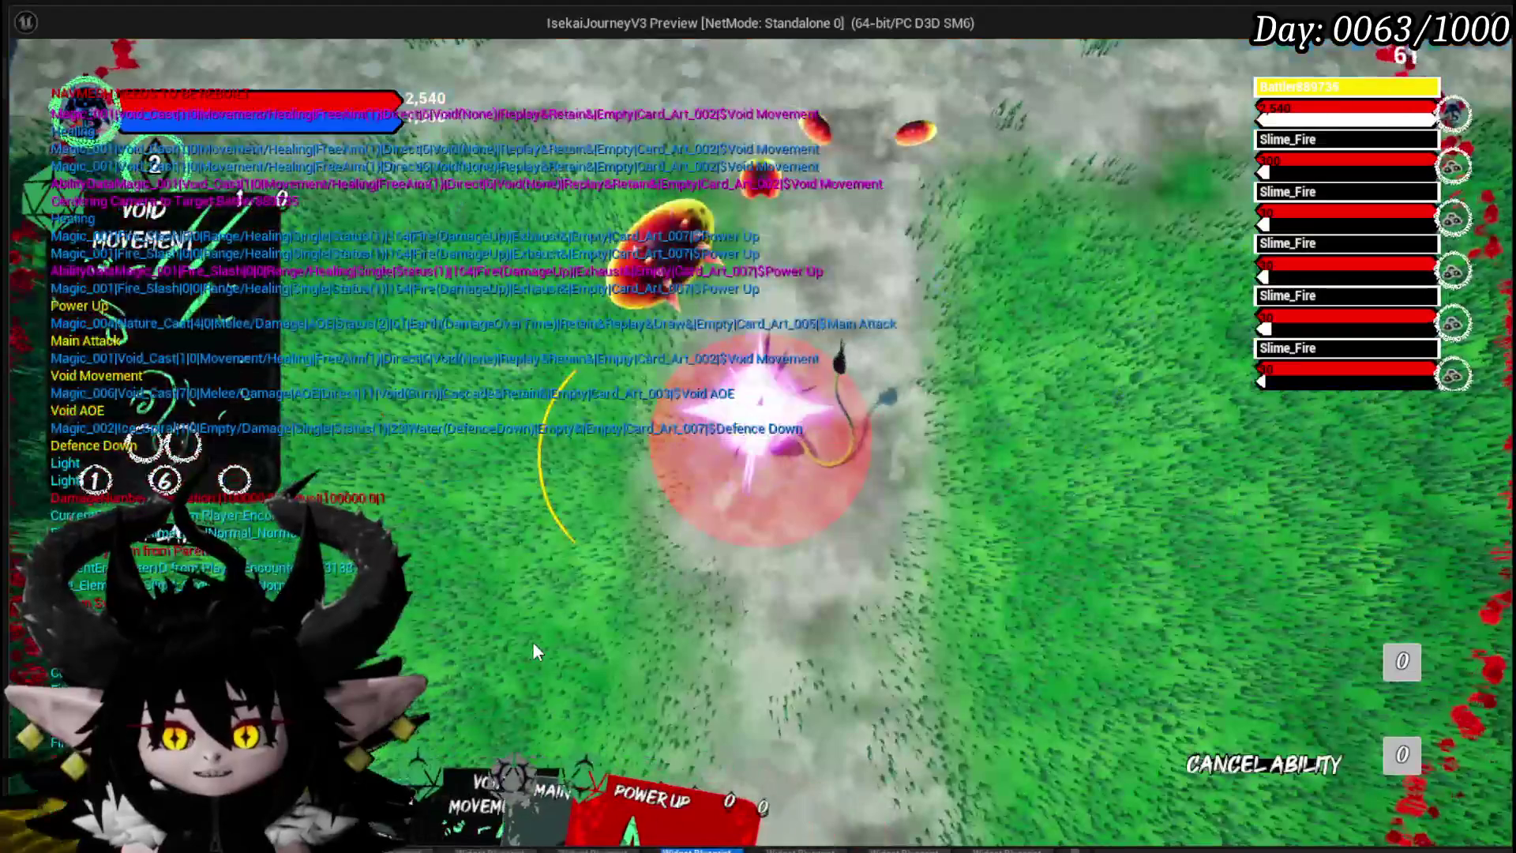
{"action": "left_click", "coordinate": [651, 647]}
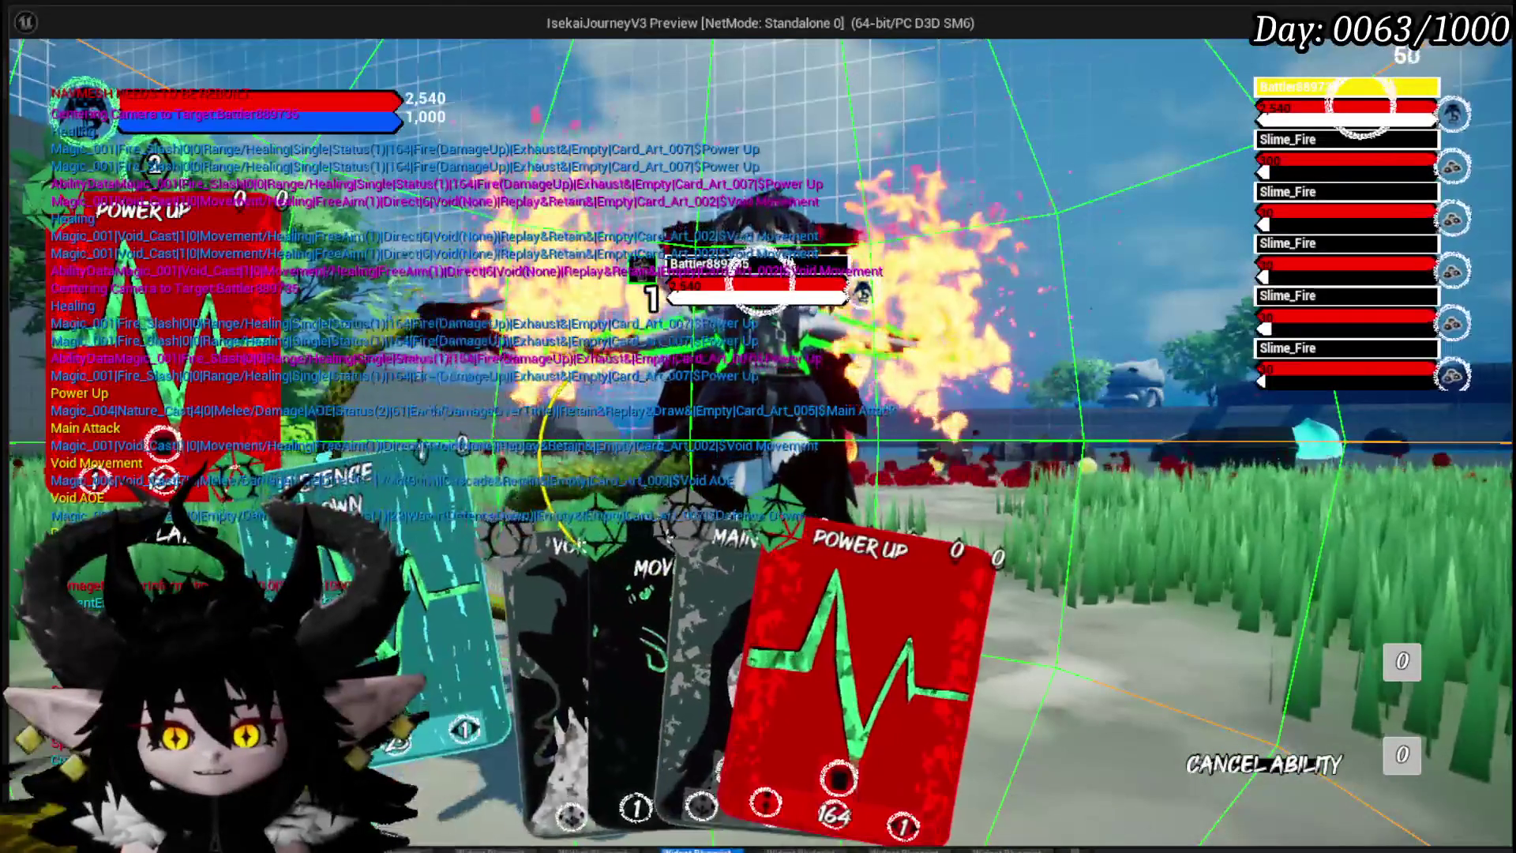
{"action": "left_click", "coordinate": [429, 679]}
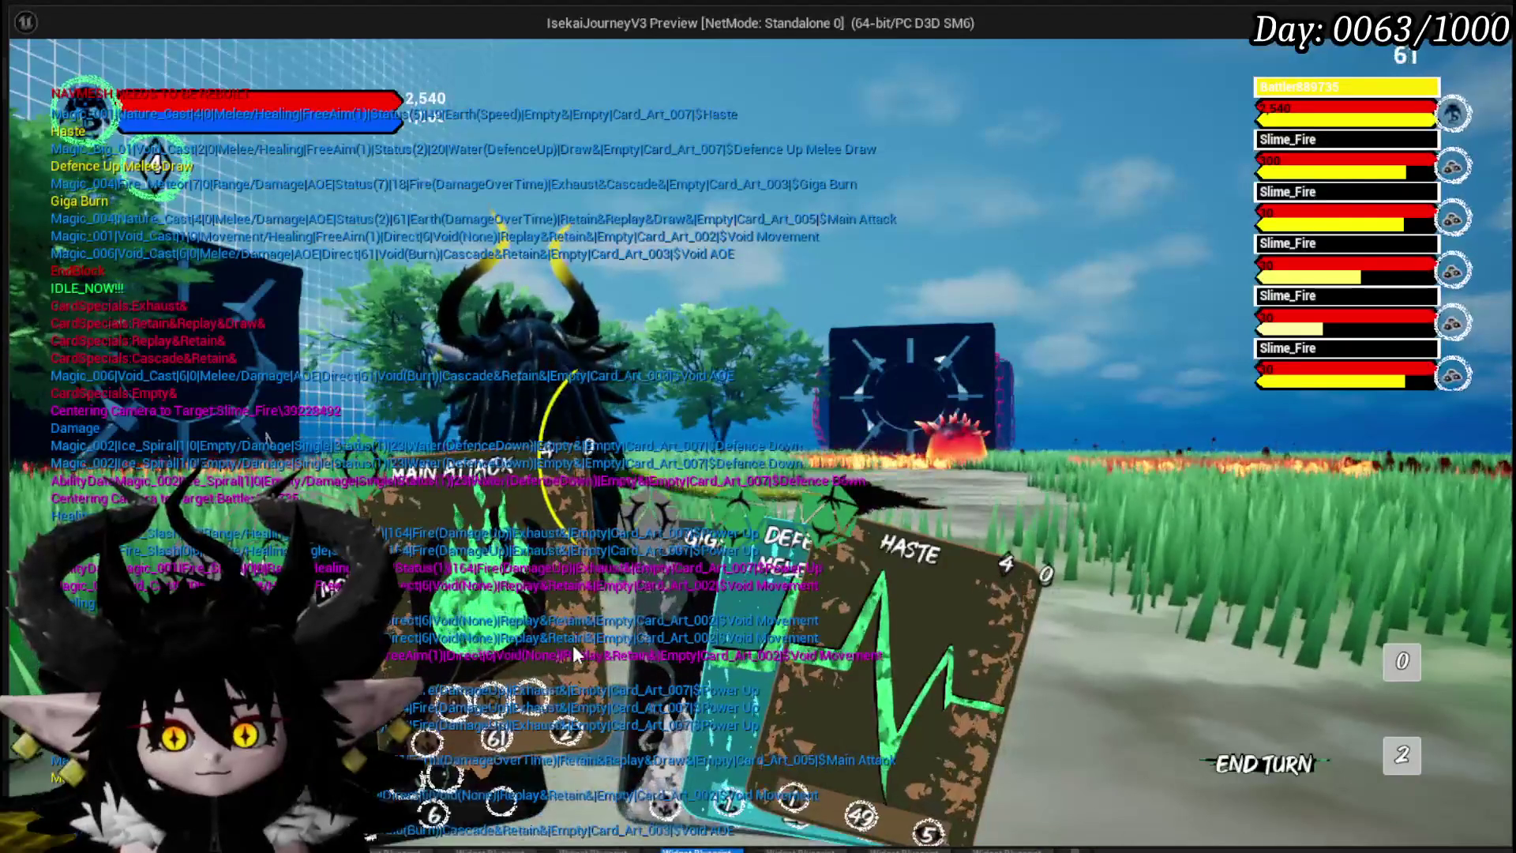
Step: Cast Haste on a target, play Giga Draw, and twice aim then cancel Void Movement
{"action": "left_click", "coordinate": [789, 656]}
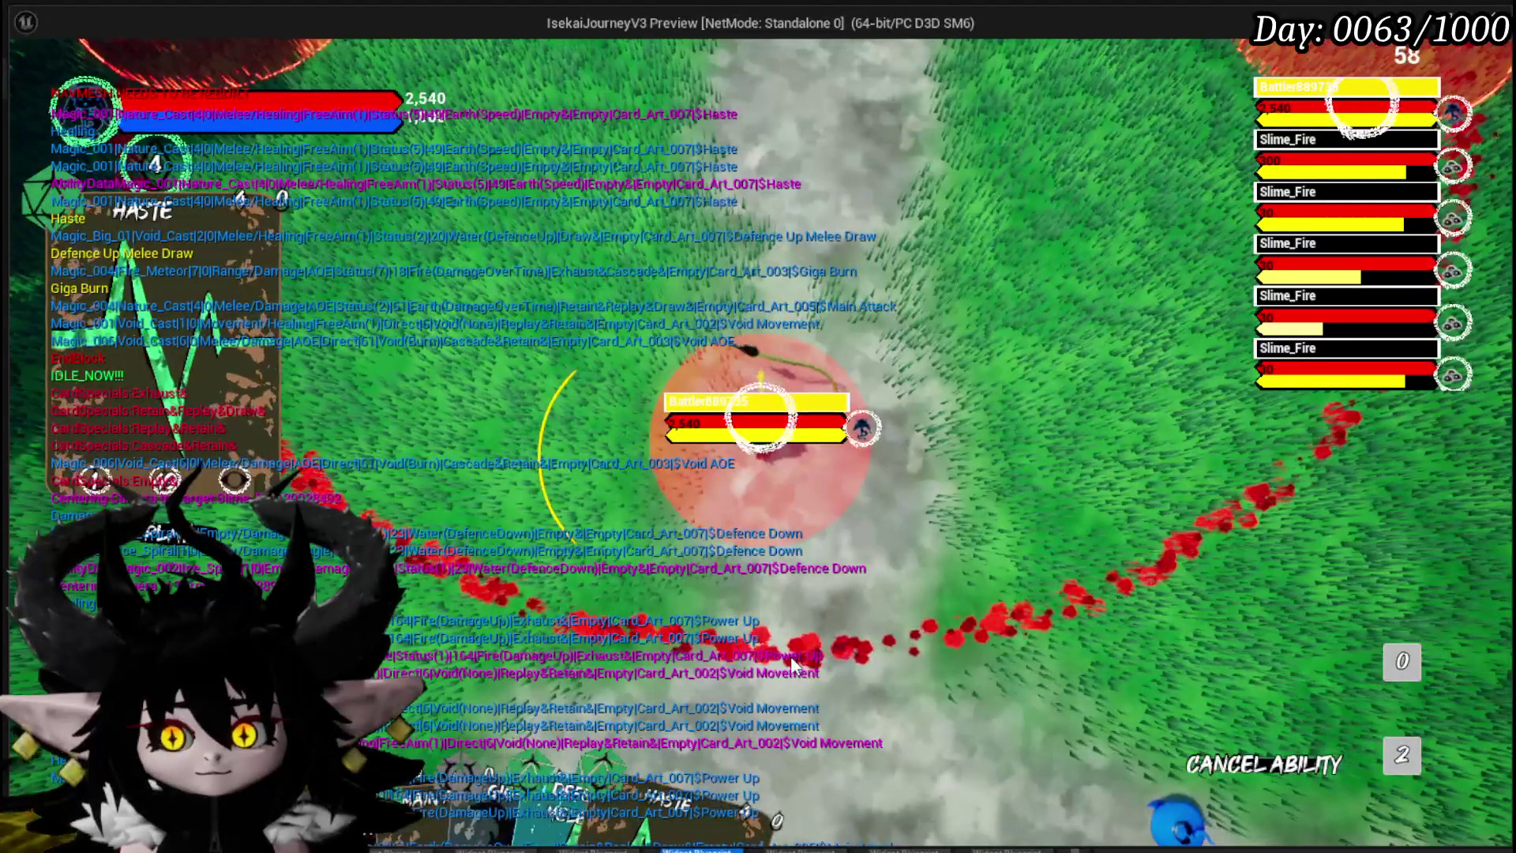
{"action": "left_click", "coordinate": [792, 666]}
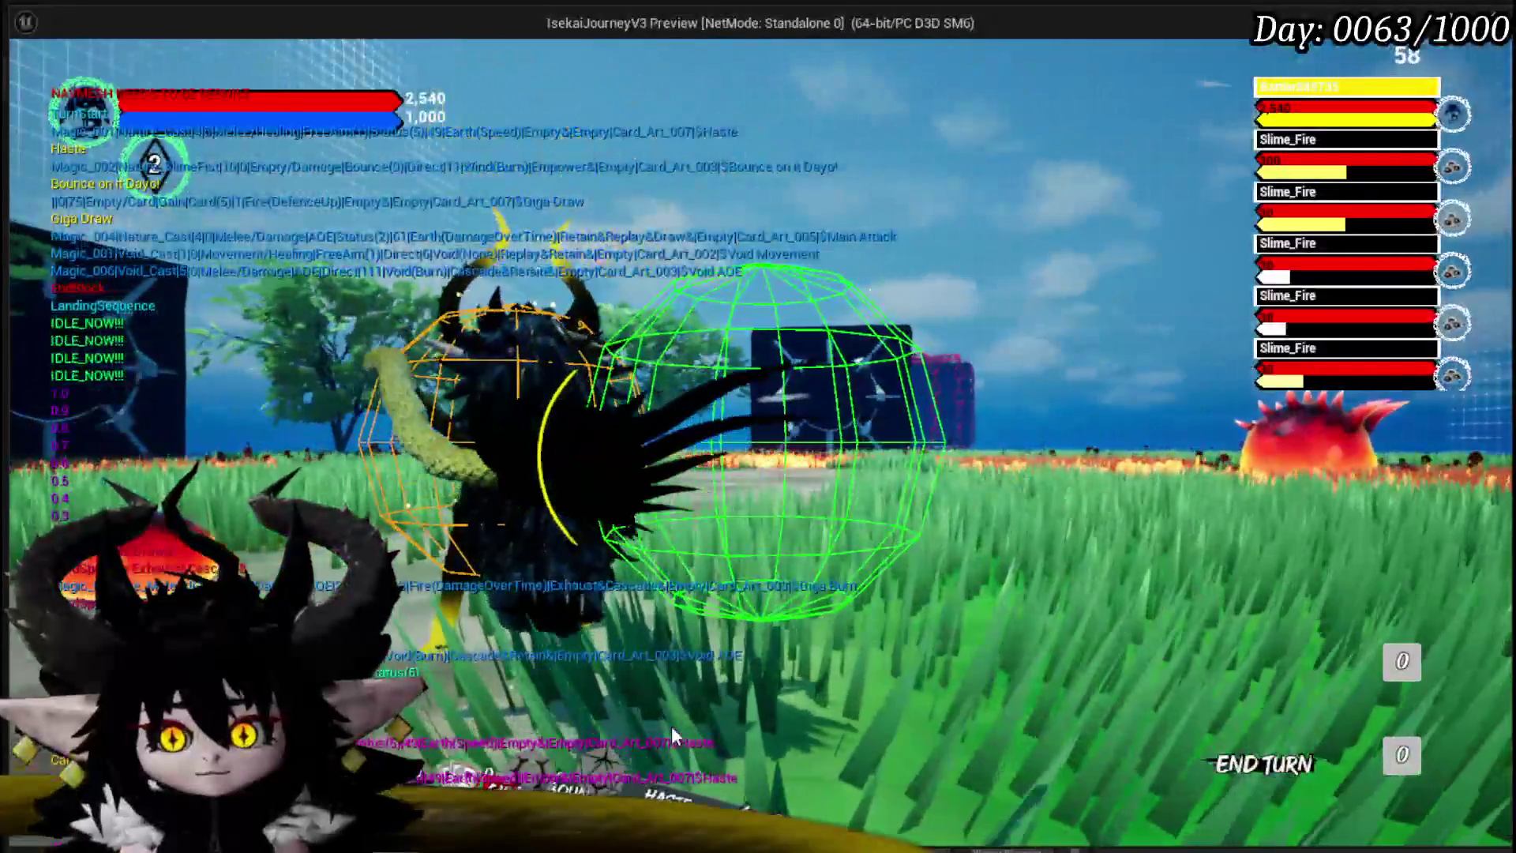
{"action": "mouse_move", "coordinate": [671, 726]}
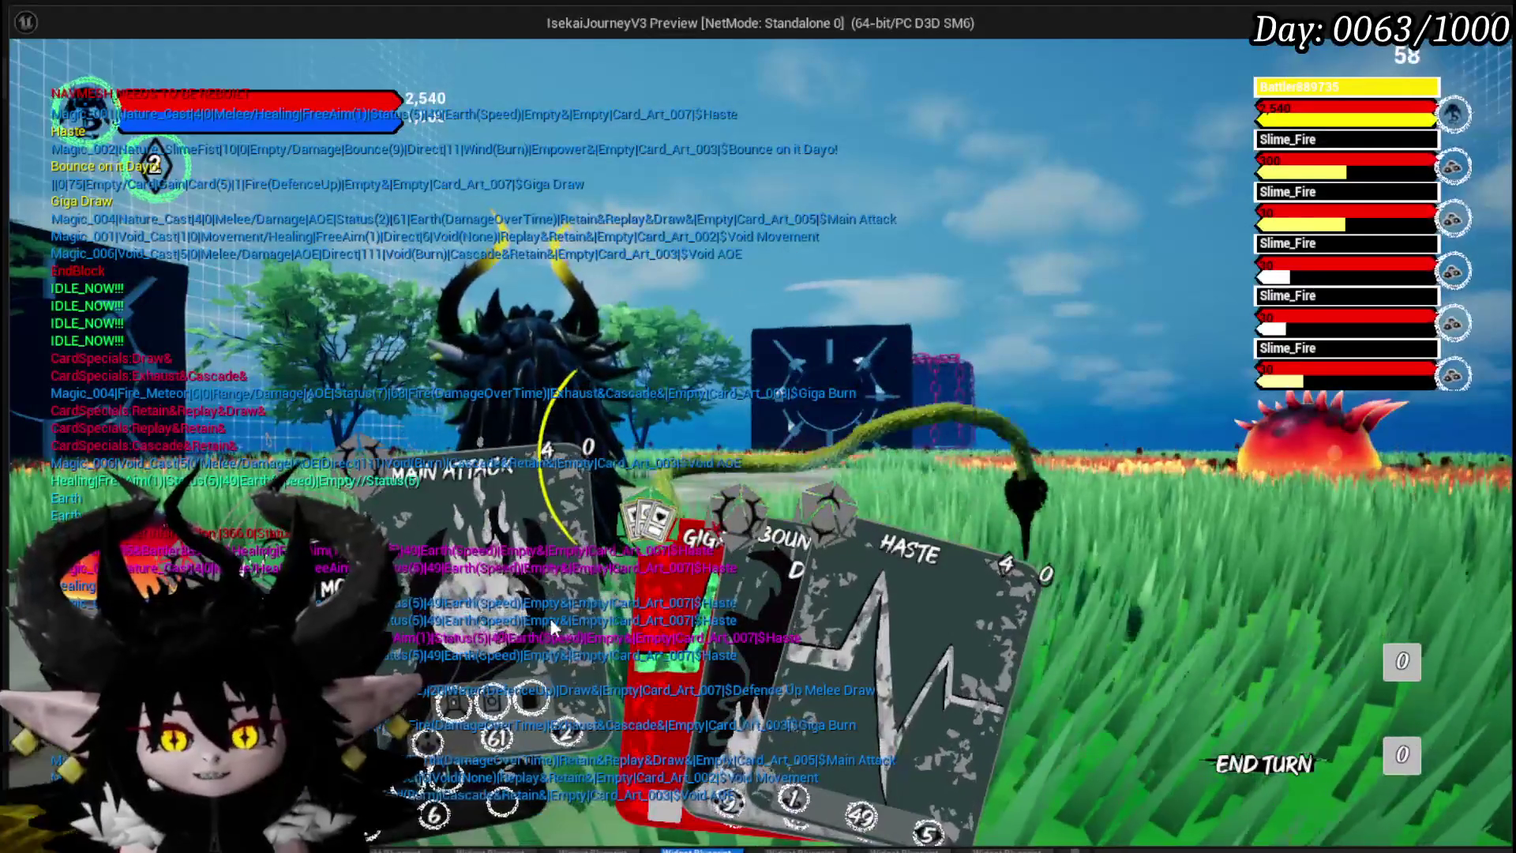
{"action": "left_click", "coordinate": [584, 569]}
{"action": "left_click", "coordinate": [355, 600]}
{"action": "left_click", "coordinate": [521, 712]}
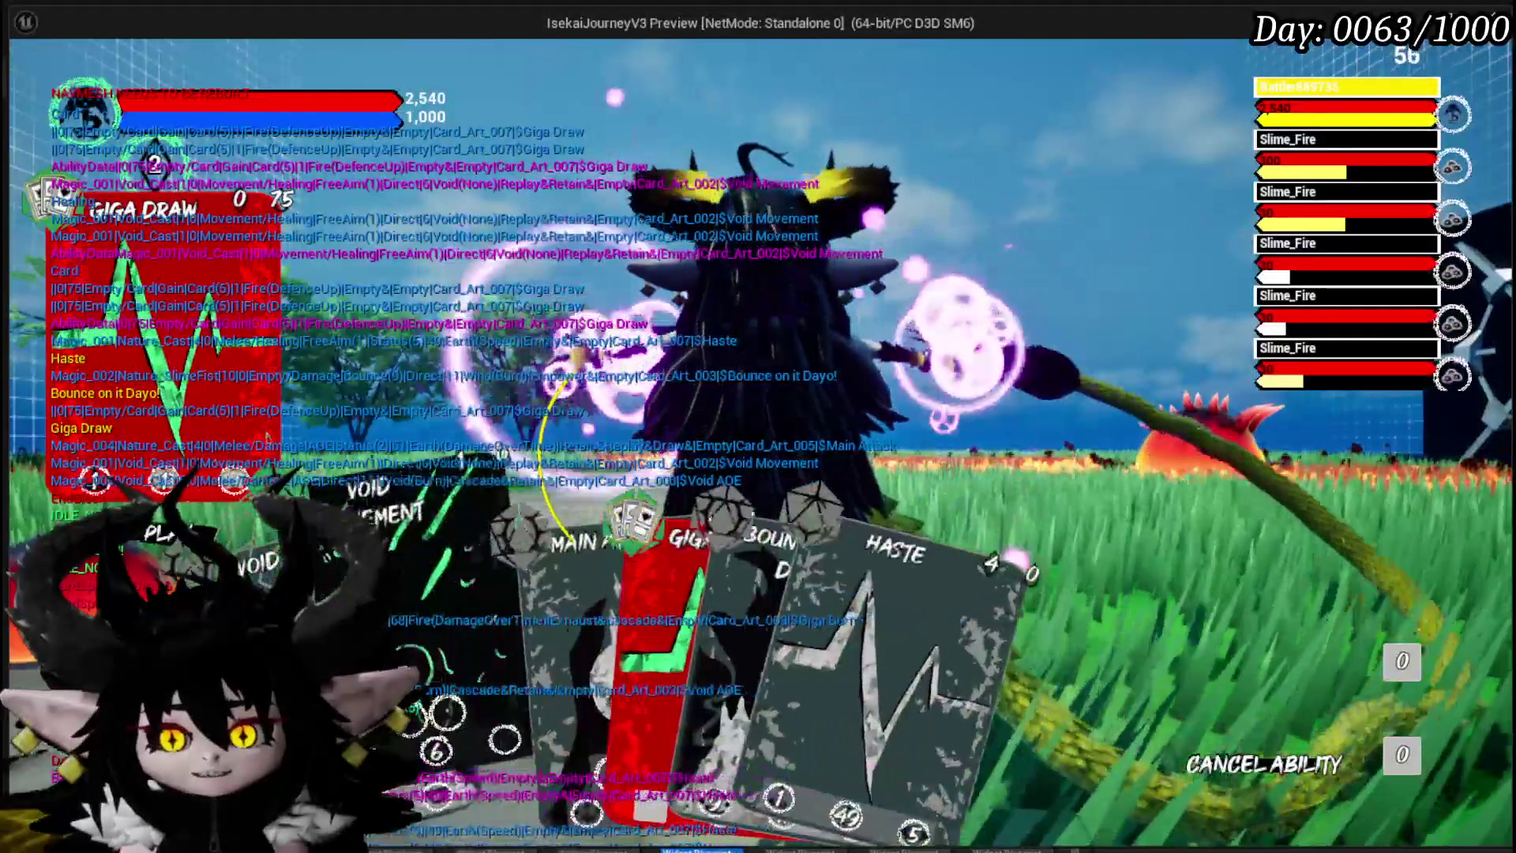
{"action": "left_click", "coordinate": [448, 671]}
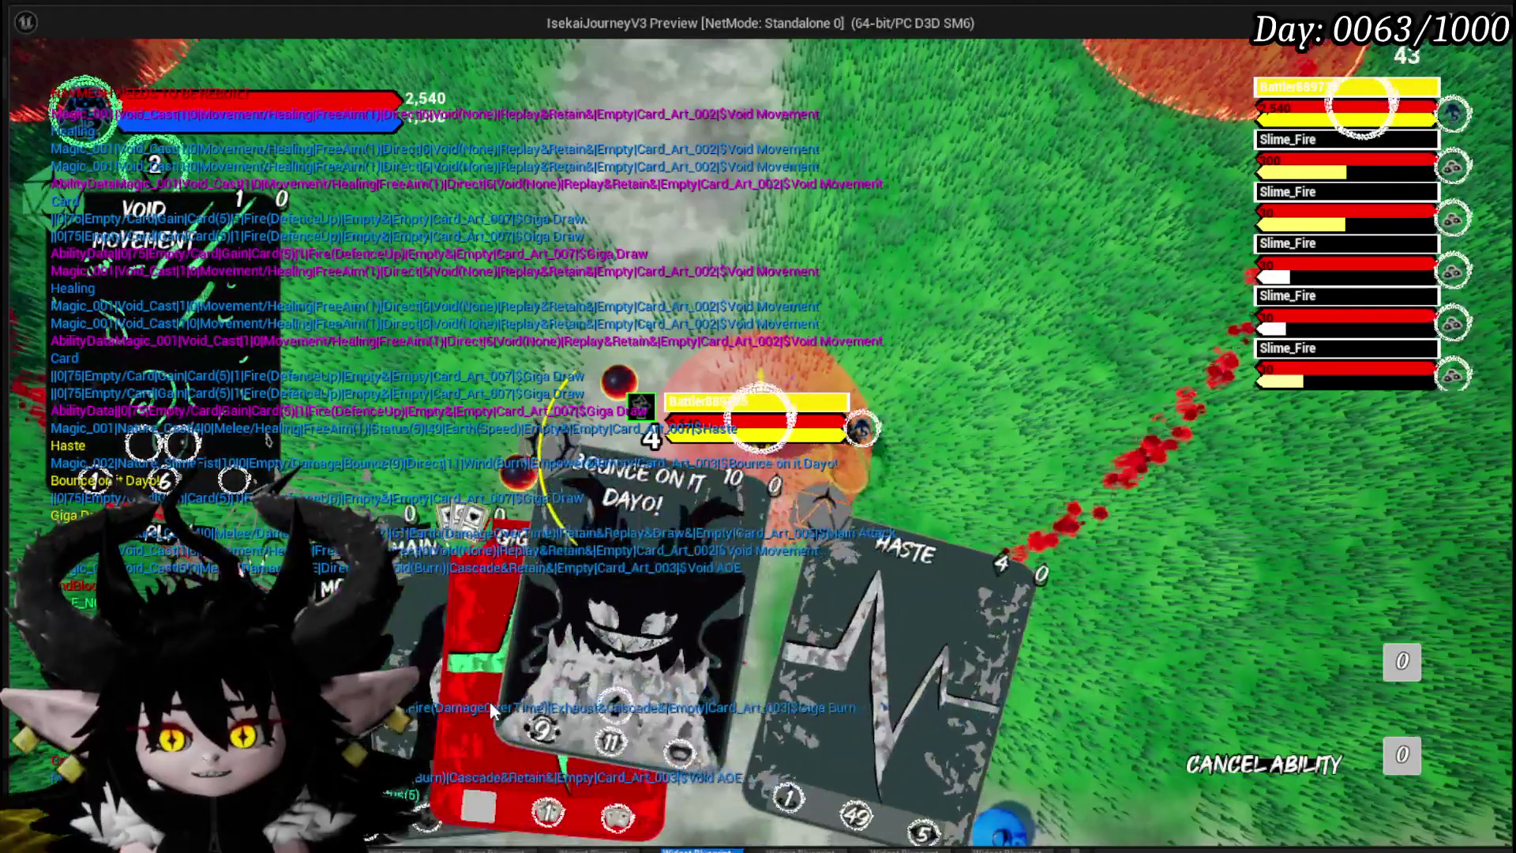
{"action": "left_click", "coordinate": [481, 642]}
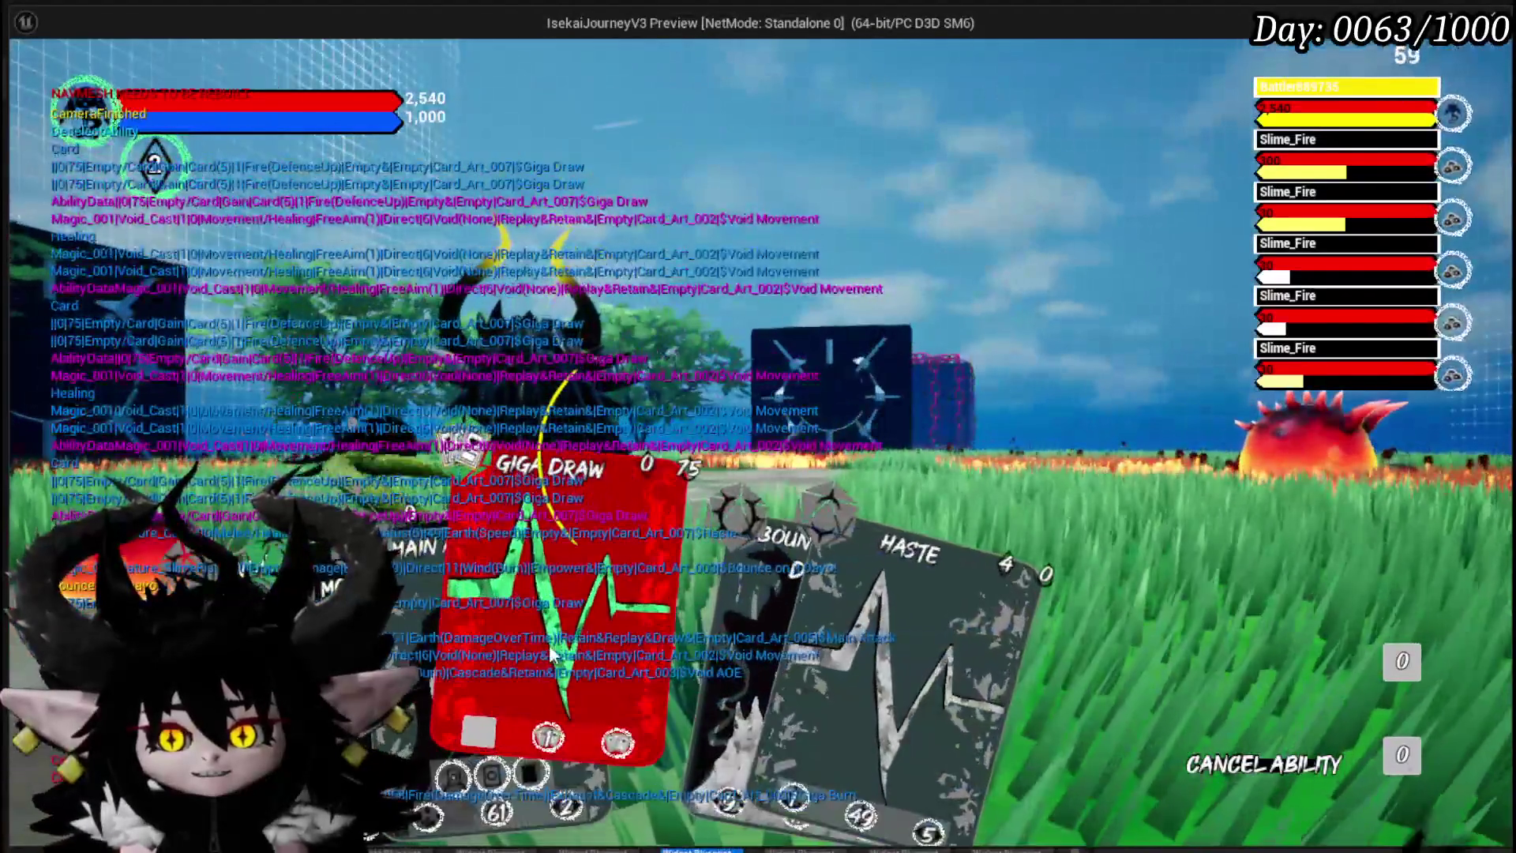
{"action": "left_click", "coordinate": [554, 638]}
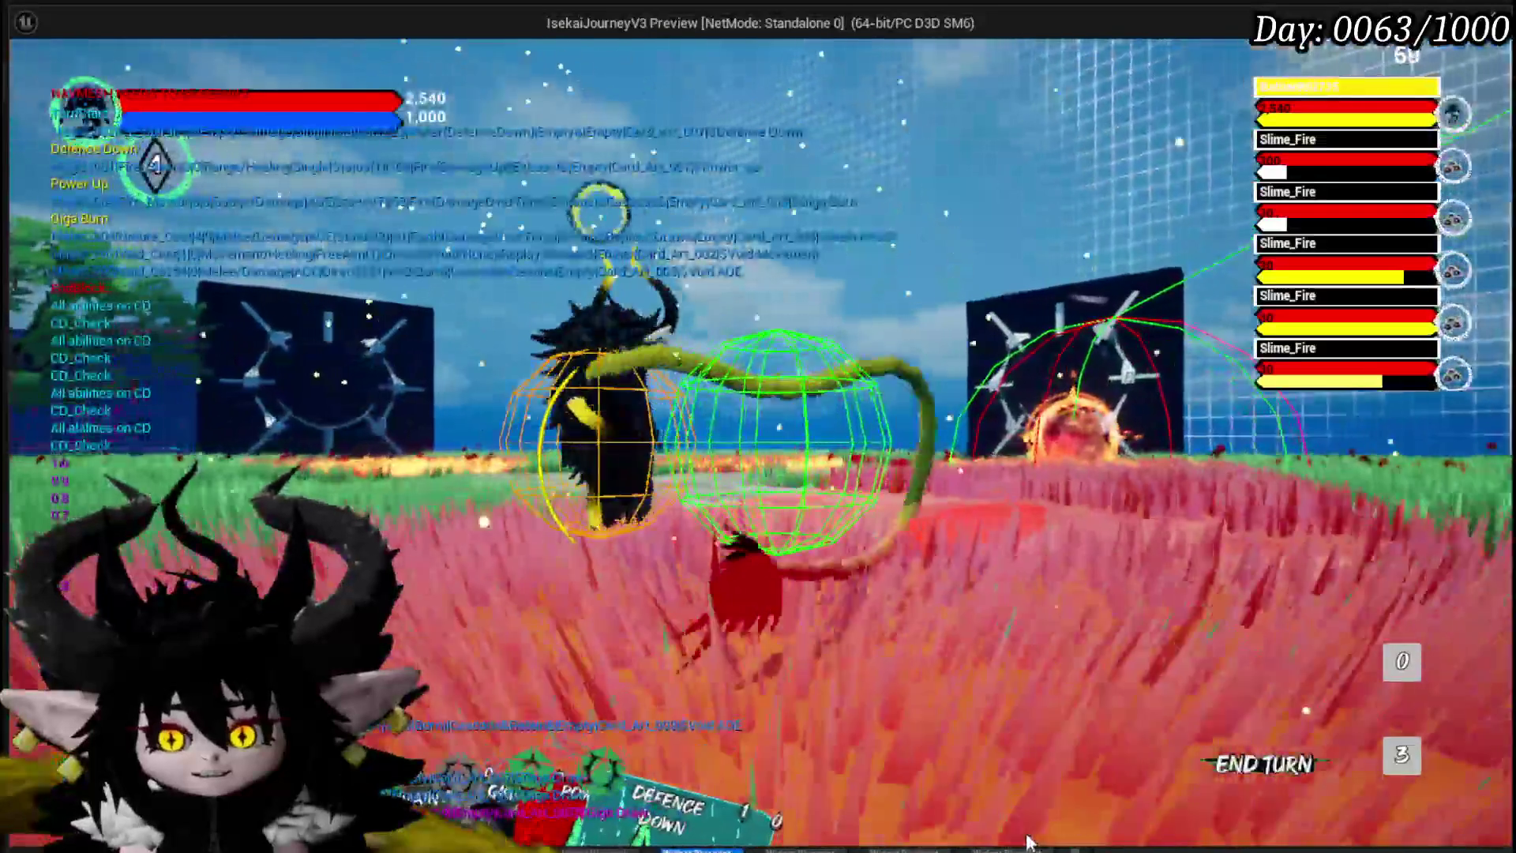
Step: Play Giga Burn, Void Movement, Defence Down on a Slime_Fire, Power Up and Giga Draw, then stop
{"action": "mouse_move", "coordinate": [807, 706]}
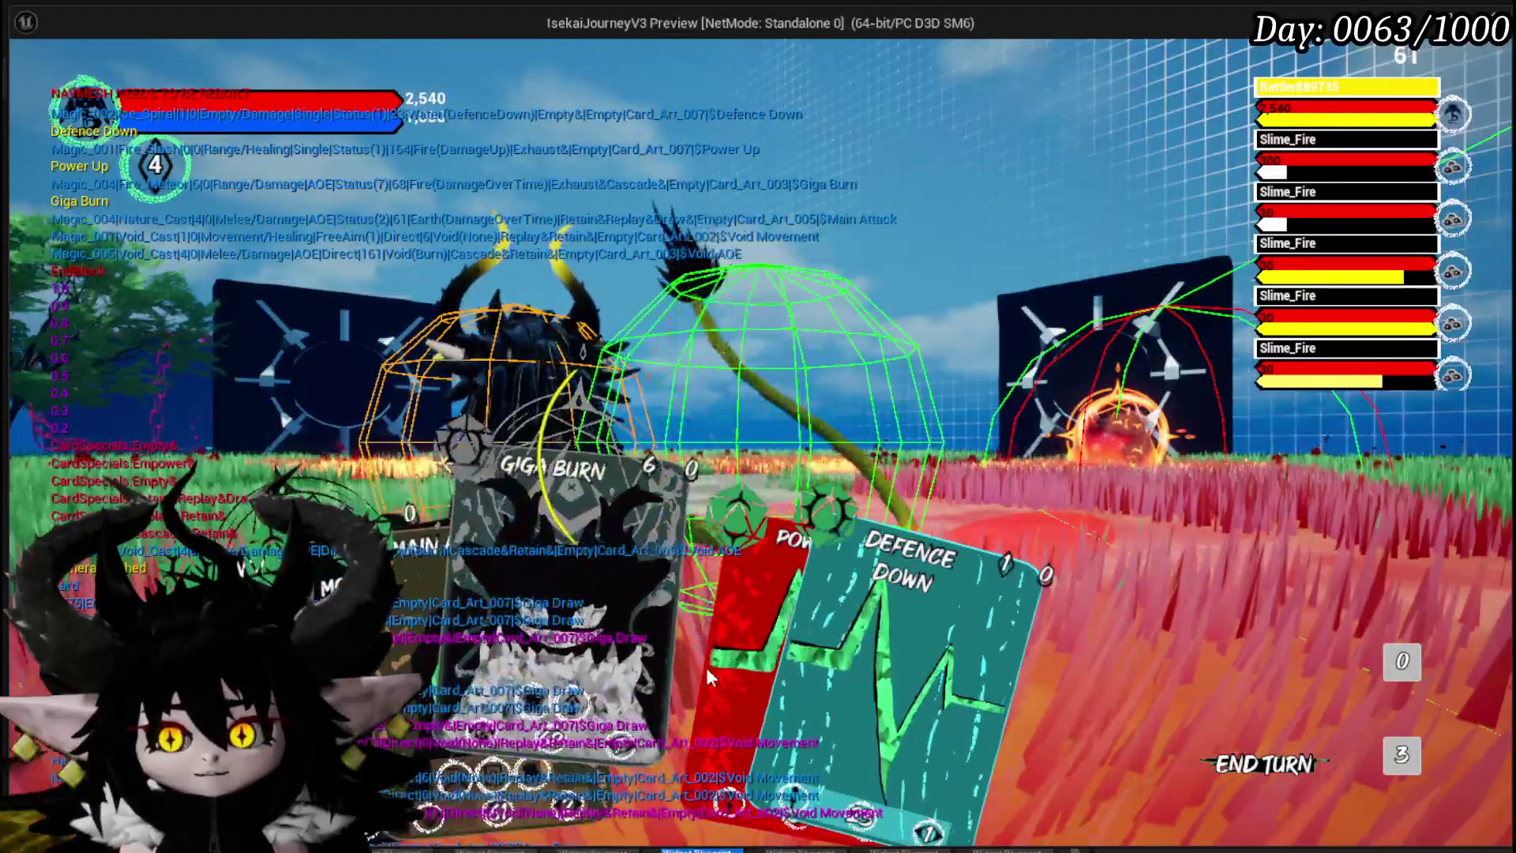
{"action": "left_click", "coordinate": [677, 648]}
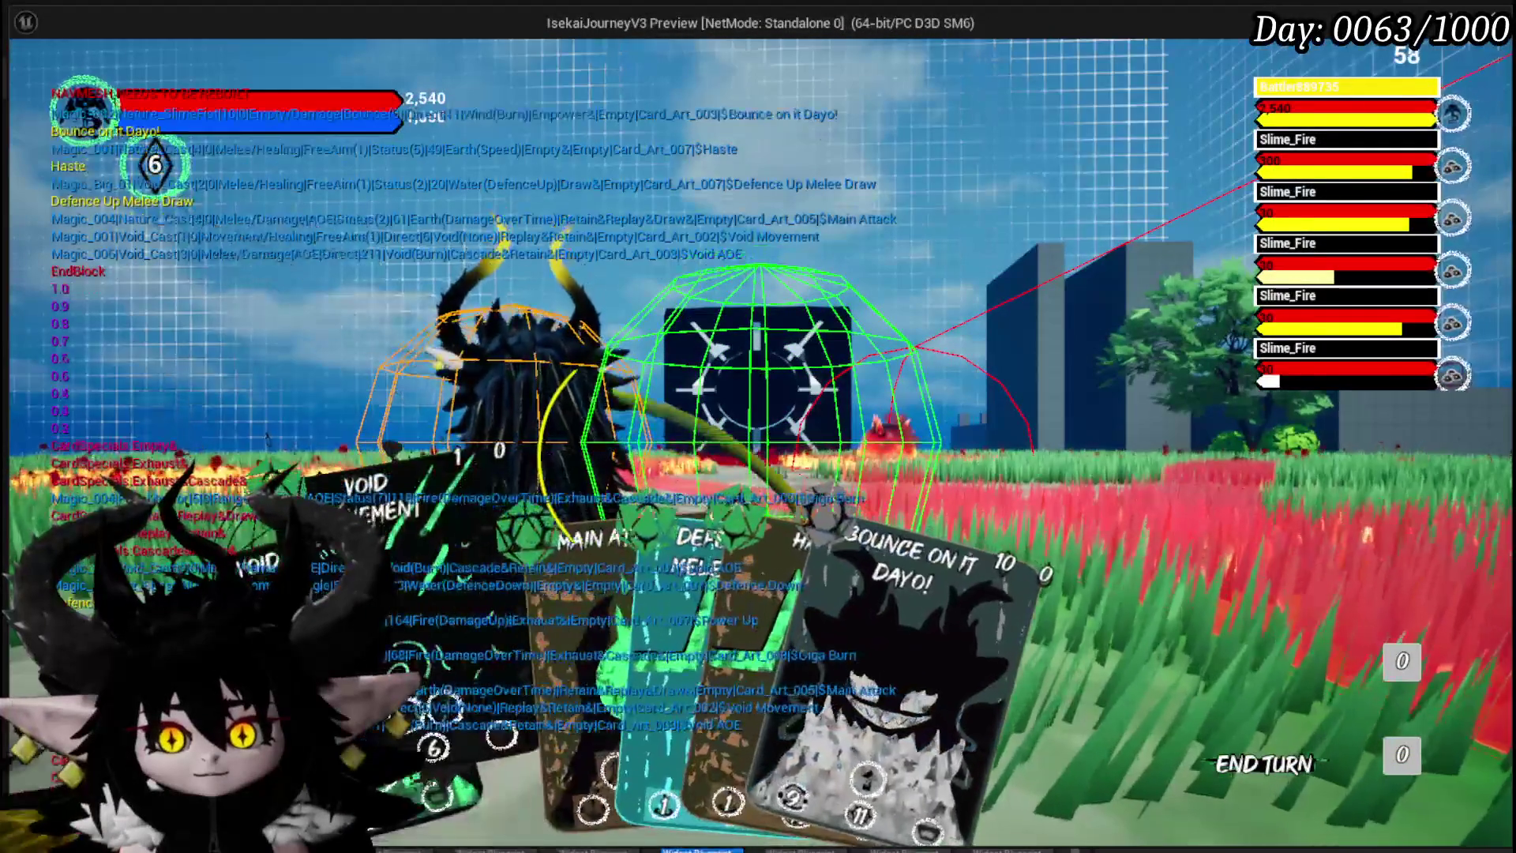
{"action": "left_click", "coordinate": [379, 521]}
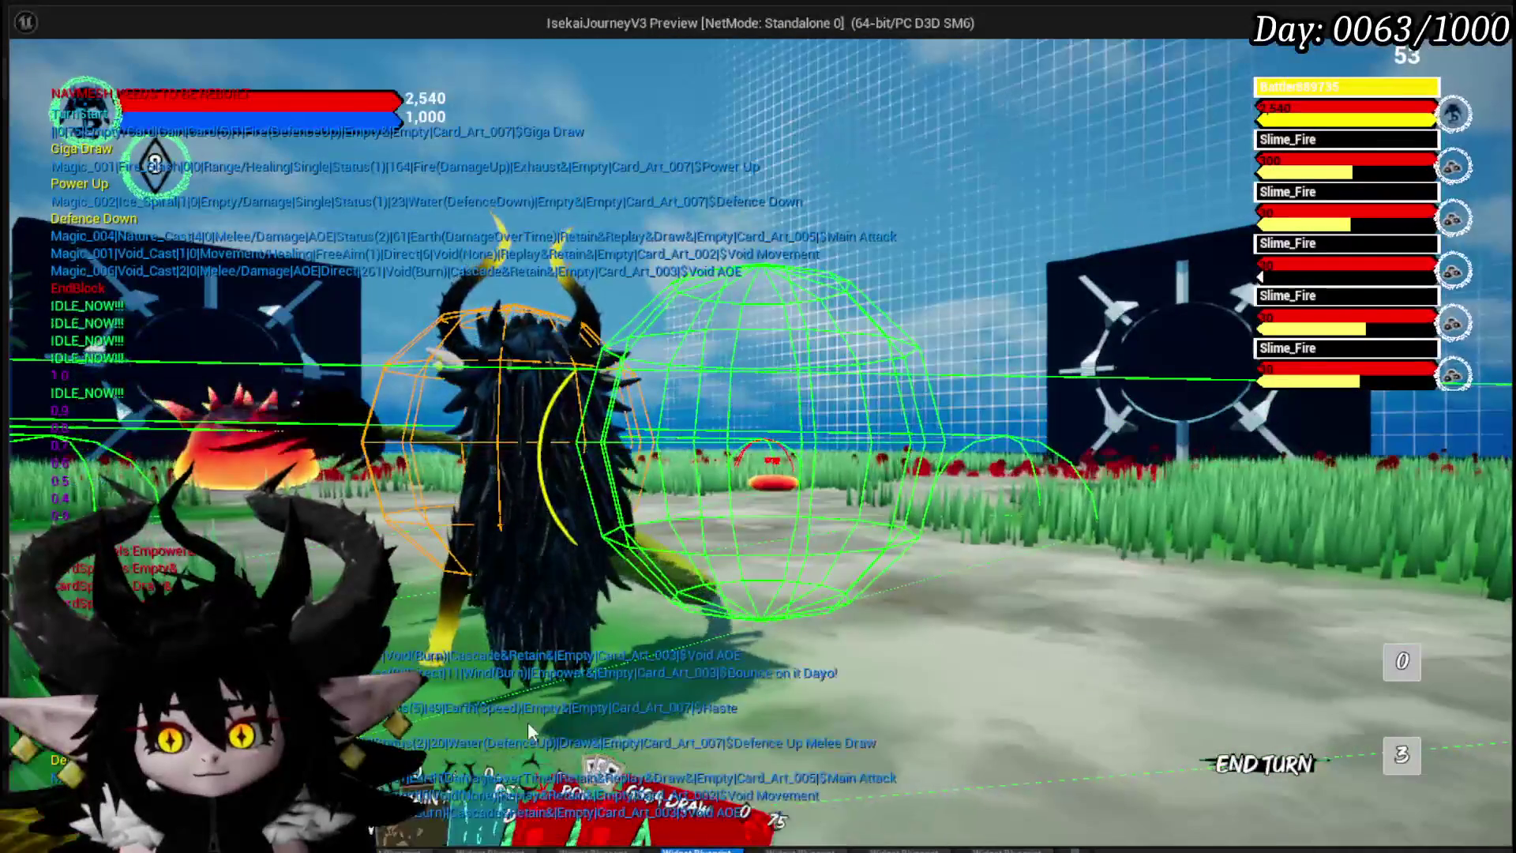
{"action": "left_click", "coordinate": [484, 604]}
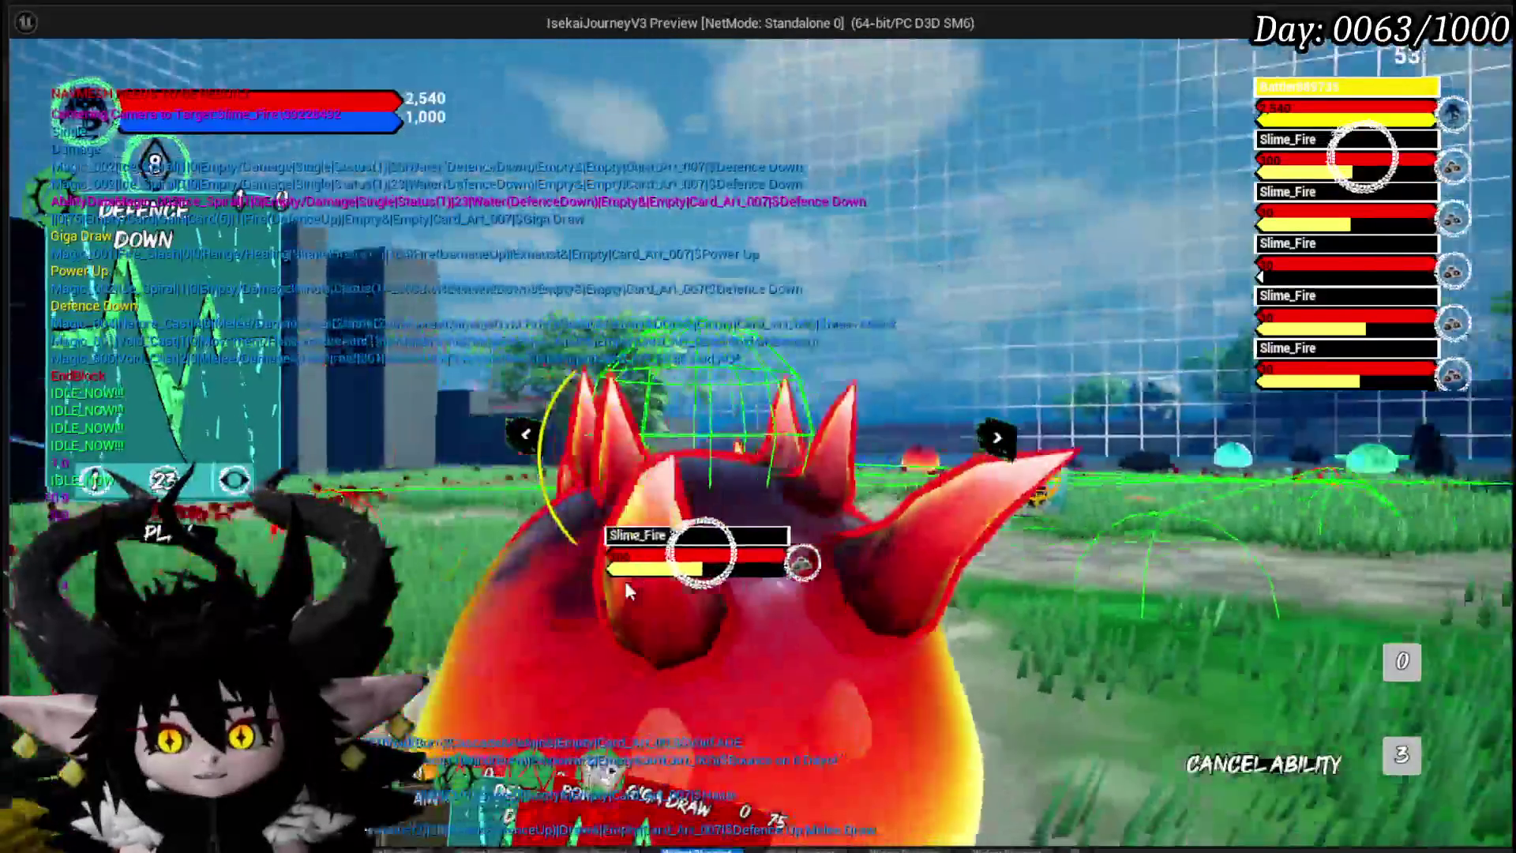
{"action": "left_click", "coordinate": [624, 576]}
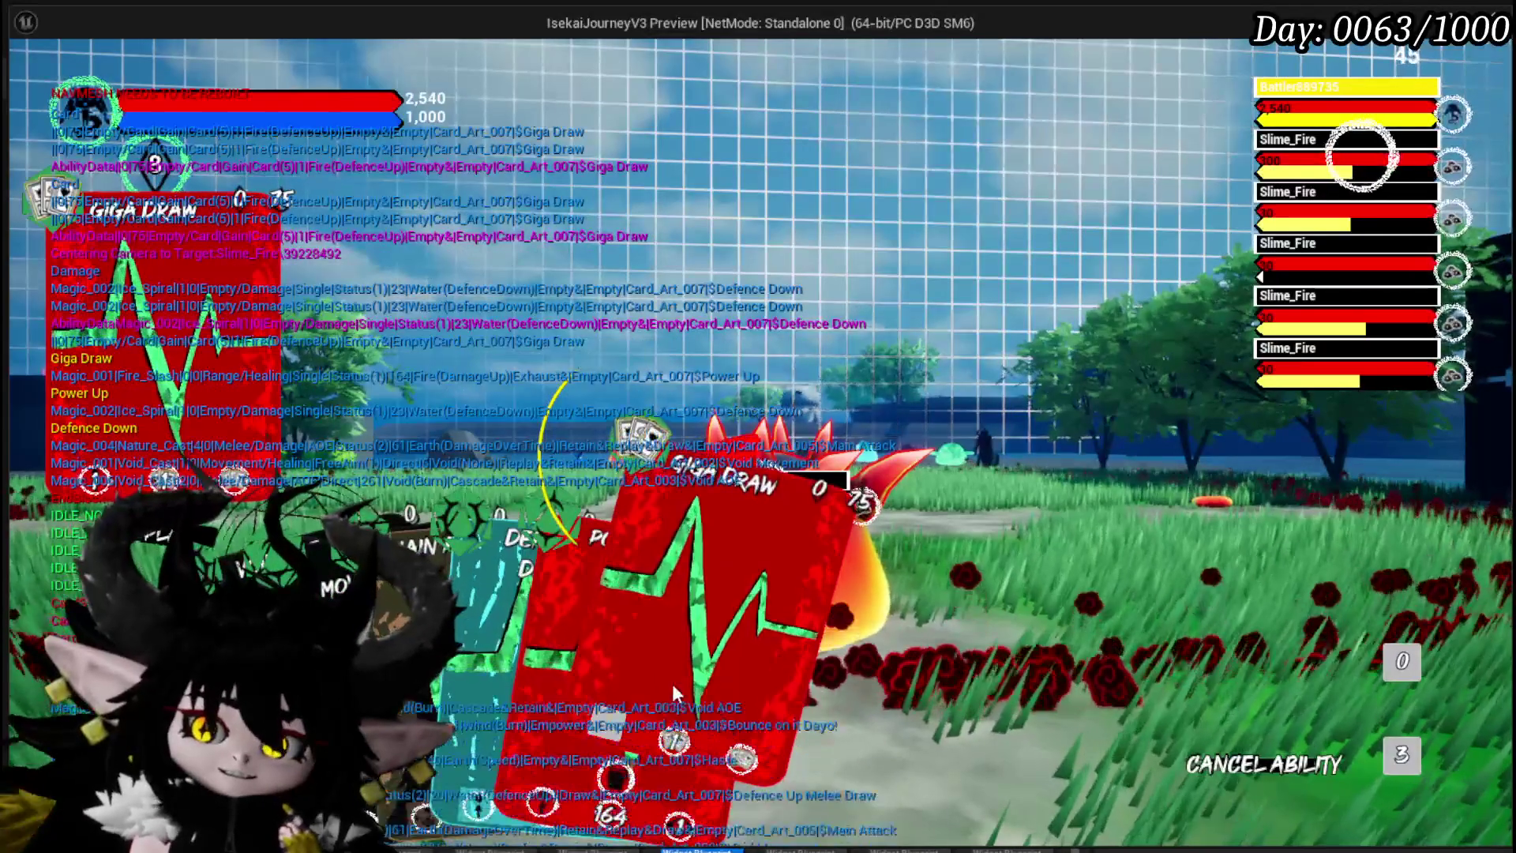
{"action": "left_click", "coordinate": [672, 684]}
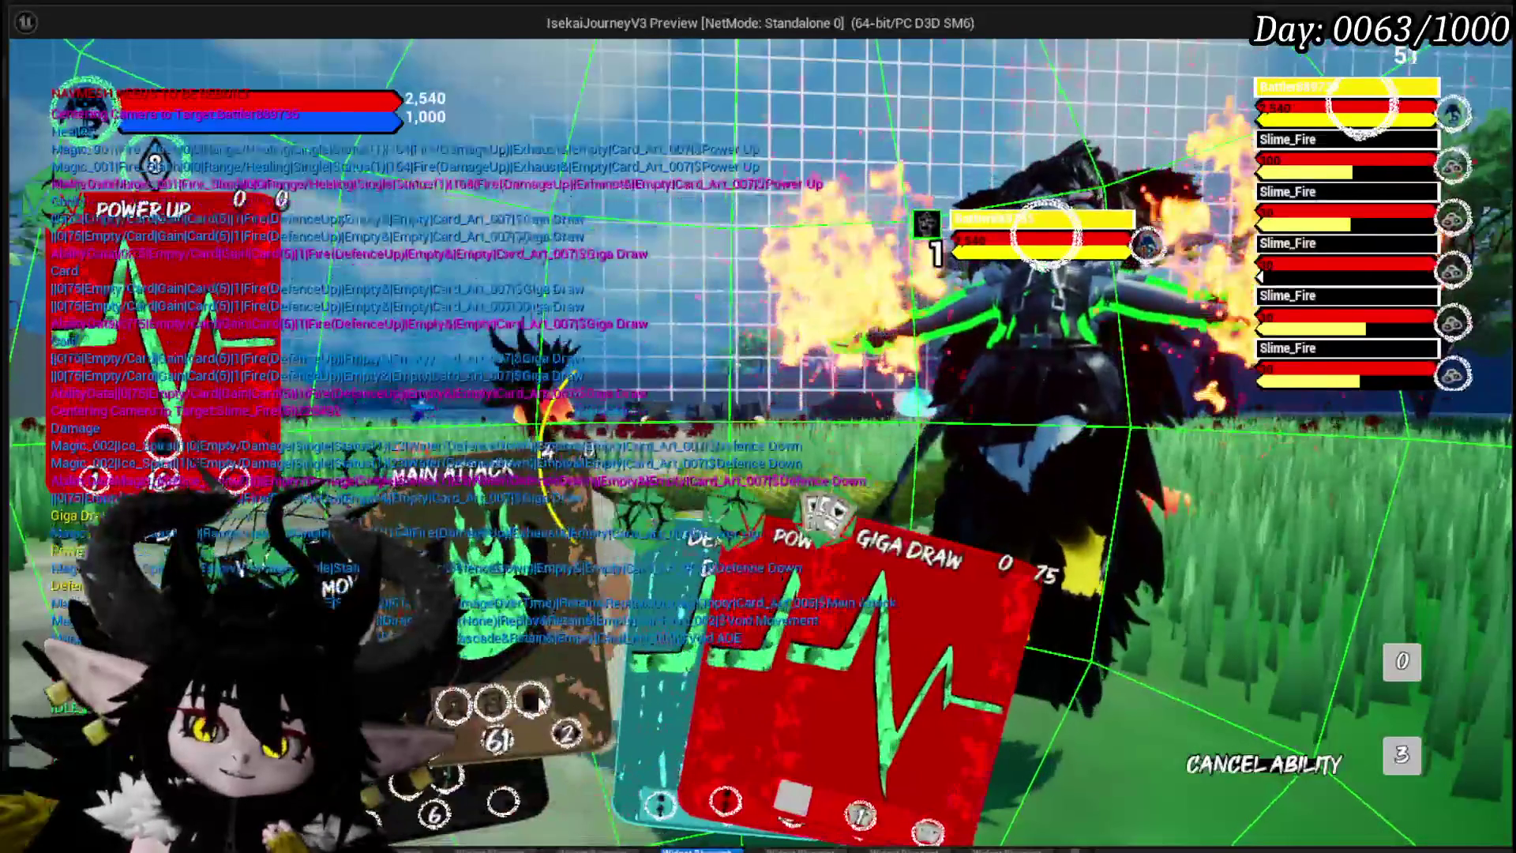
{"action": "left_click", "coordinate": [513, 723]}
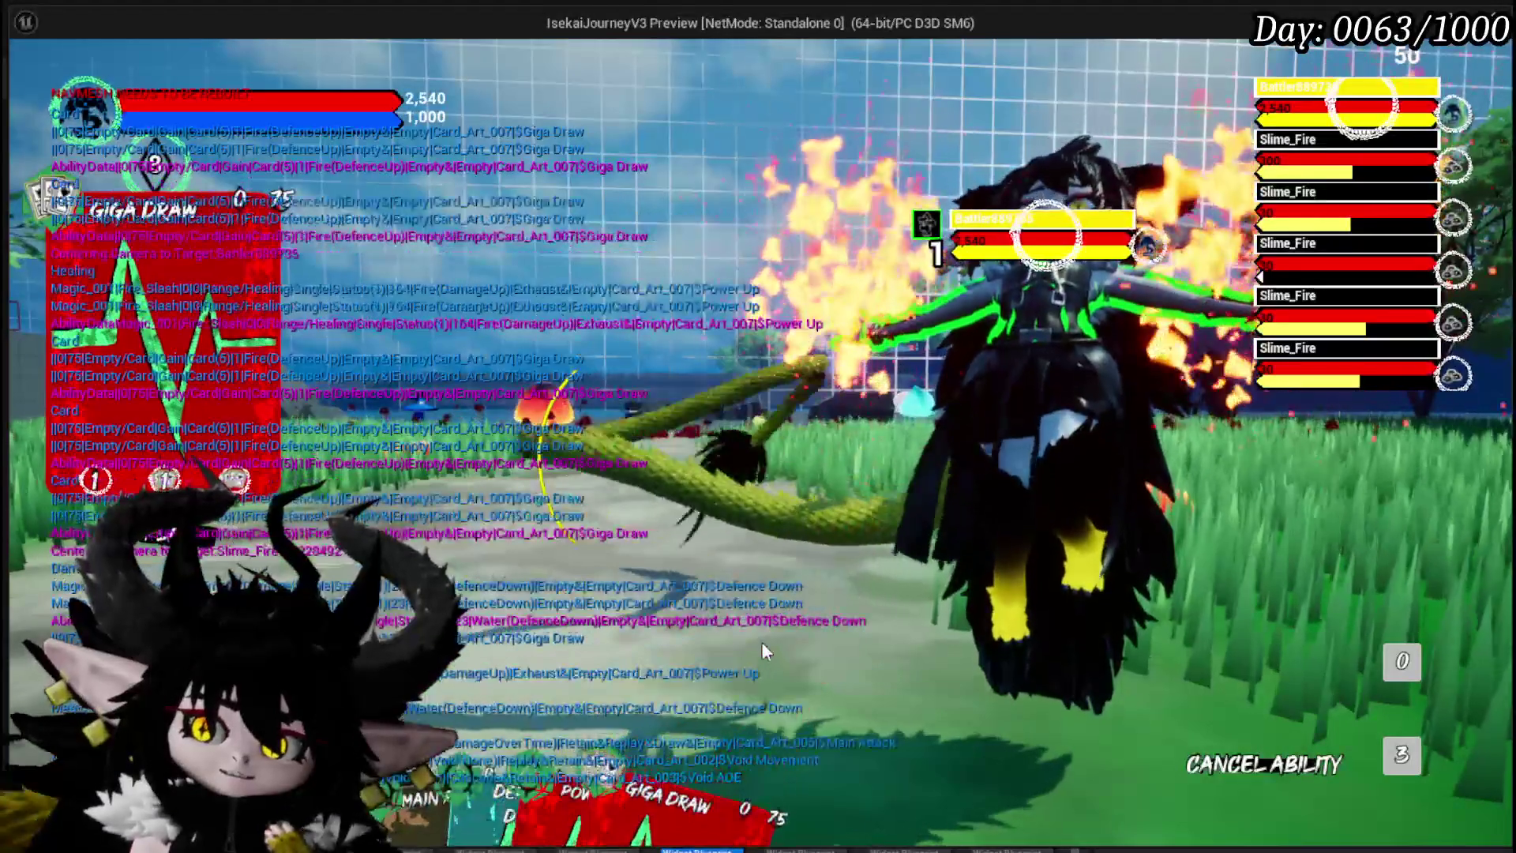
{"action": "key", "text": "Escape"}
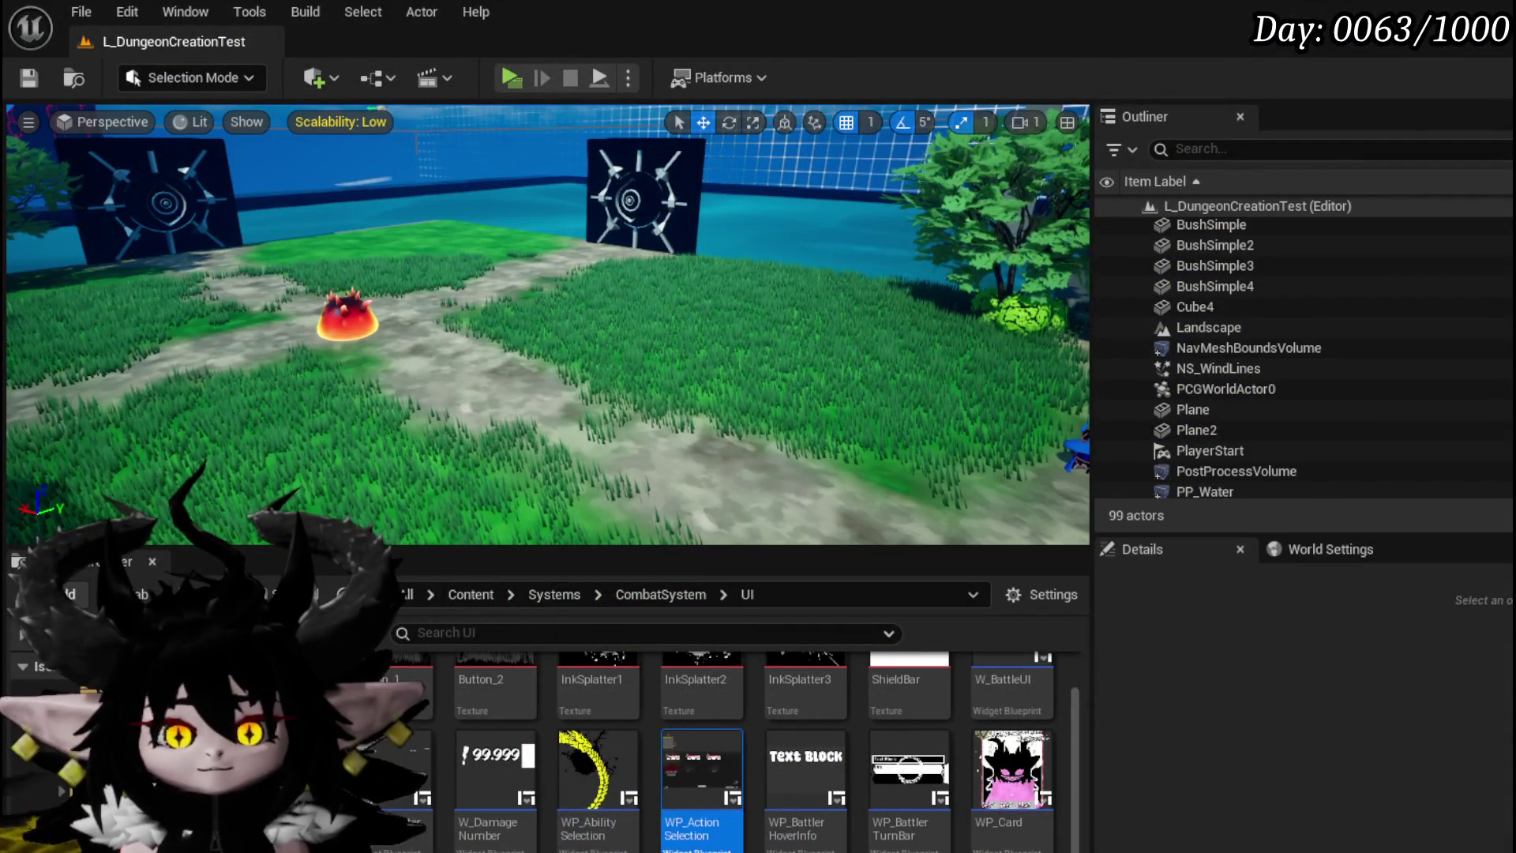
Step: Toggle a breakpoint on the Unselect Ability node in WP_ActionSelection
{"action": "key", "text": "alt+Tab"}
{"action": "right_click", "coordinate": [946, 349]}
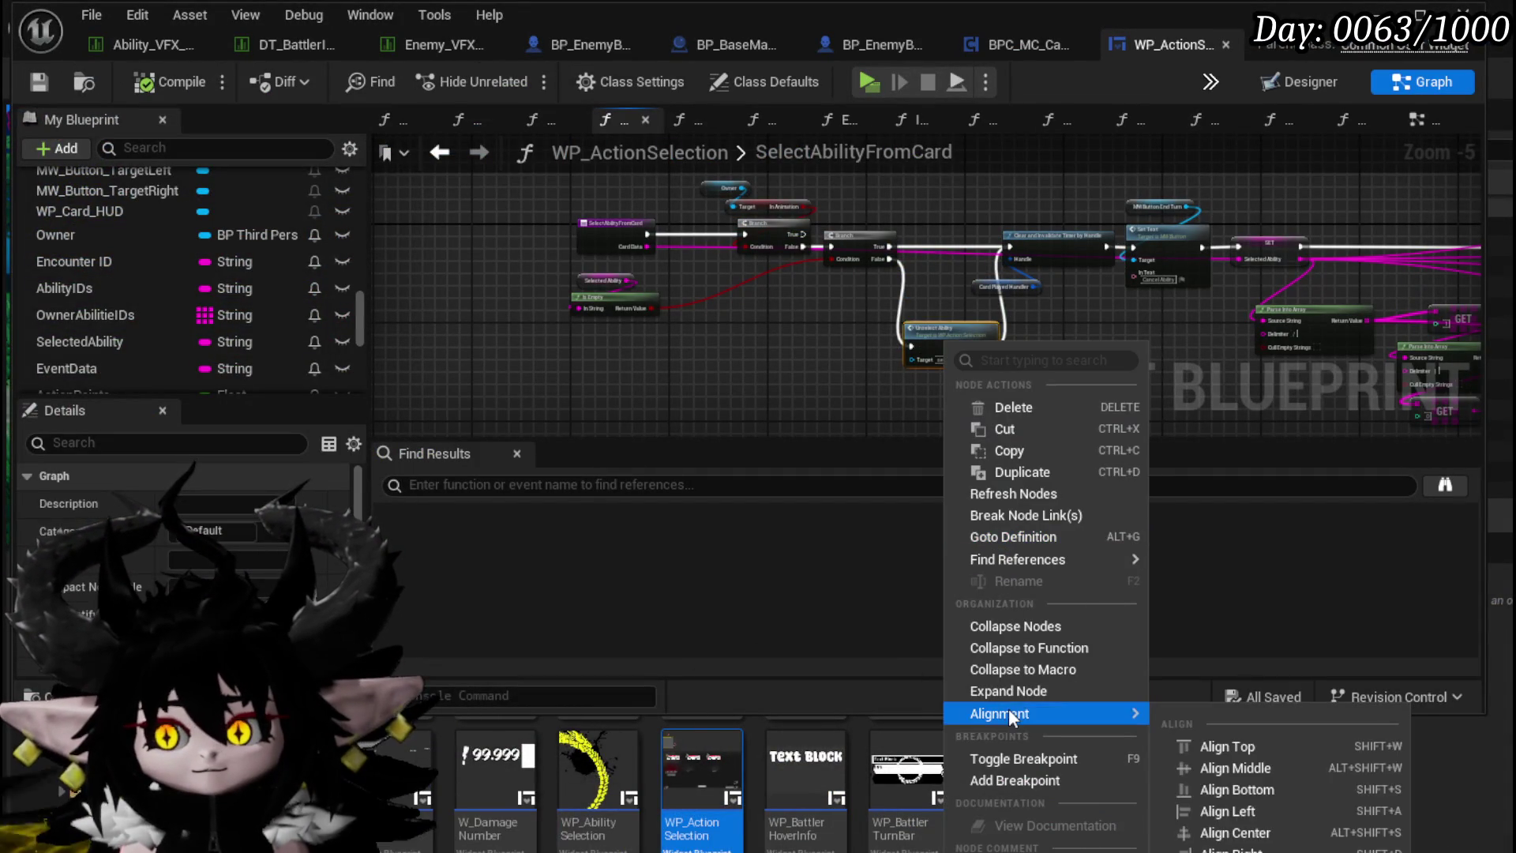
{"action": "left_click", "coordinate": [1002, 778]}
{"action": "scroll", "coordinate": [842, 333], "scroll_direction": "up", "scroll_amount": 4}
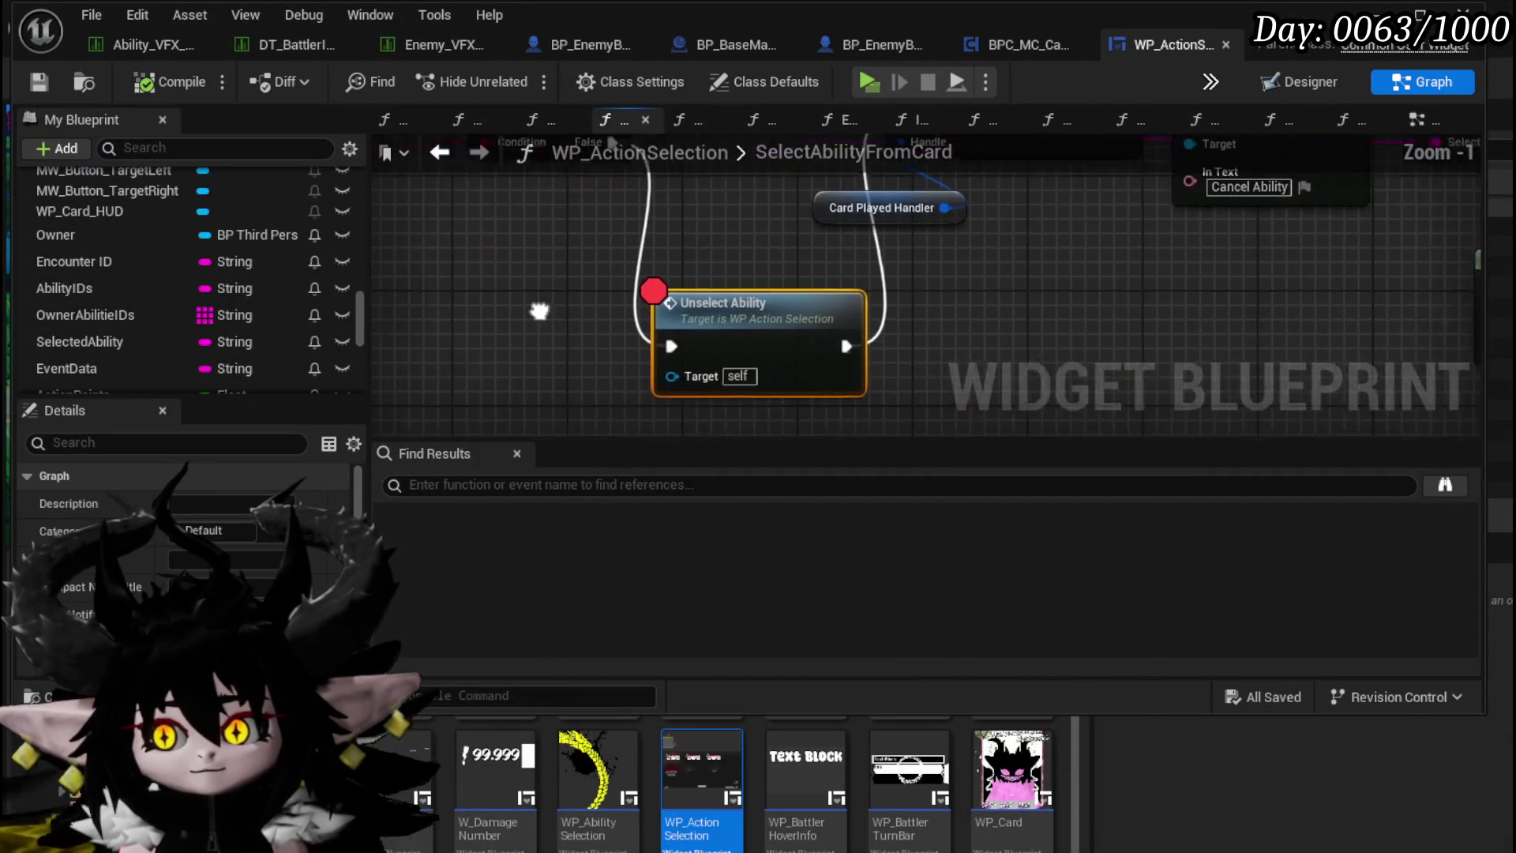
Step: Open the UnselectAbility graph and inspect its Remove Target Visual, Set Visibility and Not Needed? comment
{"action": "double_click", "coordinate": [720, 315]}
{"action": "mouse_move", "coordinate": [598, 279]}
{"action": "left_mouse_down"}
{"action": "mouse_move", "coordinate": [964, 280]}
{"action": "mouse_move", "coordinate": [1198, 342]}
{"action": "mouse_move", "coordinate": [1303, 338]}
{"action": "mouse_move", "coordinate": [1057, 226]}
{"action": "mouse_move", "coordinate": [545, 222]}
{"action": "left_mouse_up"}
{"action": "mouse_move", "coordinate": [1080, 252]}
{"action": "left_mouse_down"}
{"action": "mouse_move", "coordinate": [663, 245]}
{"action": "mouse_move", "coordinate": [519, 294]}
{"action": "left_mouse_up"}
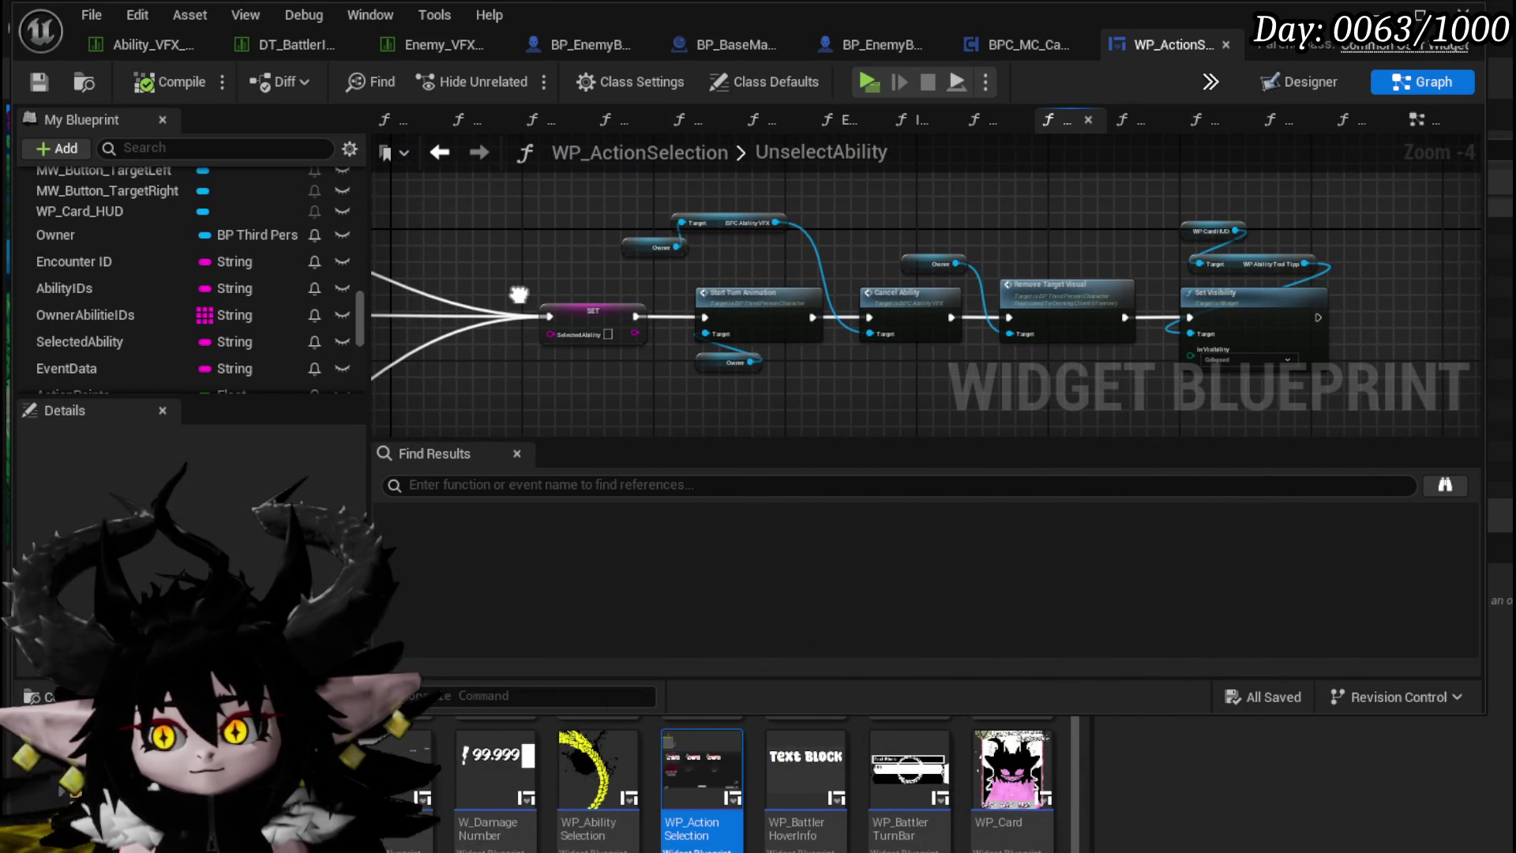
{"action": "left_click_drag", "start_coordinate": [1237, 293], "coordinate": [924, 237]}
{"action": "scroll", "coordinate": [924, 237], "scroll_direction": "up", "scroll_amount": 1}
{"action": "left_click_drag", "start_coordinate": [746, 237], "coordinate": [1041, 247]}
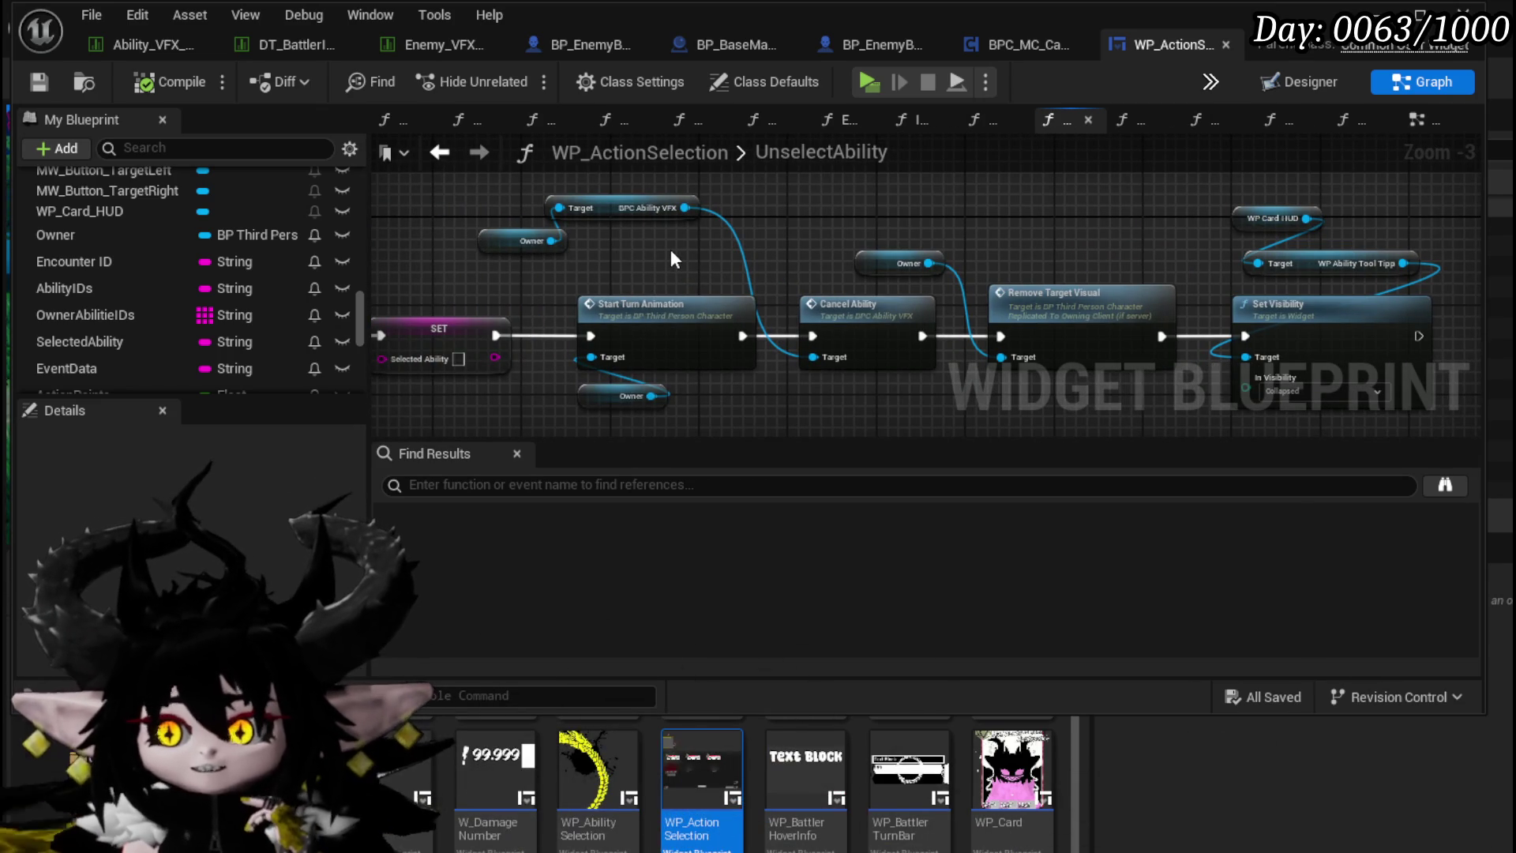
{"action": "scroll", "coordinate": [670, 249], "scroll_direction": "down", "scroll_amount": 2}
{"action": "mouse_move", "coordinate": [743, 257]}
{"action": "left_mouse_down"}
{"action": "mouse_move", "coordinate": [794, 259]}
{"action": "mouse_move", "coordinate": [813, 197]}
{"action": "left_mouse_up"}
{"action": "scroll", "coordinate": [754, 268], "scroll_direction": "up", "scroll_amount": 3}
{"action": "left_click", "coordinate": [711, 260]}
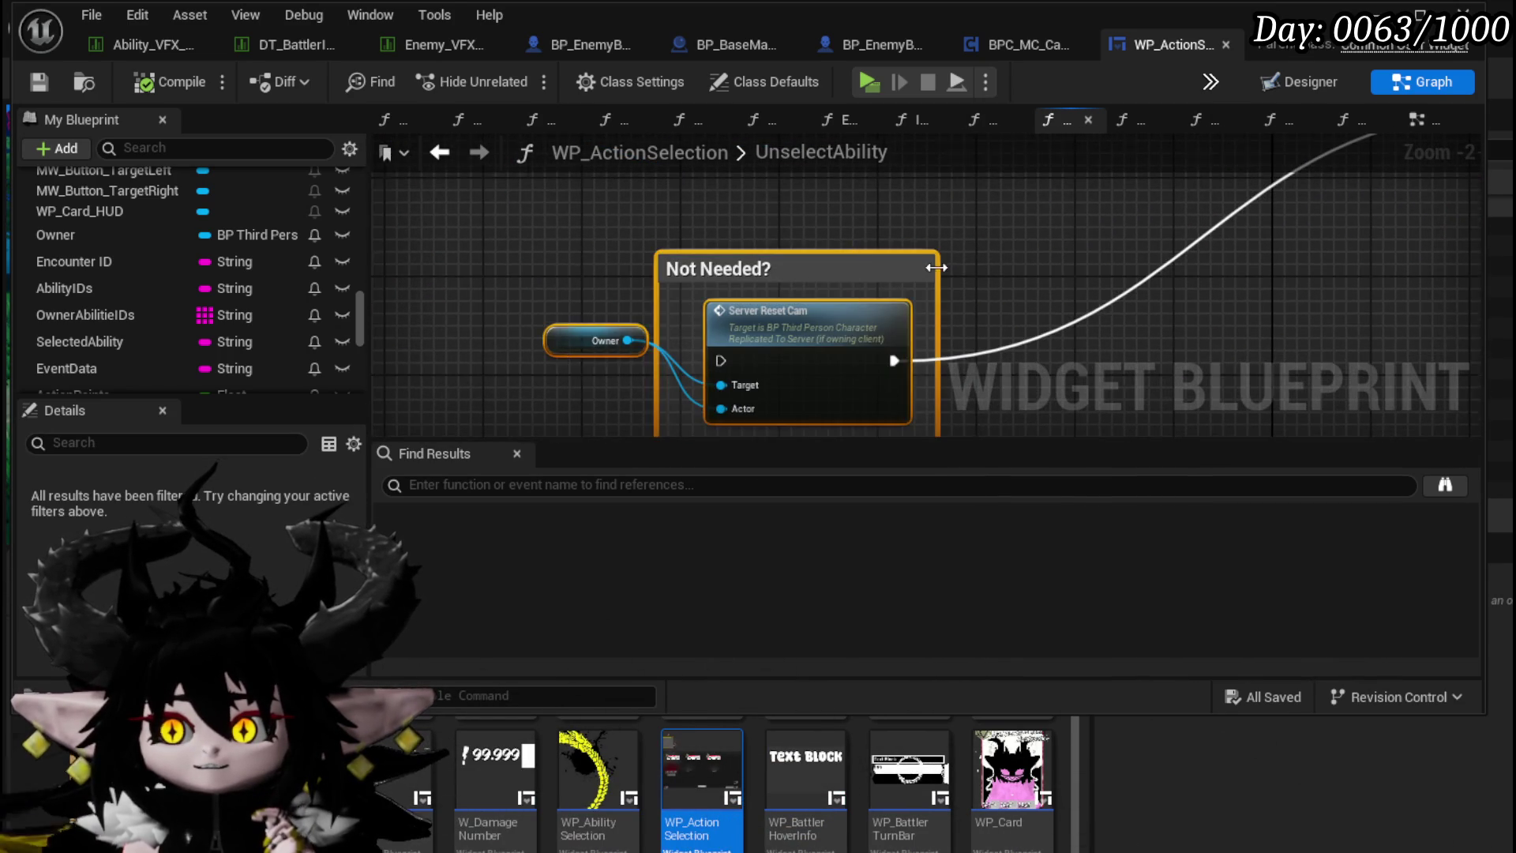
{"action": "scroll", "coordinate": [976, 416], "scroll_direction": "down", "scroll_amount": 2}
{"action": "mouse_move", "coordinate": [976, 417]}
{"action": "left_mouse_down"}
{"action": "mouse_move", "coordinate": [1031, 386]}
{"action": "mouse_move", "coordinate": [1139, 430]}
{"action": "mouse_move", "coordinate": [1168, 346]}
{"action": "mouse_move", "coordinate": [1185, 414]}
{"action": "left_mouse_up"}
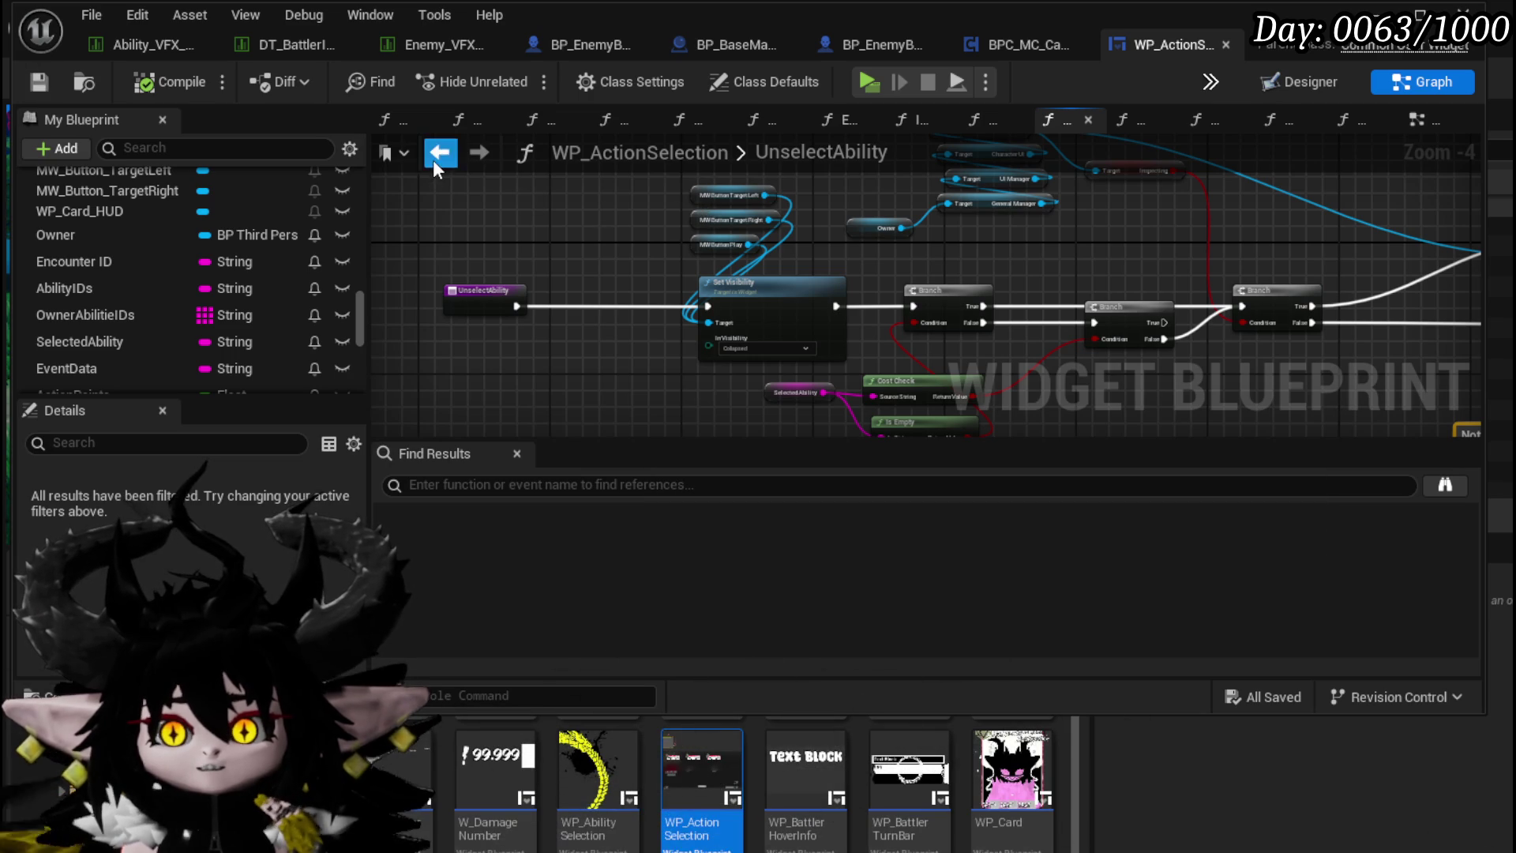
Step: Return to SelectAbilityFromCard and inspect its Camera Bus, Branch and == comparison nodes
{"action": "left_click", "coordinate": [439, 152]}
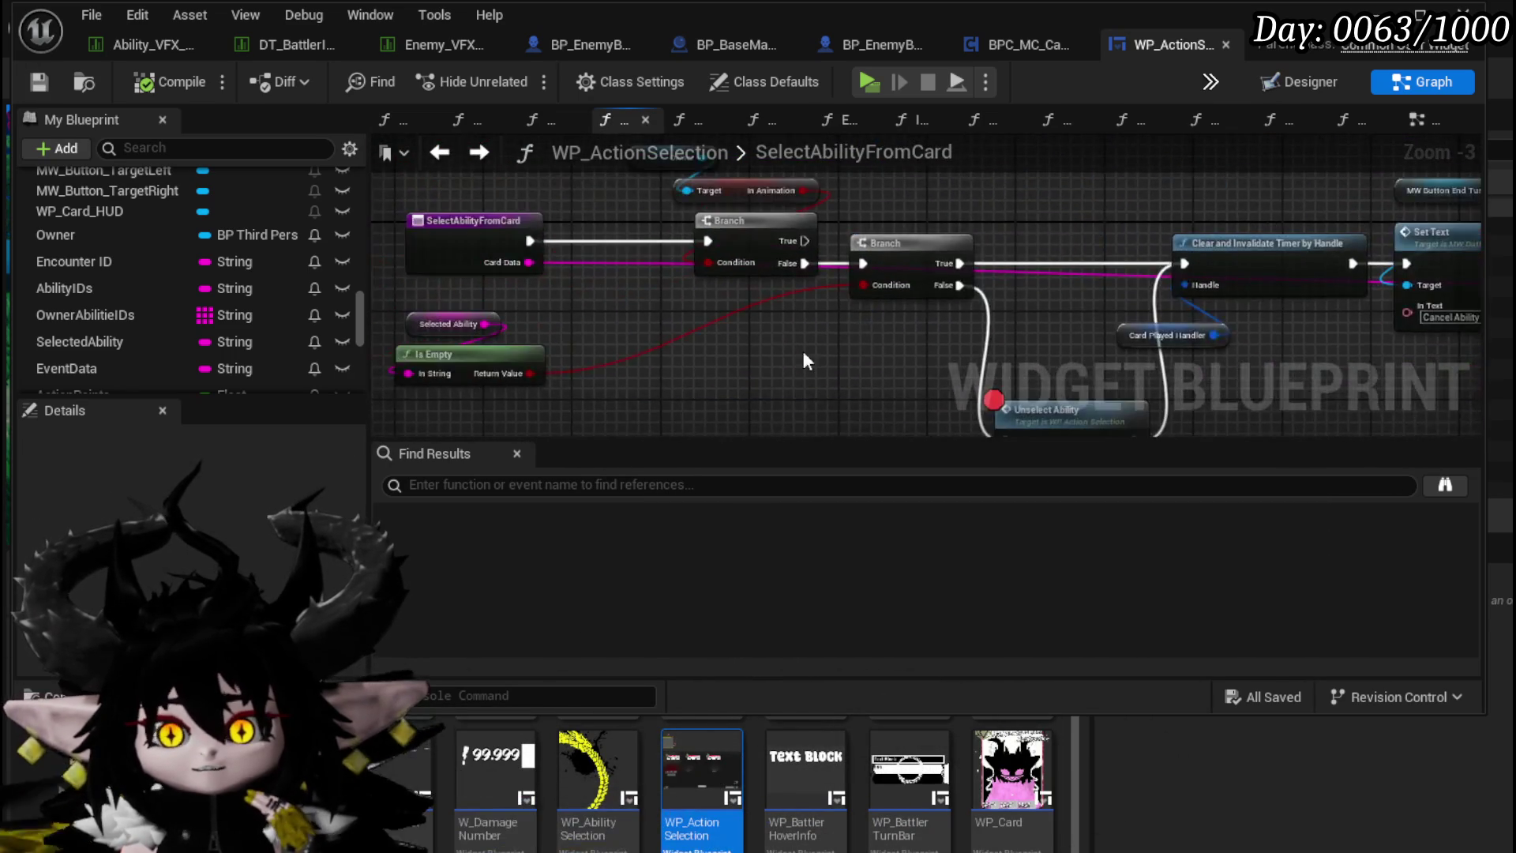
{"action": "scroll", "coordinate": [790, 367], "scroll_direction": "down", "scroll_amount": 2}
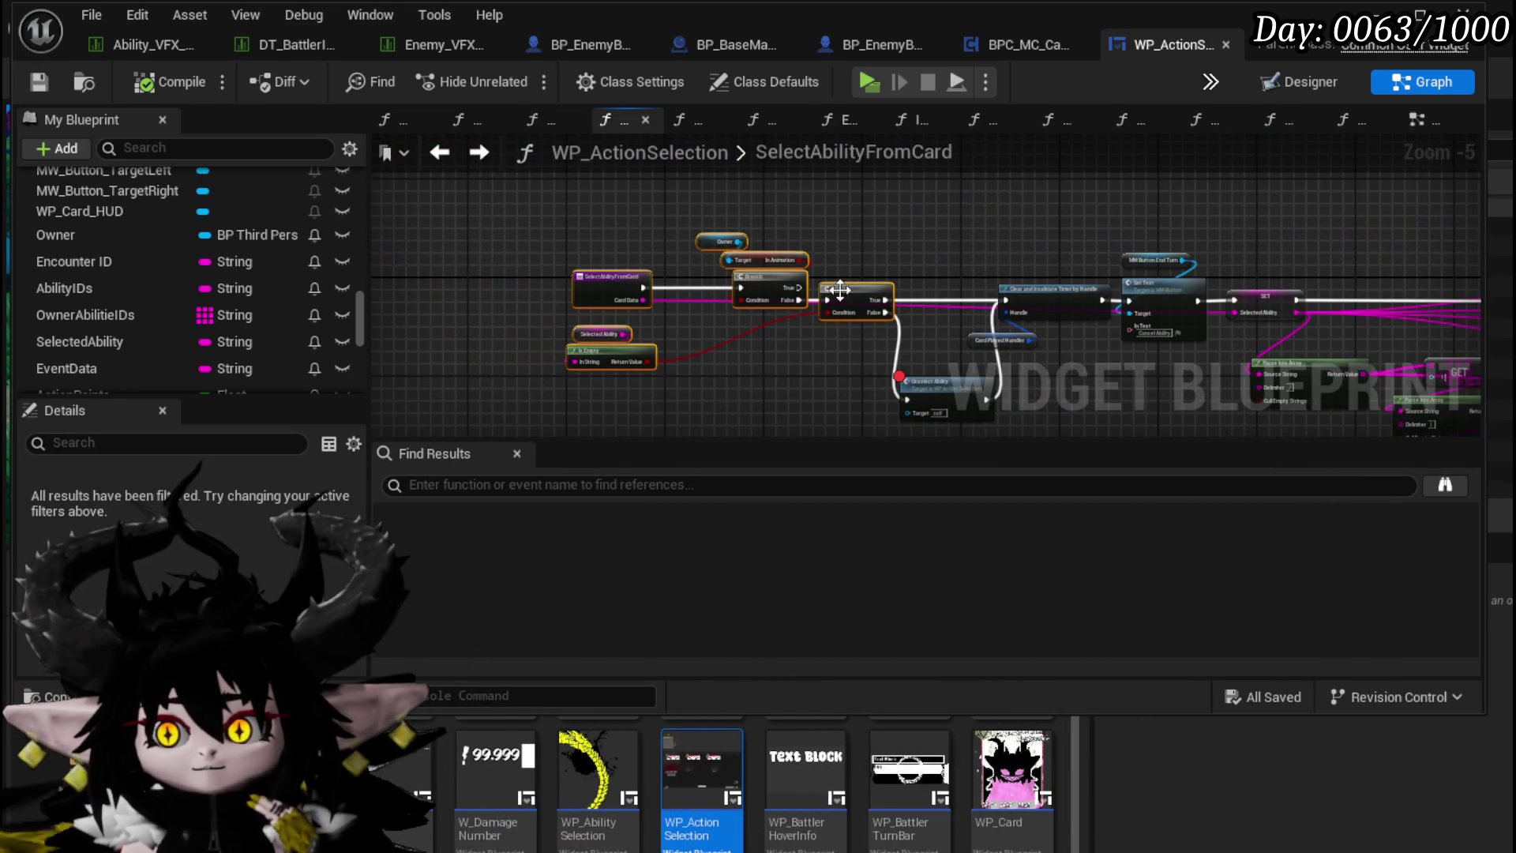
{"action": "mouse_move", "coordinate": [992, 240]}
{"action": "left_mouse_down"}
{"action": "mouse_move", "coordinate": [650, 230]}
{"action": "mouse_move", "coordinate": [909, 247]}
{"action": "mouse_move", "coordinate": [647, 273]}
{"action": "left_mouse_up"}
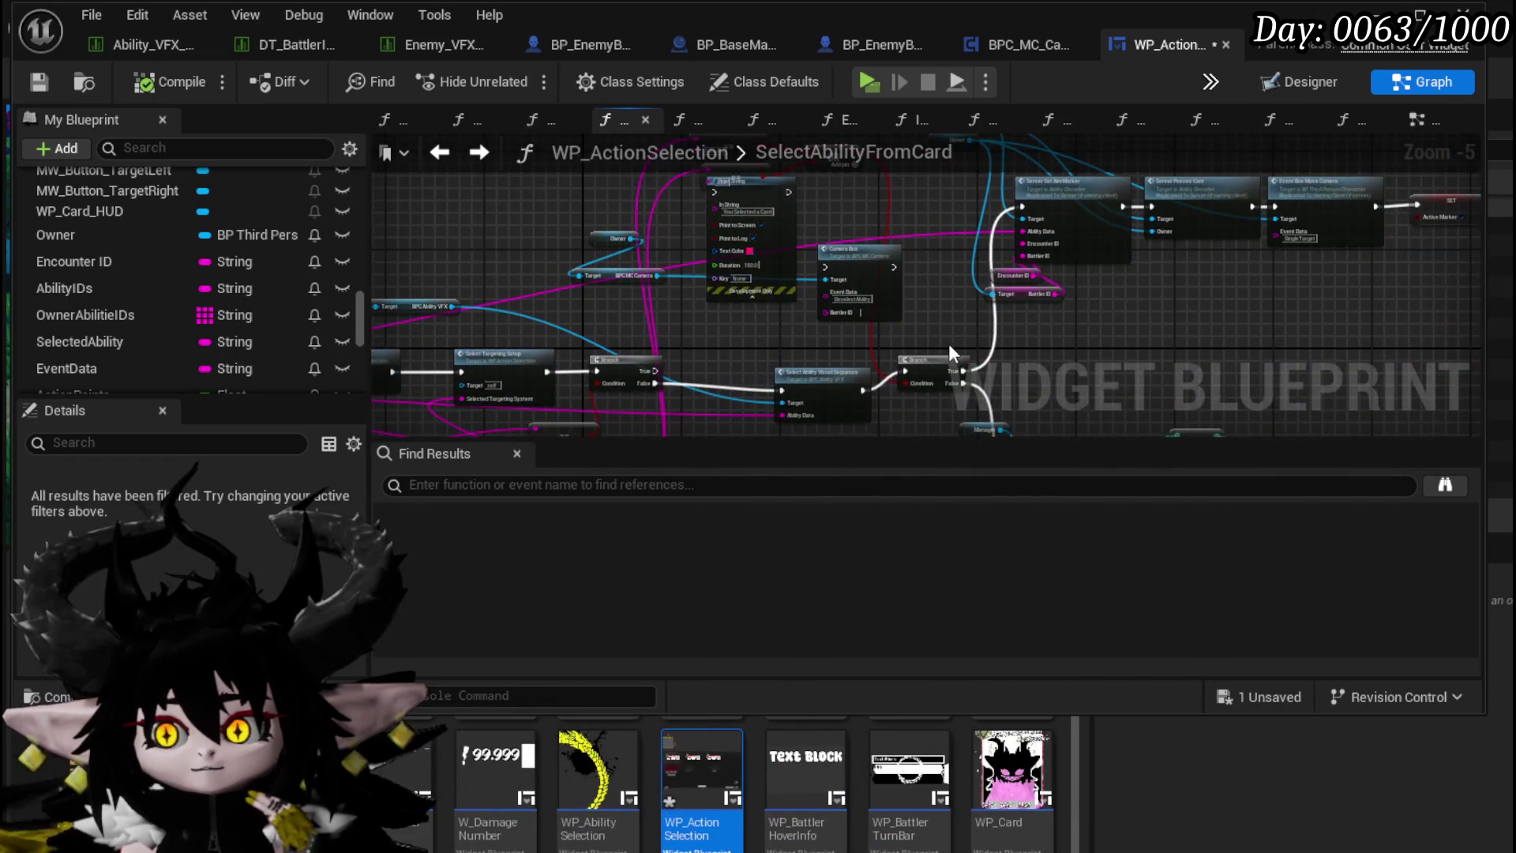
{"action": "scroll", "coordinate": [972, 262], "scroll_direction": "up", "scroll_amount": 3}
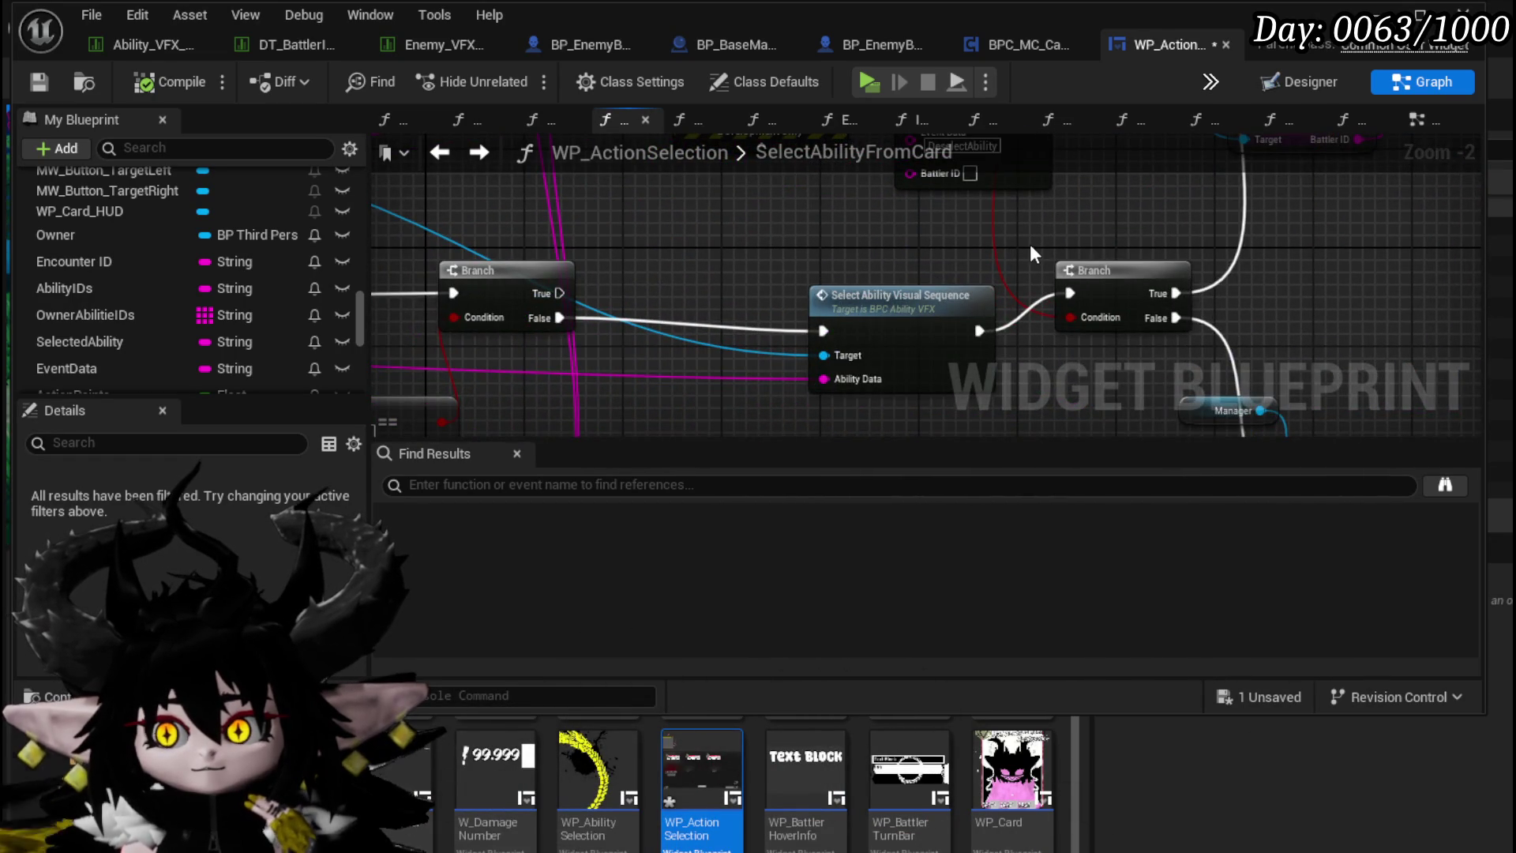
{"action": "scroll", "coordinate": [1029, 243], "scroll_direction": "down", "scroll_amount": 1}
{"action": "mouse_move", "coordinate": [1042, 234]}
{"action": "left_mouse_down"}
{"action": "mouse_move", "coordinate": [883, 371]}
{"action": "mouse_move", "coordinate": [699, 426]}
{"action": "left_mouse_up"}
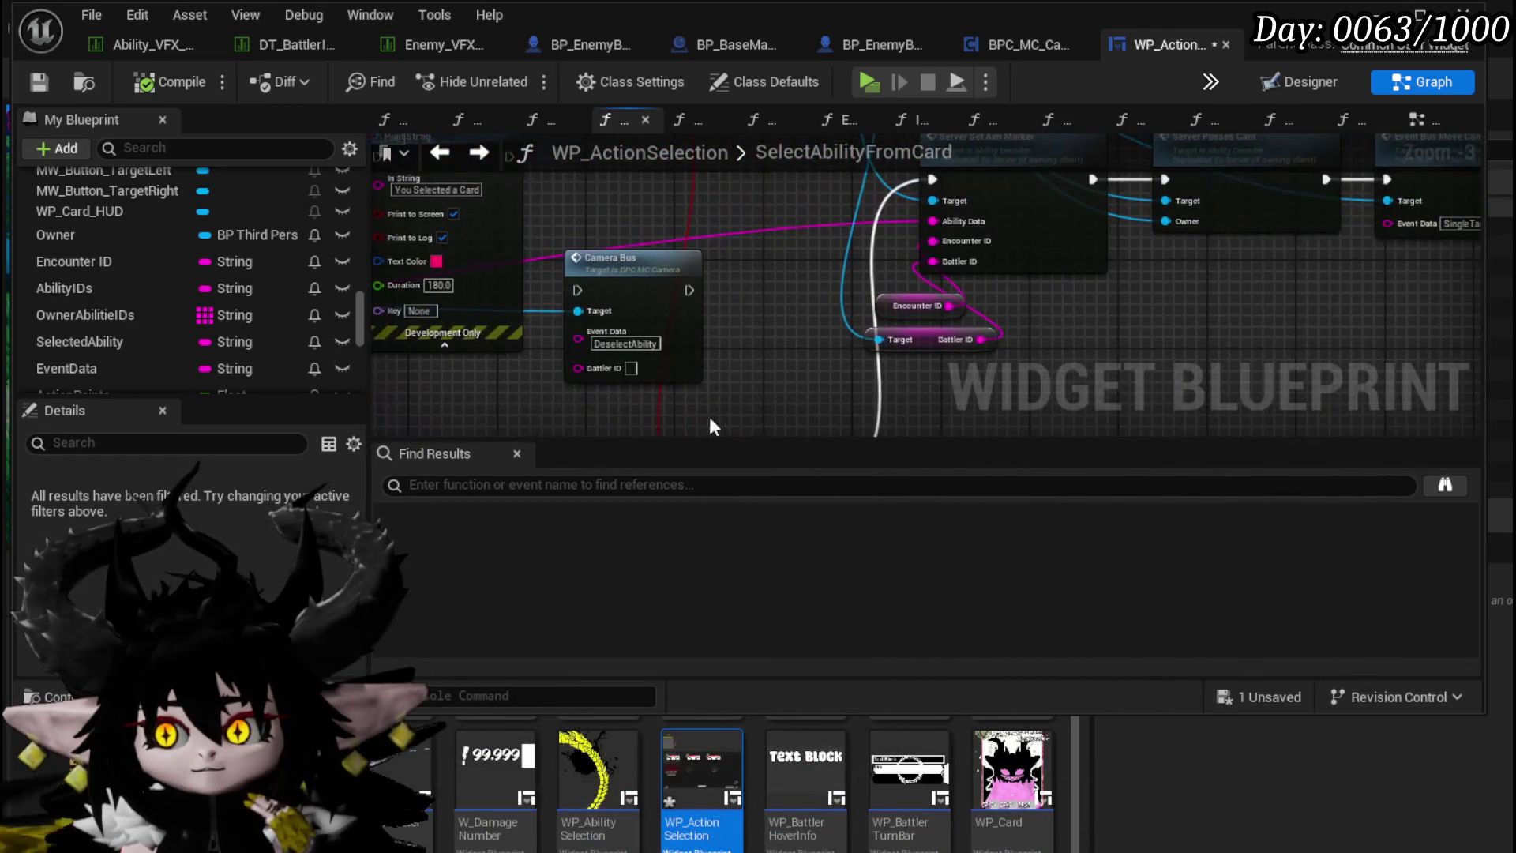
{"action": "mouse_move", "coordinate": [873, 363]}
{"action": "left_mouse_down"}
{"action": "mouse_move", "coordinate": [859, 268]}
{"action": "mouse_move", "coordinate": [646, 425]}
{"action": "mouse_move", "coordinate": [676, 342]}
{"action": "mouse_move", "coordinate": [808, 196]}
{"action": "left_mouse_up"}
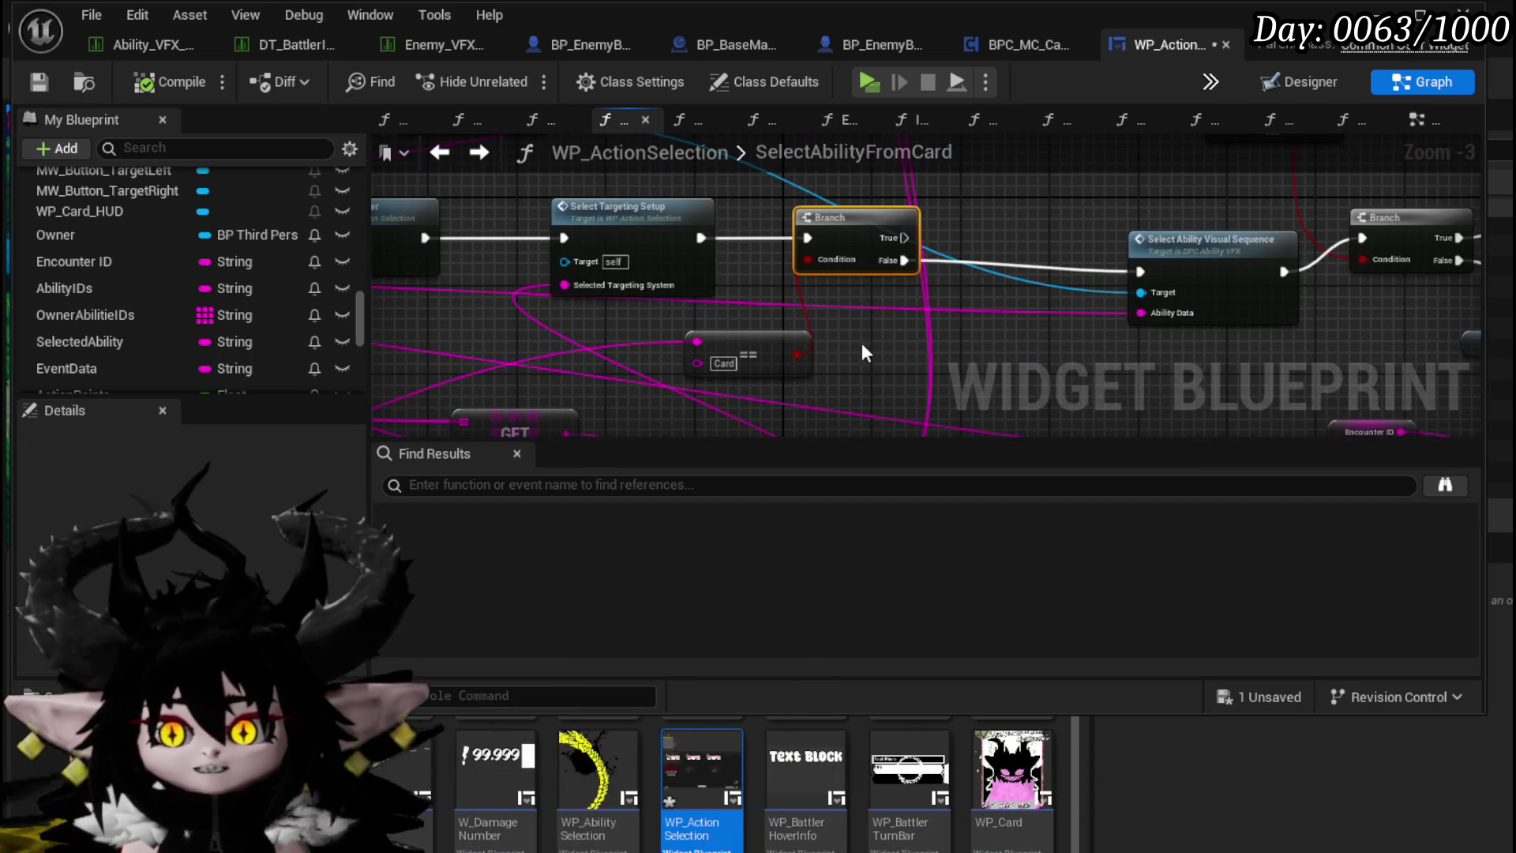
{"action": "left_click_drag", "start_coordinate": [775, 367], "coordinate": [1050, 220]}
{"action": "scroll", "coordinate": [829, 271], "scroll_direction": "down", "scroll_amount": 3}
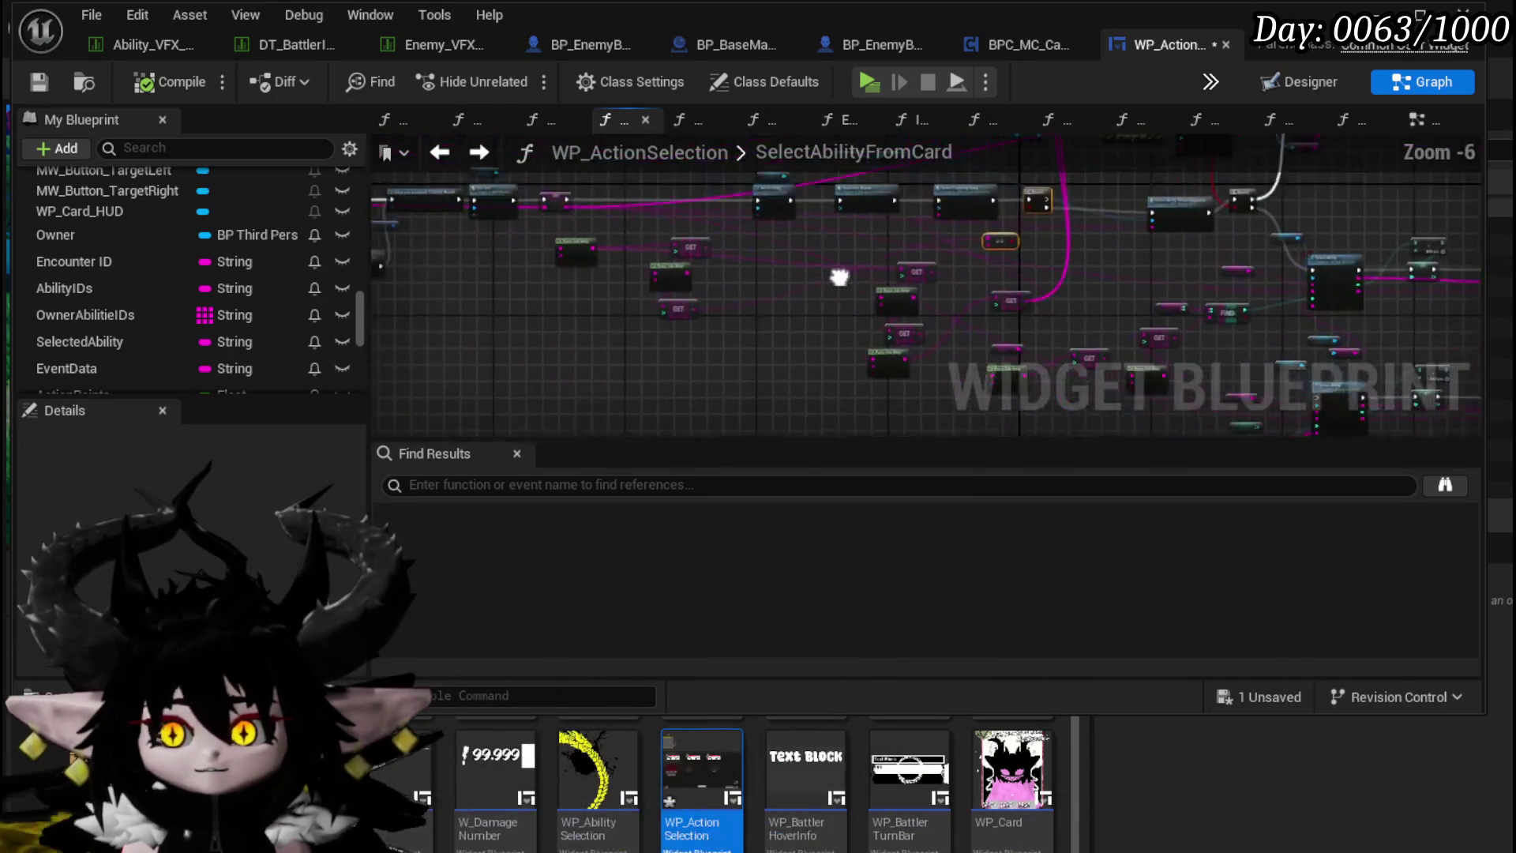
{"action": "scroll", "coordinate": [757, 353], "scroll_direction": "up", "scroll_amount": 2}
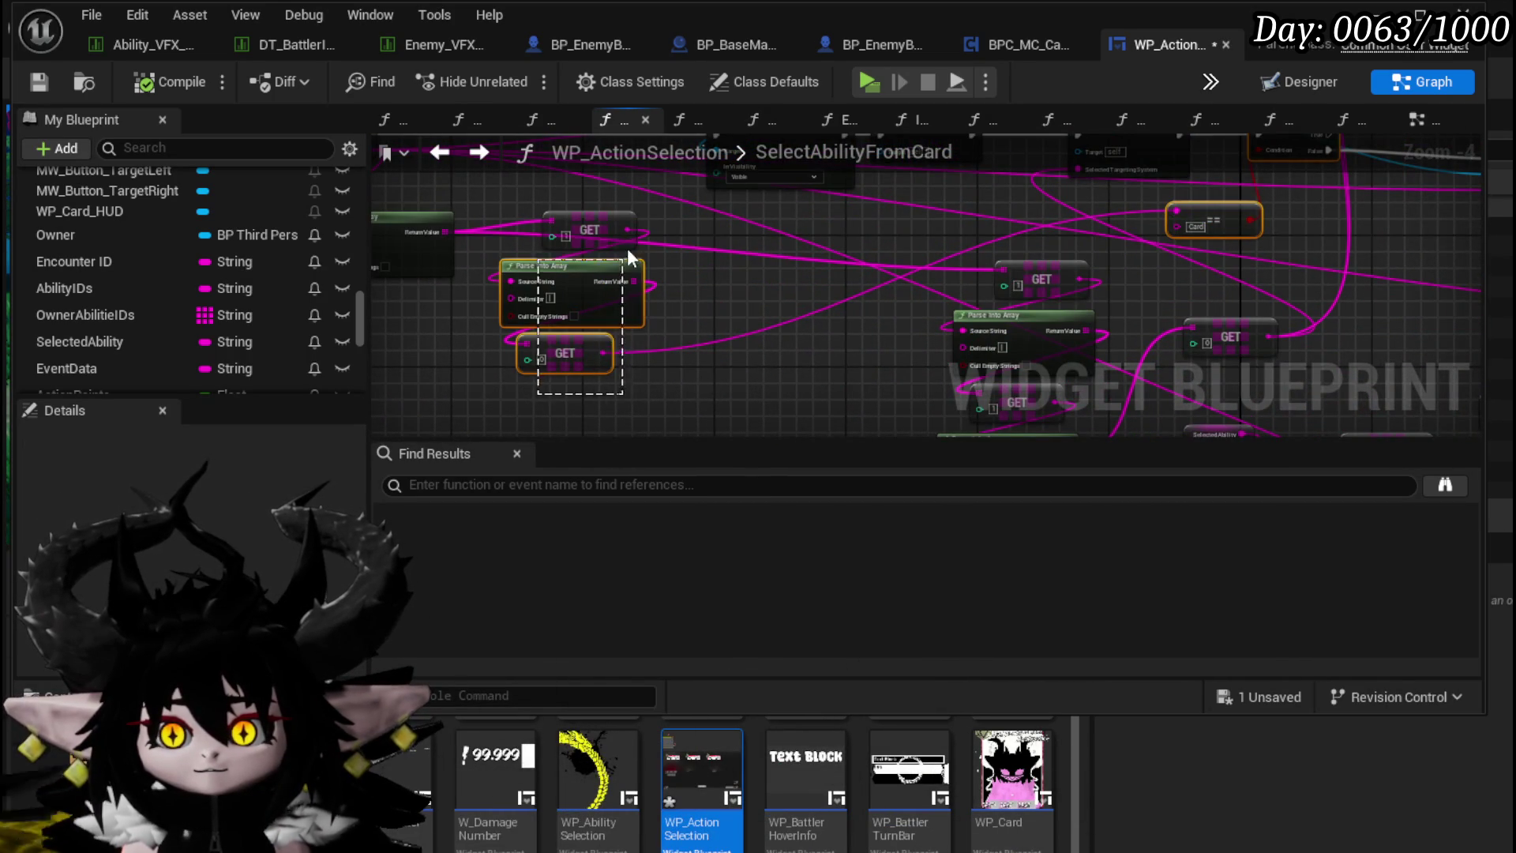
{"action": "left_click_drag", "start_coordinate": [624, 264], "coordinate": [575, 210]}
{"action": "left_click_drag", "start_coordinate": [1042, 284], "coordinate": [673, 325]}
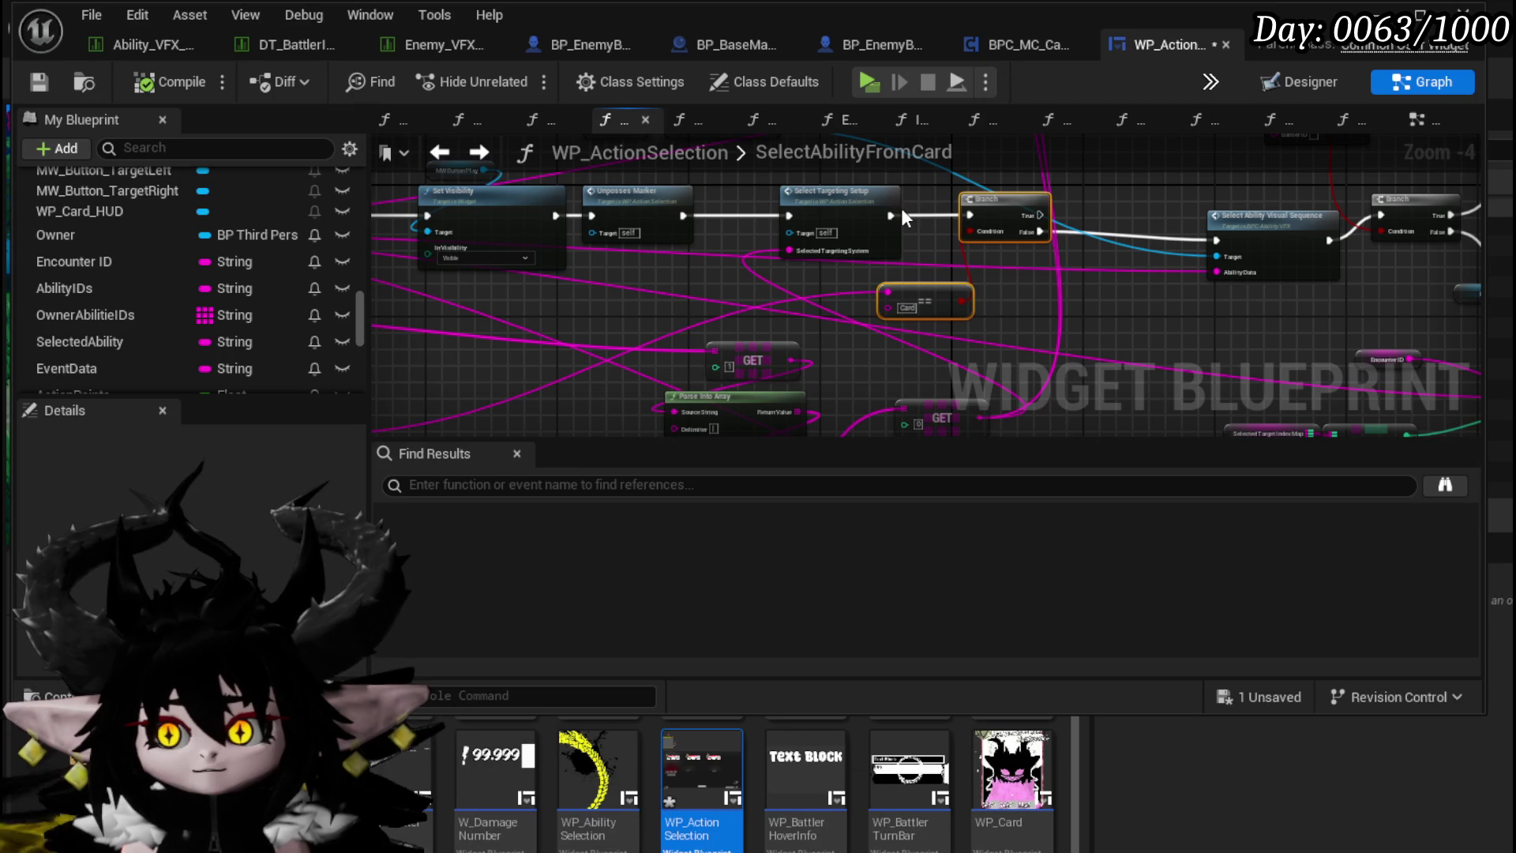
Step: Link Select Targeting Setup directly to Select Ability Visual Sequence, then paste the copied Branch and Camera Bus
{"action": "left_click_drag", "start_coordinate": [888, 214], "coordinate": [1216, 240]}
{"action": "scroll", "coordinate": [197, 276], "scroll_direction": "down", "scroll_amount": 2}
{"action": "mouse_move", "coordinate": [419, 278]}
{"action": "left_mouse_down"}
{"action": "mouse_move", "coordinate": [690, 381]}
{"action": "mouse_move", "coordinate": [636, 346]}
{"action": "mouse_move", "coordinate": [1034, 335]}
{"action": "left_mouse_up"}
{"action": "scroll", "coordinate": [692, 383], "scroll_direction": "up", "scroll_amount": 3}
{"action": "scroll", "coordinate": [866, 386], "scroll_direction": "down", "scroll_amount": 2}
{"action": "scroll", "coordinate": [1040, 329], "scroll_direction": "down", "scroll_amount": 4}
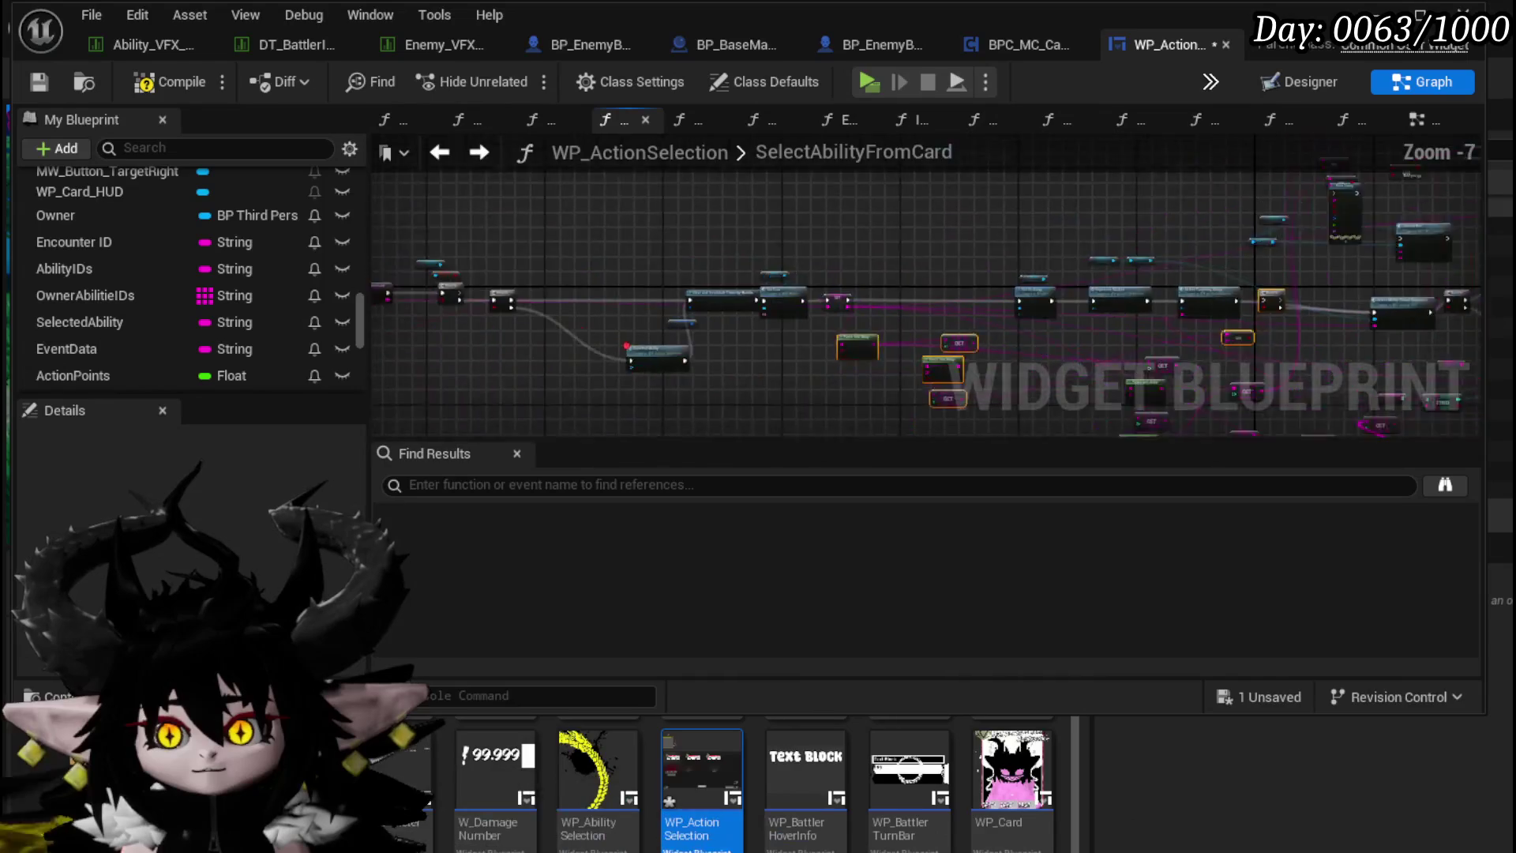
{"action": "key", "text": "ctrl+v"}
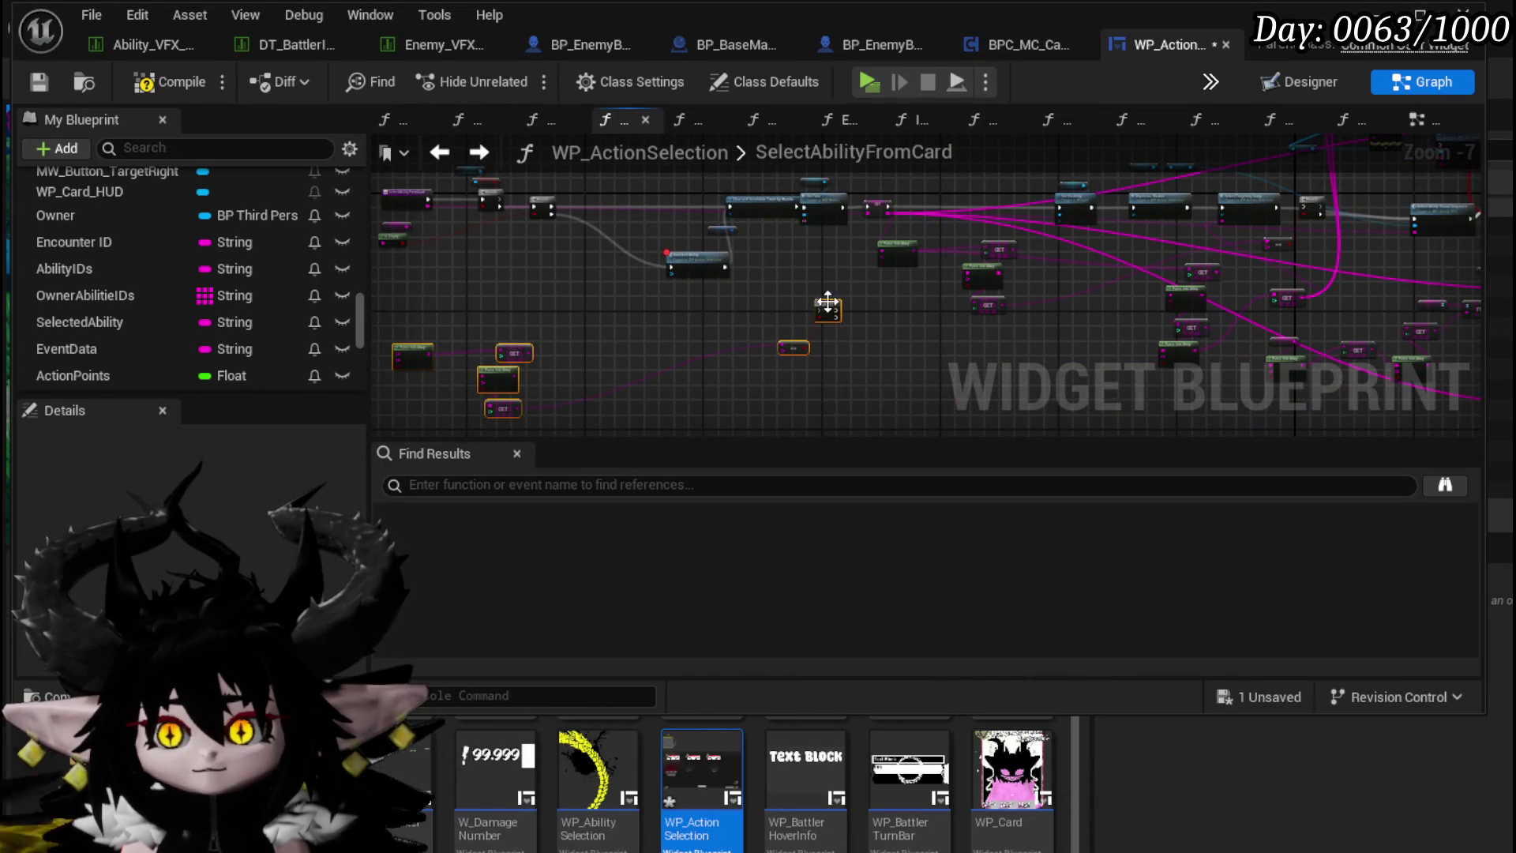
{"action": "scroll", "coordinate": [731, 311], "scroll_direction": "up", "scroll_amount": 2}
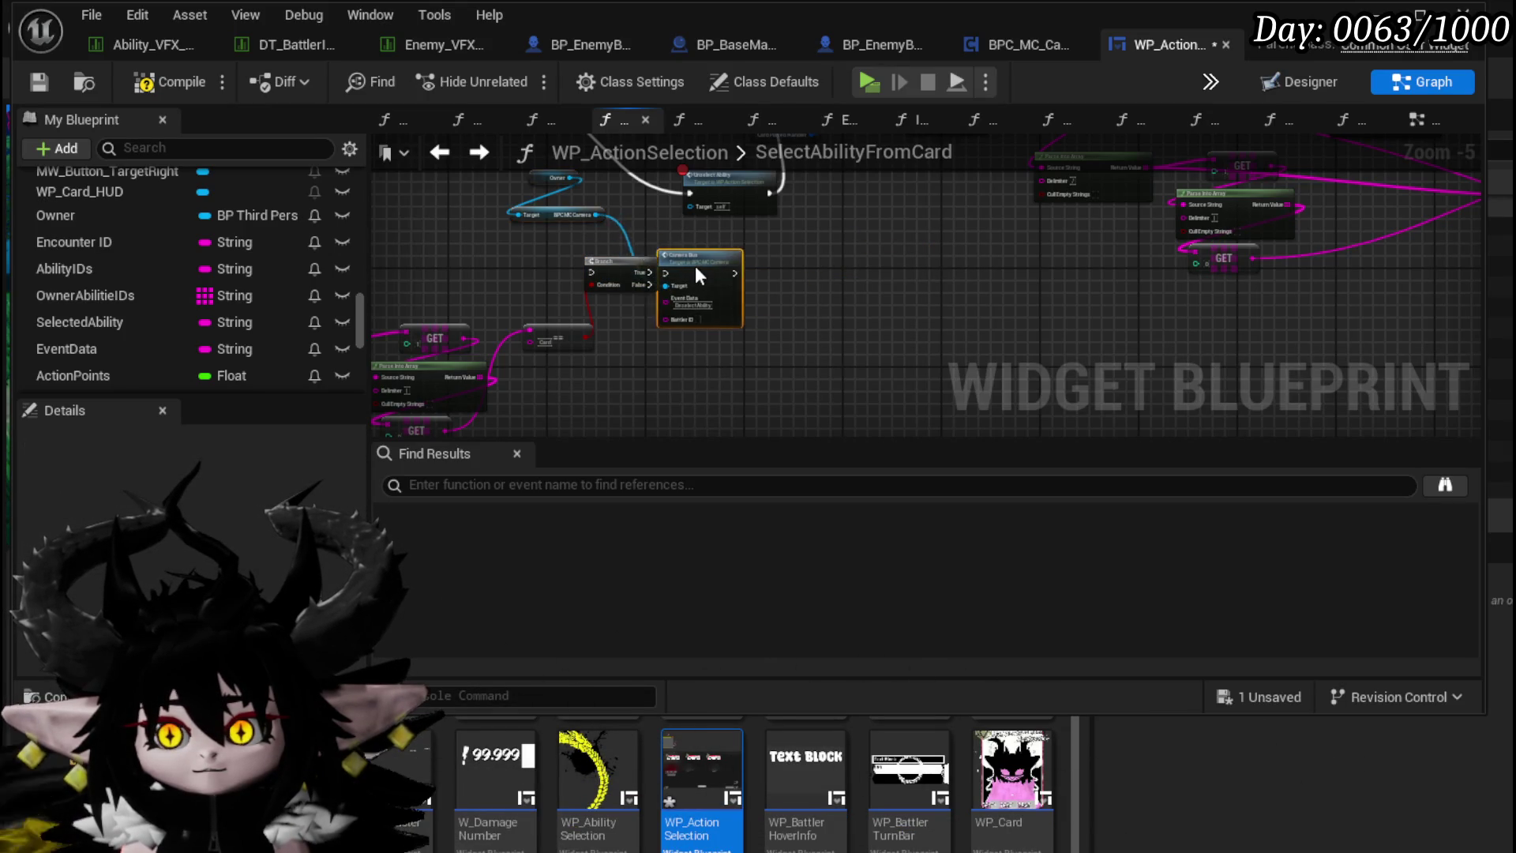
{"action": "scroll", "coordinate": [649, 278], "scroll_direction": "up", "scroll_amount": 3}
{"action": "scroll", "coordinate": [695, 336], "scroll_direction": "down", "scroll_amount": 2}
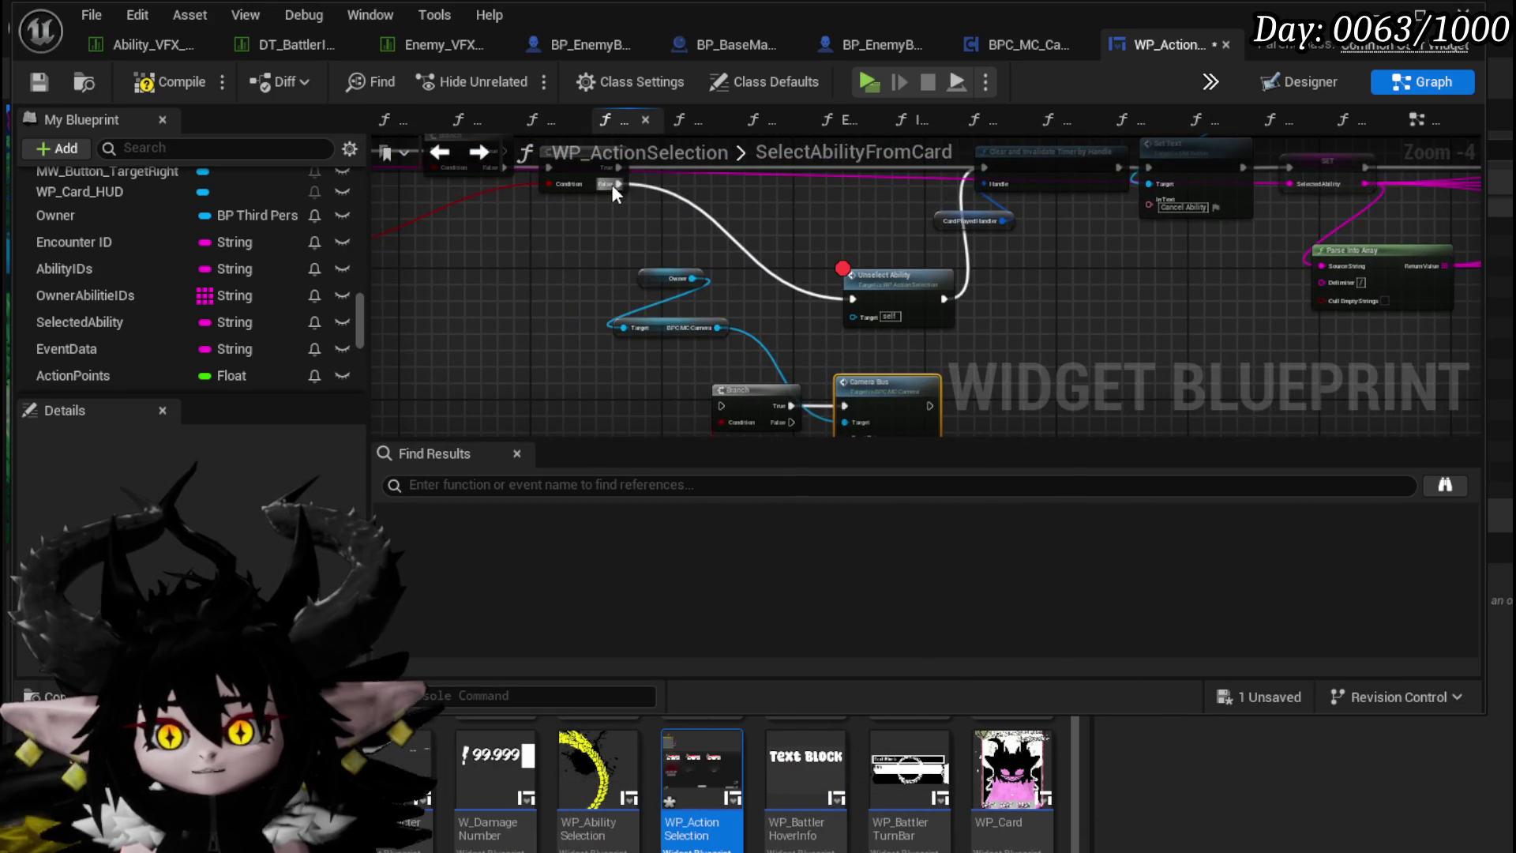
Step: Connect the False output into the pasted Branch and wire Unselect Ability's output onward
{"action": "left_click_drag", "start_coordinate": [722, 399], "coordinate": [719, 401]}
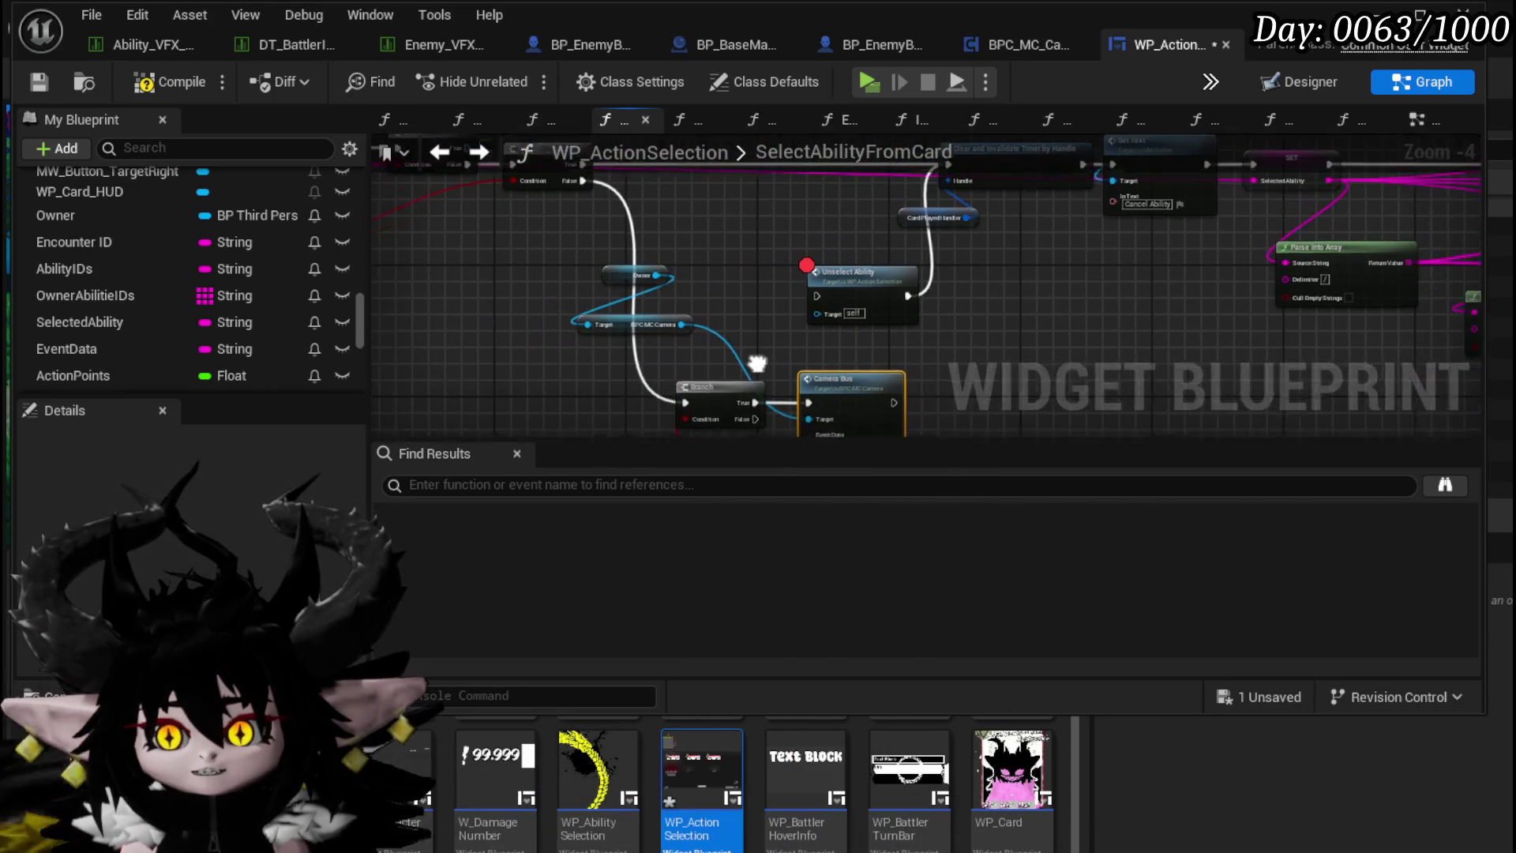
{"action": "left_click_drag", "start_coordinate": [505, 374], "coordinate": [498, 340]}
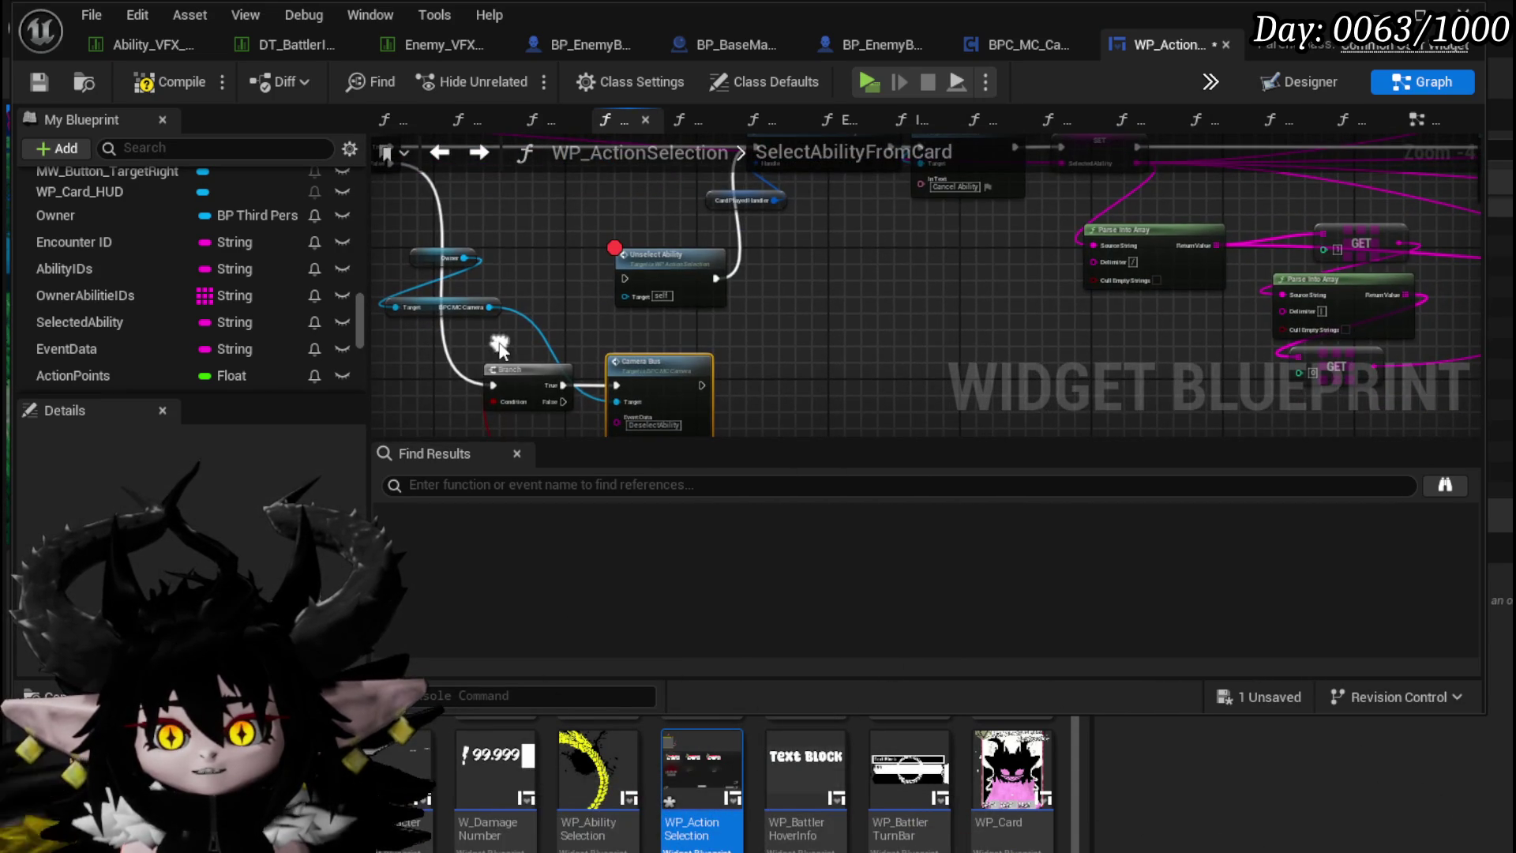
{"action": "mouse_move", "coordinate": [592, 375]}
{"action": "left_mouse_down"}
{"action": "mouse_move", "coordinate": [524, 348]}
{"action": "mouse_move", "coordinate": [544, 340]}
{"action": "mouse_move", "coordinate": [557, 362]}
{"action": "left_mouse_up"}
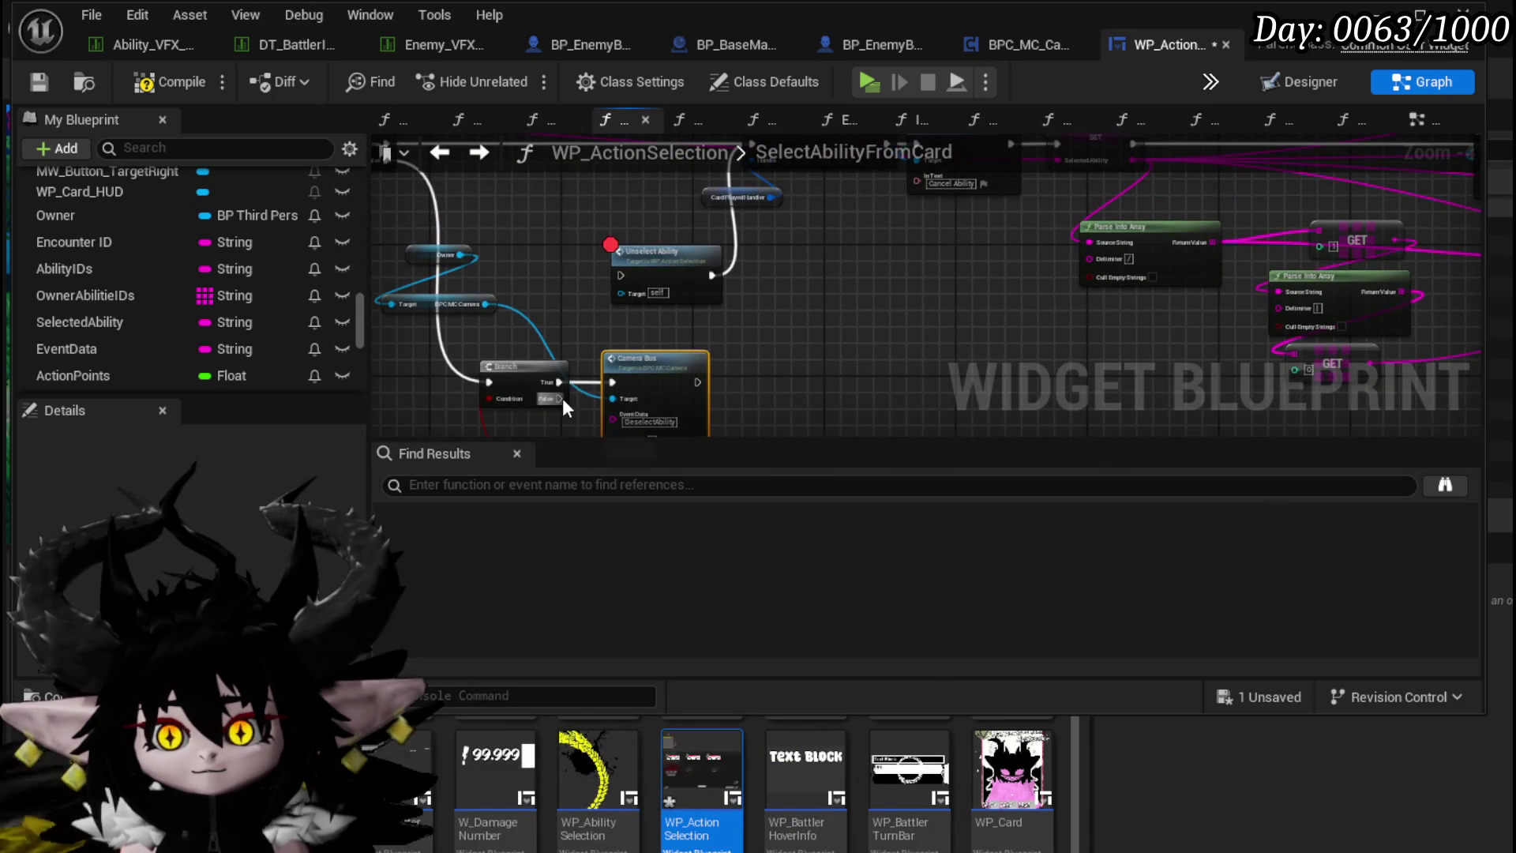
{"action": "mouse_move", "coordinate": [780, 299]}
{"action": "left_mouse_down"}
{"action": "mouse_move", "coordinate": [743, 200]}
{"action": "mouse_move", "coordinate": [754, 191]}
{"action": "left_mouse_up"}
{"action": "left_click_drag", "start_coordinate": [679, 368], "coordinate": [695, 358]}
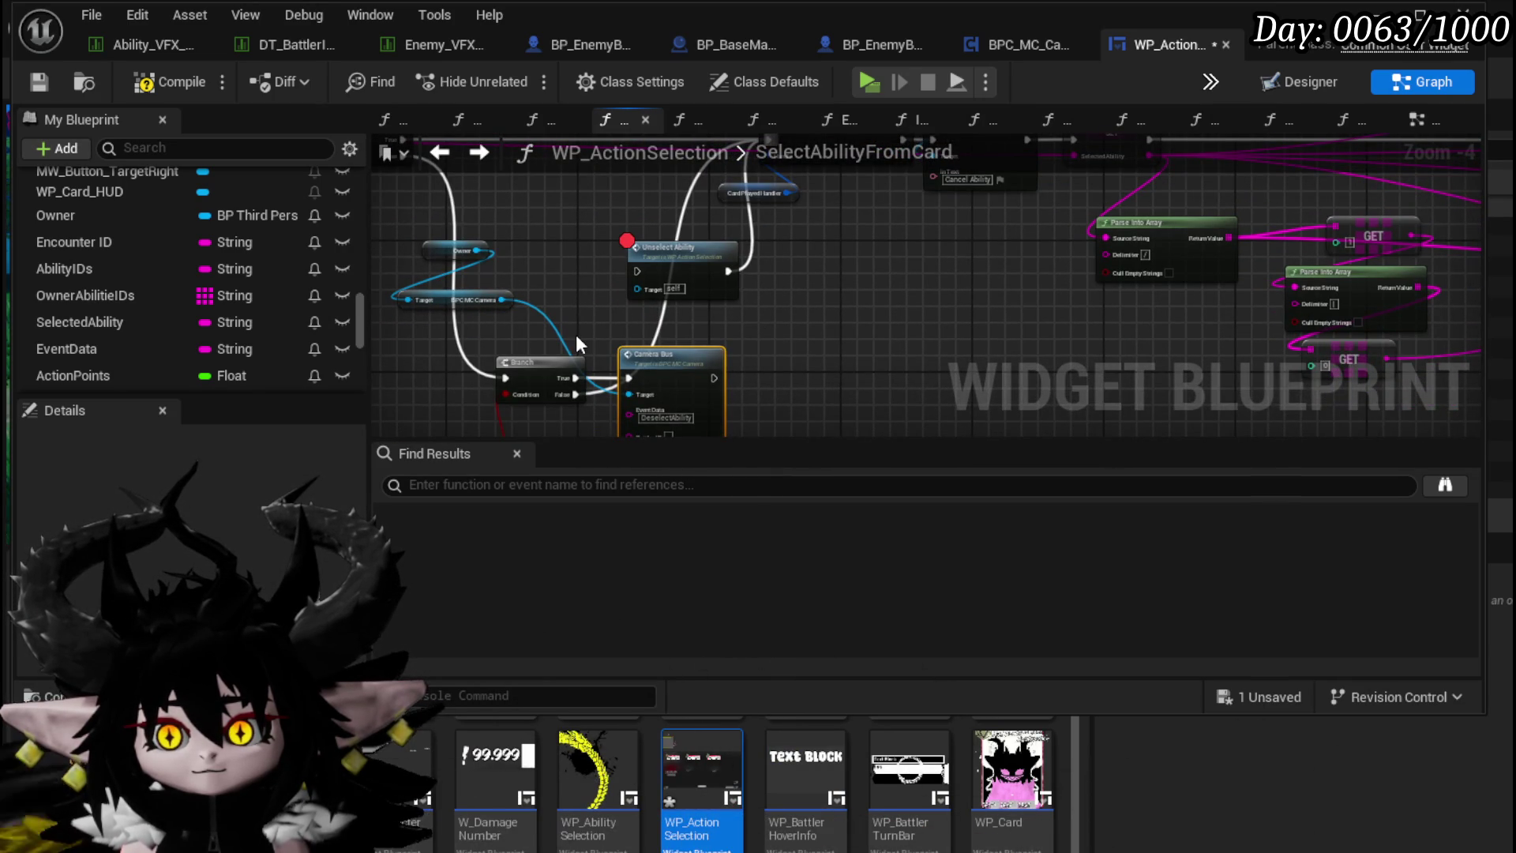
Step: Wire Camera Bus's execution output and its BPC MC Camera target, then compile and save
{"action": "mouse_move", "coordinate": [714, 378]}
{"action": "left_mouse_down"}
{"action": "mouse_move", "coordinate": [753, 74]}
{"action": "mouse_move", "coordinate": [768, 371]}
{"action": "mouse_move", "coordinate": [595, 301]}
{"action": "mouse_move", "coordinate": [627, 327]}
{"action": "mouse_move", "coordinate": [1012, 208]}
{"action": "mouse_move", "coordinate": [760, 296]}
{"action": "left_mouse_up"}
{"action": "mouse_move", "coordinate": [556, 253]}
{"action": "left_mouse_down"}
{"action": "mouse_move", "coordinate": [620, 505]}
{"action": "mouse_move", "coordinate": [565, 264]}
{"action": "mouse_move", "coordinate": [576, 339]}
{"action": "mouse_move", "coordinate": [461, 304]}
{"action": "left_mouse_up"}
{"action": "left_click_drag", "start_coordinate": [593, 336], "coordinate": [728, 217]}
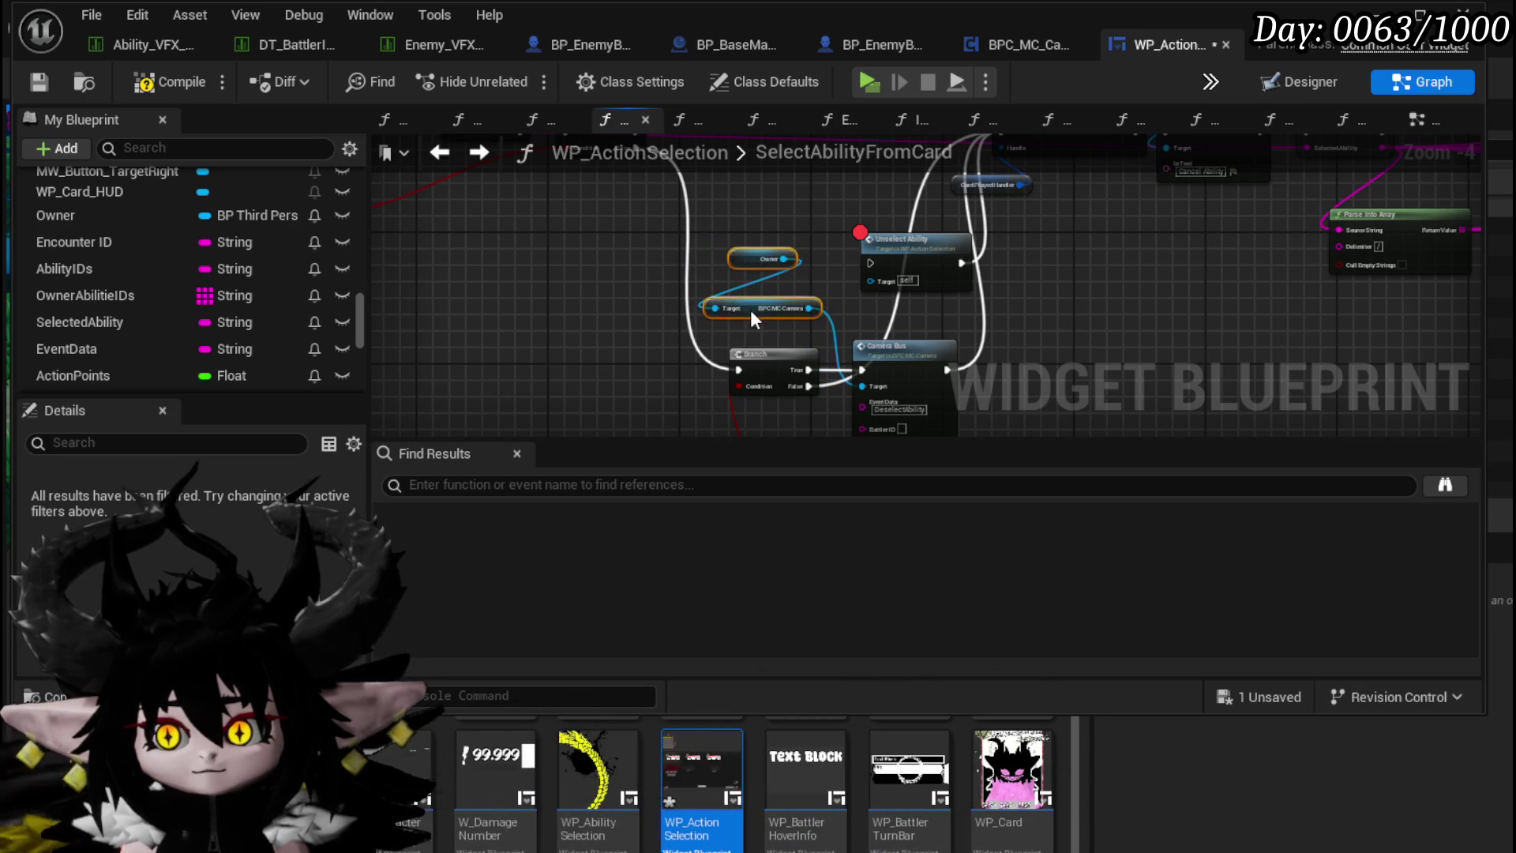
{"action": "left_click_drag", "start_coordinate": [910, 338], "coordinate": [720, 372]}
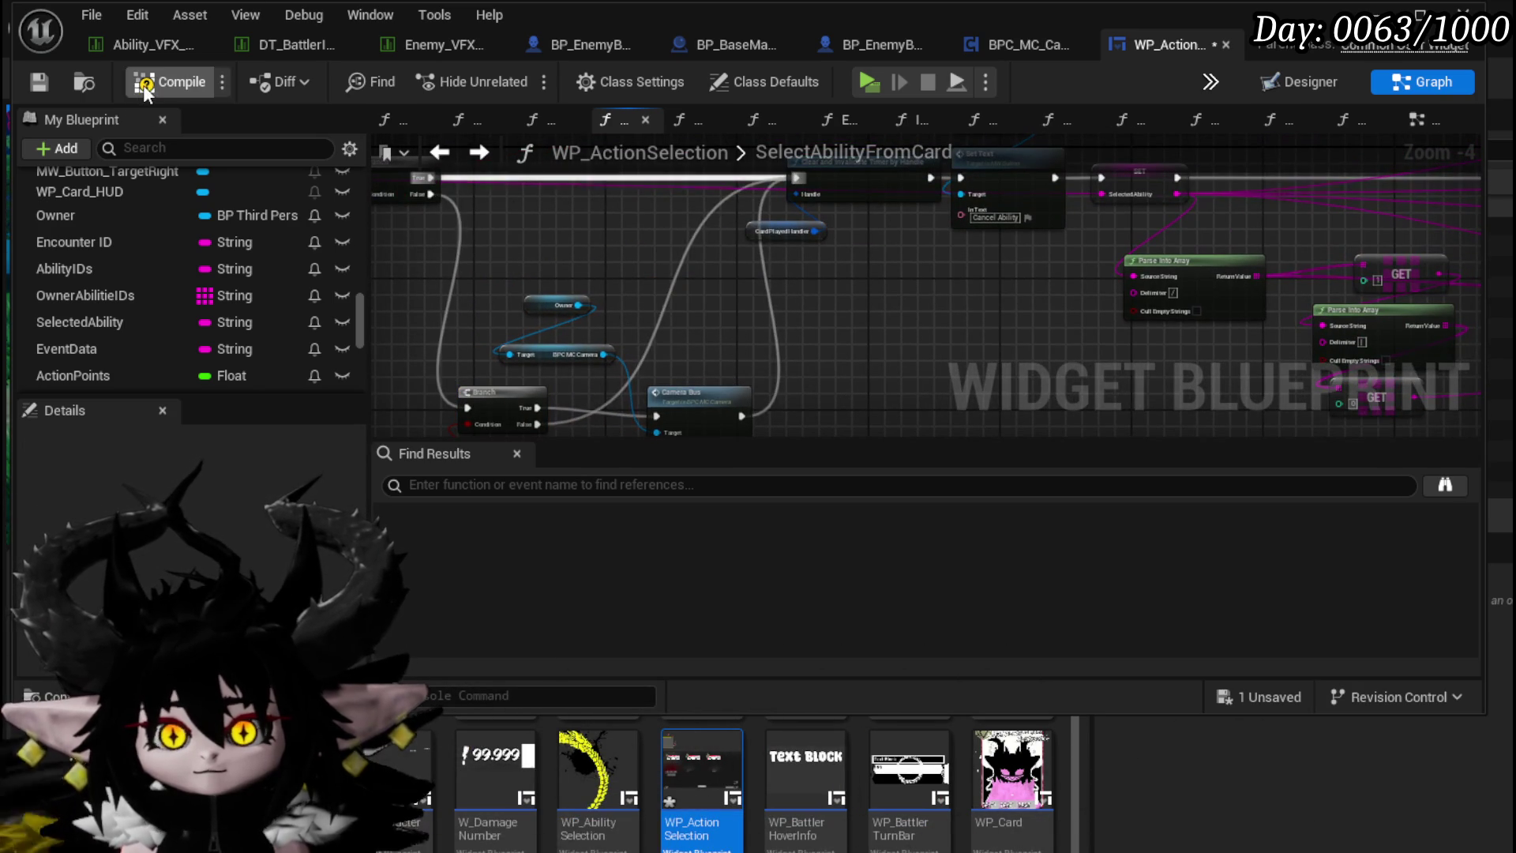
{"action": "left_click", "coordinate": [41, 85]}
Step: Start a play session, run into the red slime, and play Defence Down and Giga Draw
{"action": "key", "text": "alt+Tab"}
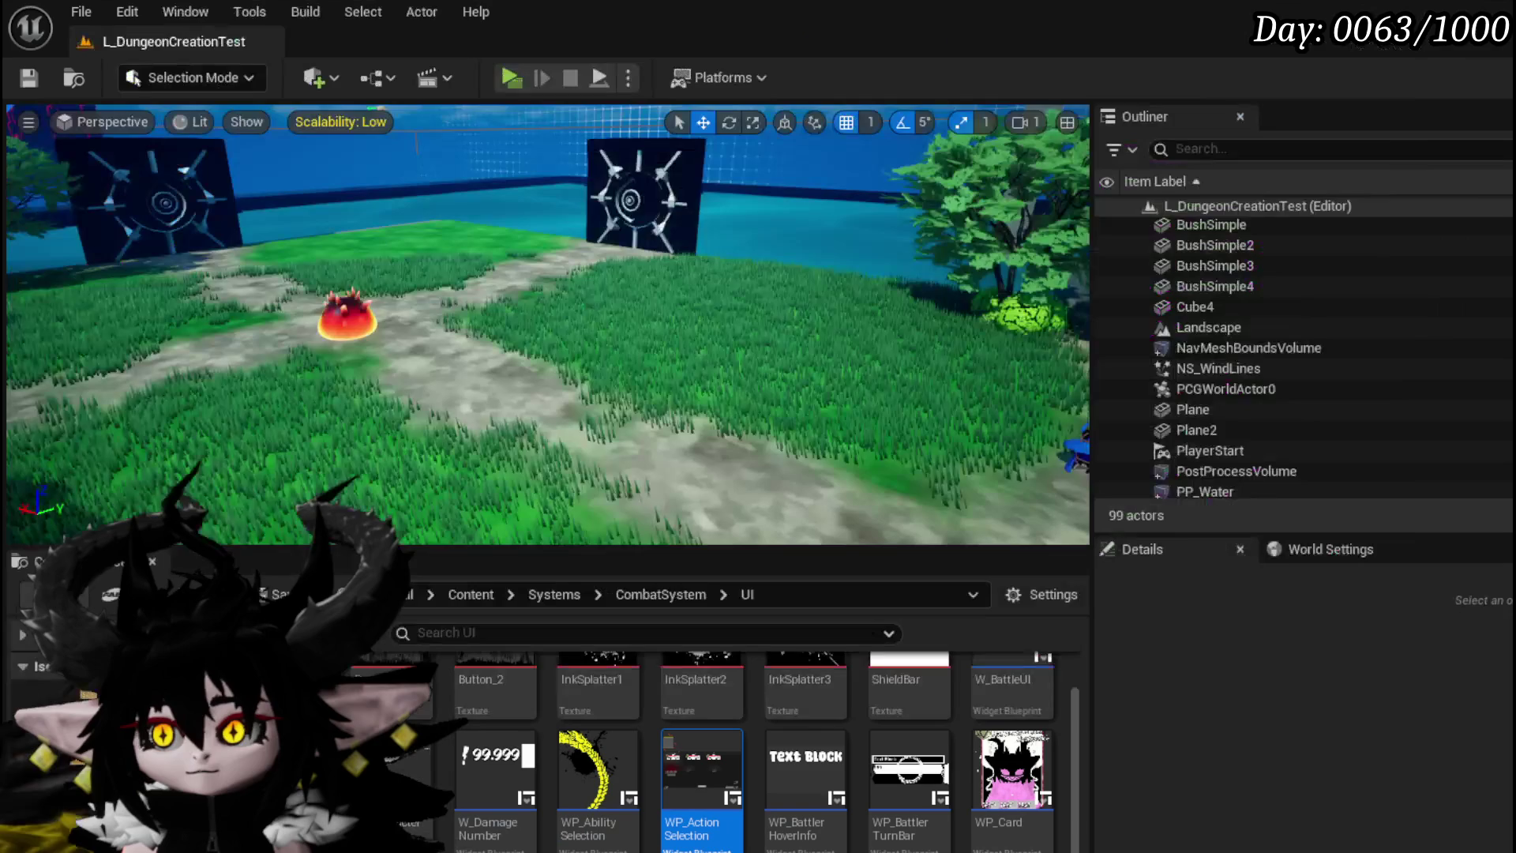
{"action": "key", "text": "alt+p"}
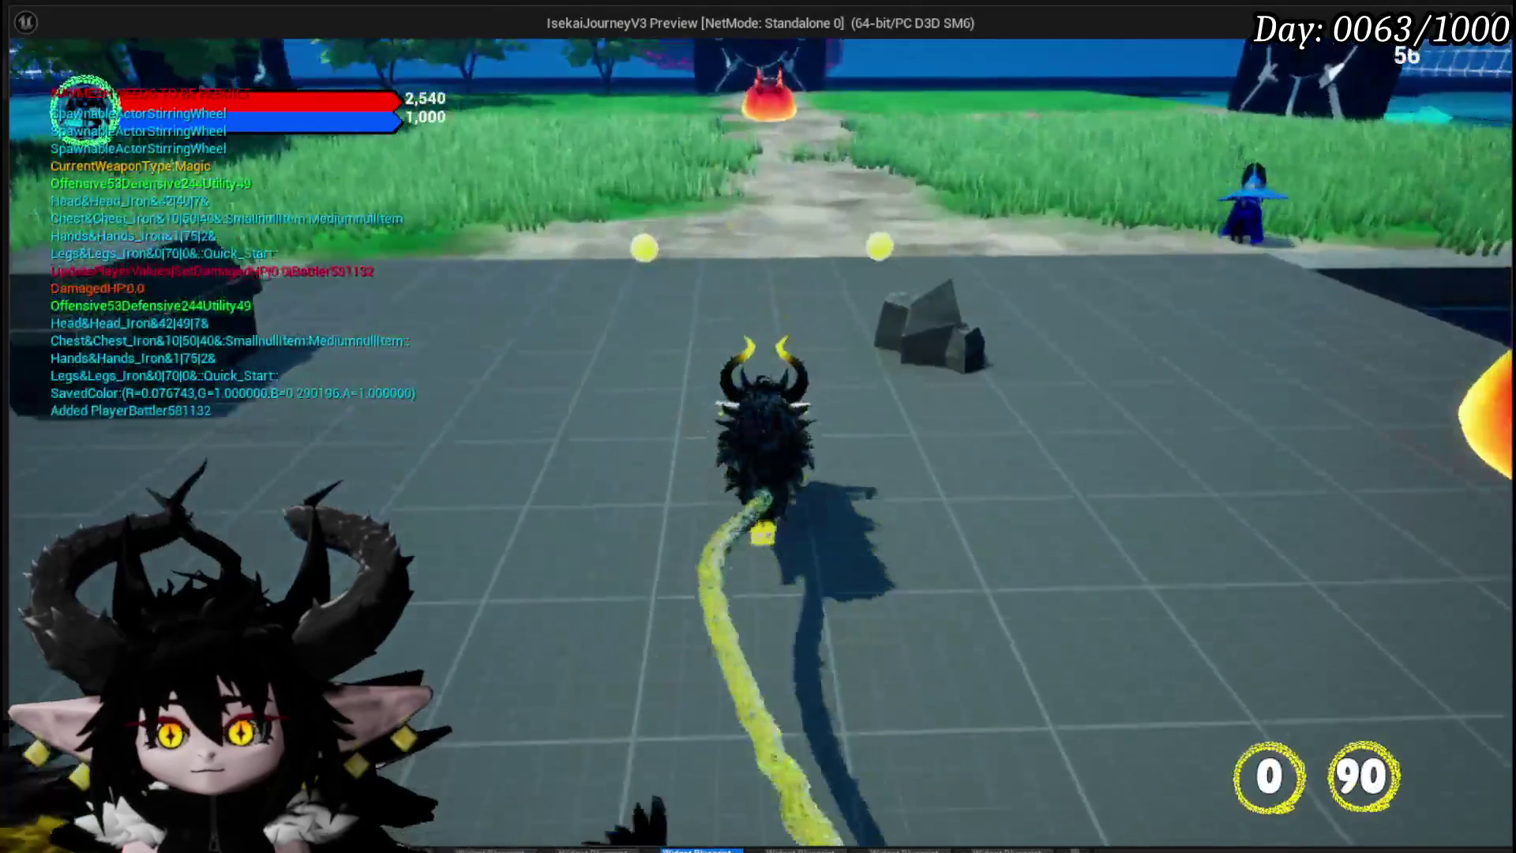
{"action": "key", "text": "w"}
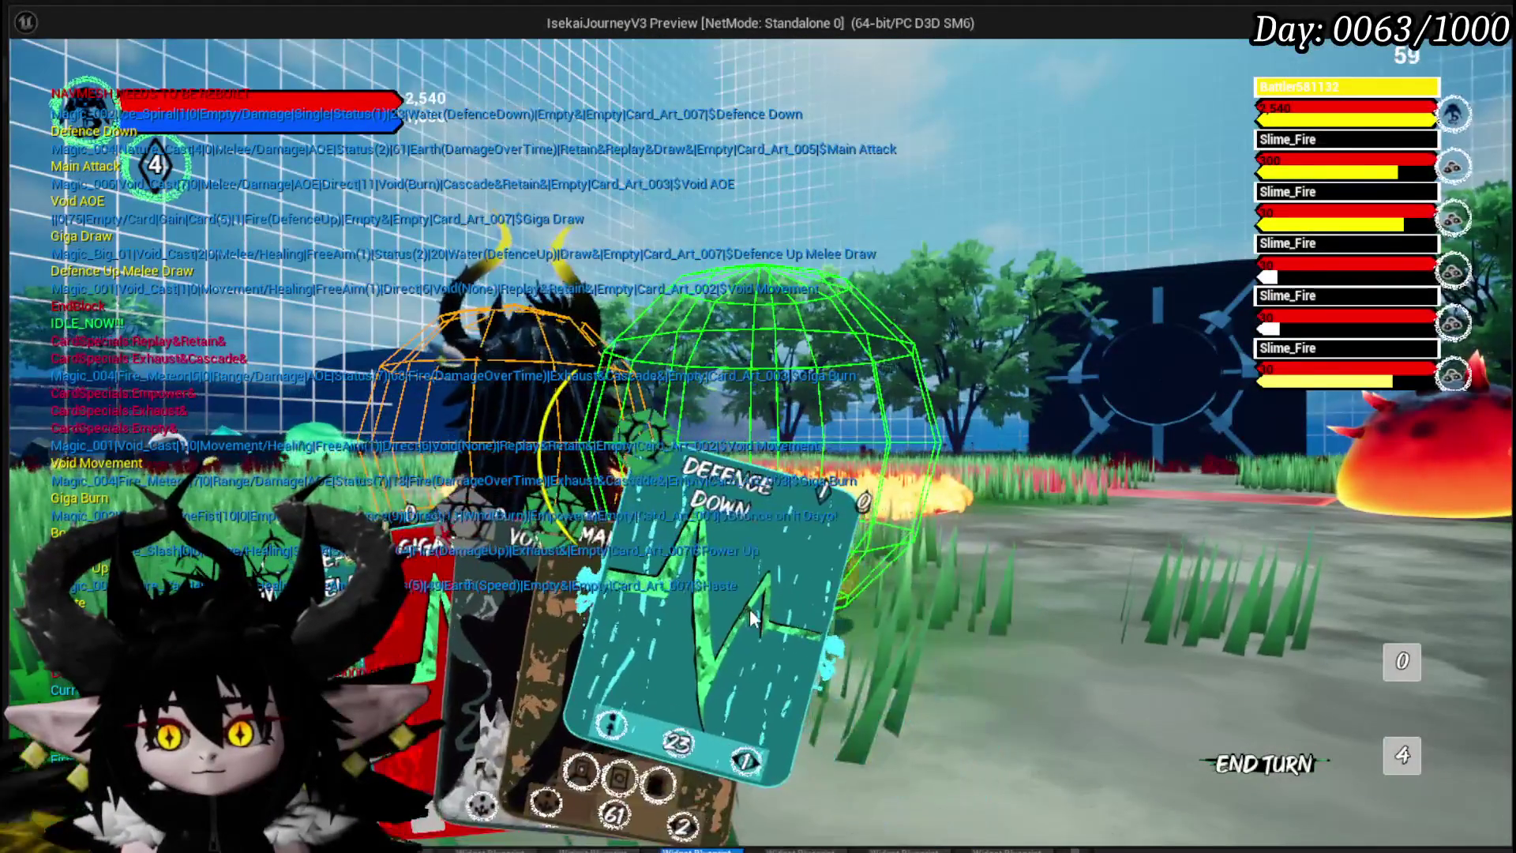
{"action": "left_click", "coordinate": [735, 600]}
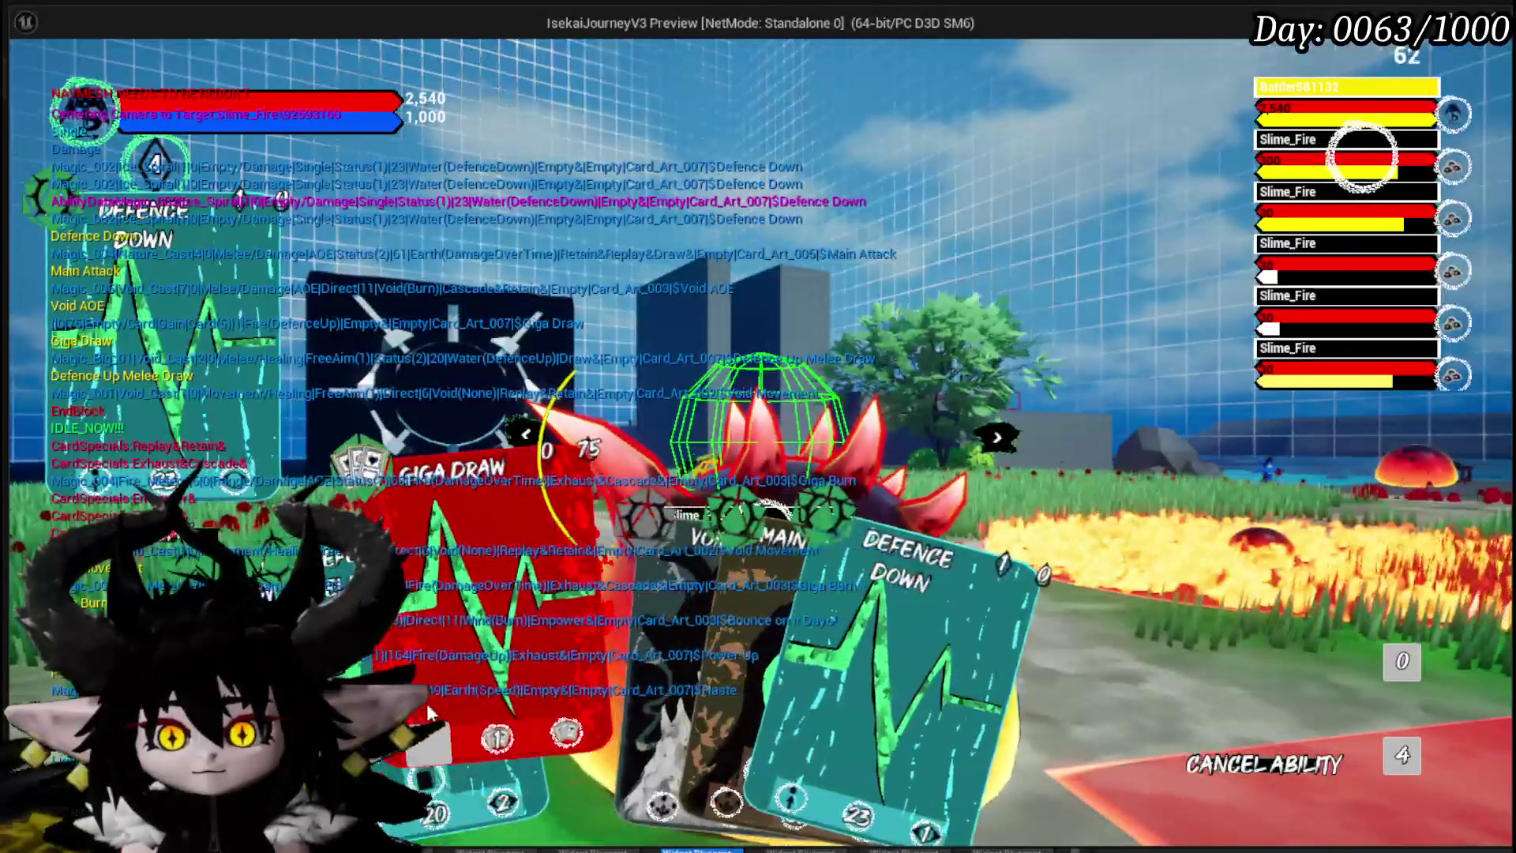
{"action": "left_click", "coordinate": [432, 692]}
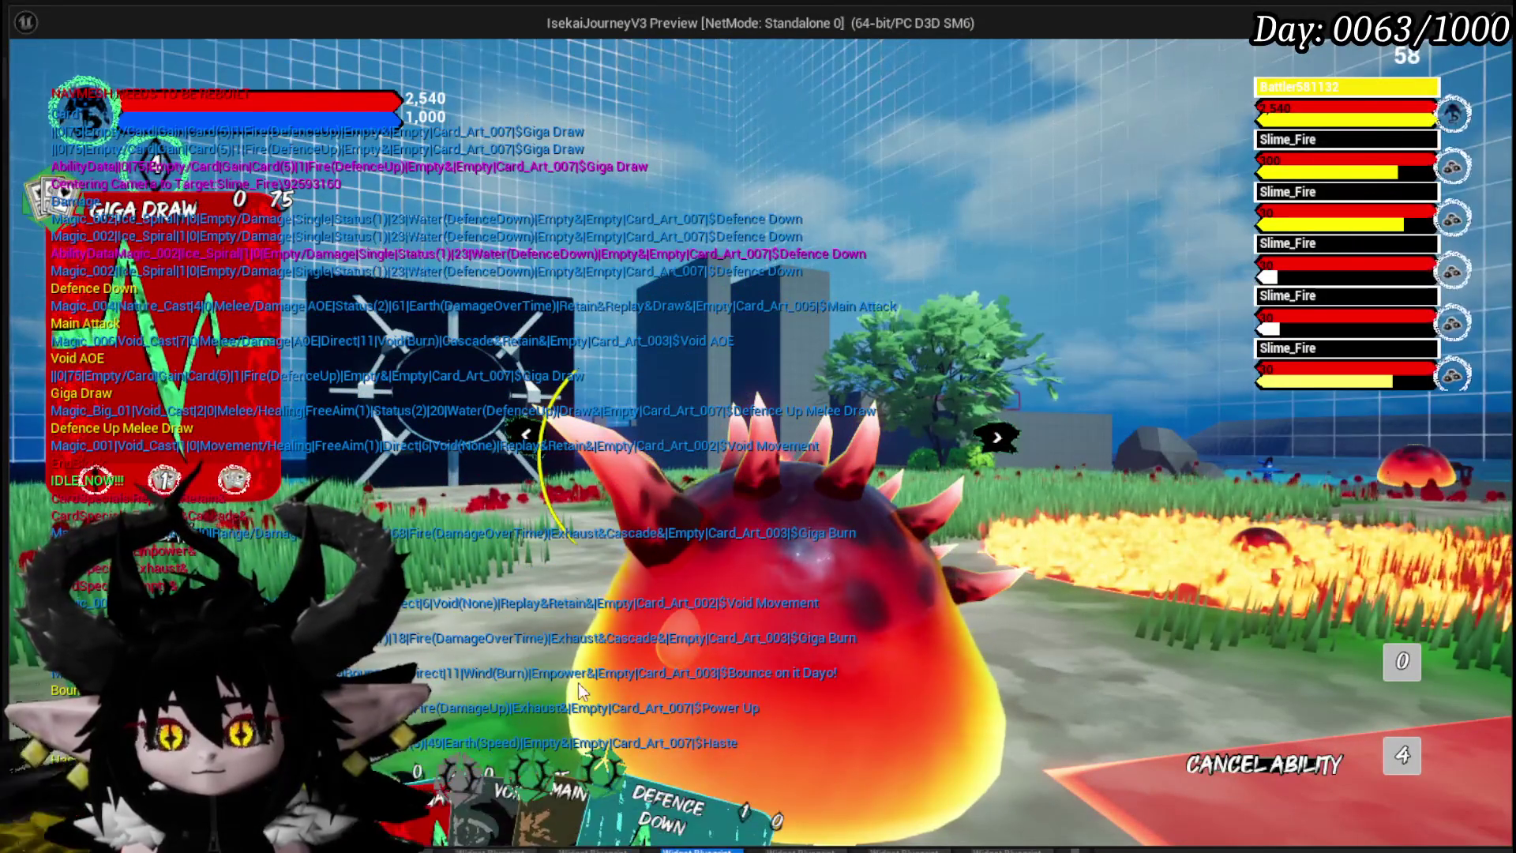
Step: Play Defence Down, Defence Up Melee Draw and Giga Draw again, then stop the session and save
{"action": "left_click", "coordinate": [706, 643]}
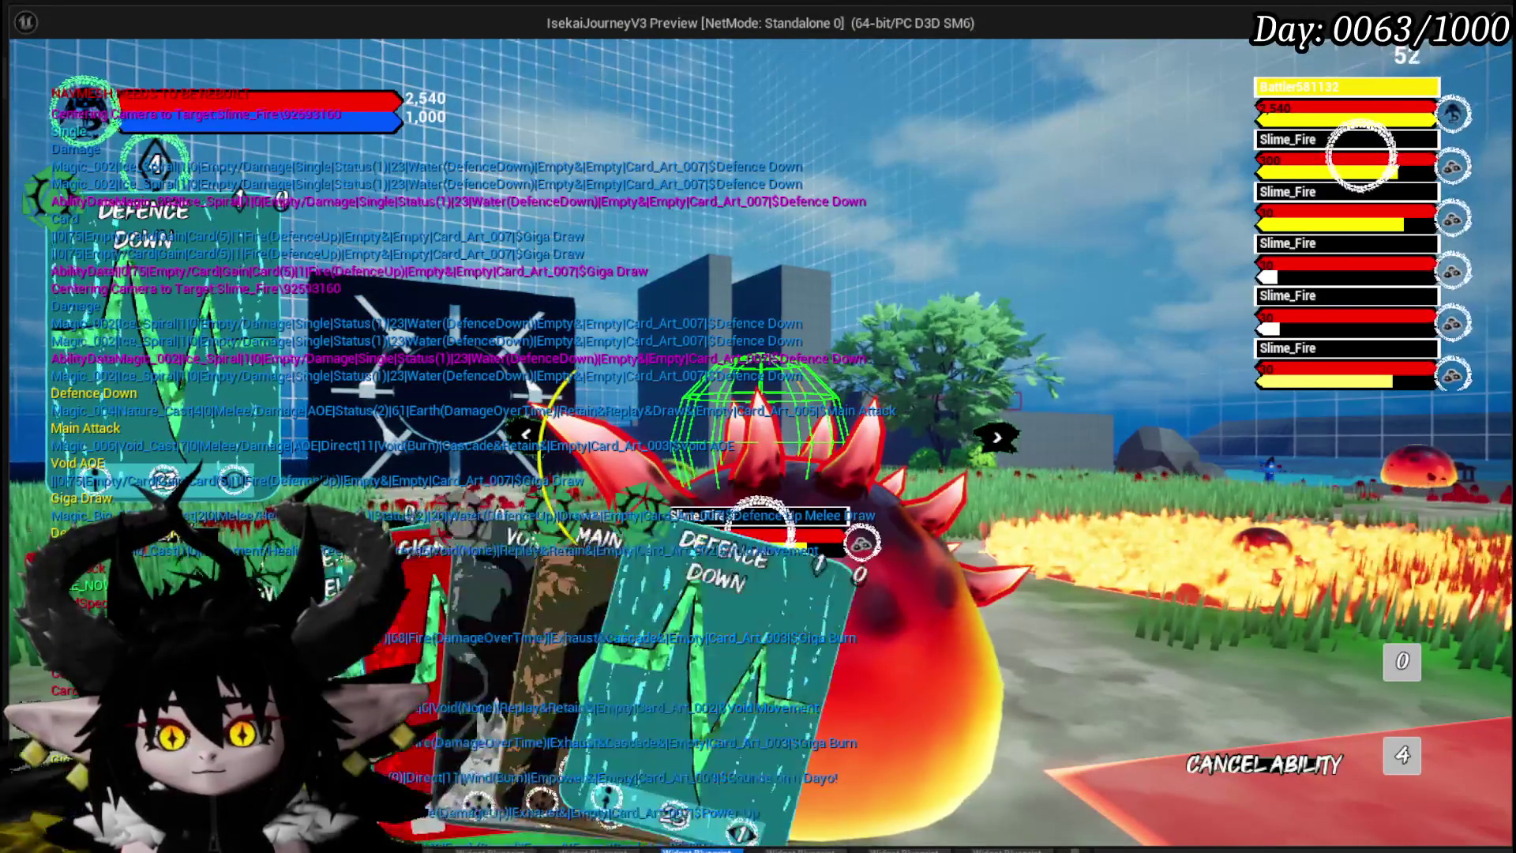
{"action": "left_click", "coordinate": [574, 670]}
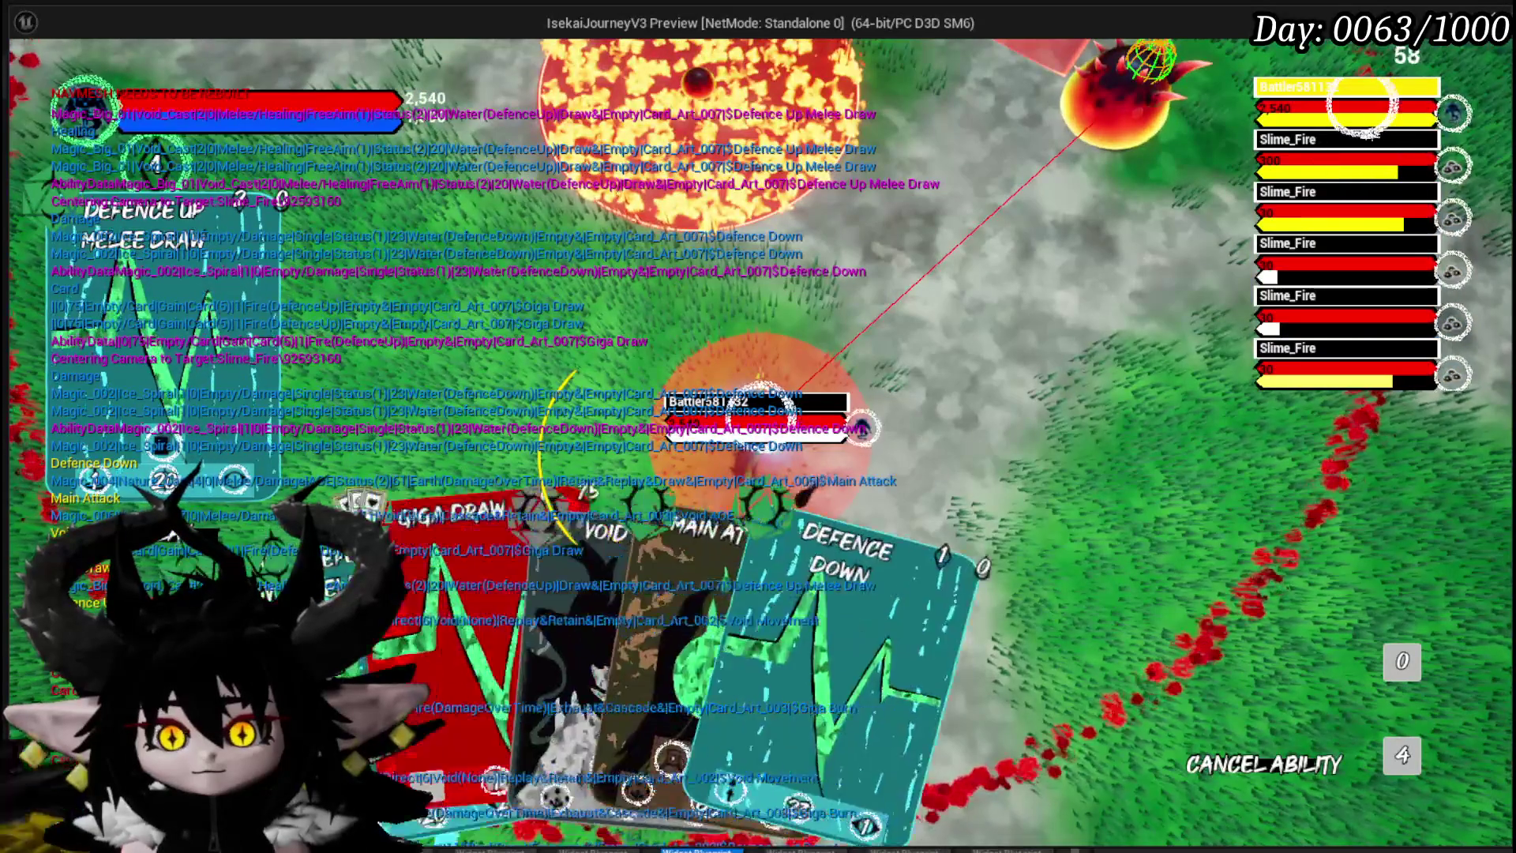
{"action": "left_click", "coordinate": [399, 636]}
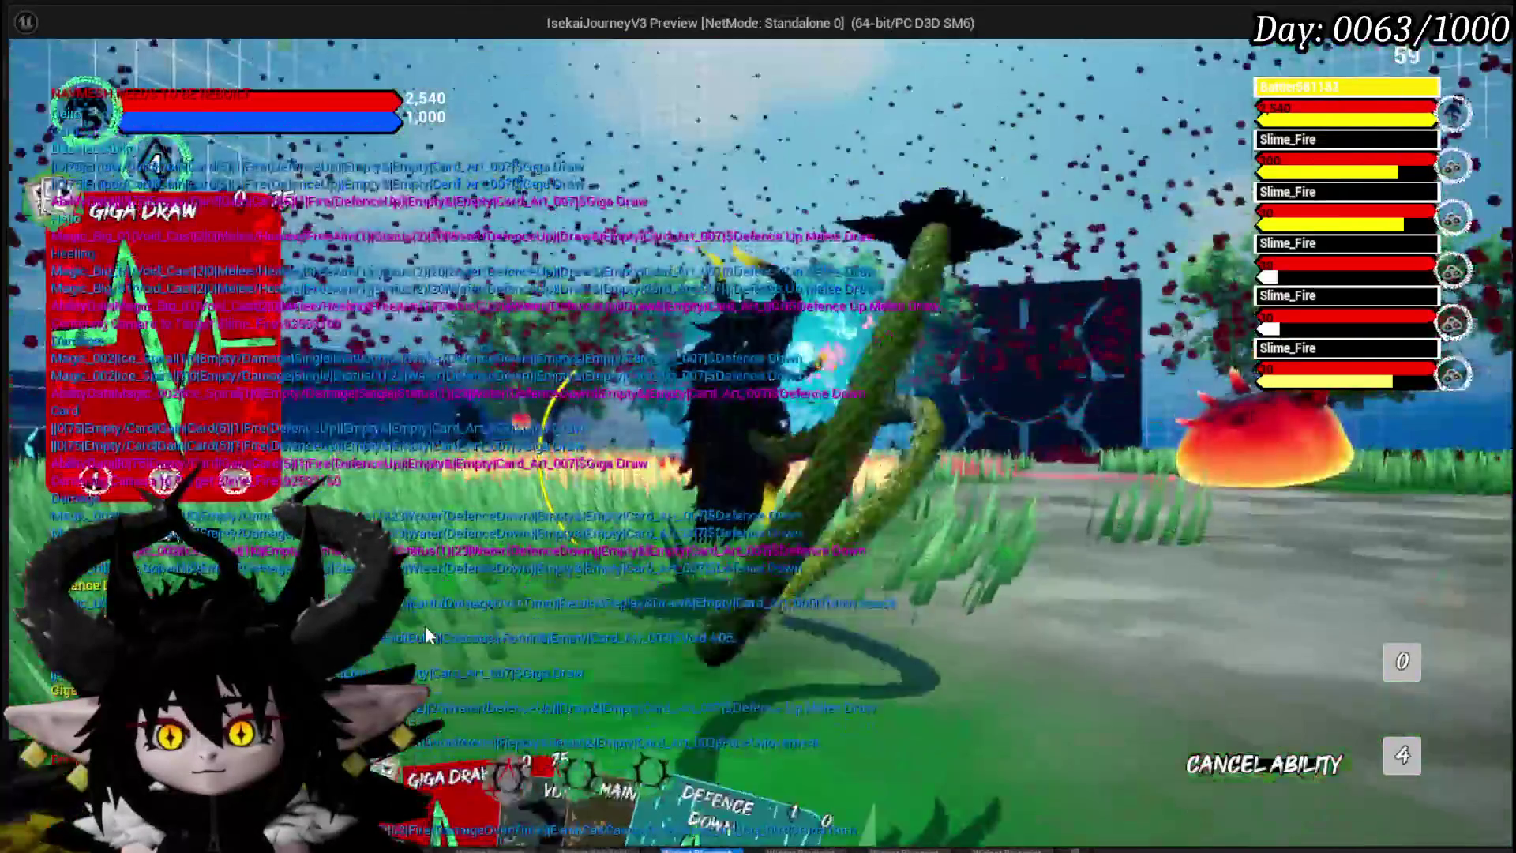
{"action": "left_click", "coordinate": [689, 755]}
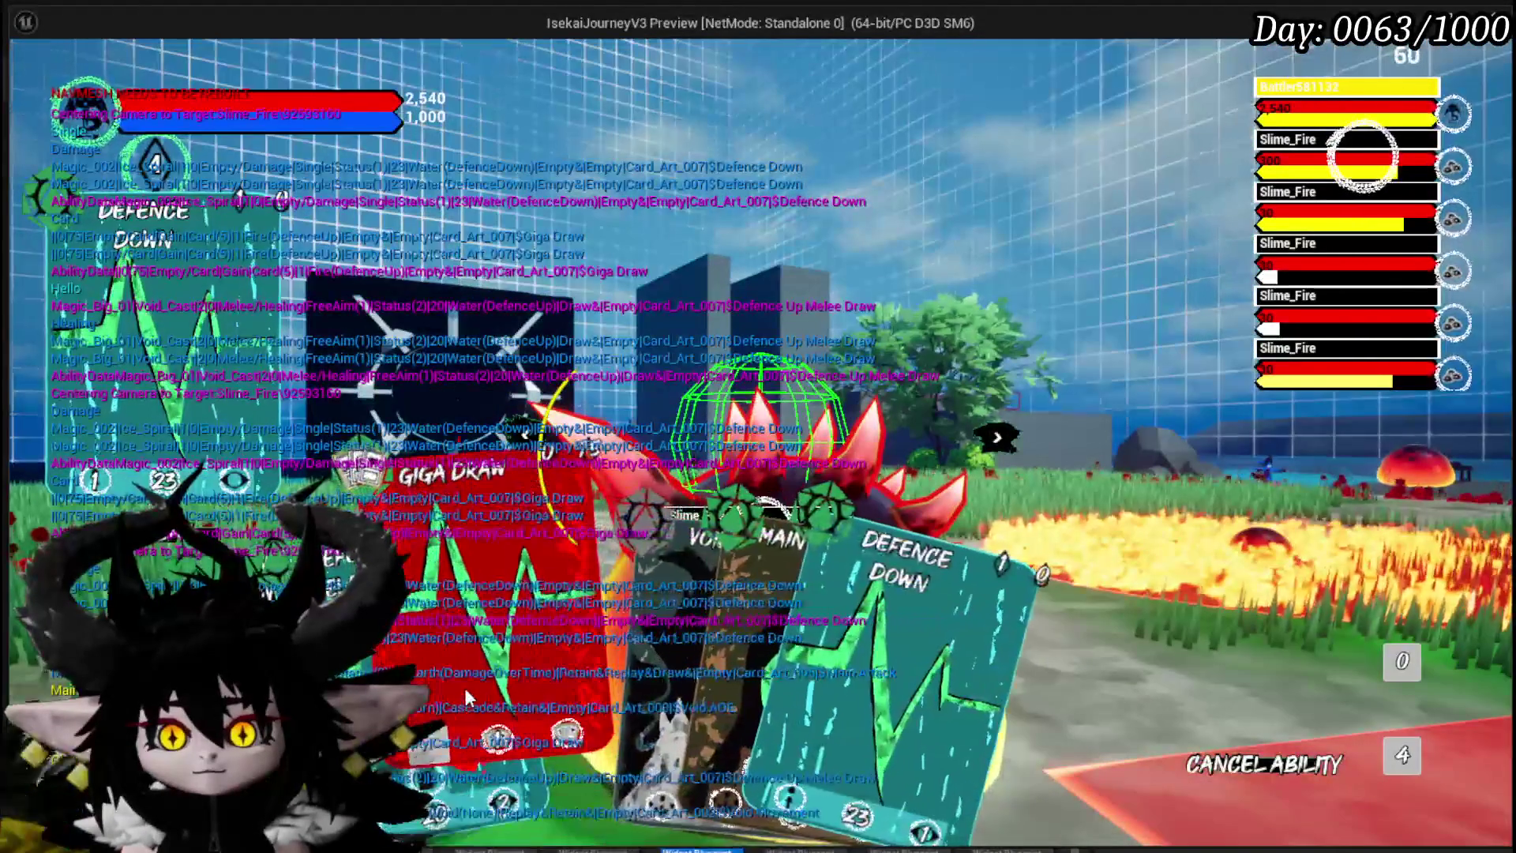
{"action": "left_click", "coordinate": [477, 665]}
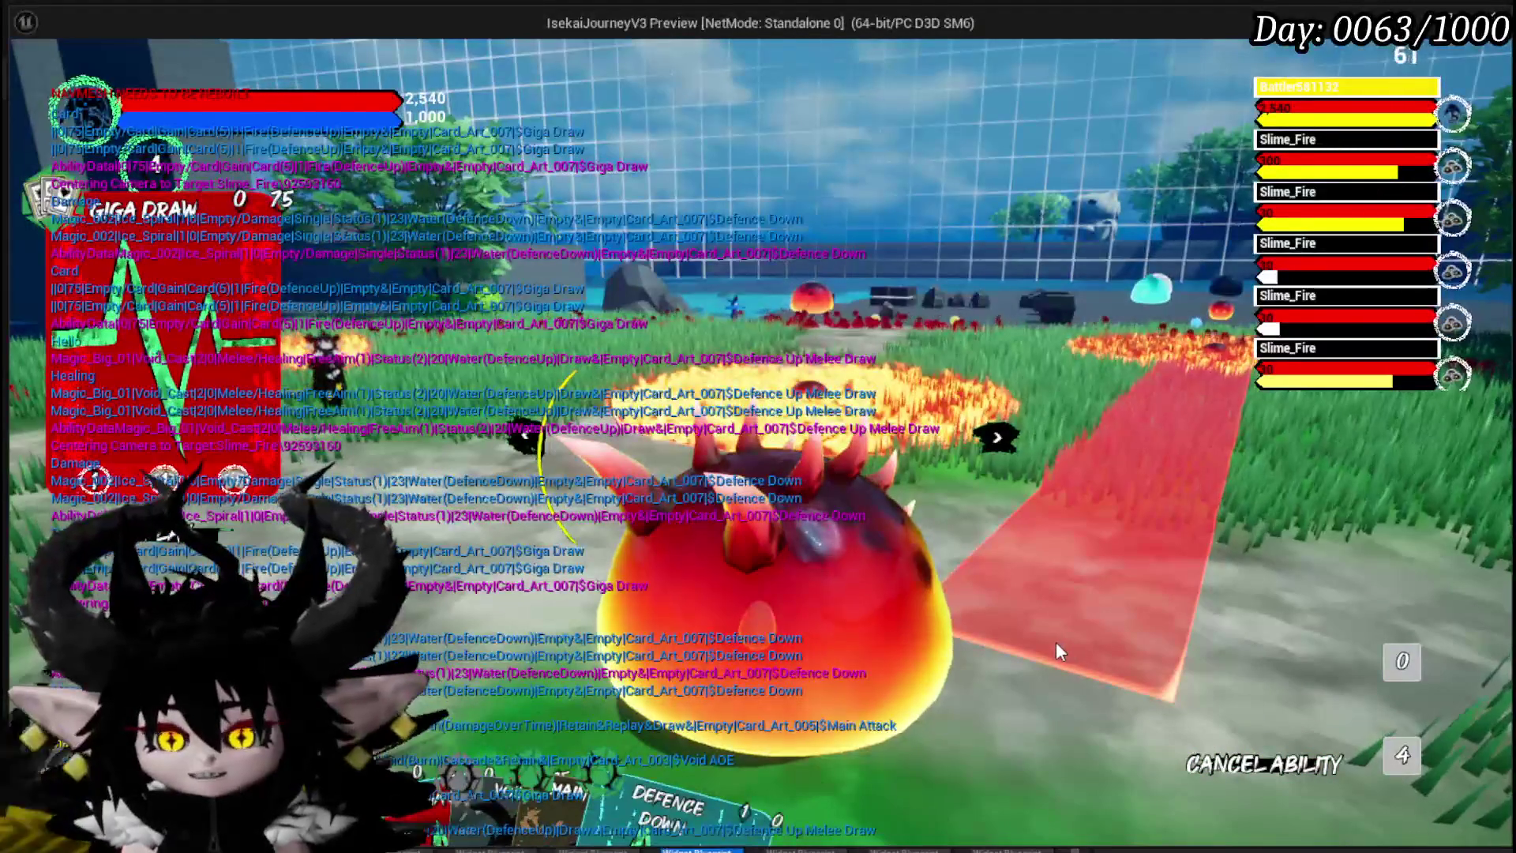
{"action": "key", "text": "Escape"}
{"action": "key", "text": "ctrl+s"}
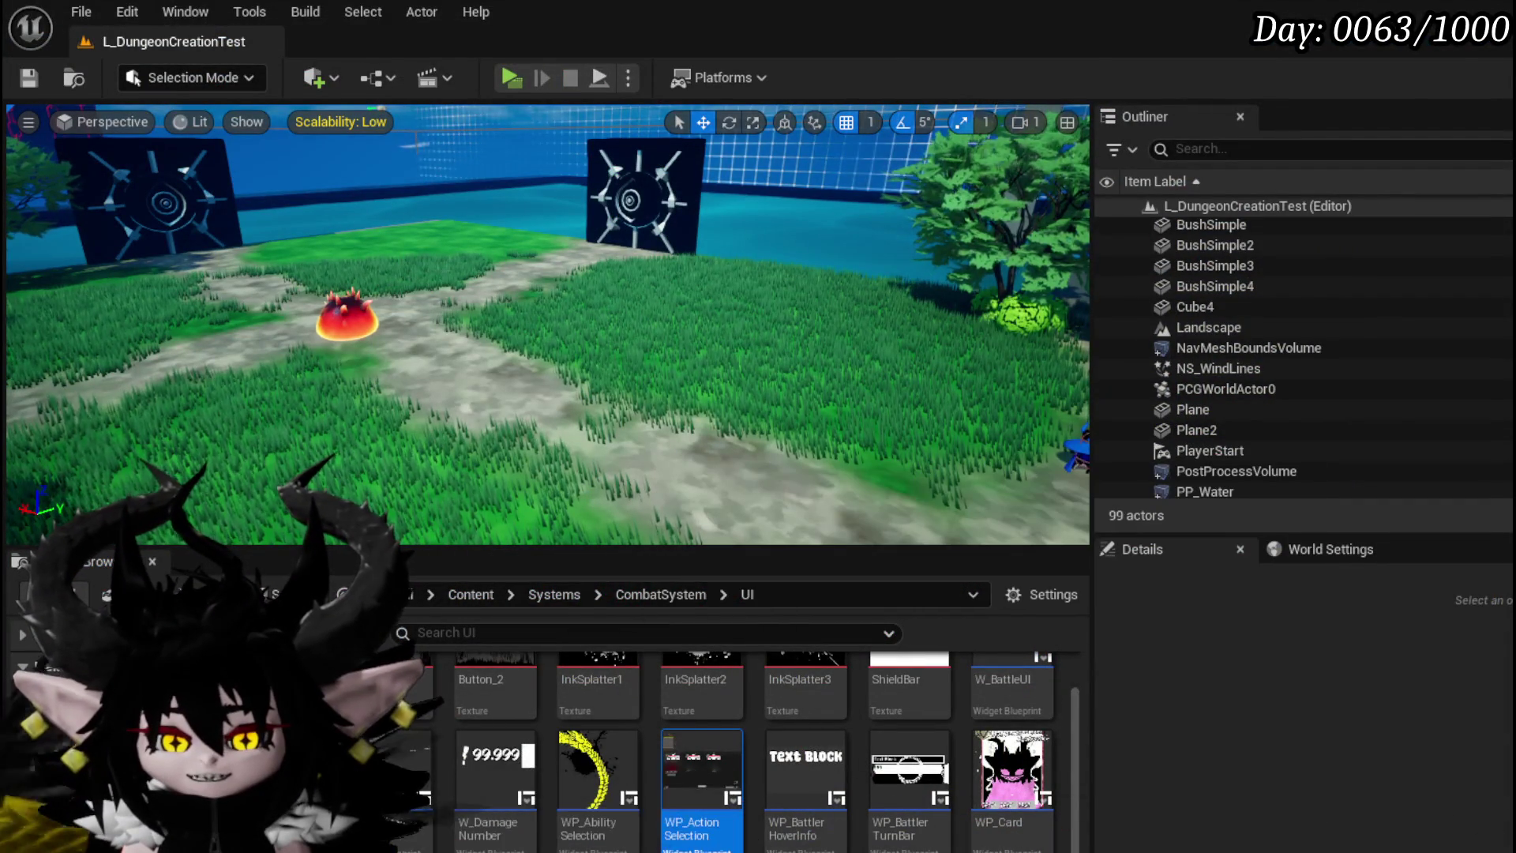
Step: Reopen WP_ActionSelection, move nodes upward and toggle a breakpoint on the Camera Bus node
{"action": "double_click", "coordinate": [702, 770]}
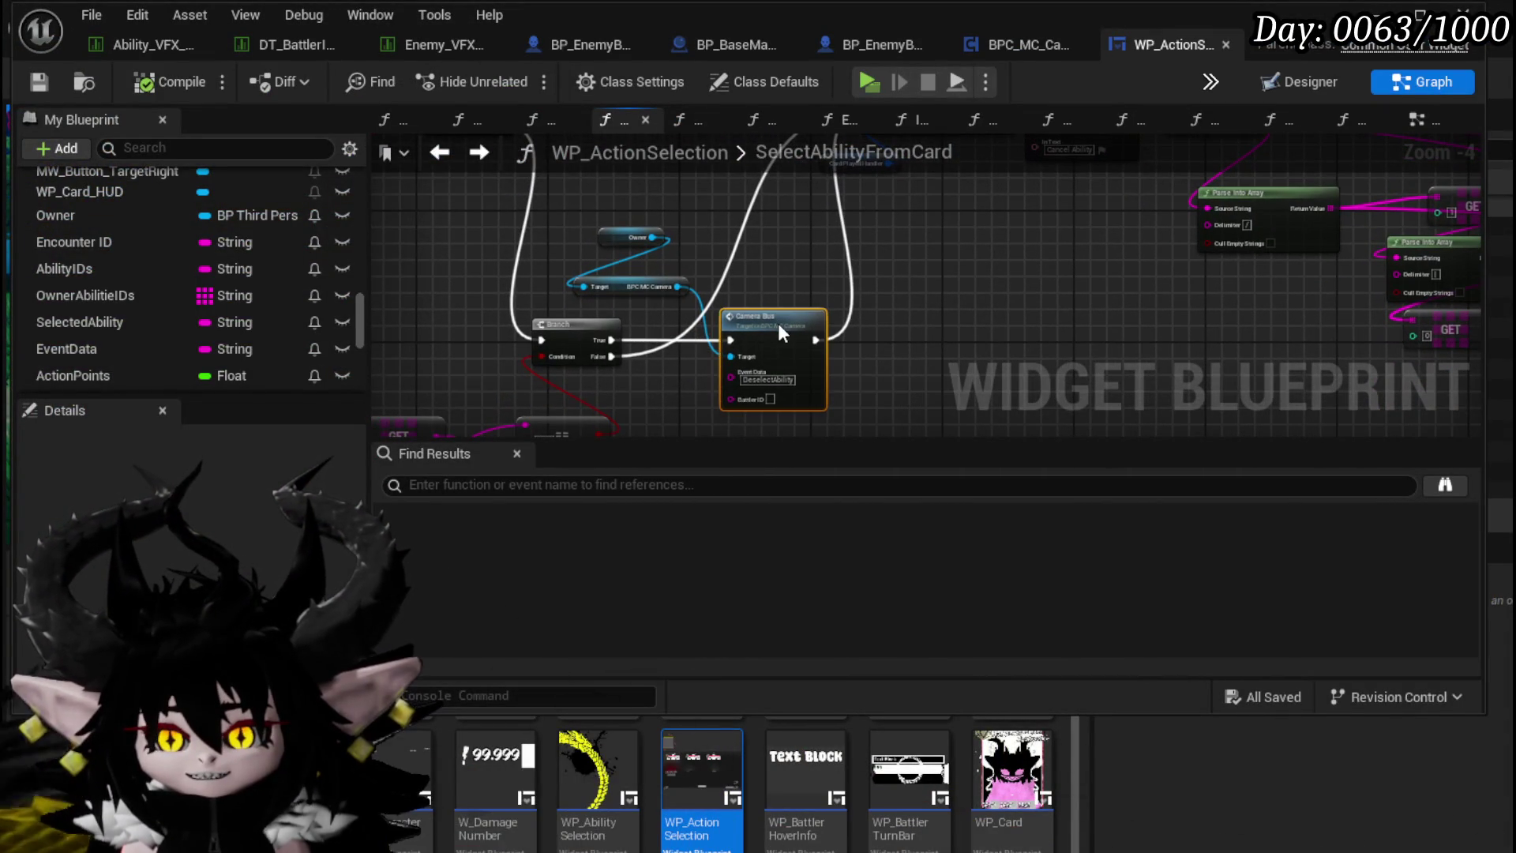
{"action": "mouse_move", "coordinate": [699, 353]}
{"action": "left_mouse_down"}
{"action": "mouse_move", "coordinate": [833, 261]}
{"action": "mouse_move", "coordinate": [1084, 263]}
{"action": "left_mouse_up"}
{"action": "mouse_move", "coordinate": [762, 405]}
{"action": "left_mouse_down"}
{"action": "mouse_move", "coordinate": [789, 296]}
{"action": "mouse_move", "coordinate": [651, 249]}
{"action": "mouse_move", "coordinate": [815, 253]}
{"action": "mouse_move", "coordinate": [1209, 324]}
{"action": "mouse_move", "coordinate": [1168, 237]}
{"action": "mouse_move", "coordinate": [1026, 189]}
{"action": "mouse_move", "coordinate": [726, 332]}
{"action": "mouse_move", "coordinate": [897, 268]}
{"action": "left_mouse_up"}
{"action": "left_click_drag", "start_coordinate": [829, 305], "coordinate": [763, 306]}
{"action": "right_click", "coordinate": [813, 322]}
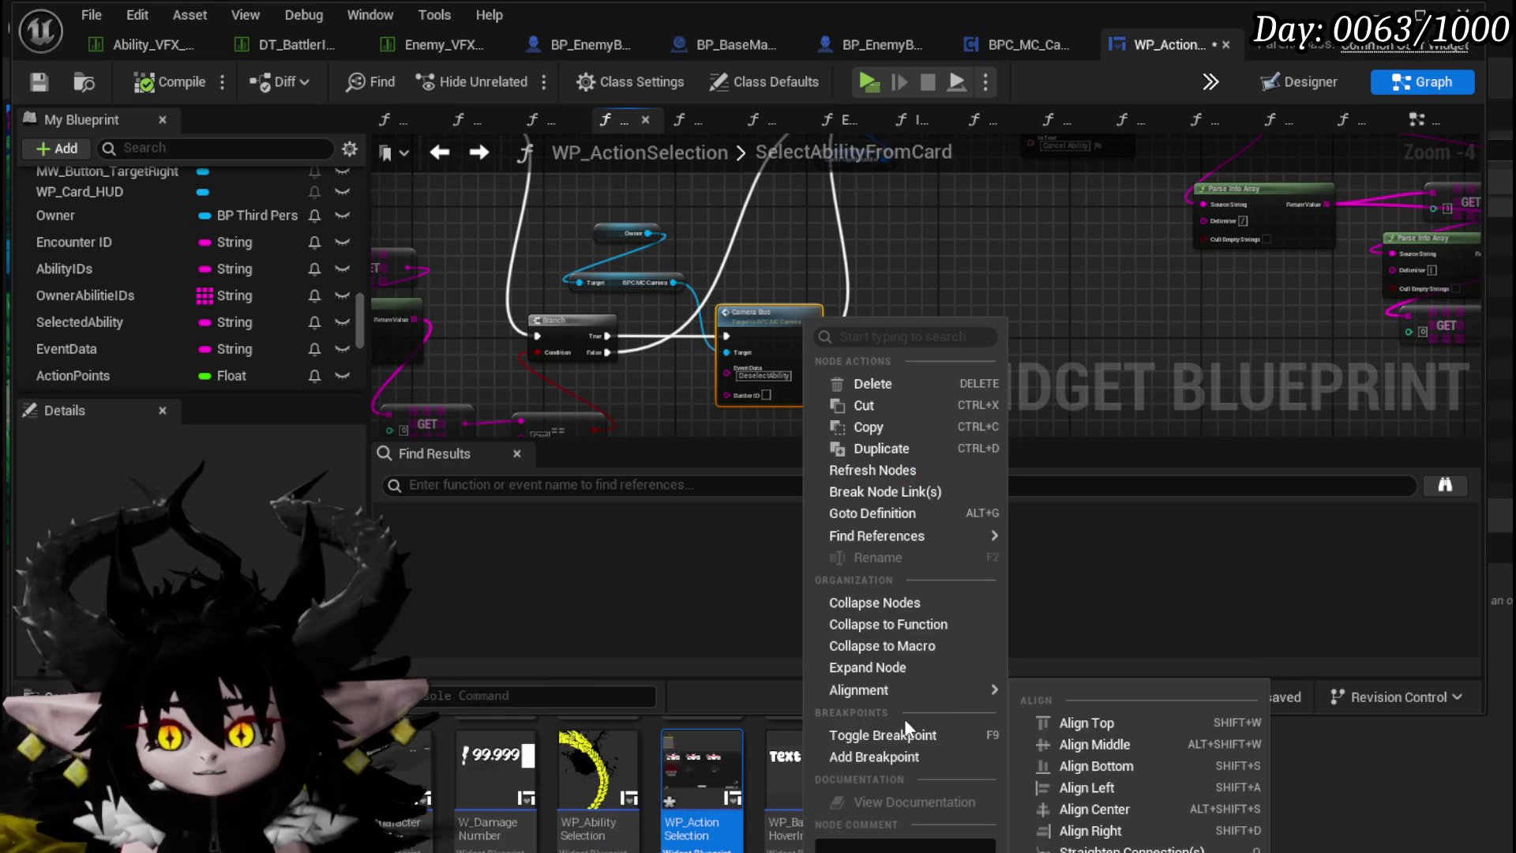
{"action": "left_click", "coordinate": [874, 754]}
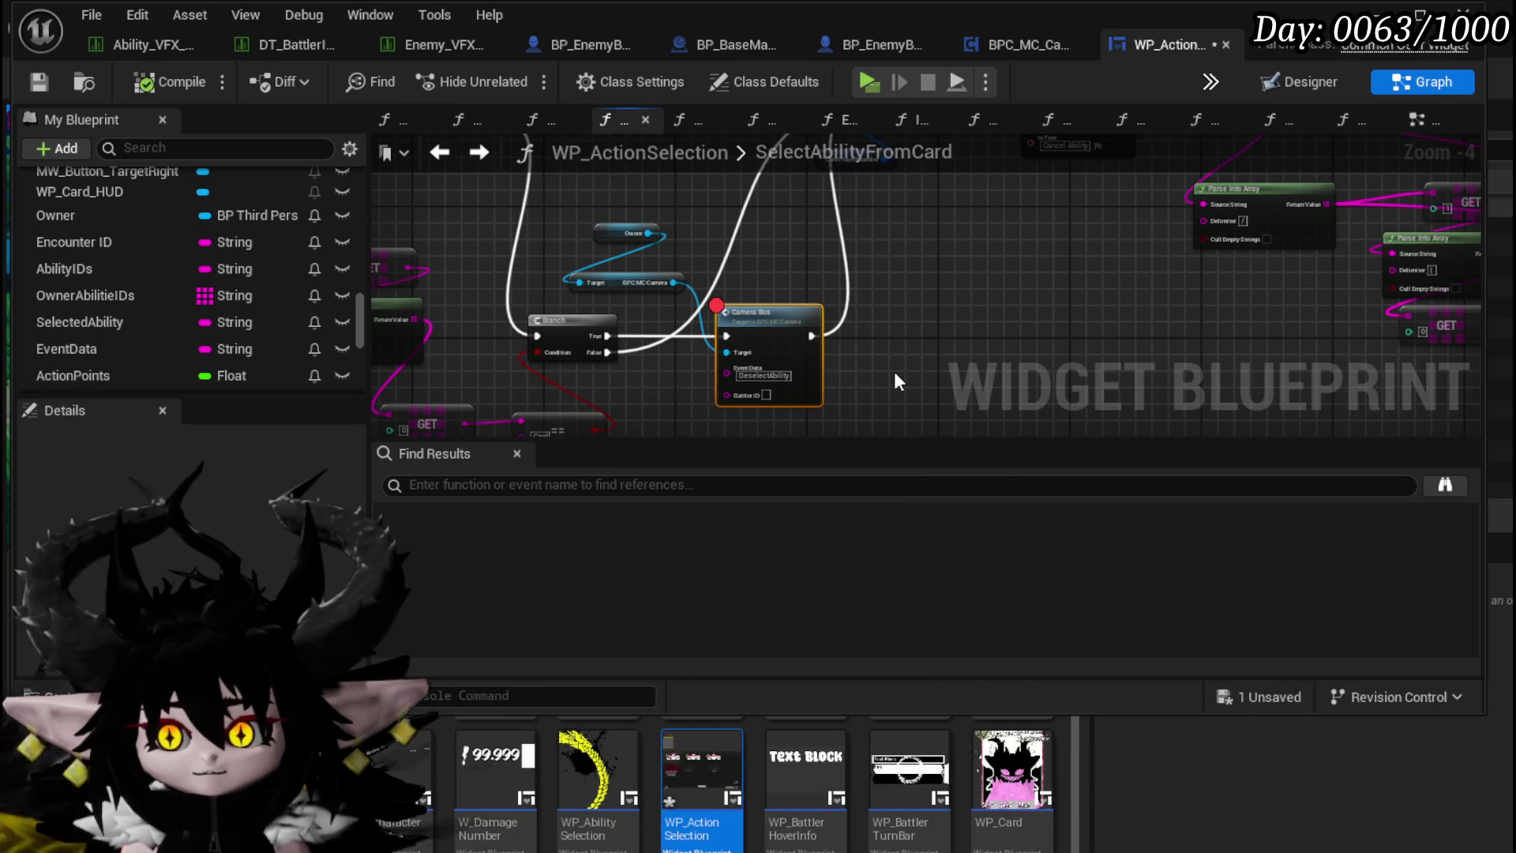
Step: Rearrange the Set Text, SET, Parse Into Array and Clear Timer nodes into a tidier layout
{"action": "mouse_move", "coordinate": [957, 306]}
{"action": "left_mouse_down"}
{"action": "mouse_move", "coordinate": [642, 328]}
{"action": "mouse_move", "coordinate": [860, 365]}
{"action": "left_mouse_up"}
{"action": "scroll", "coordinate": [624, 334], "scroll_direction": "down", "scroll_amount": 1}
{"action": "mouse_move", "coordinate": [688, 380]}
{"action": "left_mouse_down"}
{"action": "mouse_move", "coordinate": [714, 336]}
{"action": "mouse_move", "coordinate": [688, 379]}
{"action": "mouse_move", "coordinate": [656, 384]}
{"action": "left_mouse_up"}
{"action": "left_click_drag", "start_coordinate": [537, 340], "coordinate": [789, 229]}
{"action": "left_click_drag", "start_coordinate": [870, 277], "coordinate": [833, 270]}
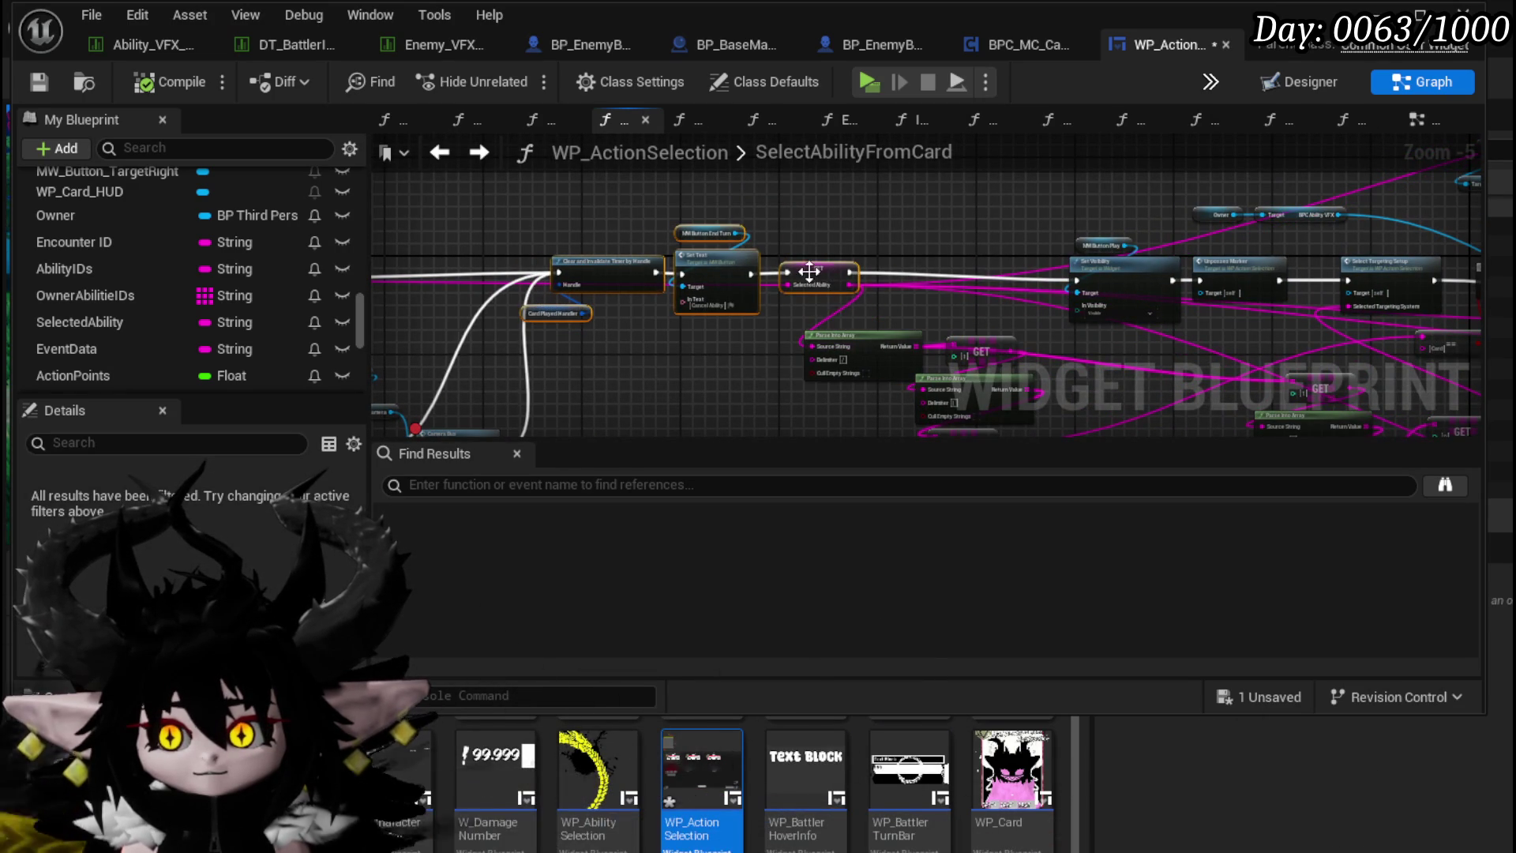
{"action": "mouse_move", "coordinate": [841, 306]}
{"action": "left_mouse_down"}
{"action": "mouse_move", "coordinate": [856, 280]}
{"action": "mouse_move", "coordinate": [267, 268]}
{"action": "left_mouse_up"}
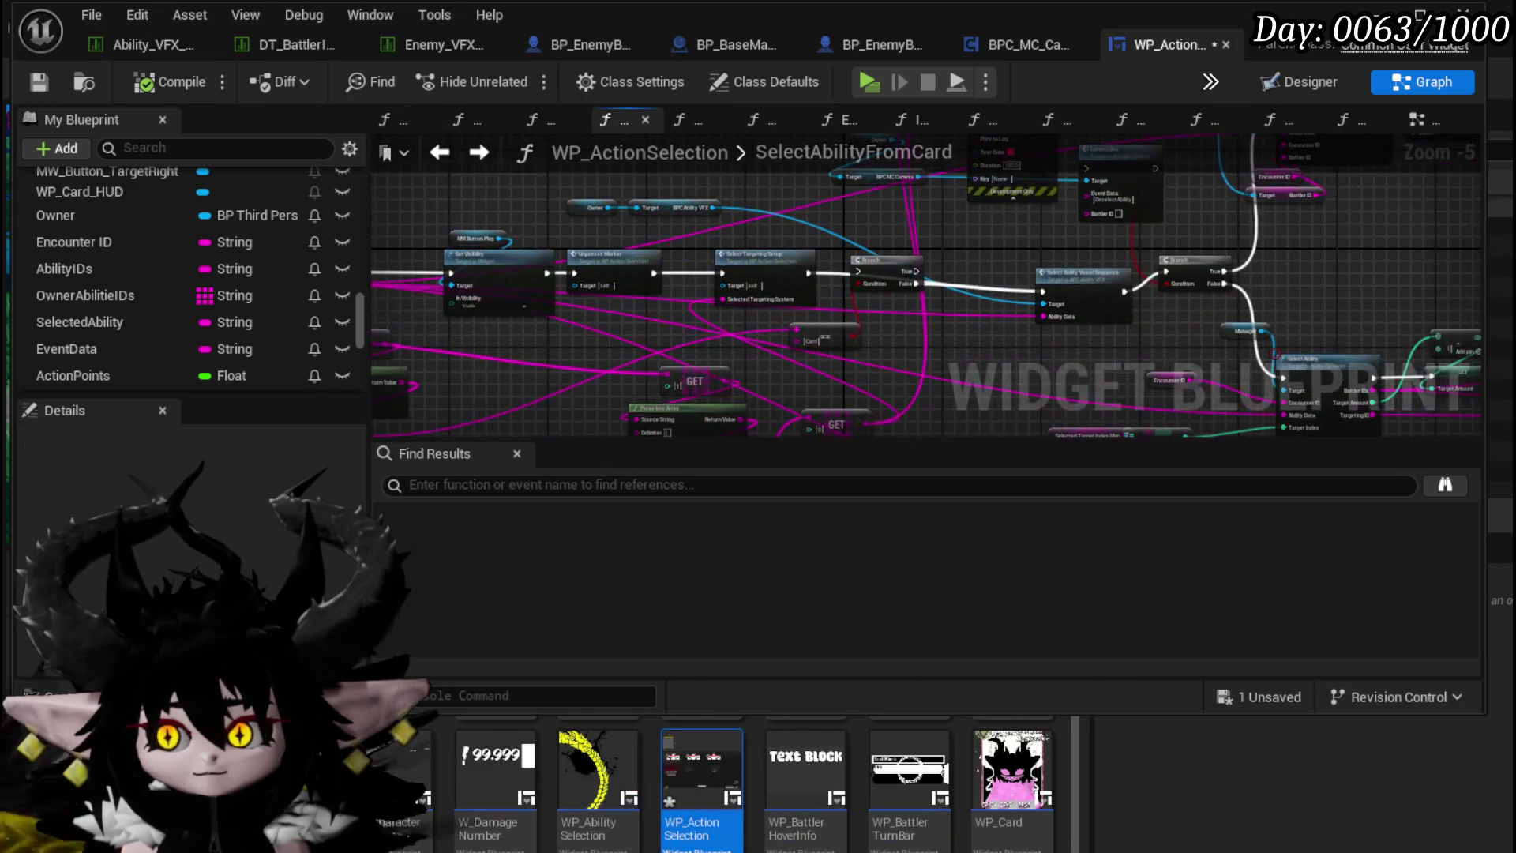
{"action": "scroll", "coordinate": [992, 361], "scroll_direction": "up", "scroll_amount": 2}
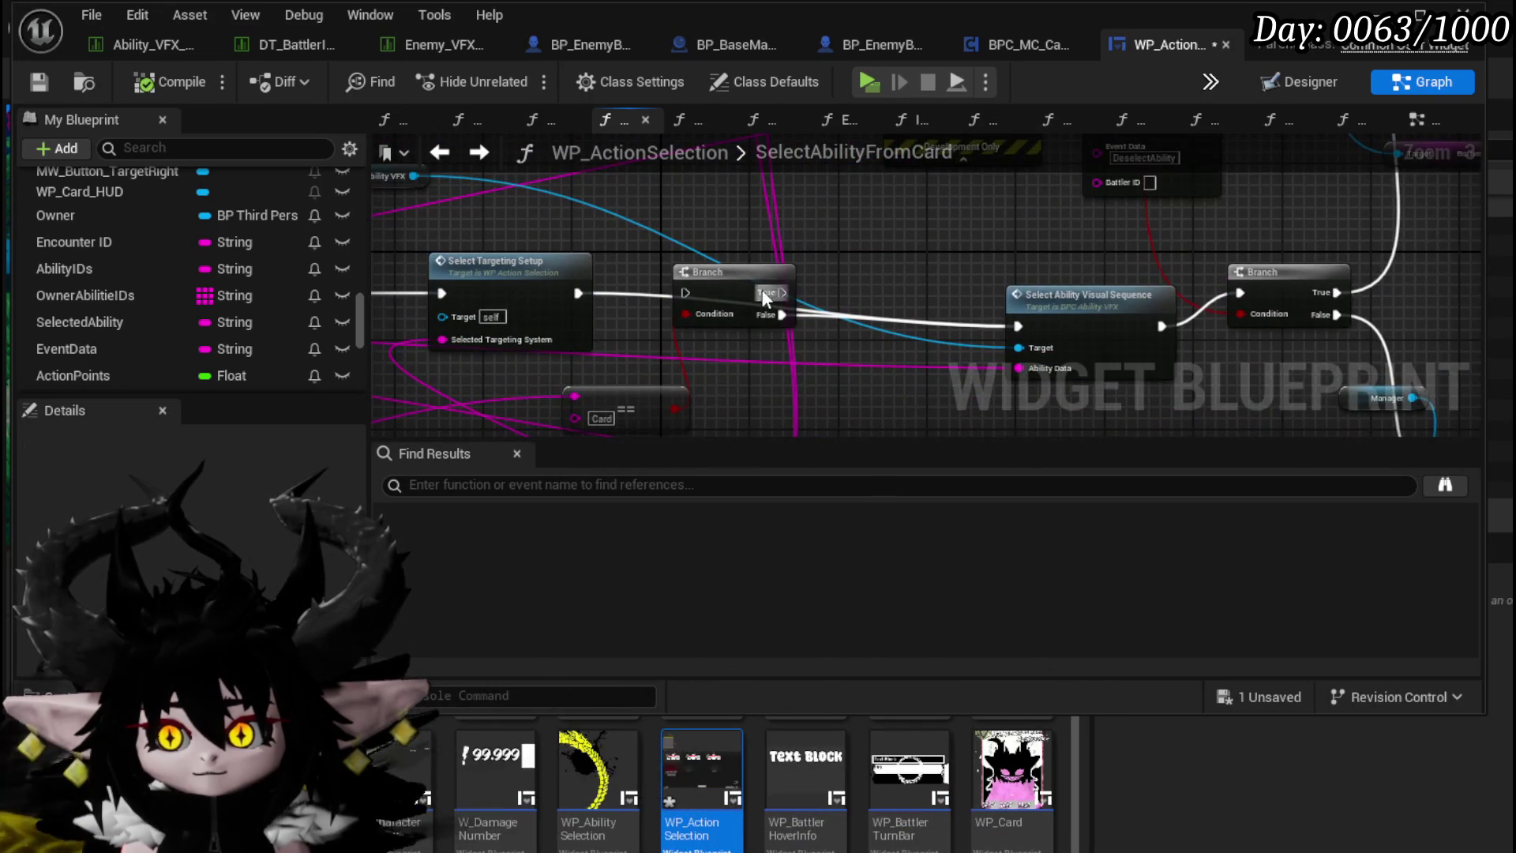
{"action": "scroll", "coordinate": [1024, 290], "scroll_direction": "down", "scroll_amount": 1}
{"action": "left_click", "coordinate": [914, 320]}
Step: Connect Select Targeting Setup into the Branch, compile and save, and return to the level editor
{"action": "scroll", "coordinate": [935, 291], "scroll_direction": "down", "scroll_amount": 1}
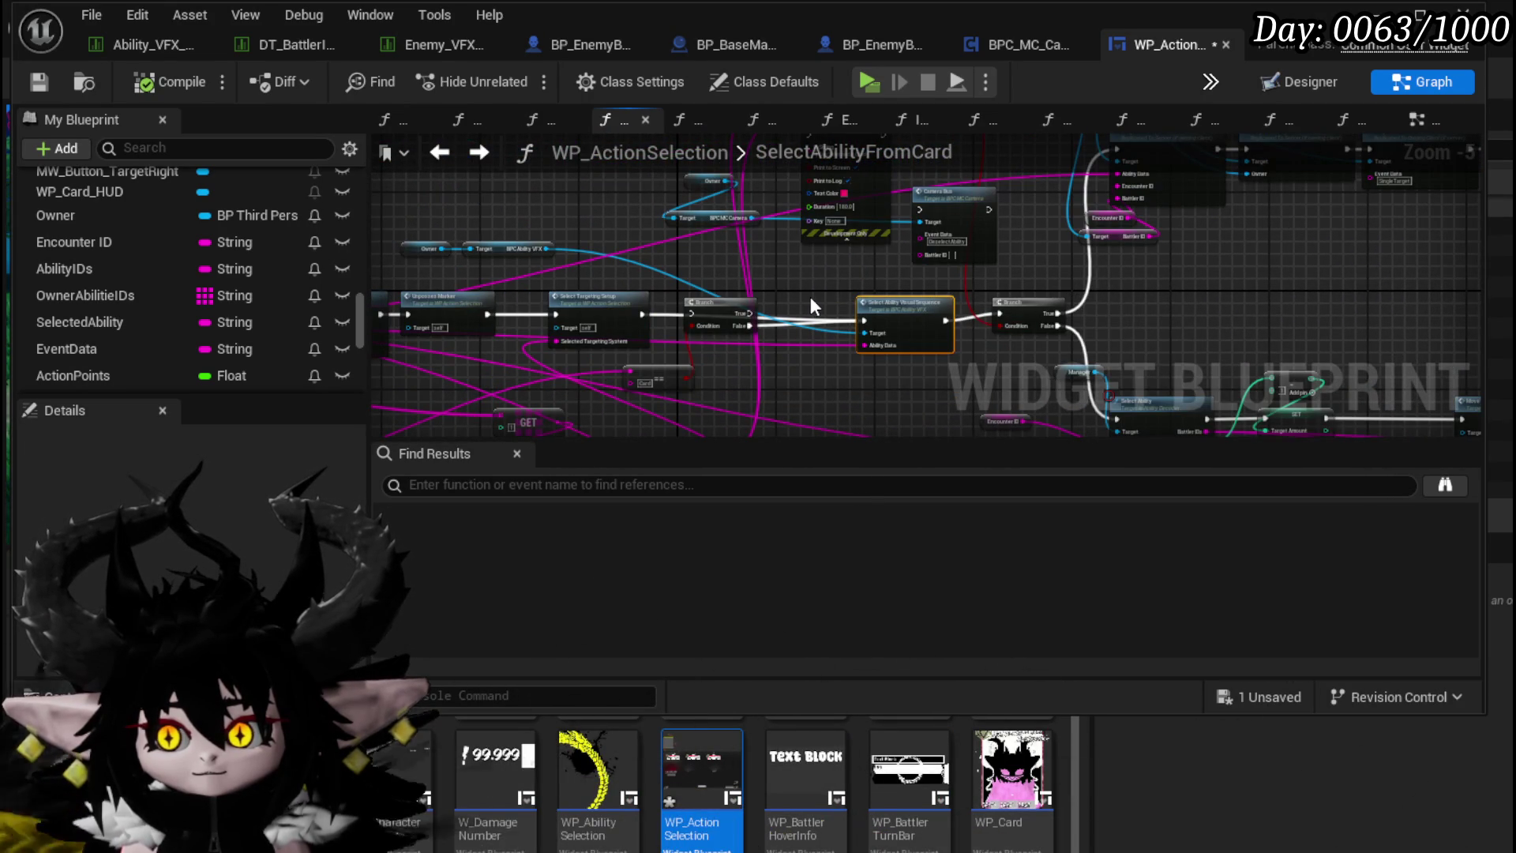
{"action": "scroll", "coordinate": [814, 316], "scroll_direction": "up", "scroll_amount": 3}
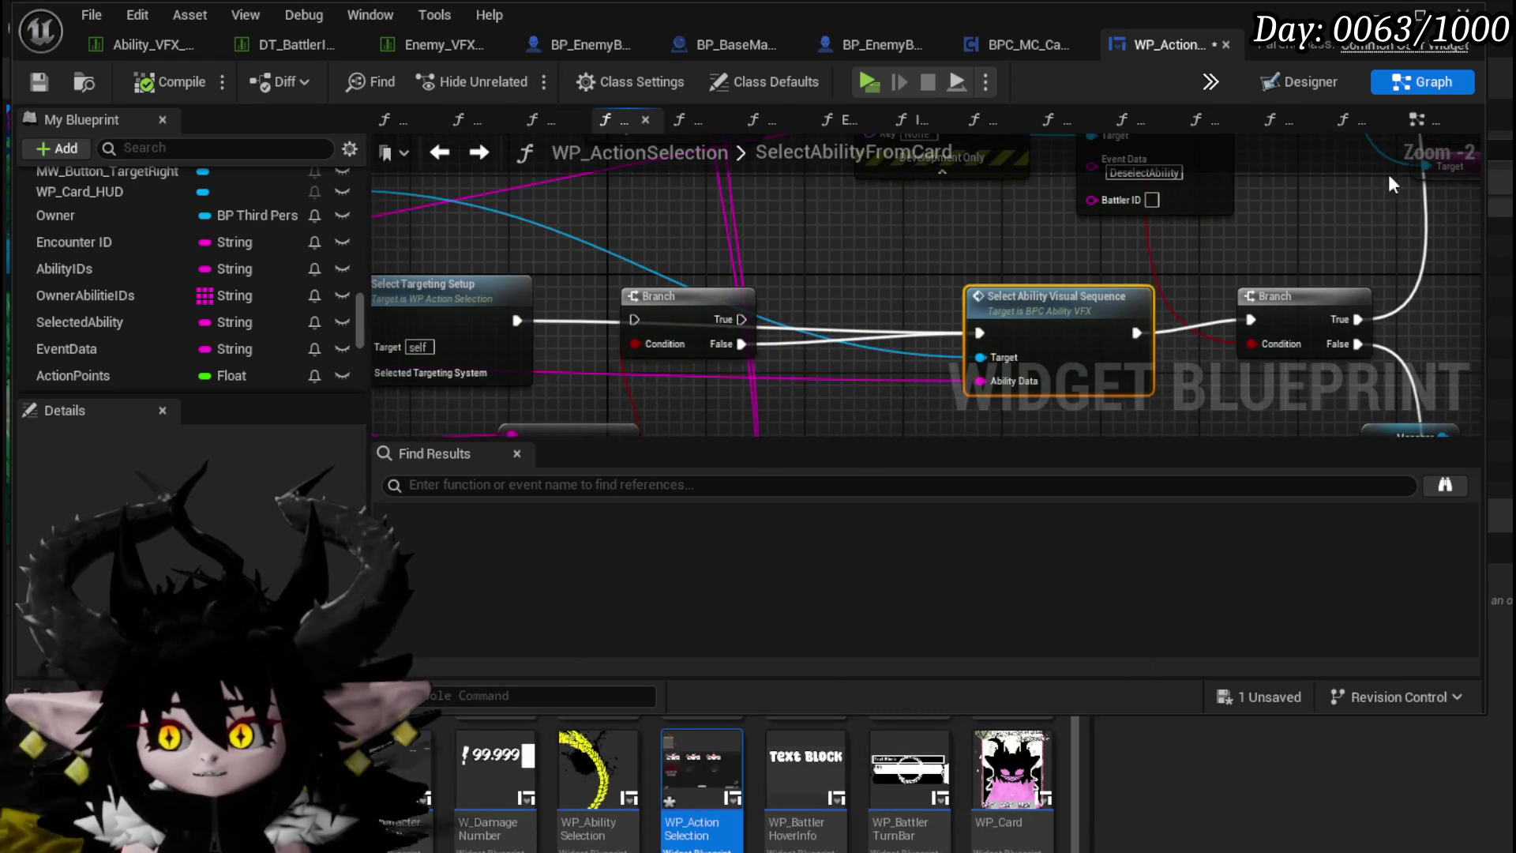
{"action": "left_click_drag", "start_coordinate": [518, 322], "coordinate": [642, 320]}
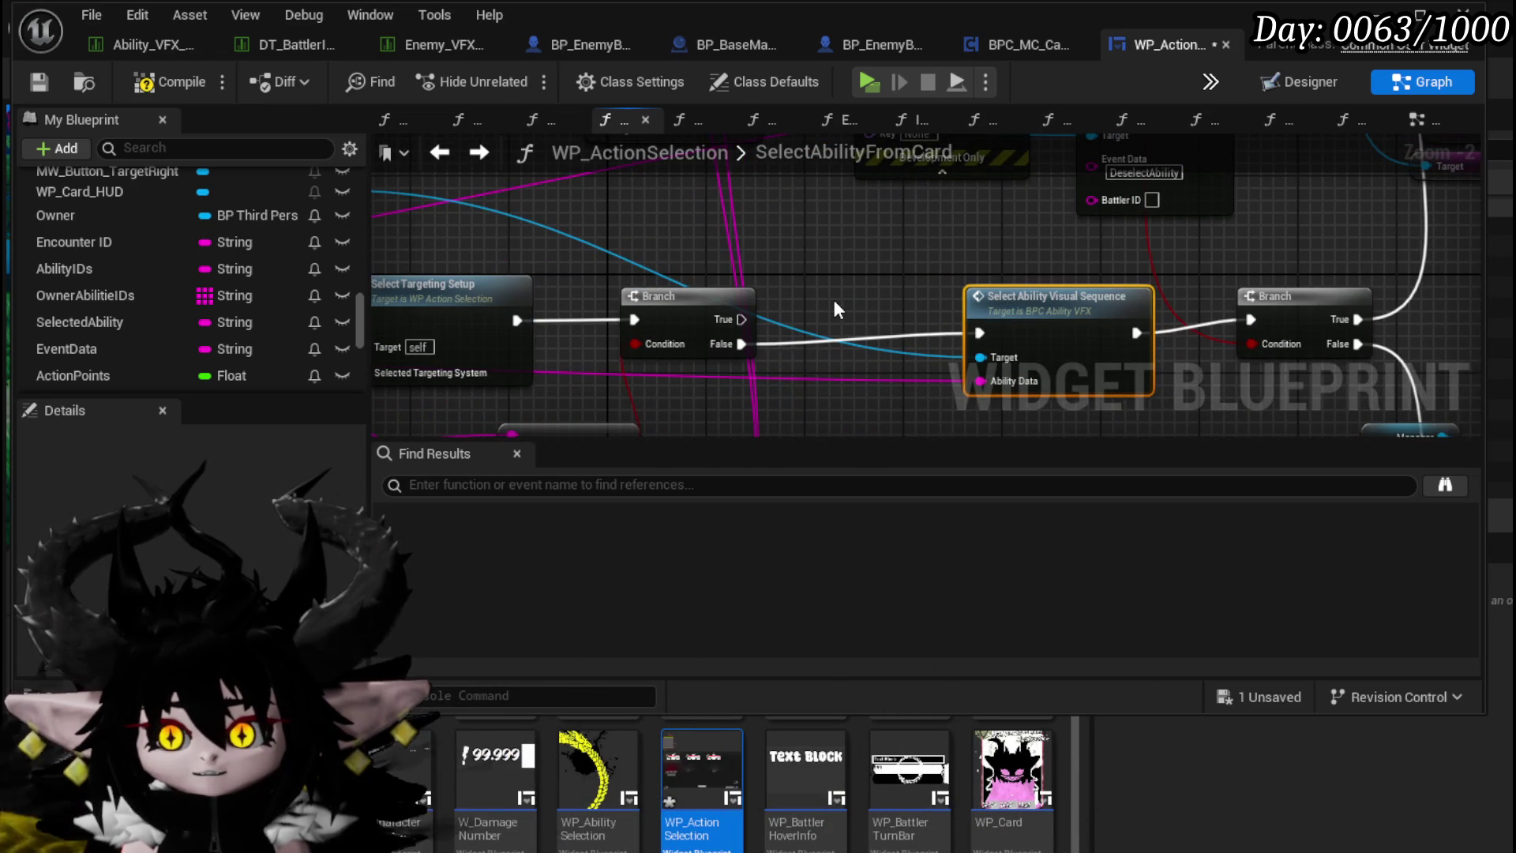
{"action": "scroll", "coordinate": [836, 298], "scroll_direction": "down", "scroll_amount": 2}
{"action": "mouse_move", "coordinate": [934, 286]}
{"action": "left_mouse_down"}
{"action": "mouse_move", "coordinate": [1012, 290]}
{"action": "mouse_move", "coordinate": [748, 316]}
{"action": "left_mouse_up"}
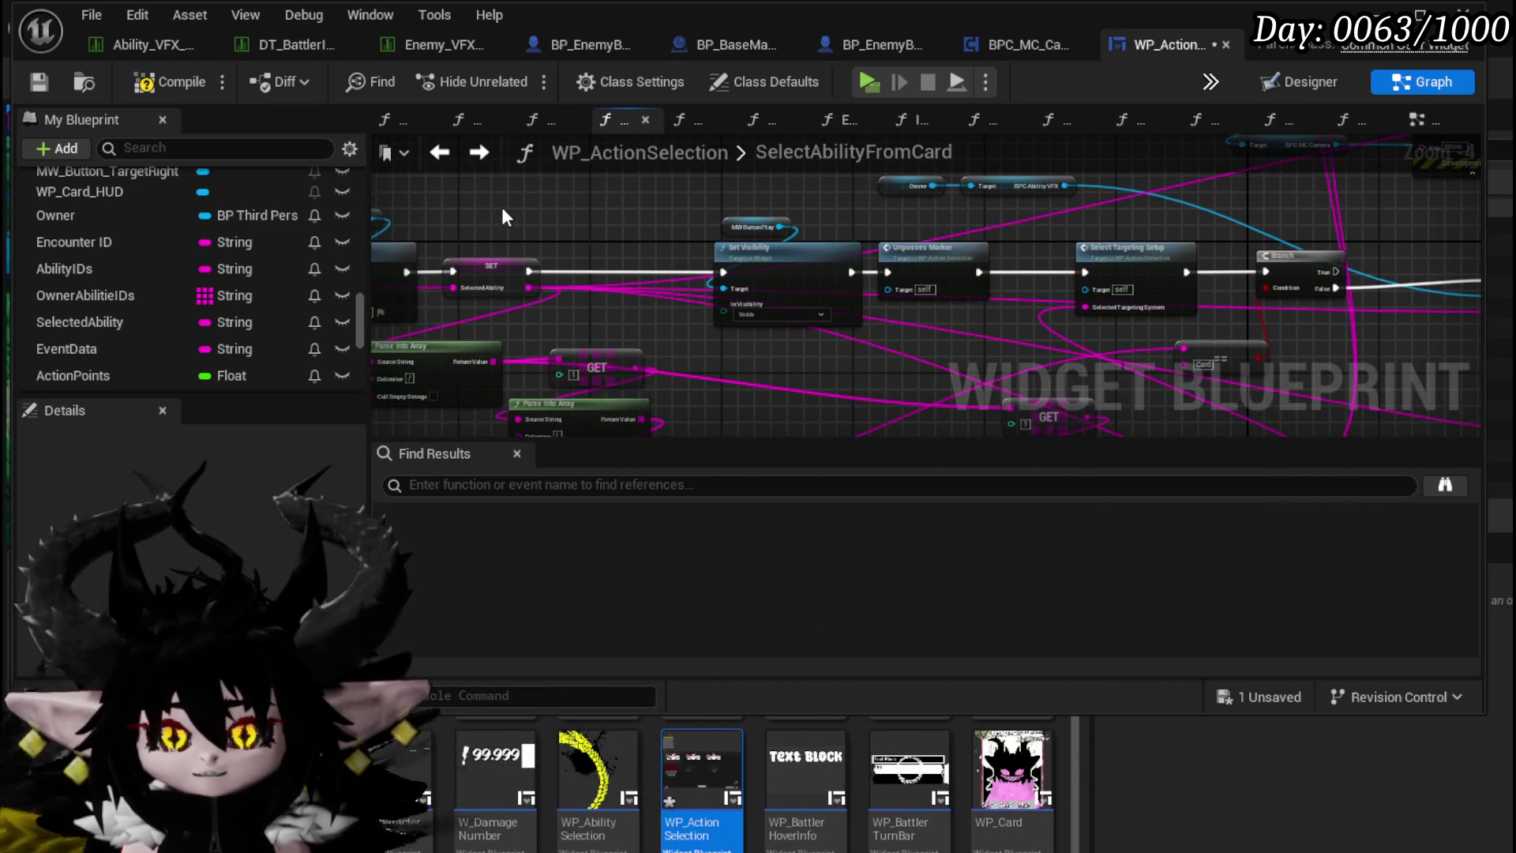
{"action": "left_click", "coordinate": [40, 83]}
{"action": "mouse_move", "coordinate": [547, 211]}
{"action": "left_mouse_down"}
{"action": "mouse_move", "coordinate": [1021, 201]}
{"action": "mouse_move", "coordinate": [442, 229]}
{"action": "mouse_move", "coordinate": [476, 229]}
{"action": "left_mouse_up"}
{"action": "key", "text": "alt+Tab"}
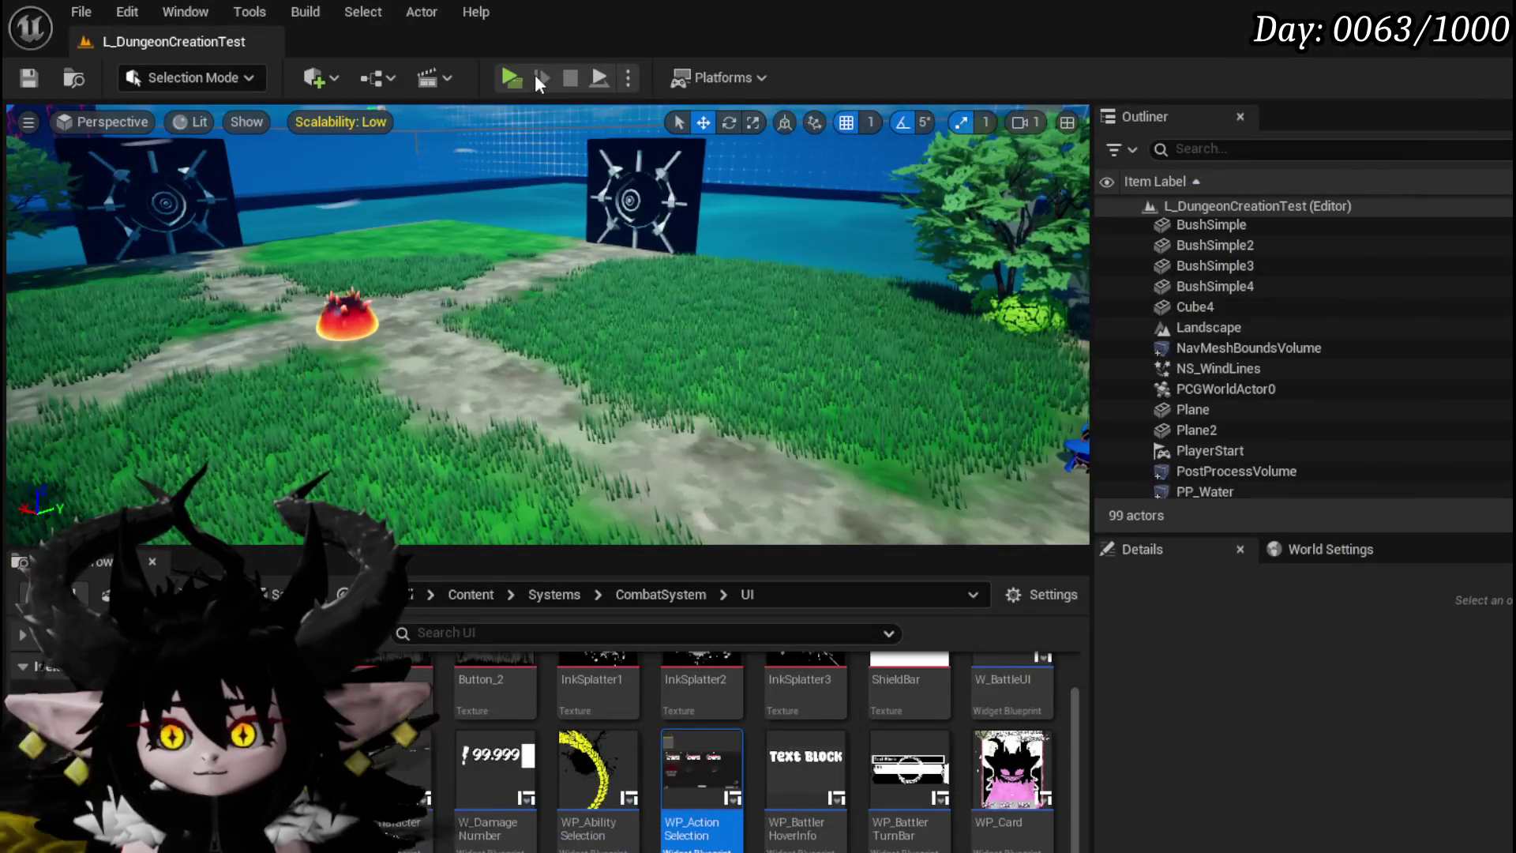
Step: Start play, walk into the fire slime, play then deselect Defence Down, and resume after the break
{"action": "key", "text": "alt+Tab"}
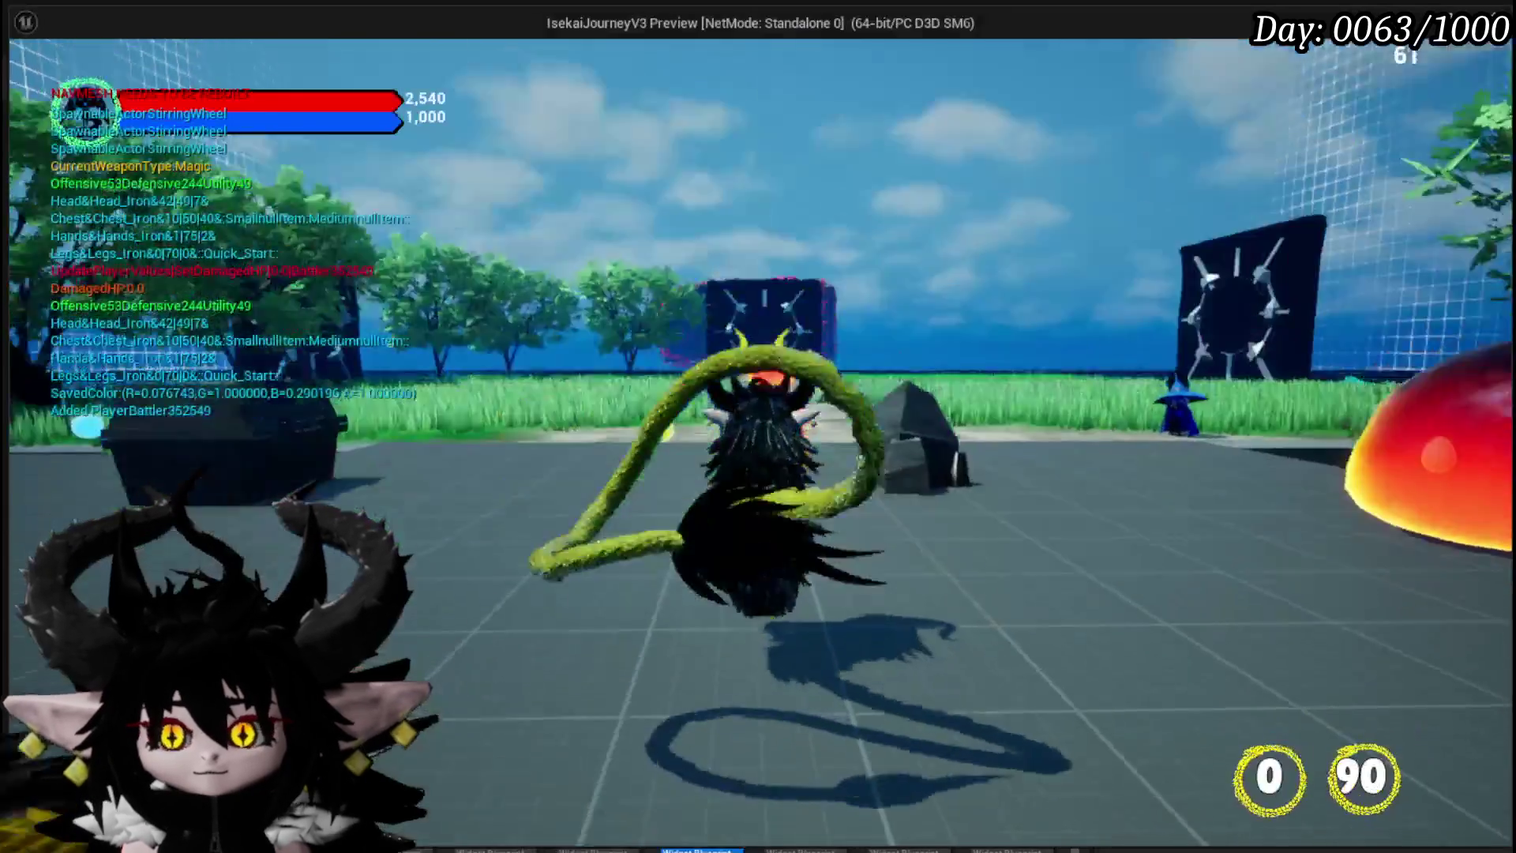
{"action": "key", "text": "w"}
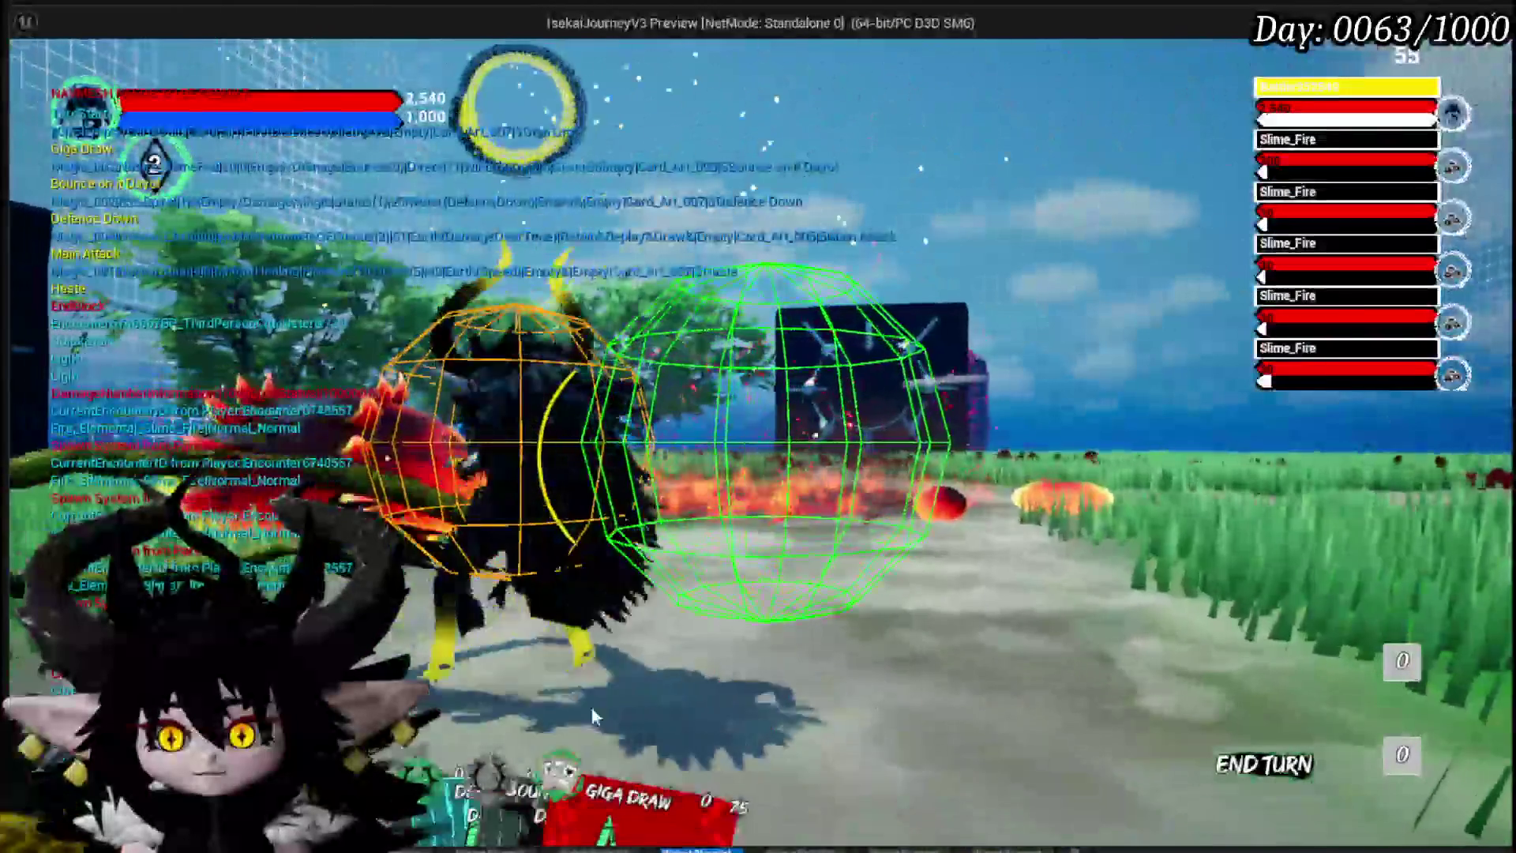
{"action": "left_click", "coordinate": [433, 593]}
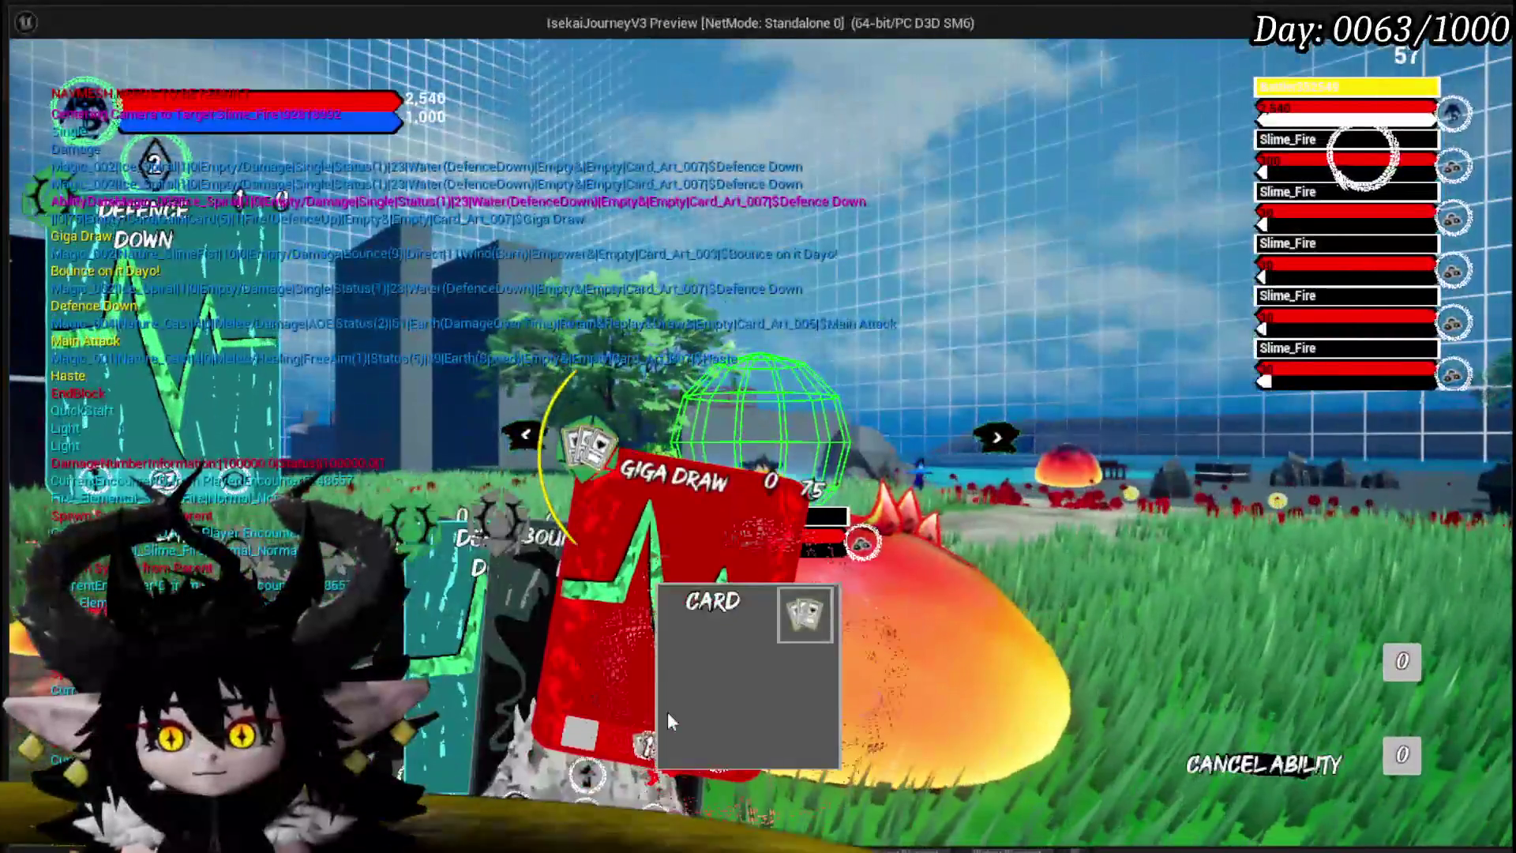
{"action": "left_click", "coordinate": [667, 713]}
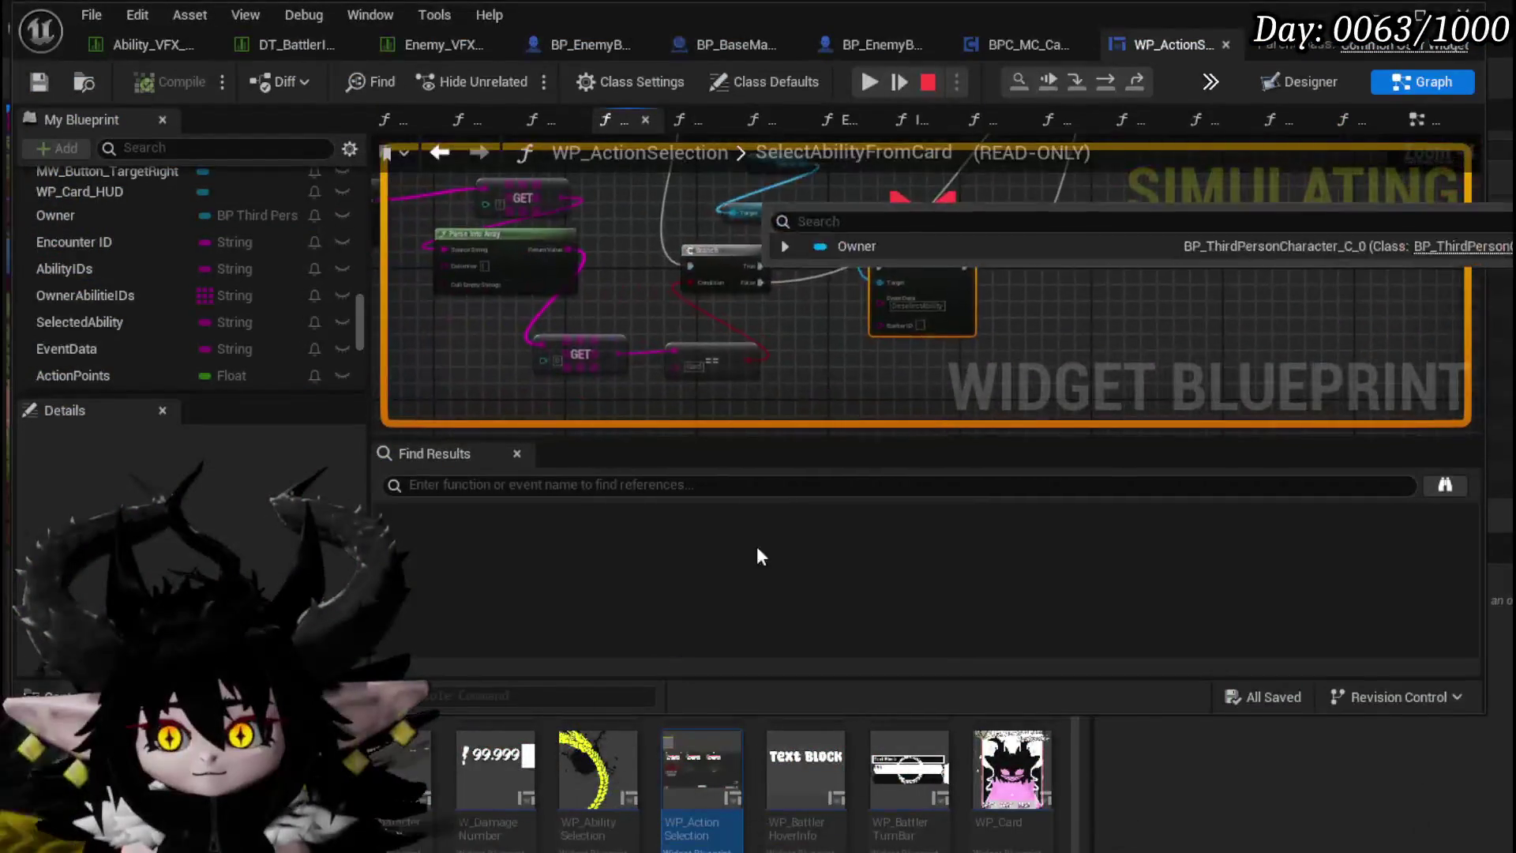
{"action": "left_click", "coordinate": [876, 83]}
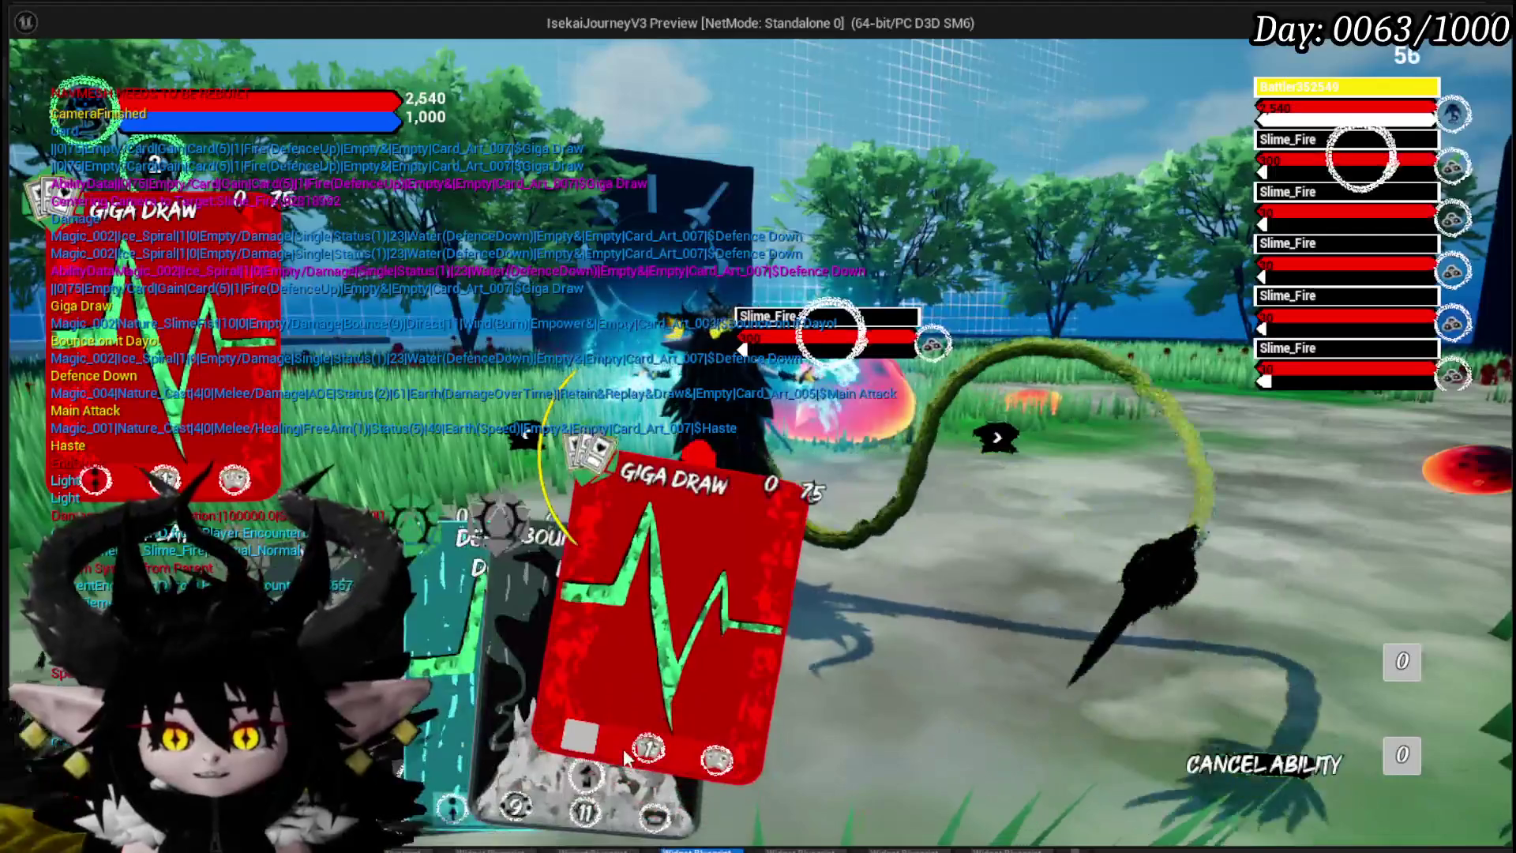
Step: Pick Giga Draw, resume, then play Defence Down aimed at a fire slime
{"action": "left_click", "coordinate": [647, 623]}
{"action": "left_click", "coordinate": [869, 82]}
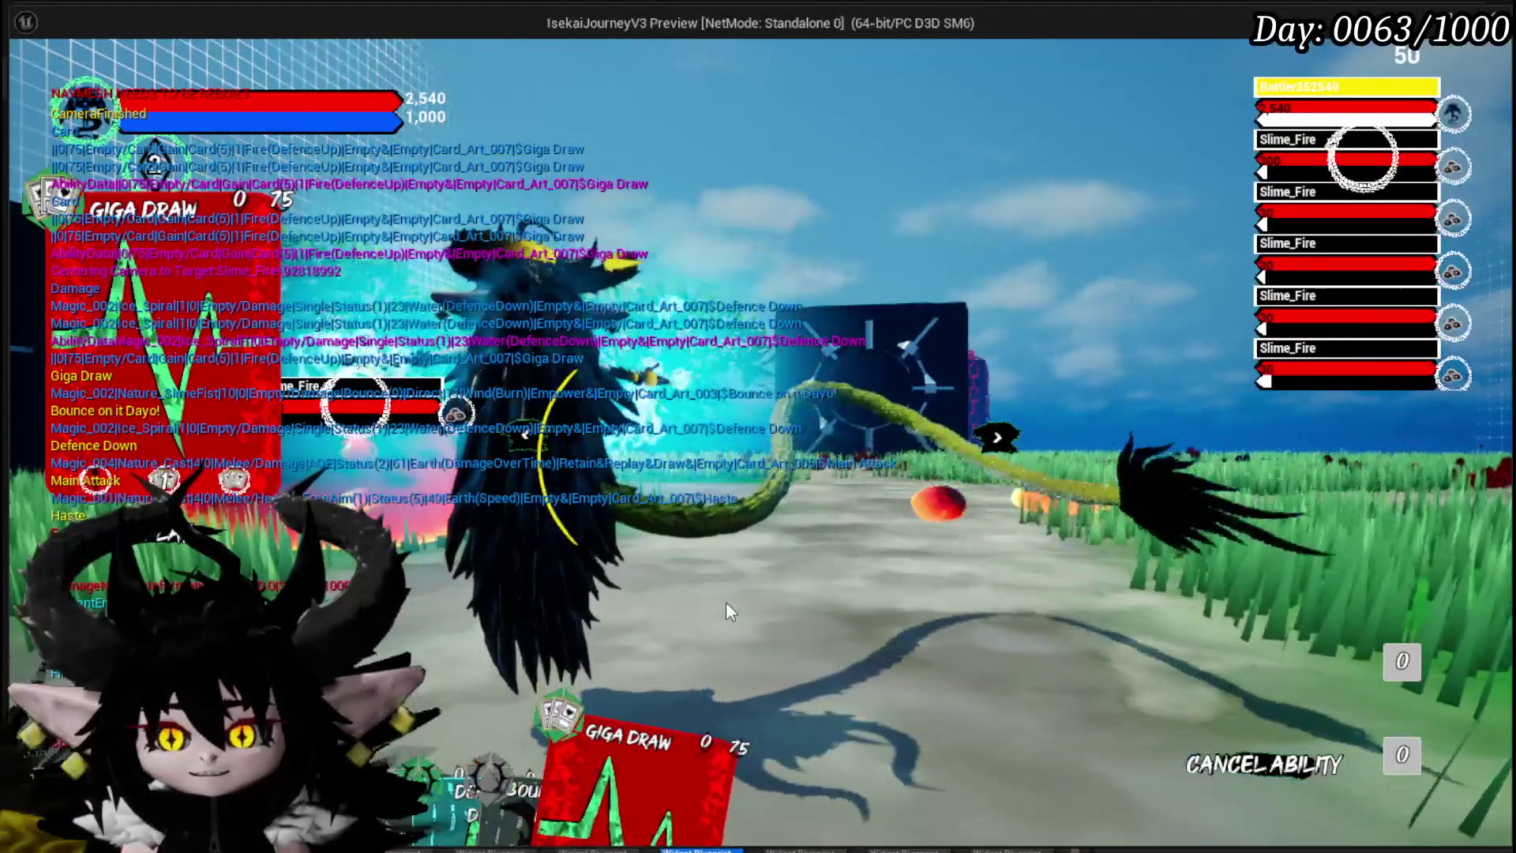
{"action": "mouse_move", "coordinate": [619, 704]}
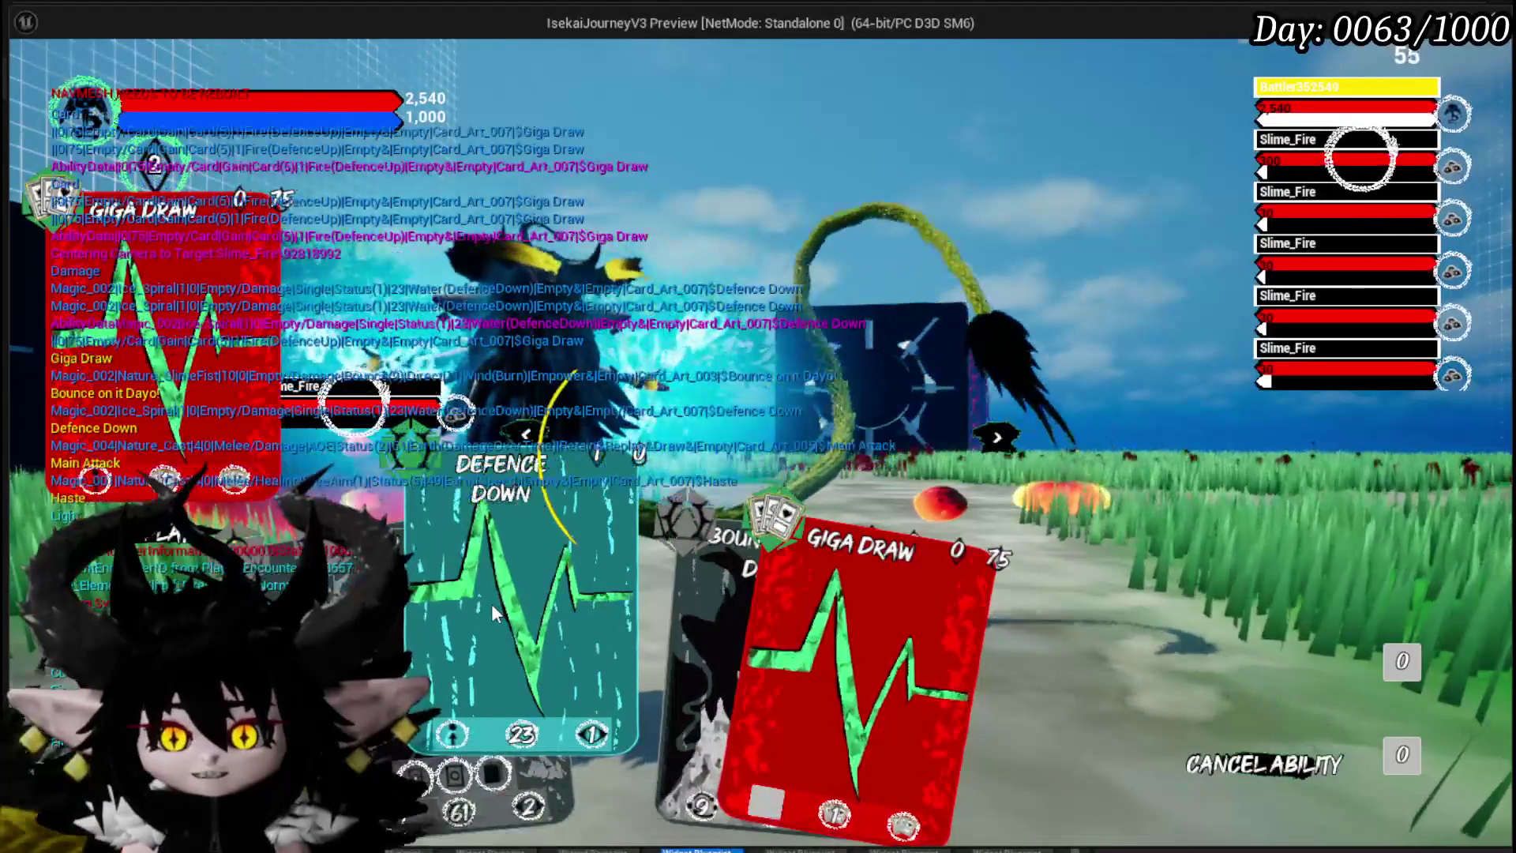
{"action": "left_click", "coordinate": [491, 603]}
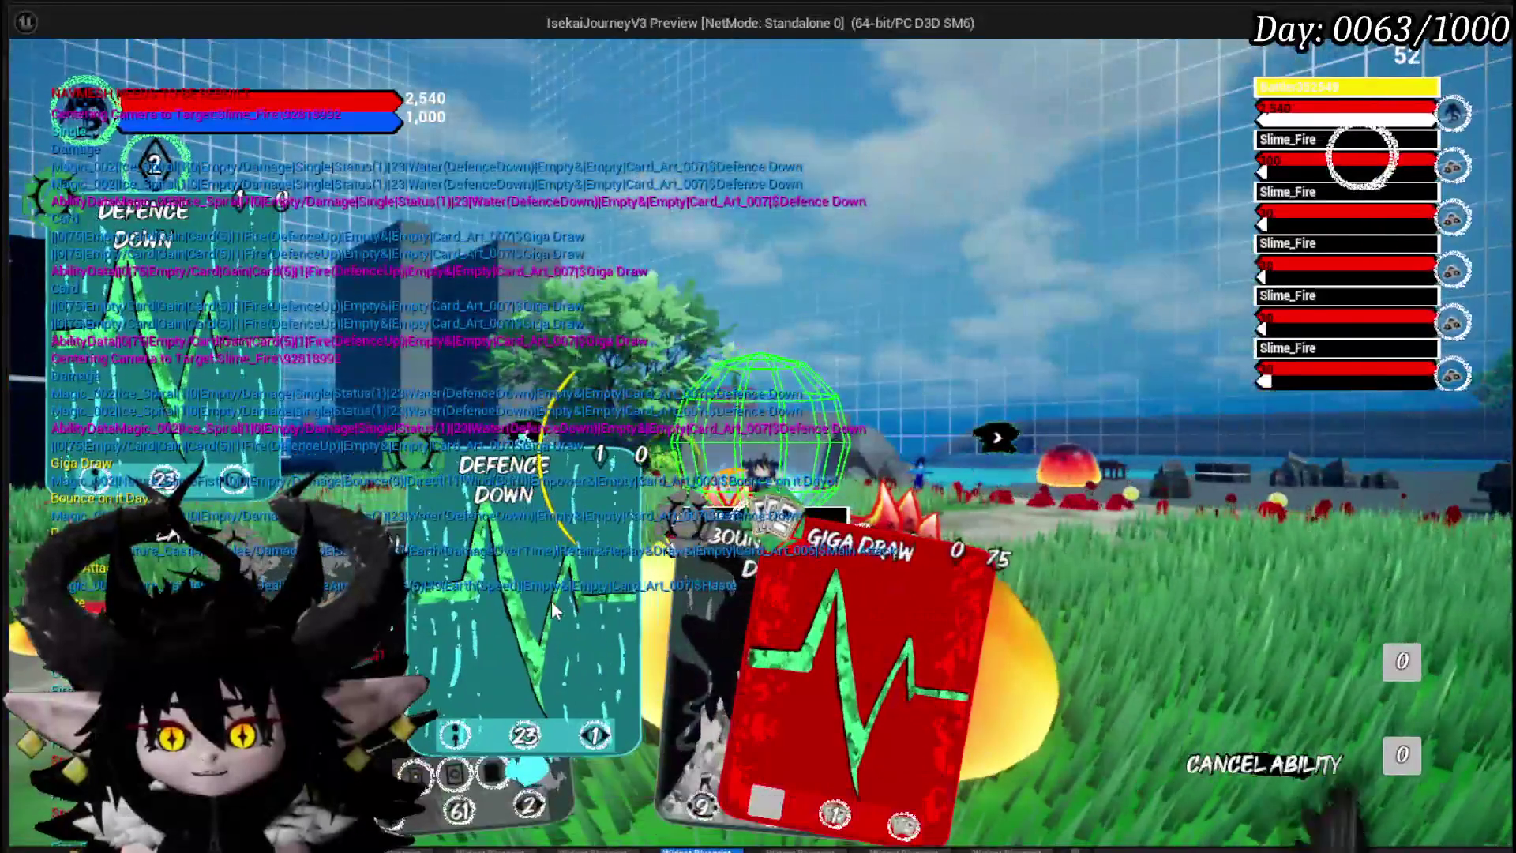
{"action": "left_click", "coordinate": [551, 602]}
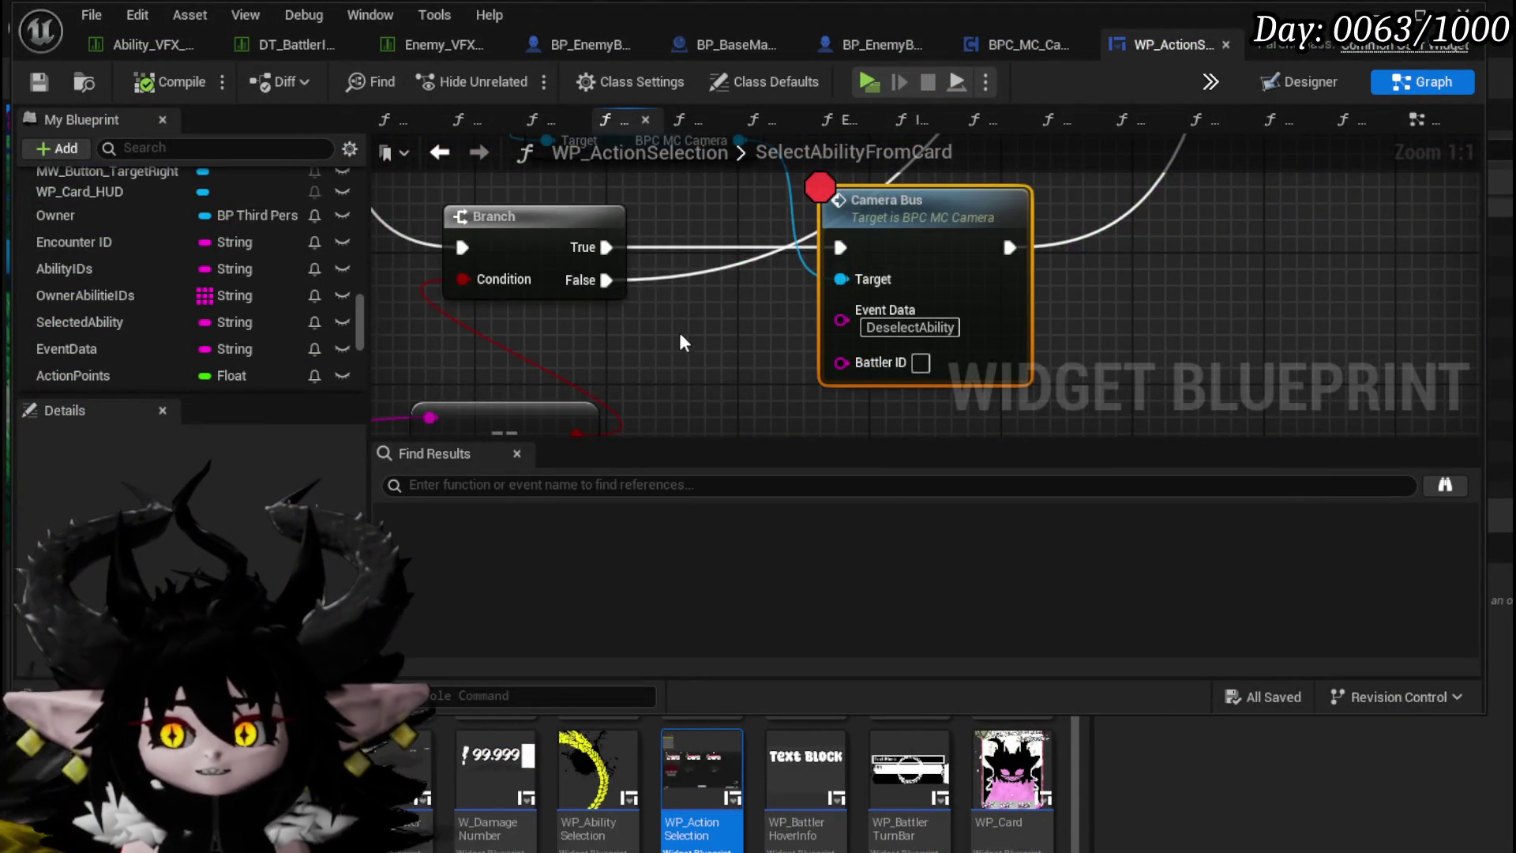
Step: Shift the Selected Ability and Is Empty nodes, paste another Selected Ability getter, and add an == node from Card Data
{"action": "scroll", "coordinate": [681, 333], "scroll_direction": "down", "scroll_amount": 5}
{"action": "left_click_drag", "start_coordinate": [504, 298], "coordinate": [567, 354]}
{"action": "left_click_drag", "start_coordinate": [741, 356], "coordinate": [764, 357]}
{"action": "scroll", "coordinate": [712, 316], "scroll_direction": "up", "scroll_amount": 1}
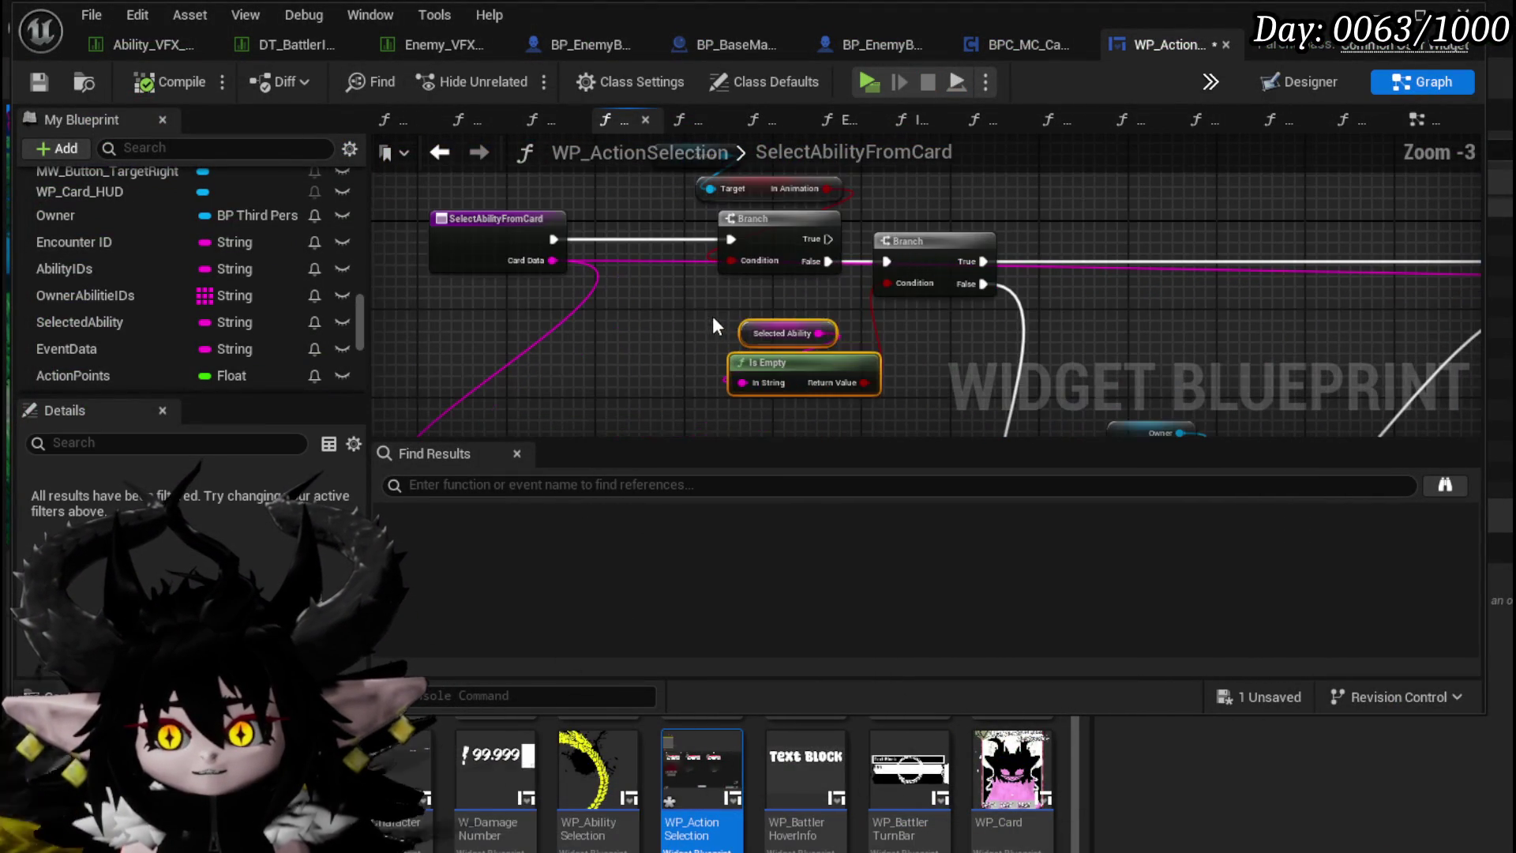
{"action": "key", "text": "ctrl+v"}
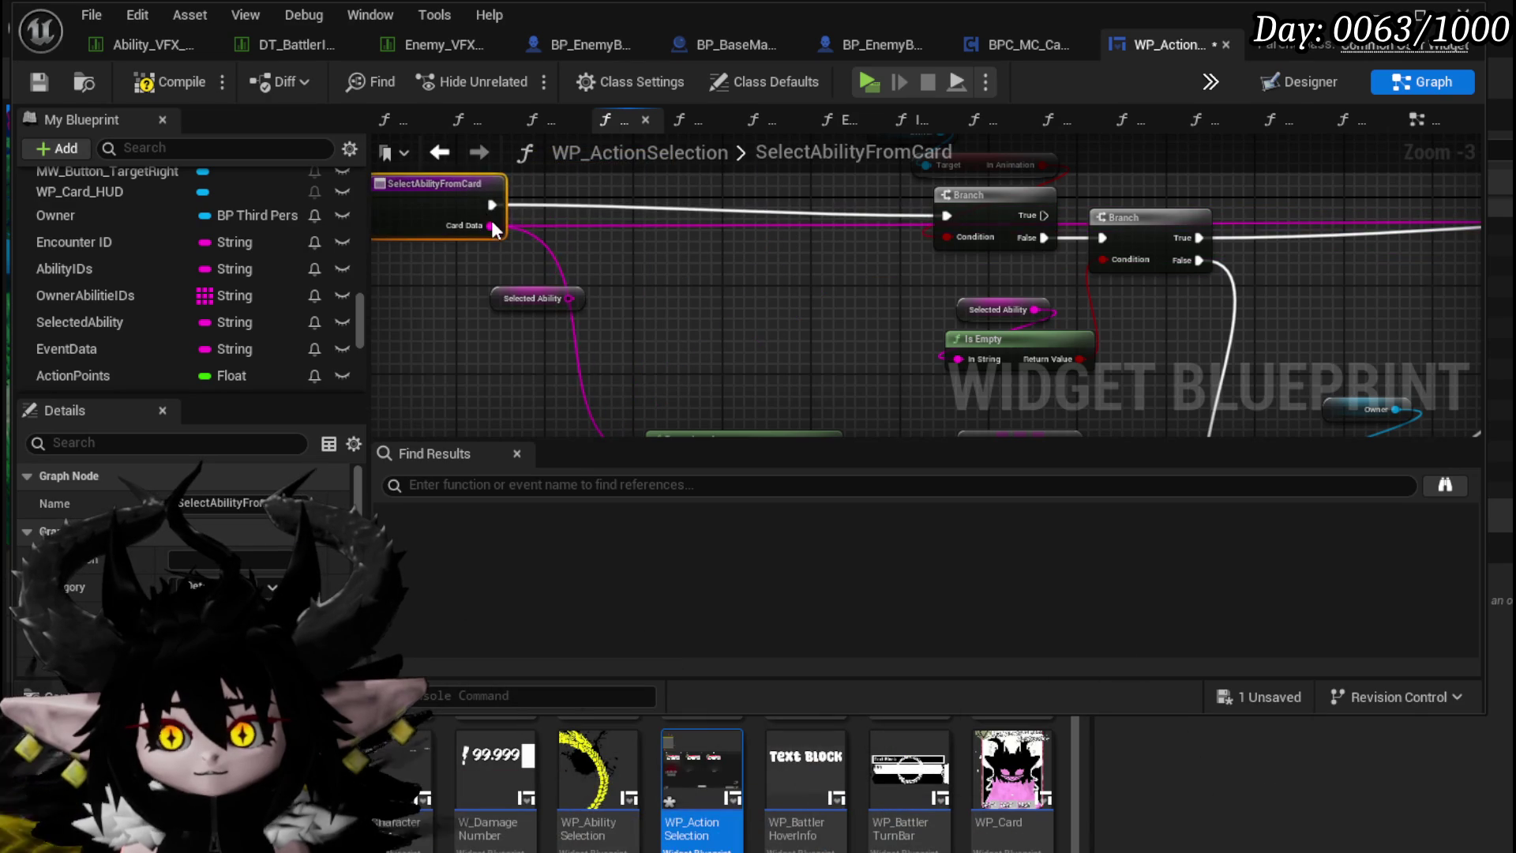
{"action": "left_click_drag", "start_coordinate": [489, 237], "coordinate": [625, 255]}
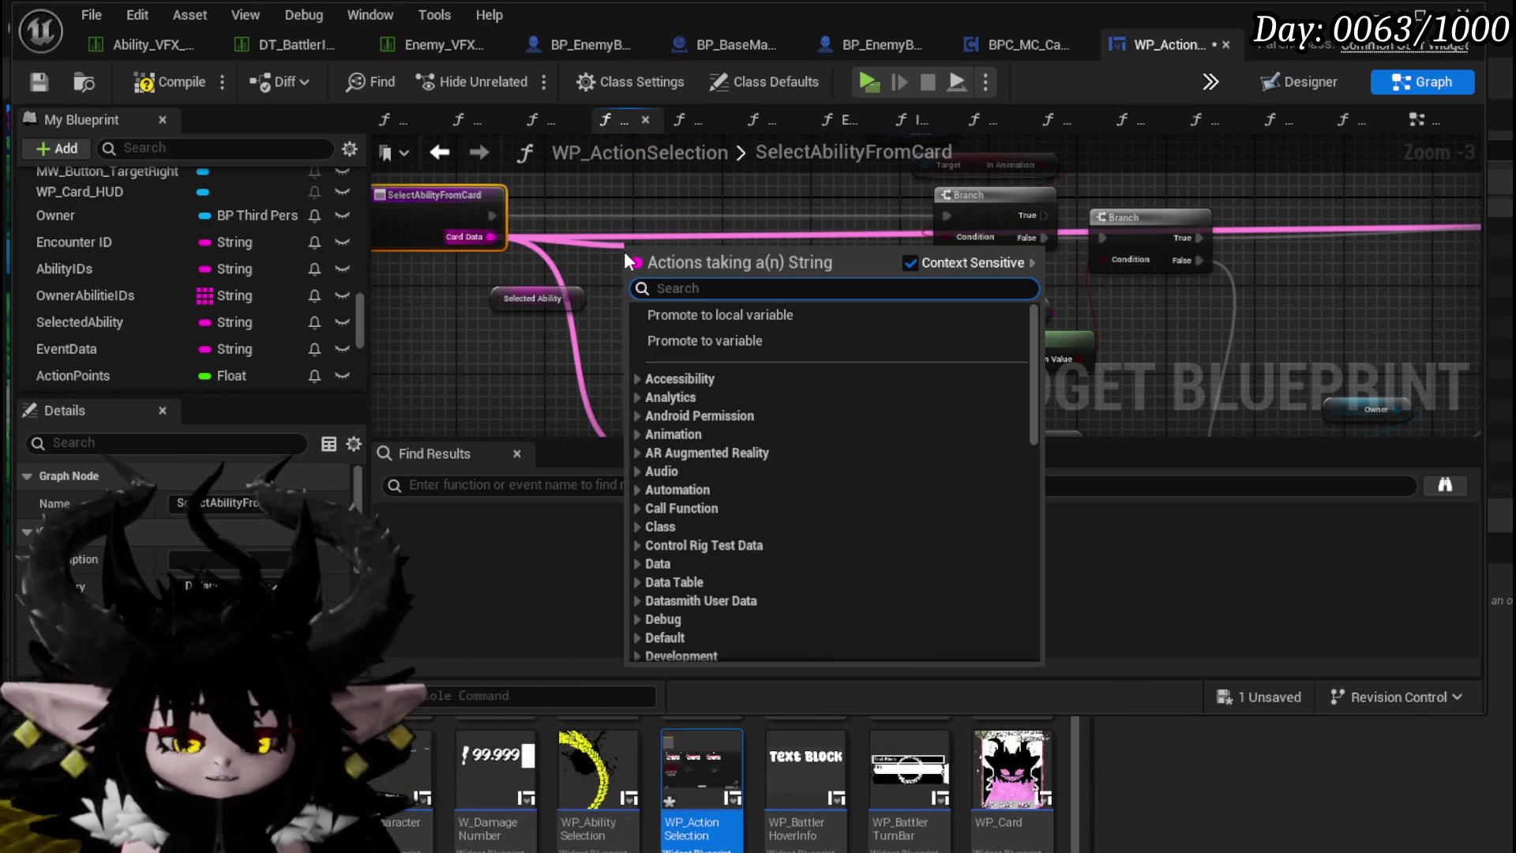
{"action": "type", "text": "=="}
{"action": "key", "text": "Return"}
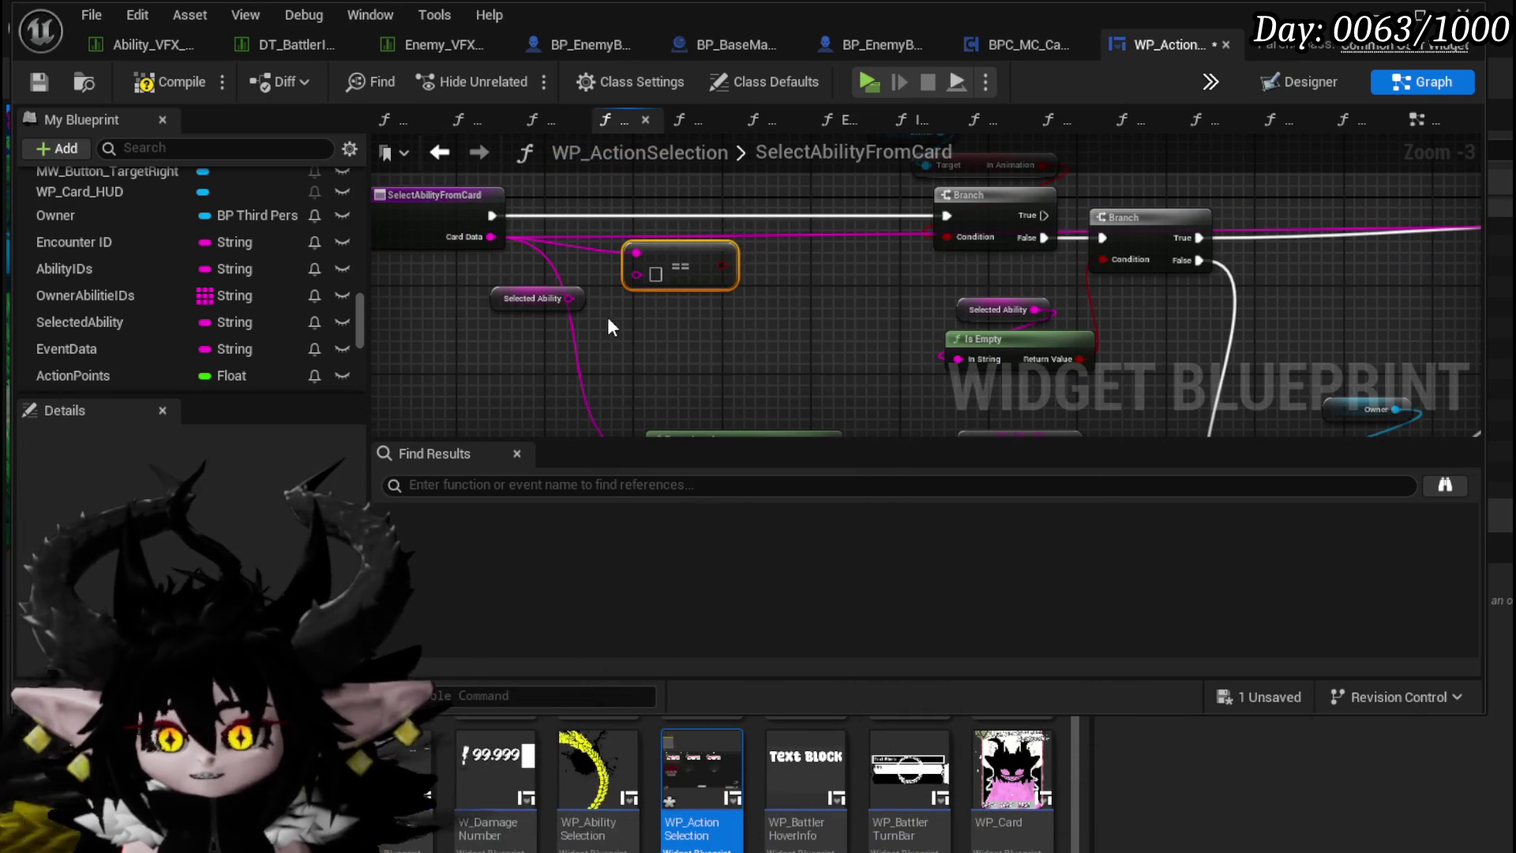
Step: OR the comparison with In Animation, feed it into the Branch condition, and save
{"action": "mouse_move", "coordinate": [700, 271]}
{"action": "left_mouse_down"}
{"action": "mouse_move", "coordinate": [701, 339]}
{"action": "mouse_move", "coordinate": [667, 339]}
{"action": "mouse_move", "coordinate": [608, 297]}
{"action": "mouse_move", "coordinate": [439, 279]}
{"action": "mouse_move", "coordinate": [748, 292]}
{"action": "left_mouse_up"}
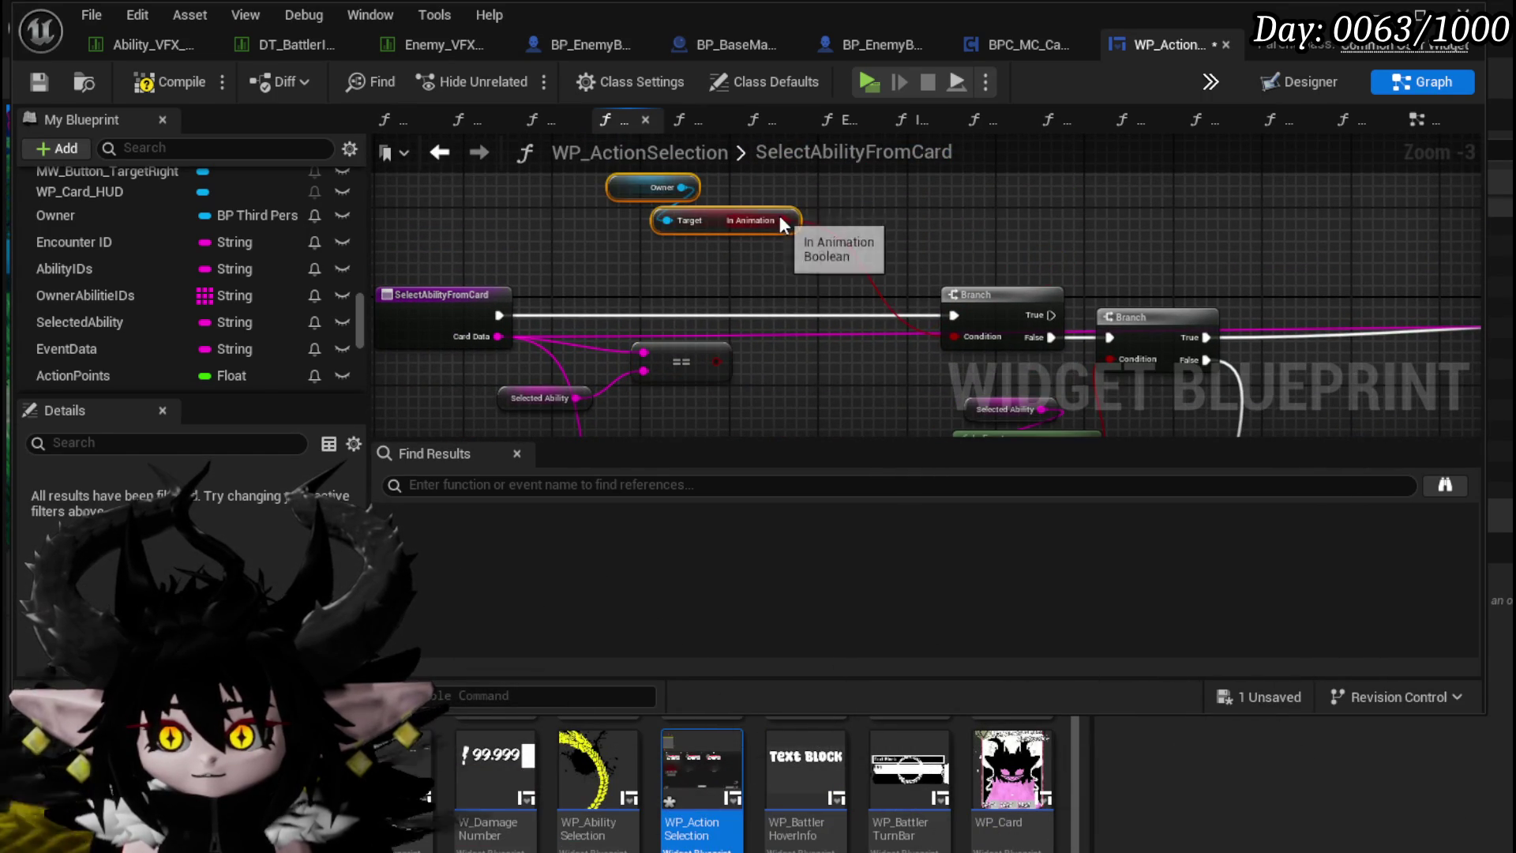
{"action": "left_click_drag", "start_coordinate": [784, 222], "coordinate": [892, 223]}
{"action": "type", "text": "or"}
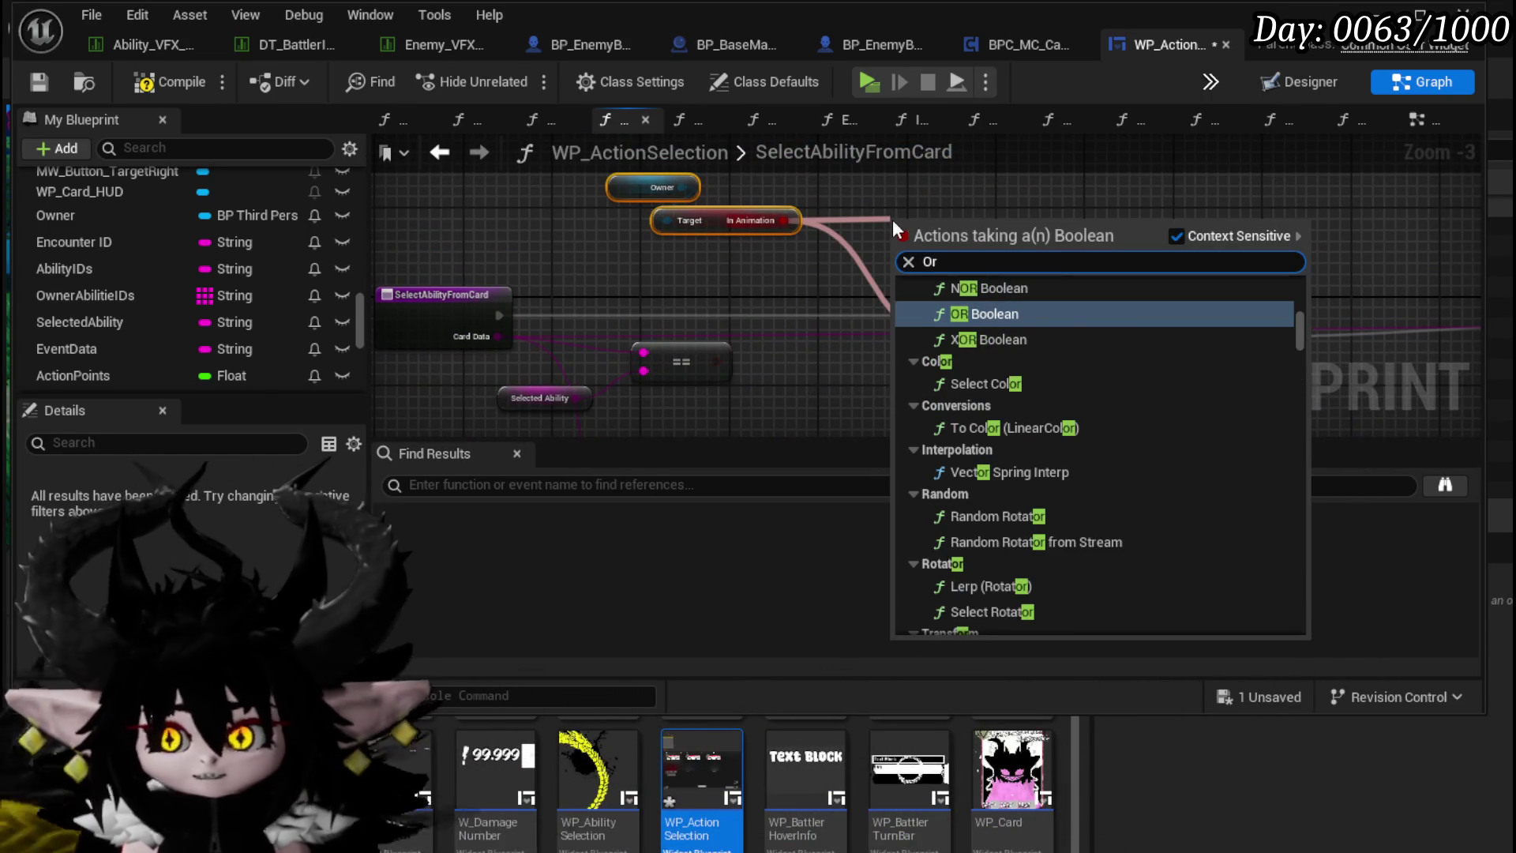
{"action": "left_click", "coordinate": [1085, 294]}
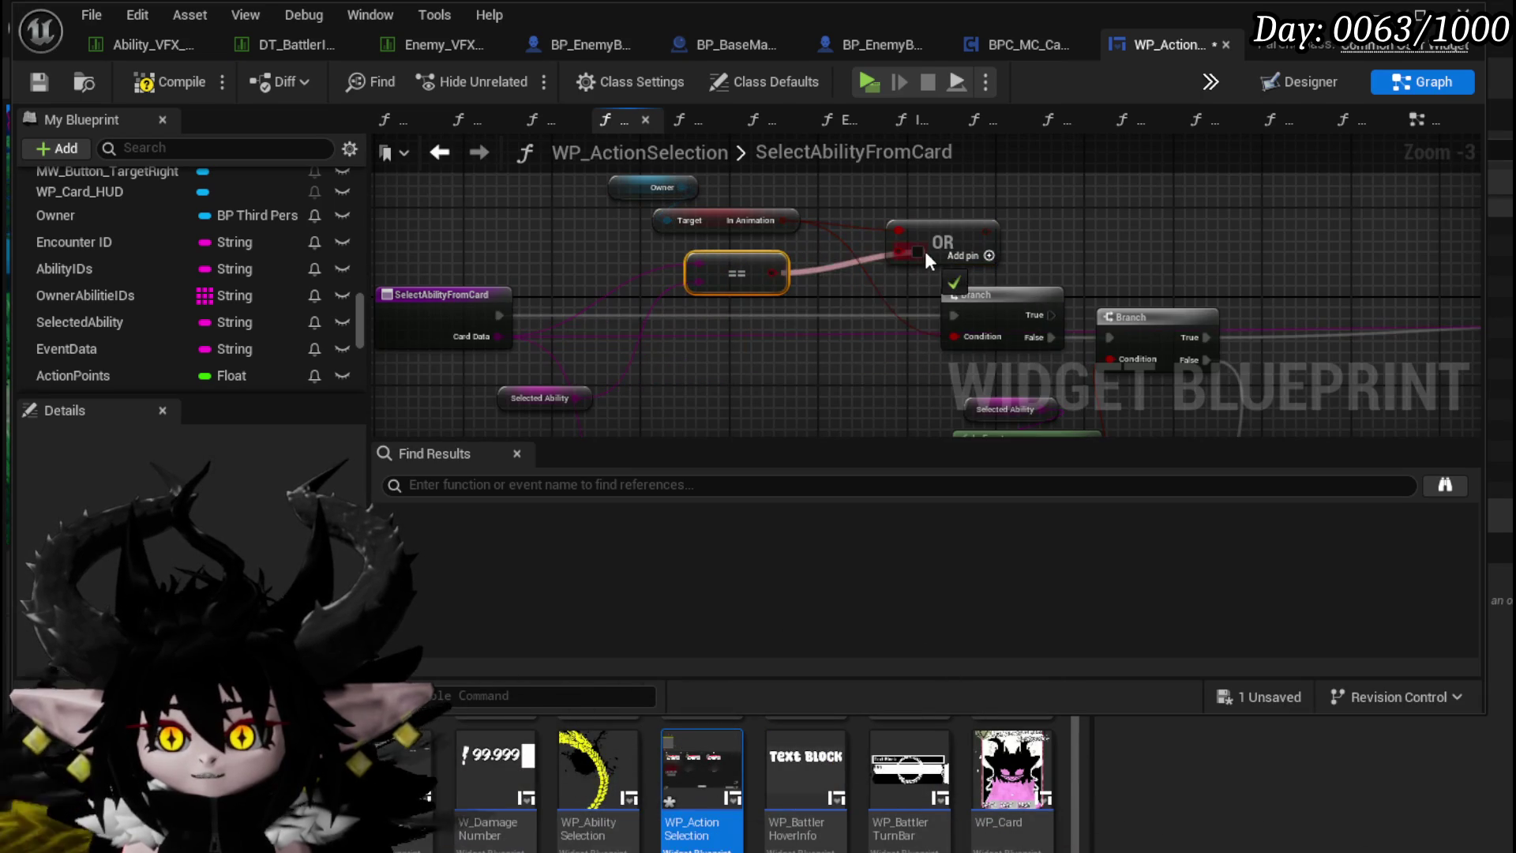
{"action": "left_click_drag", "start_coordinate": [897, 312], "coordinate": [954, 336]}
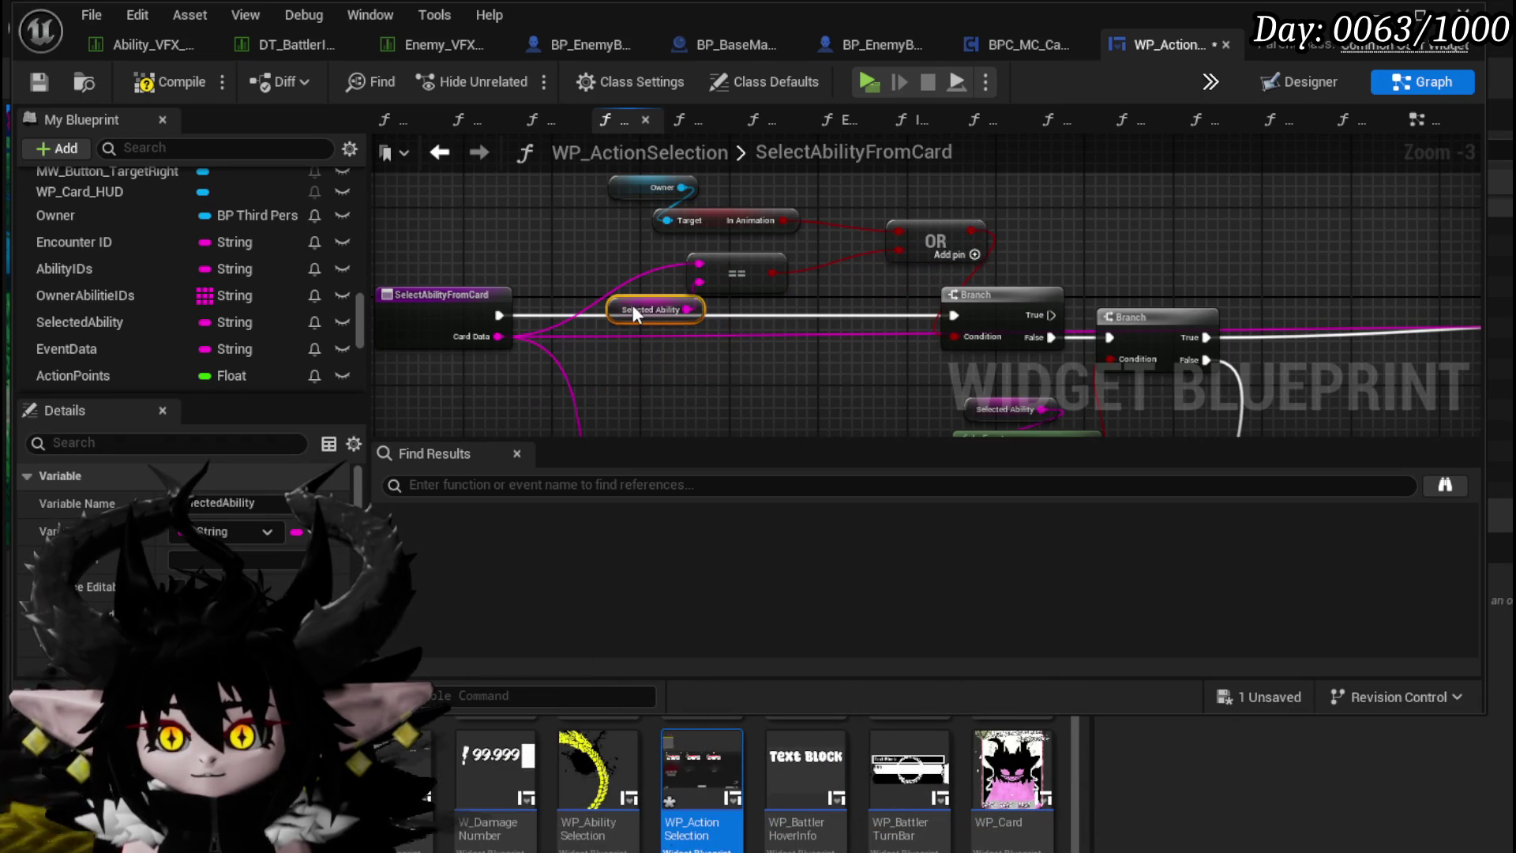
{"action": "left_click", "coordinate": [32, 84]}
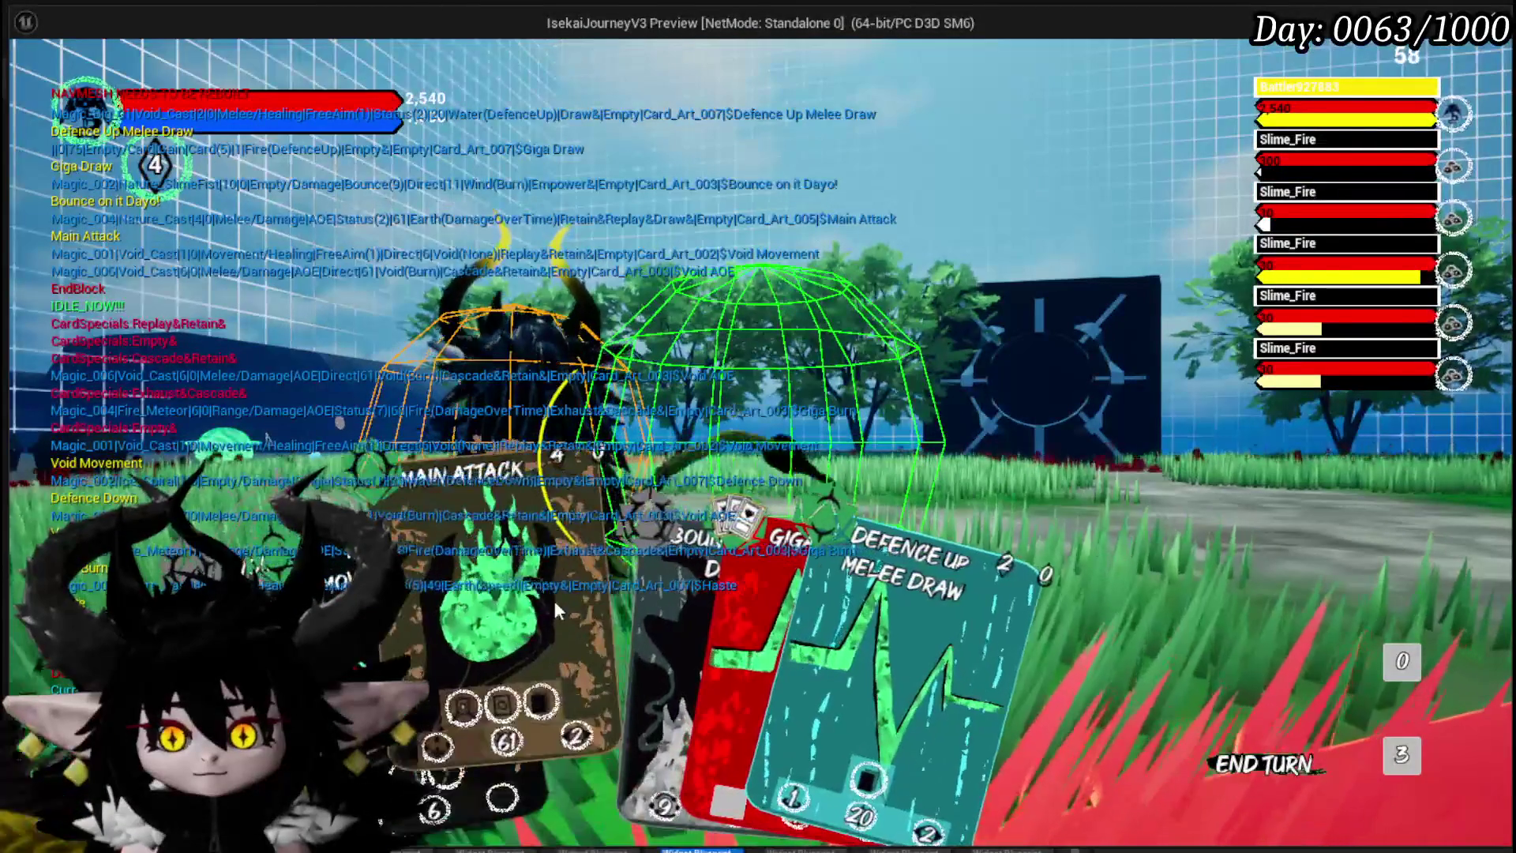
Step: Play Main Attack, Giga Draw and Haste cards, resuming the paused game and firing Haste at a target
{"action": "left_click", "coordinate": [486, 586]}
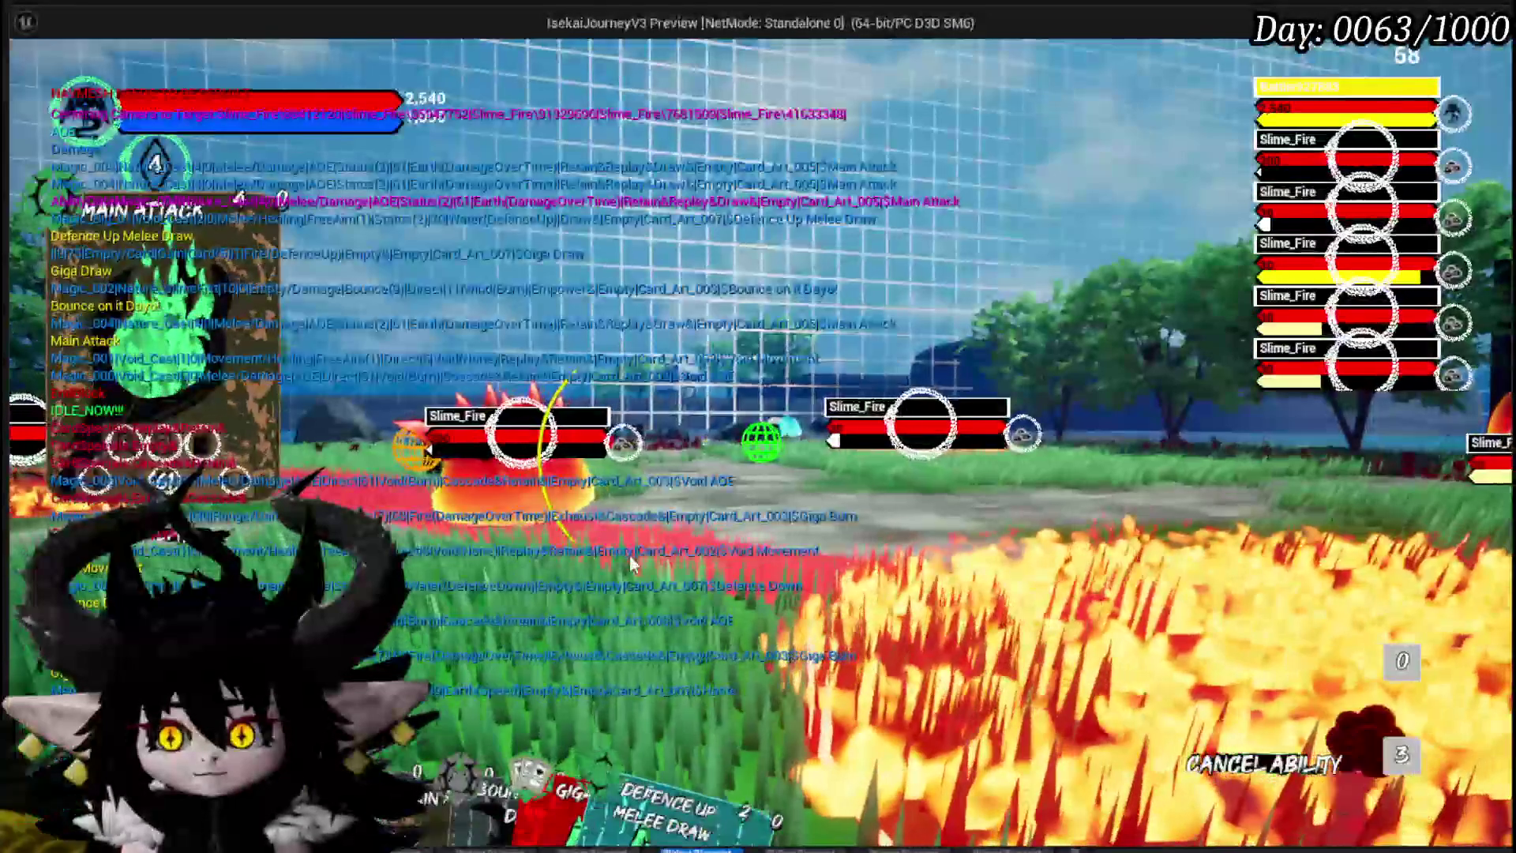
{"action": "left_click", "coordinate": [584, 573]}
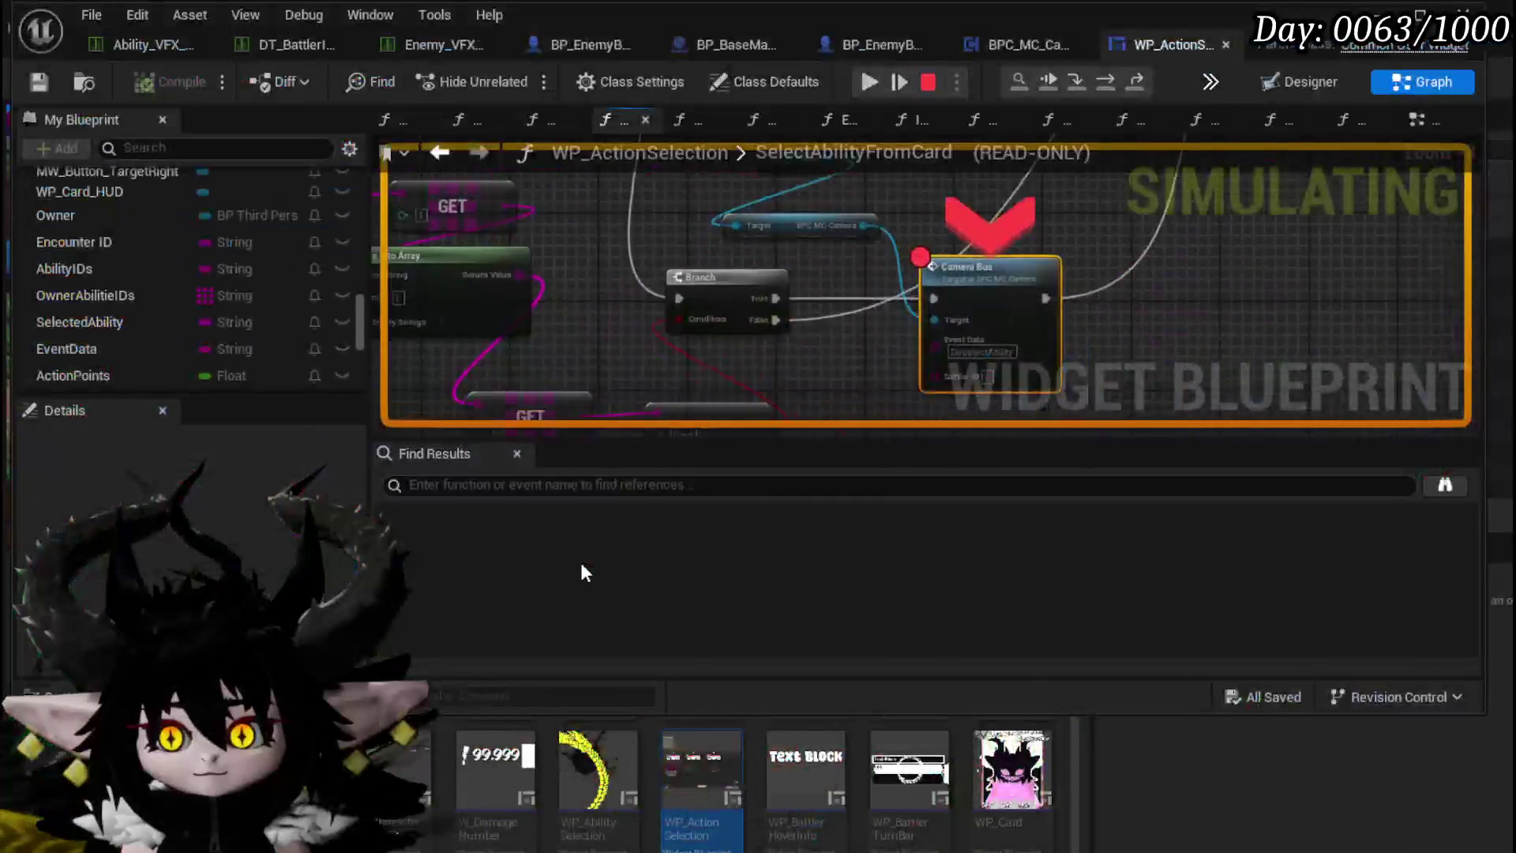
{"action": "left_click", "coordinate": [867, 81]}
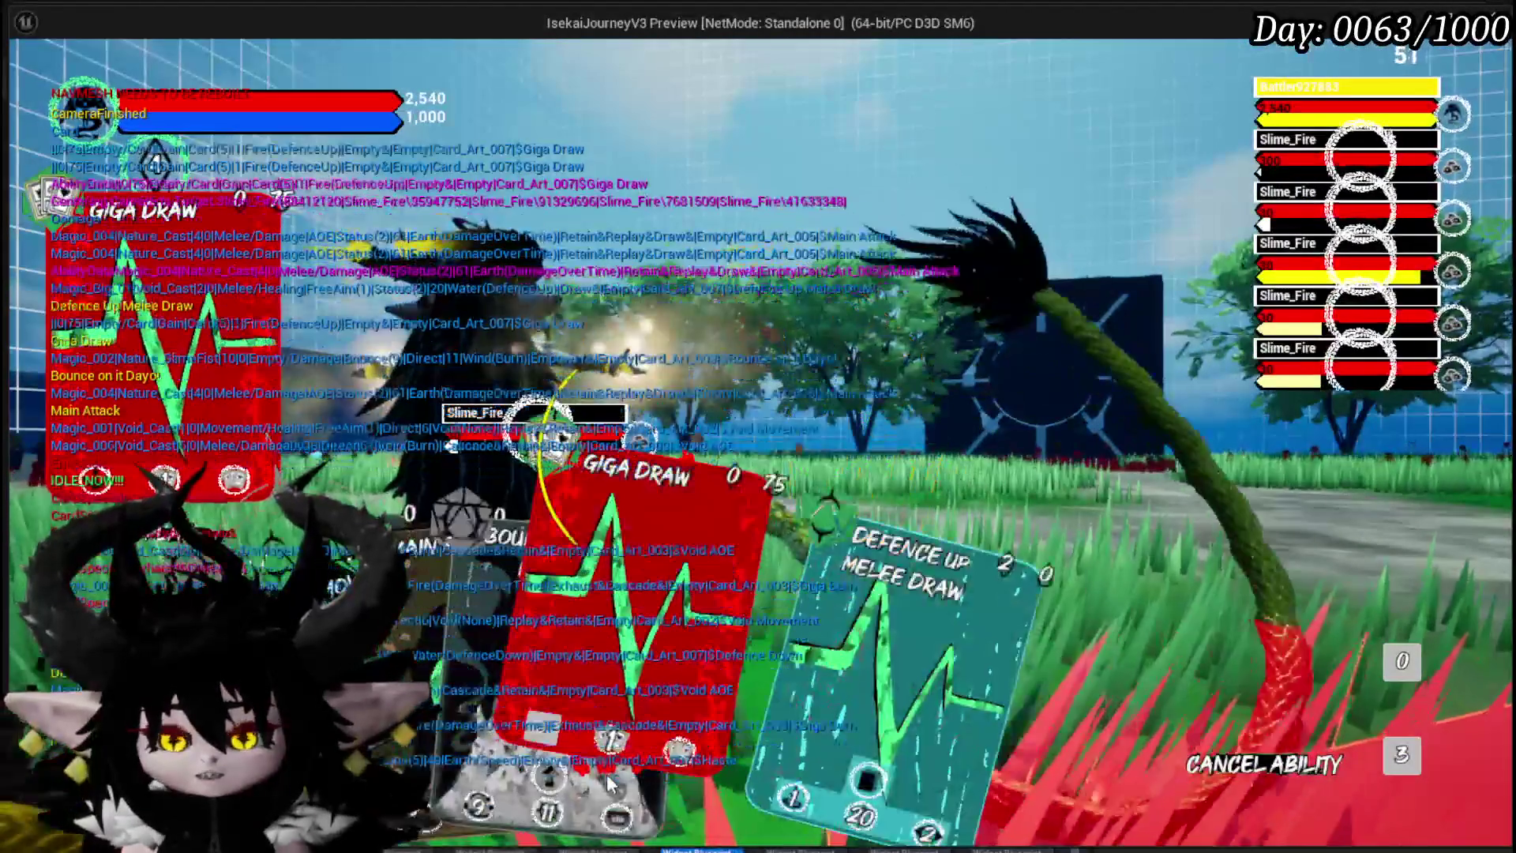
{"action": "left_click", "coordinate": [624, 616]}
{"action": "left_click", "coordinate": [600, 624]}
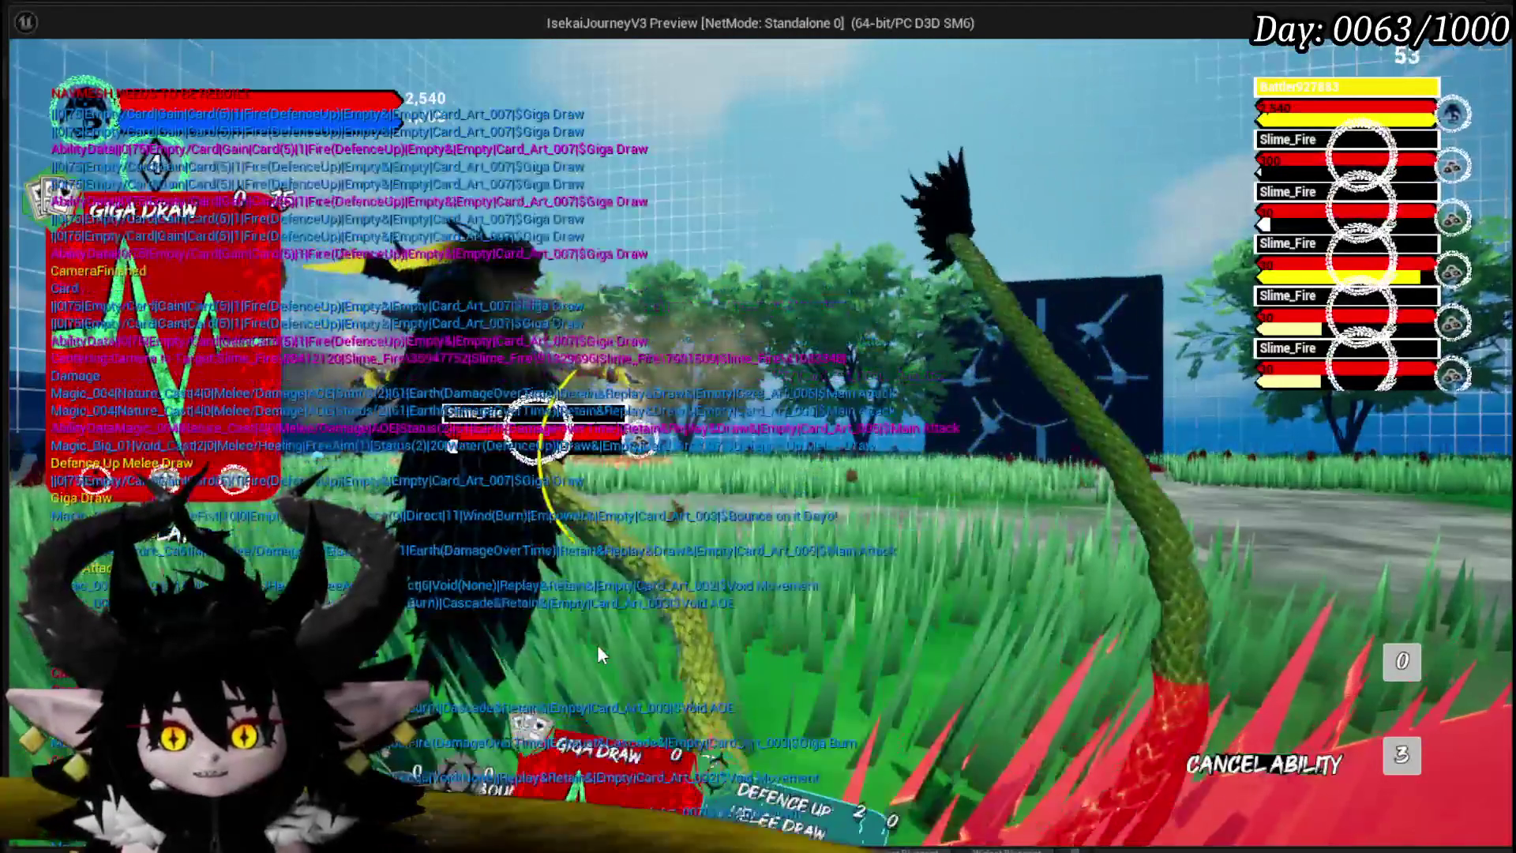
{"action": "left_click", "coordinate": [596, 645]}
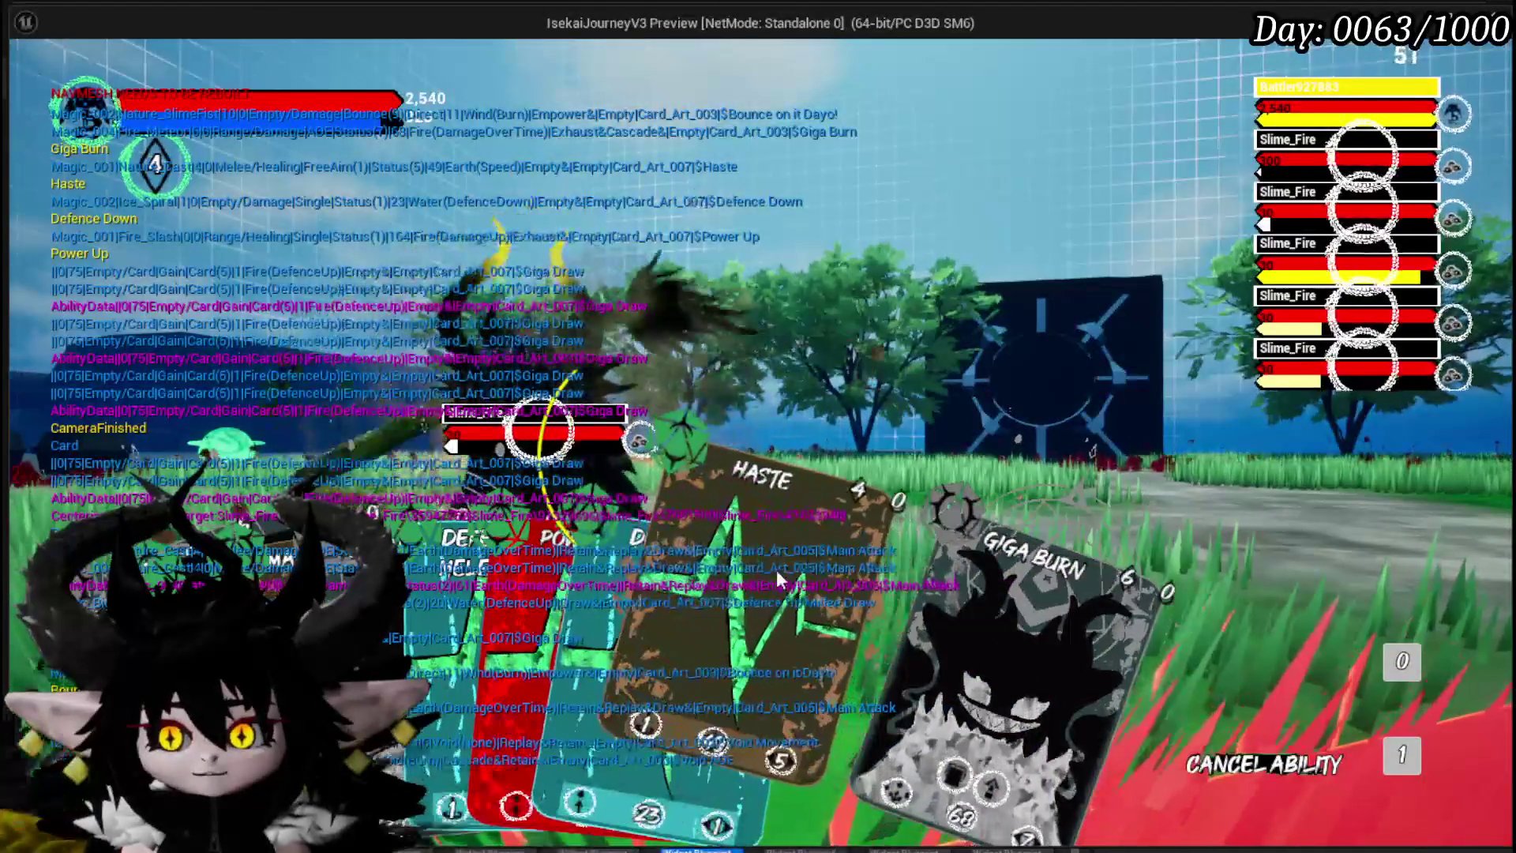
{"action": "left_click", "coordinate": [775, 571]}
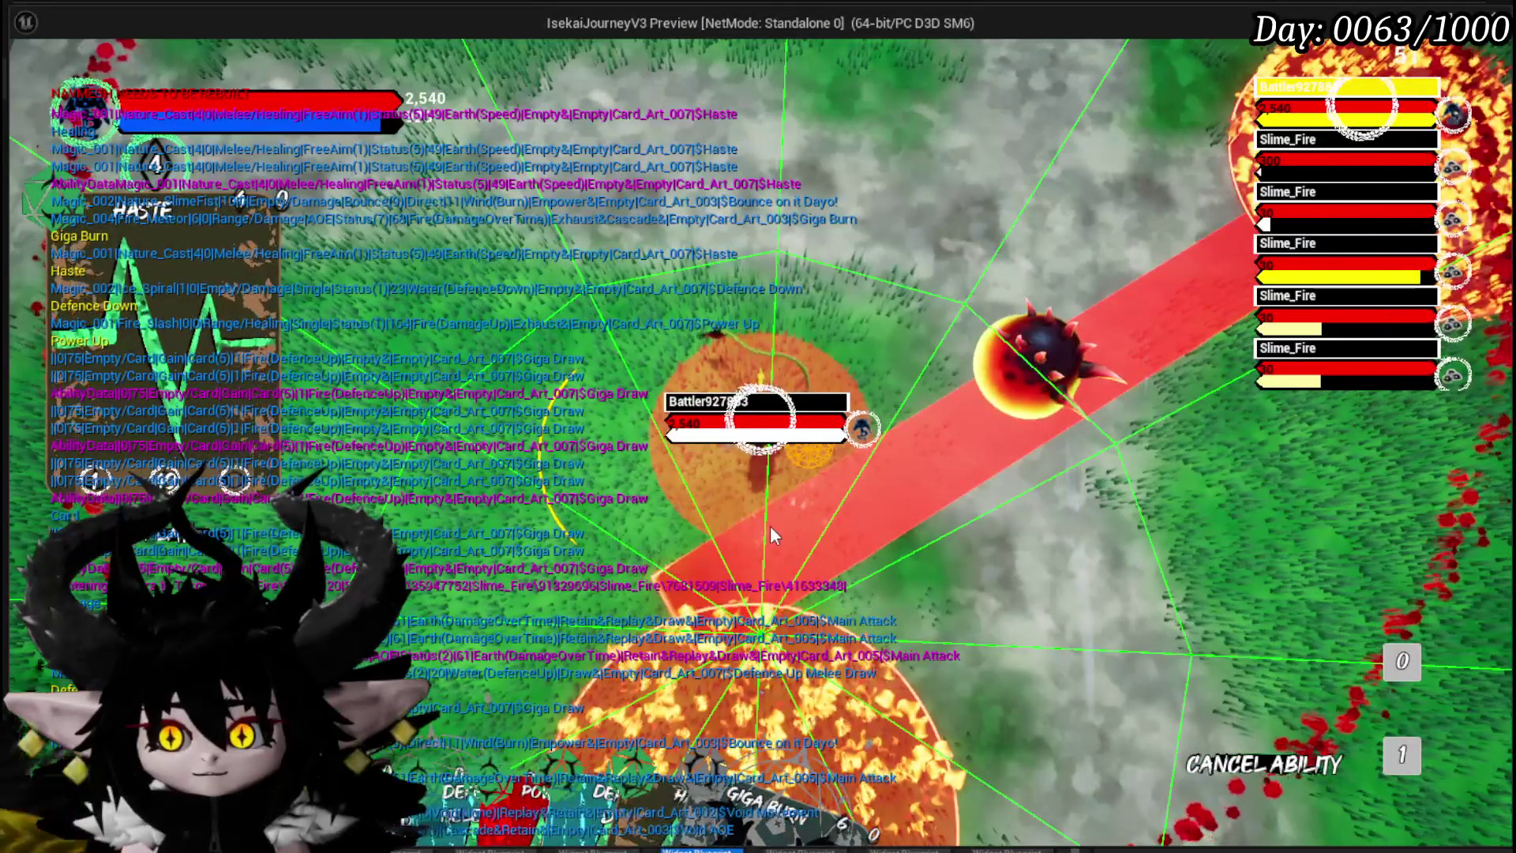
{"action": "left_click", "coordinate": [771, 529]}
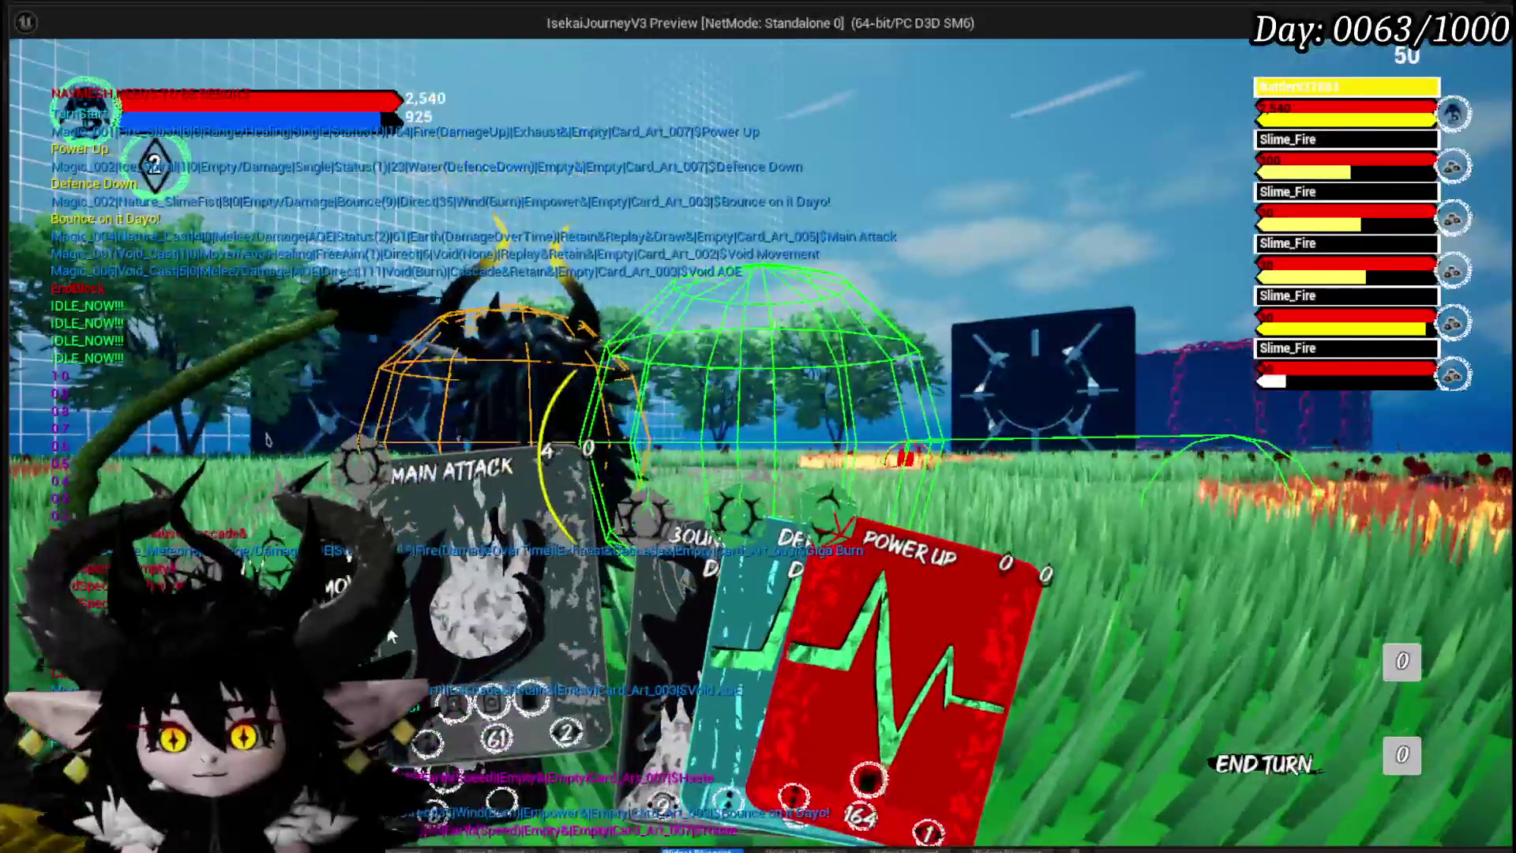
Step: Swap between Defence Down and Power Up, land Void Movement on a spot, then stop the playtest
{"action": "mouse_move", "coordinate": [483, 638]}
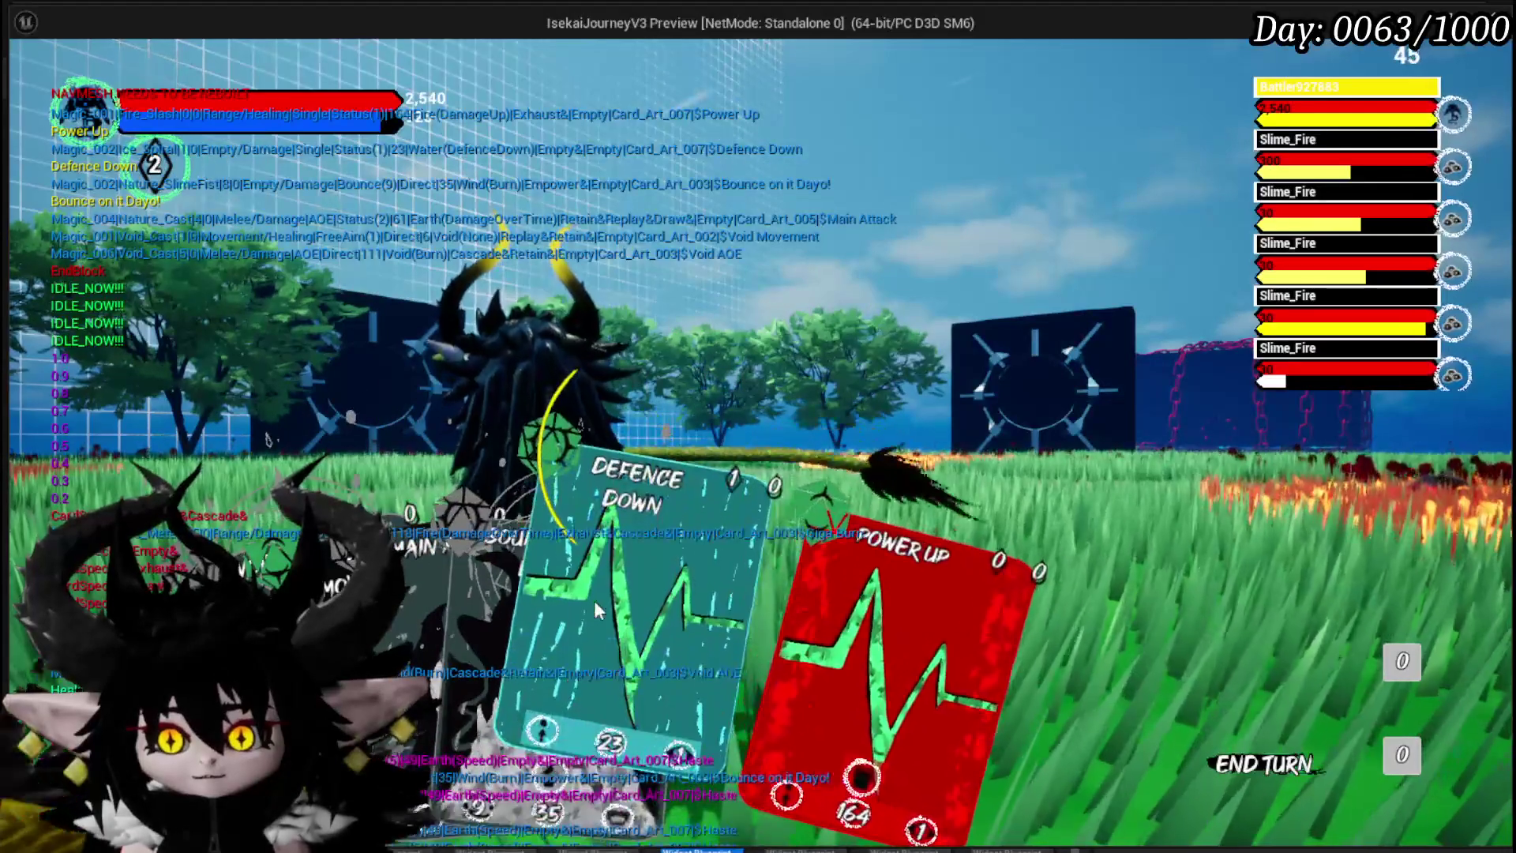
{"action": "left_click", "coordinate": [597, 602]}
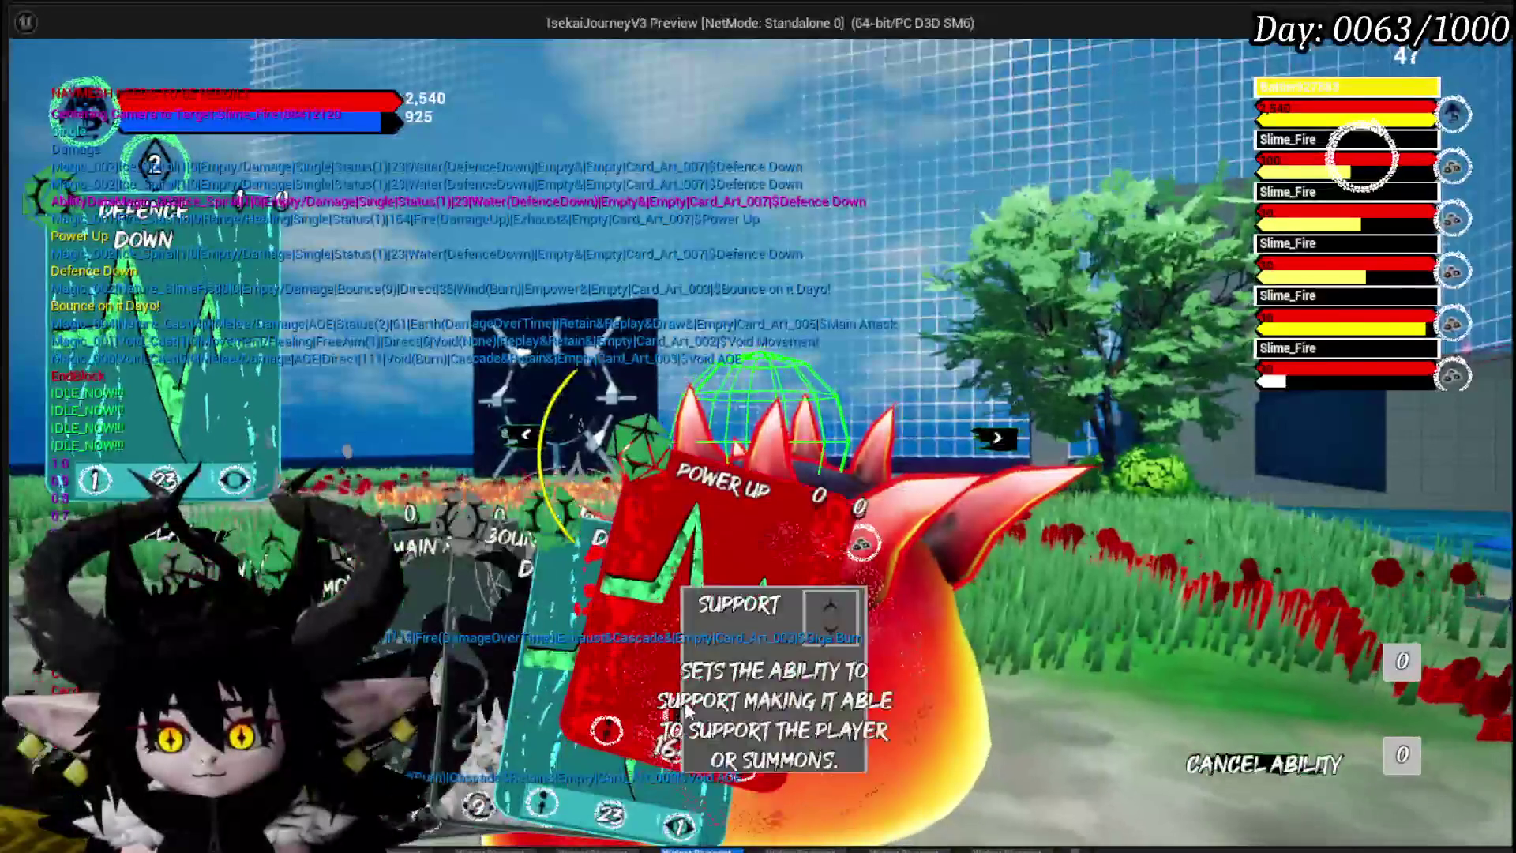
{"action": "left_click", "coordinate": [695, 647]}
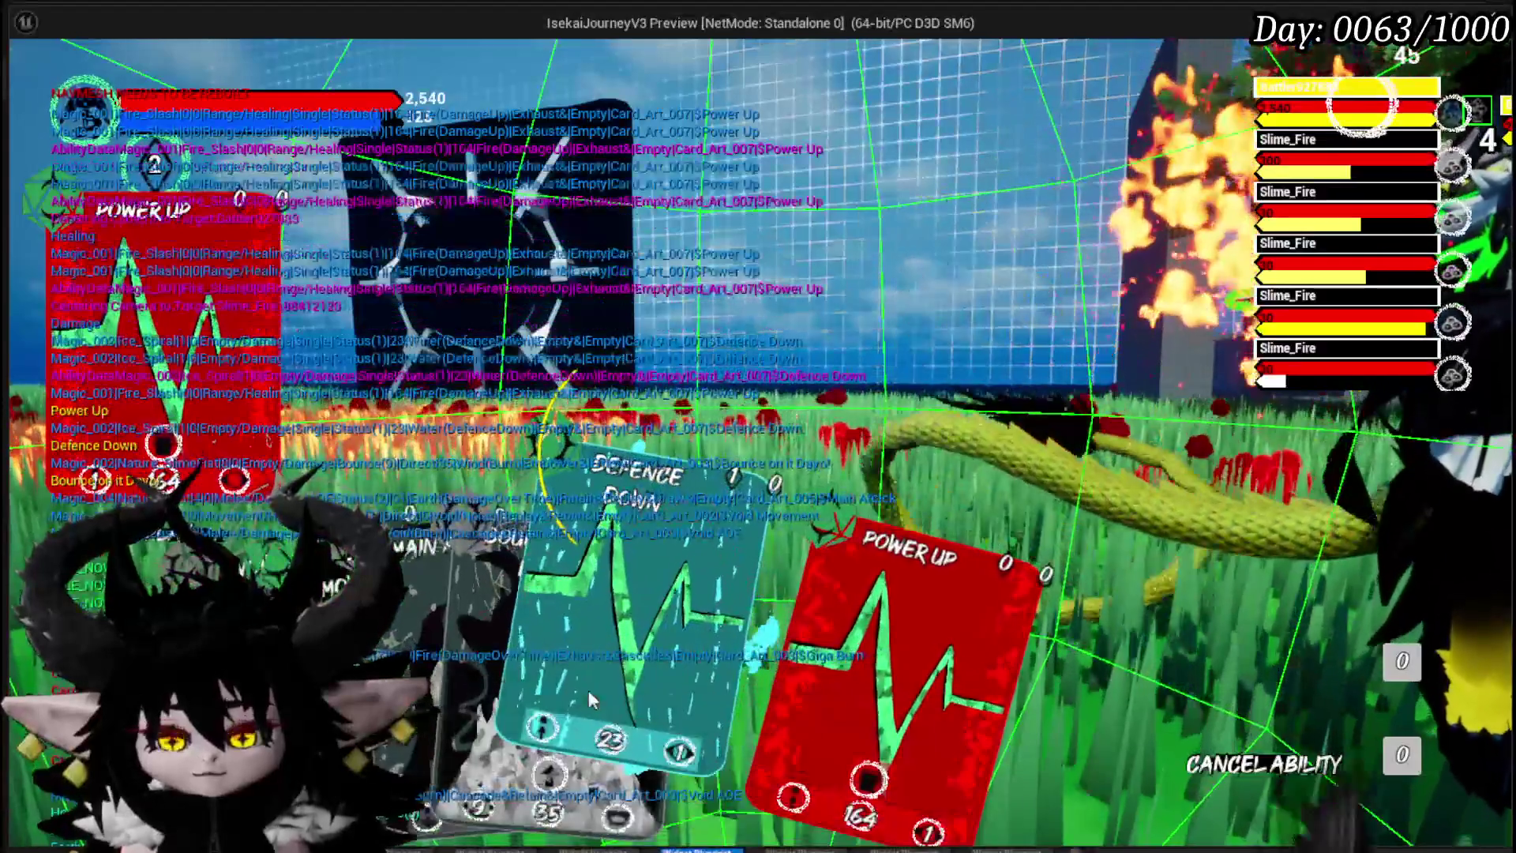
{"action": "left_click", "coordinate": [589, 690]}
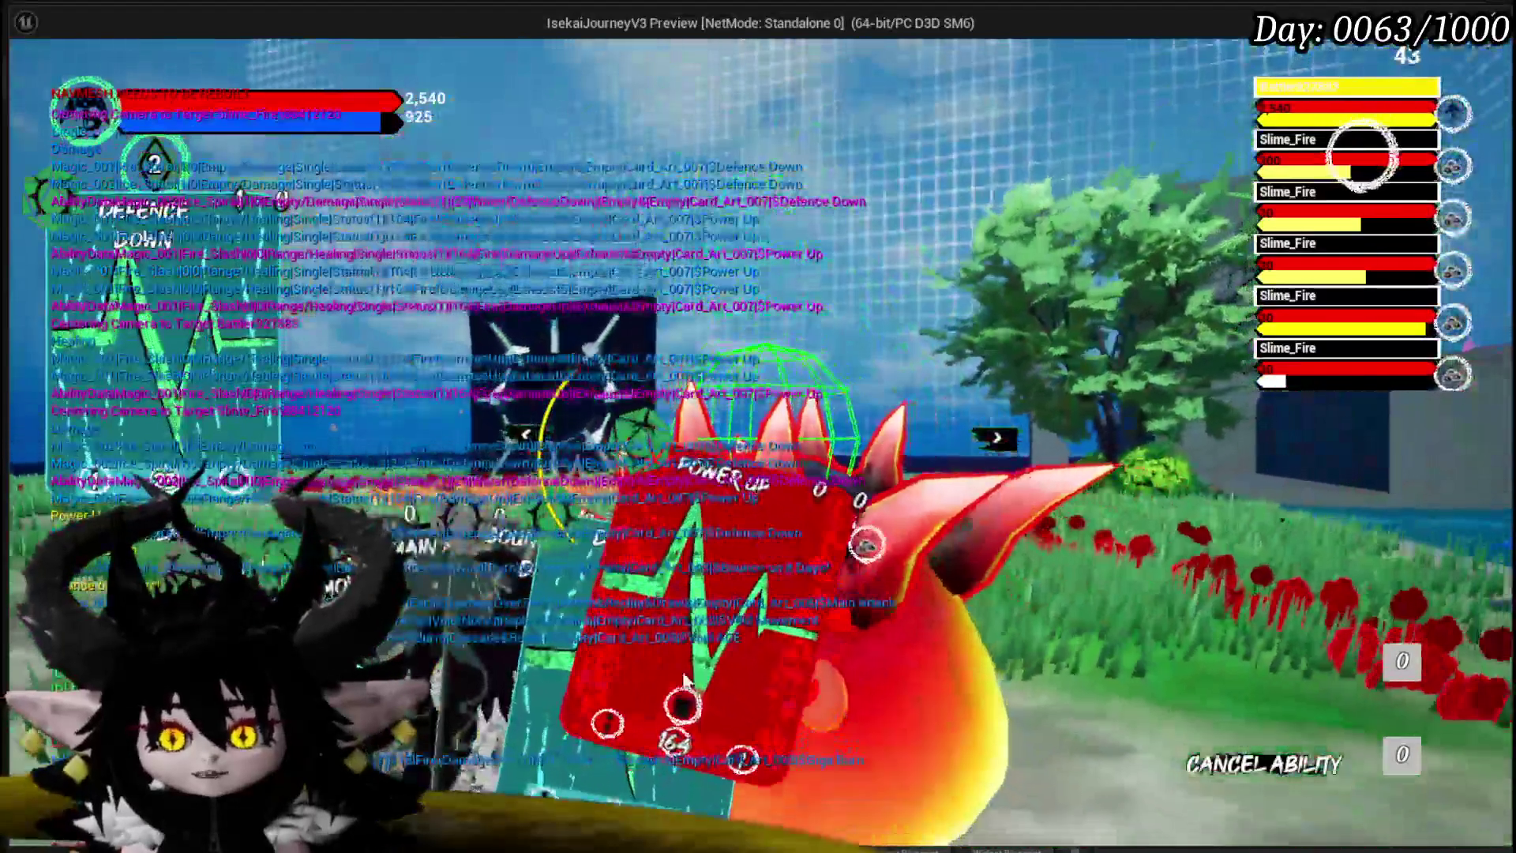
{"action": "left_click", "coordinate": [691, 641]}
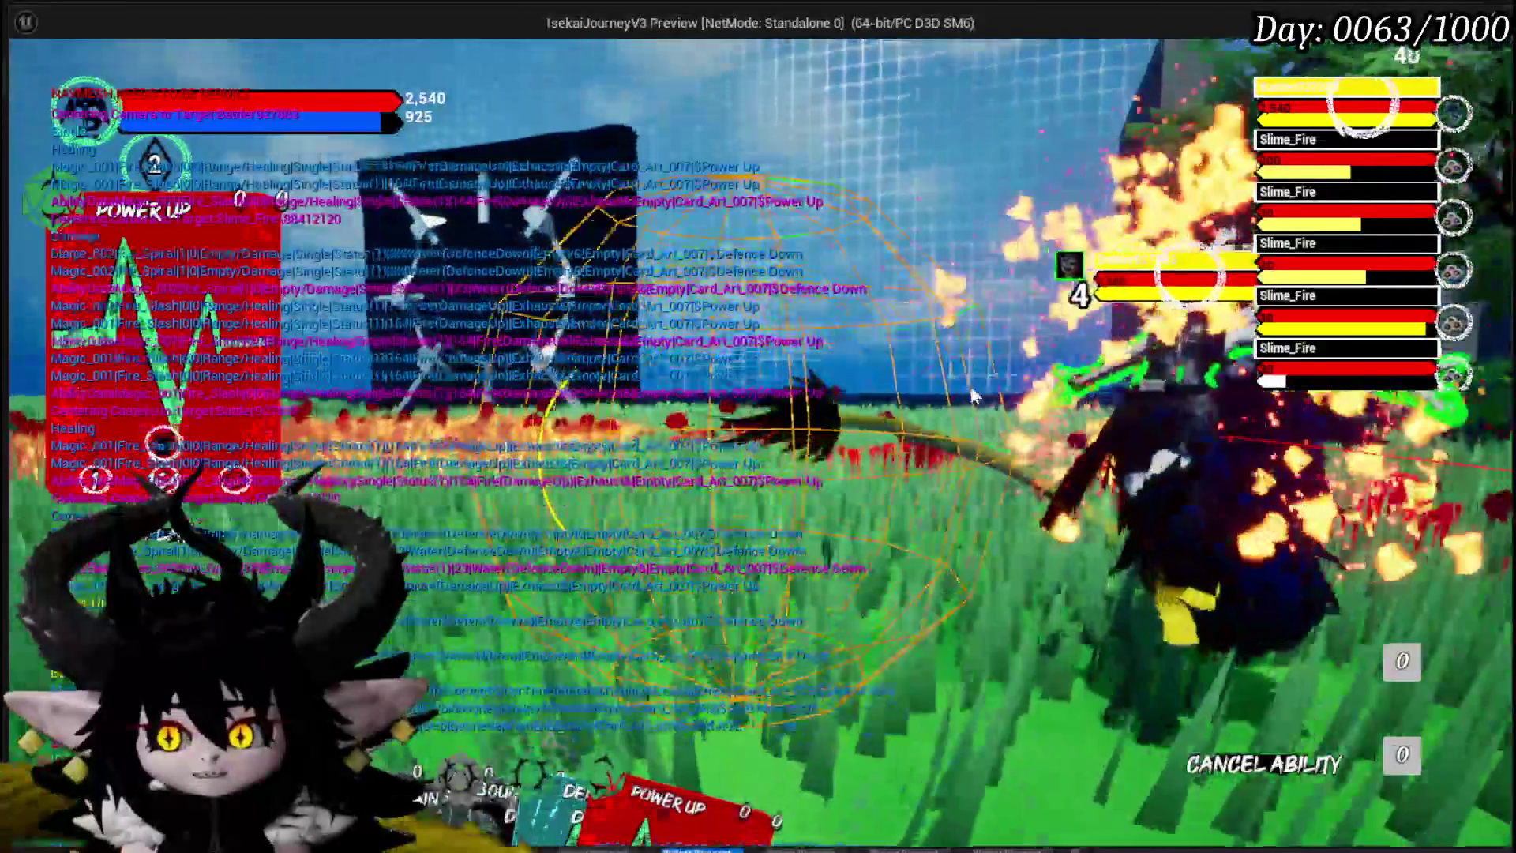
{"action": "mouse_move", "coordinate": [552, 593]}
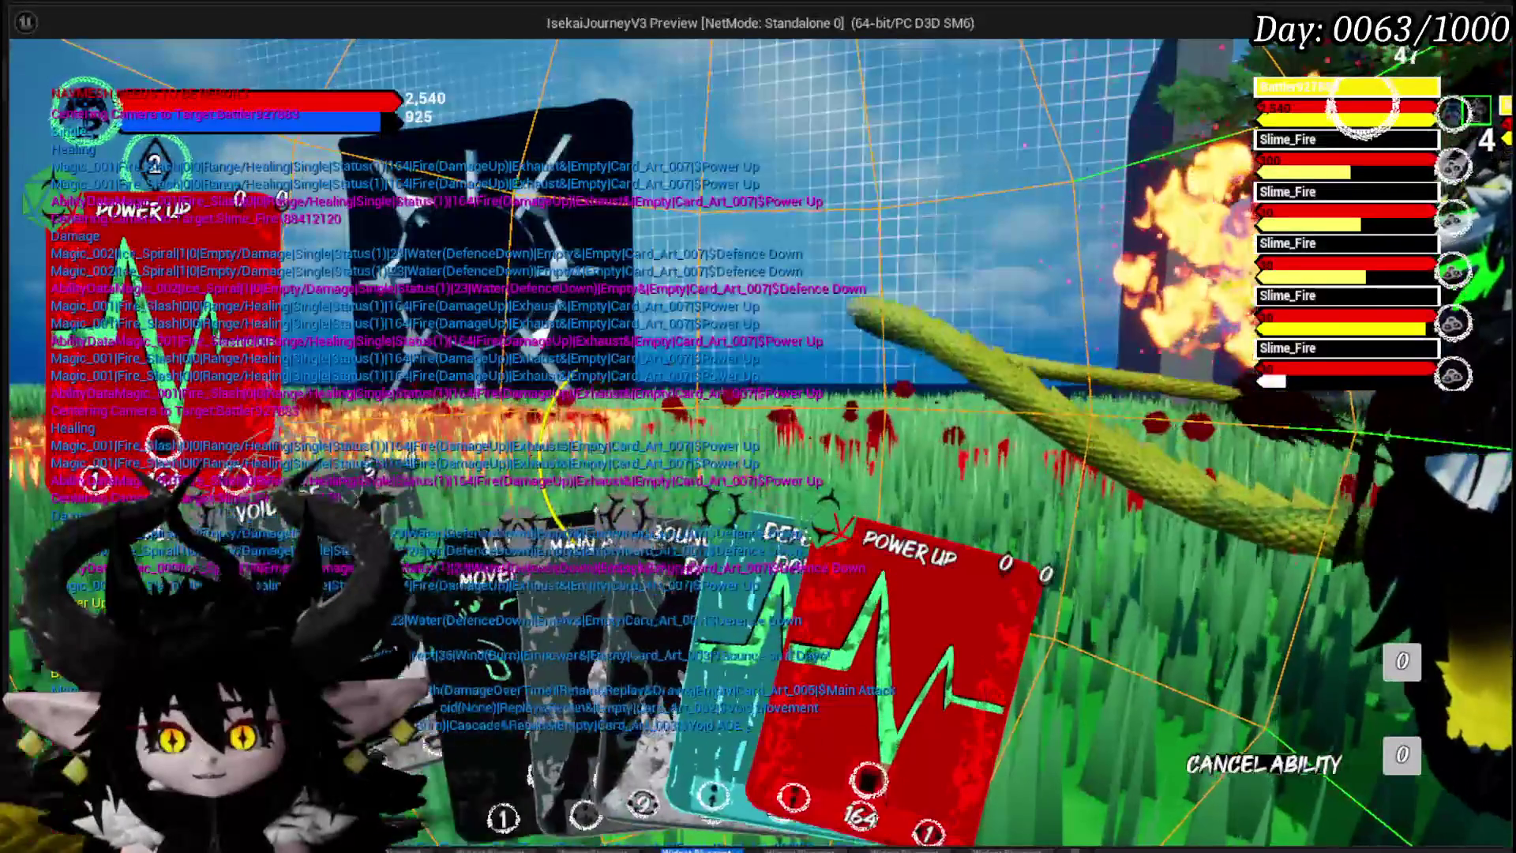
{"action": "left_click", "coordinate": [457, 613]}
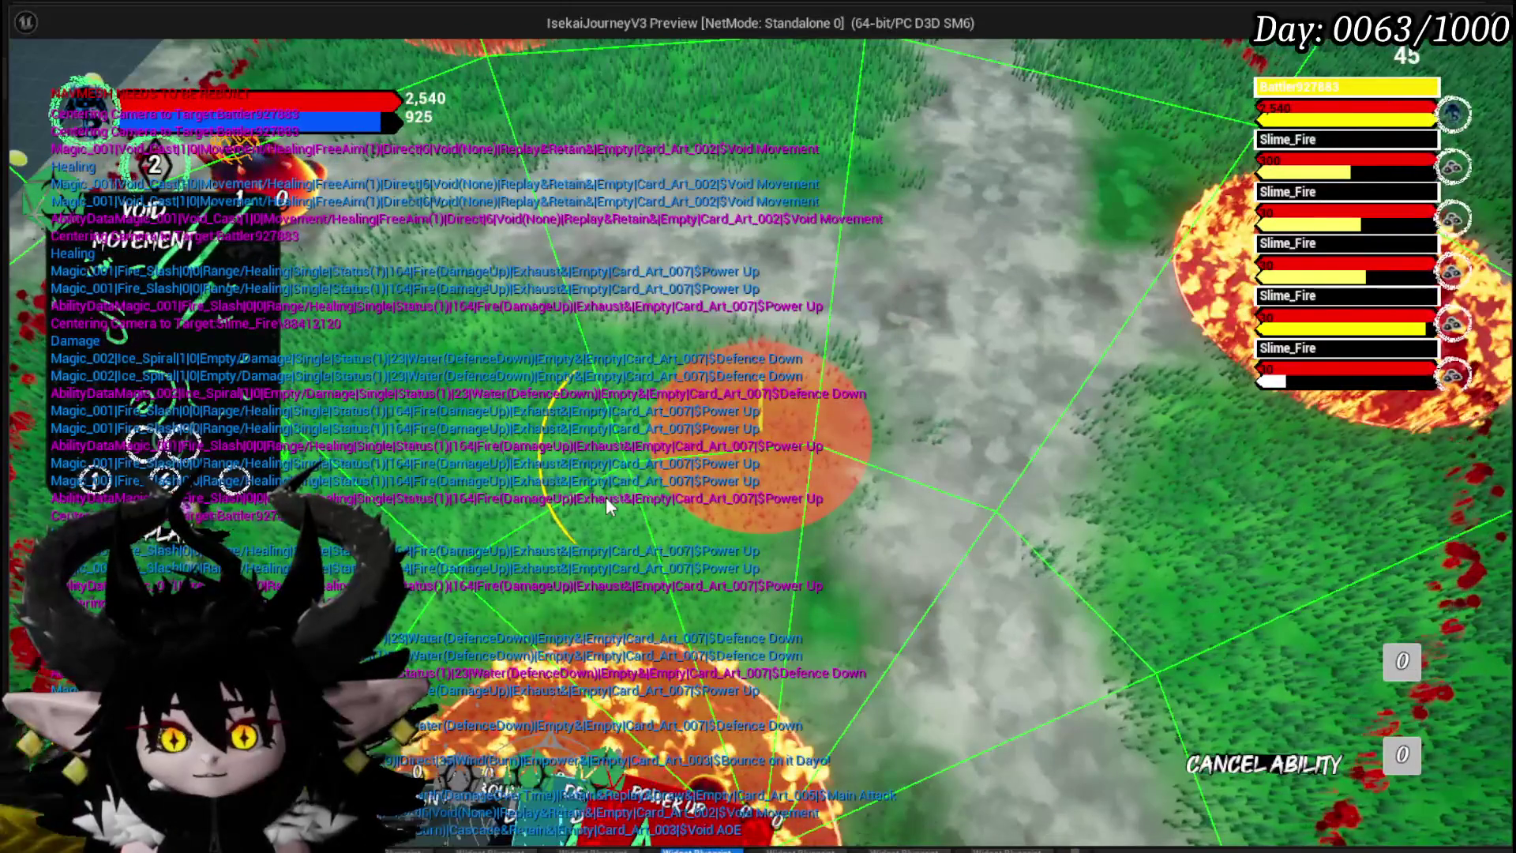
{"action": "left_click", "coordinate": [605, 496]}
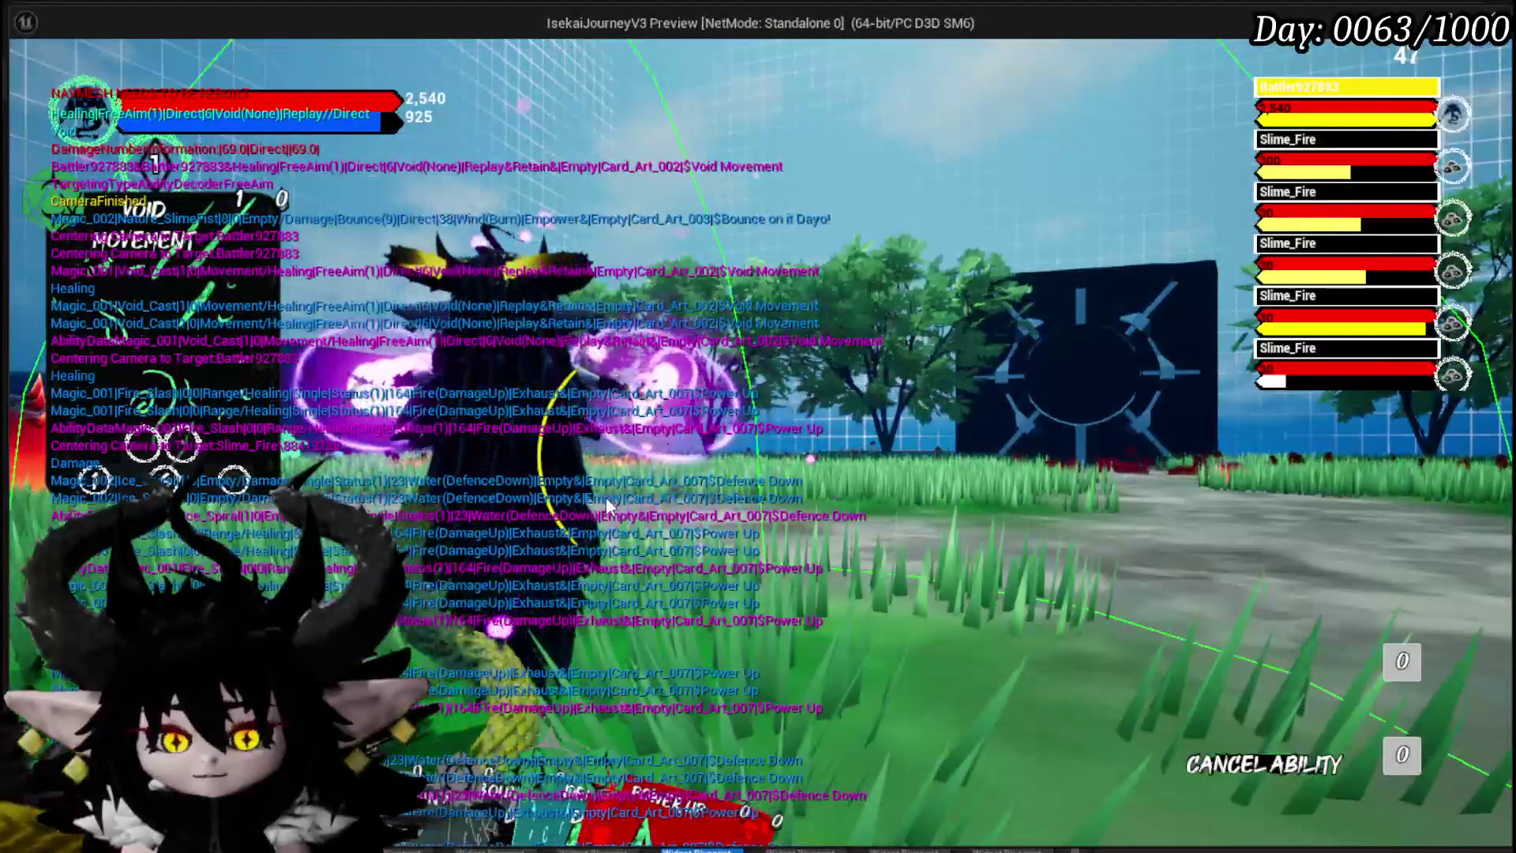
{"action": "key", "text": "Escape"}
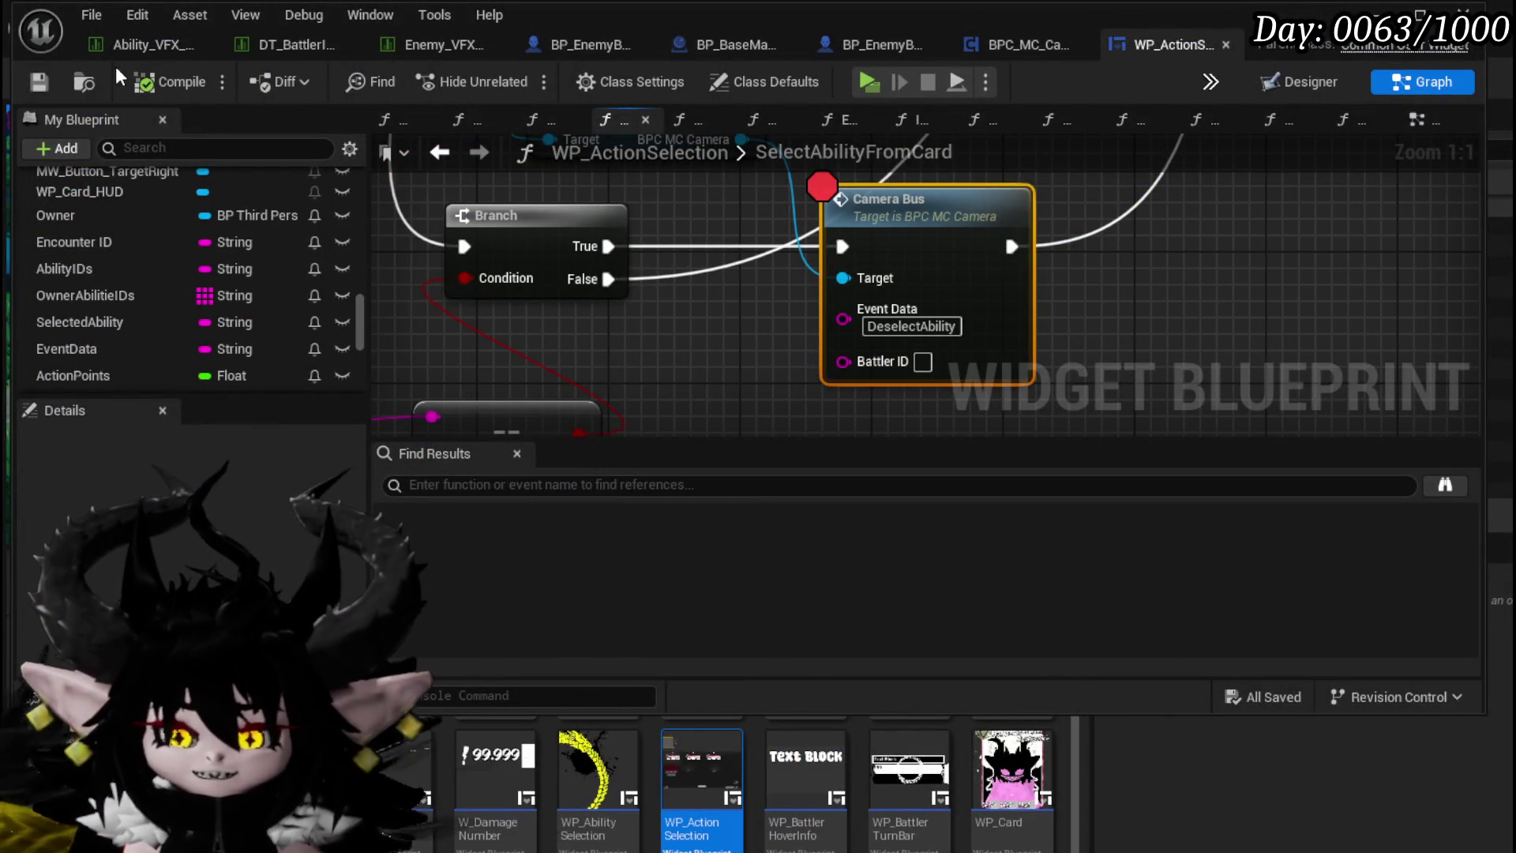
Step: Switch to BPC_MC_Camera and open SetRotationTickValues from its call in EndActionCameraSequence
{"action": "scroll", "coordinate": [869, 316], "scroll_direction": "down", "scroll_amount": 8}
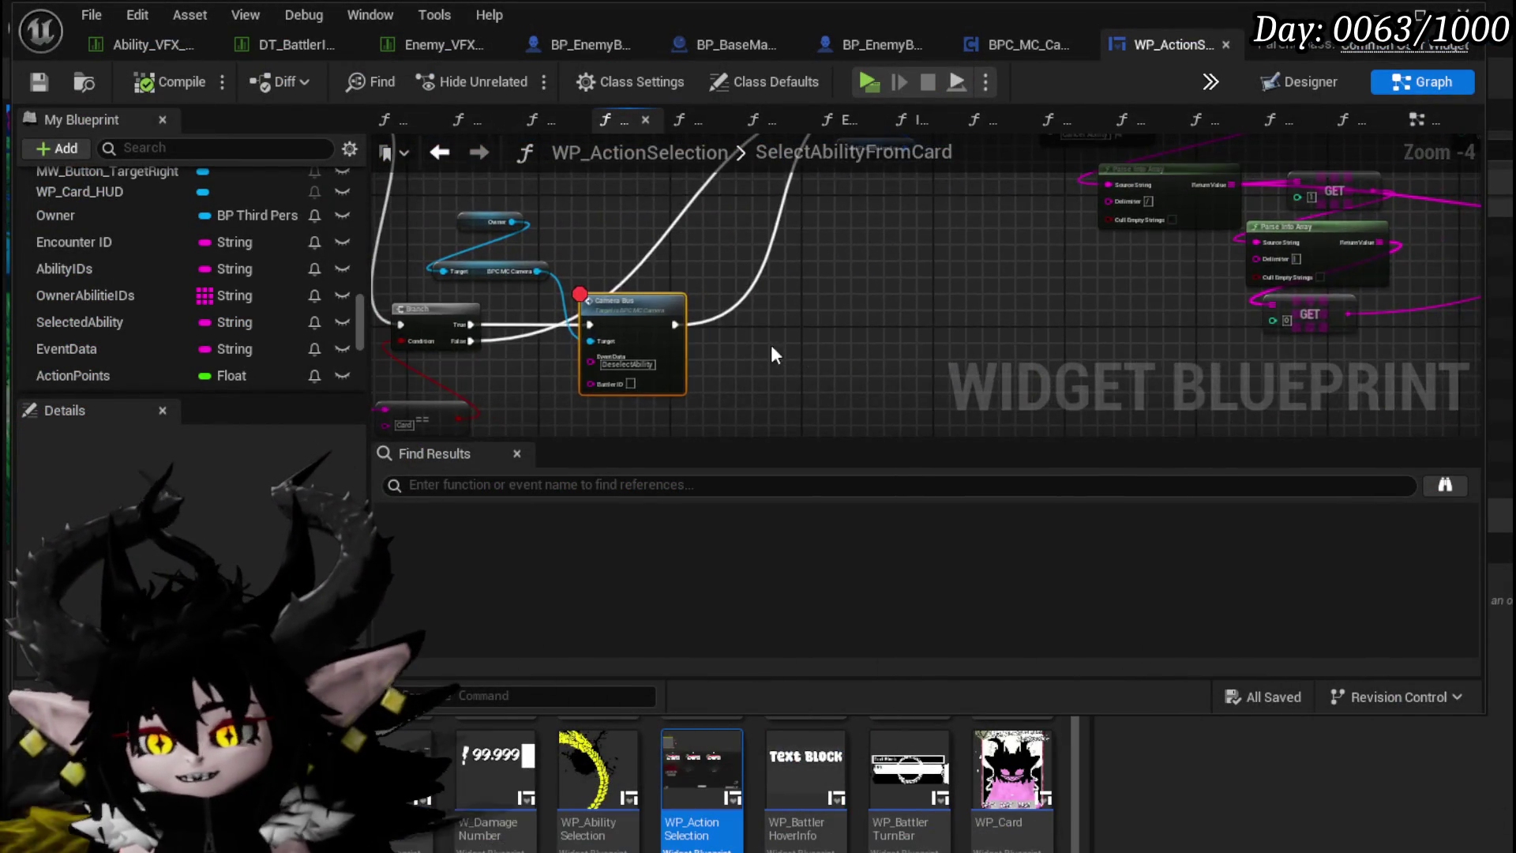
{"action": "left_click_drag", "start_coordinate": [875, 343], "coordinate": [839, 373]}
{"action": "left_click", "coordinate": [1004, 43]}
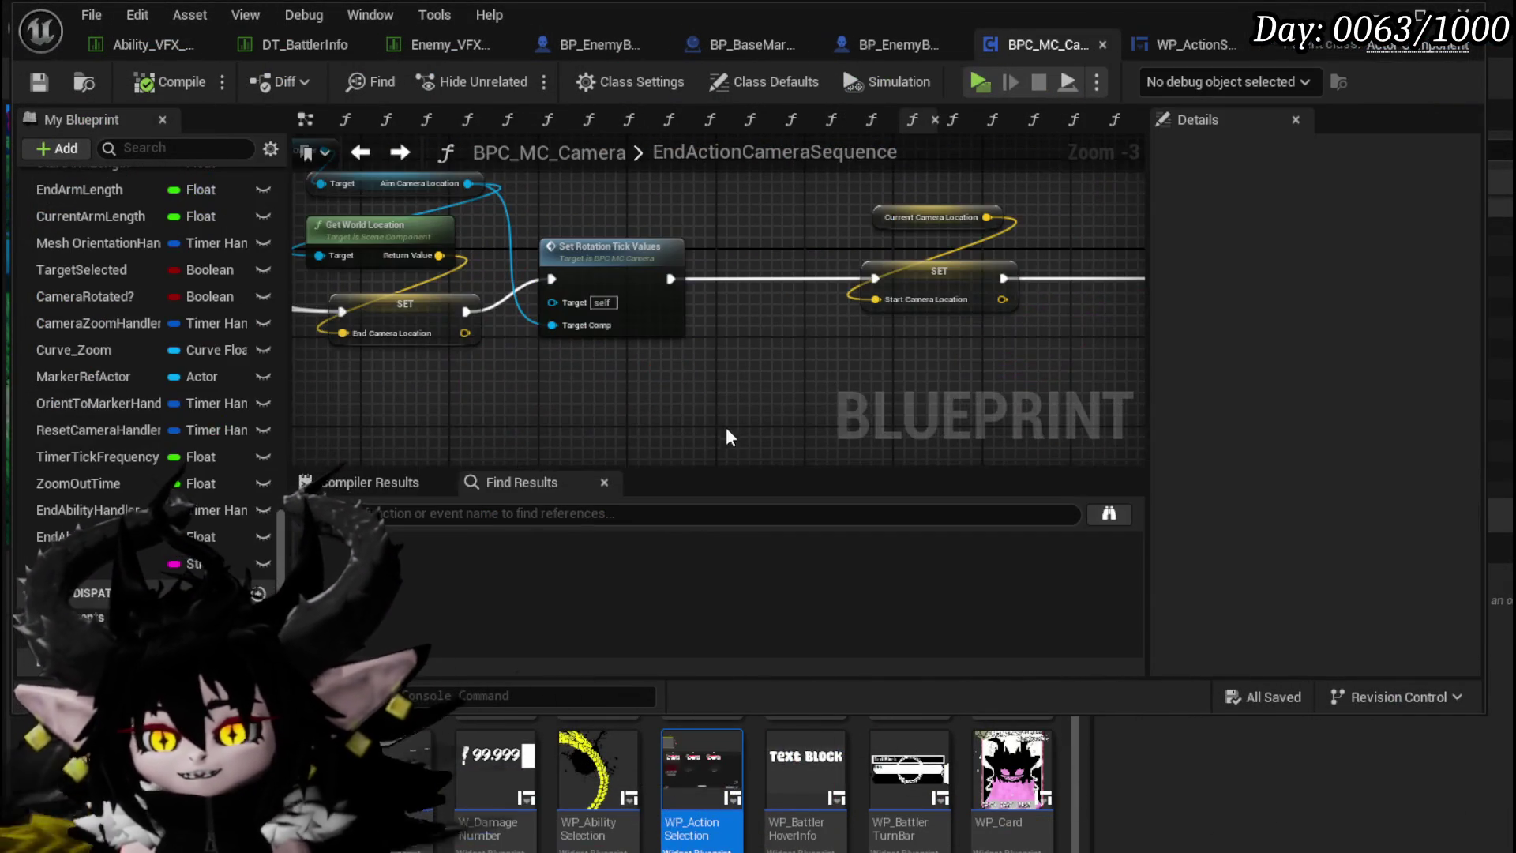
{"action": "left_click_drag", "start_coordinate": [694, 397], "coordinate": [841, 423]}
{"action": "scroll", "coordinate": [574, 310], "scroll_direction": "up", "scroll_amount": 3}
{"action": "left_click_drag", "start_coordinate": [608, 351], "coordinate": [926, 373]}
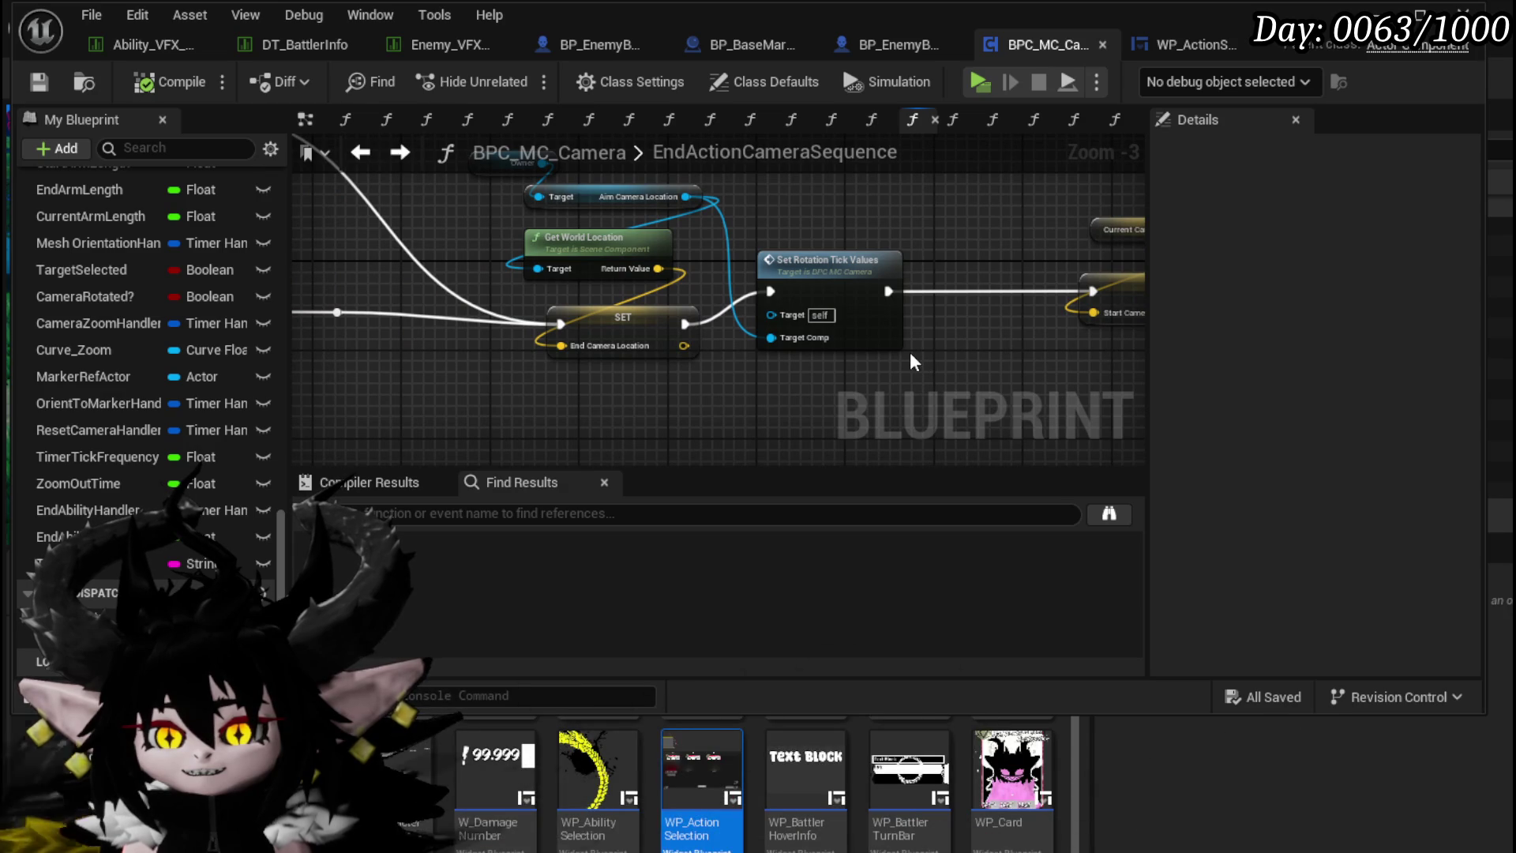
{"action": "double_click", "coordinate": [824, 279]}
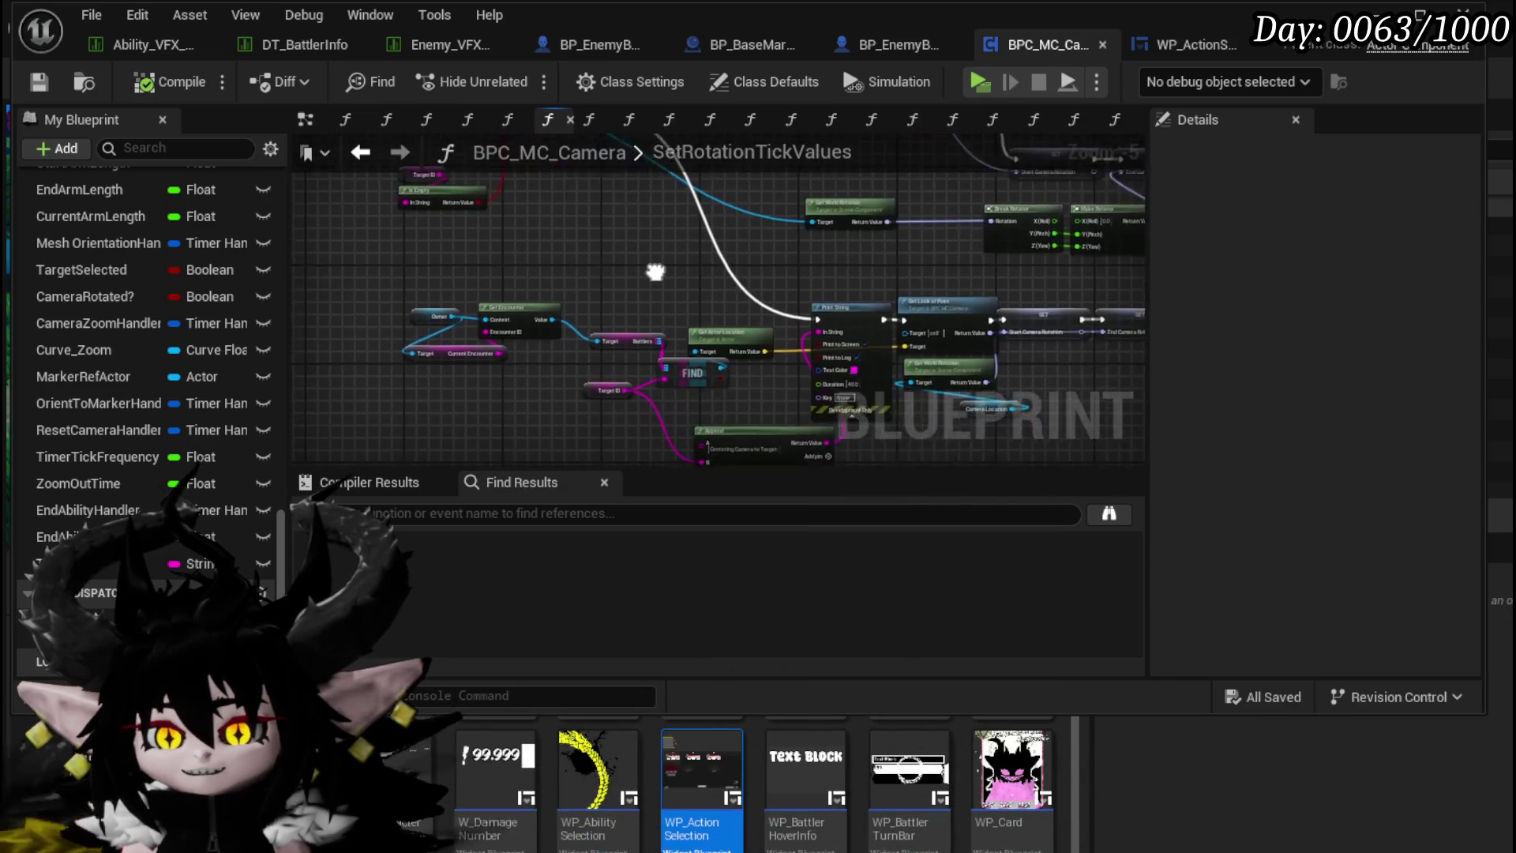
Step: Pan the SetRotationTickValues graph to the Print String, Get Encounter and branch condition nodes
{"action": "scroll", "coordinate": [498, 379], "scroll_direction": "up", "scroll_amount": 2}
{"action": "scroll", "coordinate": [608, 366], "scroll_direction": "down", "scroll_amount": 2}
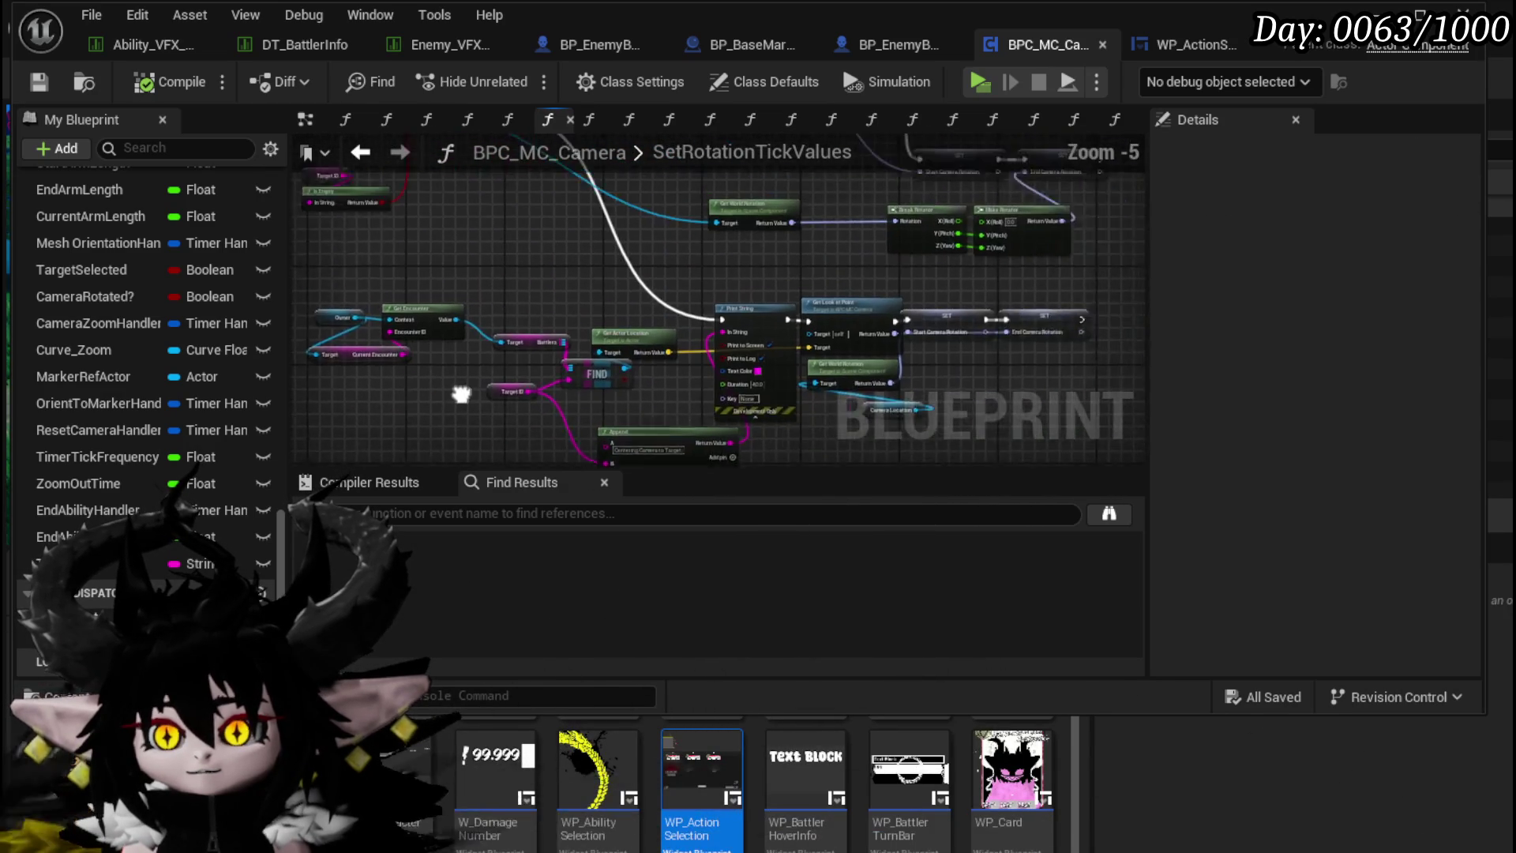
{"action": "mouse_move", "coordinate": [643, 372]}
{"action": "left_mouse_down"}
{"action": "mouse_move", "coordinate": [627, 332]}
{"action": "mouse_move", "coordinate": [673, 275]}
{"action": "left_mouse_up"}
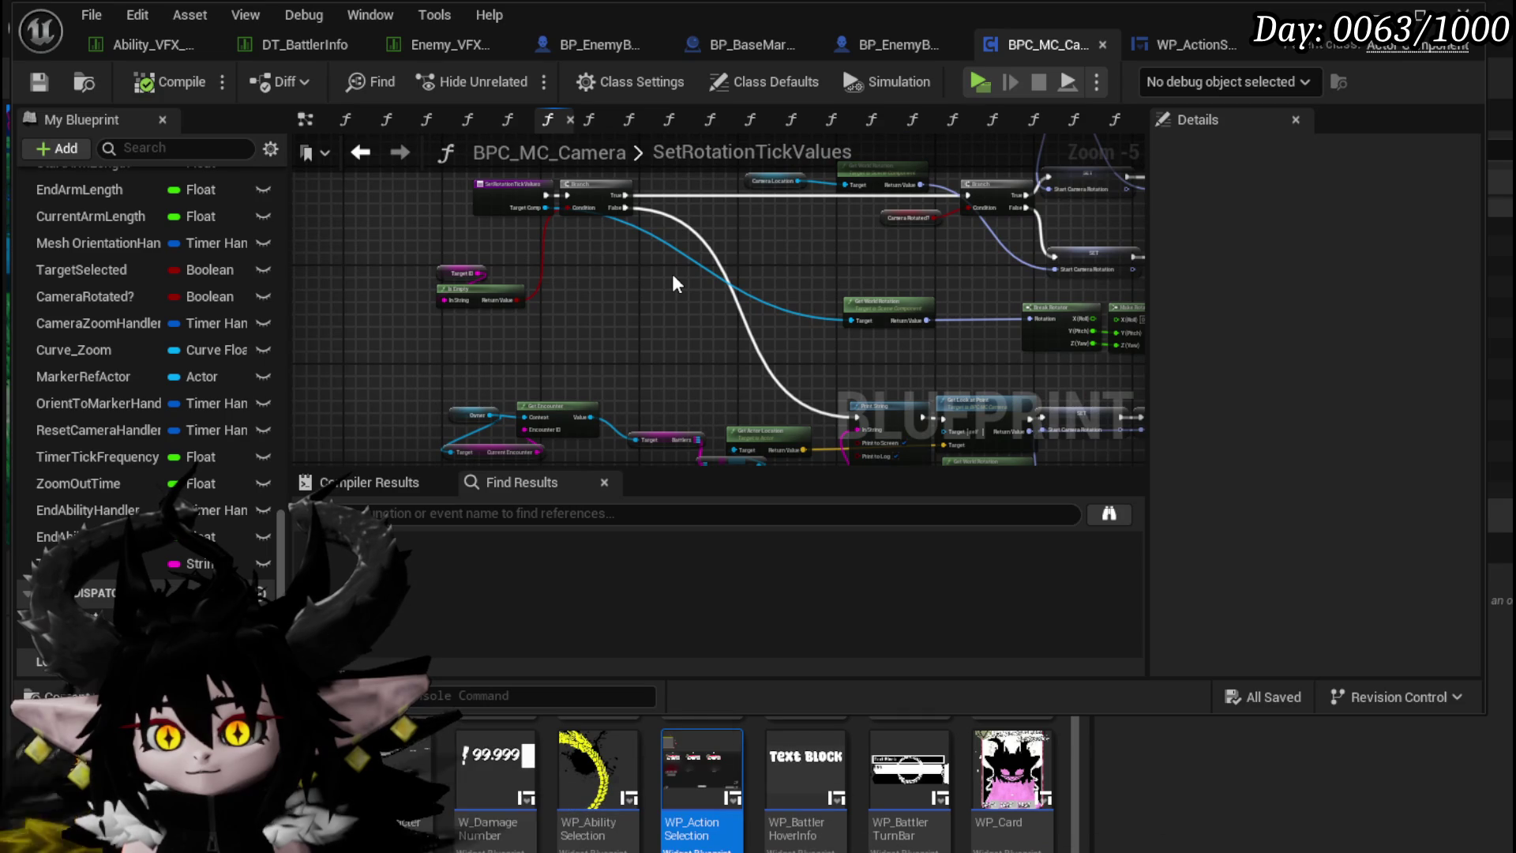
{"action": "scroll", "coordinate": [673, 276], "scroll_direction": "up", "scroll_amount": 1}
{"action": "mouse_move", "coordinate": [673, 283]}
{"action": "left_mouse_down"}
{"action": "mouse_move", "coordinate": [491, 255]}
{"action": "mouse_move", "coordinate": [474, 297]}
{"action": "mouse_move", "coordinate": [606, 330]}
{"action": "left_mouse_up"}
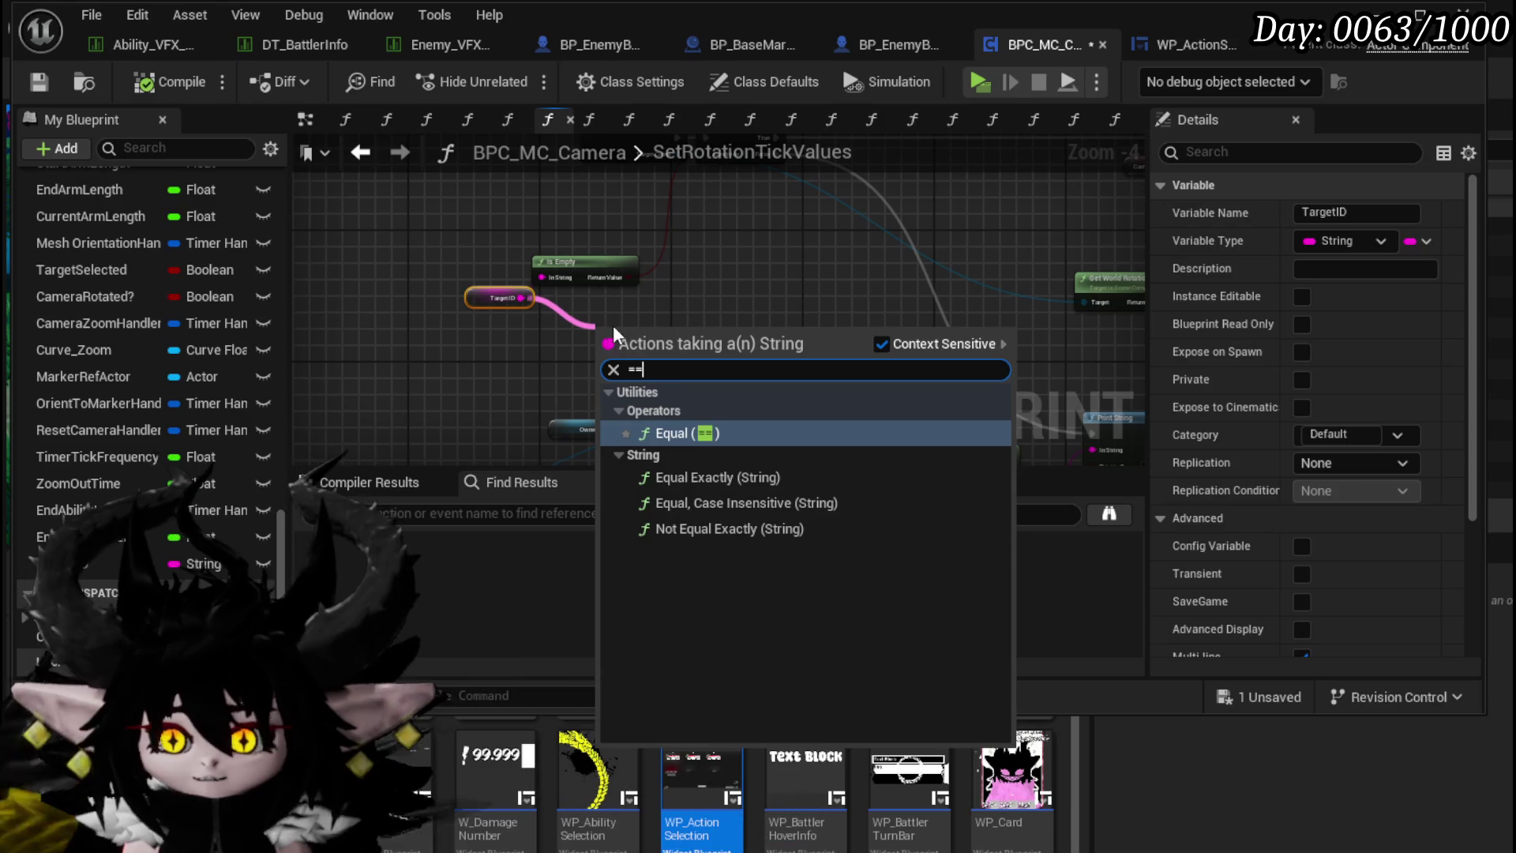
Step: Add an == node comparing TargetID with the Owner's Get BattlerID
{"action": "left_click", "coordinate": [720, 504]}
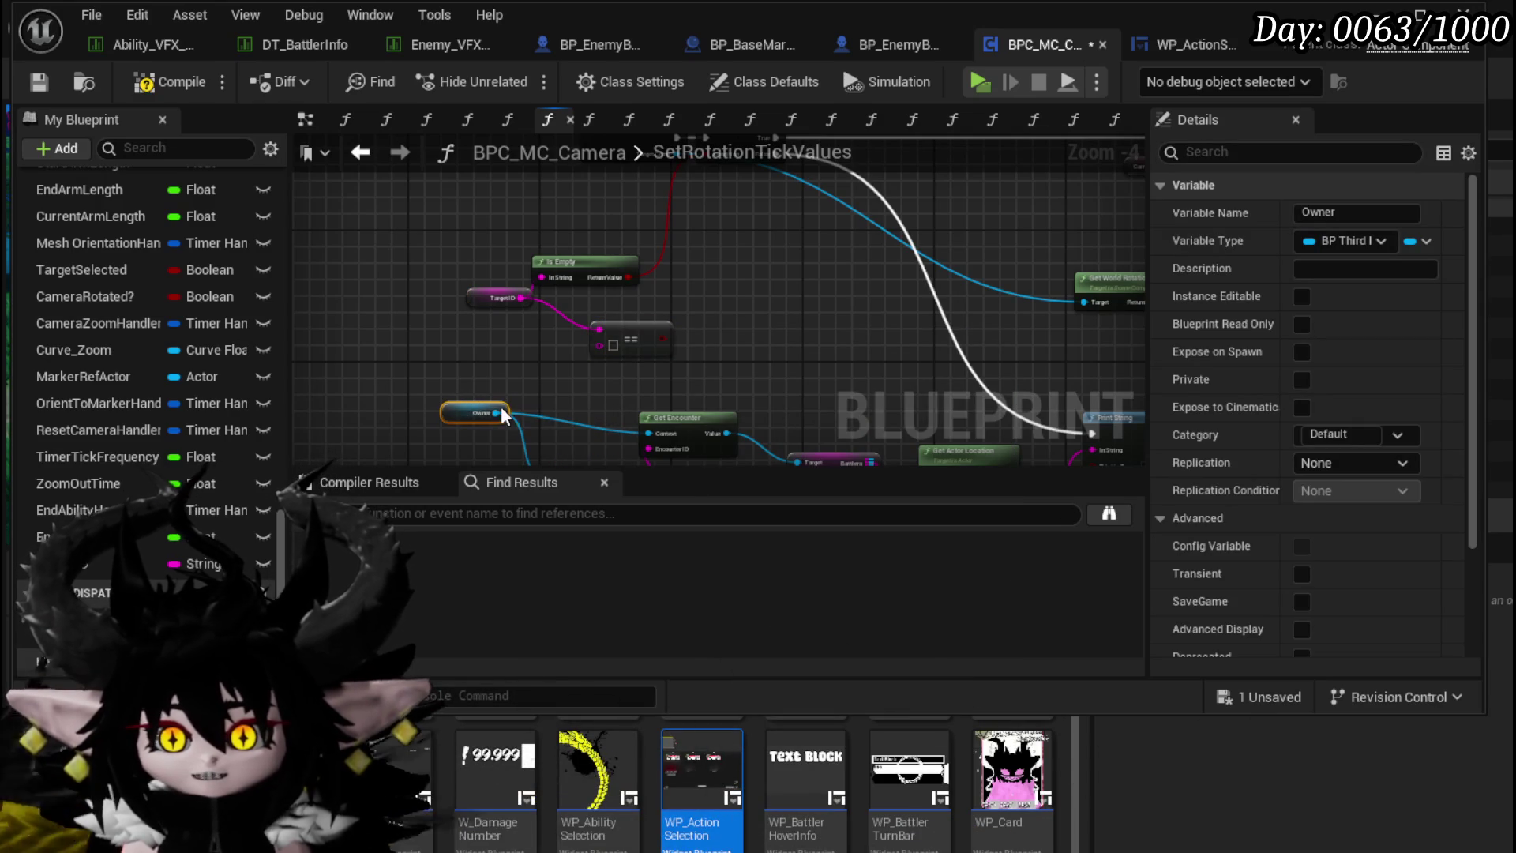
{"action": "left_click_drag", "start_coordinate": [496, 413], "coordinate": [496, 379]}
{"action": "type", "text": "battler i"}
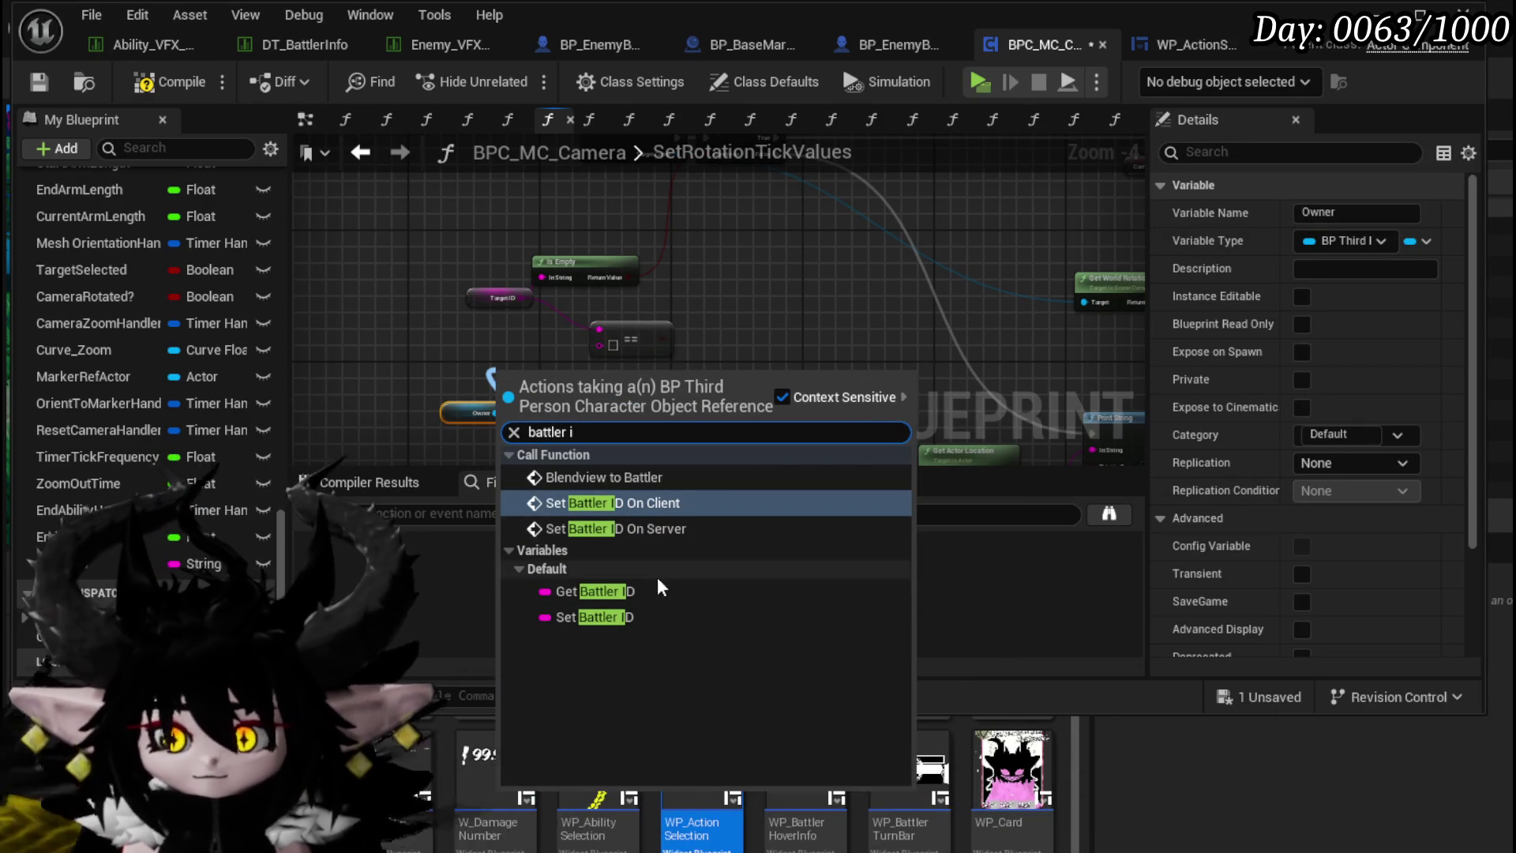
{"action": "left_click", "coordinate": [660, 591]}
{"action": "left_click_drag", "start_coordinate": [609, 345], "coordinate": [730, 344]}
Step: OR the Is Empty check with the TargetID comparison into the Branch Condition, then save BPC_MC_Camera
{"action": "left_click_drag", "start_coordinate": [589, 386], "coordinate": [694, 380]}
{"action": "type", "text": "Or"}
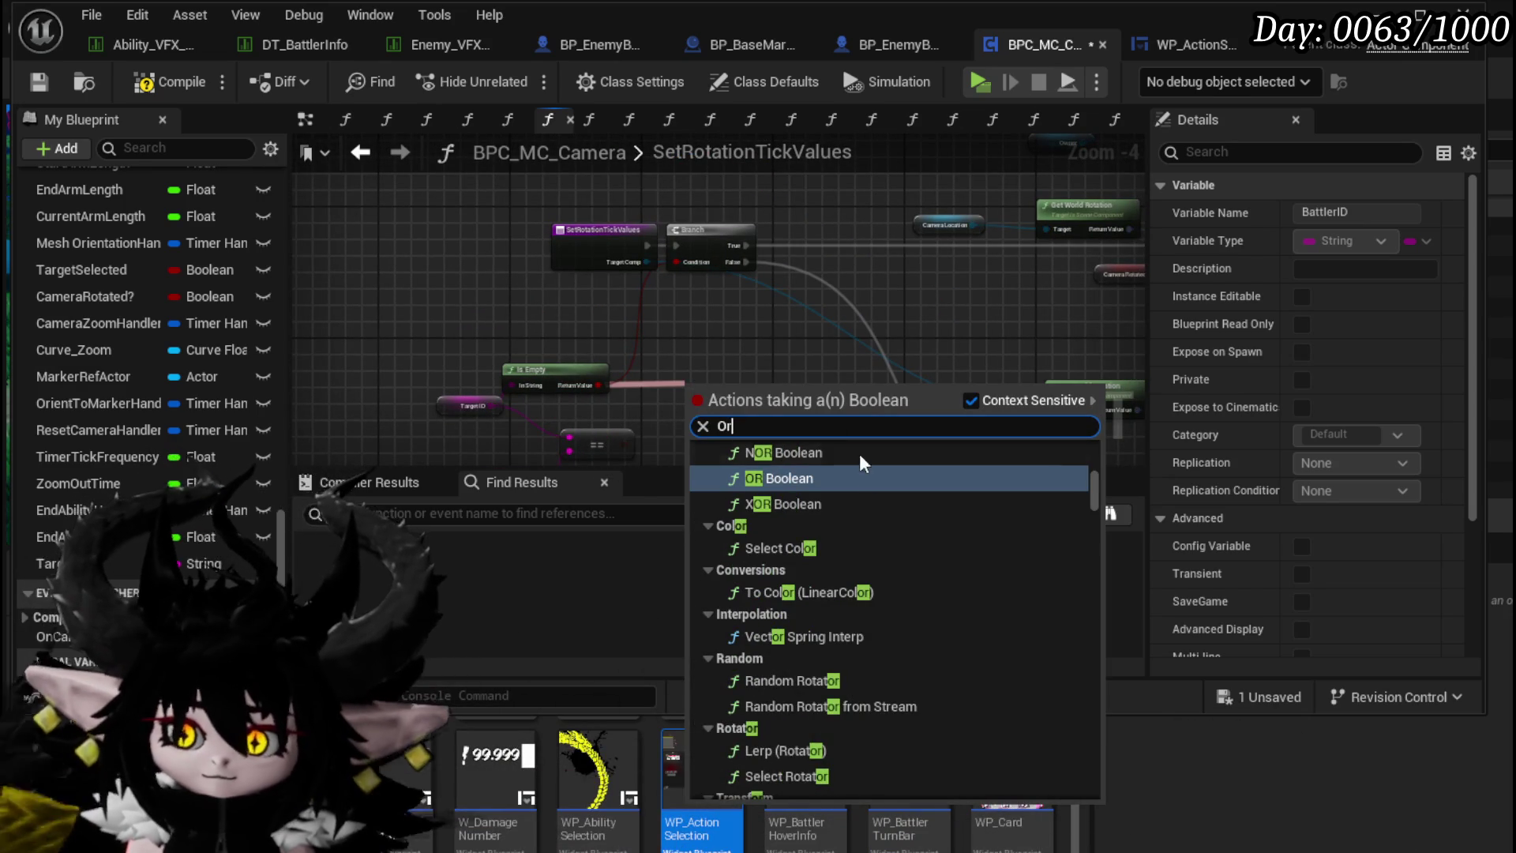
{"action": "left_click", "coordinate": [797, 480]}
{"action": "left_click_drag", "start_coordinate": [620, 447], "coordinate": [695, 380]}
{"action": "left_click_drag", "start_coordinate": [693, 207], "coordinate": [687, 238]}
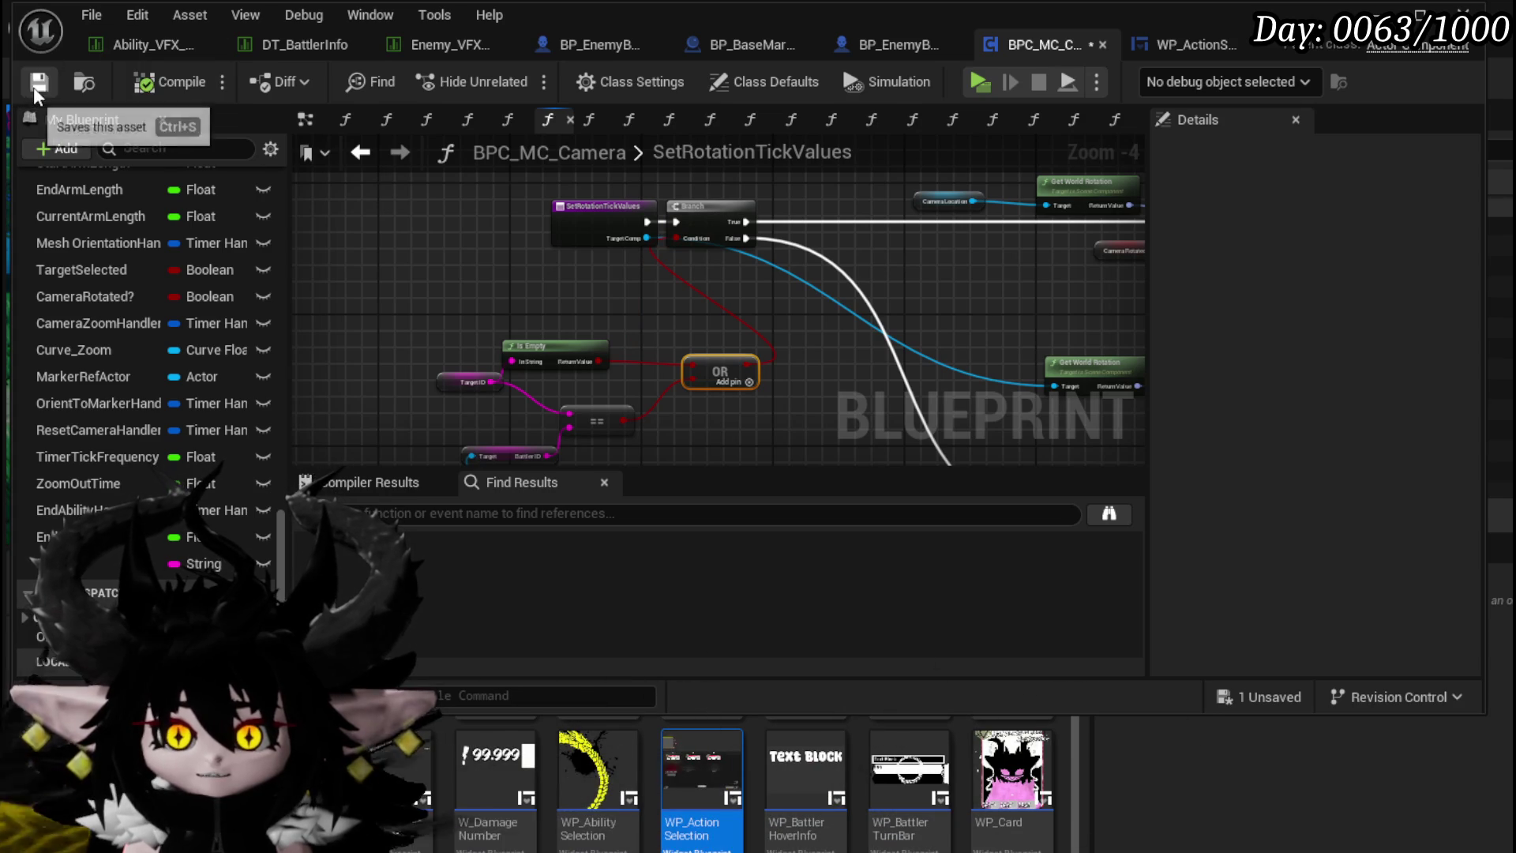
{"action": "left_click", "coordinate": [35, 90]}
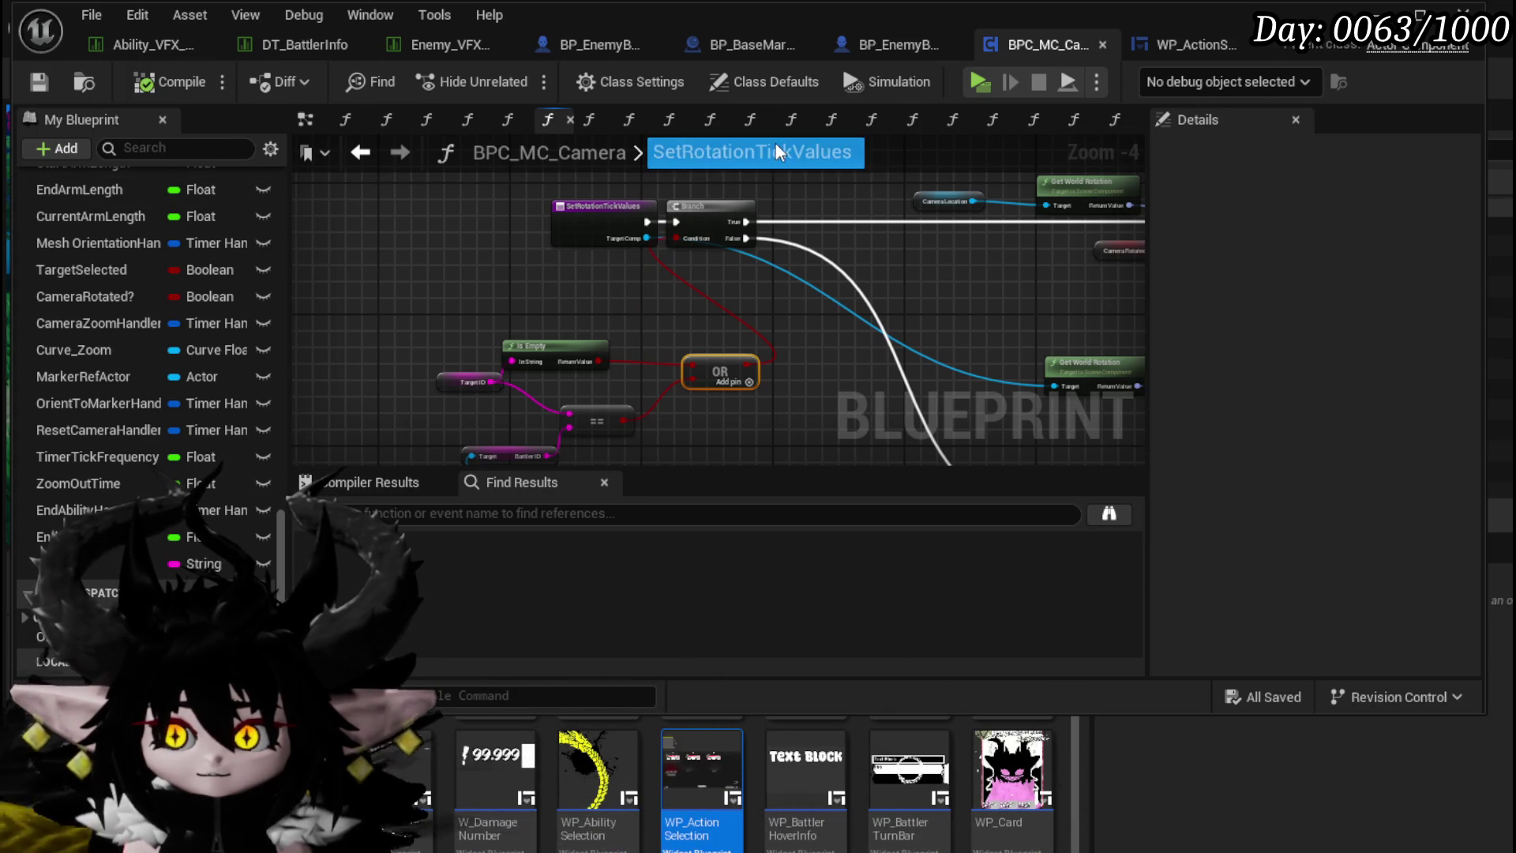
{"action": "left_click", "coordinate": [360, 154]}
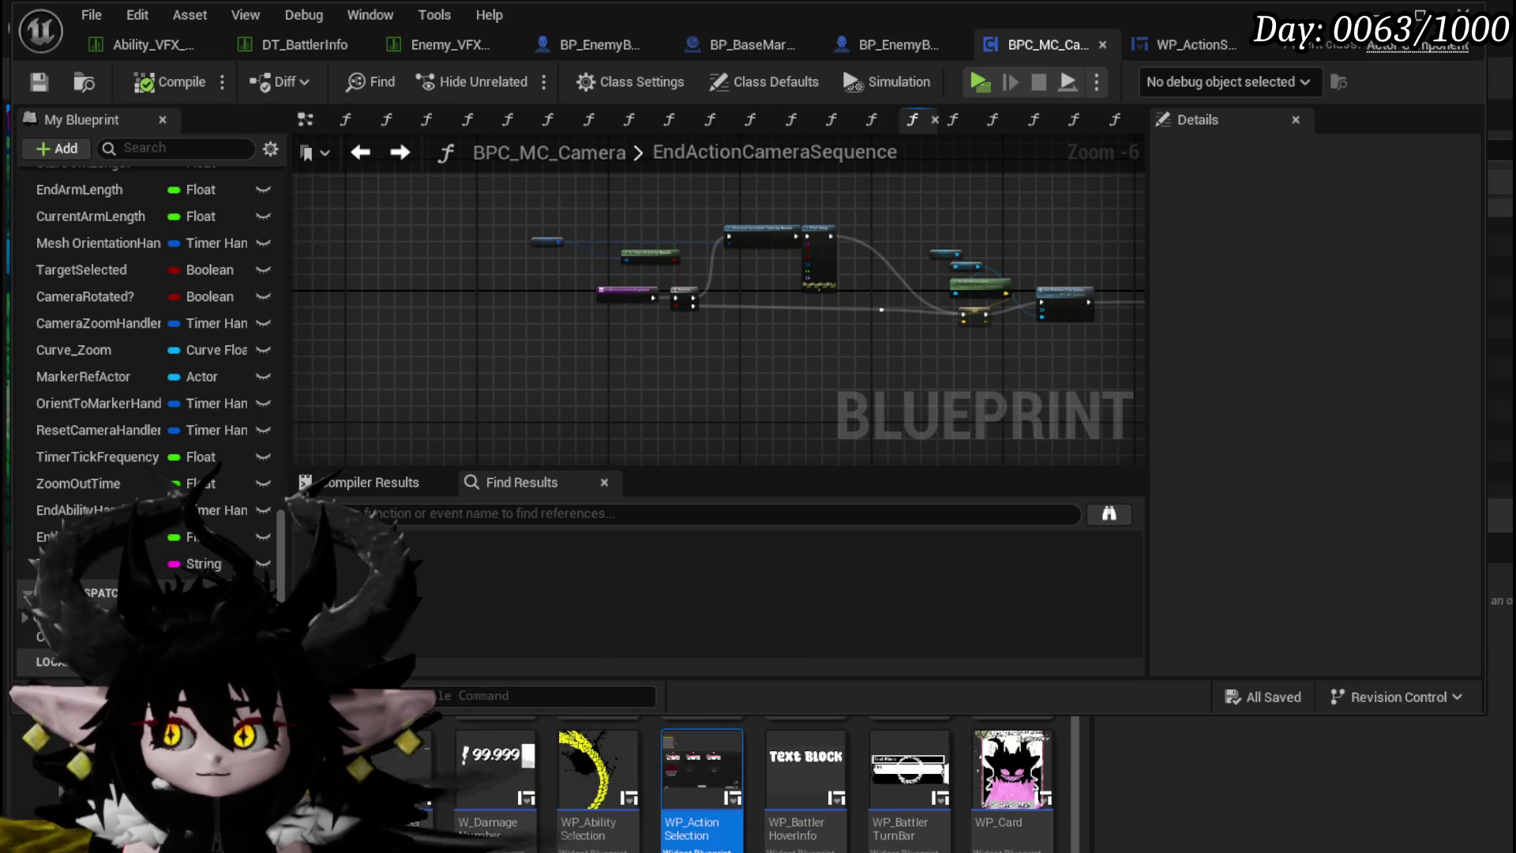
{"action": "key", "text": "alt+Tab"}
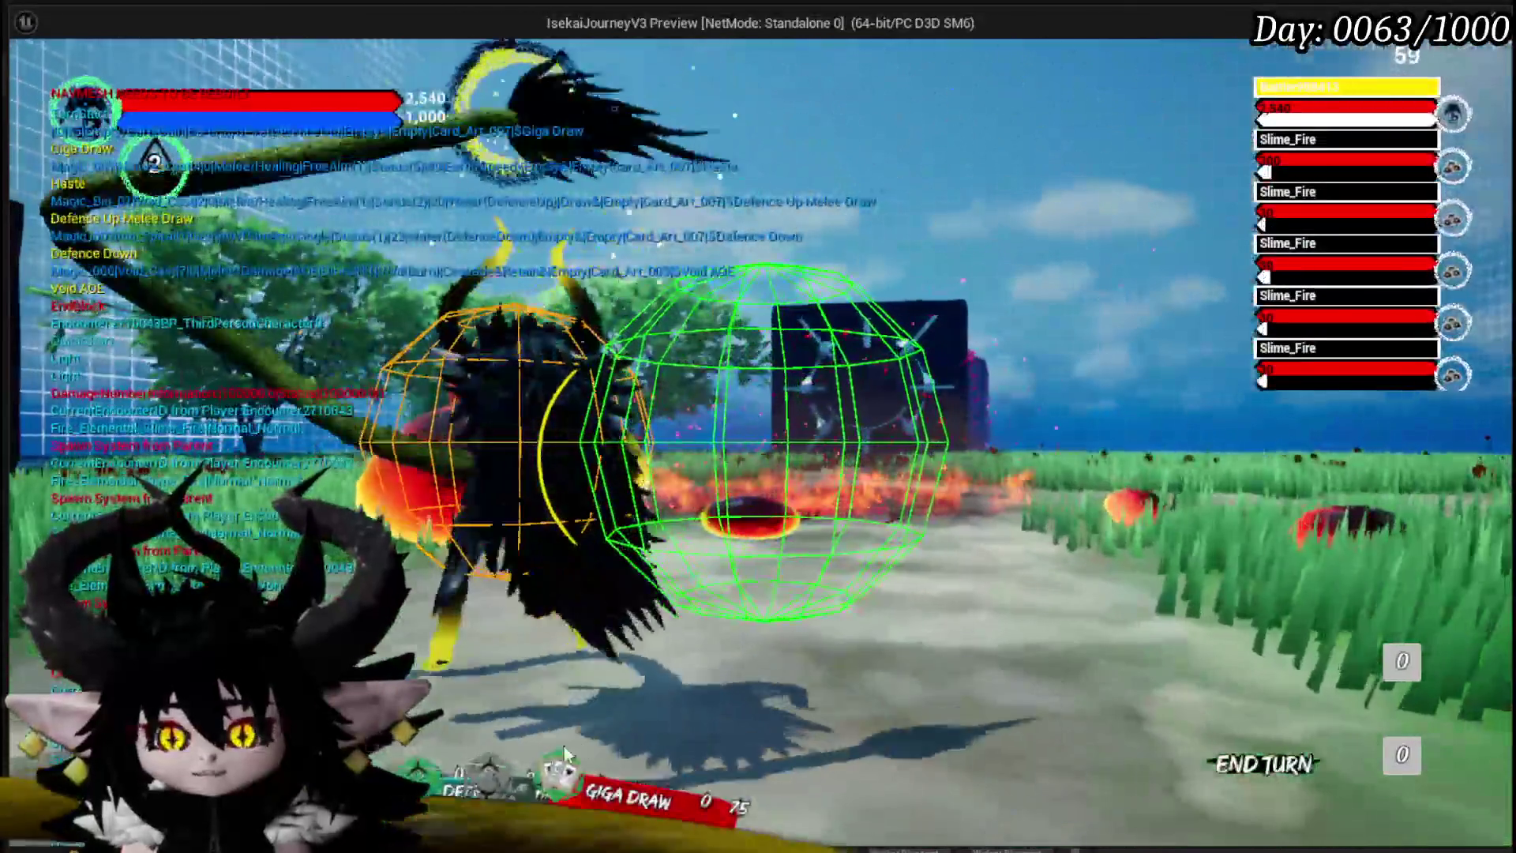
Step: Play Giga Draw, Defence Down on Slime_Fire, two Power Ups and Defence Up Melee Draw in battle
{"action": "mouse_move", "coordinate": [565, 754]}
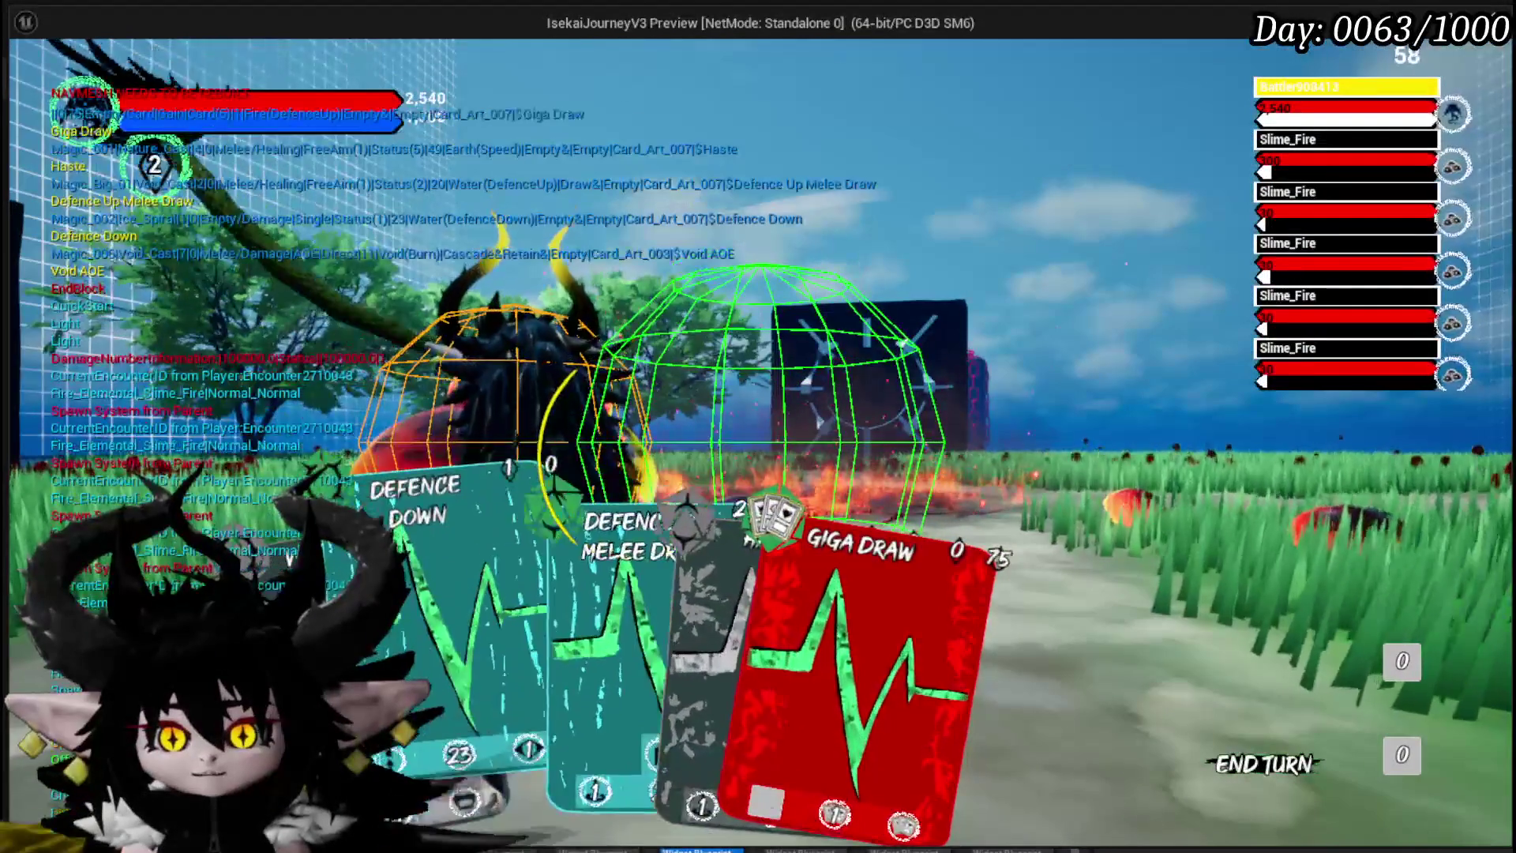
{"action": "left_click", "coordinate": [718, 651]}
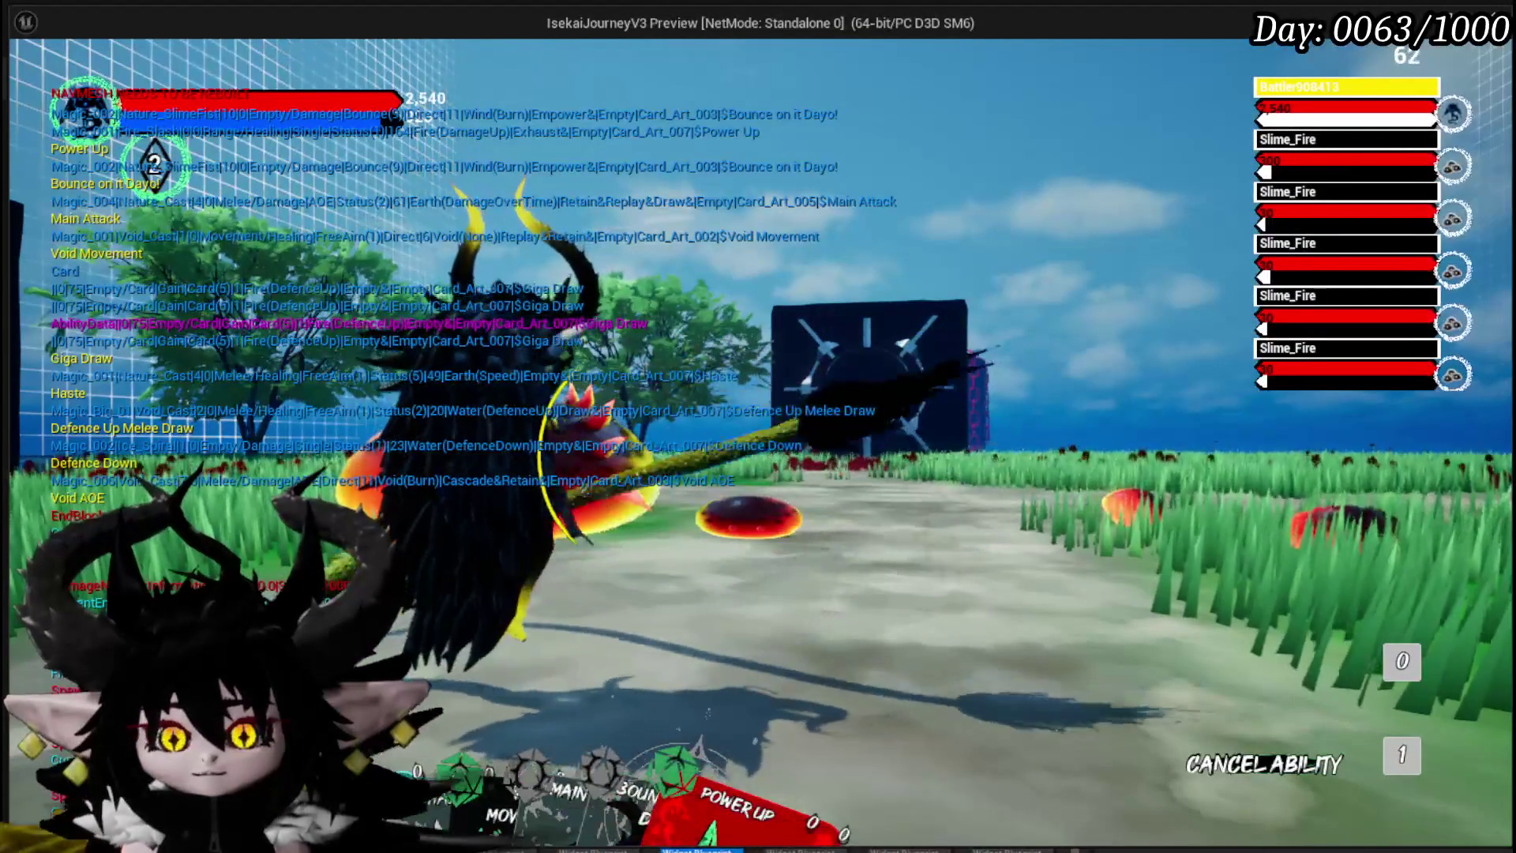
{"action": "left_click", "coordinate": [260, 632]}
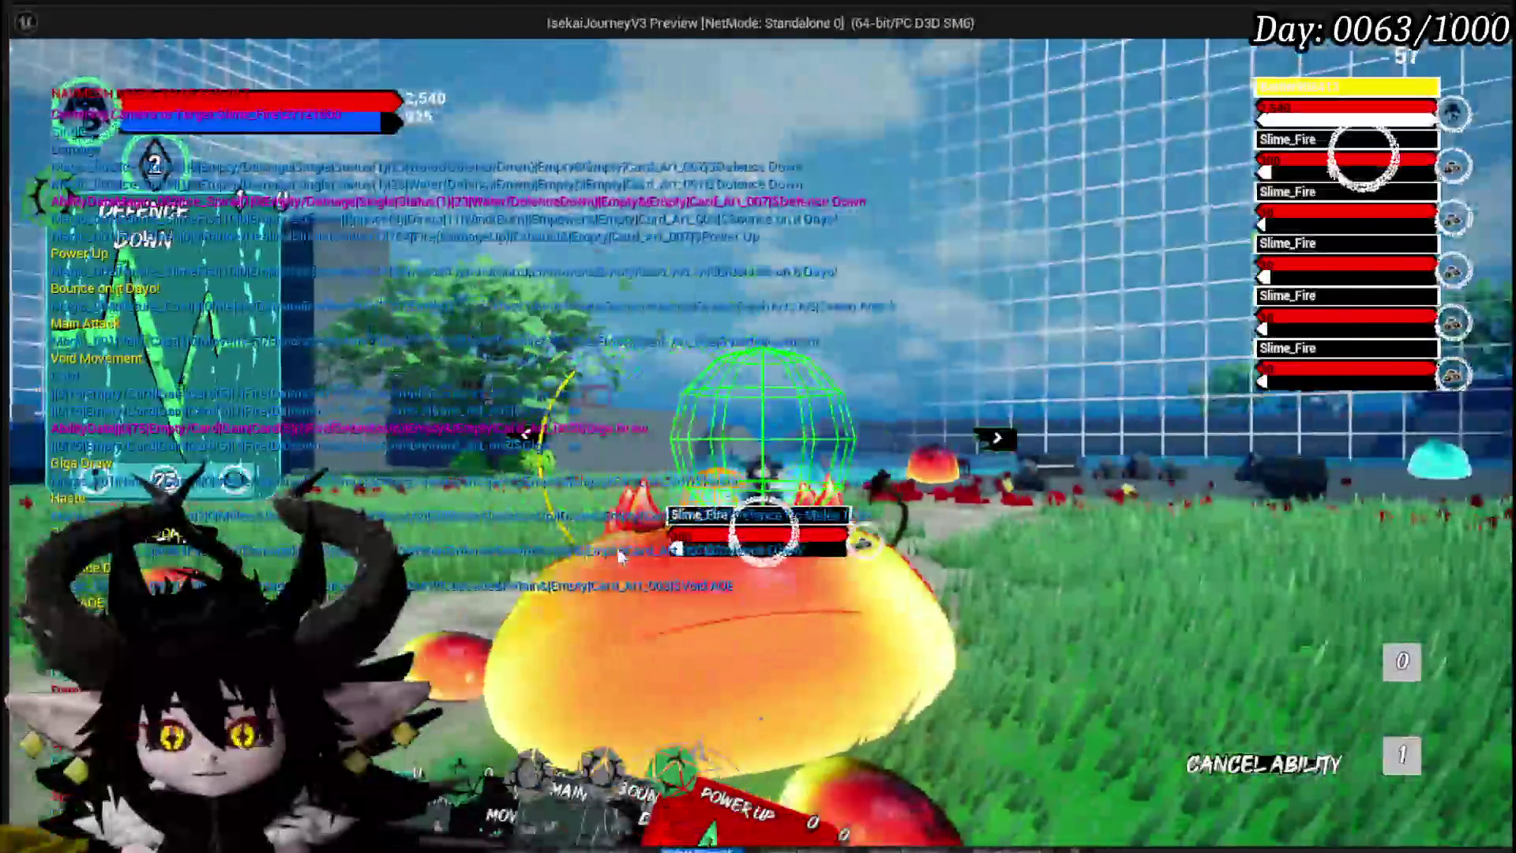
{"action": "left_click", "coordinate": [710, 680]}
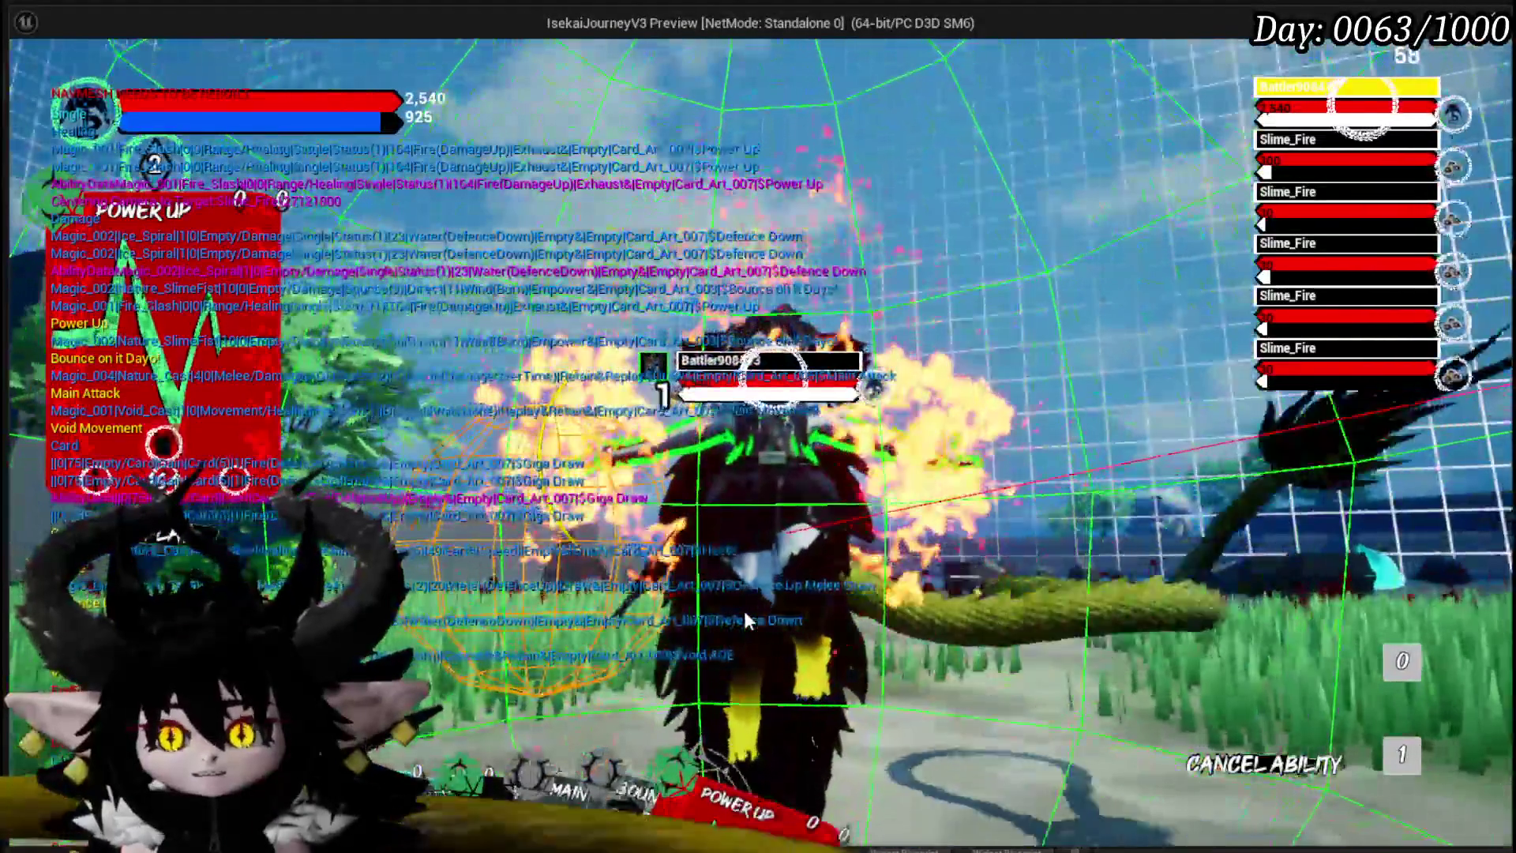
{"action": "mouse_move", "coordinate": [722, 728]}
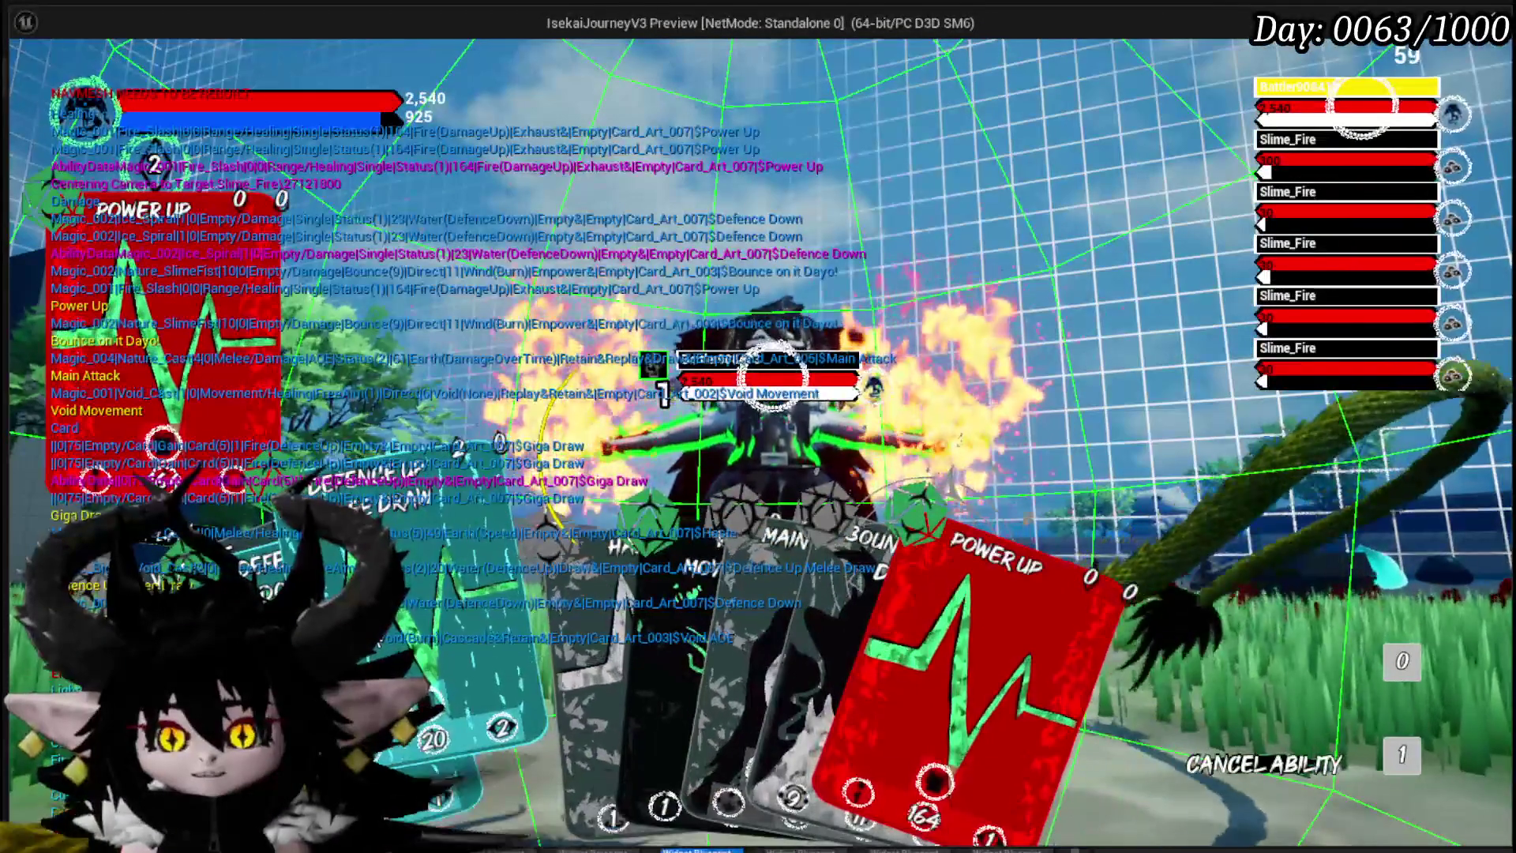
{"action": "left_click_drag", "start_coordinate": [816, 736], "coordinate": [800, 622]}
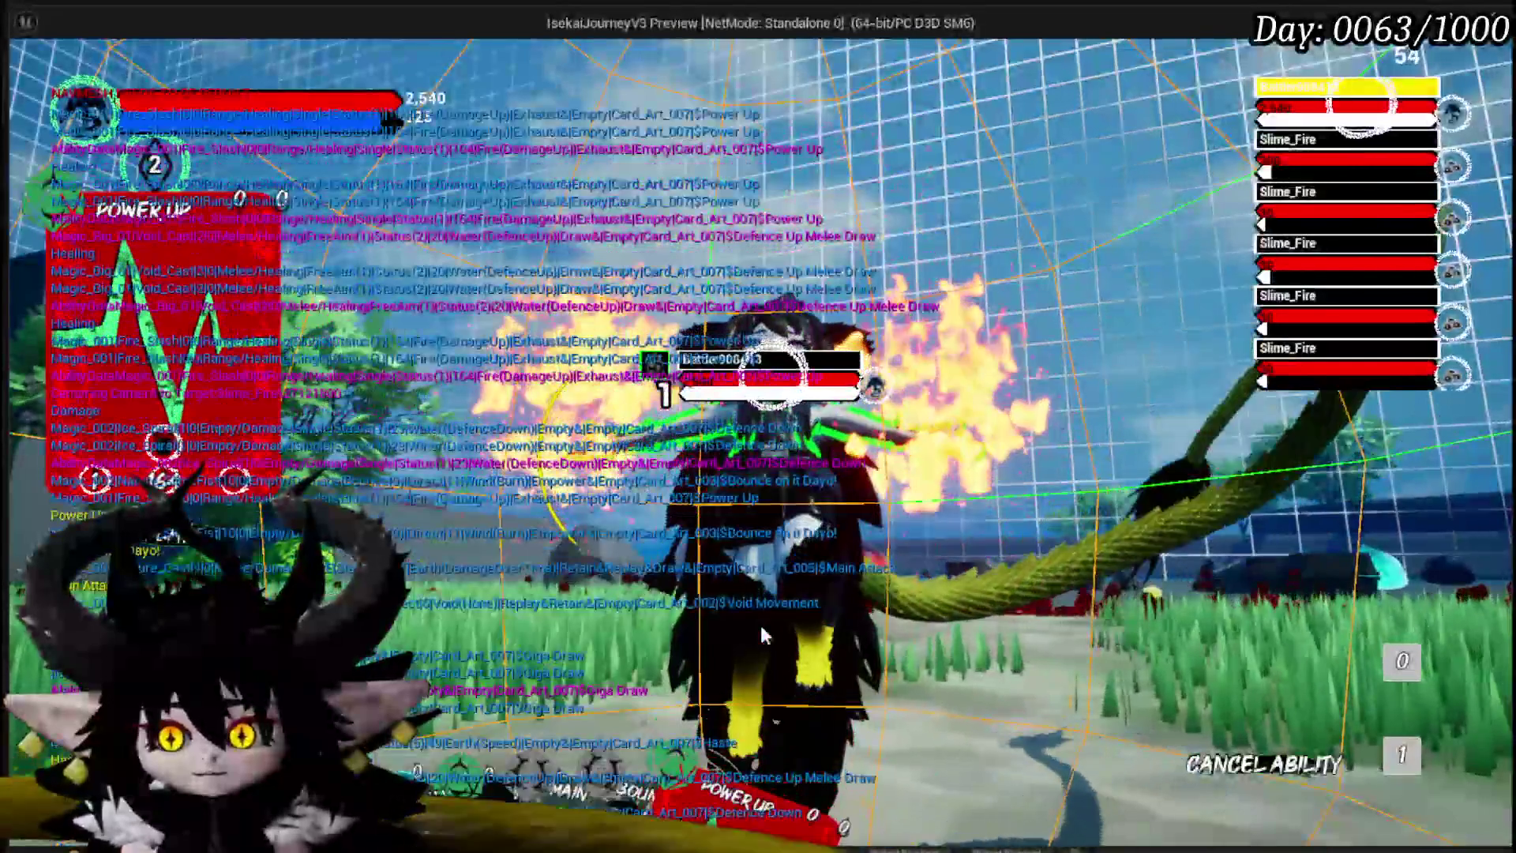
{"action": "mouse_move", "coordinate": [744, 733]}
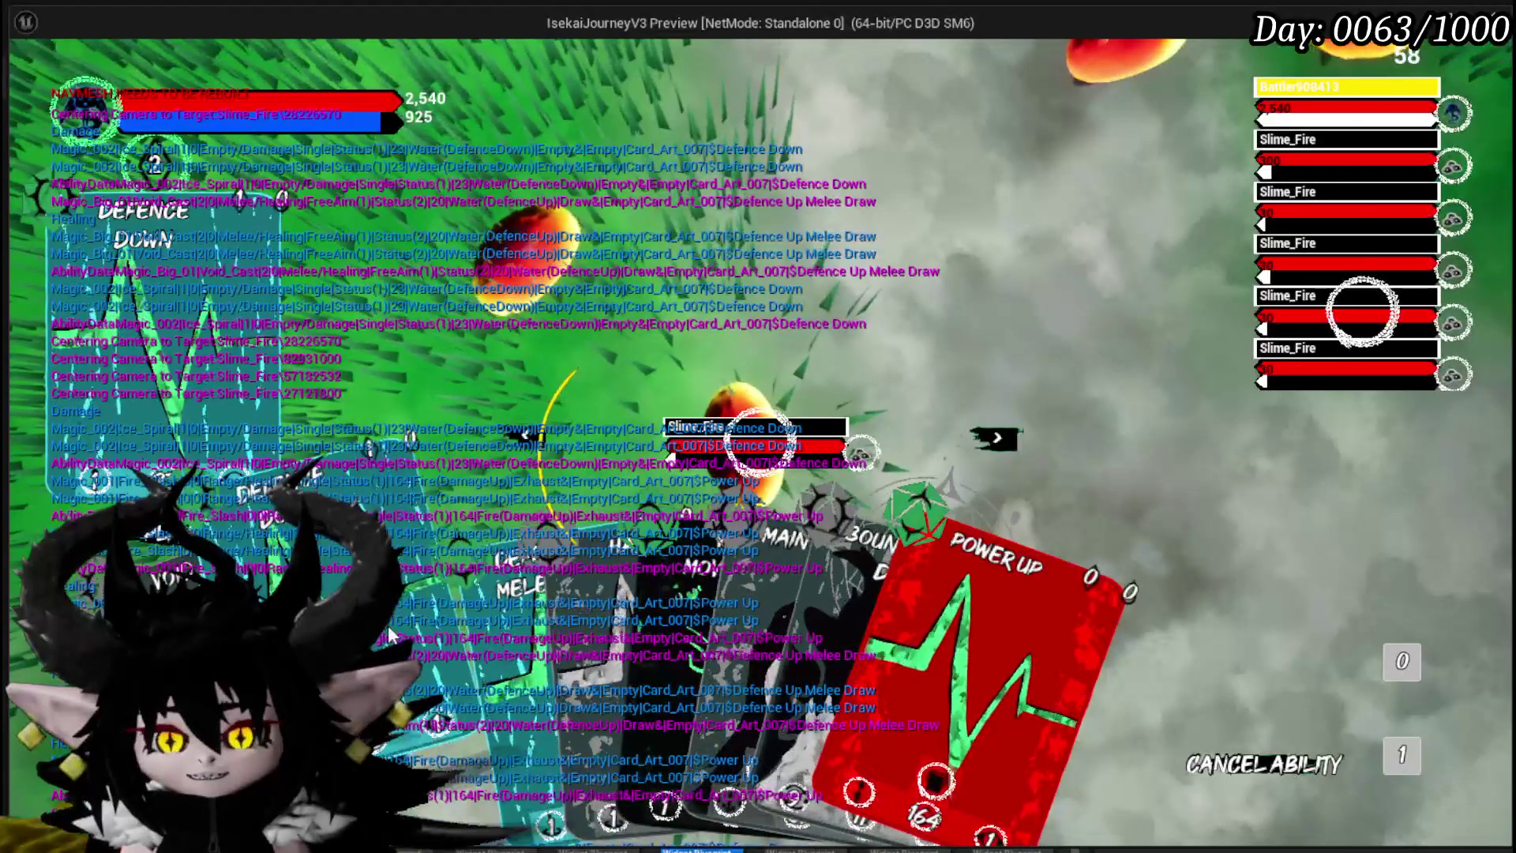
{"action": "left_click", "coordinate": [450, 624]}
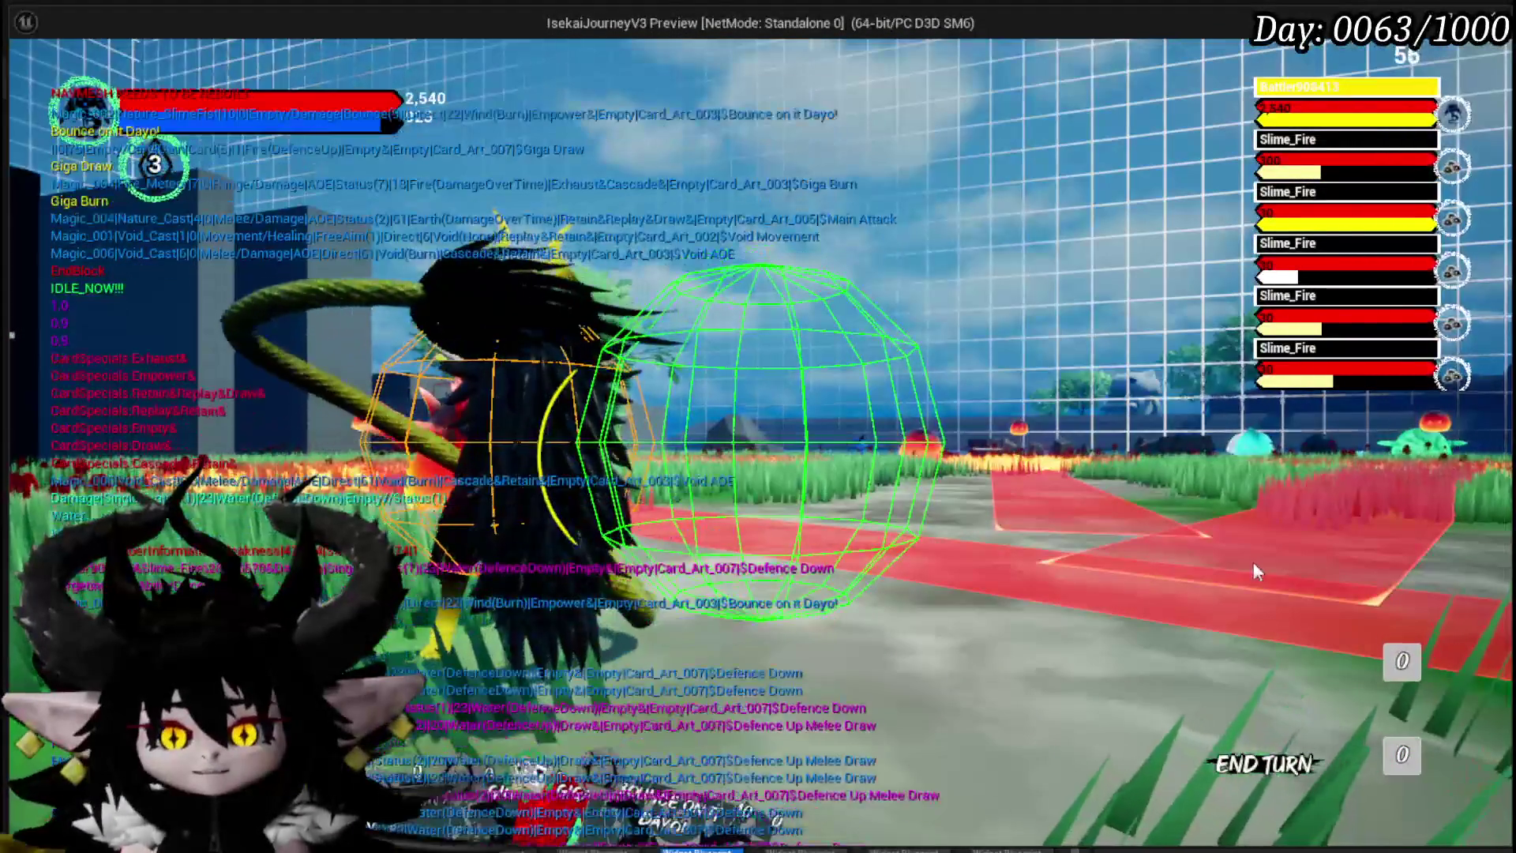
Step: Play Giga Draw, Defence Down on Slime_Fire, and Void Movement to dash the player to a spot
{"action": "mouse_move", "coordinate": [575, 756]}
{"action": "left_click", "coordinate": [559, 576]}
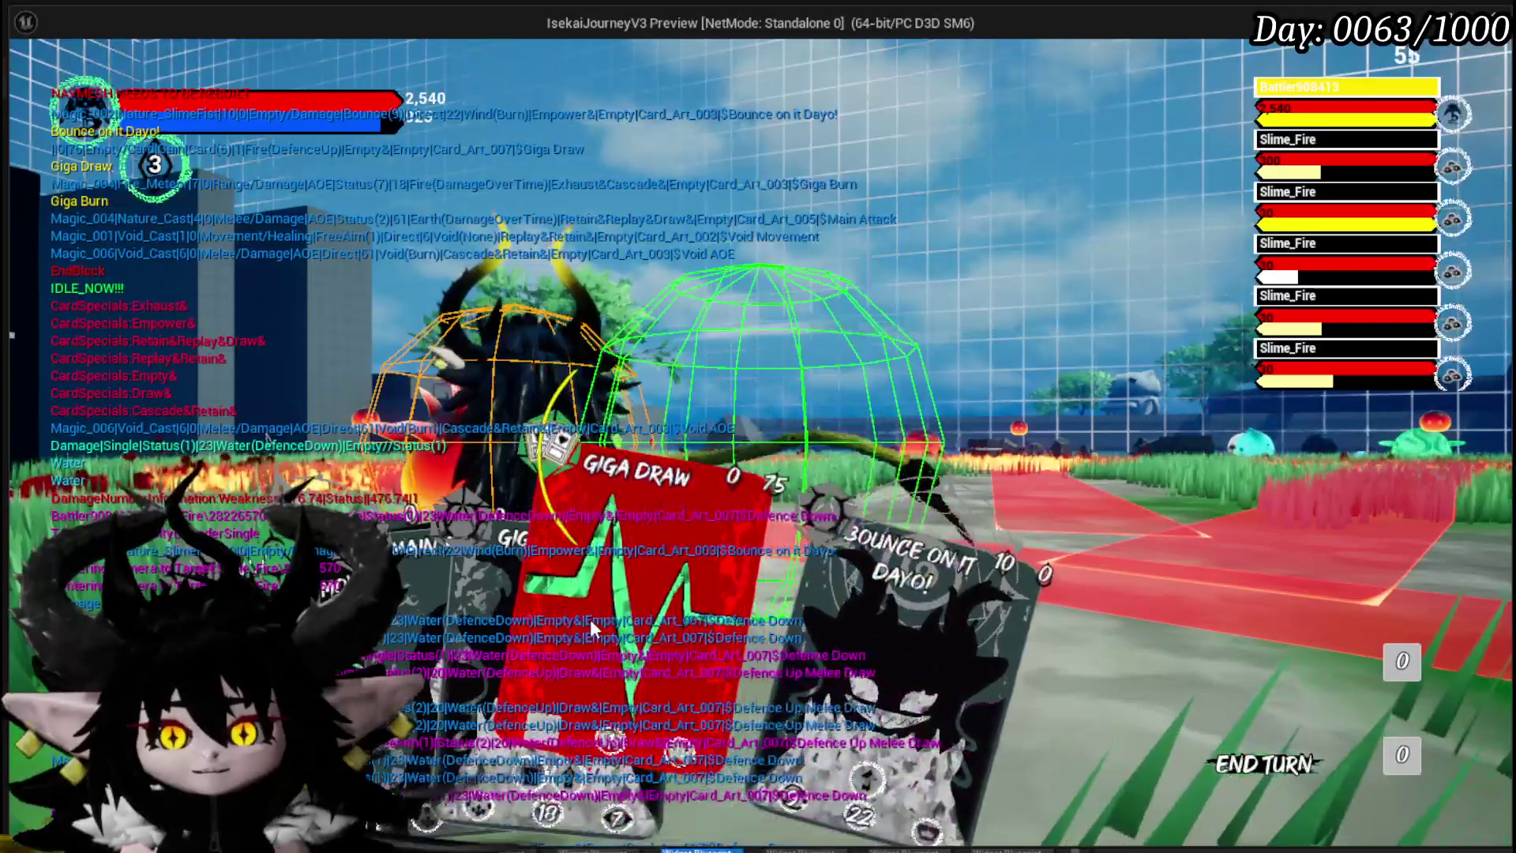
{"action": "mouse_move", "coordinate": [704, 645]}
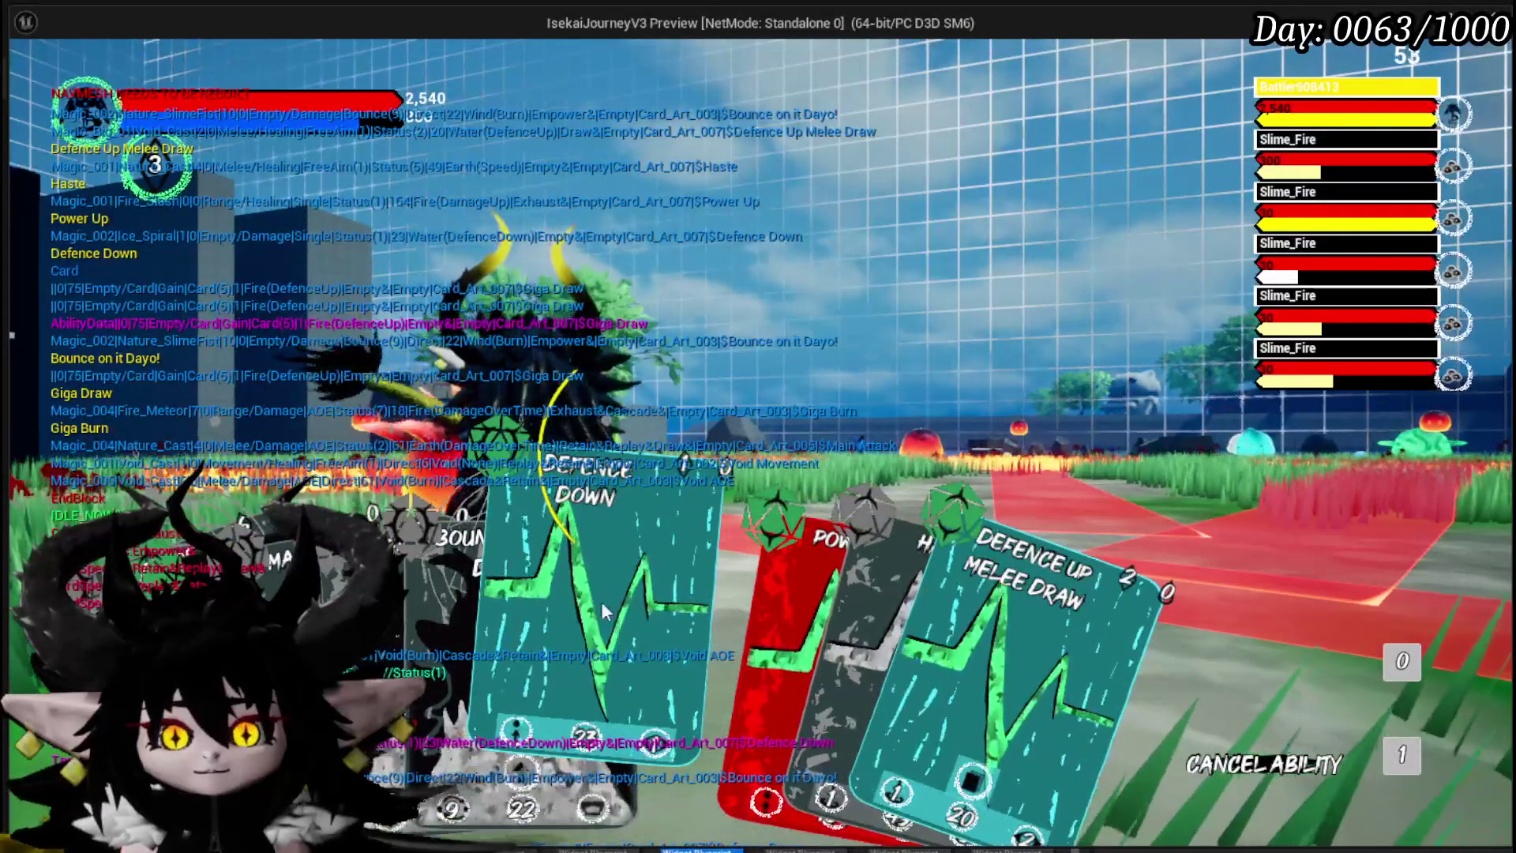
{"action": "left_click", "coordinate": [640, 608]}
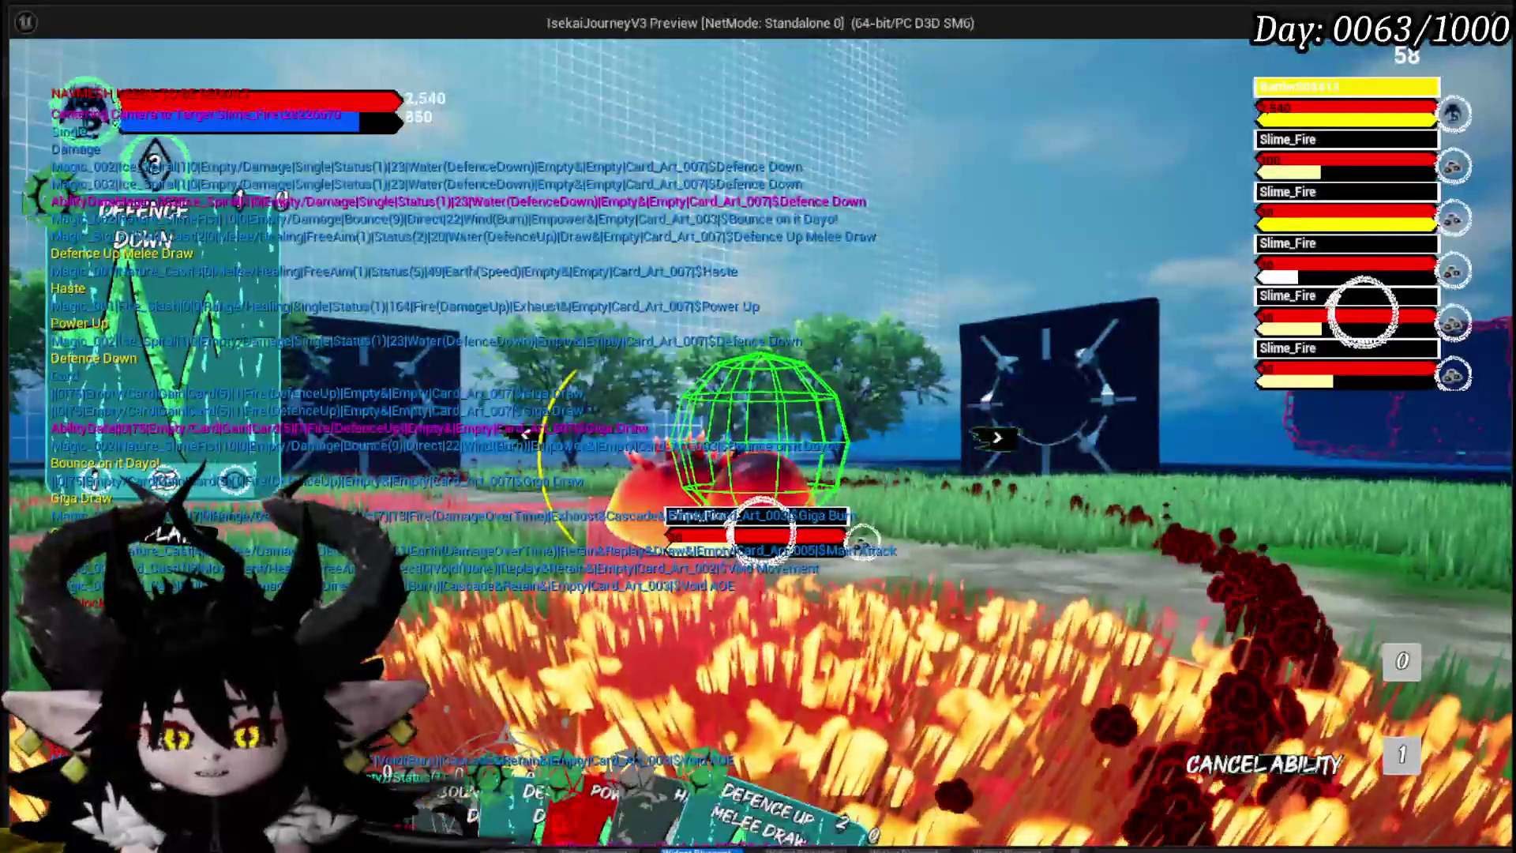
{"action": "mouse_move", "coordinate": [474, 648]}
{"action": "left_click", "coordinate": [395, 636]}
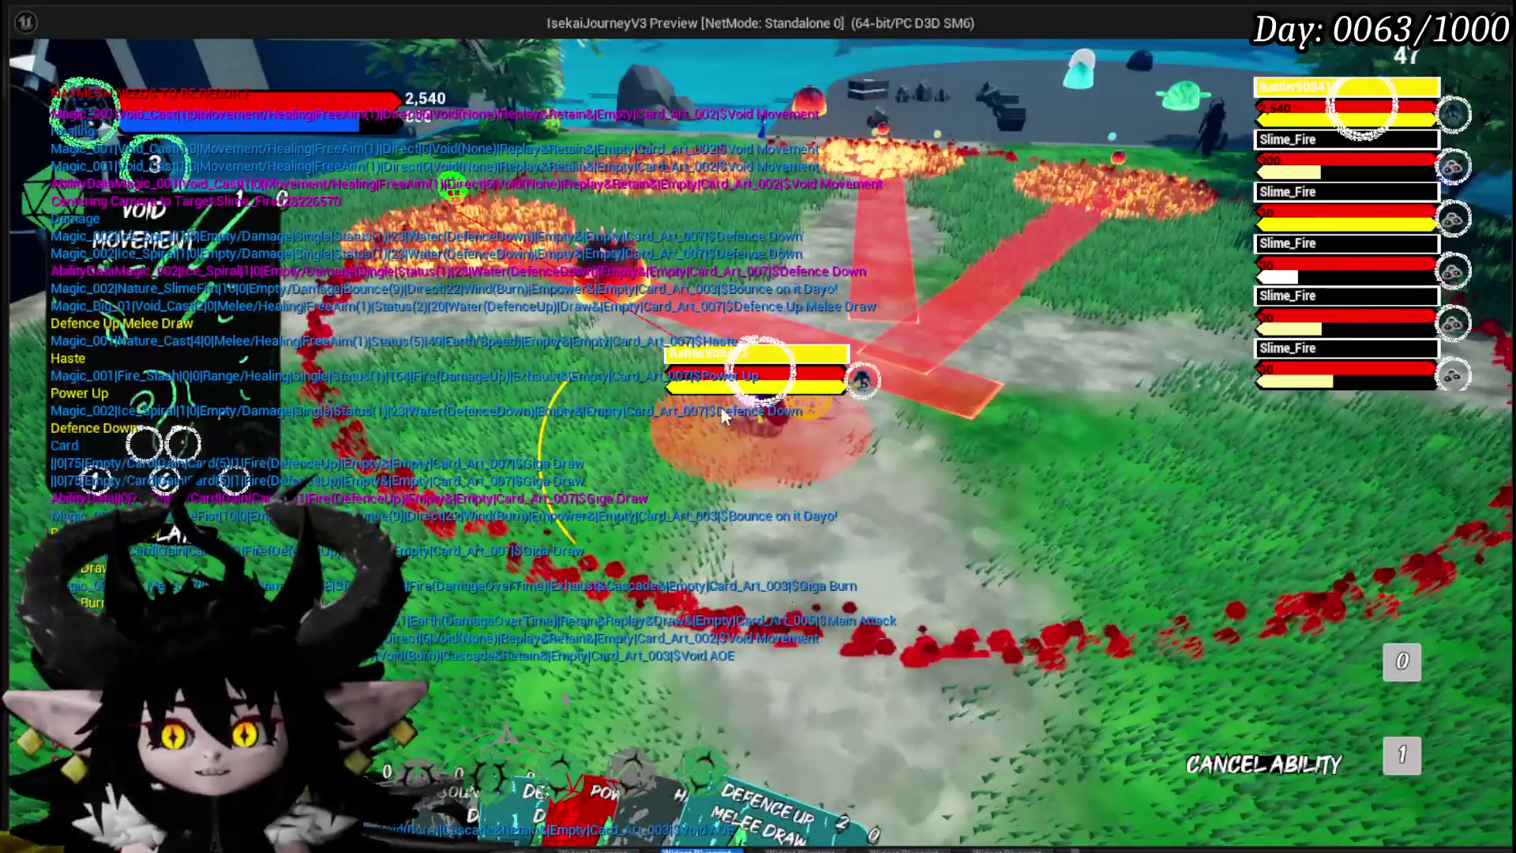
{"action": "left_click", "coordinate": [704, 524]}
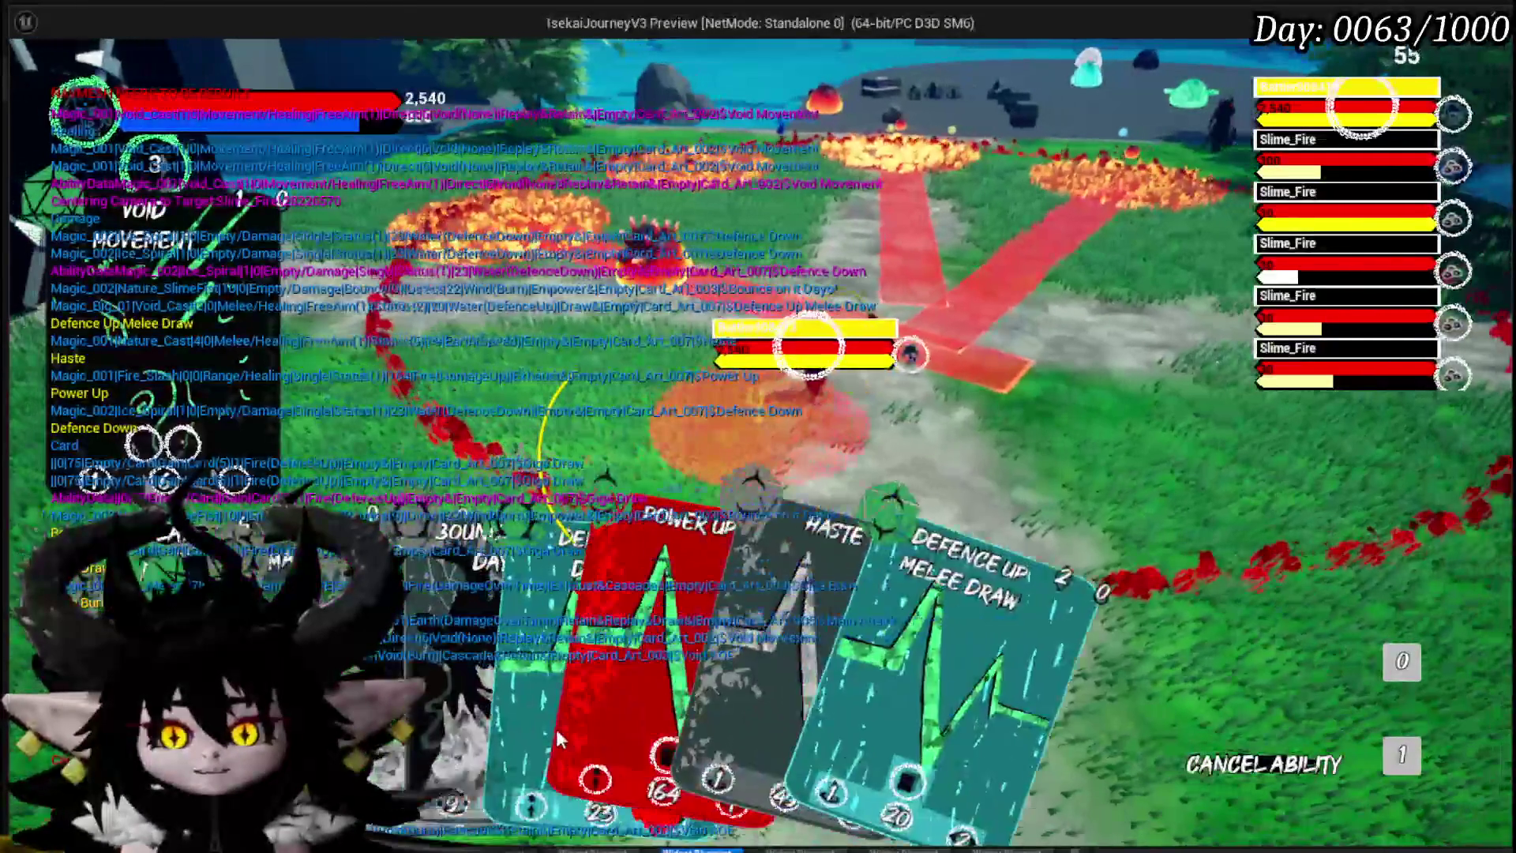
Step: Play another Defence Down on a Slime_Fire, return the camera to the character, and stop the preview
{"action": "mouse_move", "coordinate": [494, 678]}
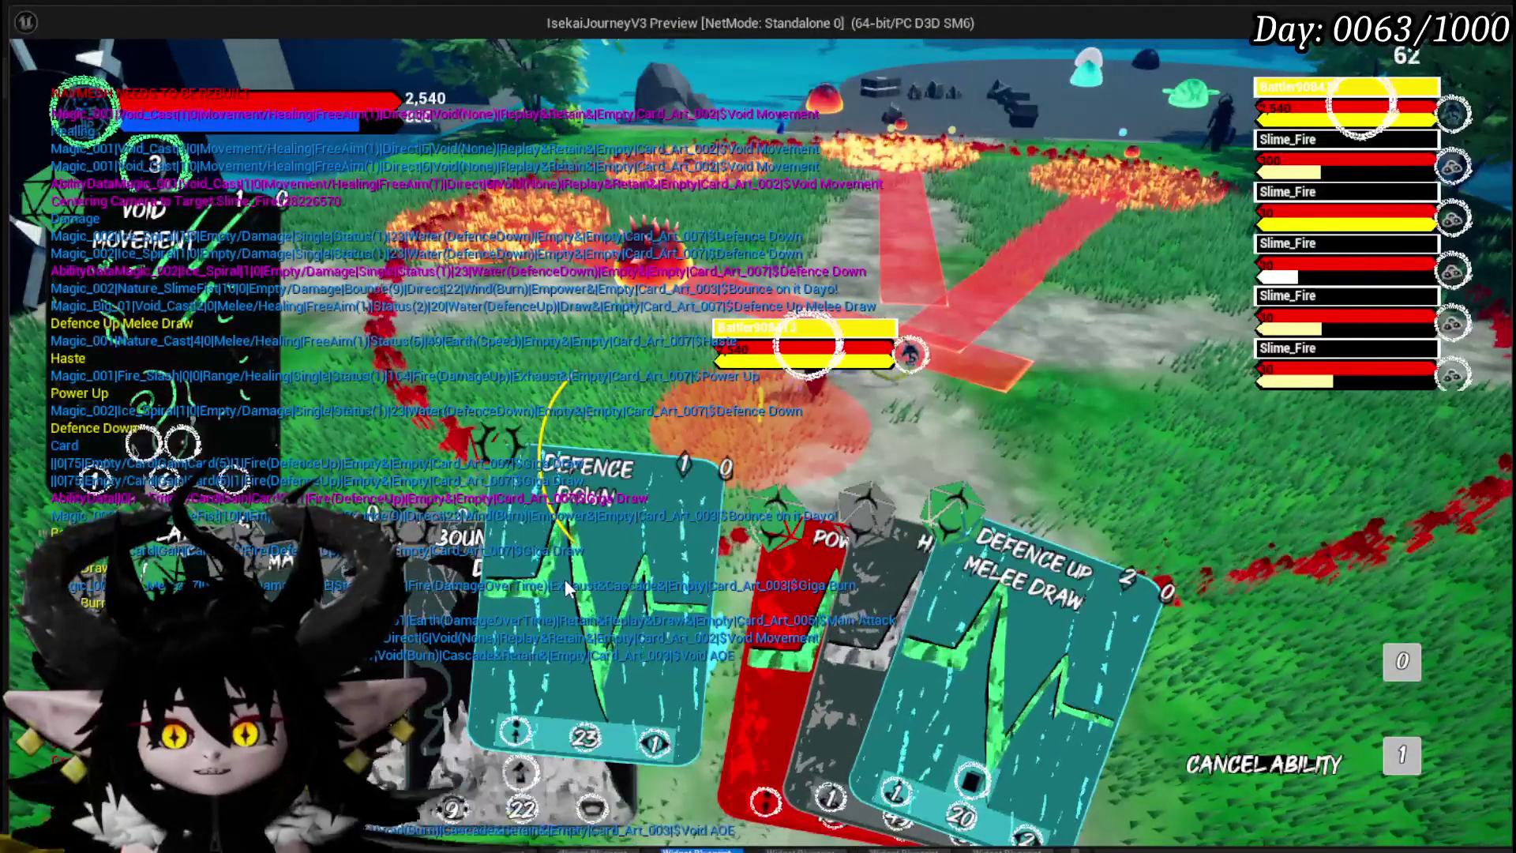
{"action": "left_click", "coordinate": [565, 588]}
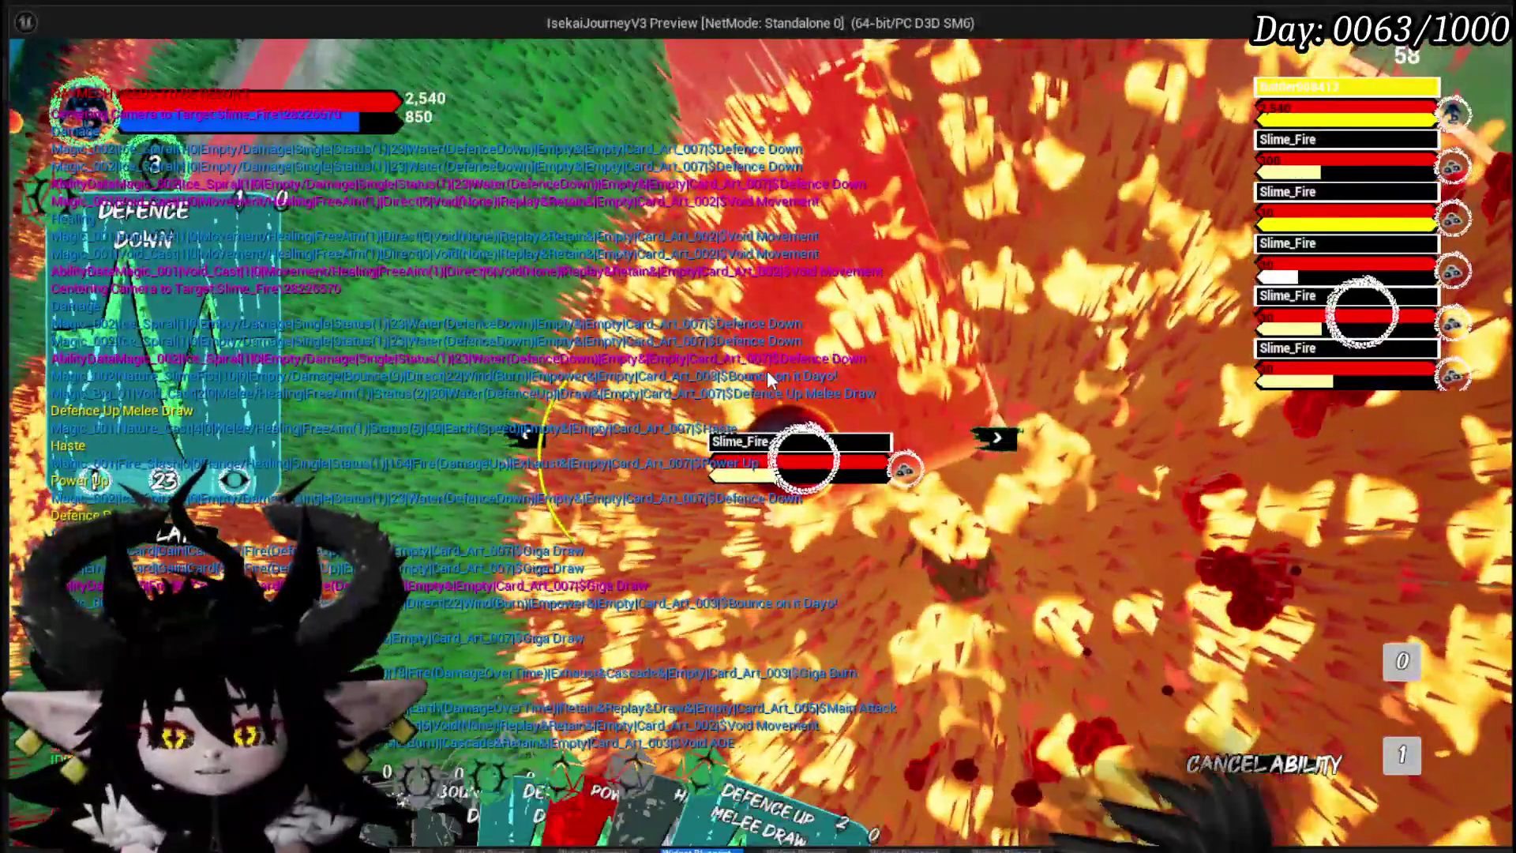
{"action": "left_click", "coordinate": [766, 371]}
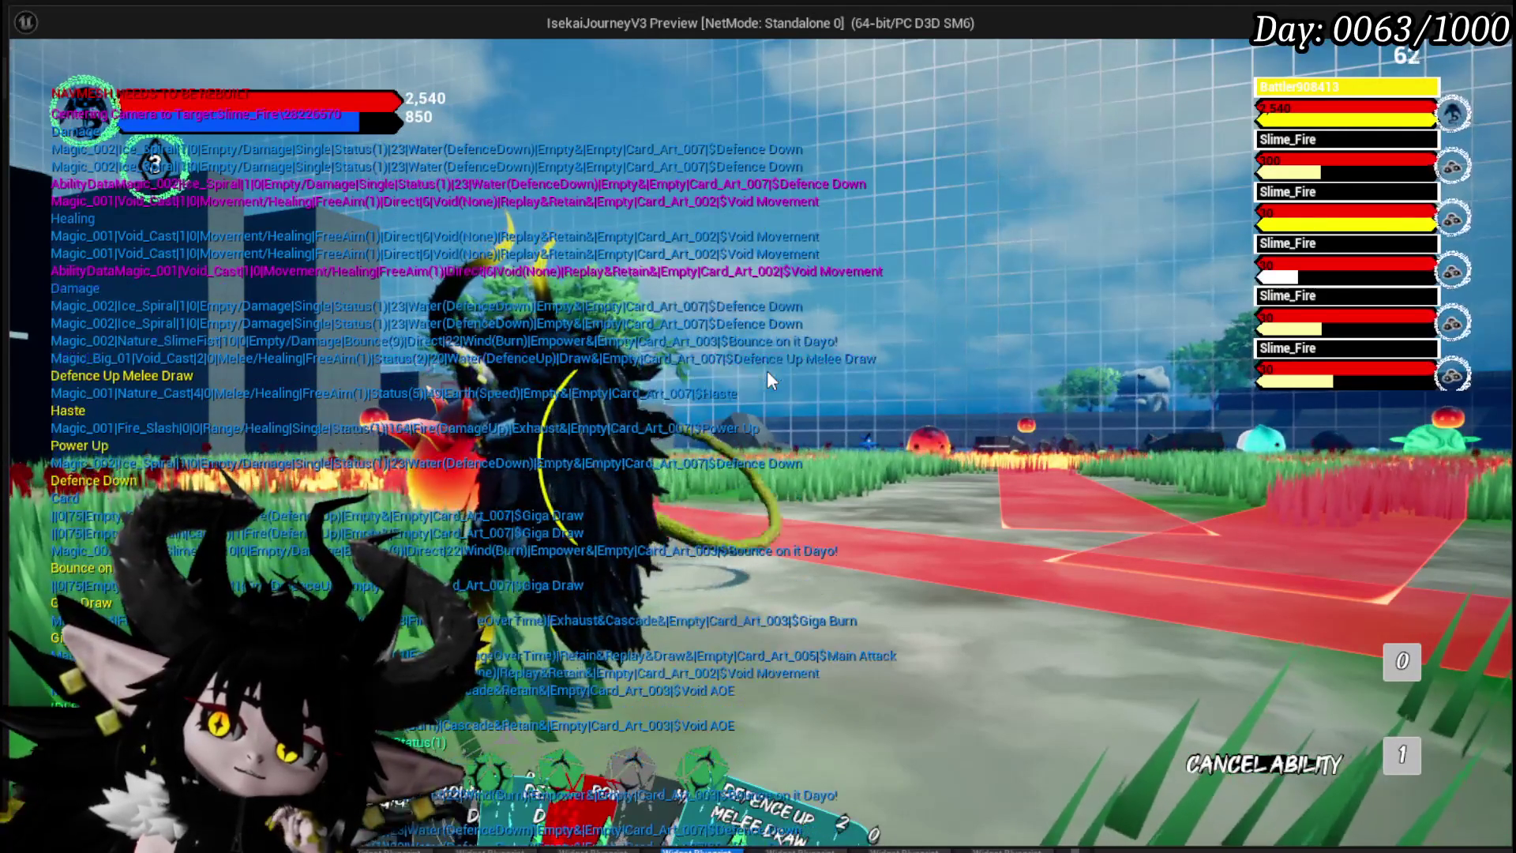
{"action": "key", "text": "Escape"}
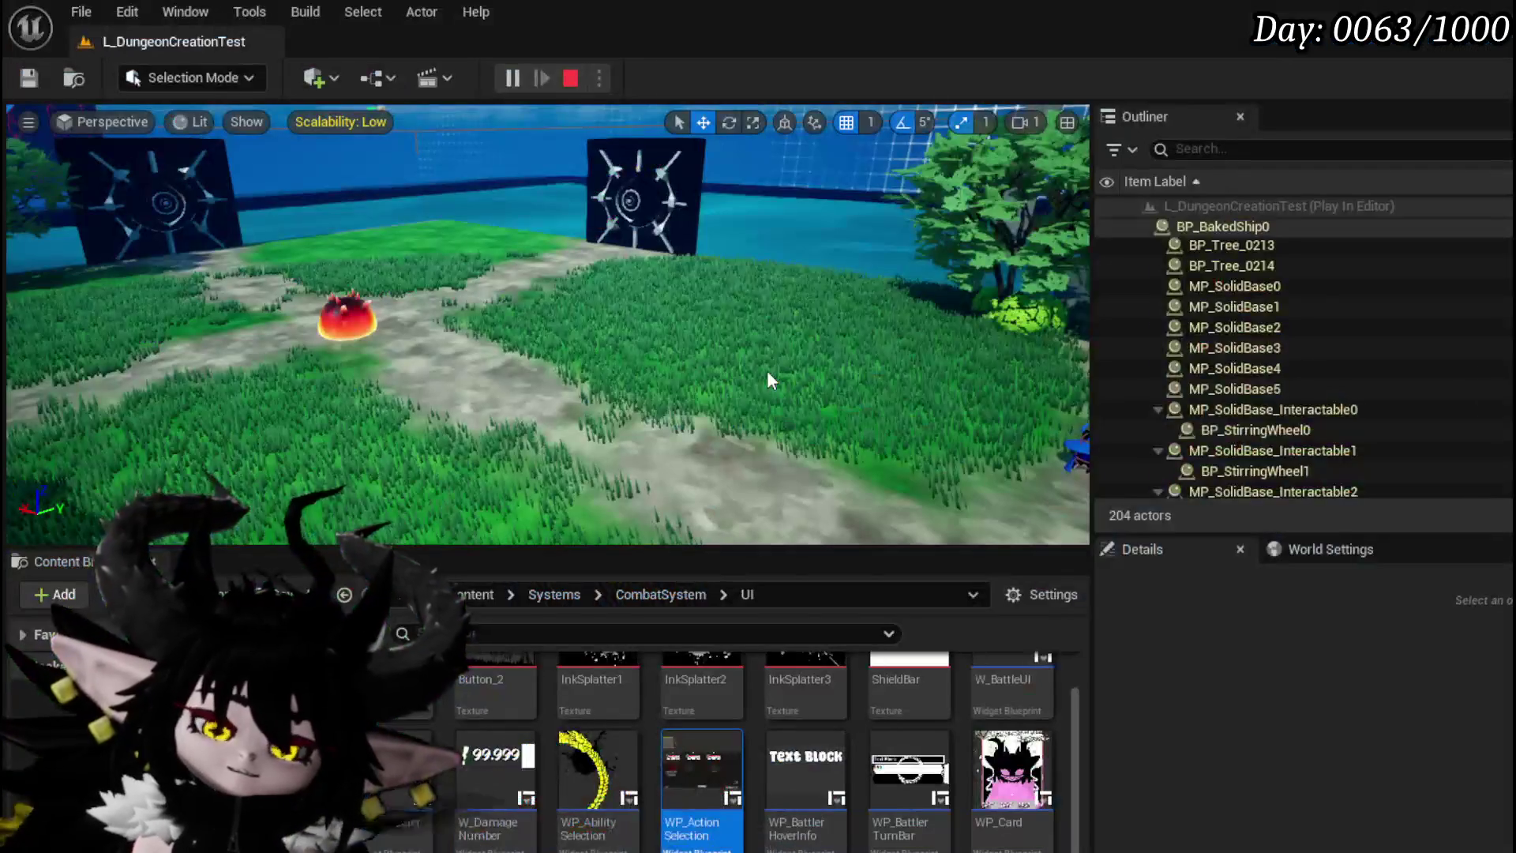
Step: Save all assets and switch to WP_ActionSelection's EventGraph
{"action": "key", "text": "ctrl+s"}
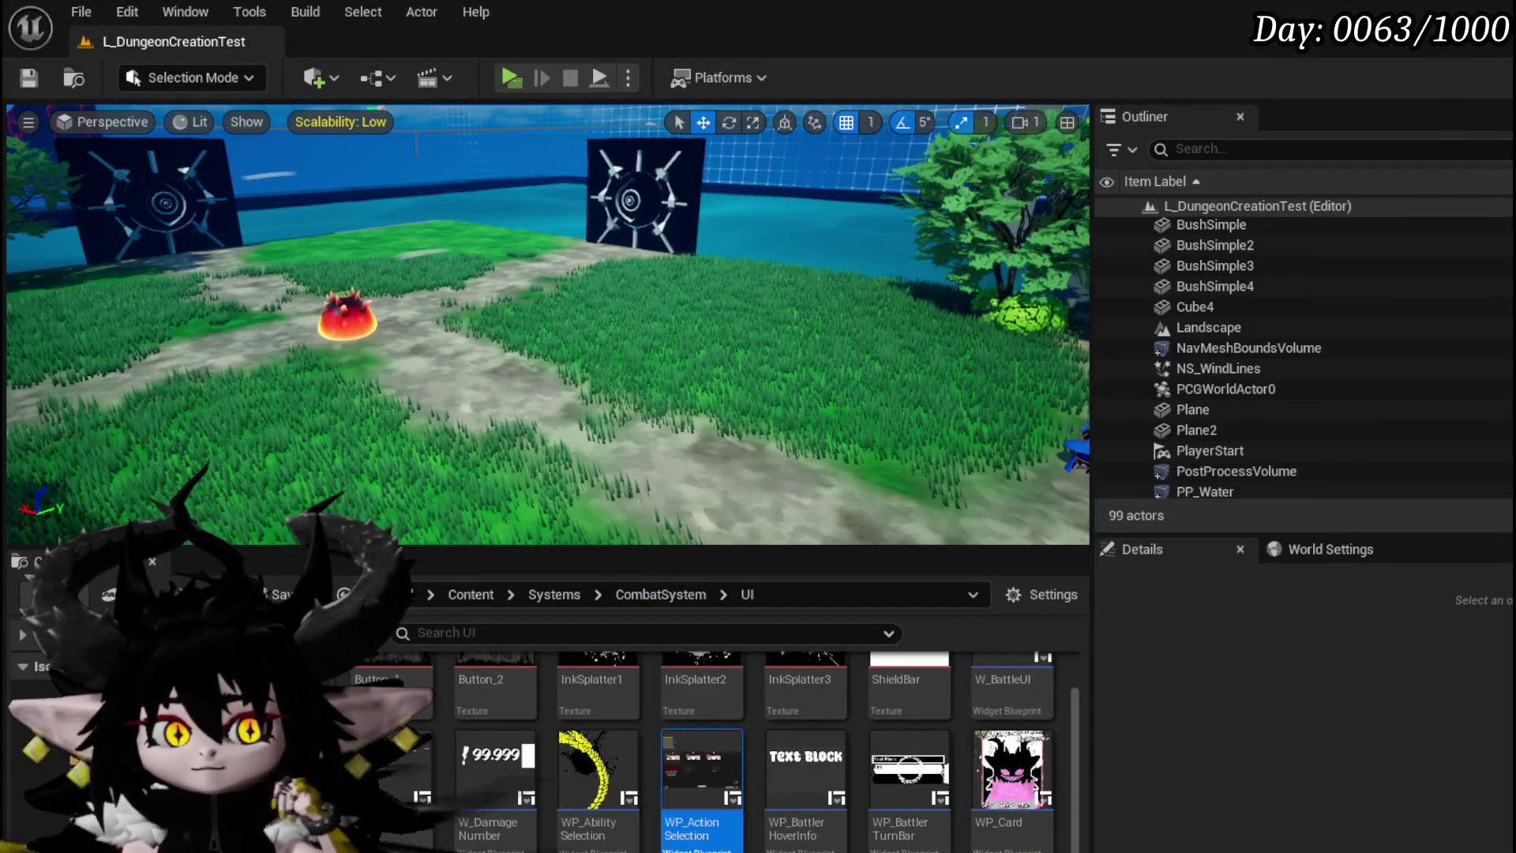
{"action": "key", "text": "alt+Tab"}
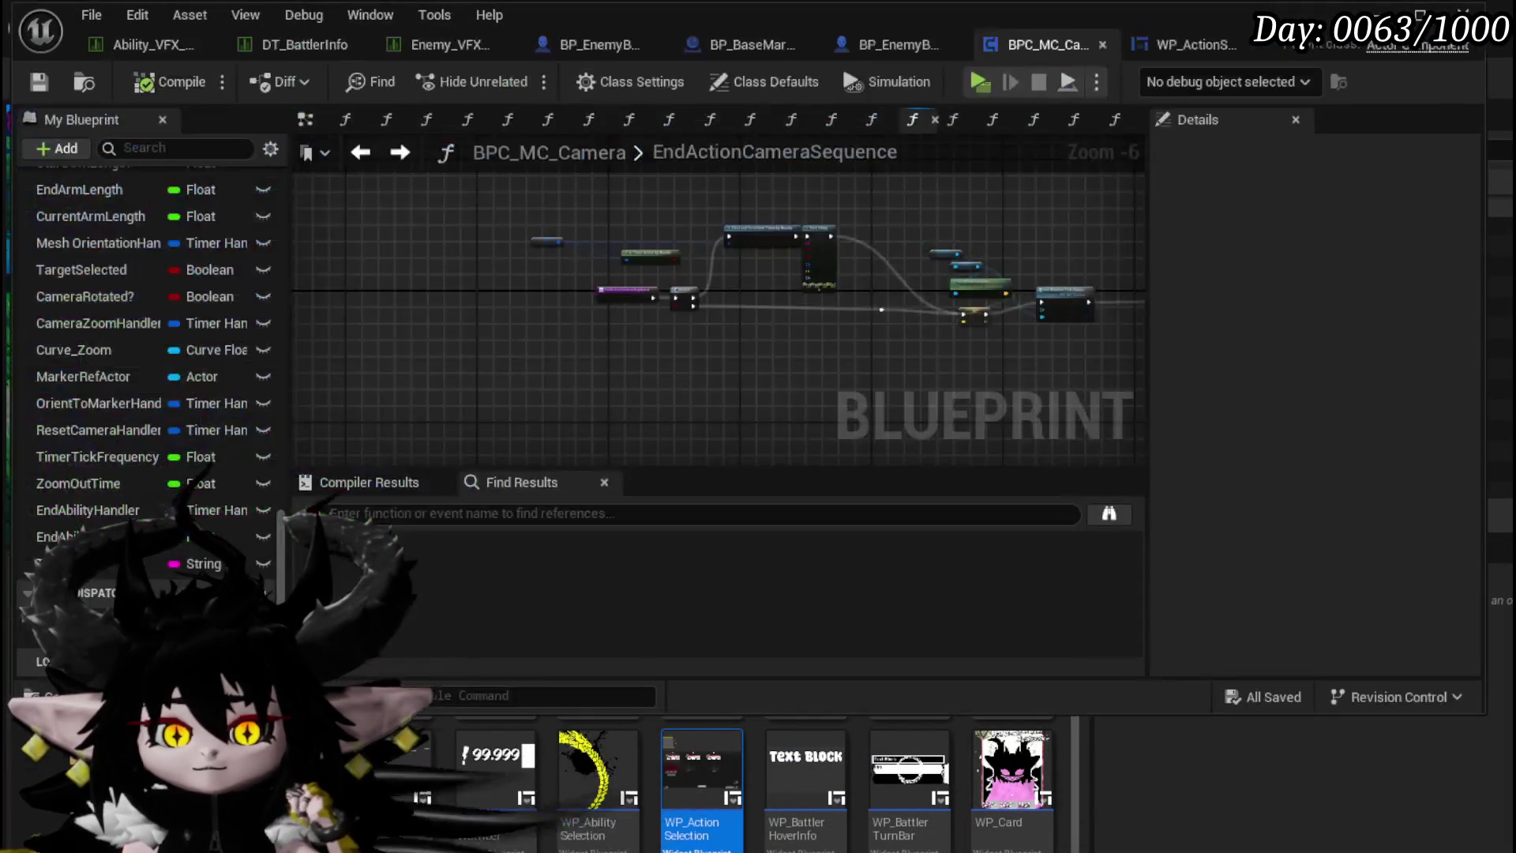
{"action": "left_click", "coordinate": [1177, 45]}
{"action": "mouse_move", "coordinate": [778, 377]}
{"action": "left_mouse_down"}
{"action": "mouse_move", "coordinate": [428, 341]}
{"action": "mouse_move", "coordinate": [614, 387]}
{"action": "left_mouse_up"}
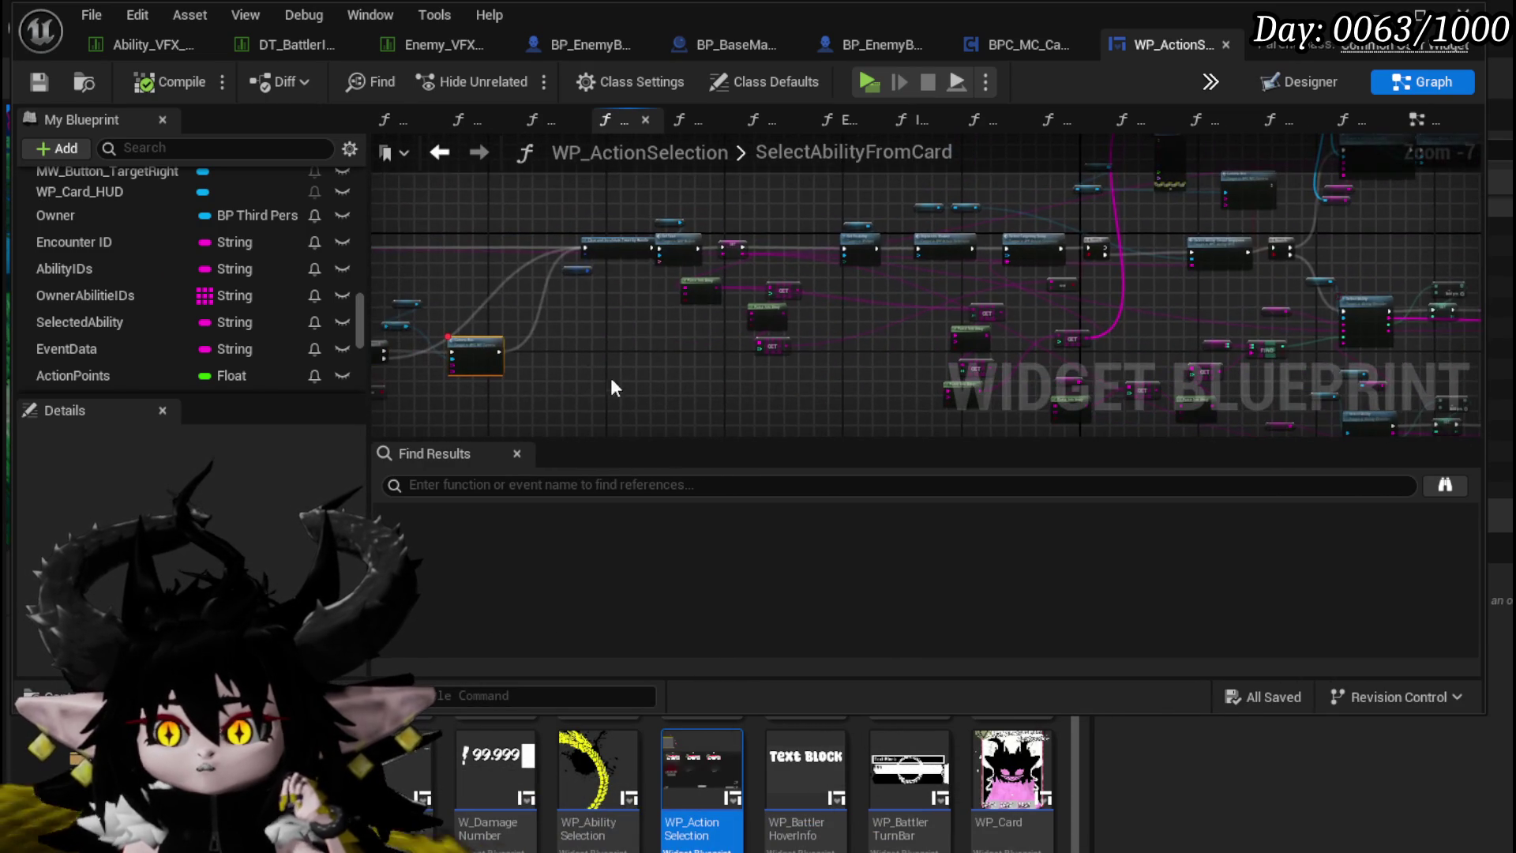
{"action": "left_click", "coordinate": [1410, 122]}
Step: Browse the EventGraph's card-play chain around Camera Zoom Out and the camera comment area
{"action": "scroll", "coordinate": [799, 371], "scroll_direction": "up", "scroll_amount": 2}
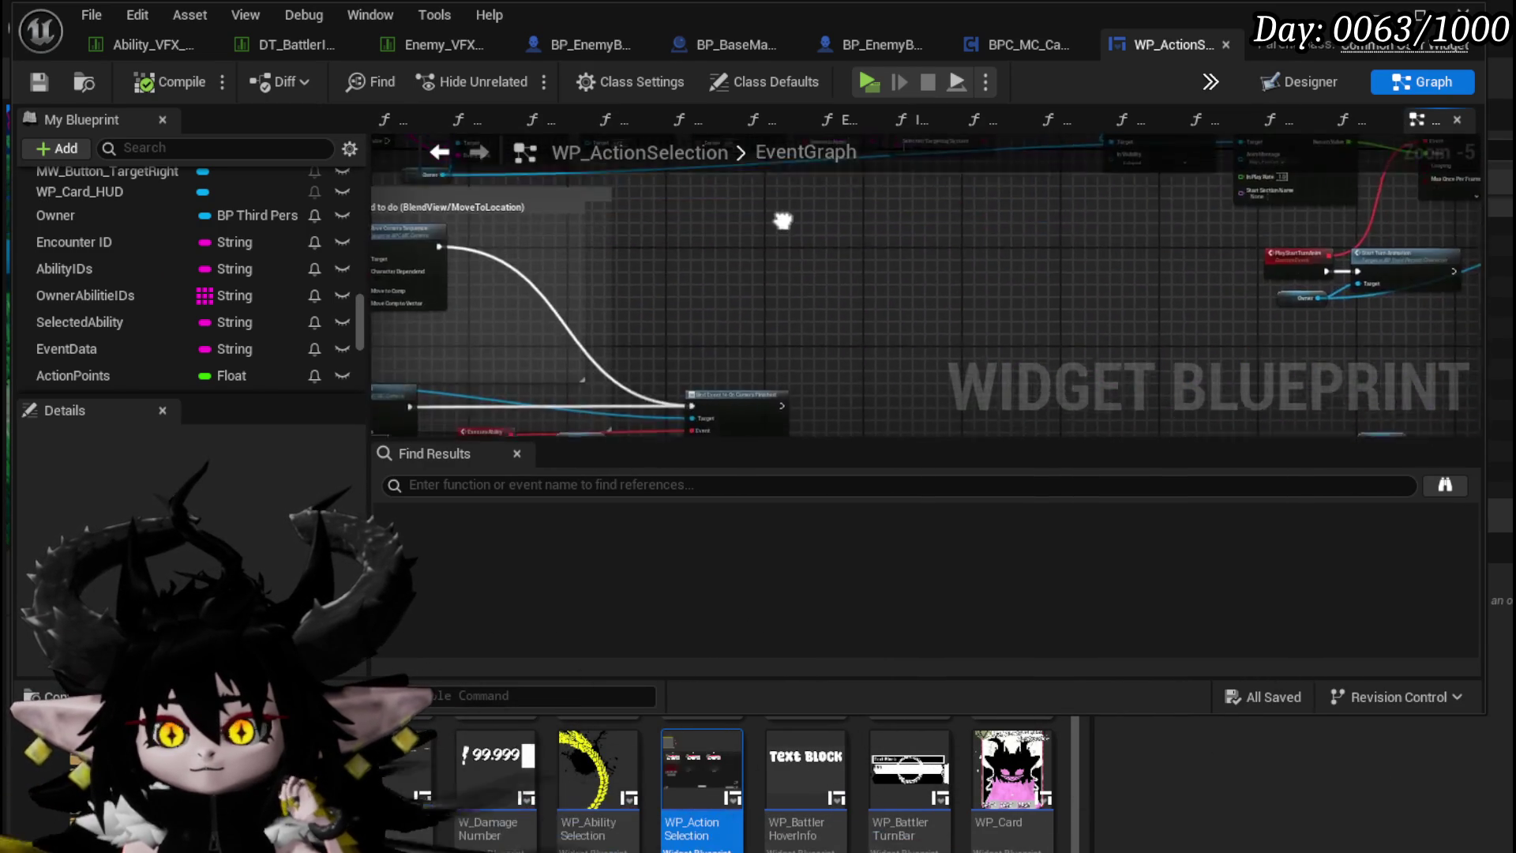
{"action": "scroll", "coordinate": [783, 223], "scroll_direction": "down", "scroll_amount": 3}
{"action": "mouse_move", "coordinate": [719, 298]}
{"action": "left_mouse_down"}
{"action": "mouse_move", "coordinate": [679, 268]}
{"action": "mouse_move", "coordinate": [632, 316]}
{"action": "mouse_move", "coordinate": [521, 371]}
{"action": "mouse_move", "coordinate": [435, 391]}
{"action": "left_mouse_up"}
{"action": "scroll", "coordinate": [822, 333], "scroll_direction": "up", "scroll_amount": 5}
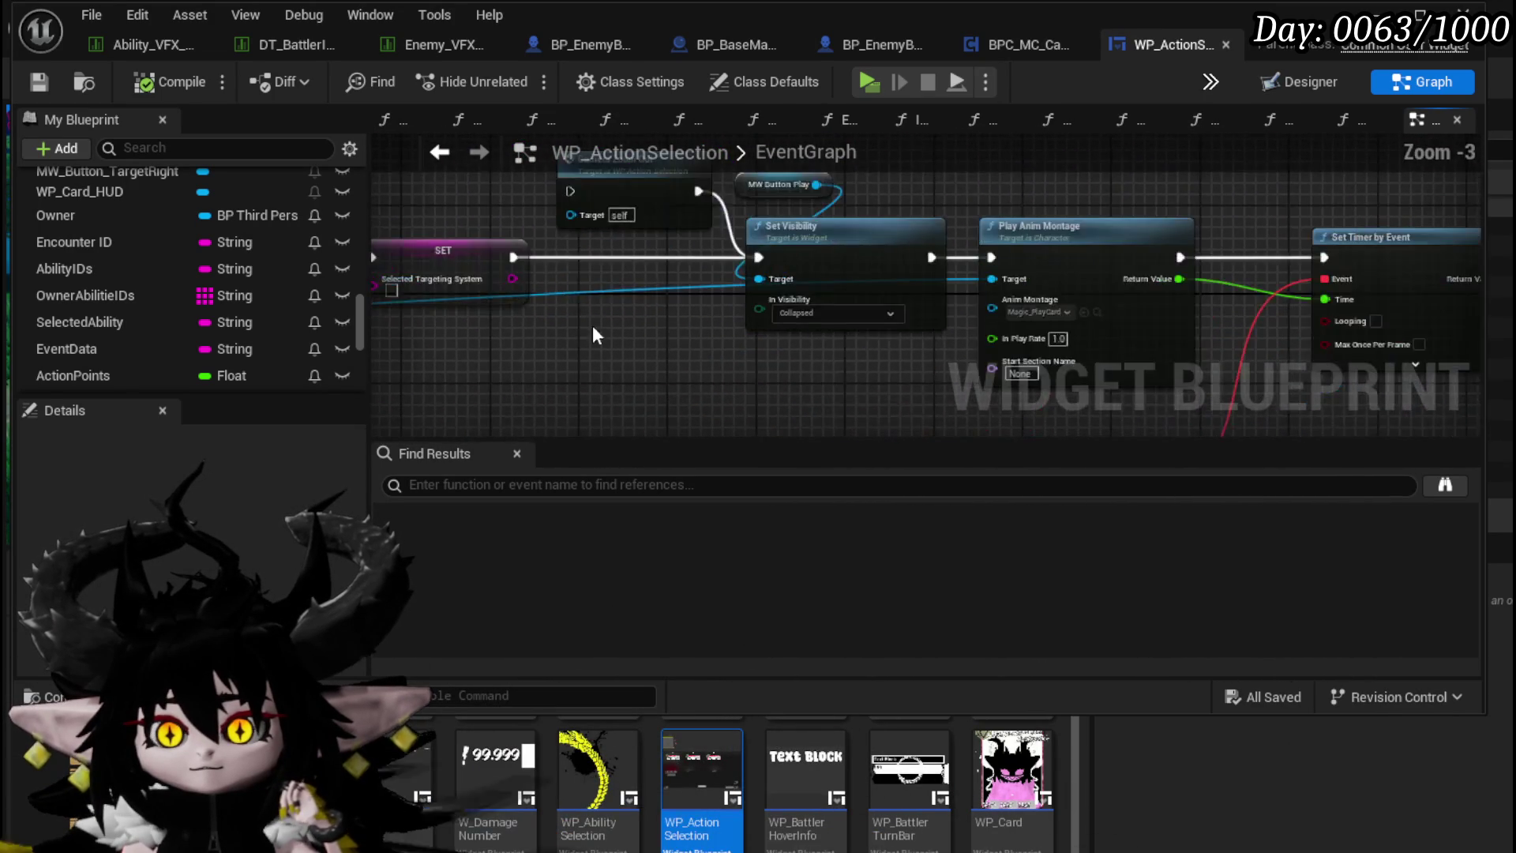
{"action": "left_click_drag", "start_coordinate": [593, 314], "coordinate": [611, 394]}
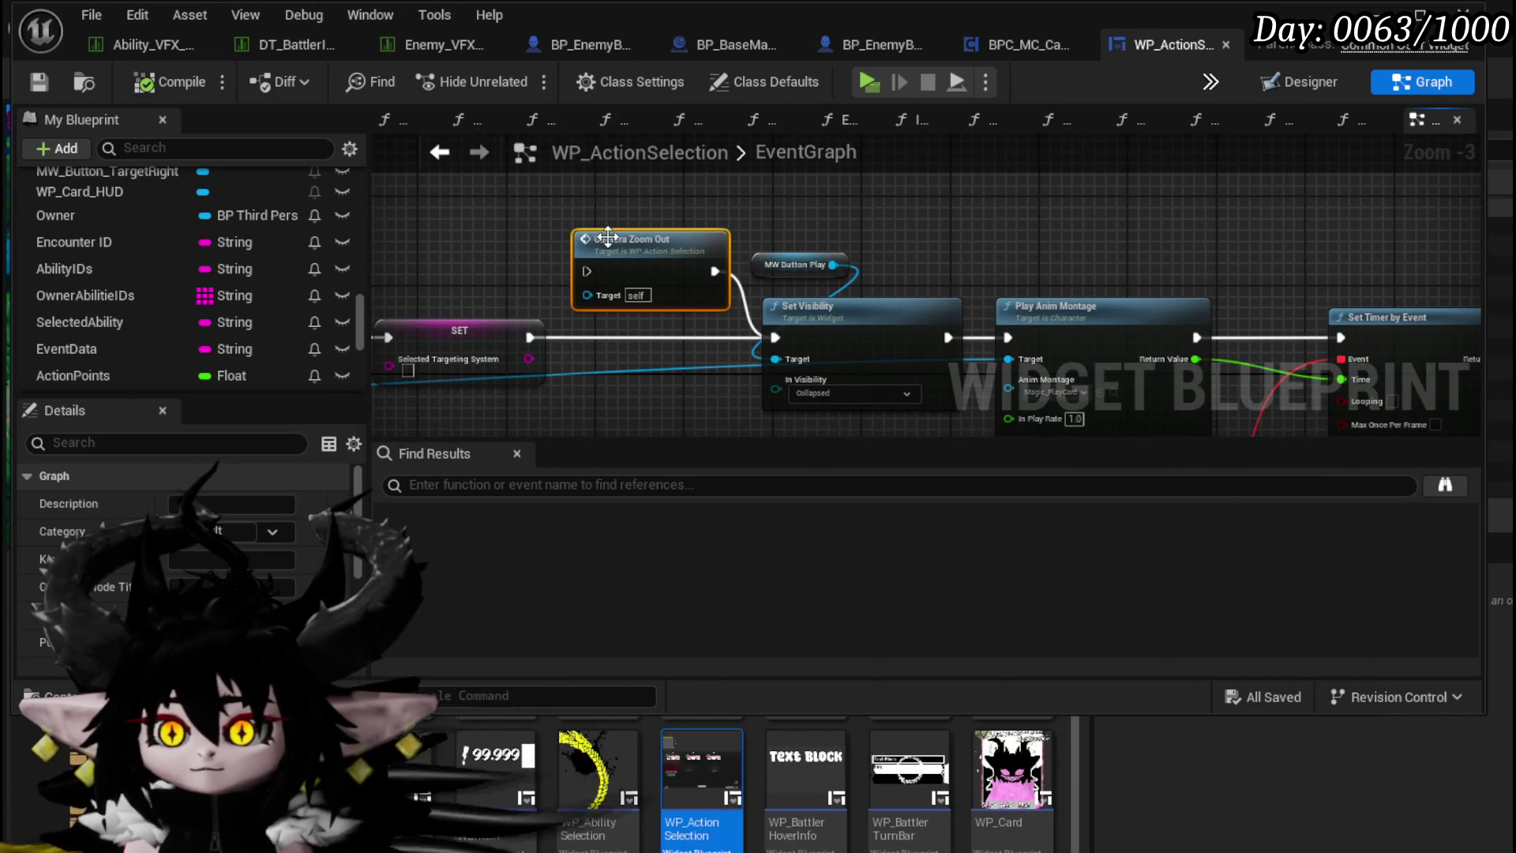
{"action": "left_click_drag", "start_coordinate": [556, 238], "coordinate": [737, 248]}
{"action": "scroll", "coordinate": [924, 215], "scroll_direction": "down", "scroll_amount": 4}
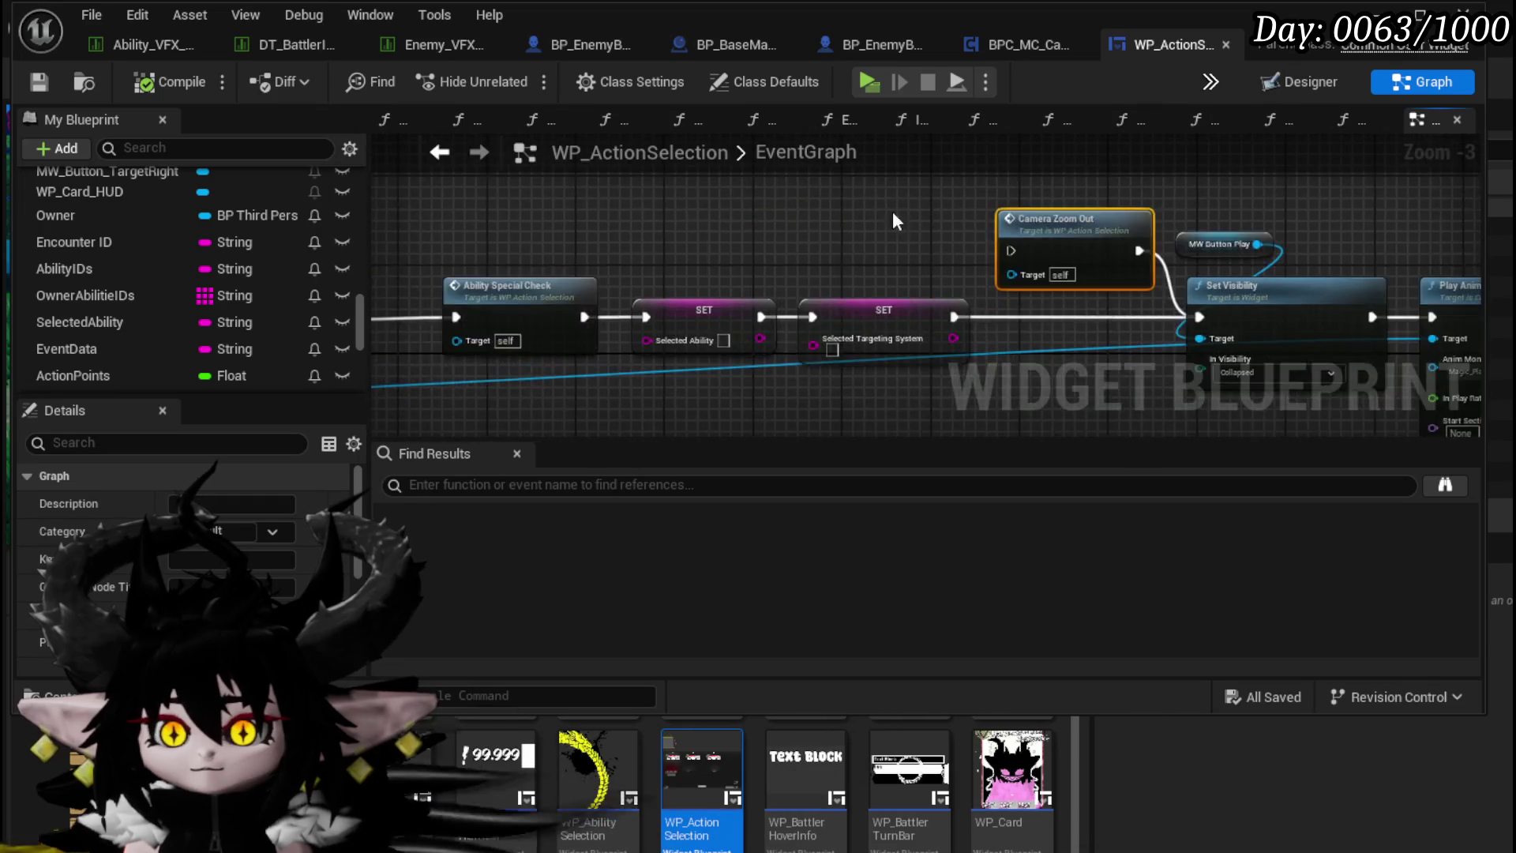
{"action": "left_click_drag", "start_coordinate": [725, 306], "coordinate": [914, 274]}
{"action": "scroll", "coordinate": [679, 308], "scroll_direction": "up", "scroll_amount": 4}
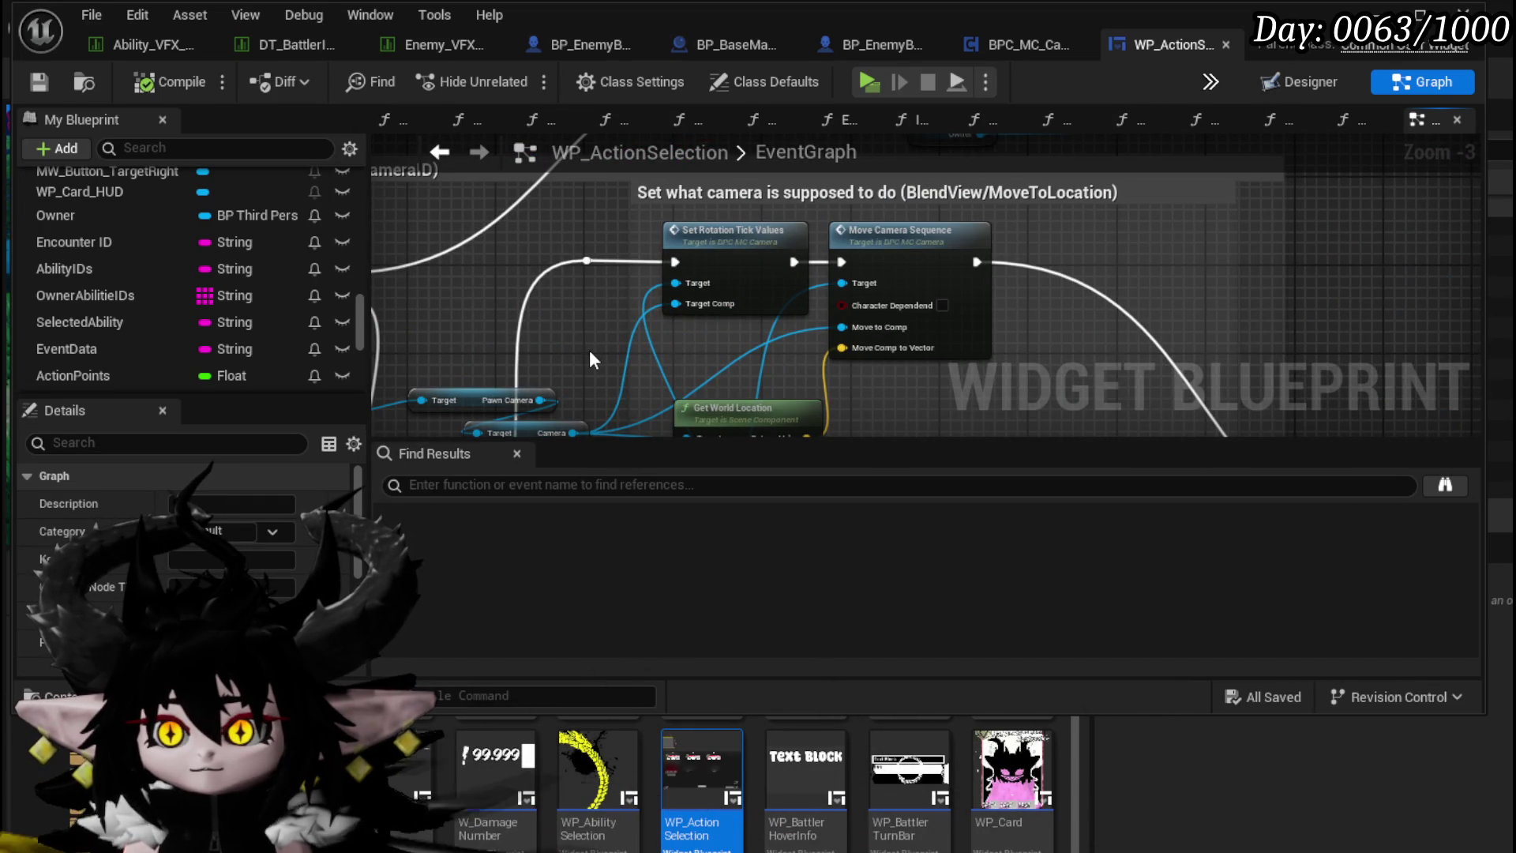
{"action": "scroll", "coordinate": [592, 359], "scroll_direction": "down", "scroll_amount": 3}
Step: Locate the target-right input event and open SelectNextTarget to view its Move Camera to Target call
{"action": "left_click_drag", "start_coordinate": [558, 314], "coordinate": [734, 348]}
{"action": "scroll", "coordinate": [734, 347], "scroll_direction": "down", "scroll_amount": 5}
{"action": "left_click_drag", "start_coordinate": [752, 288], "coordinate": [592, 229]}
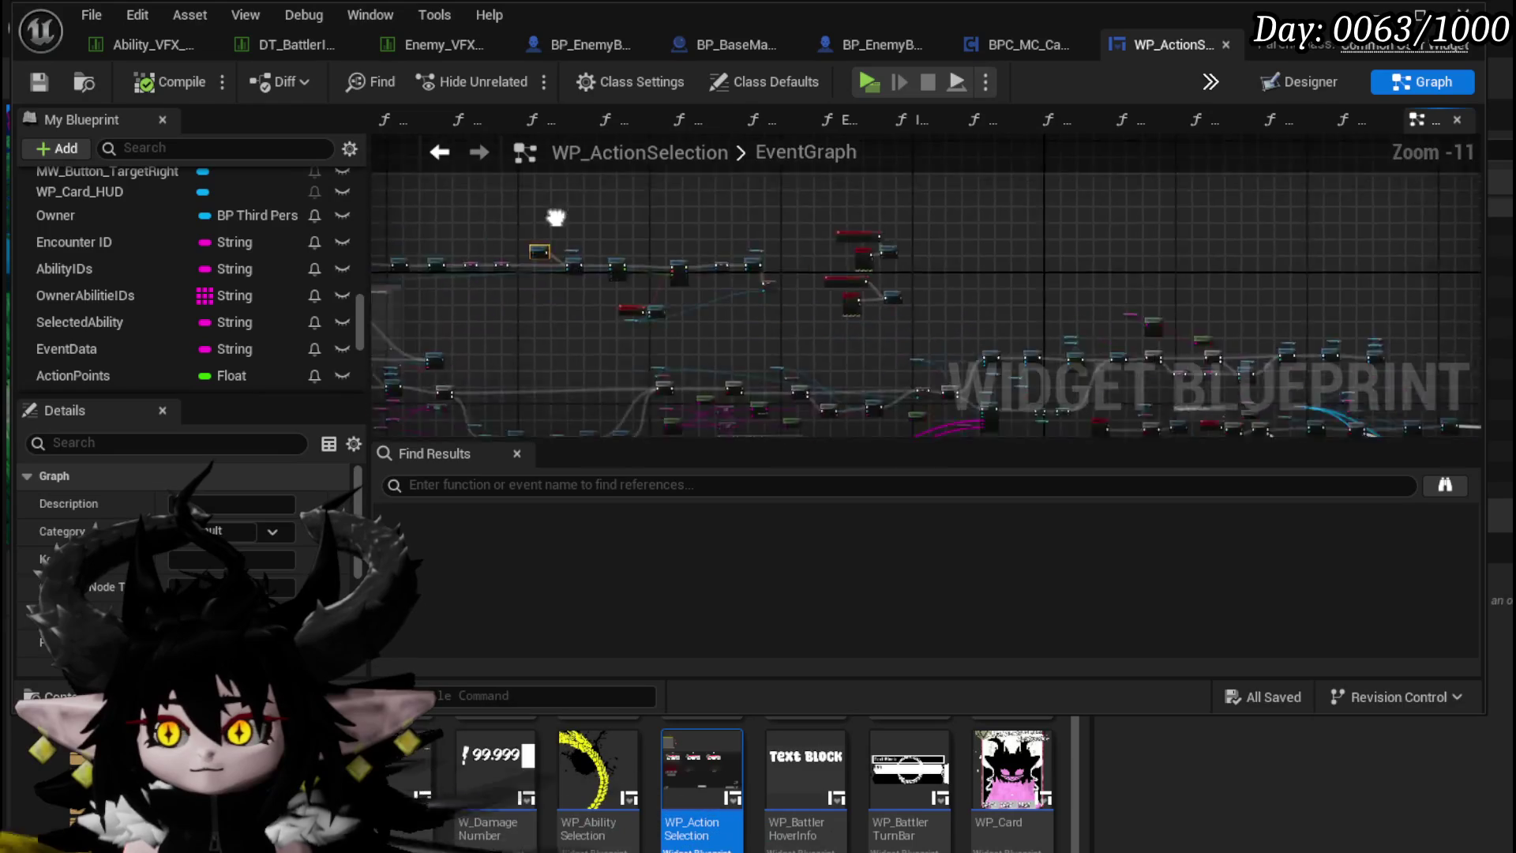
{"action": "scroll", "coordinate": [692, 196], "scroll_direction": "up", "scroll_amount": 3}
{"action": "scroll", "coordinate": [692, 196], "scroll_direction": "up", "scroll_amount": 6}
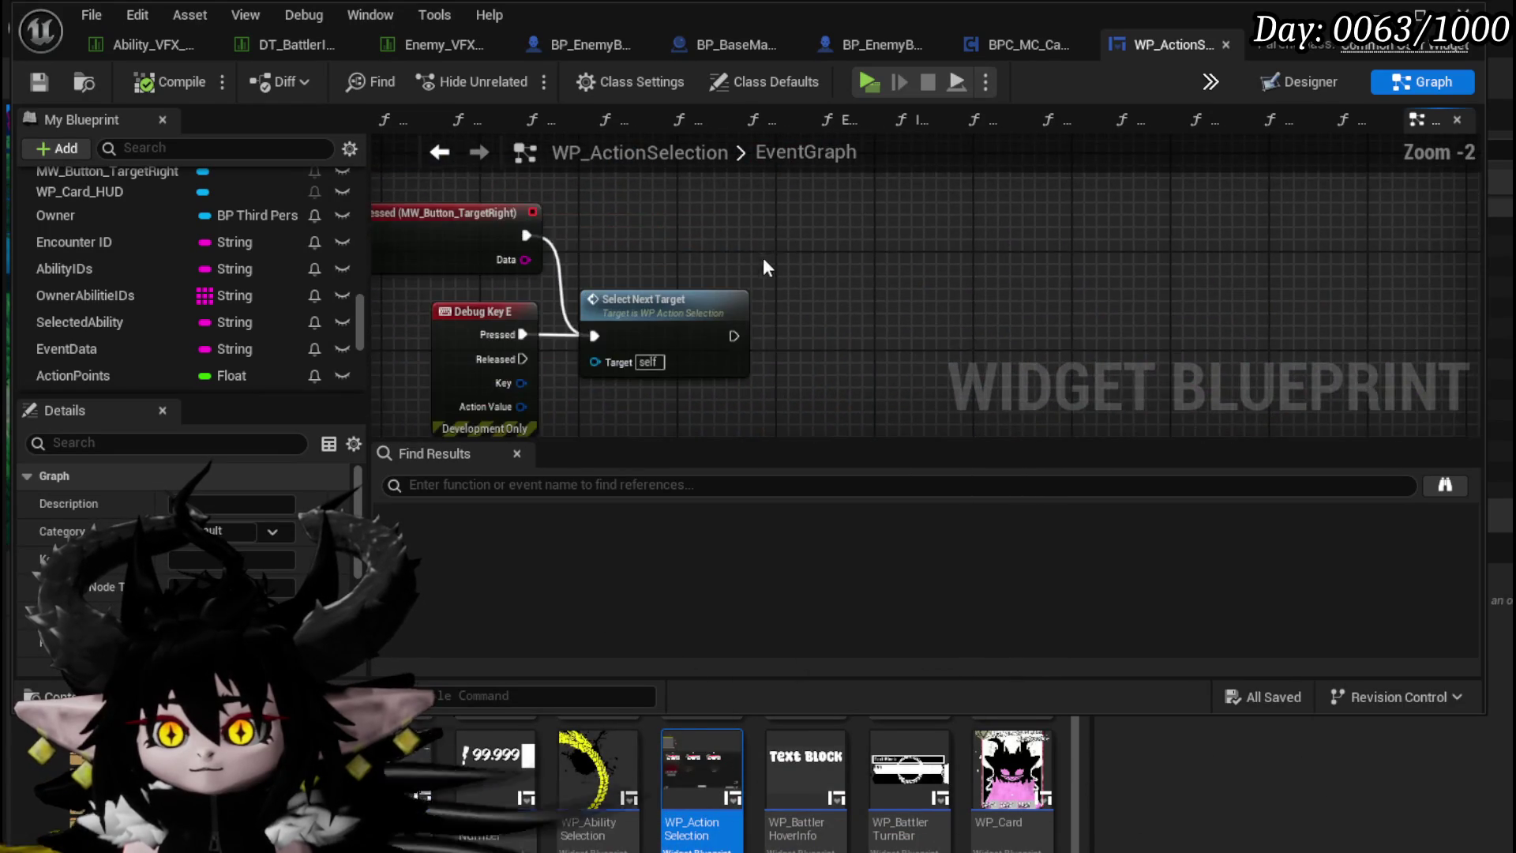
{"action": "double_click", "coordinate": [763, 237]}
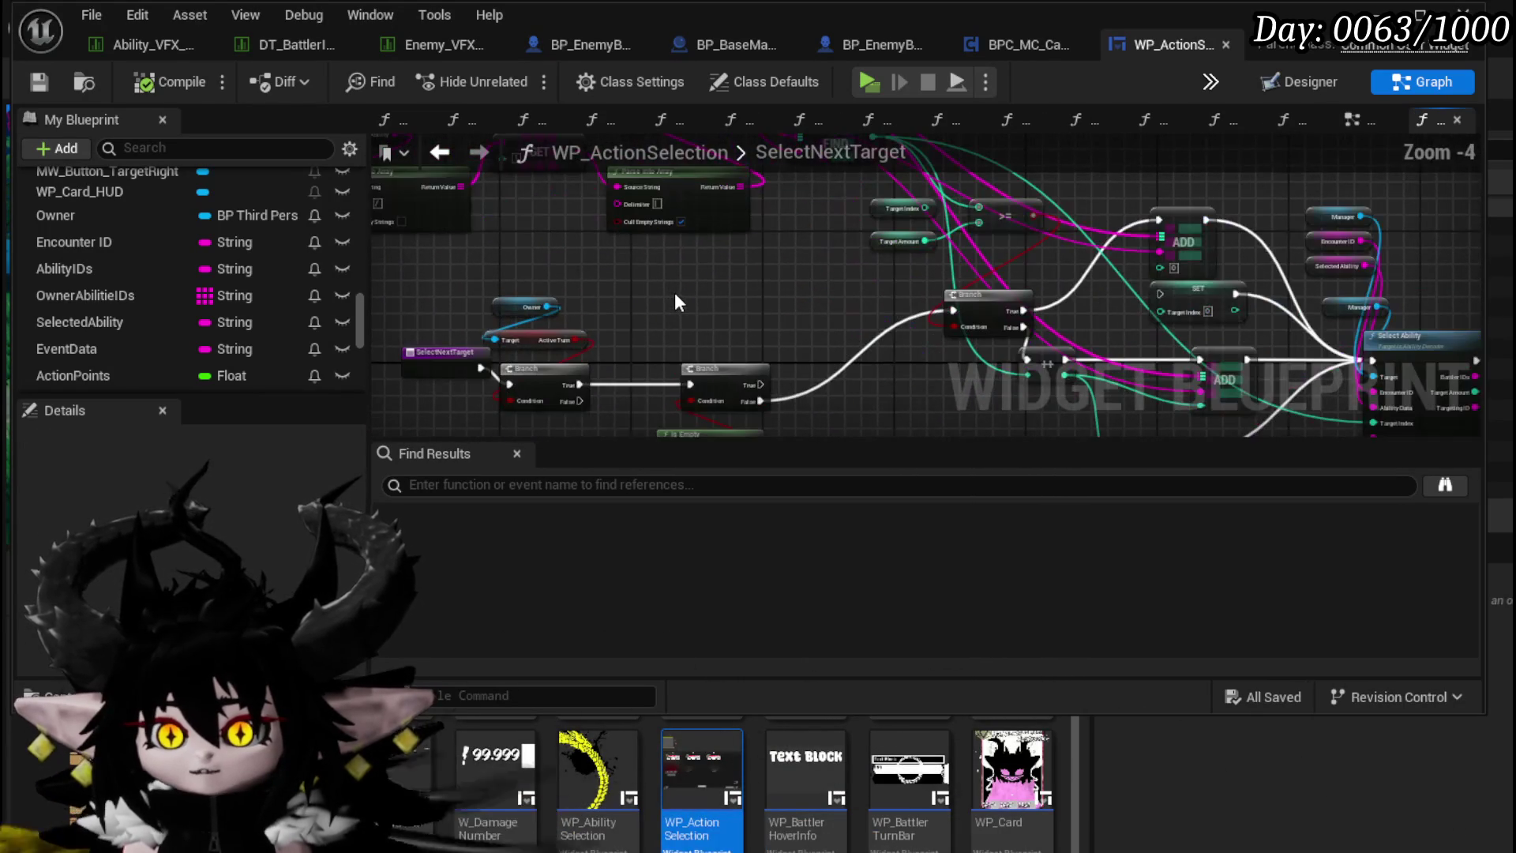
{"action": "mouse_move", "coordinate": [724, 325]}
{"action": "left_mouse_down"}
{"action": "mouse_move", "coordinate": [694, 367]}
{"action": "mouse_move", "coordinate": [567, 377]}
{"action": "mouse_move", "coordinate": [600, 292]}
{"action": "mouse_move", "coordinate": [389, 222]}
{"action": "mouse_move", "coordinate": [419, 153]}
{"action": "left_mouse_up"}
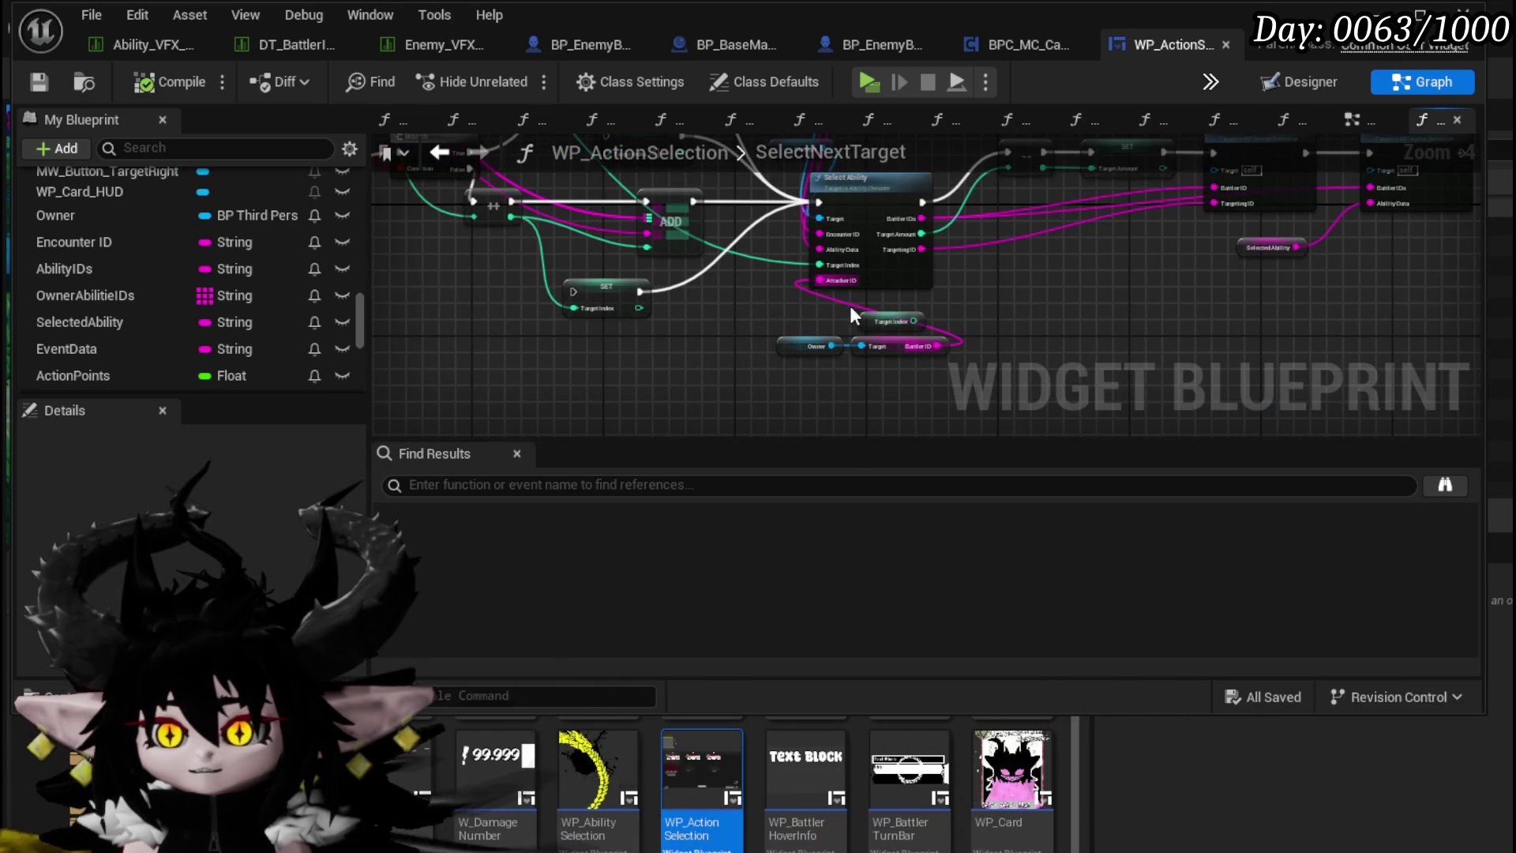
{"action": "left_click_drag", "start_coordinate": [925, 321], "coordinate": [788, 400]}
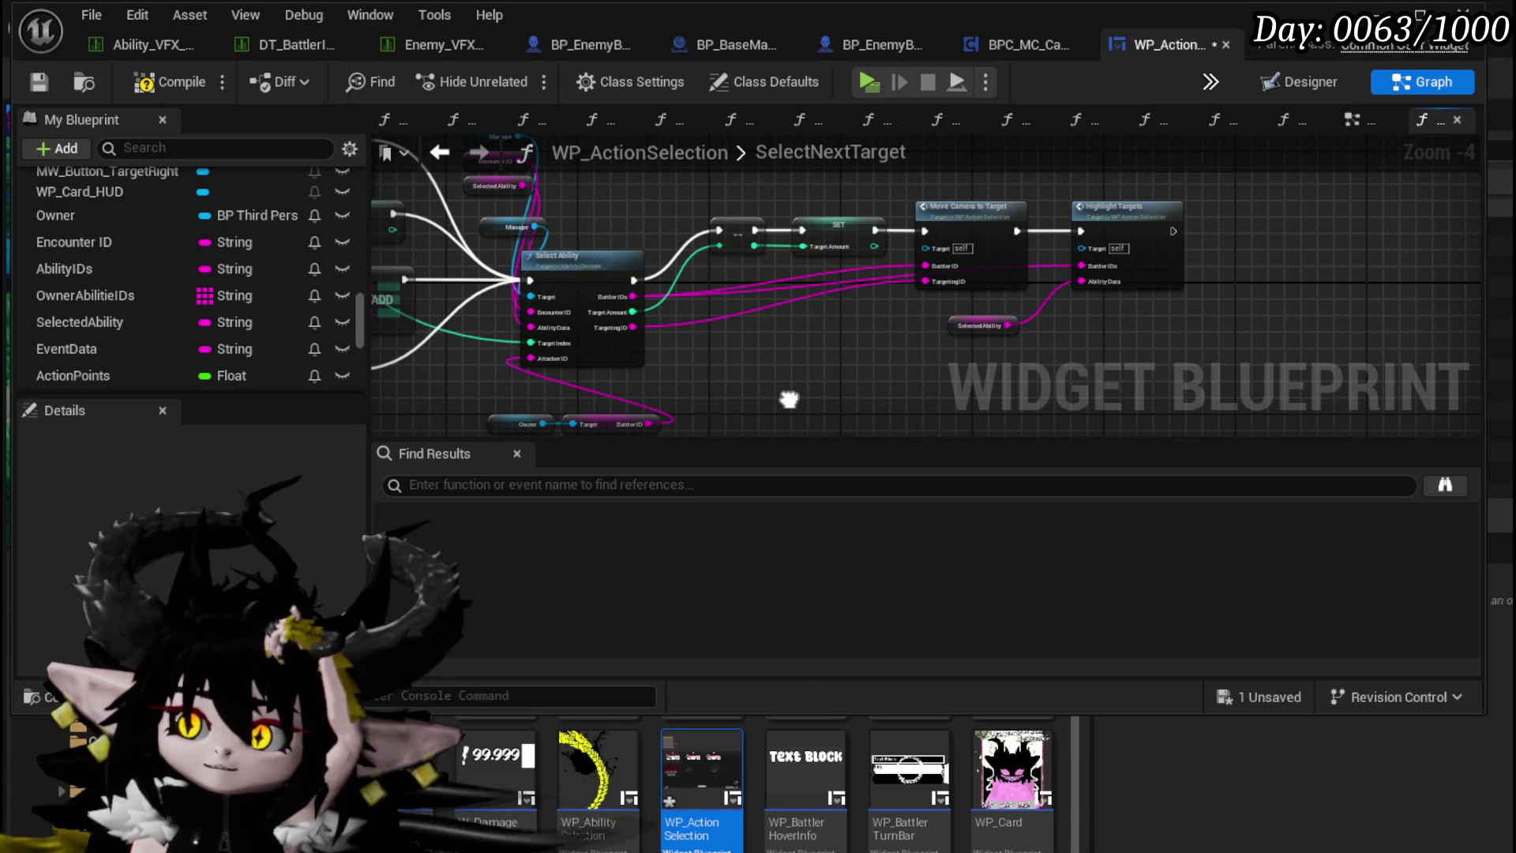
Step: Open MoveCameraToTarget, delete the encounter lookup nodes, then compile and save WP_ActionSelection
{"action": "double_click", "coordinate": [979, 229]}
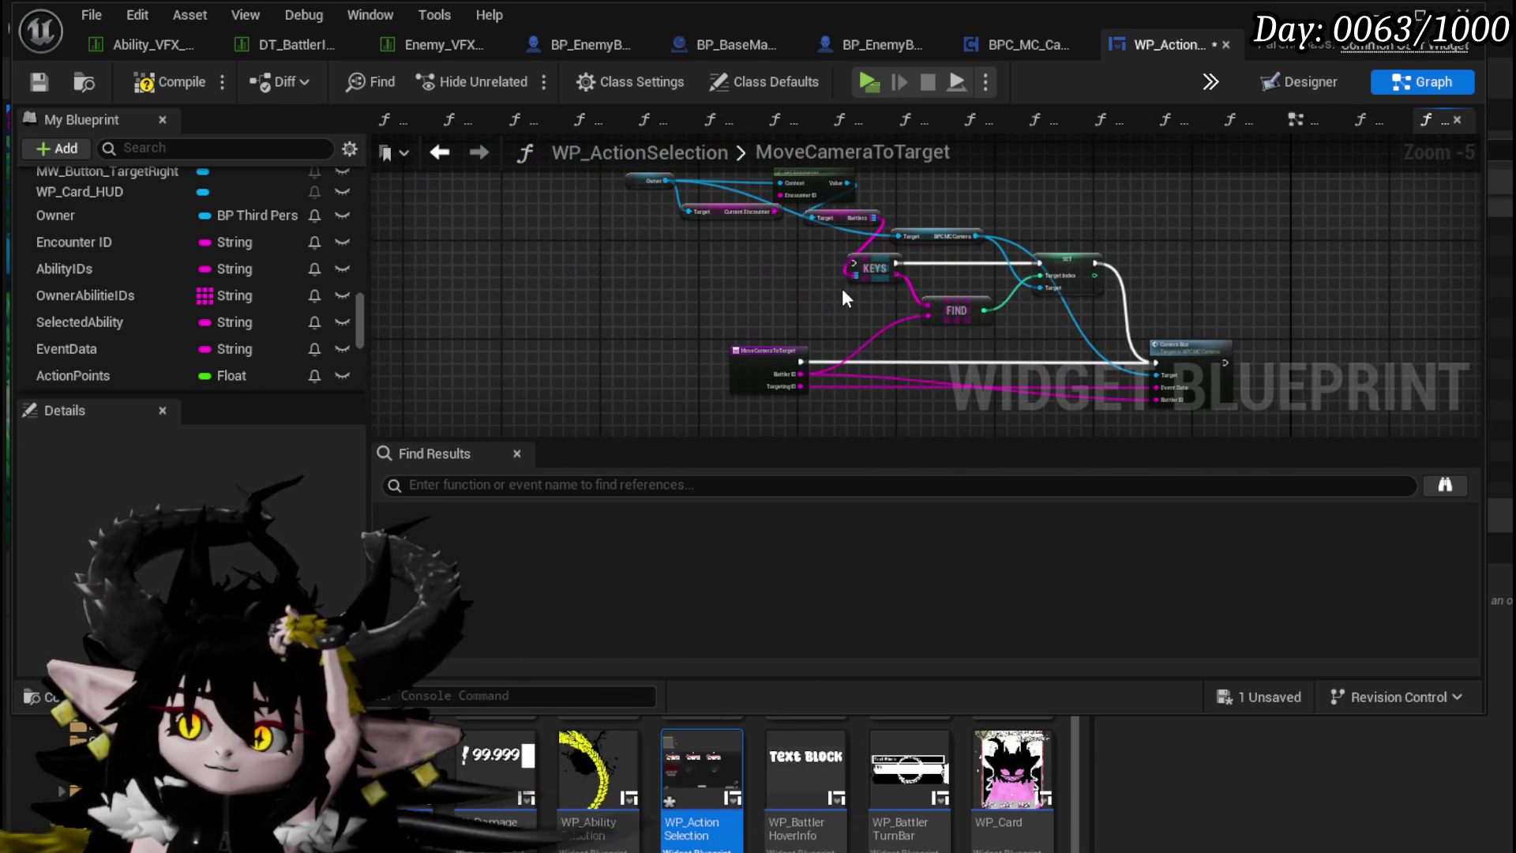
{"action": "left_click_drag", "start_coordinate": [877, 303], "coordinate": [782, 330]}
{"action": "mouse_move", "coordinate": [521, 191]}
{"action": "left_mouse_down"}
{"action": "mouse_move", "coordinate": [613, 207]}
{"action": "mouse_move", "coordinate": [983, 336]}
{"action": "left_mouse_up"}
{"action": "key", "text": "Delete"}
{"action": "left_click_drag", "start_coordinate": [875, 341], "coordinate": [808, 217]}
{"action": "scroll", "coordinate": [805, 227], "scroll_direction": "up", "scroll_amount": 2}
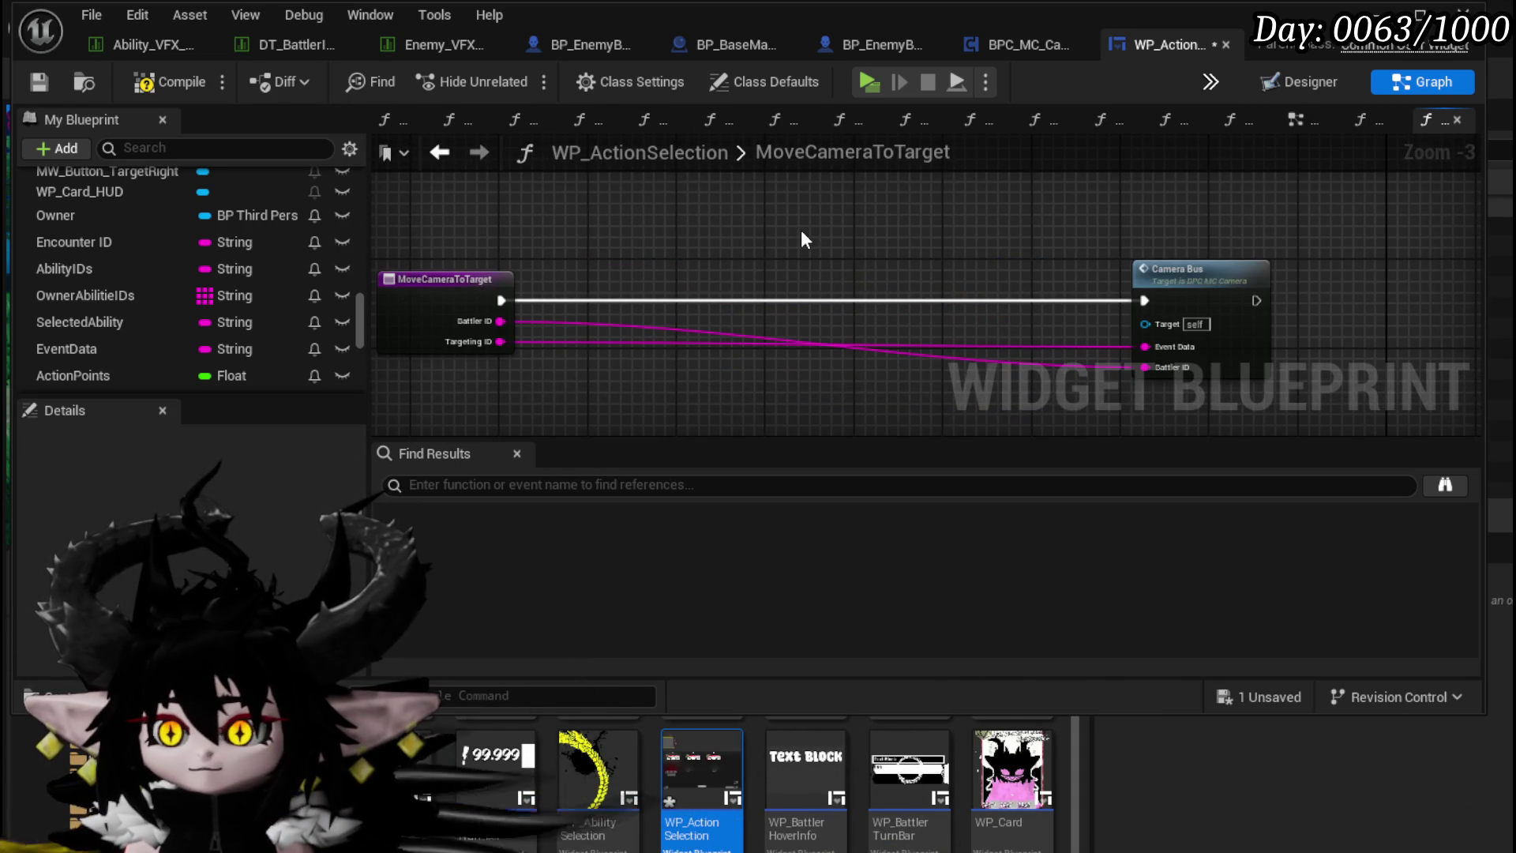
{"action": "left_click", "coordinate": [169, 82]}
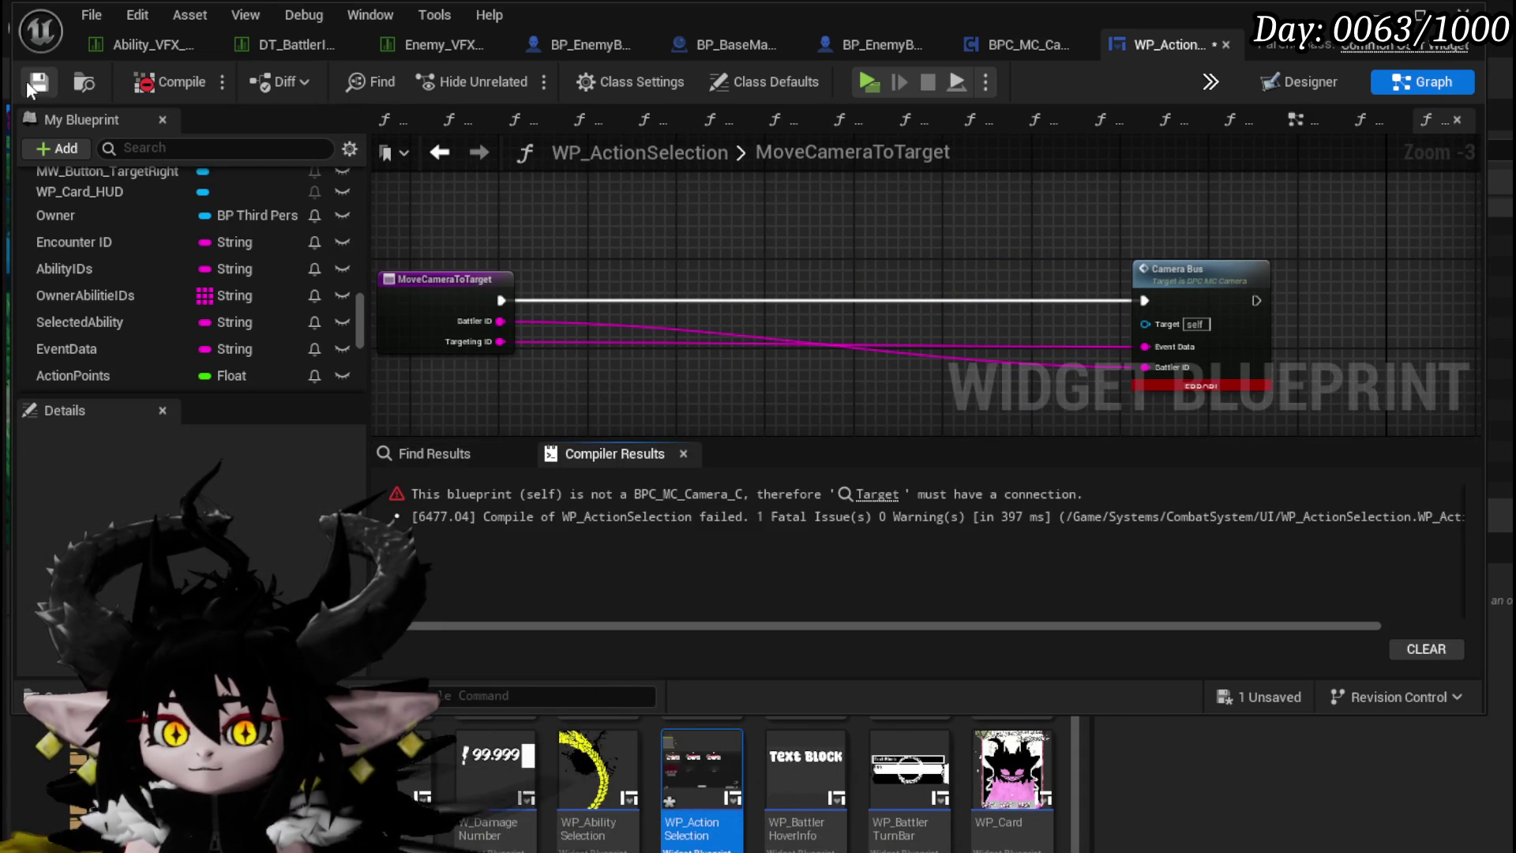
{"action": "left_click", "coordinate": [38, 82]}
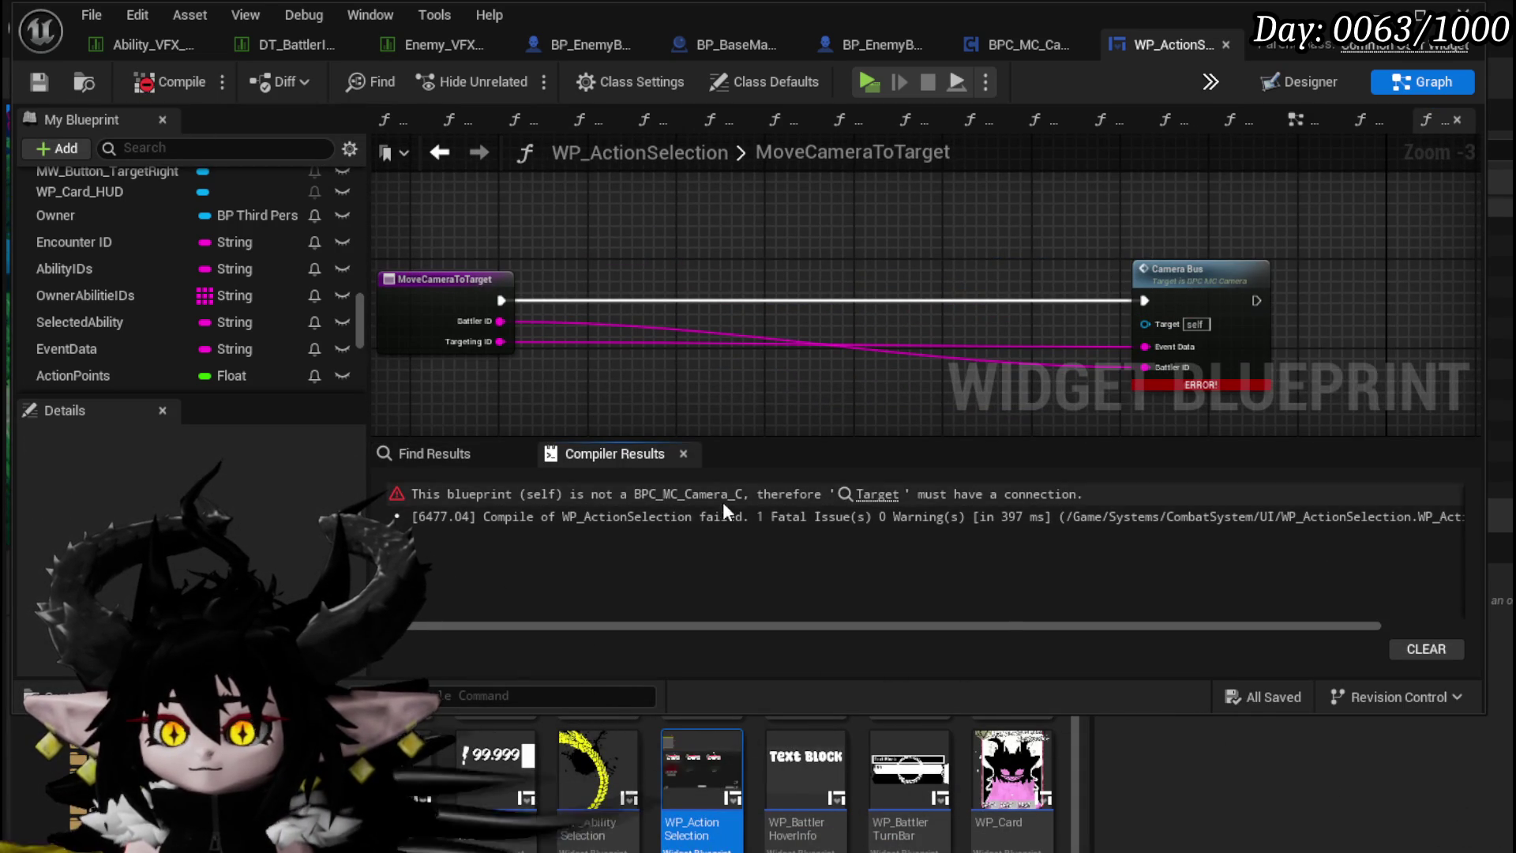
Step: Remove the Get Encounter and Battlers nodes, arrange Owner and Target getters above Camera Bus, and recompile
{"action": "mouse_move", "coordinate": [853, 241]}
{"action": "left_mouse_down"}
{"action": "mouse_move", "coordinate": [882, 280]}
{"action": "mouse_move", "coordinate": [916, 407]}
{"action": "left_mouse_up"}
{"action": "key", "text": "ctrl+v"}
{"action": "mouse_move", "coordinate": [672, 381]}
{"action": "left_mouse_down"}
{"action": "mouse_move", "coordinate": [869, 334]}
{"action": "mouse_move", "coordinate": [960, 372]}
{"action": "left_mouse_up"}
{"action": "key", "text": "ctrl+z"}
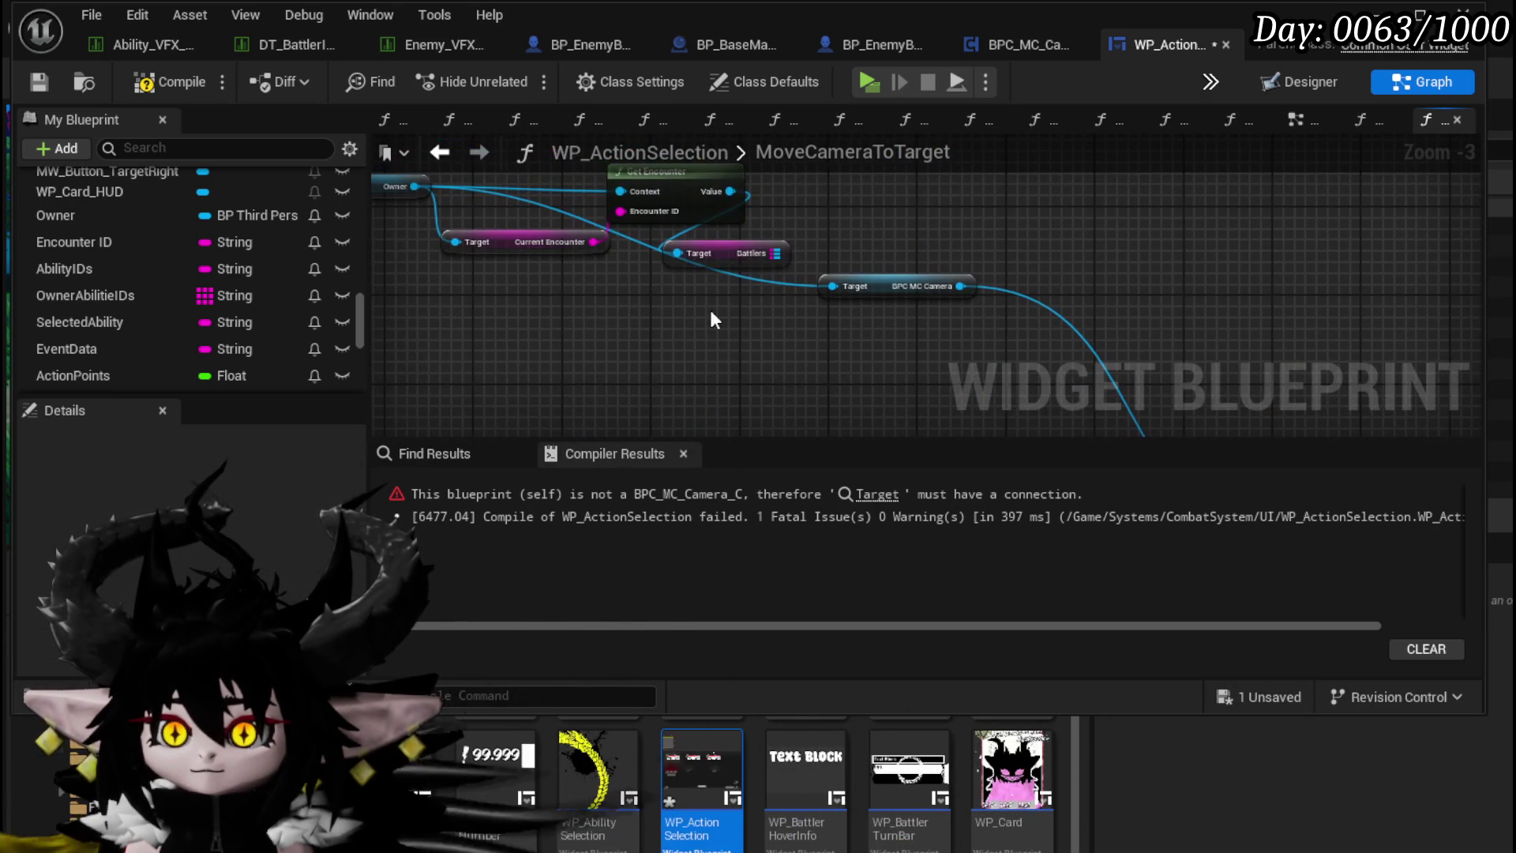
{"action": "key", "text": "Delete"}
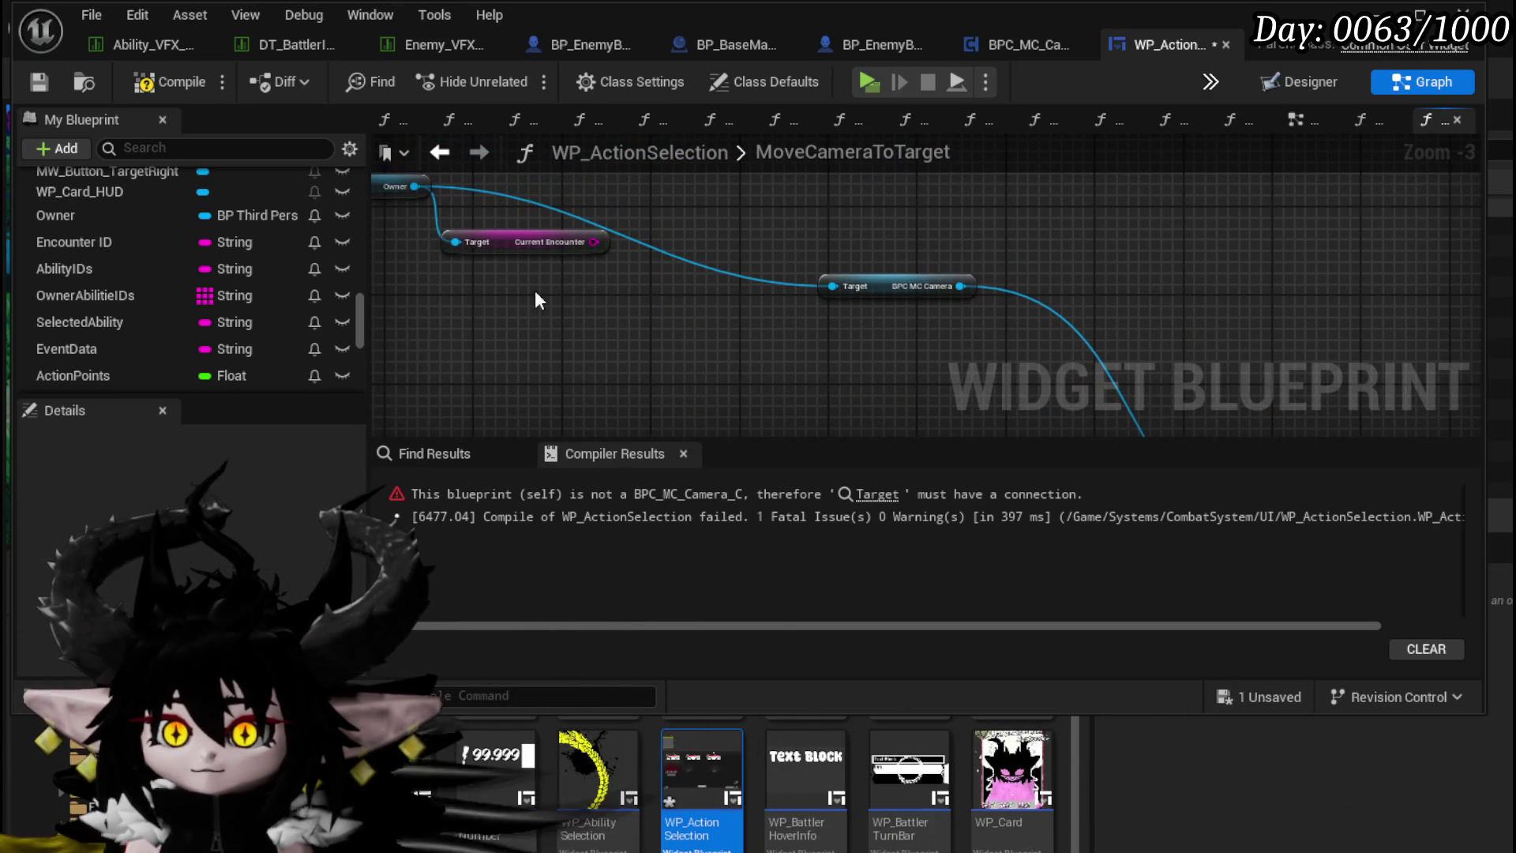
{"action": "scroll", "coordinate": [454, 296], "scroll_direction": "down", "scroll_amount": 1}
{"action": "mouse_move", "coordinate": [523, 212]}
{"action": "left_mouse_down"}
{"action": "mouse_move", "coordinate": [1074, 278]}
{"action": "mouse_move", "coordinate": [1015, 281]}
{"action": "left_mouse_up"}
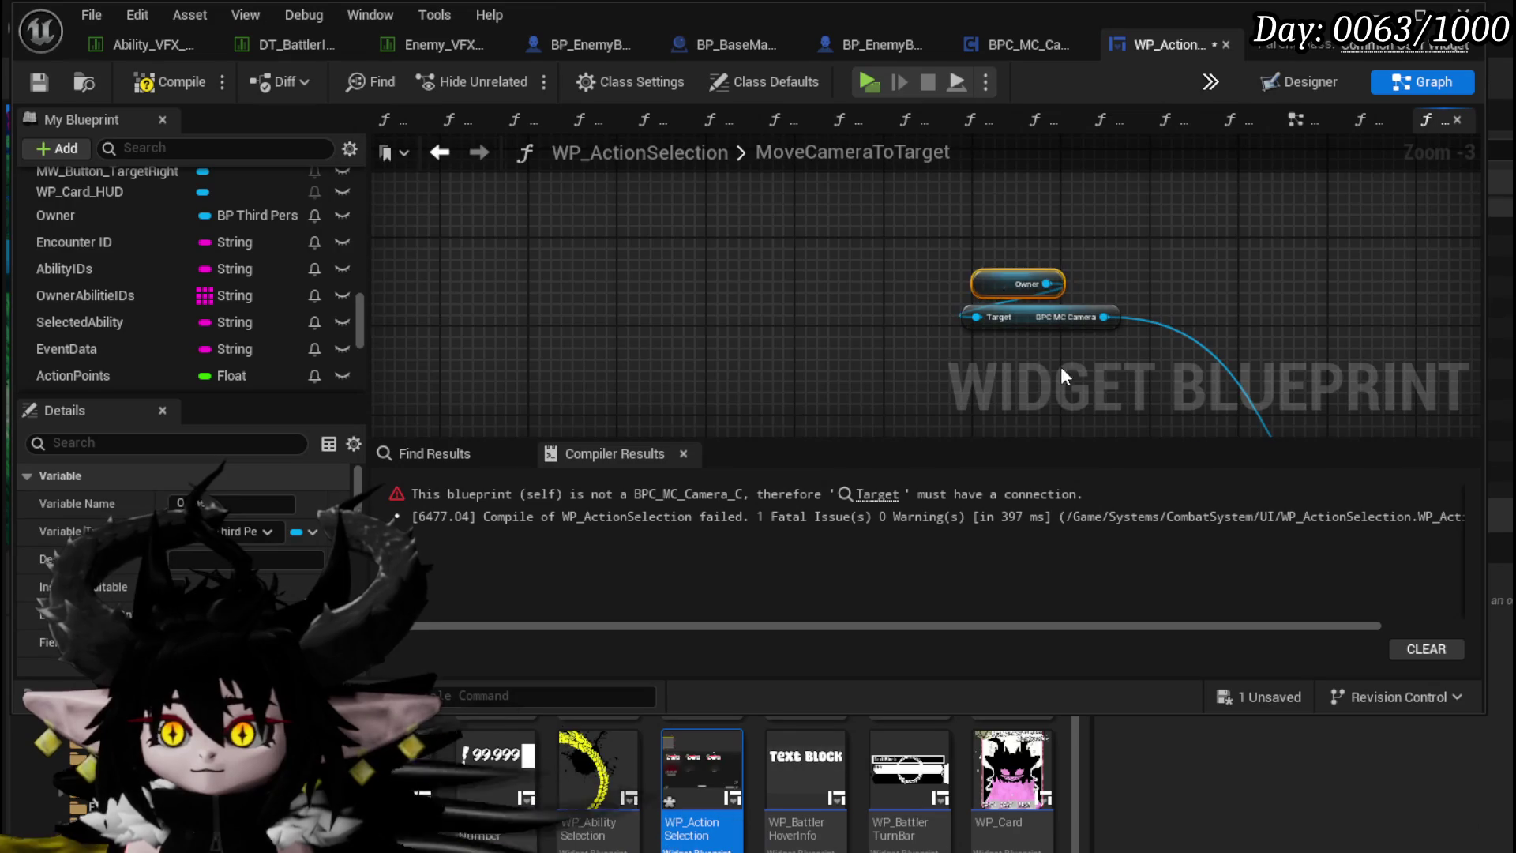
{"action": "scroll", "coordinate": [608, 284], "scroll_direction": "down", "scroll_amount": 1}
{"action": "left_click_drag", "start_coordinate": [675, 260], "coordinate": [896, 345]}
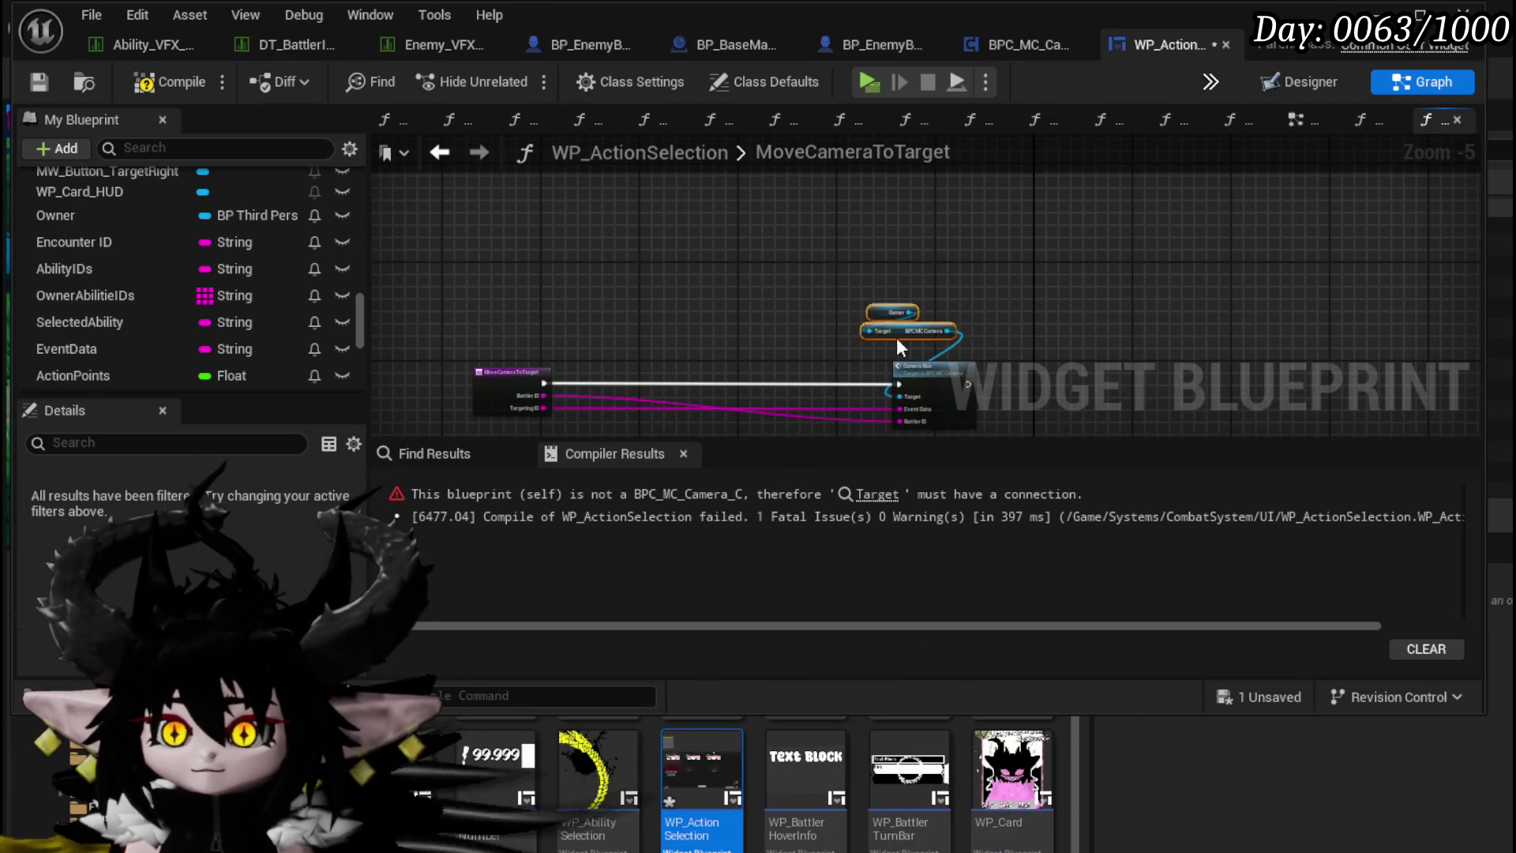
{"action": "scroll", "coordinate": [698, 260], "scroll_direction": "up", "scroll_amount": 3}
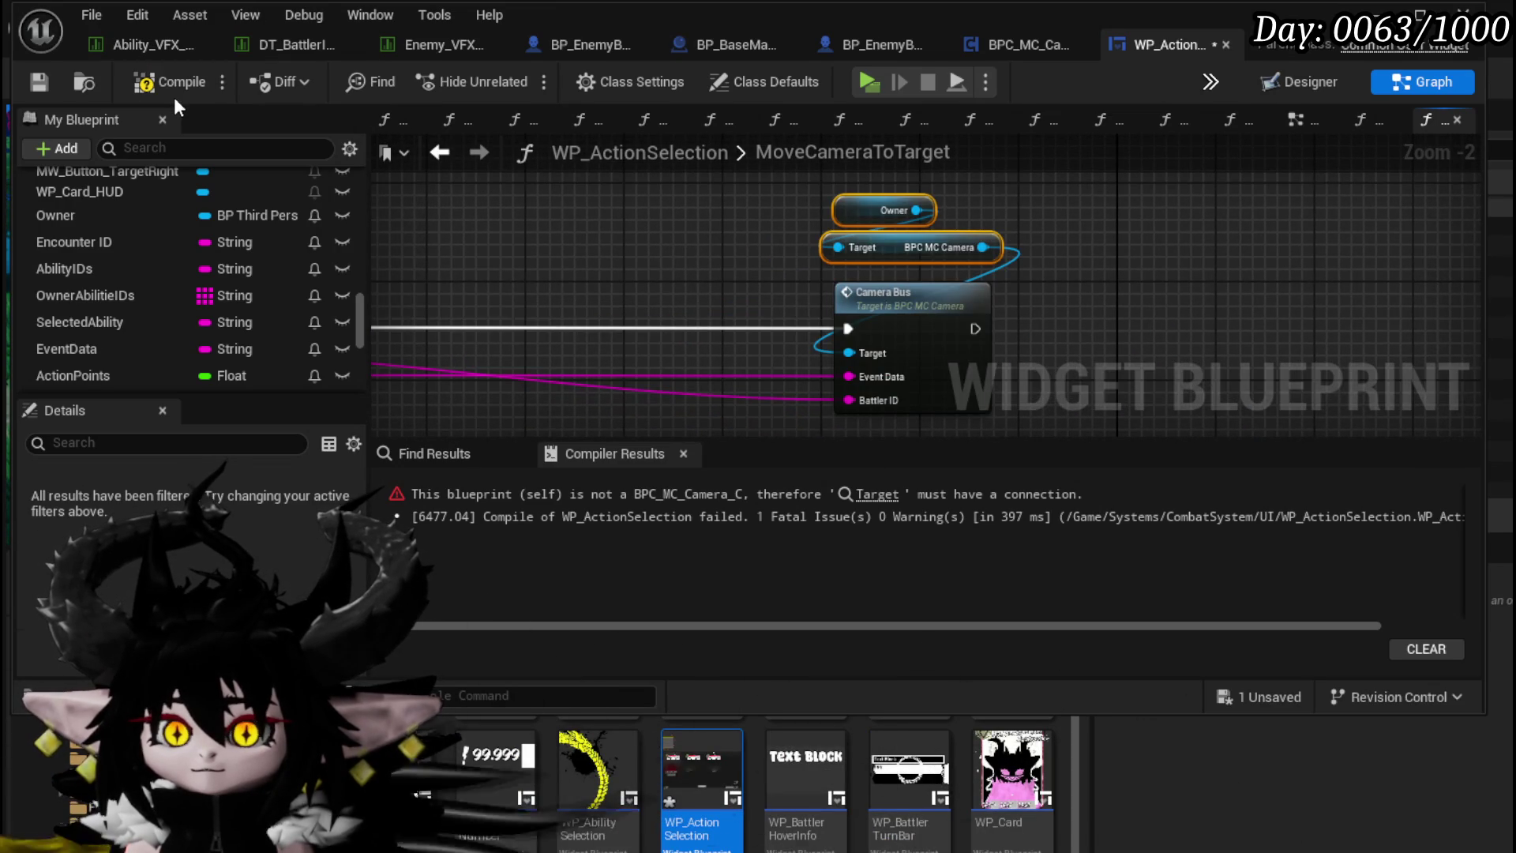
{"action": "left_click", "coordinate": [172, 91]}
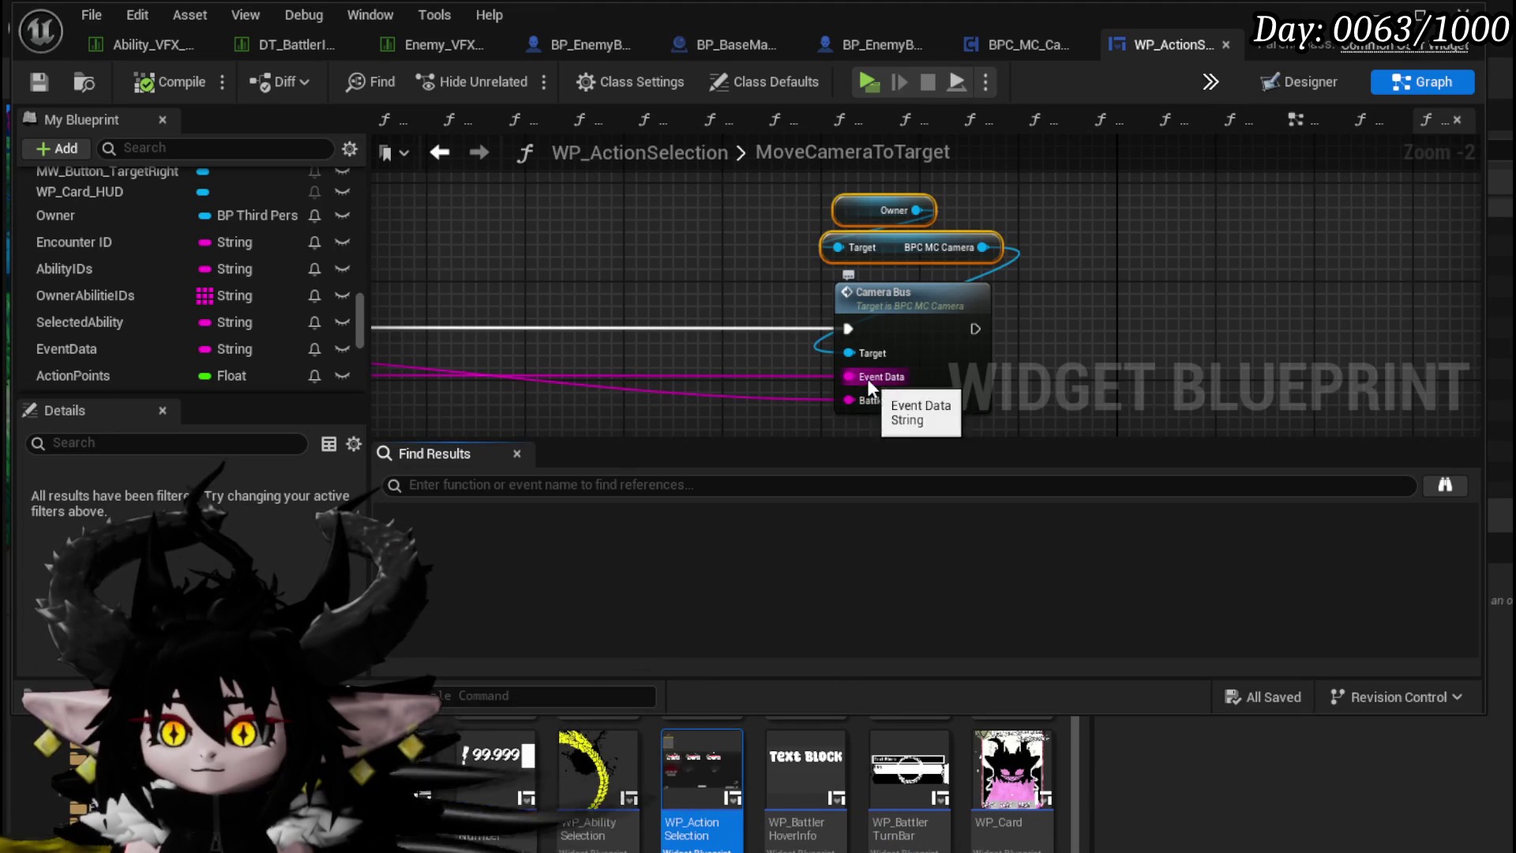
{"action": "mouse_move", "coordinate": [912, 327]}
{"action": "left_mouse_down"}
{"action": "mouse_move", "coordinate": [907, 260]}
{"action": "mouse_move", "coordinate": [796, 239]}
{"action": "mouse_move", "coordinate": [941, 458]}
{"action": "left_mouse_up"}
{"action": "double_click", "coordinate": [992, 293]}
{"action": "scroll", "coordinate": [796, 257], "scroll_direction": "down", "scroll_amount": 7}
{"action": "scroll", "coordinate": [600, 286], "scroll_direction": "up", "scroll_amount": 5}
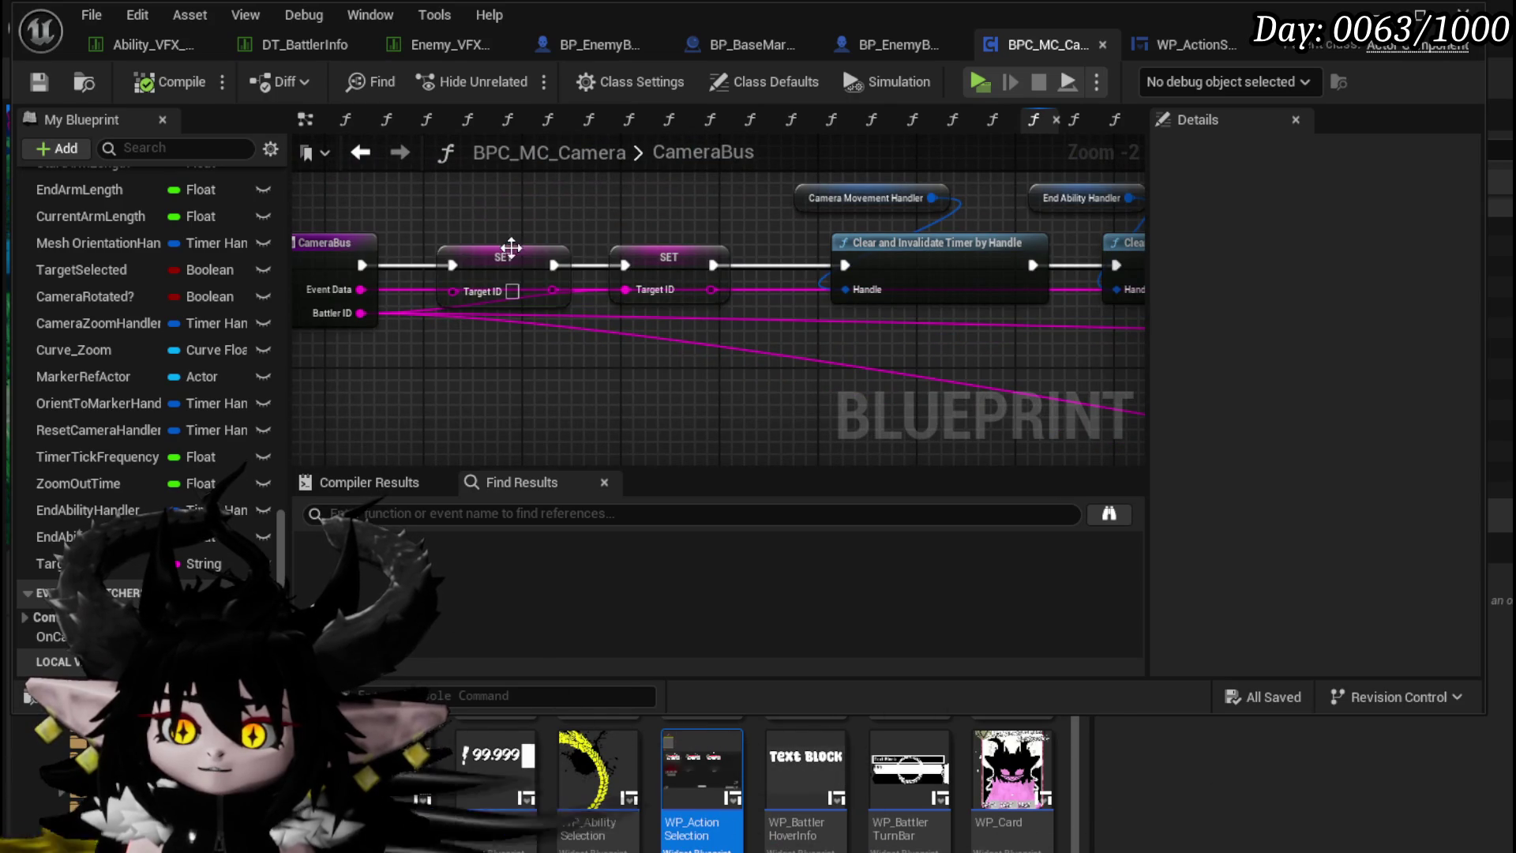
{"action": "left_click_drag", "start_coordinate": [532, 215], "coordinate": [695, 285]}
{"action": "left_click_drag", "start_coordinate": [687, 249], "coordinate": [674, 225]}
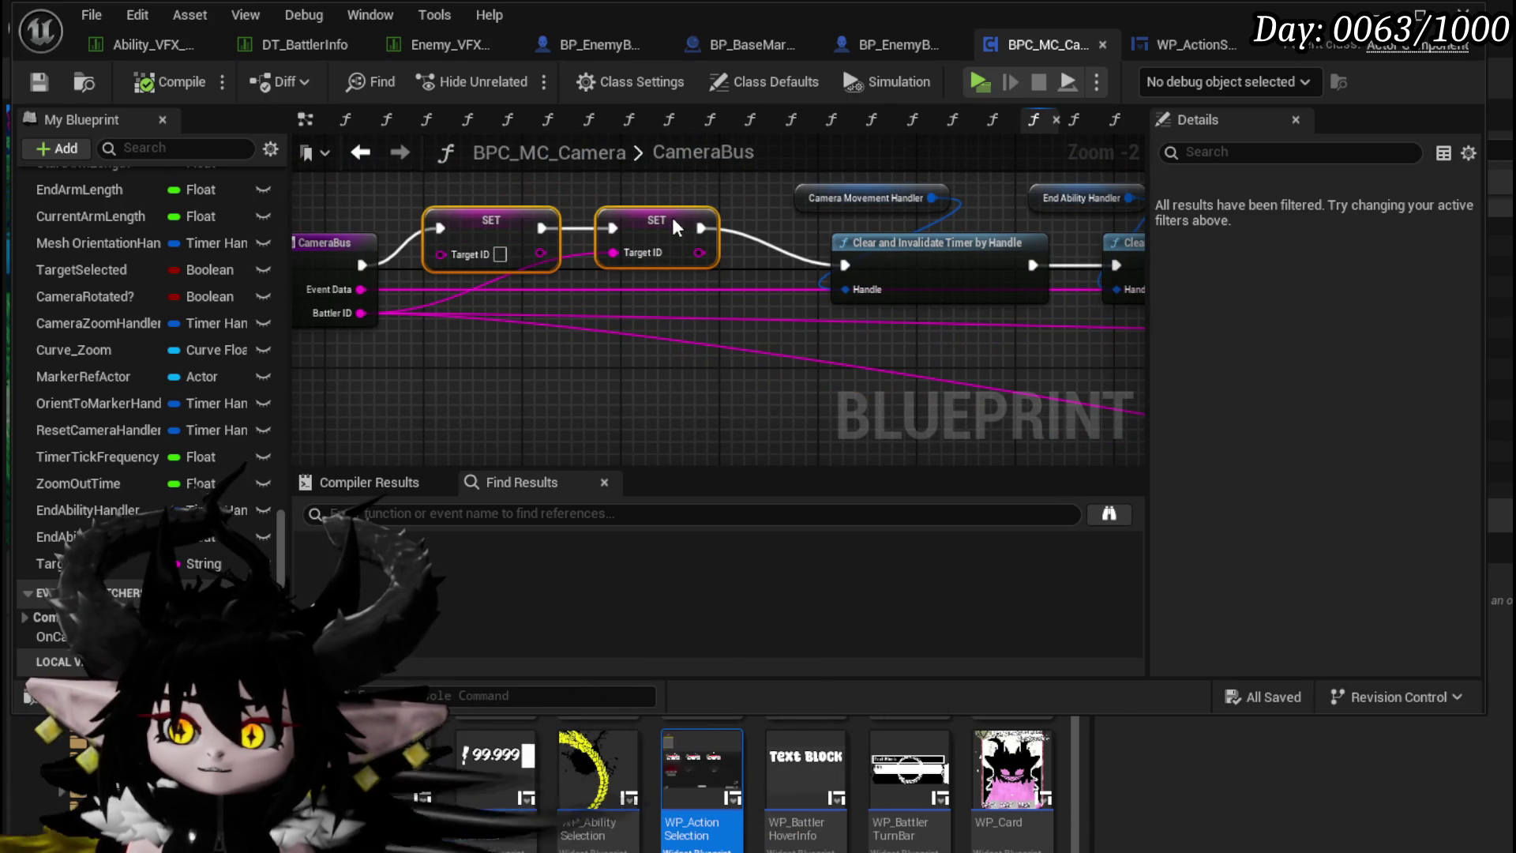
{"action": "scroll", "coordinate": [715, 321], "scroll_direction": "down", "scroll_amount": 2}
{"action": "mouse_move", "coordinate": [715, 321]}
{"action": "left_mouse_down"}
{"action": "mouse_move", "coordinate": [704, 298]}
{"action": "mouse_move", "coordinate": [874, 293]}
{"action": "mouse_move", "coordinate": [419, 268]}
{"action": "mouse_move", "coordinate": [977, 306]}
{"action": "mouse_move", "coordinate": [569, 261]}
{"action": "mouse_move", "coordinate": [640, 421]}
{"action": "mouse_move", "coordinate": [693, 450]}
{"action": "left_mouse_up"}
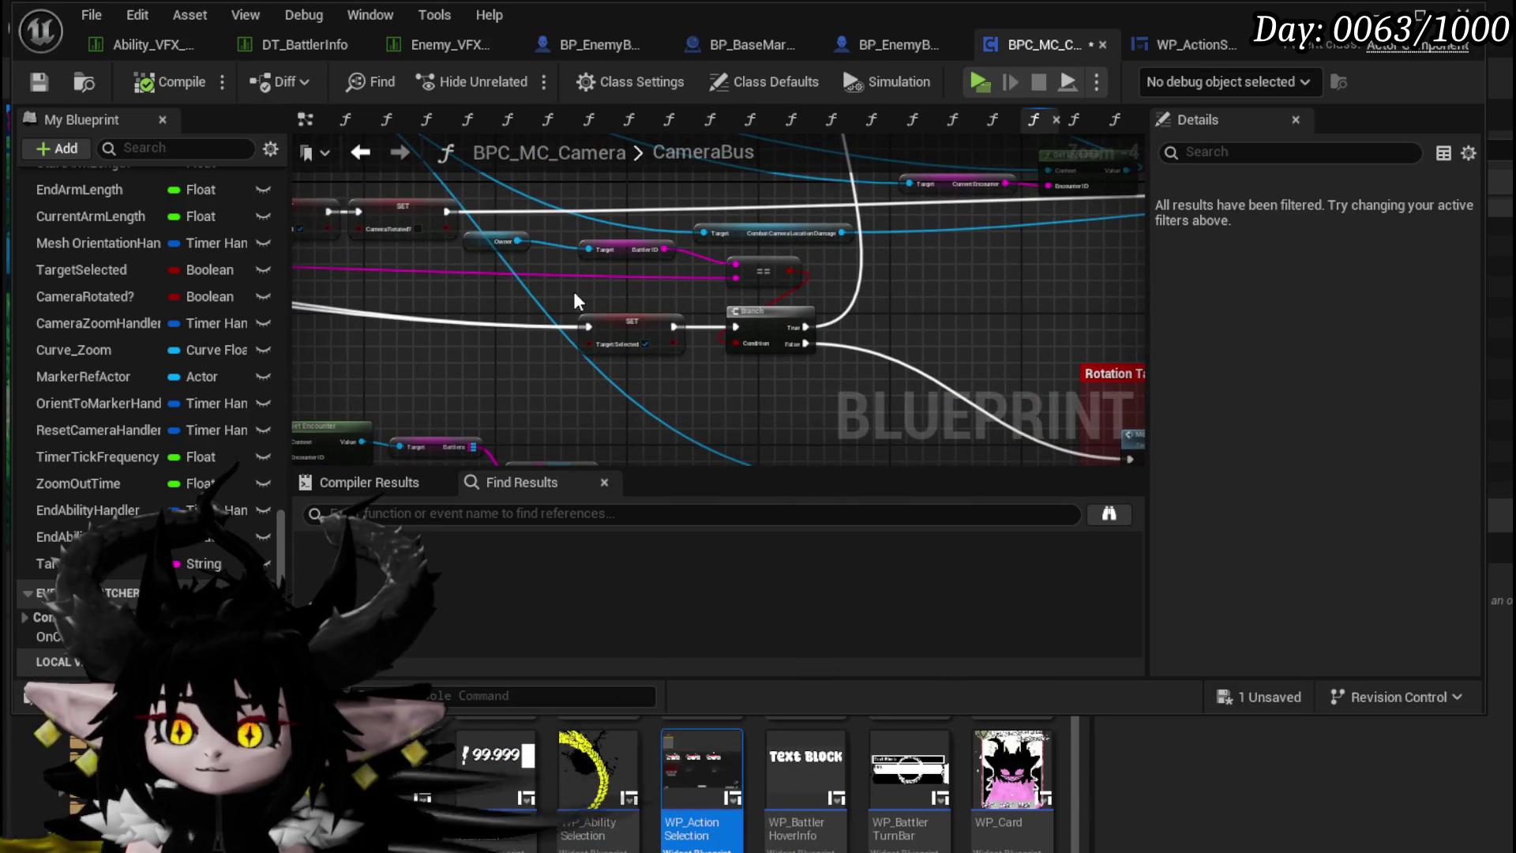
{"action": "mouse_move", "coordinate": [723, 321]}
{"action": "left_mouse_down"}
{"action": "mouse_move", "coordinate": [585, 440]}
{"action": "mouse_move", "coordinate": [606, 417]}
{"action": "mouse_move", "coordinate": [794, 399]}
{"action": "mouse_move", "coordinate": [802, 422]}
{"action": "mouse_move", "coordinate": [705, 400]}
{"action": "mouse_move", "coordinate": [532, 205]}
{"action": "left_mouse_up"}
{"action": "scroll", "coordinate": [592, 269], "scroll_direction": "up", "scroll_amount": 2}
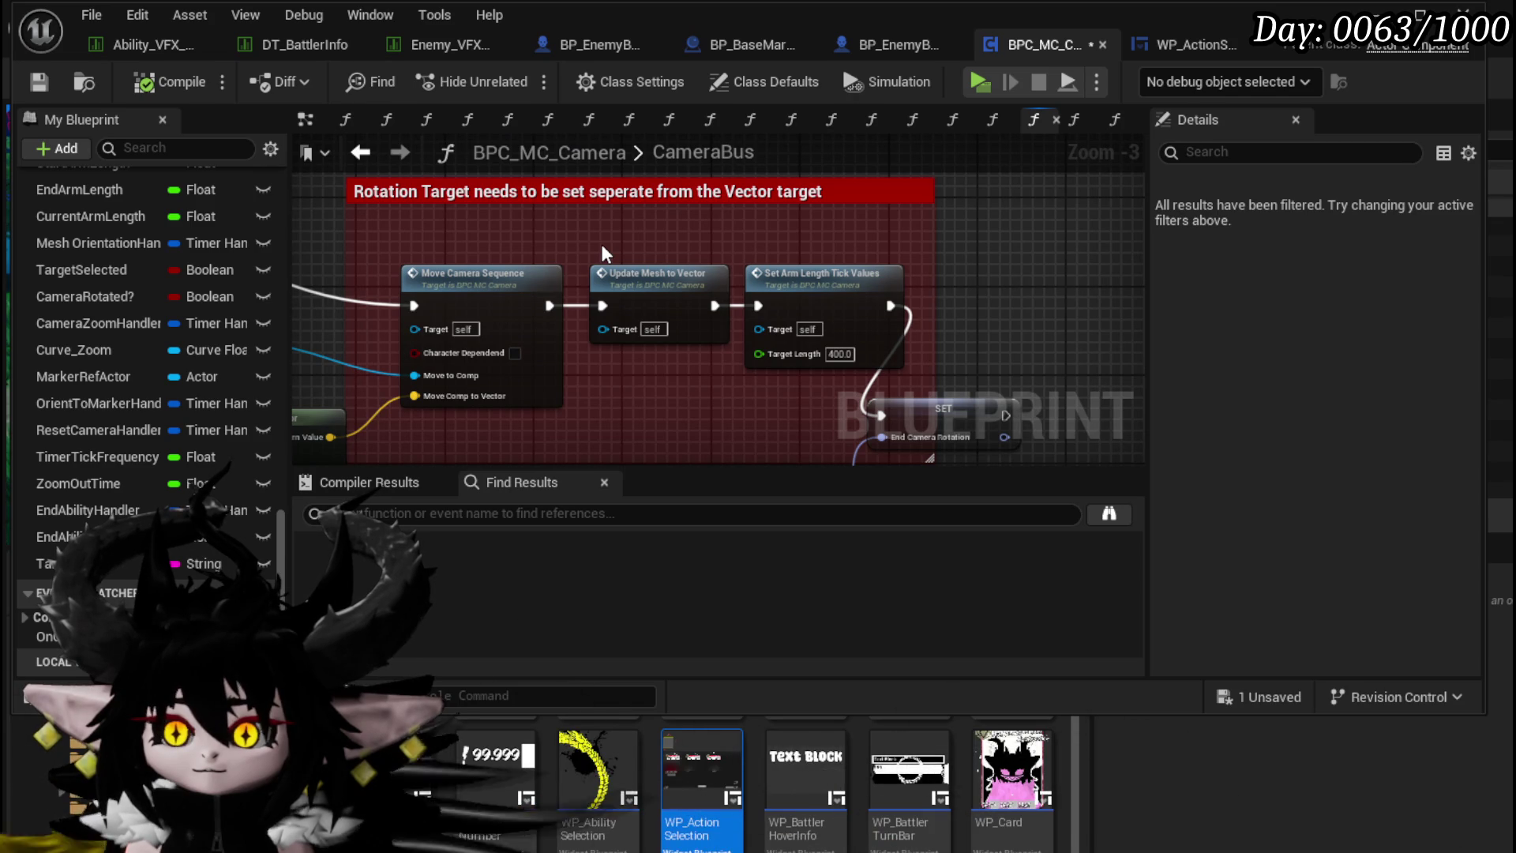
{"action": "mouse_move", "coordinate": [602, 252]}
{"action": "left_mouse_down"}
{"action": "mouse_move", "coordinate": [951, 270]}
{"action": "mouse_move", "coordinate": [920, 232]}
{"action": "mouse_move", "coordinate": [450, 225]}
{"action": "mouse_move", "coordinate": [896, 207]}
{"action": "mouse_move", "coordinate": [740, 193]}
{"action": "mouse_move", "coordinate": [938, 195]}
{"action": "mouse_move", "coordinate": [1091, 303]}
{"action": "mouse_move", "coordinate": [1176, 308]}
{"action": "left_mouse_up"}
{"action": "mouse_move", "coordinate": [404, 323]}
{"action": "left_mouse_down"}
{"action": "mouse_move", "coordinate": [377, 311]}
{"action": "mouse_move", "coordinate": [458, 260]}
{"action": "mouse_move", "coordinate": [517, 193]}
{"action": "left_mouse_up"}
{"action": "left_click", "coordinate": [480, 309]}
{"action": "left_click_drag", "start_coordinate": [480, 310], "coordinate": [651, 389]}
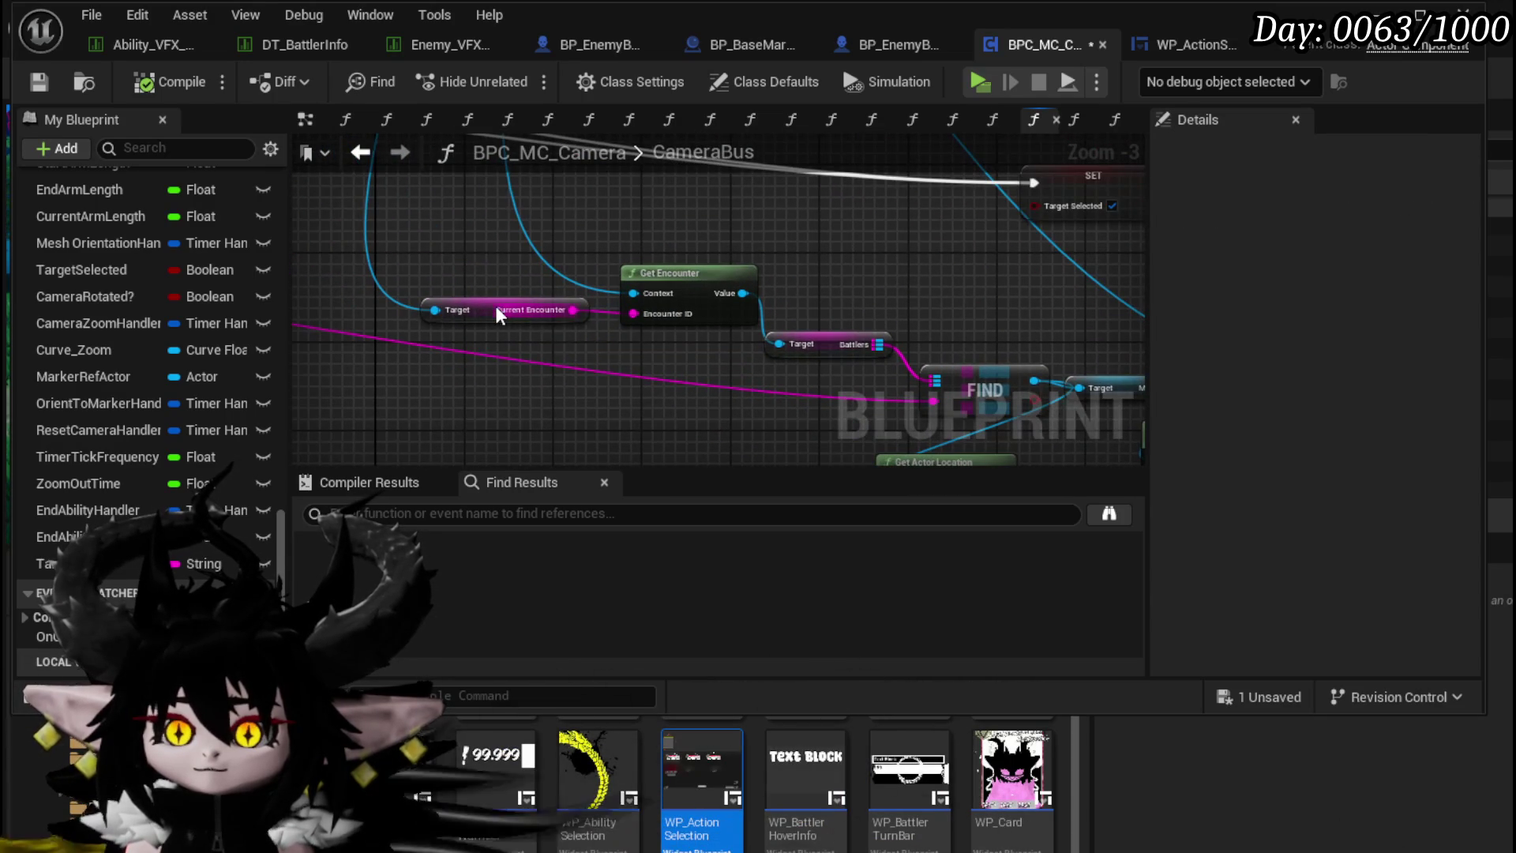
{"action": "scroll", "coordinate": [691, 383], "scroll_direction": "down", "scroll_amount": 2}
{"action": "mouse_move", "coordinate": [644, 296]}
{"action": "left_mouse_down"}
{"action": "mouse_move", "coordinate": [515, 283]}
{"action": "mouse_move", "coordinate": [649, 328]}
{"action": "mouse_move", "coordinate": [384, 355]}
{"action": "left_mouse_up"}
{"action": "scroll", "coordinate": [698, 242], "scroll_direction": "up", "scroll_amount": 3}
{"action": "left_click", "coordinate": [937, 297]}
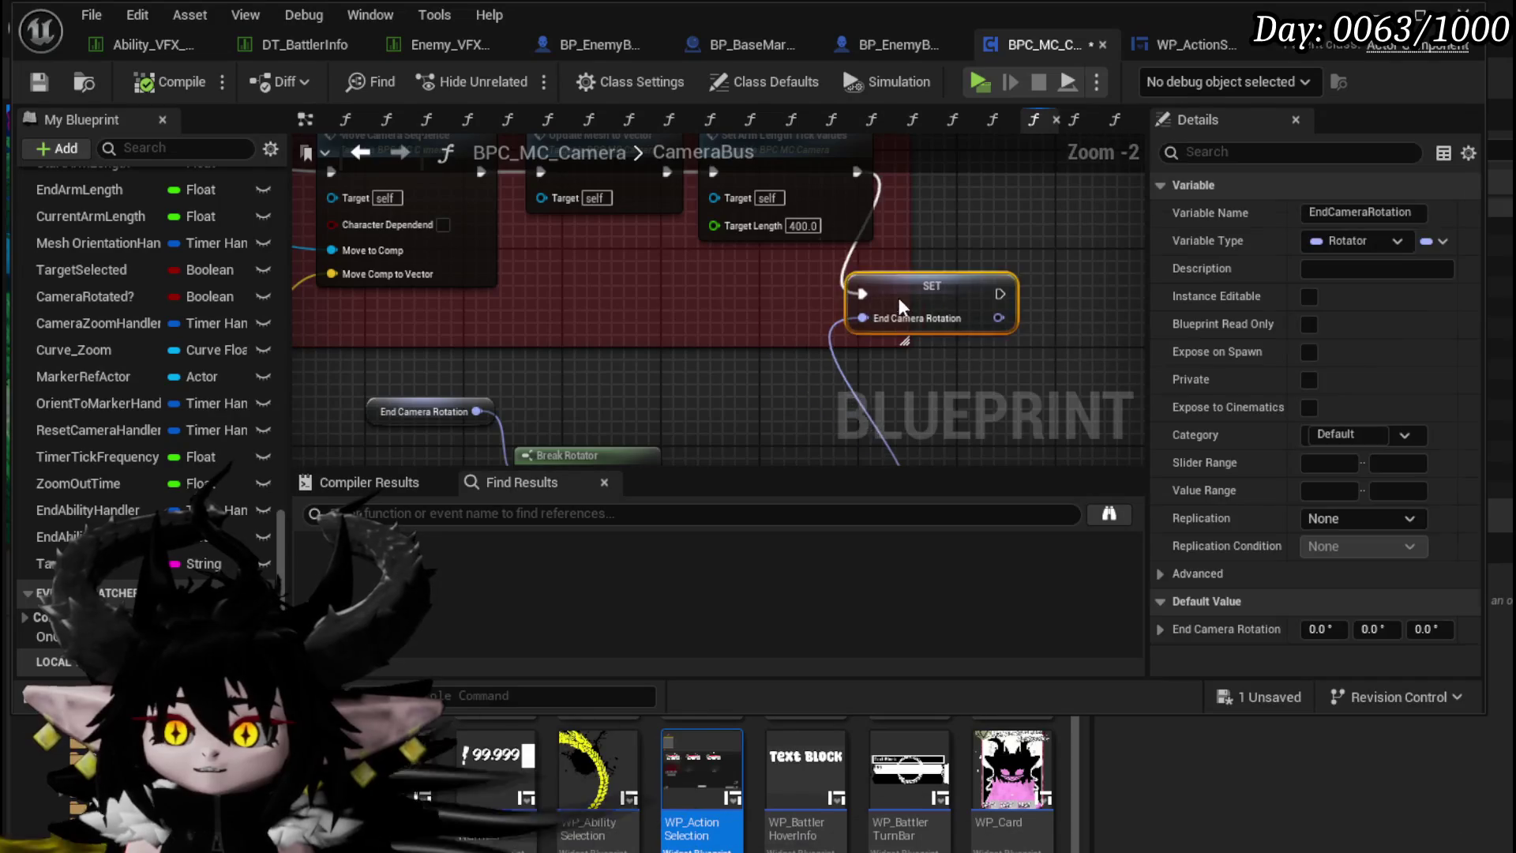
{"action": "mouse_move", "coordinate": [510, 295]}
{"action": "left_mouse_down"}
{"action": "mouse_move", "coordinate": [600, 414]}
{"action": "mouse_move", "coordinate": [551, 351]}
{"action": "left_mouse_up"}
{"action": "left_click", "coordinate": [559, 354]}
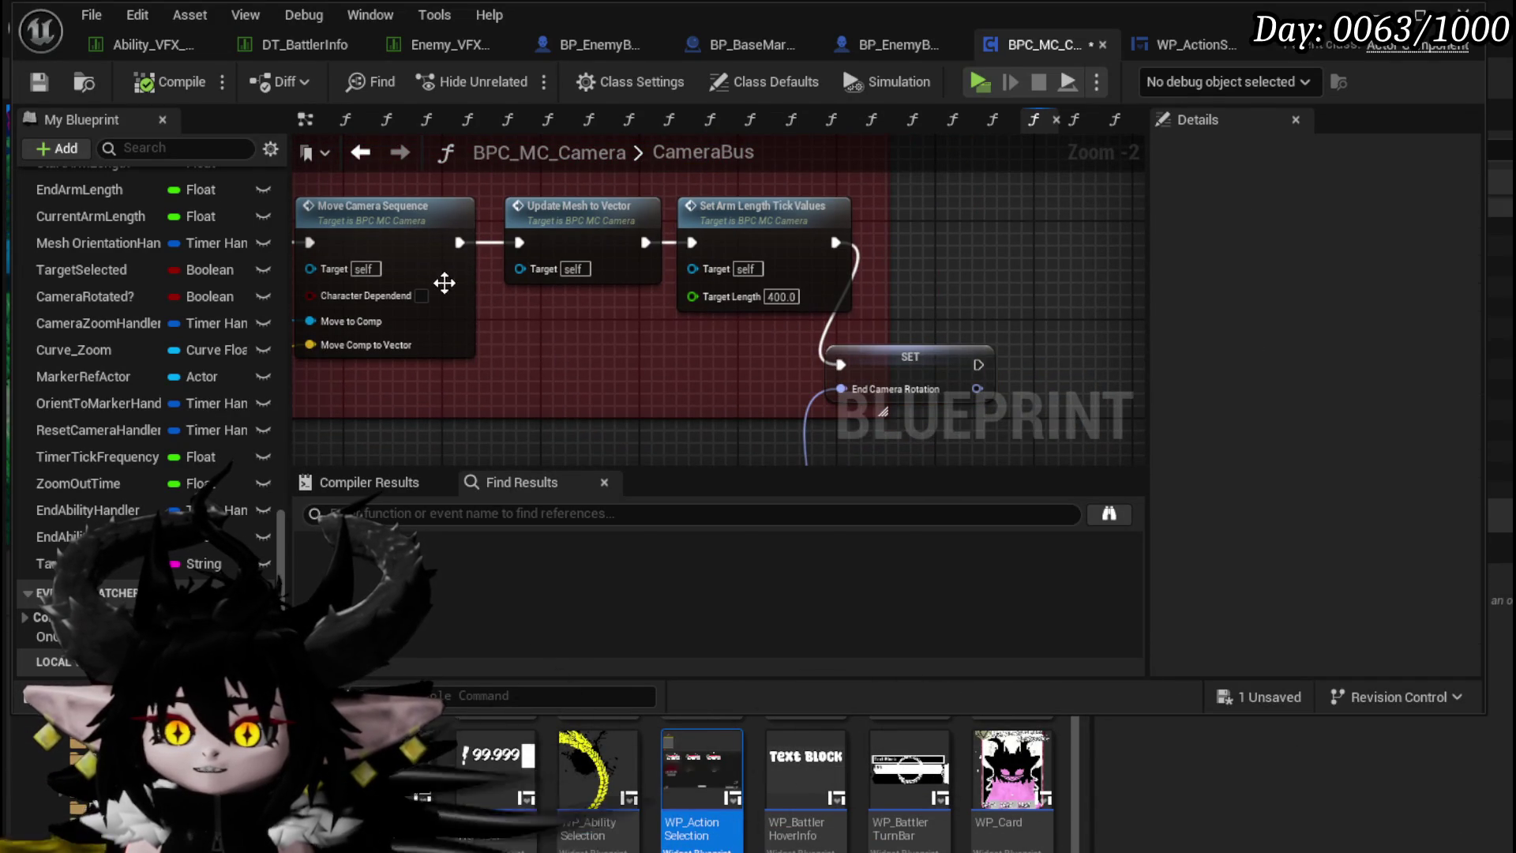
{"action": "double_click", "coordinate": [436, 253]}
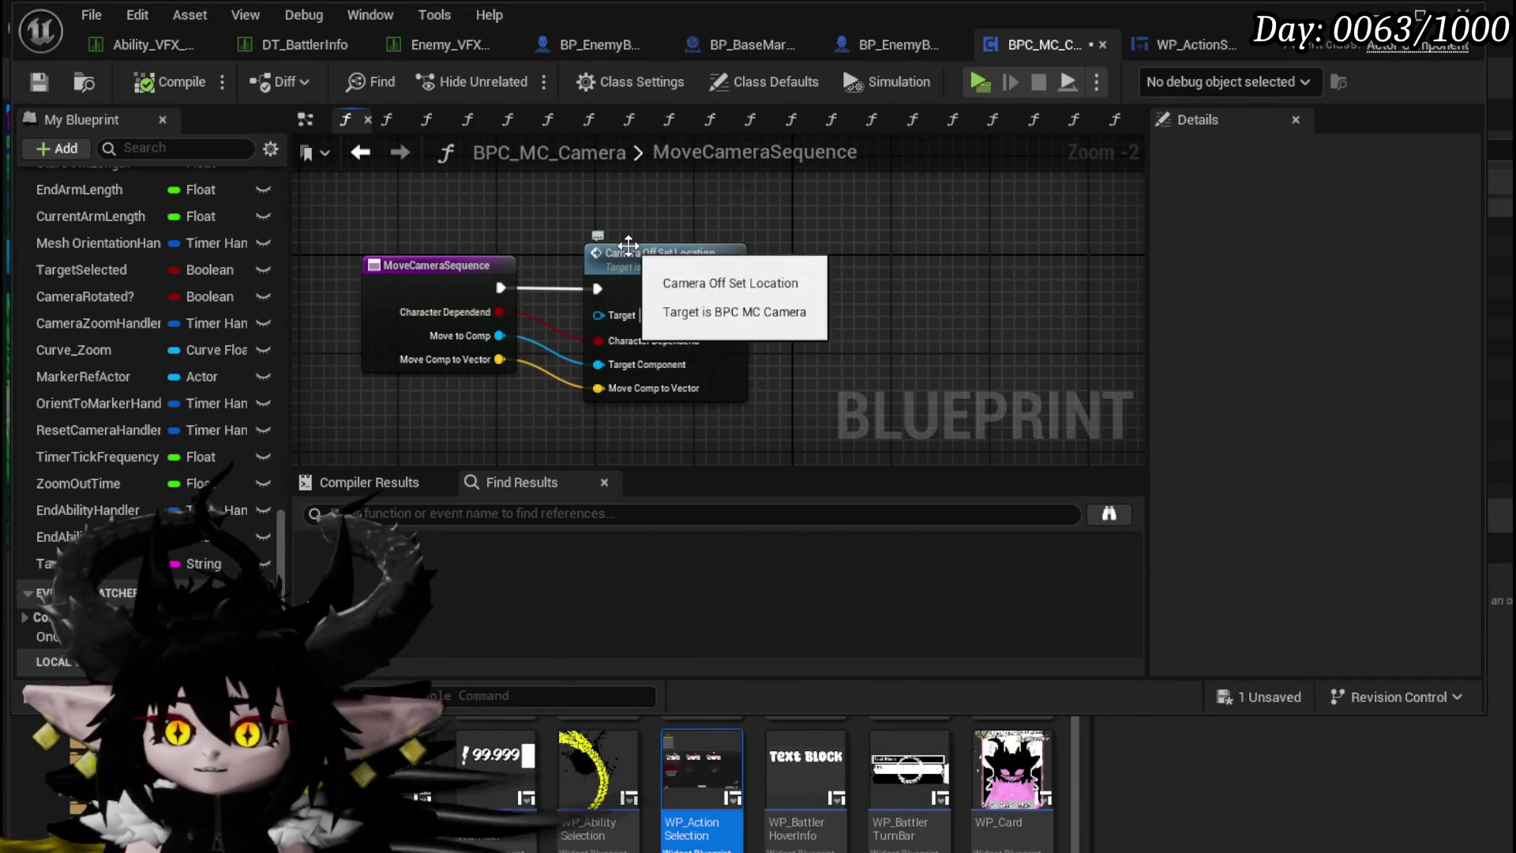
{"action": "left_click", "coordinate": [379, 153]}
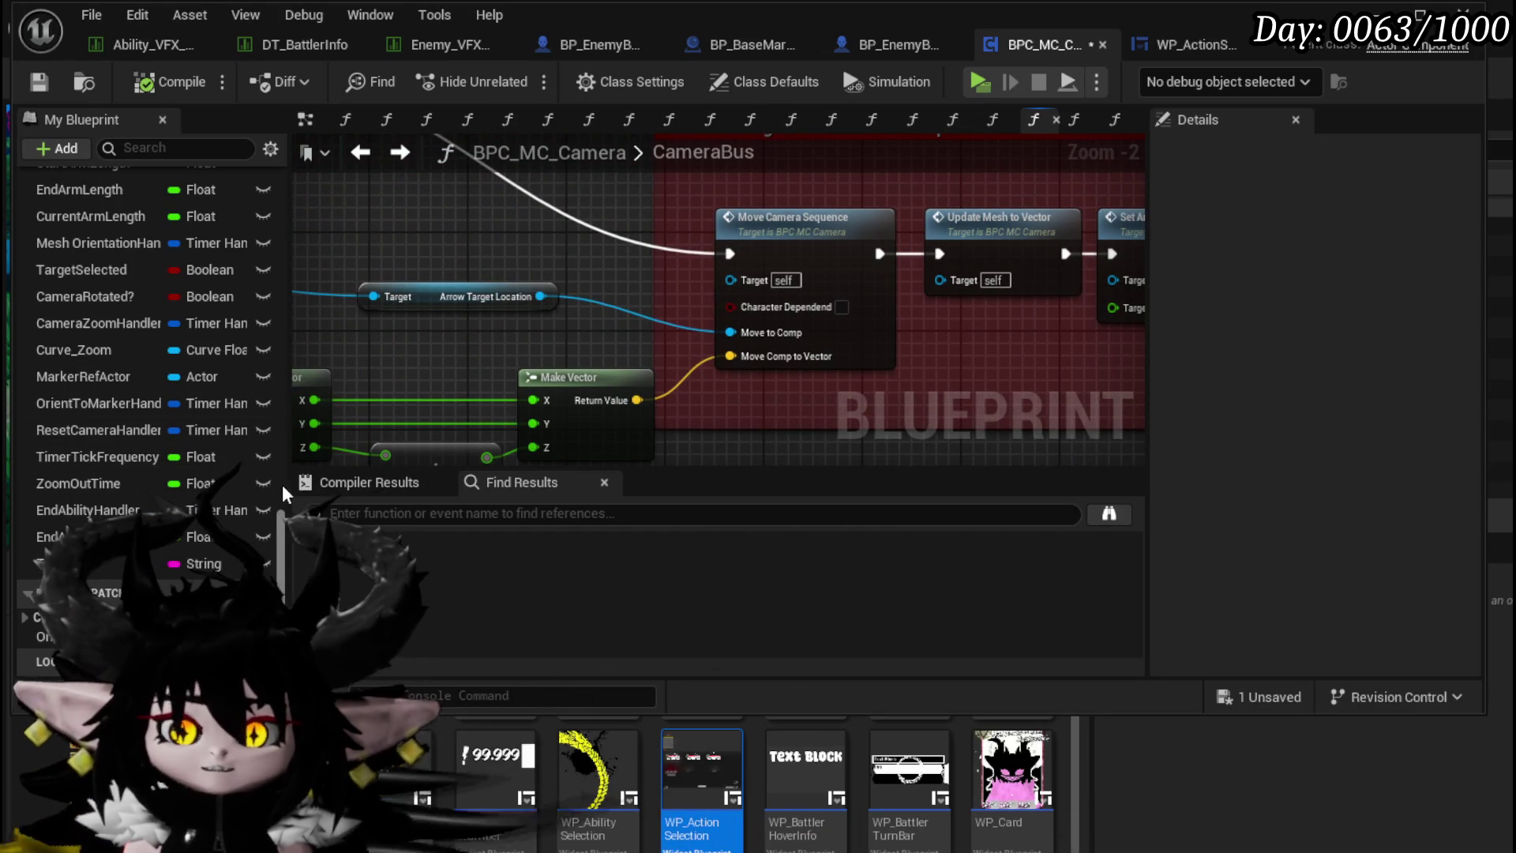
{"action": "left_click_drag", "start_coordinate": [582, 427], "coordinate": [383, 395]}
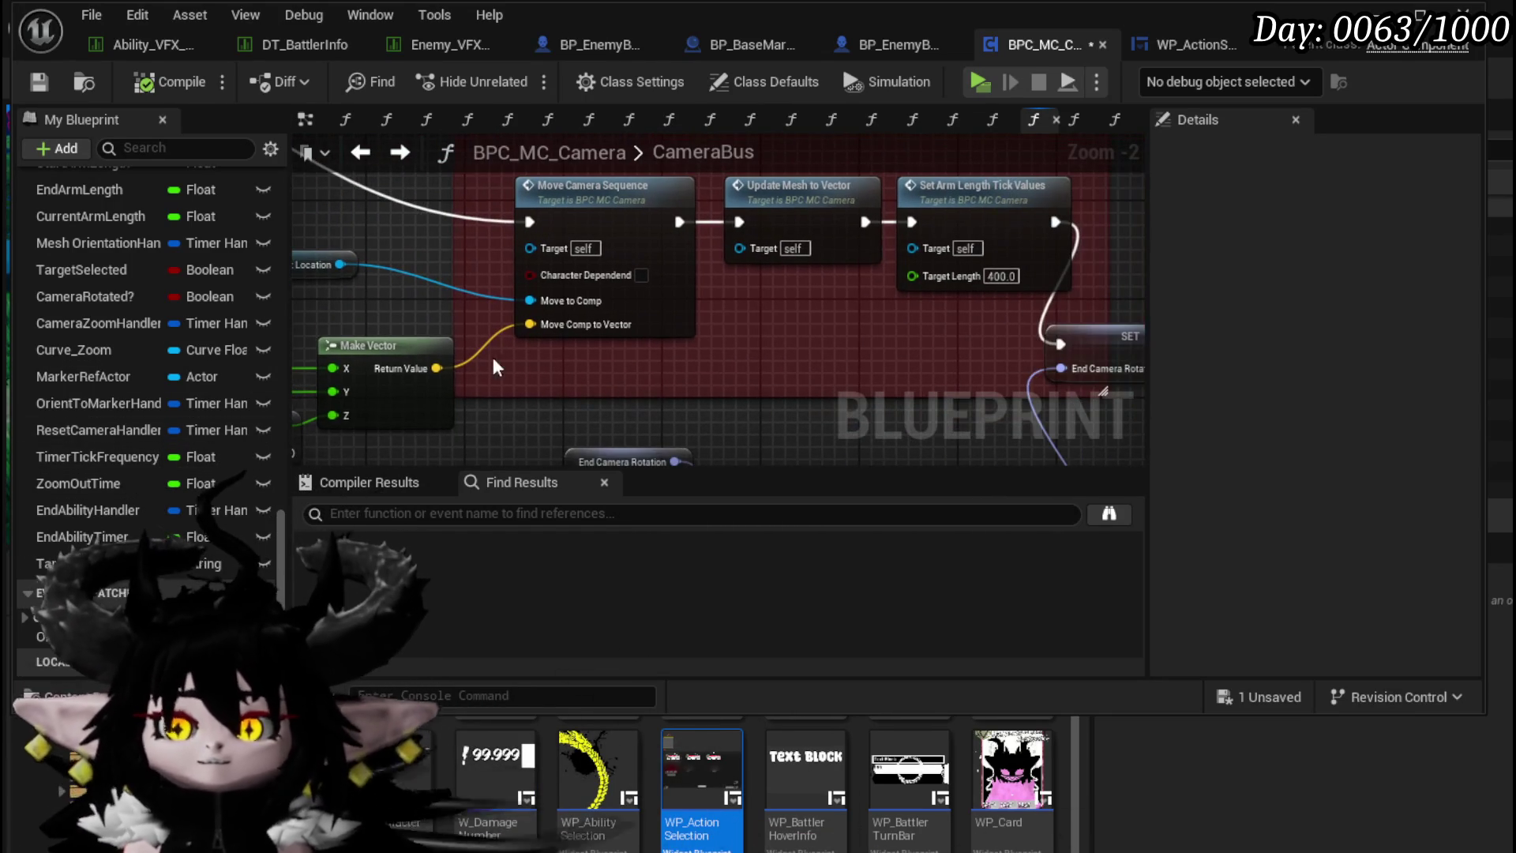
{"action": "scroll", "coordinate": [243, 389], "scroll_direction": "up", "scroll_amount": 5}
{"action": "scroll", "coordinate": [237, 387], "scroll_direction": "up", "scroll_amount": 10}
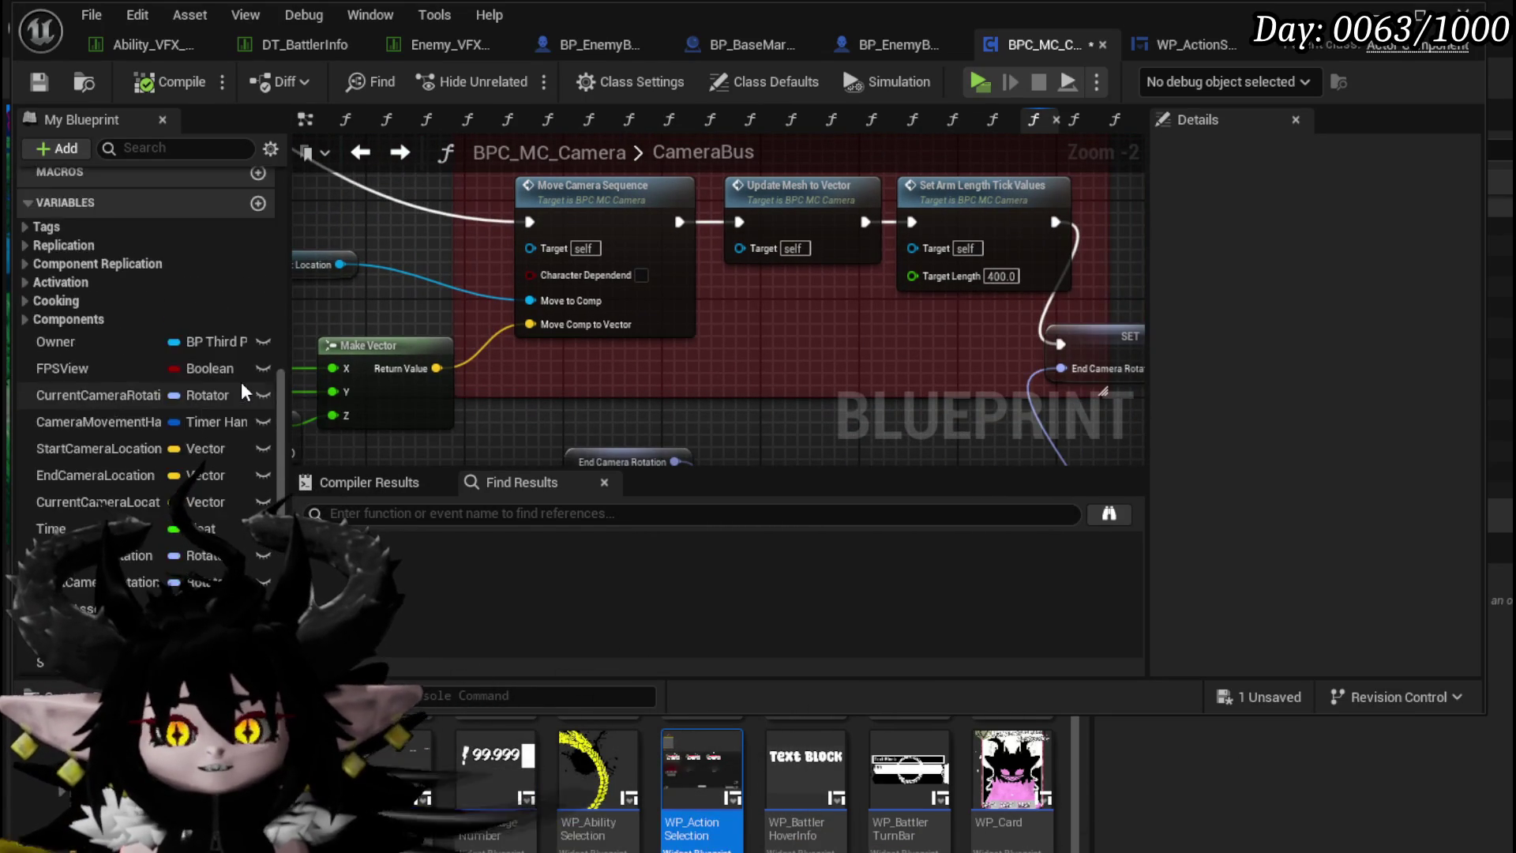
{"action": "mouse_move", "coordinate": [101, 405]}
{"action": "left_mouse_down"}
{"action": "mouse_move", "coordinate": [474, 261]}
{"action": "mouse_move", "coordinate": [600, 322]}
{"action": "mouse_move", "coordinate": [576, 347]}
{"action": "left_mouse_up"}
Step: Wire Get Look at Point into the chain after Set Arm Length Tick Values
{"action": "left_click_drag", "start_coordinate": [844, 267], "coordinate": [718, 240]}
{"action": "left_click_drag", "start_coordinate": [572, 337], "coordinate": [573, 387]}
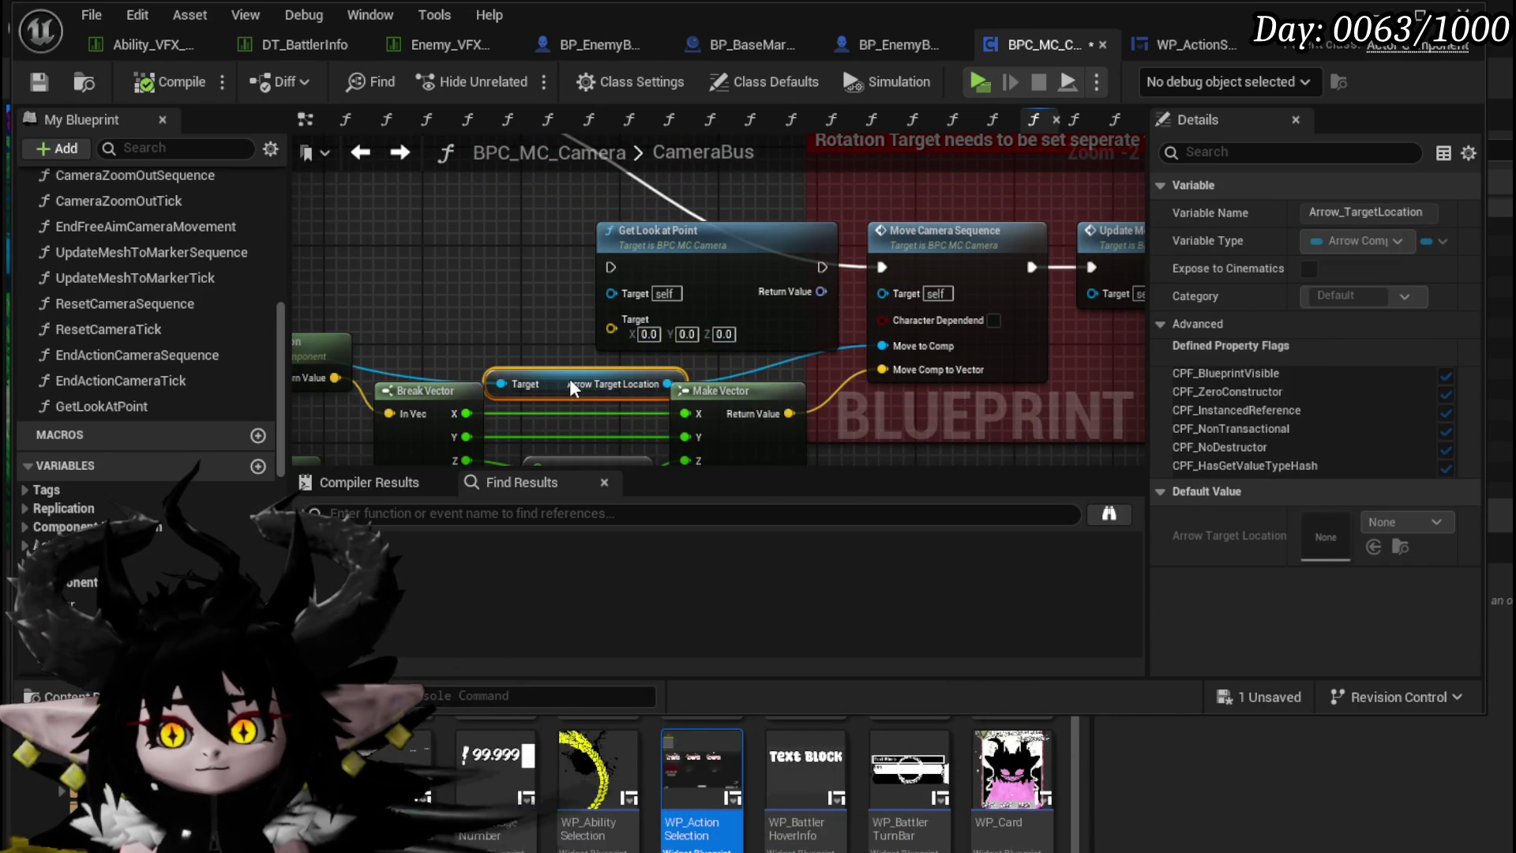
{"action": "mouse_move", "coordinate": [821, 268]}
{"action": "left_mouse_down"}
{"action": "mouse_move", "coordinate": [883, 268]}
{"action": "mouse_move", "coordinate": [739, 253]}
{"action": "left_mouse_up"}
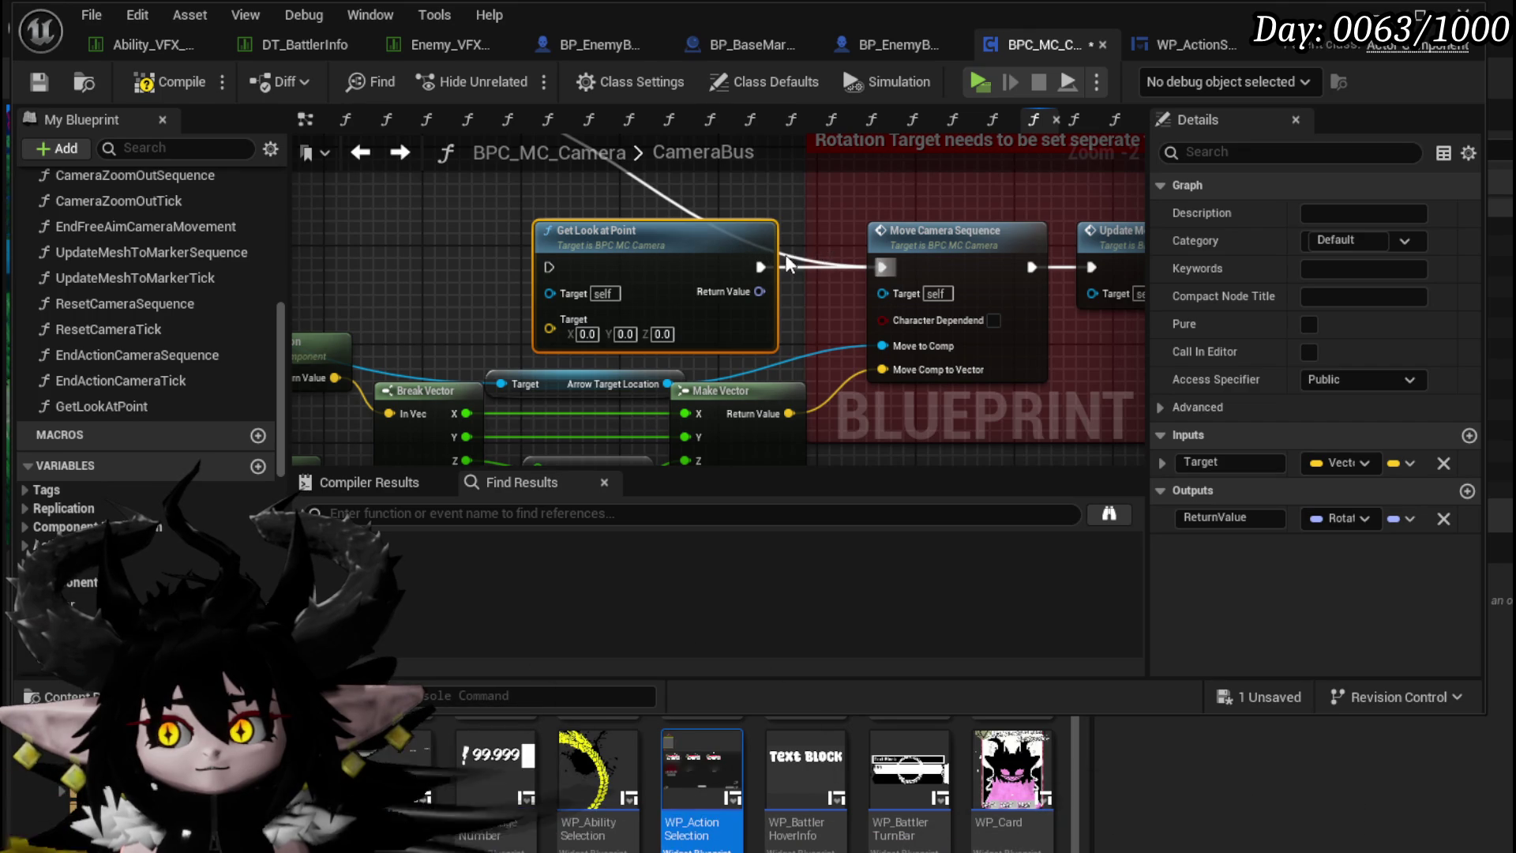
{"action": "mouse_move", "coordinate": [702, 247]}
{"action": "left_mouse_down"}
{"action": "mouse_move", "coordinate": [575, 302]}
{"action": "mouse_move", "coordinate": [703, 359]}
{"action": "mouse_move", "coordinate": [976, 240]}
{"action": "left_mouse_up"}
{"action": "left_click_drag", "start_coordinate": [870, 266], "coordinate": [937, 268]}
Step: Delete Get Look at Point, move SET End Camera Rotation back, and compile BPC_MC_Camera
{"action": "mouse_move", "coordinate": [663, 327]}
{"action": "left_mouse_down"}
{"action": "mouse_move", "coordinate": [814, 354]}
{"action": "mouse_move", "coordinate": [932, 351]}
{"action": "left_mouse_up"}
{"action": "left_click_drag", "start_coordinate": [863, 310], "coordinate": [768, 352]}
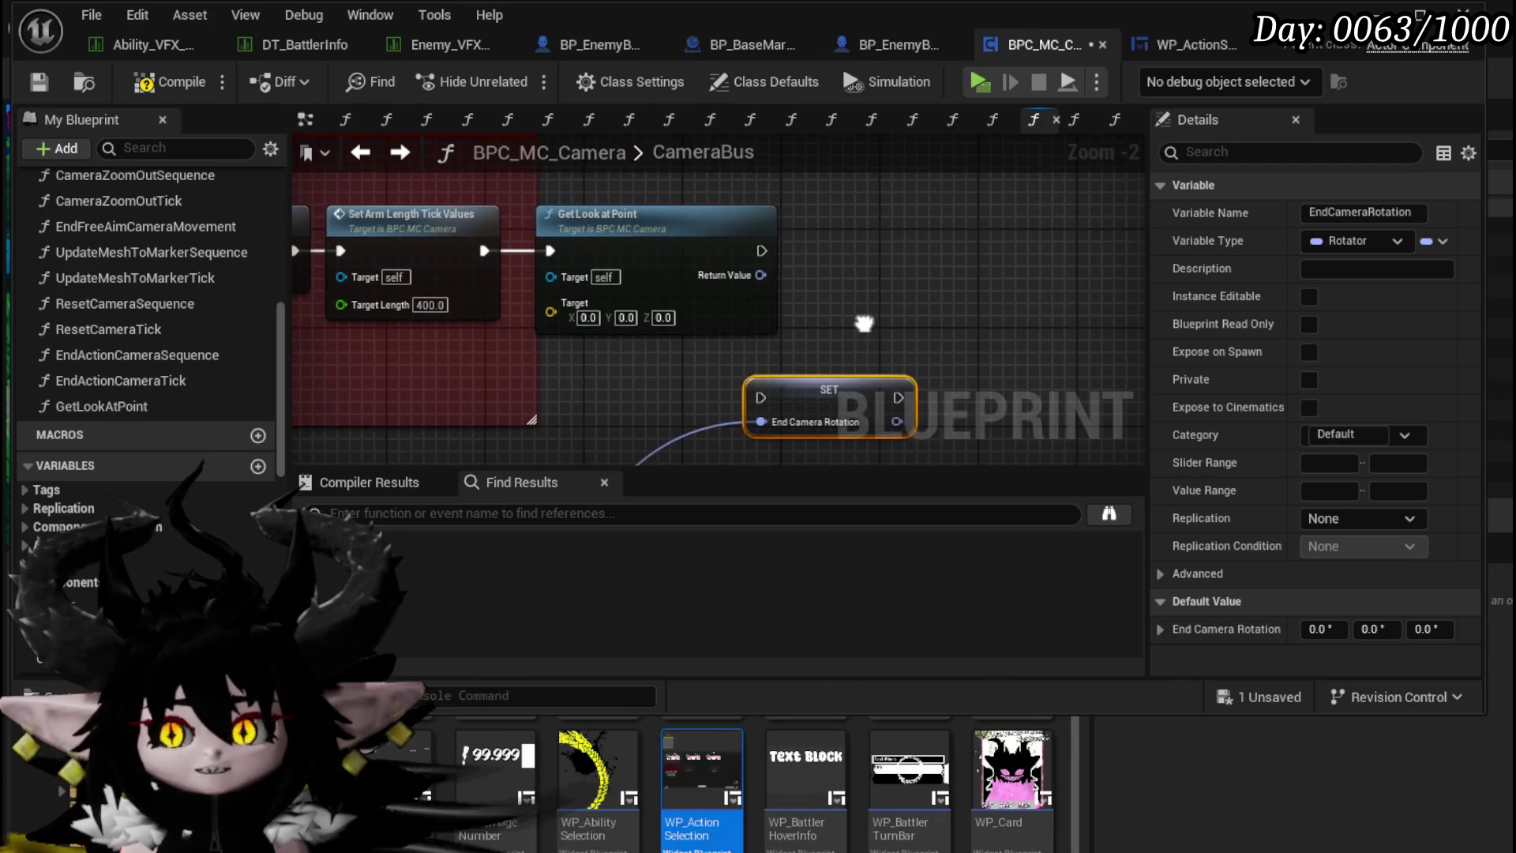
{"action": "left_click", "coordinate": [719, 283]}
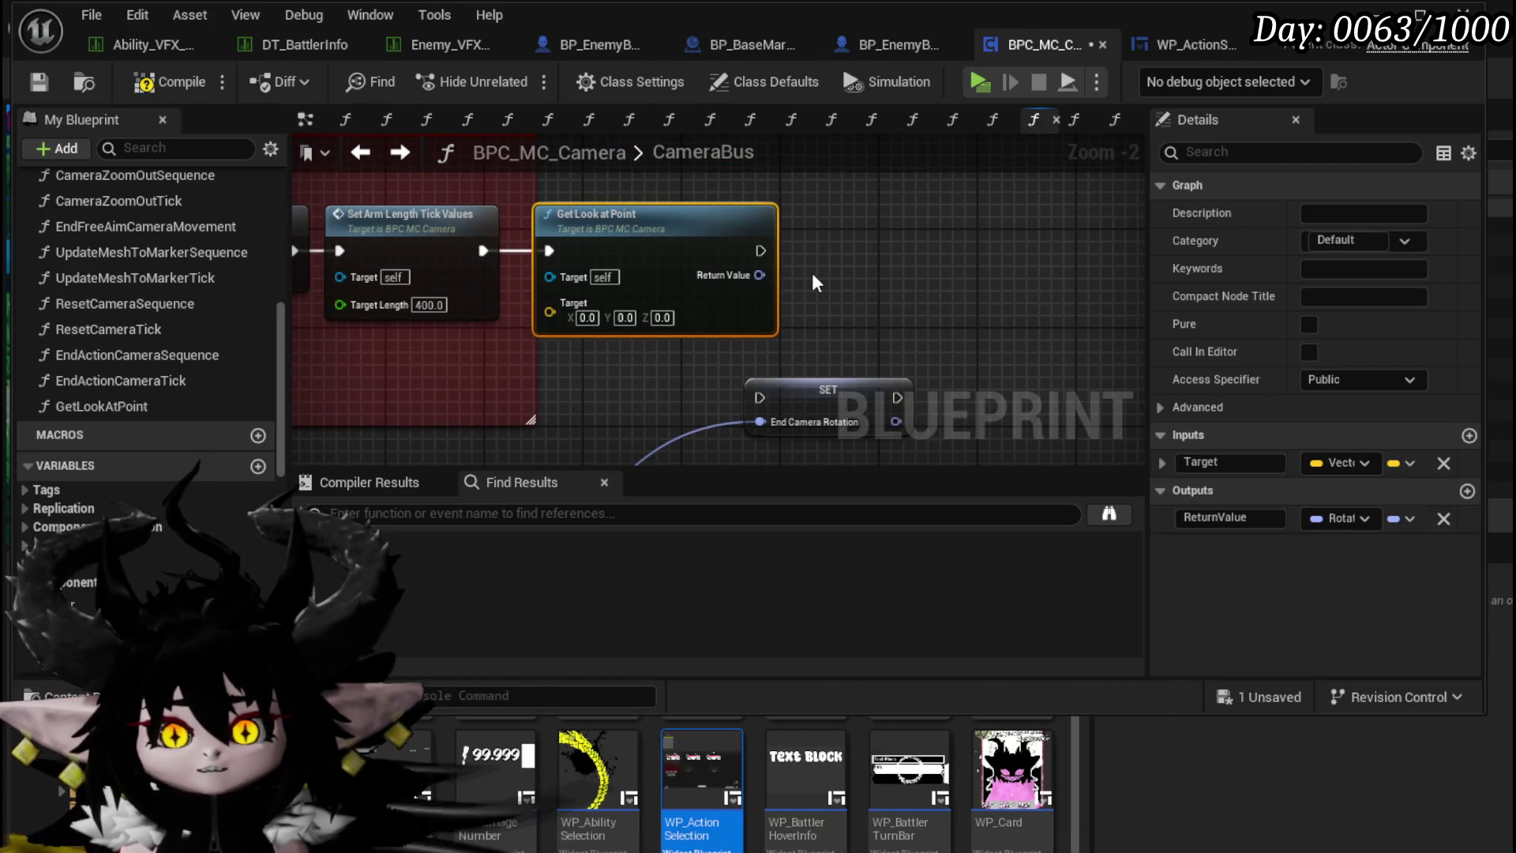
{"action": "key", "text": "Delete"}
{"action": "left_click_drag", "start_coordinate": [747, 283], "coordinate": [843, 237]}
{"action": "mouse_move", "coordinate": [918, 357]}
{"action": "left_mouse_down"}
{"action": "mouse_move", "coordinate": [869, 309]}
{"action": "mouse_move", "coordinate": [695, 207]}
{"action": "left_mouse_up"}
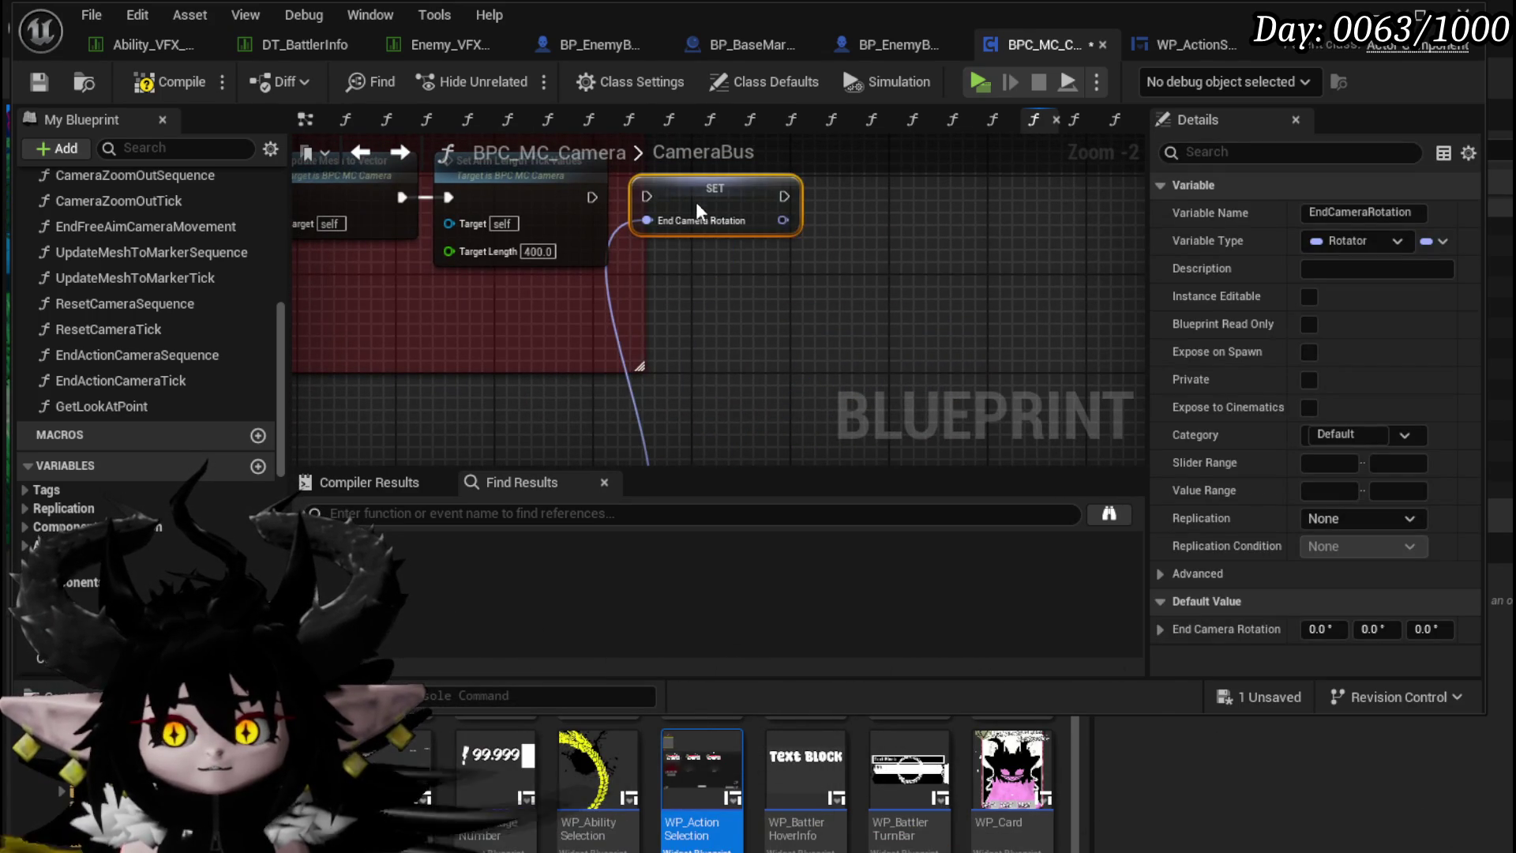
{"action": "scroll", "coordinate": [780, 256], "scroll_direction": "down", "scroll_amount": 3}
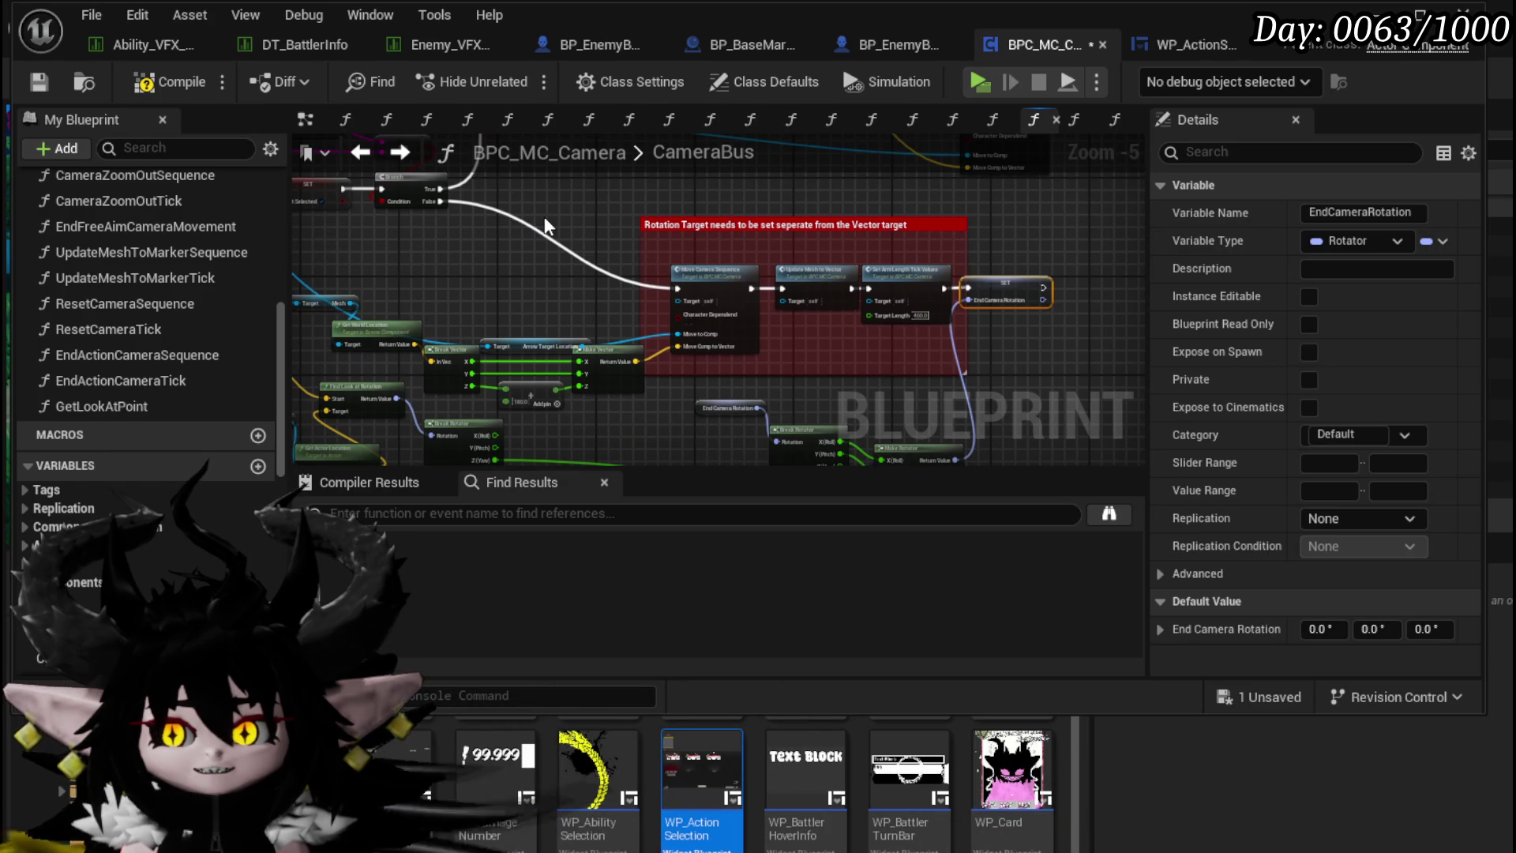
{"action": "left_click", "coordinate": [144, 84]}
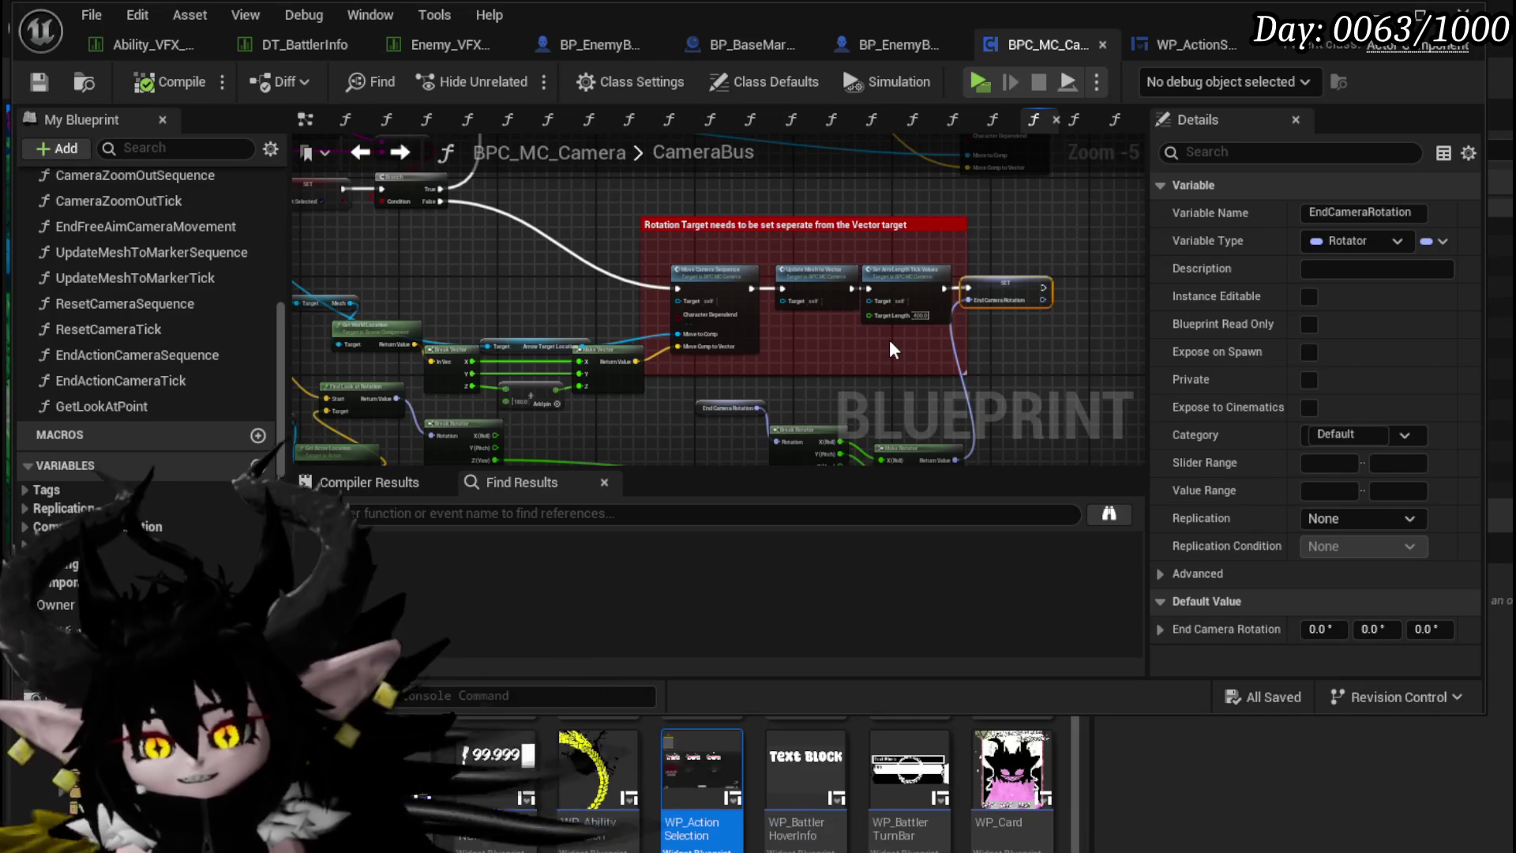
Step: Open EndActionCameraSequence from the function list and inspect its camera location nodes
{"action": "scroll", "coordinate": [146, 289], "scroll_direction": "up", "scroll_amount": 8}
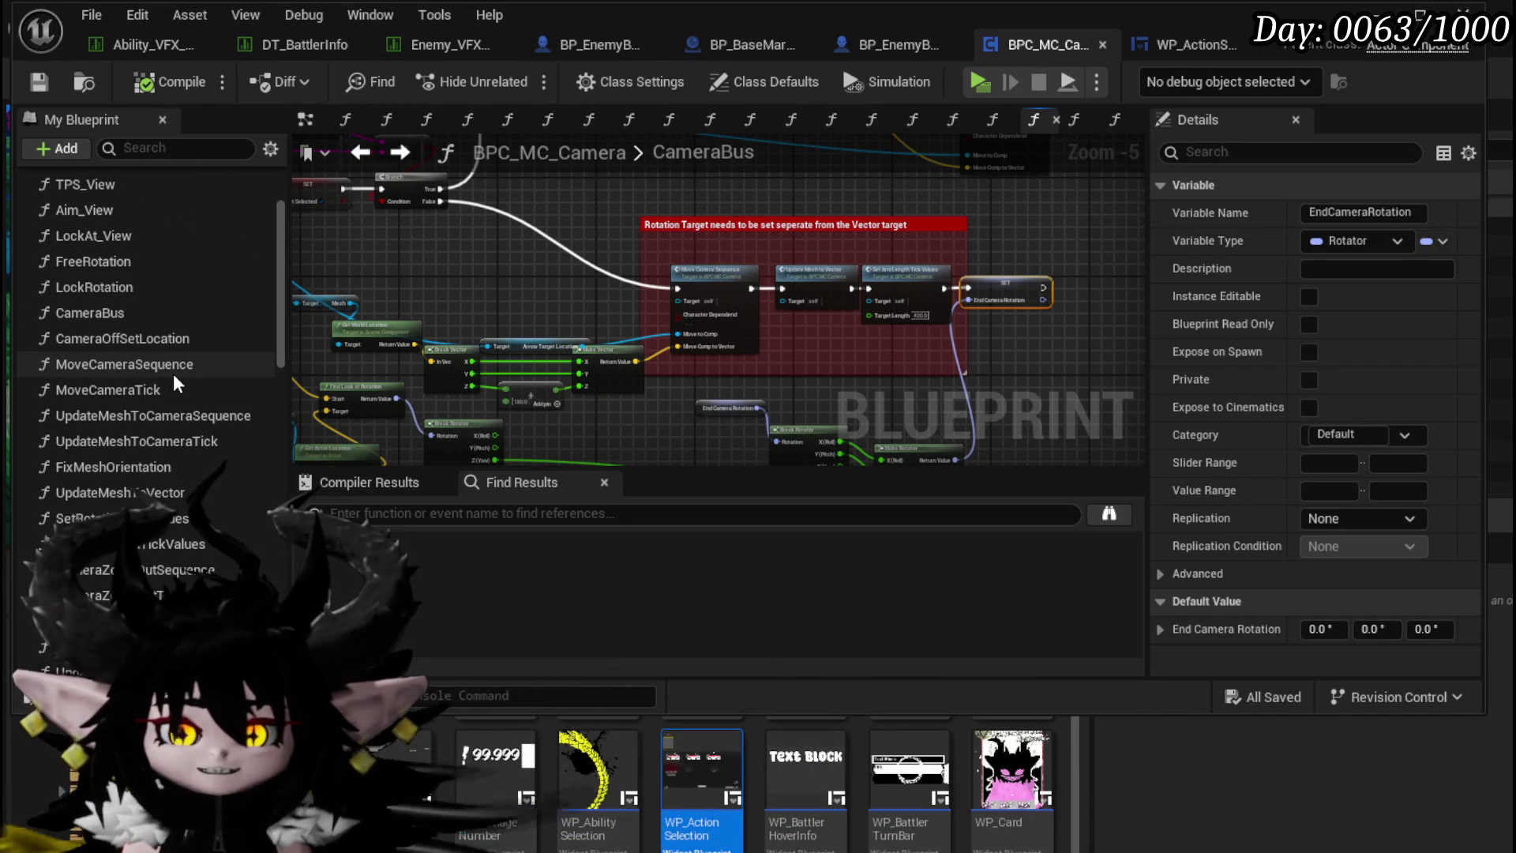
{"action": "scroll", "coordinate": [181, 412], "scroll_direction": "down", "scroll_amount": 3}
{"action": "scroll", "coordinate": [182, 412], "scroll_direction": "down", "scroll_amount": 1}
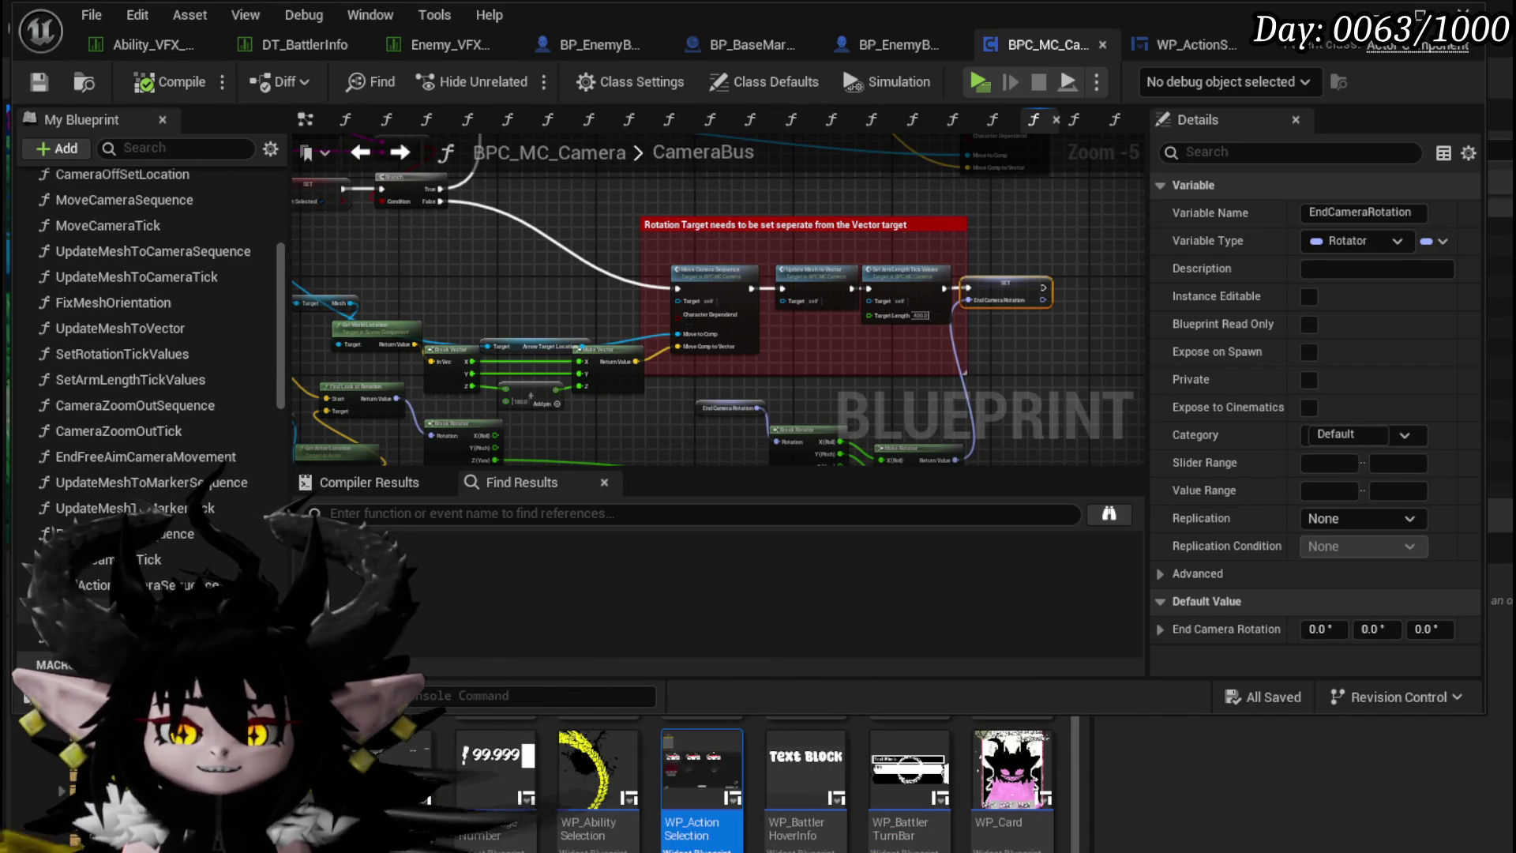
{"action": "double_click", "coordinate": [165, 583]}
{"action": "scroll", "coordinate": [787, 286], "scroll_direction": "up", "scroll_amount": 3}
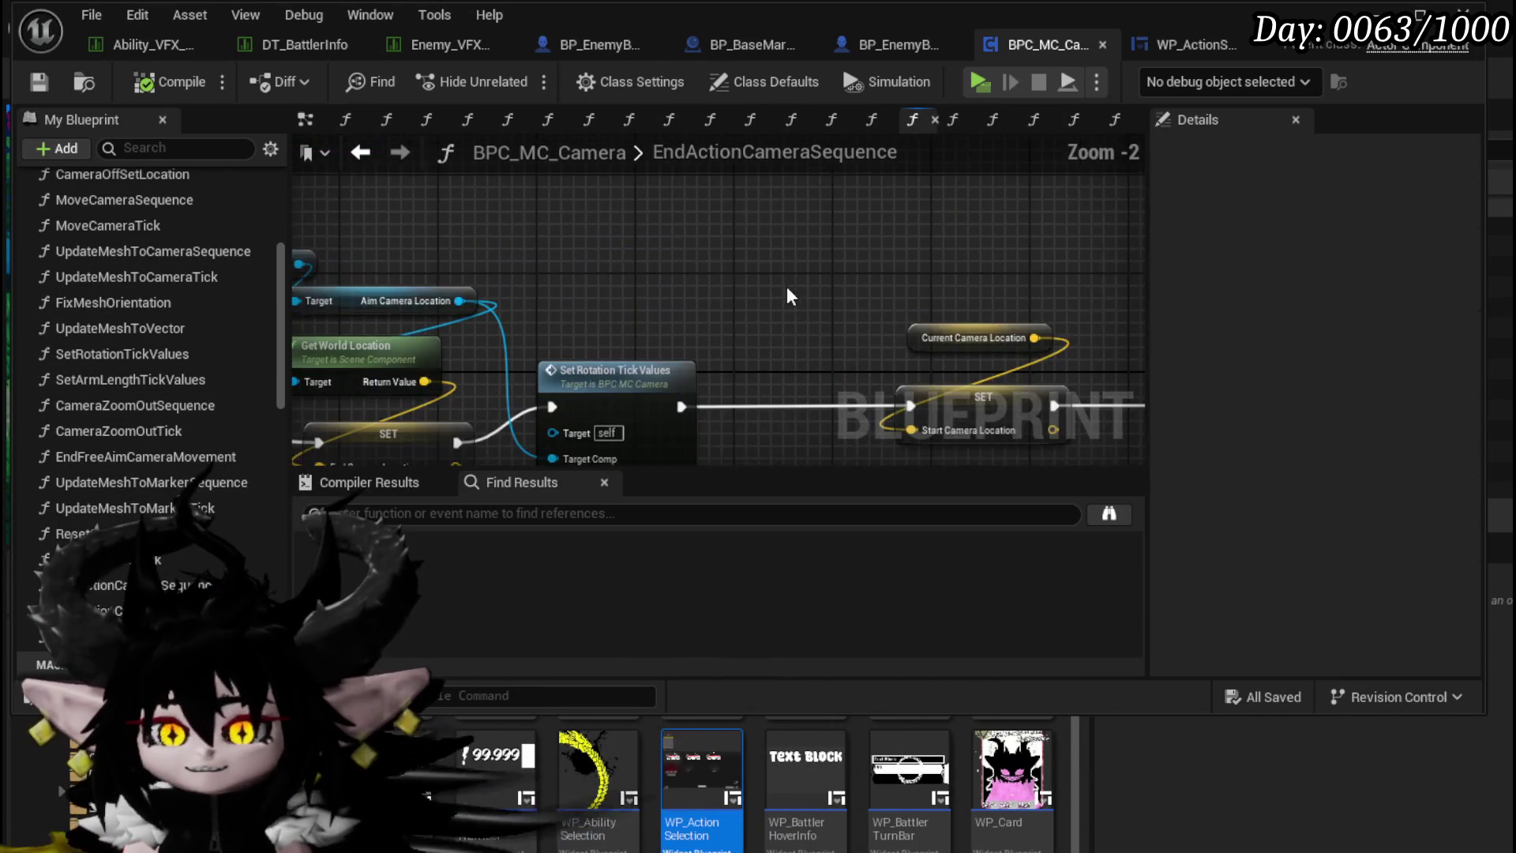
{"action": "left_click_drag", "start_coordinate": [773, 213], "coordinate": [786, 267]}
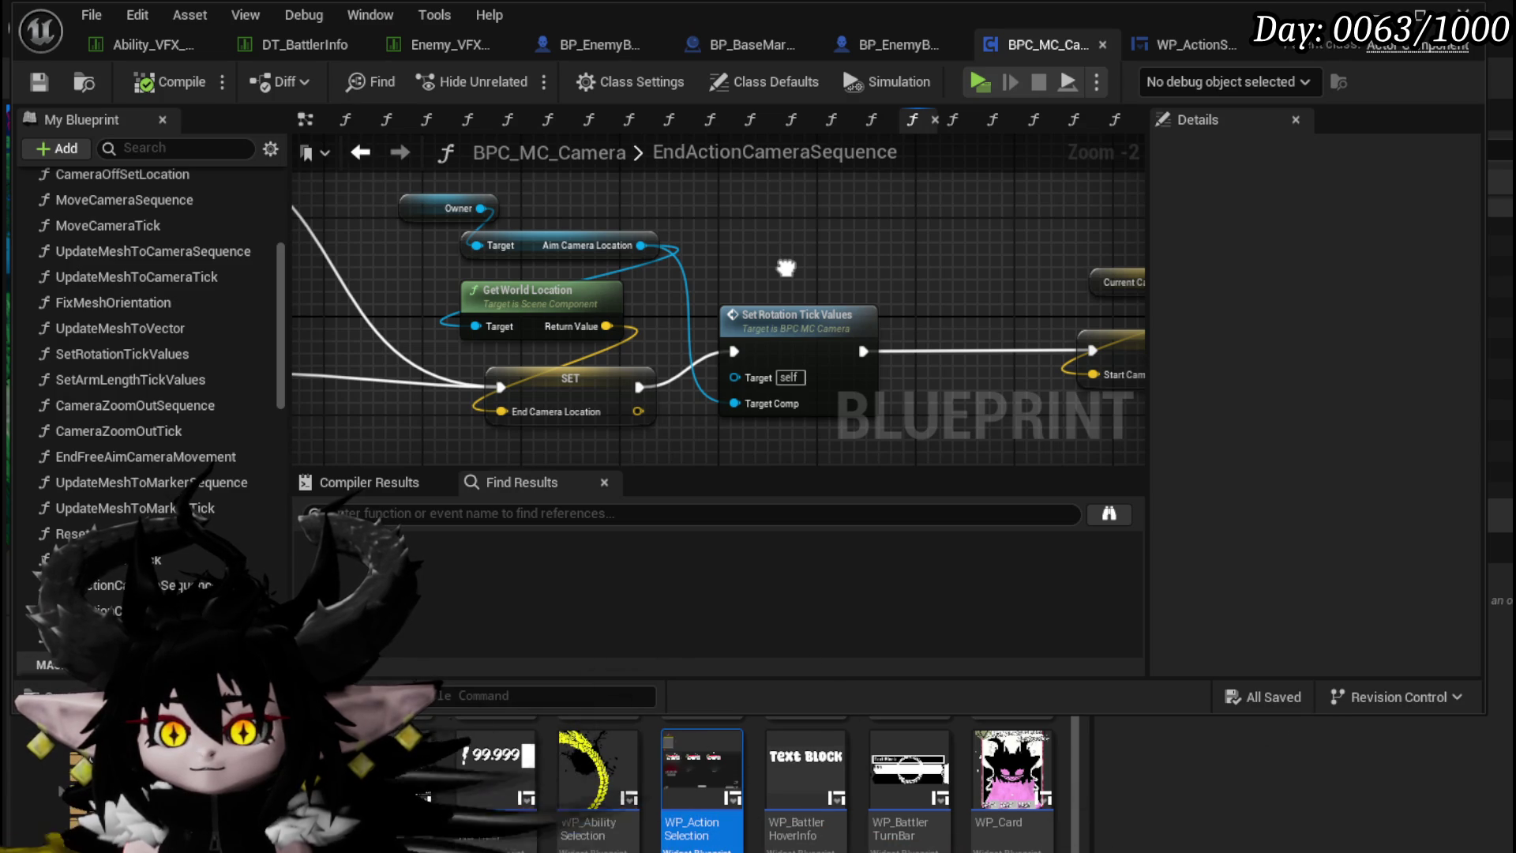
{"action": "left_click_drag", "start_coordinate": [436, 177], "coordinate": [861, 404]}
{"action": "left_click", "coordinate": [705, 229]}
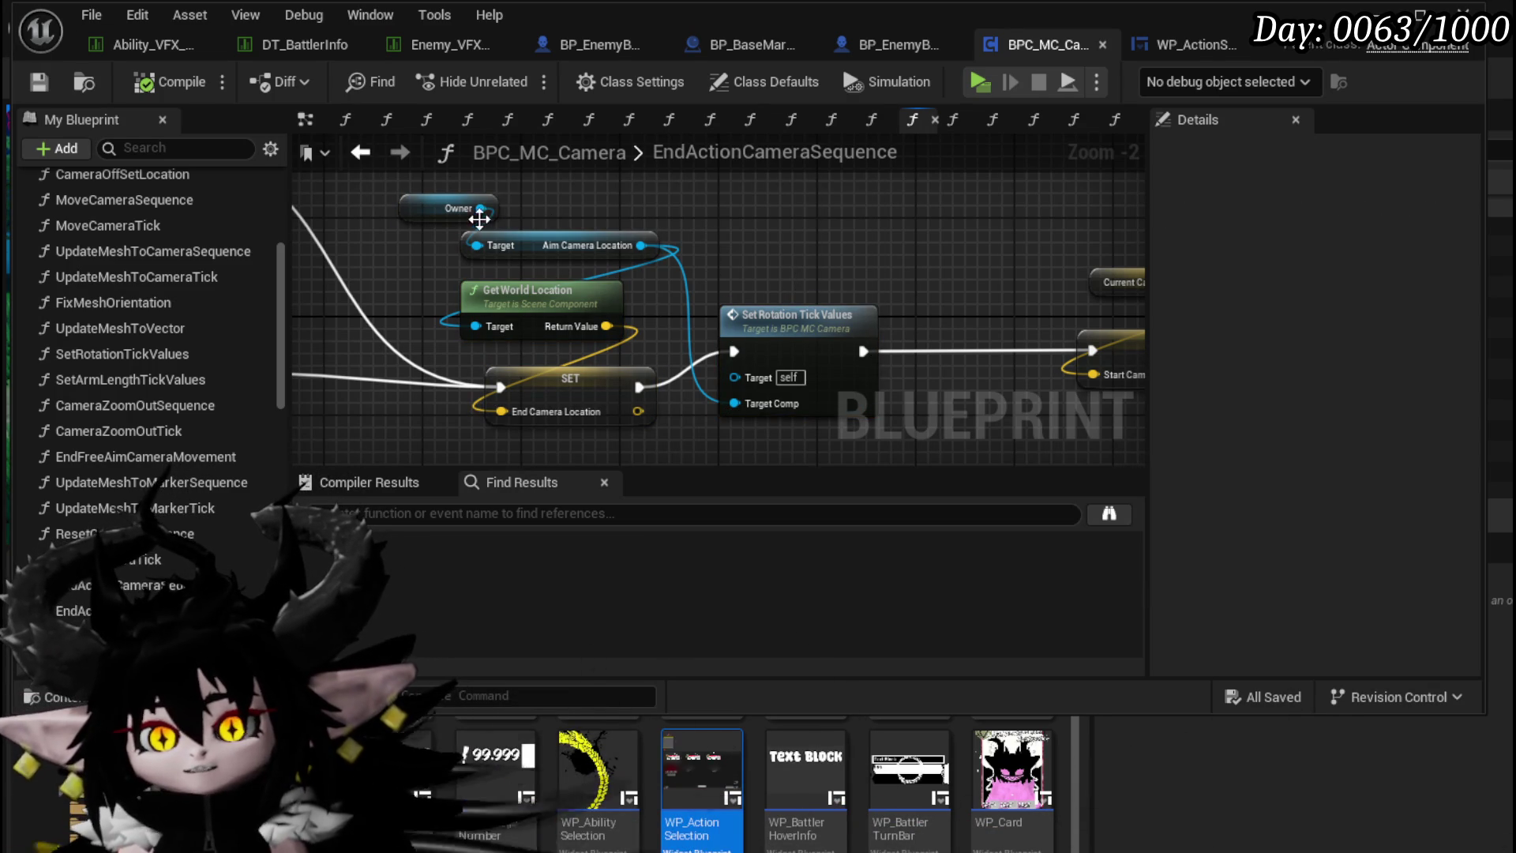
{"action": "left_click_drag", "start_coordinate": [491, 225], "coordinate": [491, 225]}
{"action": "left_click", "coordinate": [660, 249]}
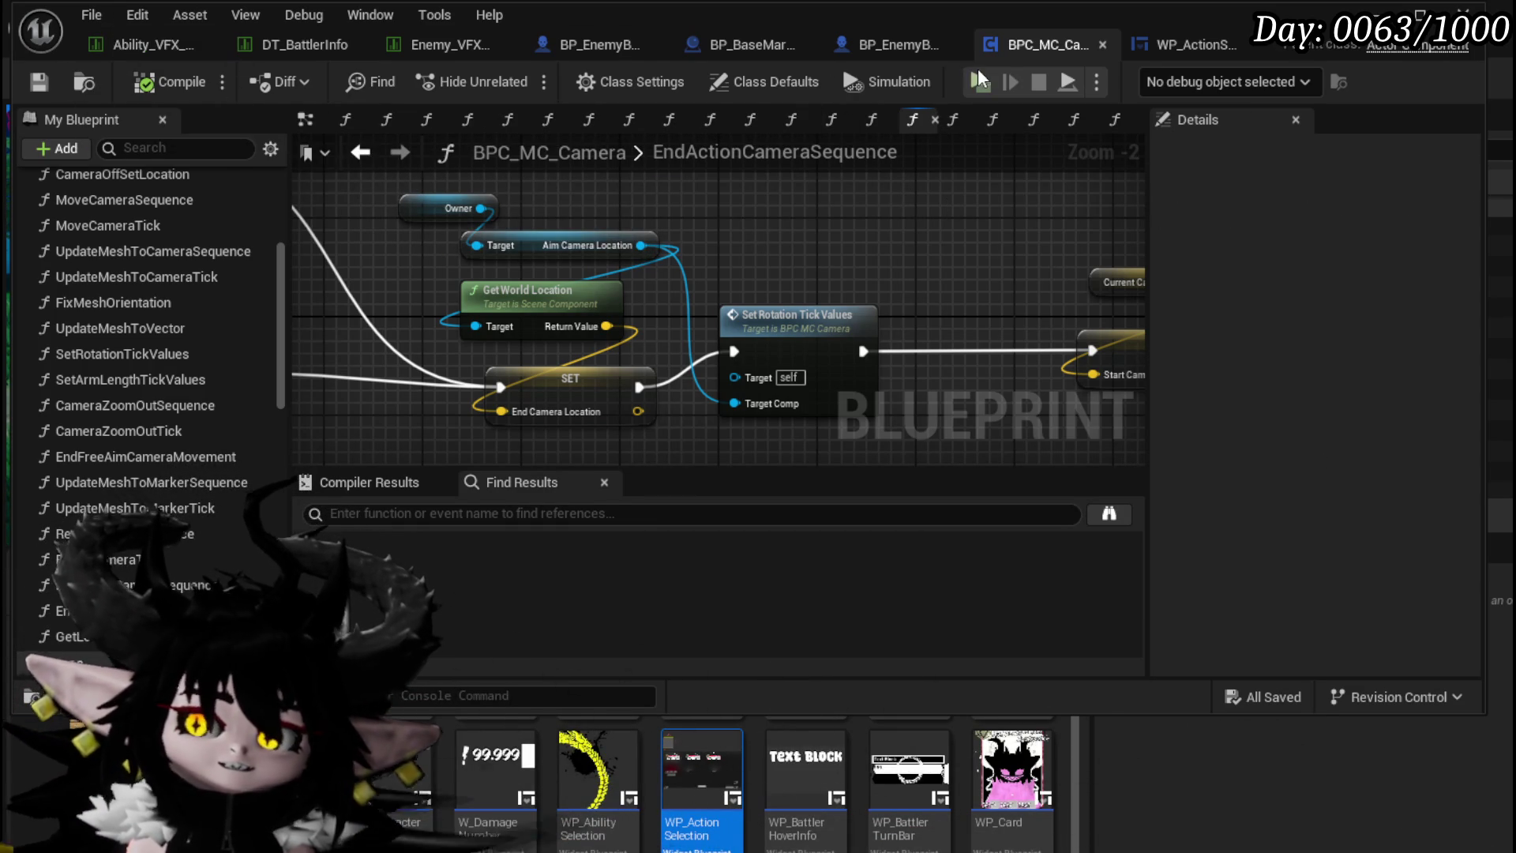
Step: Return to the CameraBus graph and arrange End Camera Rotation, Break Rotator and Make Rotator in view
{"action": "left_click", "coordinate": [360, 151]}
{"action": "scroll", "coordinate": [723, 228], "scroll_direction": "up", "scroll_amount": 3}
{"action": "left_click_drag", "start_coordinate": [694, 320], "coordinate": [937, 299]}
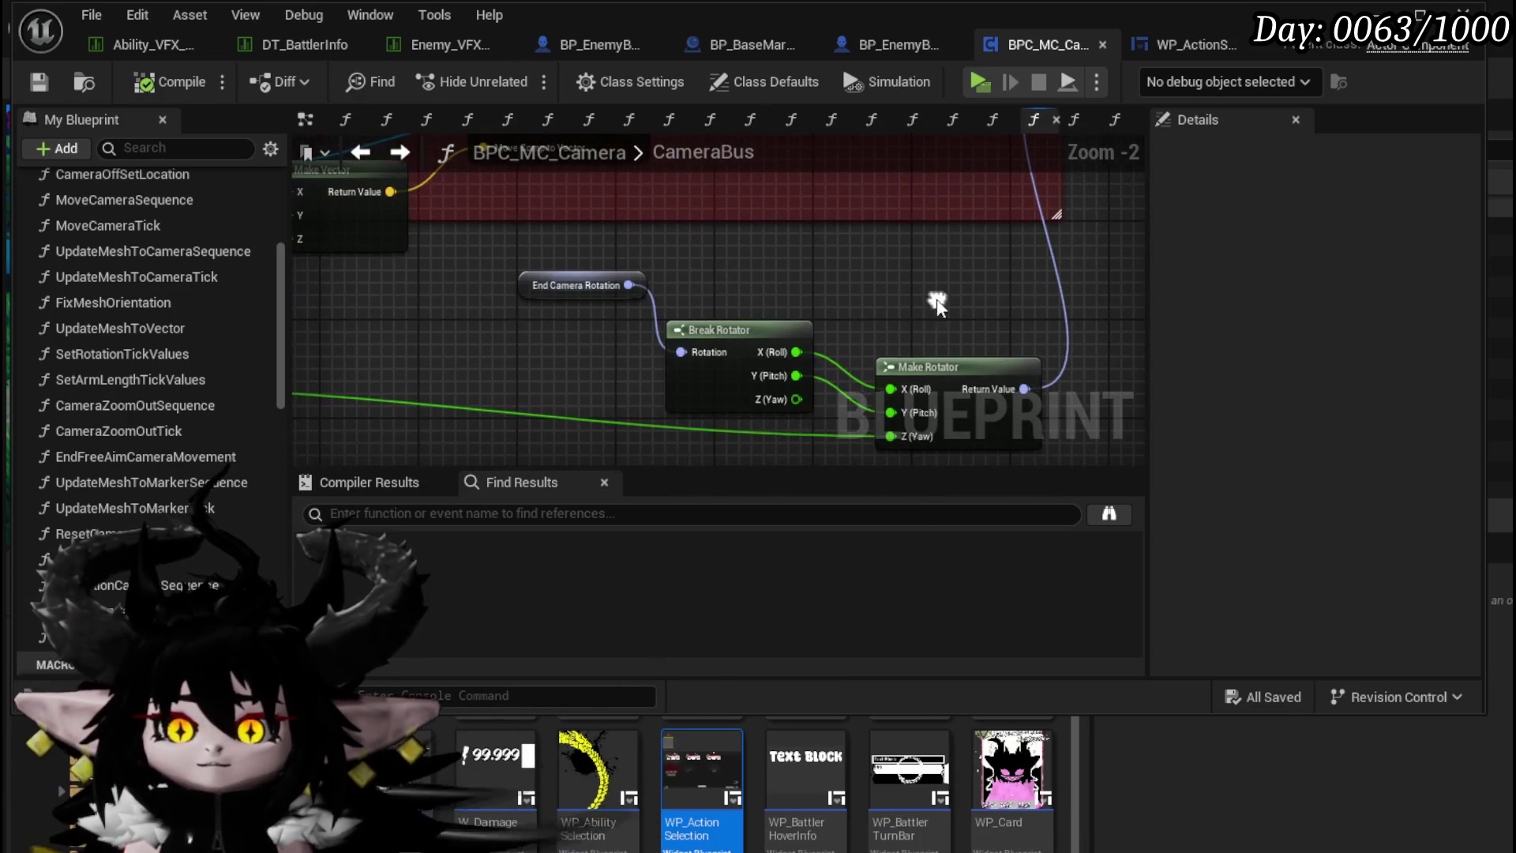
{"action": "left_click", "coordinate": [600, 285]}
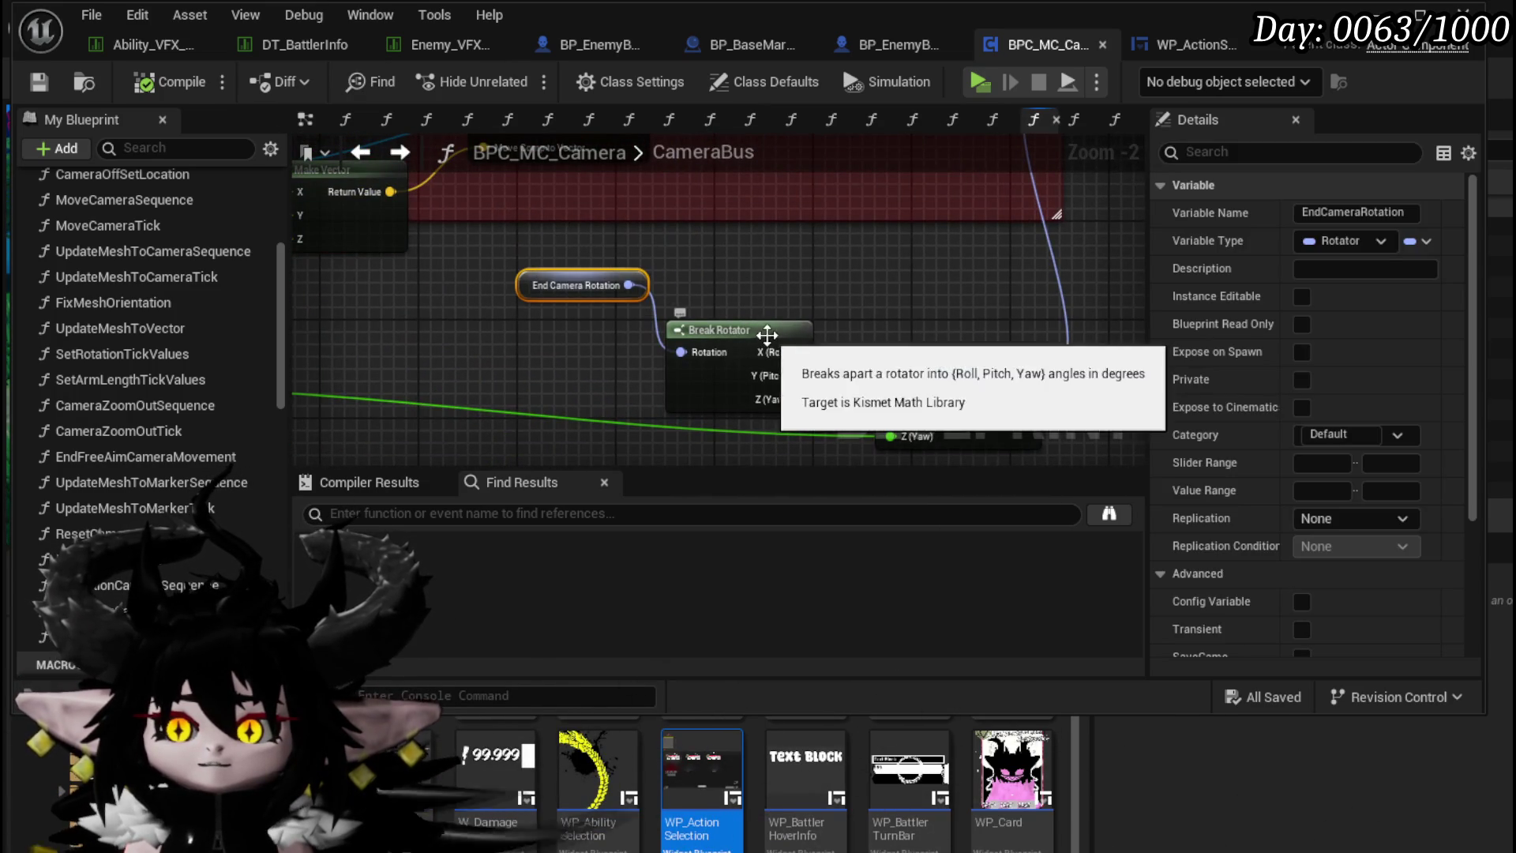
{"action": "left_click_drag", "start_coordinate": [795, 289], "coordinate": [635, 221]}
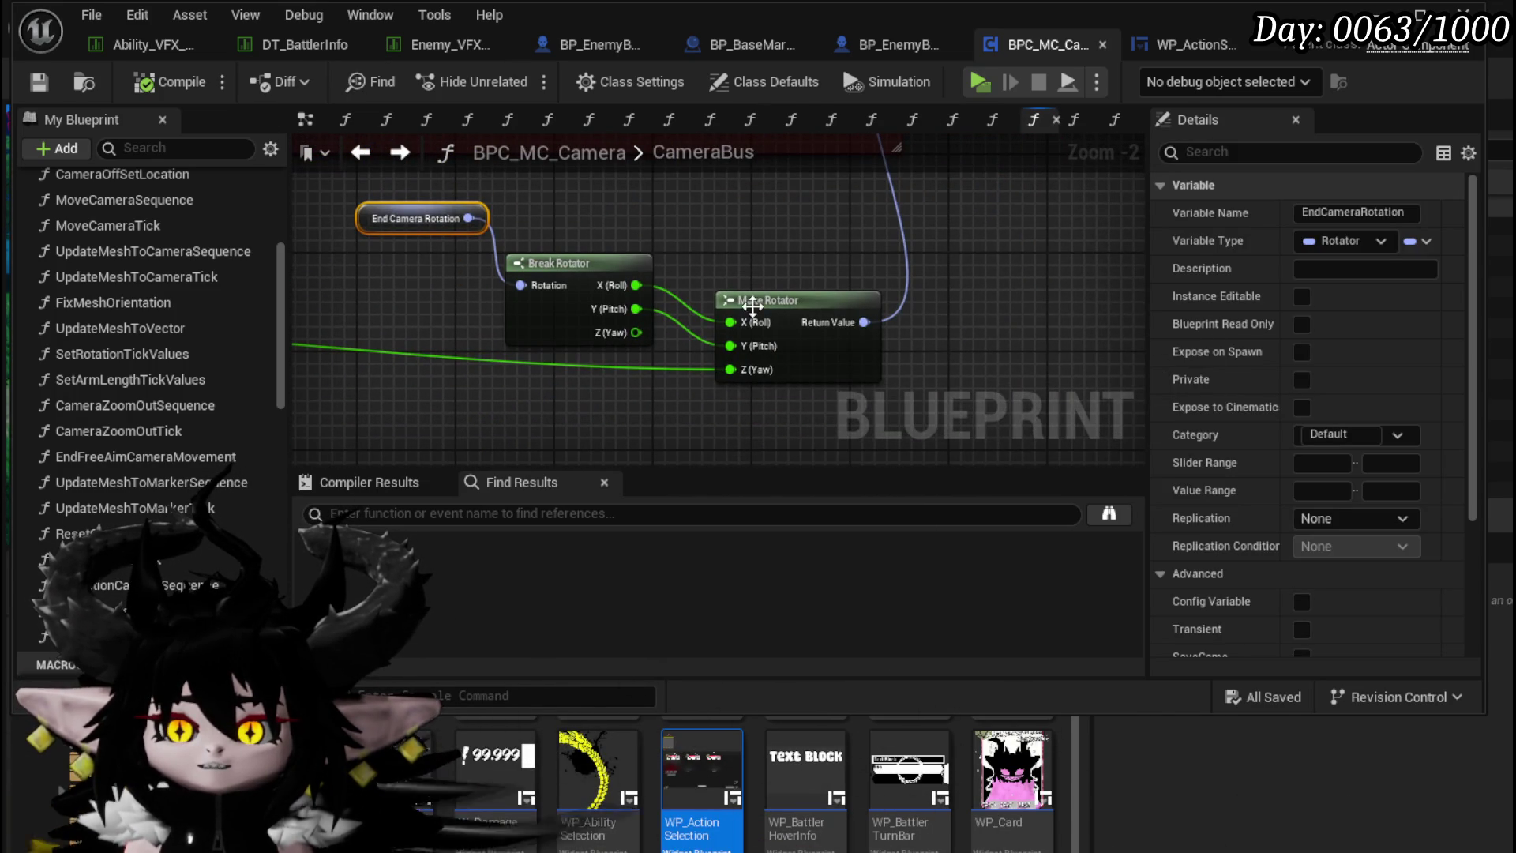
{"action": "mouse_move", "coordinate": [397, 296]}
{"action": "left_mouse_down"}
{"action": "mouse_move", "coordinate": [571, 186]}
{"action": "mouse_move", "coordinate": [618, 213]}
{"action": "mouse_move", "coordinate": [651, 348]}
{"action": "mouse_move", "coordinate": [688, 350]}
{"action": "mouse_move", "coordinate": [670, 410]}
{"action": "mouse_move", "coordinate": [427, 401]}
{"action": "mouse_move", "coordinate": [1030, 245]}
{"action": "mouse_move", "coordinate": [912, 275]}
{"action": "mouse_move", "coordinate": [711, 261]}
{"action": "left_mouse_up"}
{"action": "scroll", "coordinate": [651, 347], "scroll_direction": "down", "scroll_amount": 2}
{"action": "scroll", "coordinate": [710, 261], "scroll_direction": "up", "scroll_amount": 1}
{"action": "left_click_drag", "start_coordinate": [657, 371], "coordinate": [643, 249]}
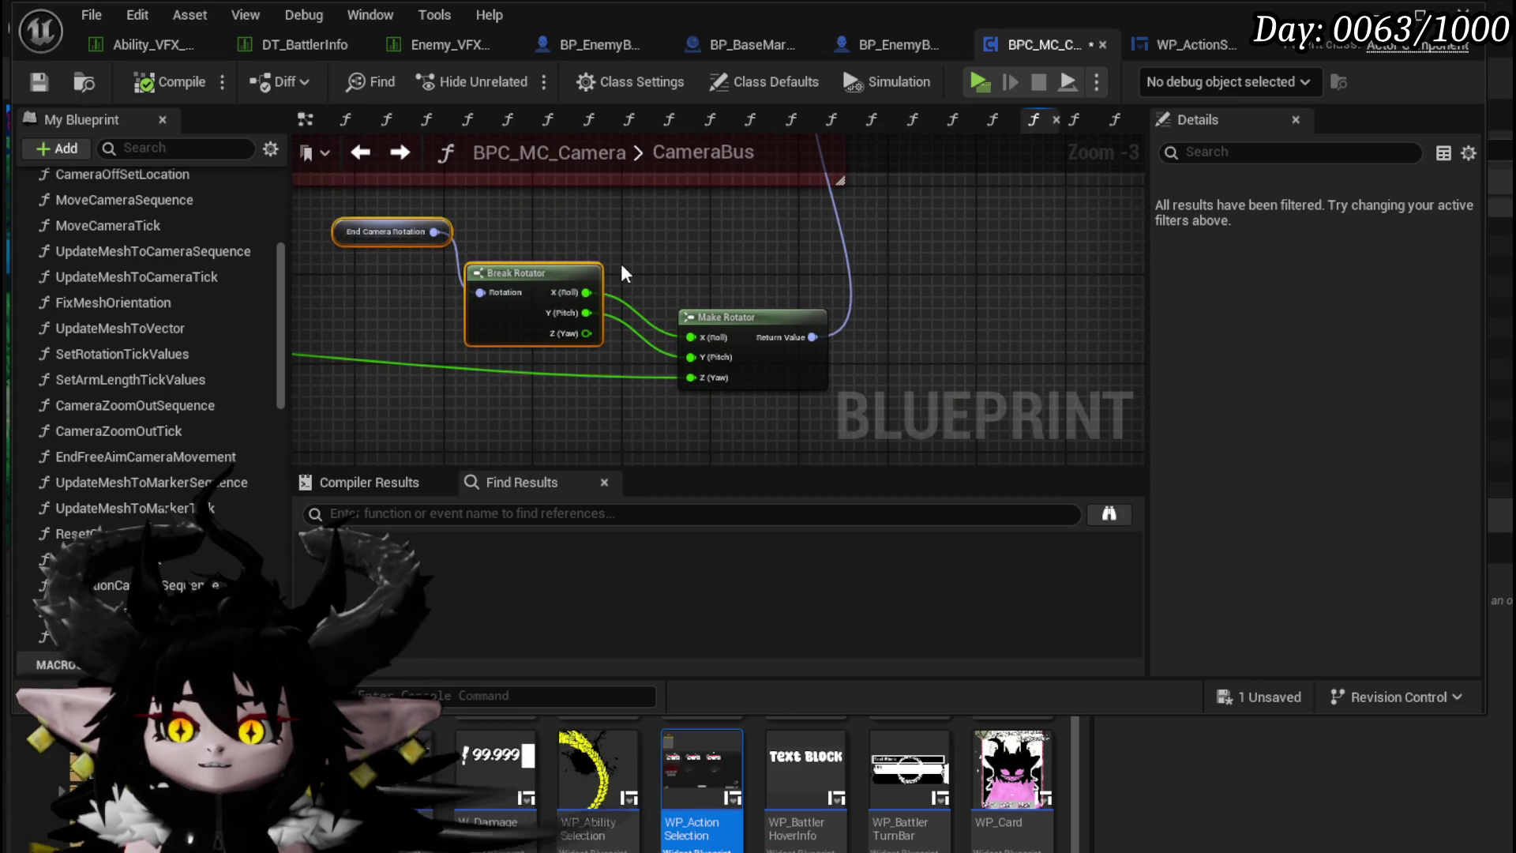
Step: Unlink roll and pitch so Make Rotator keeps only yaw, save the blueprint, and start a play test
{"action": "left_click", "coordinate": [692, 338], "text": "alt"}
{"action": "left_click", "coordinate": [692, 361], "text": "alt"}
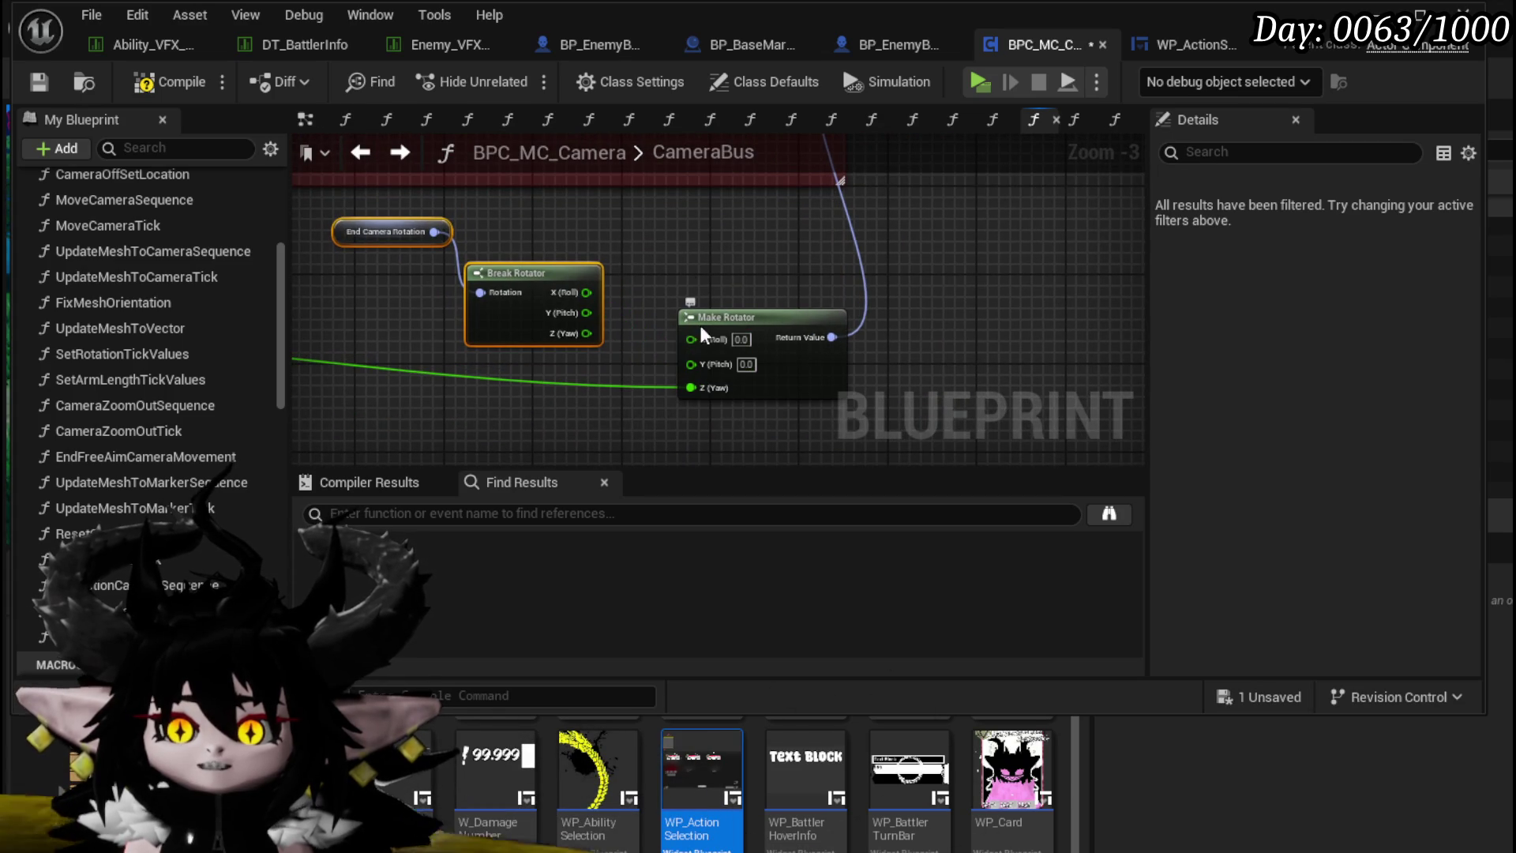
{"action": "left_click", "coordinate": [693, 267]}
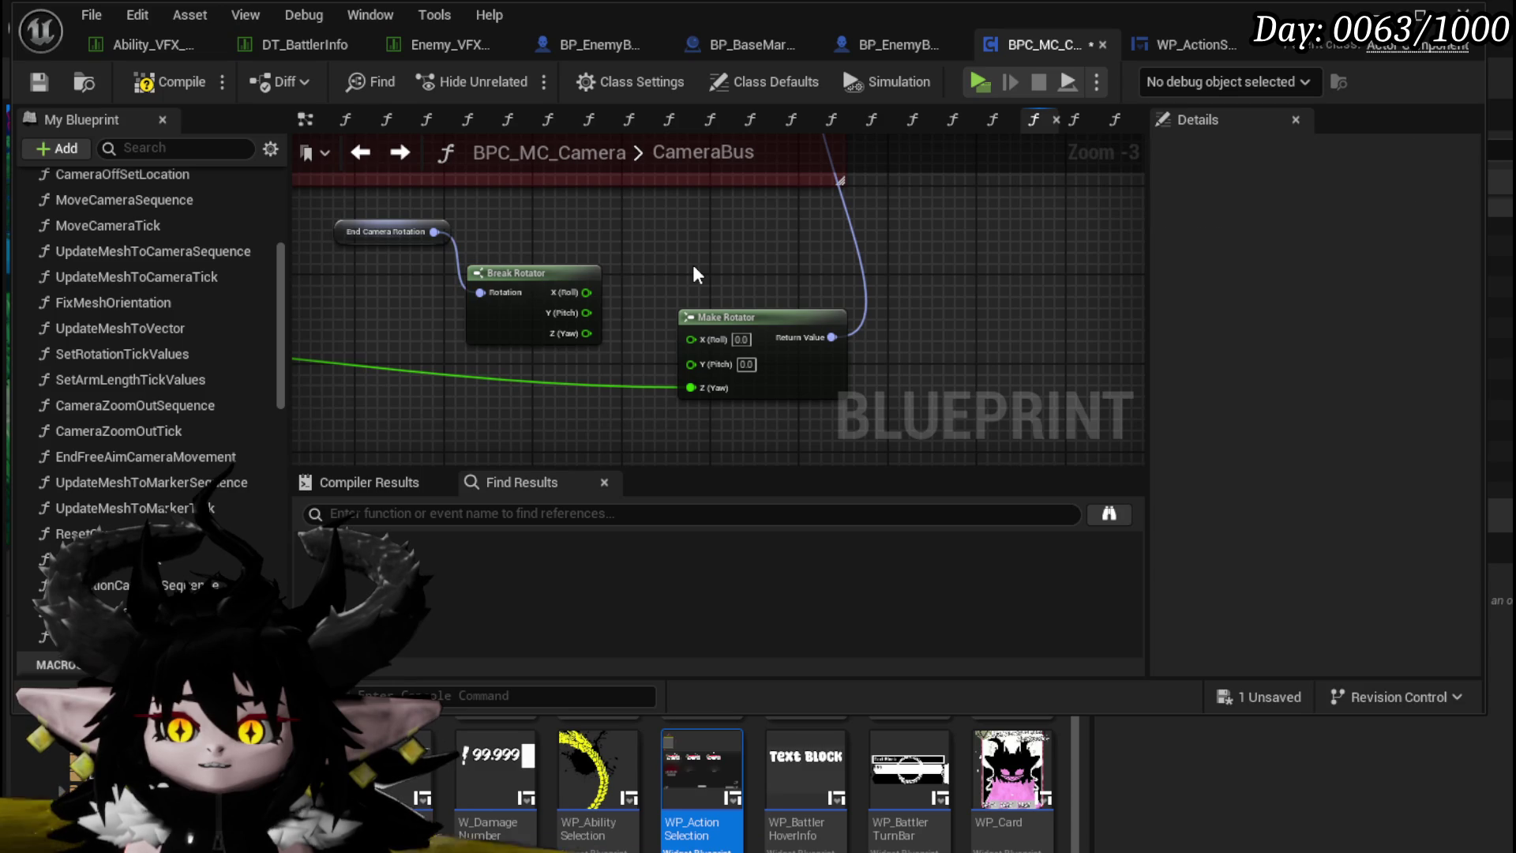
{"action": "left_click", "coordinate": [39, 82]}
{"action": "key", "text": "alt+Tab"}
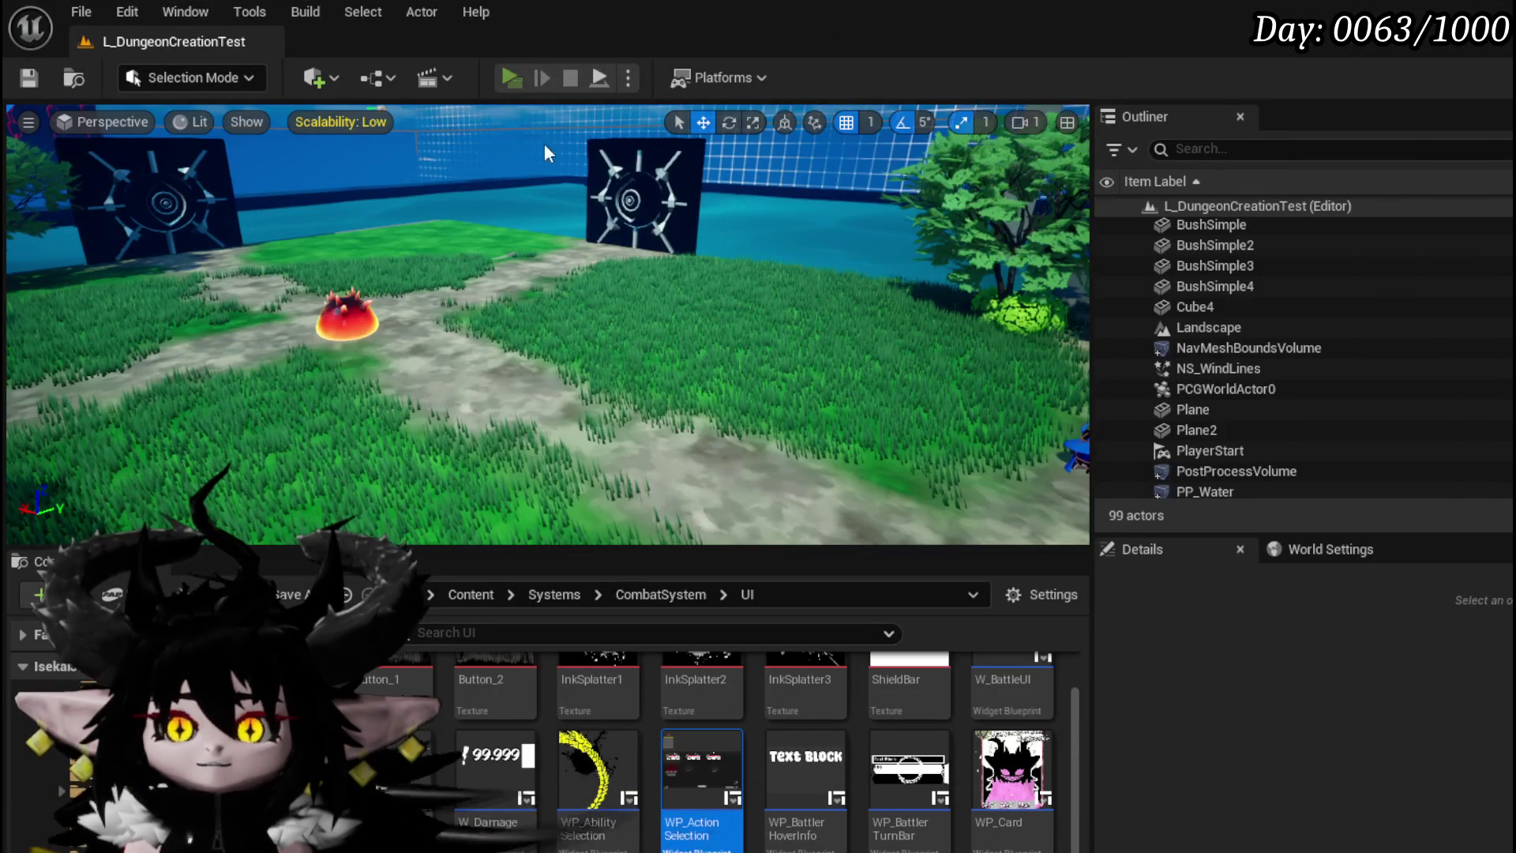
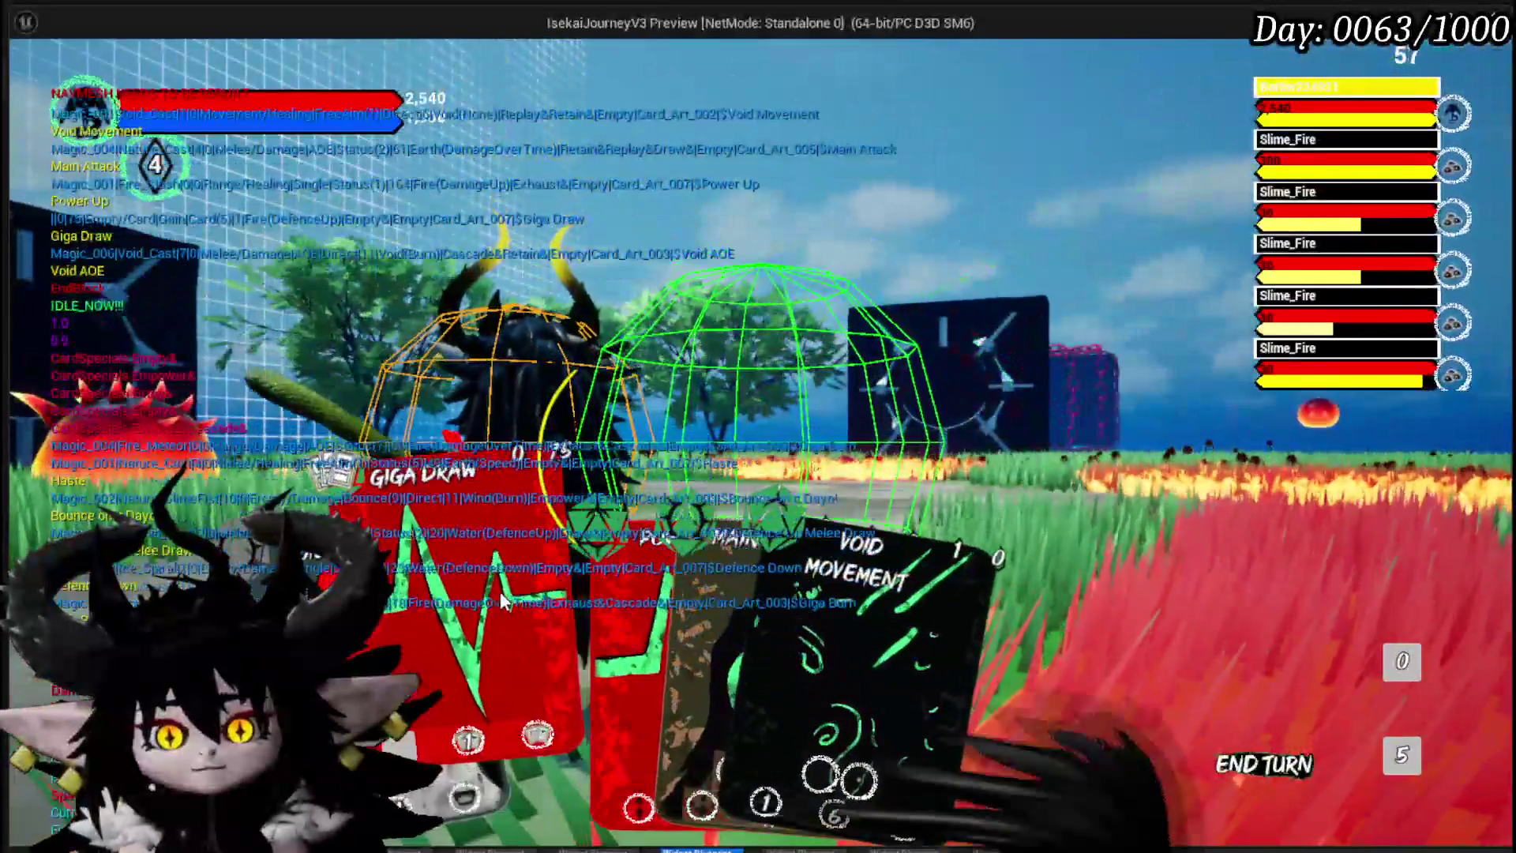
Step: Play Giga Draw, Defence Down and Void Movement against the fire slimes, then stop the play-test
{"action": "left_click", "coordinate": [502, 602]}
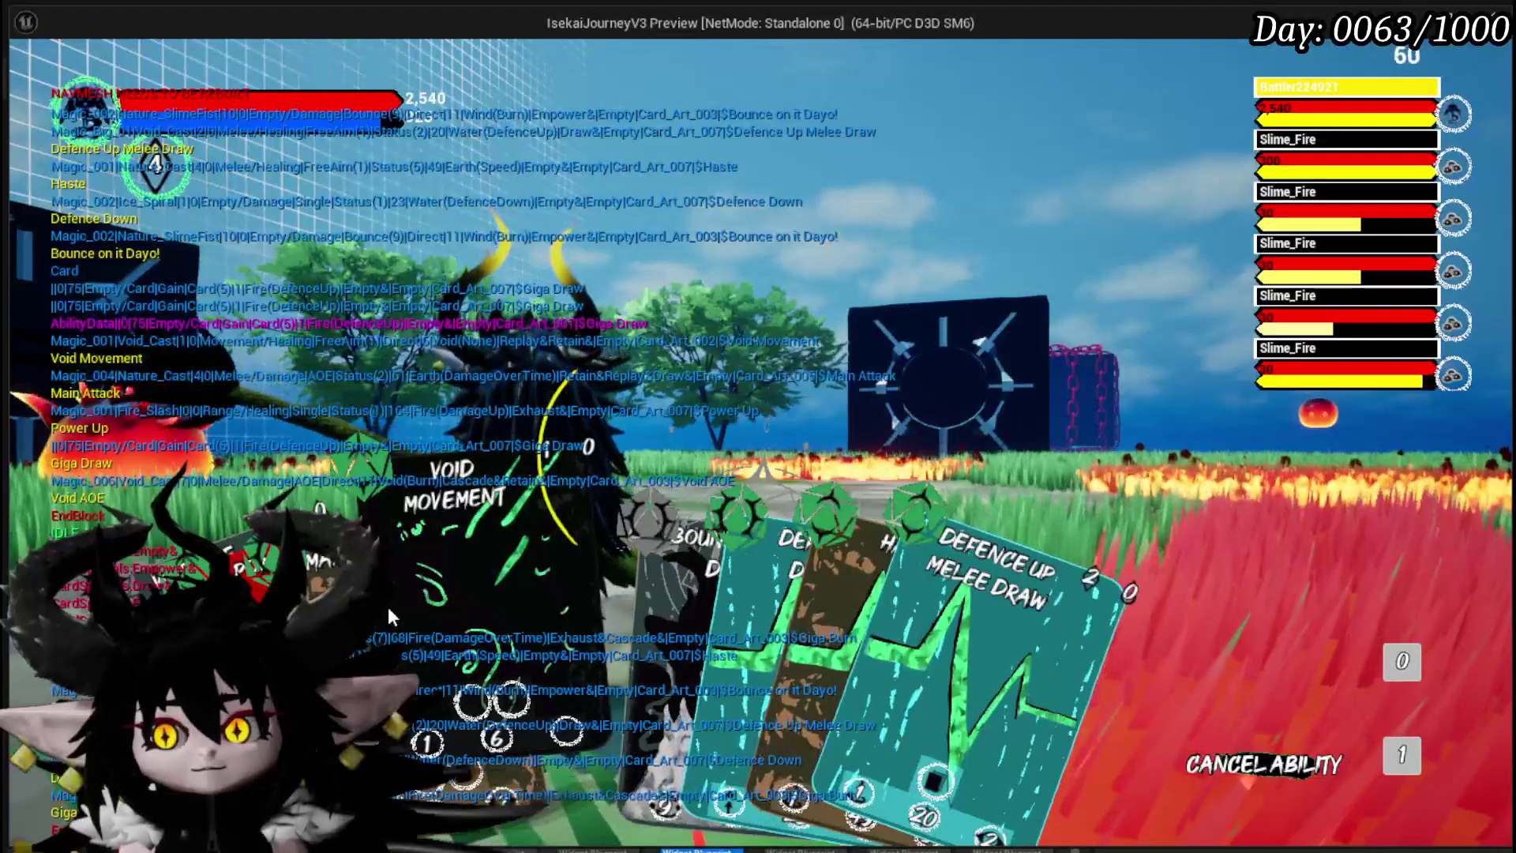
{"action": "left_click", "coordinate": [641, 609]}
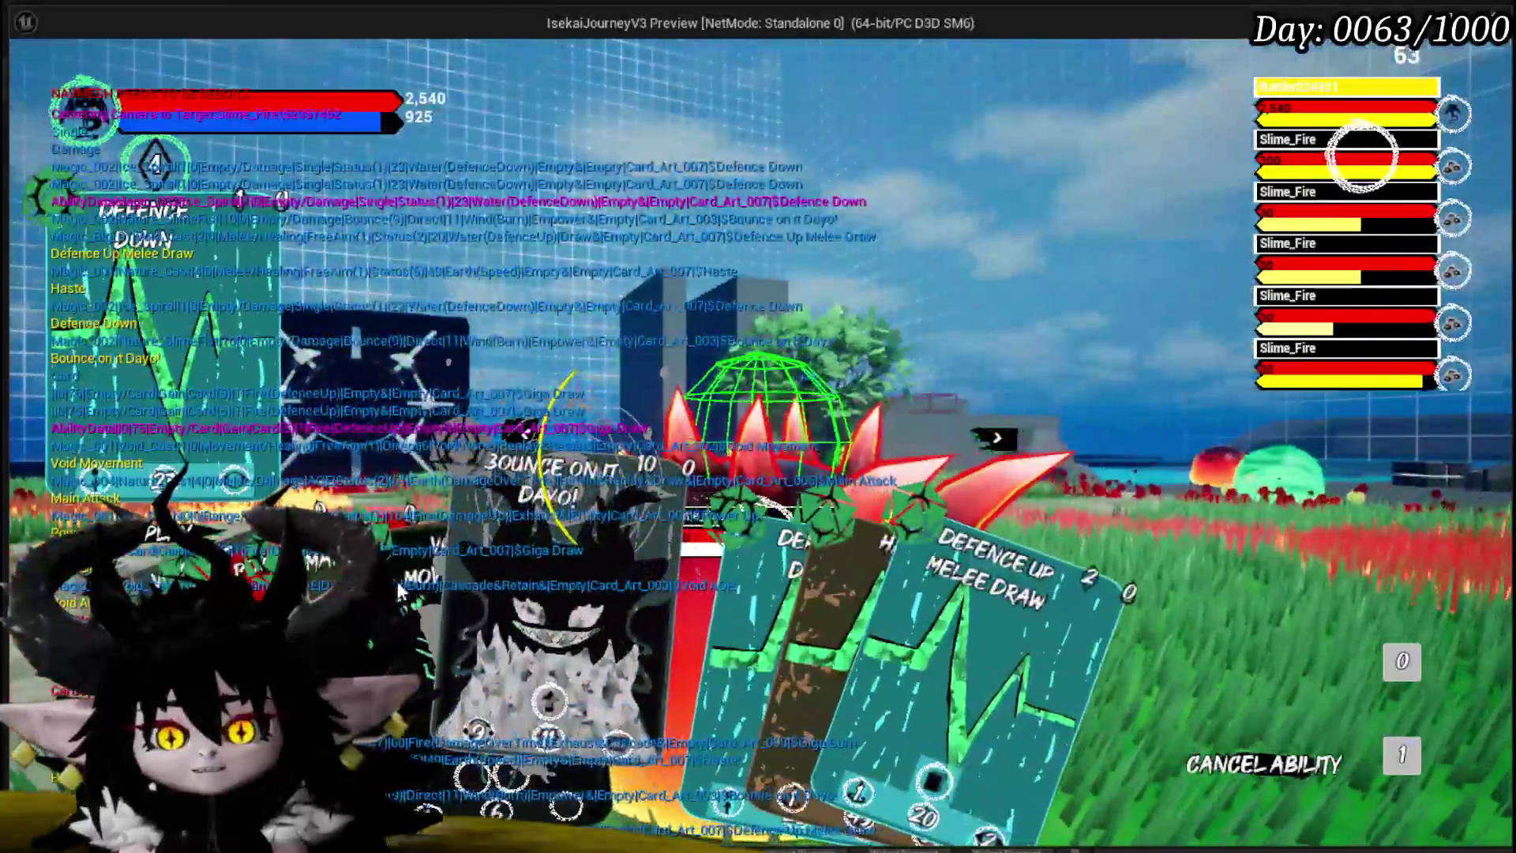
{"action": "left_click", "coordinate": [429, 600]}
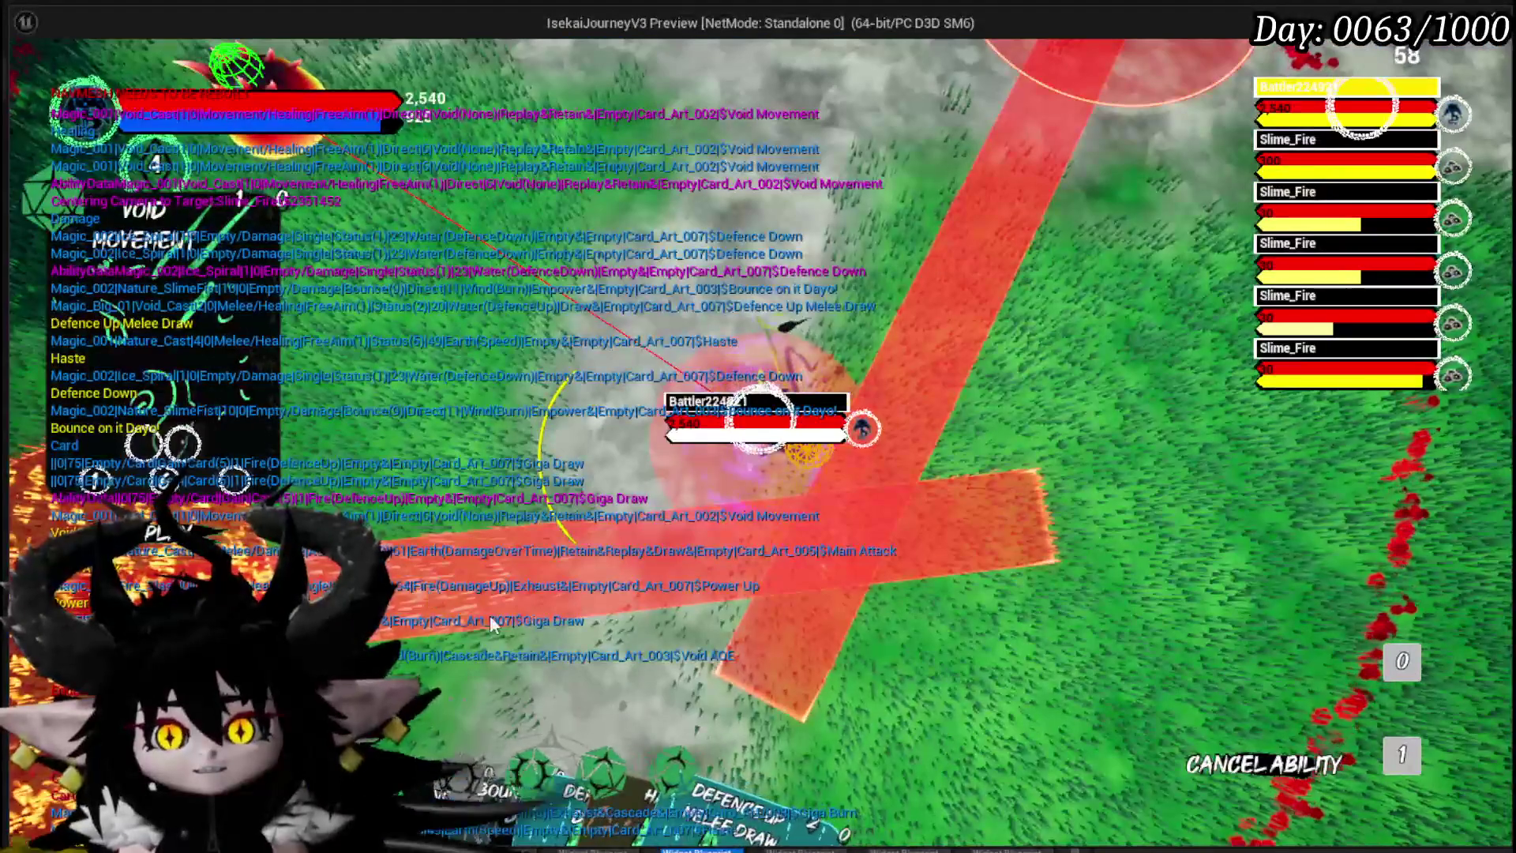
{"action": "left_click", "coordinate": [463, 602]}
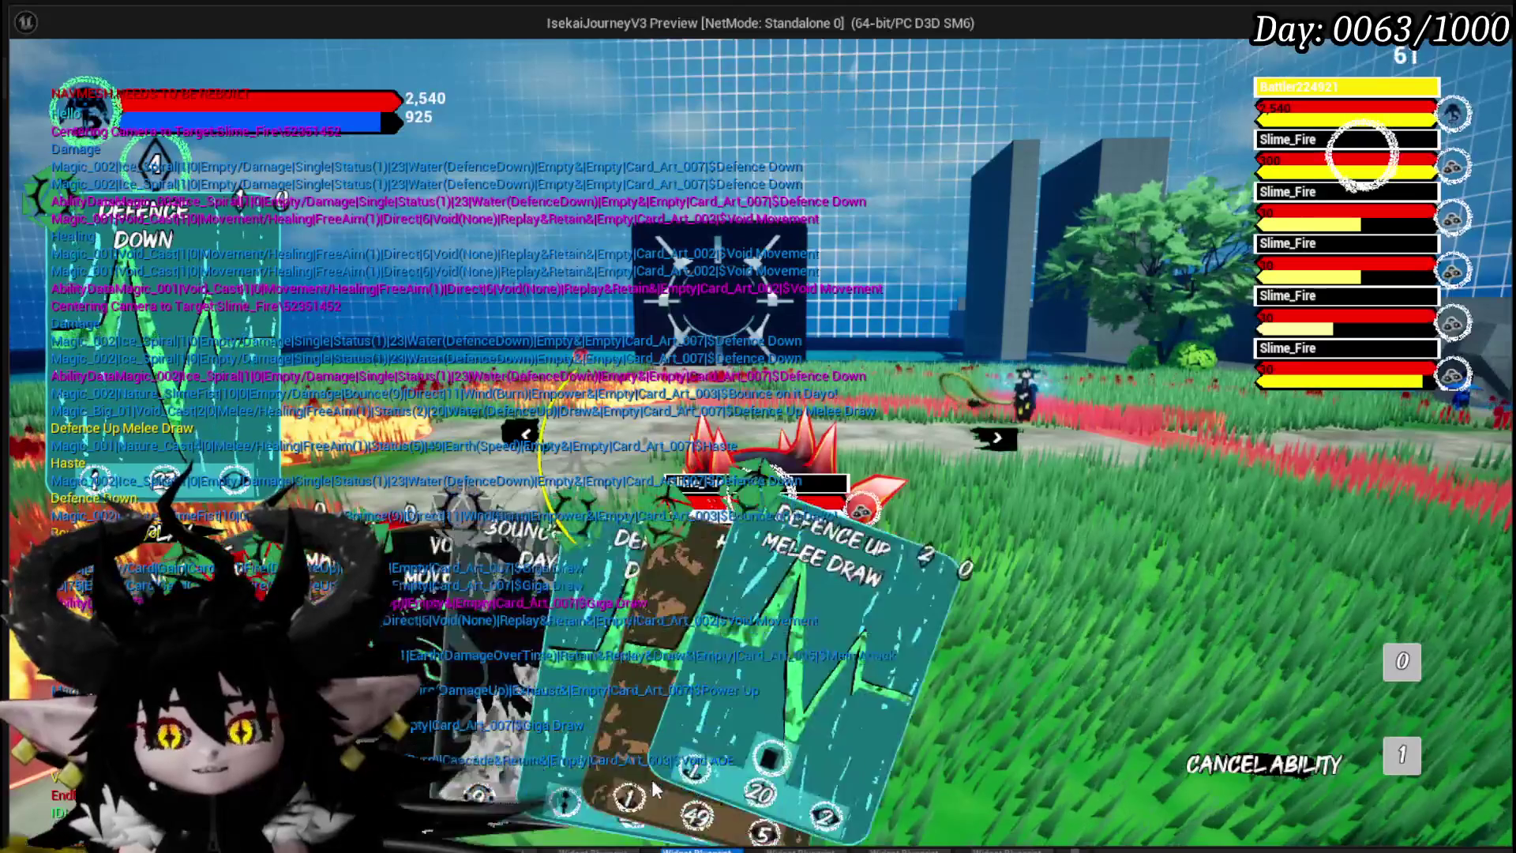
{"action": "left_click", "coordinate": [416, 624]}
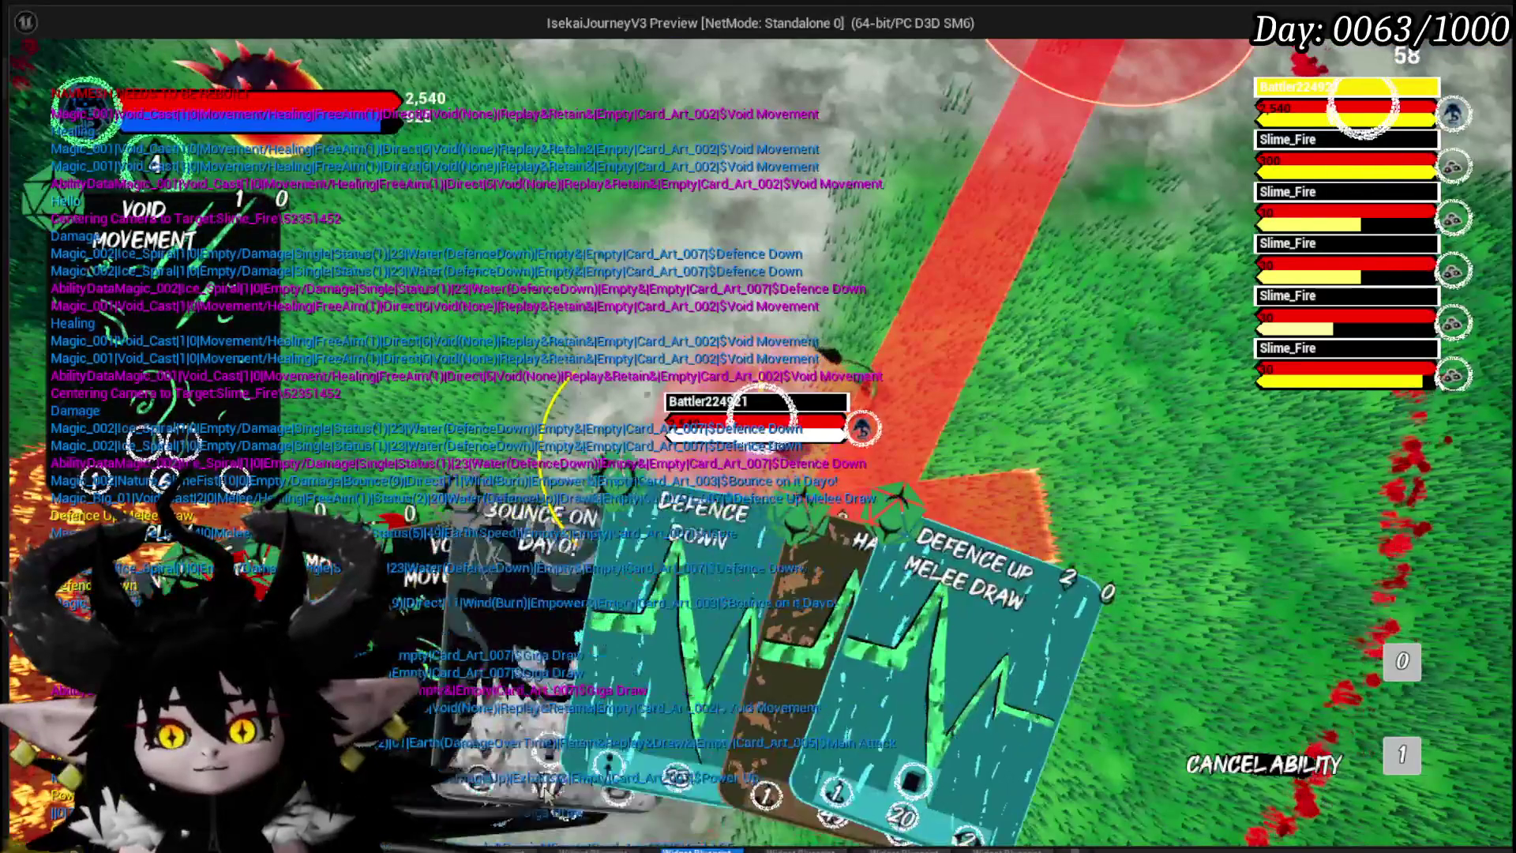
{"action": "left_click", "coordinate": [566, 655]}
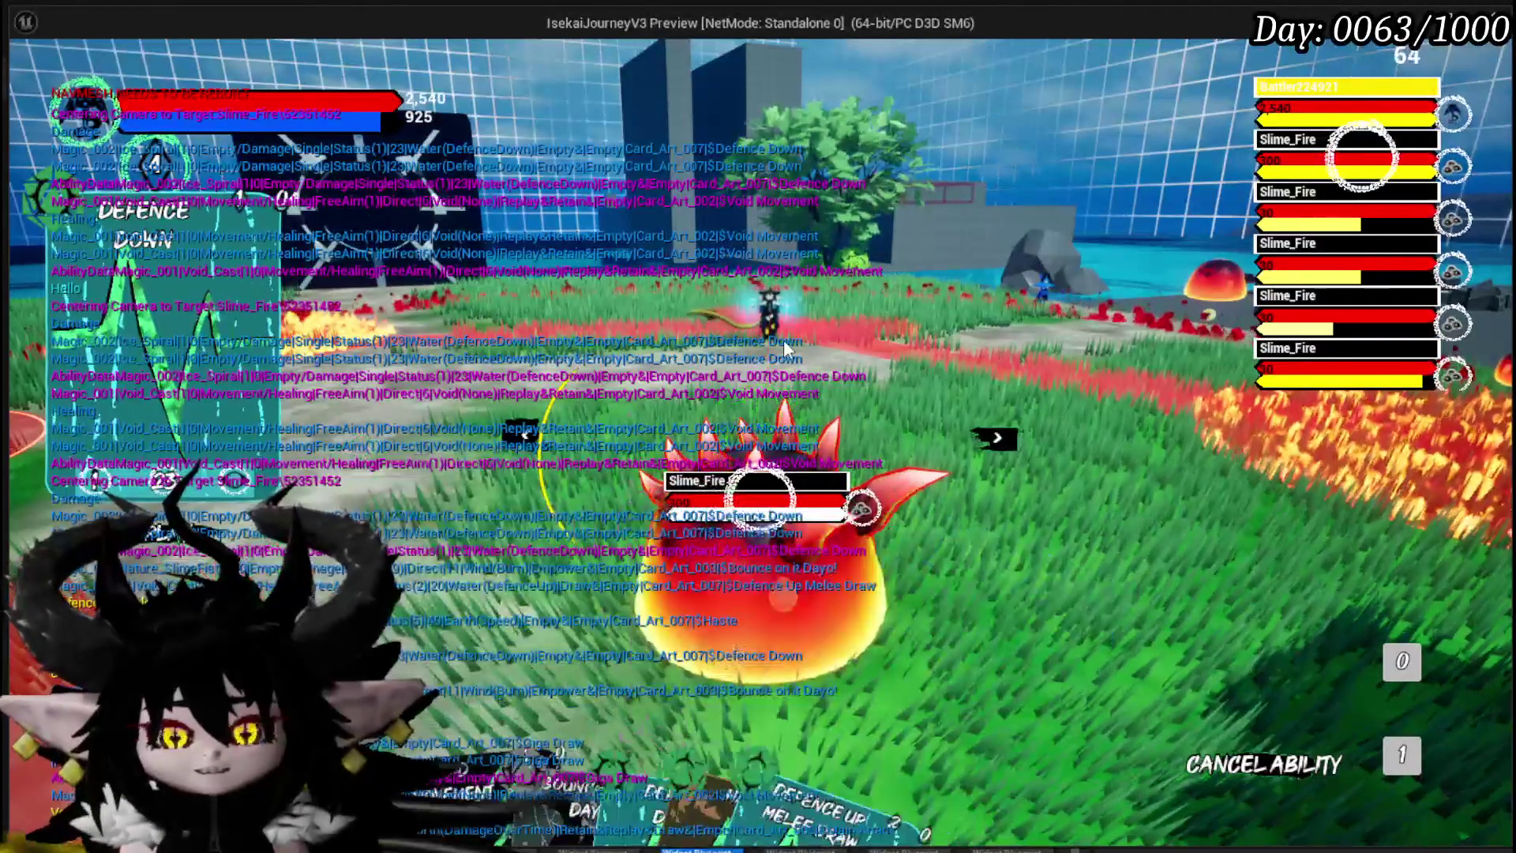
{"action": "key", "text": "Escape"}
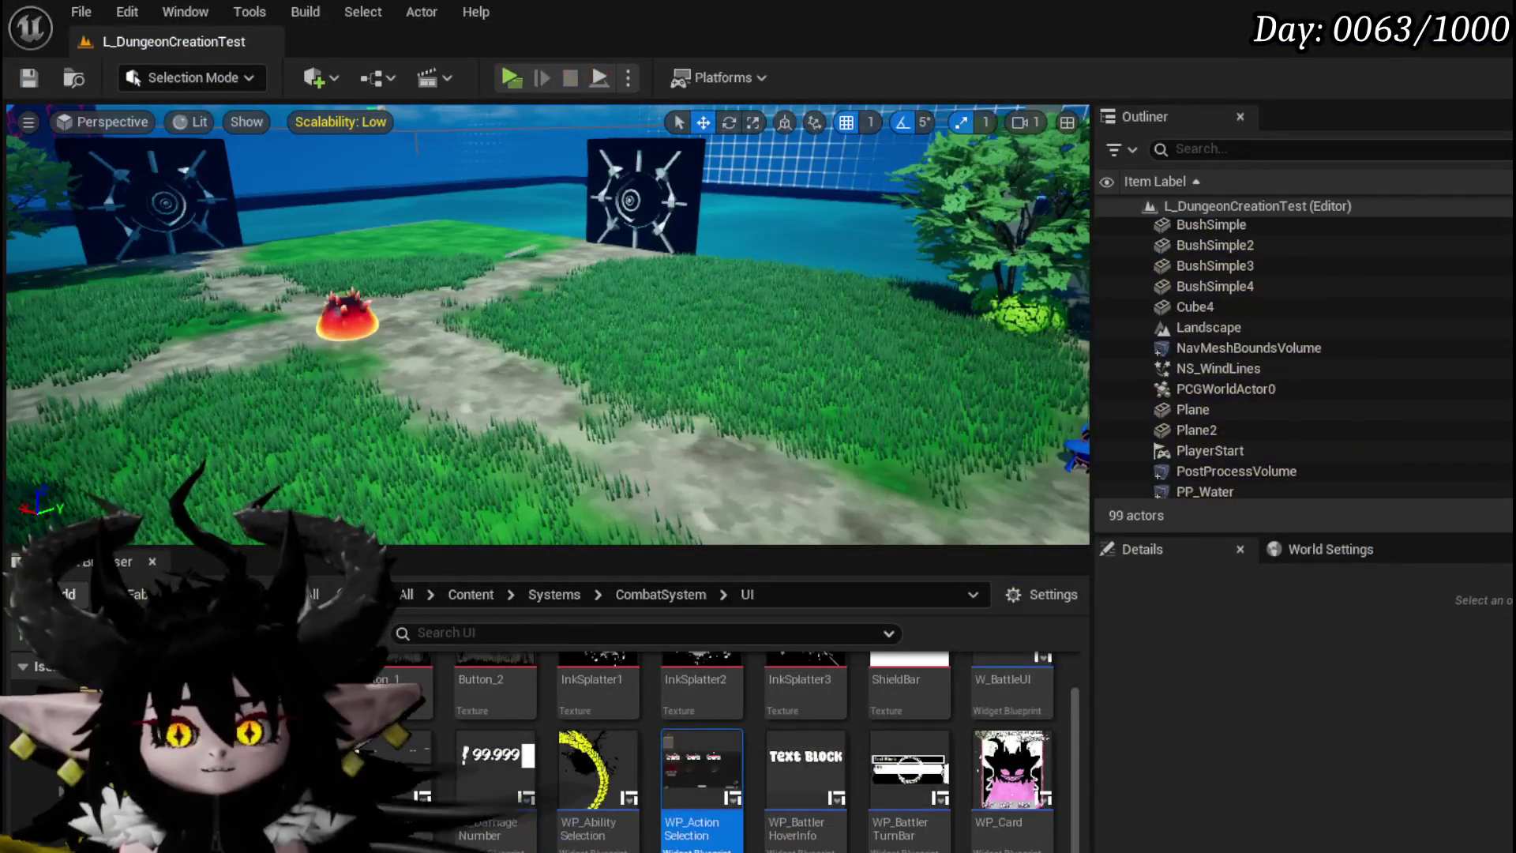
Step: Save the map and add a Get Camera Holder node from the character reference in BPC_MC_Camera
{"action": "left_click", "coordinate": [19, 84]}
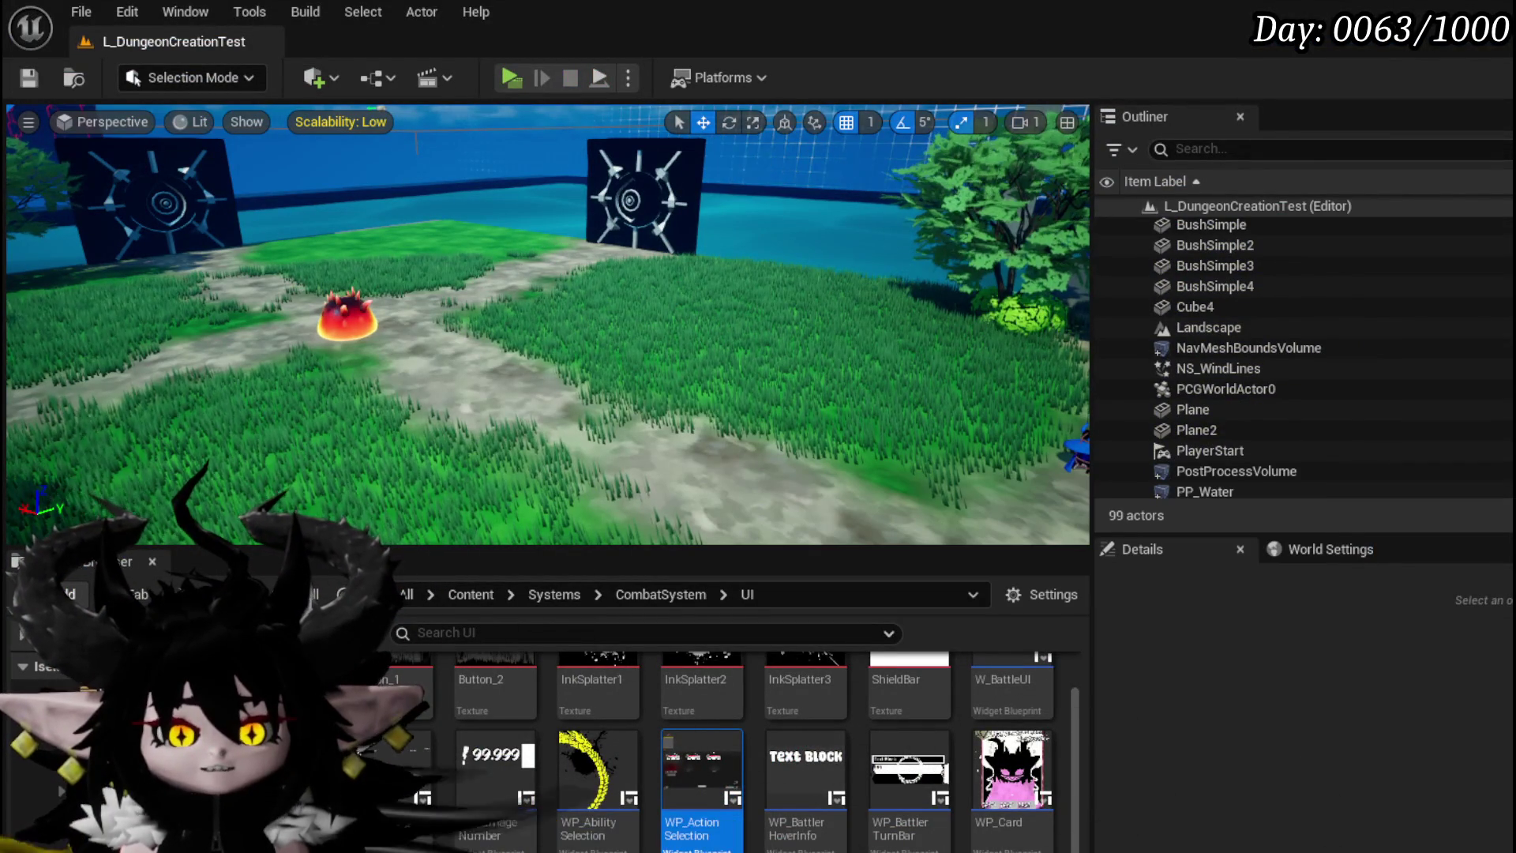
{"action": "key", "text": "alt+Tab"}
{"action": "mouse_move", "coordinate": [528, 377]}
{"action": "left_mouse_down"}
{"action": "mouse_move", "coordinate": [746, 419]}
{"action": "mouse_move", "coordinate": [883, 392]}
{"action": "mouse_move", "coordinate": [961, 436]}
{"action": "left_mouse_up"}
{"action": "mouse_move", "coordinate": [616, 300]}
{"action": "left_mouse_down"}
{"action": "mouse_move", "coordinate": [711, 399]}
{"action": "mouse_move", "coordinate": [761, 298]}
{"action": "mouse_move", "coordinate": [672, 236]}
{"action": "mouse_move", "coordinate": [349, 339]}
{"action": "mouse_move", "coordinate": [364, 395]}
{"action": "mouse_move", "coordinate": [340, 331]}
{"action": "mouse_move", "coordinate": [371, 316]}
{"action": "mouse_move", "coordinate": [379, 395]}
{"action": "left_mouse_up"}
{"action": "mouse_move", "coordinate": [254, 384]}
{"action": "left_mouse_down"}
{"action": "mouse_move", "coordinate": [793, 401]}
{"action": "mouse_move", "coordinate": [482, 321]}
{"action": "left_mouse_up"}
{"action": "type", "text": "get camer"}
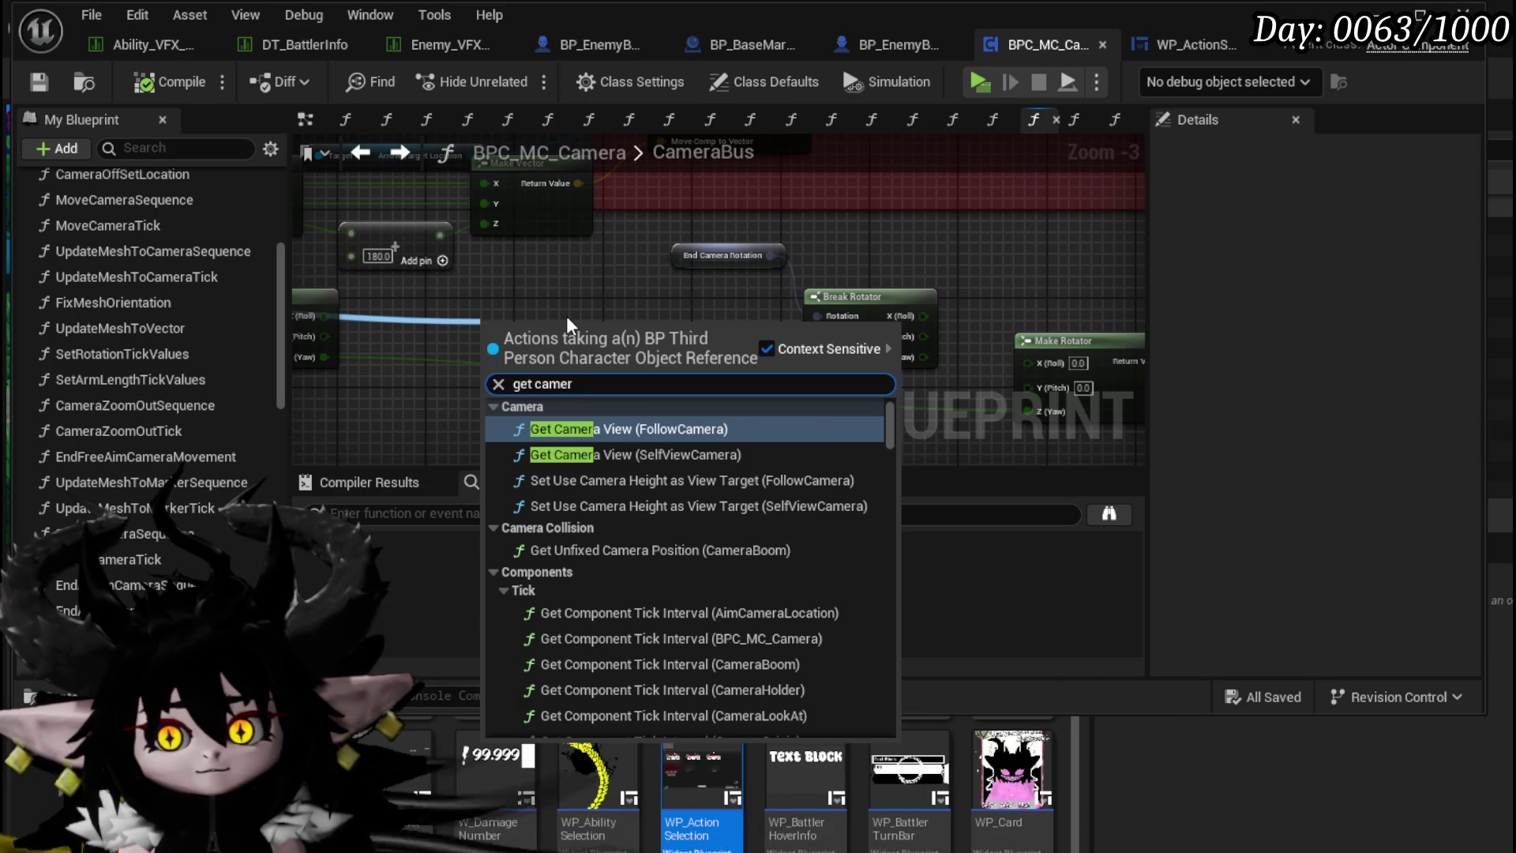
{"action": "type", "text": "a holder"}
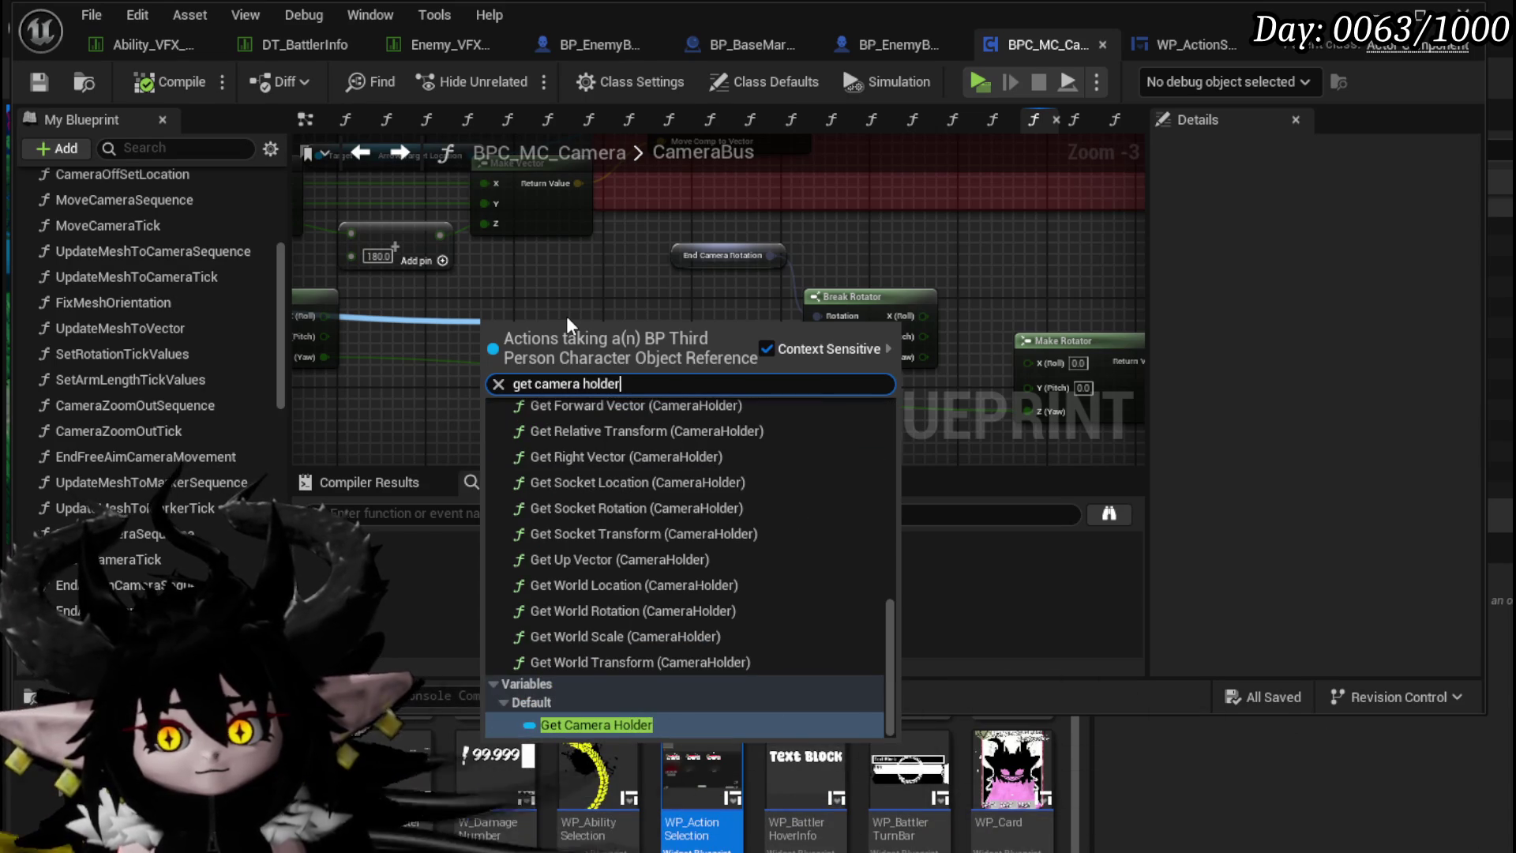
{"action": "left_click", "coordinate": [596, 724]}
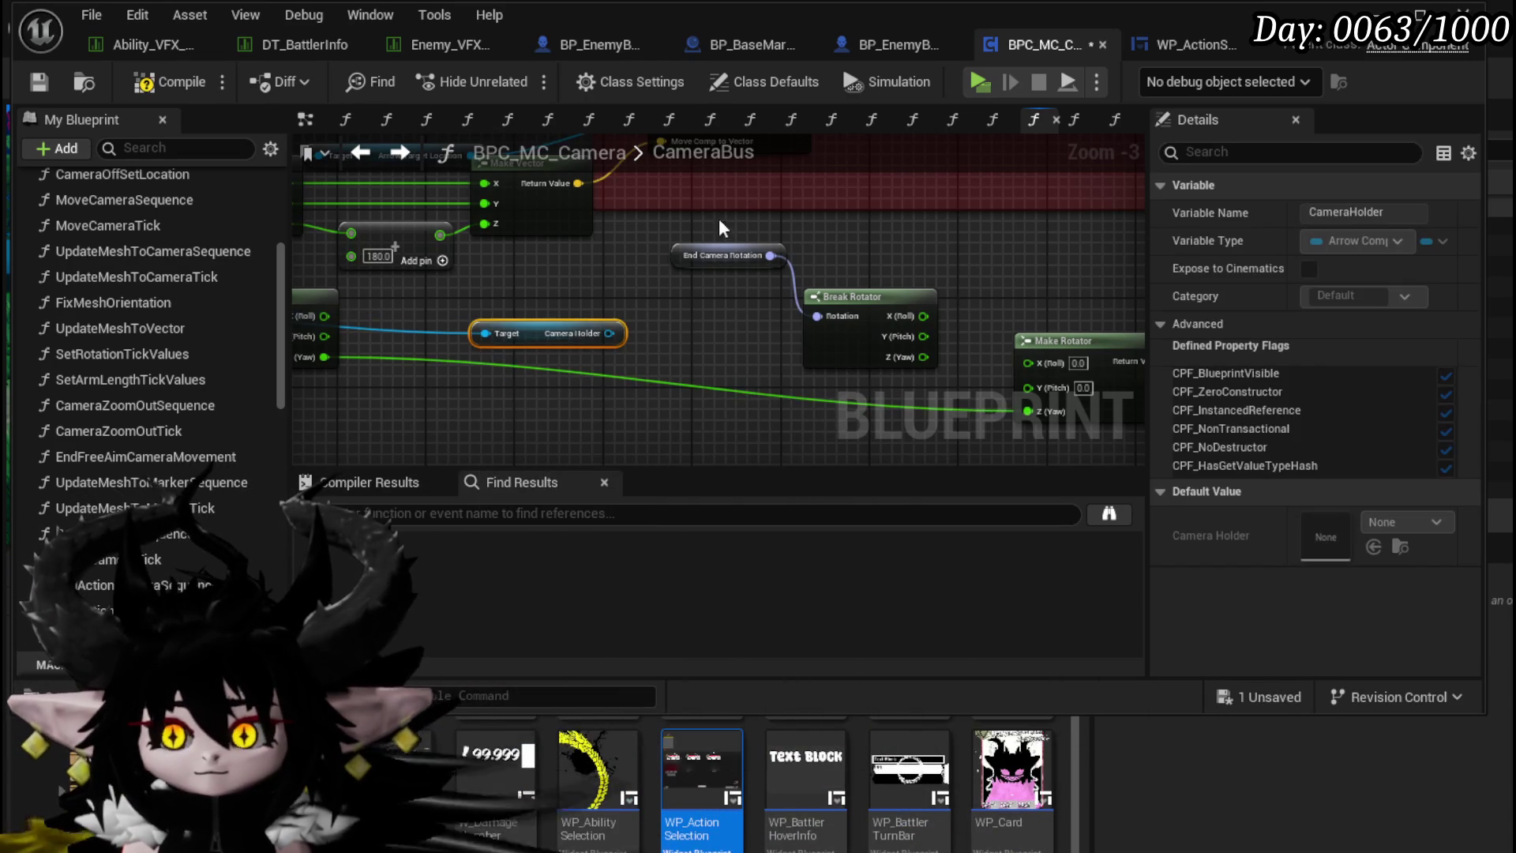
Step: Add a Get World Rotation node fed by Camera Holder
{"action": "left_click_drag", "start_coordinate": [542, 388], "coordinate": [542, 391]}
{"action": "type", "text": "get"}
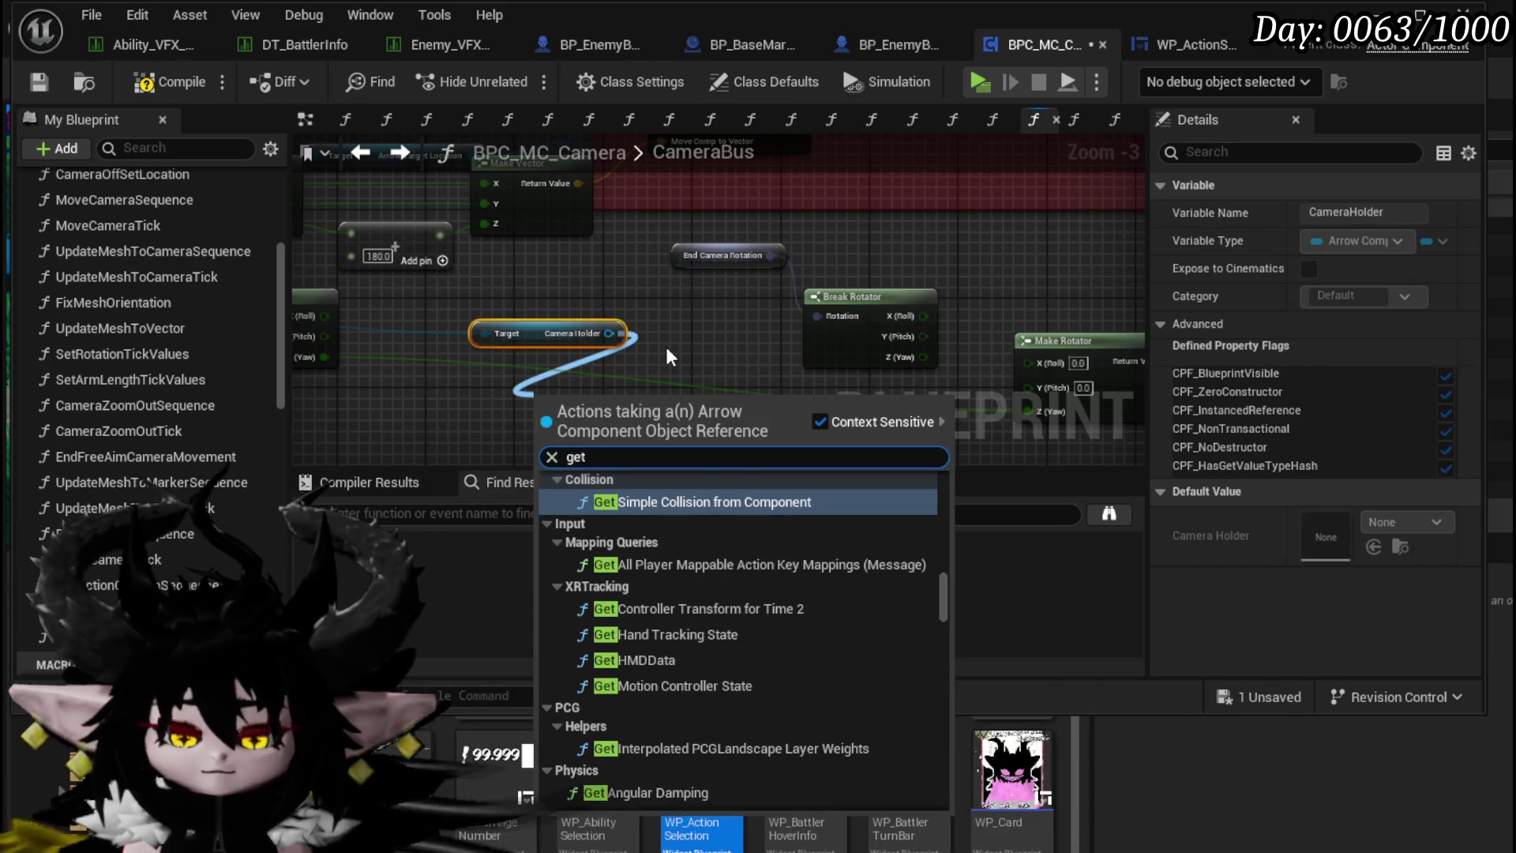
{"action": "type", "text": " world rotation"}
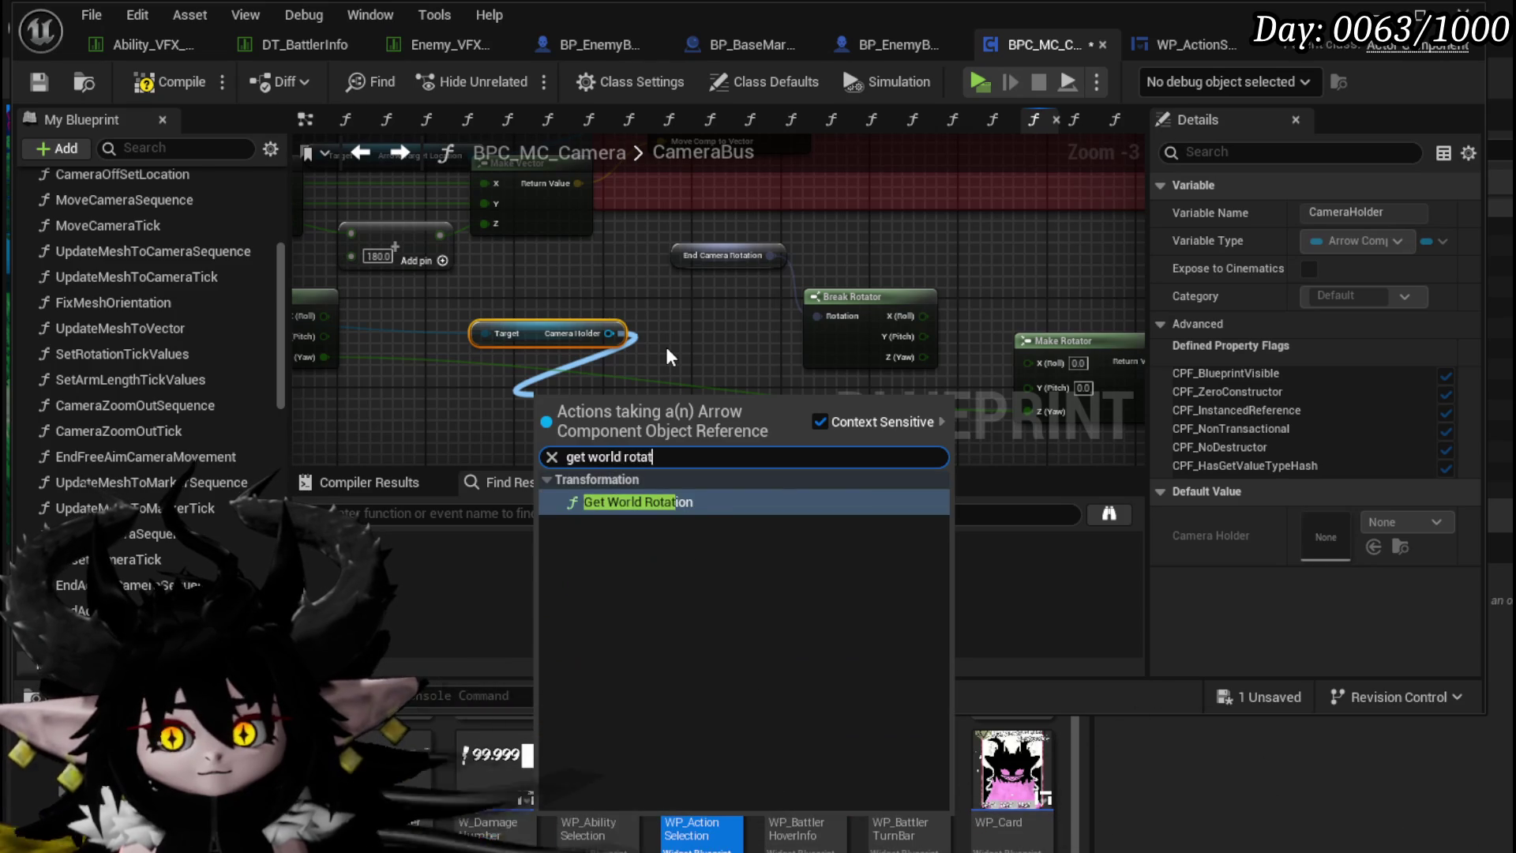
{"action": "key", "text": "Return"}
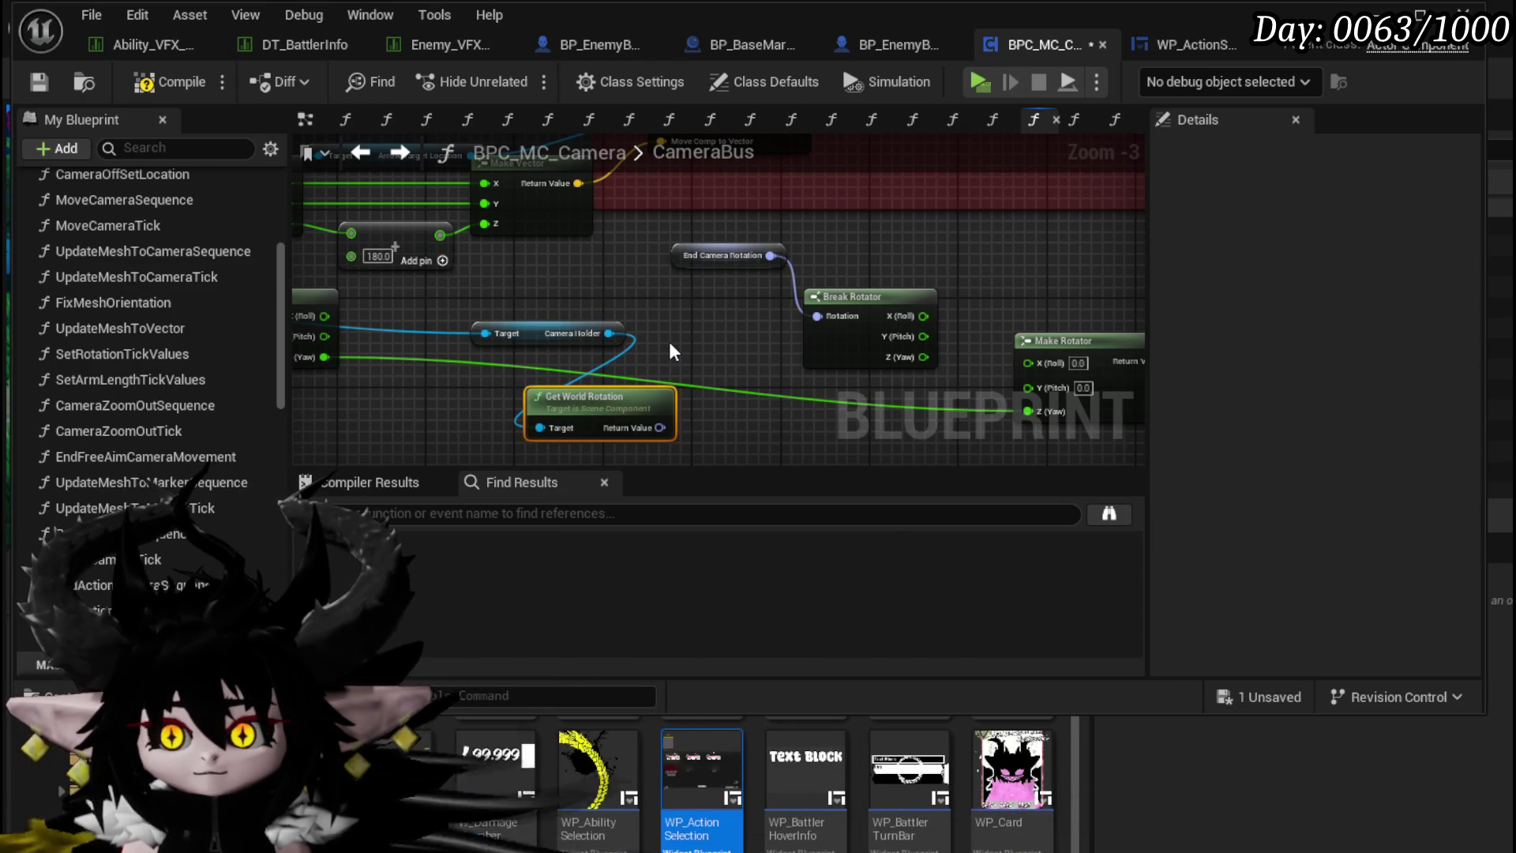
{"action": "left_click_drag", "start_coordinate": [670, 341], "coordinate": [936, 250]}
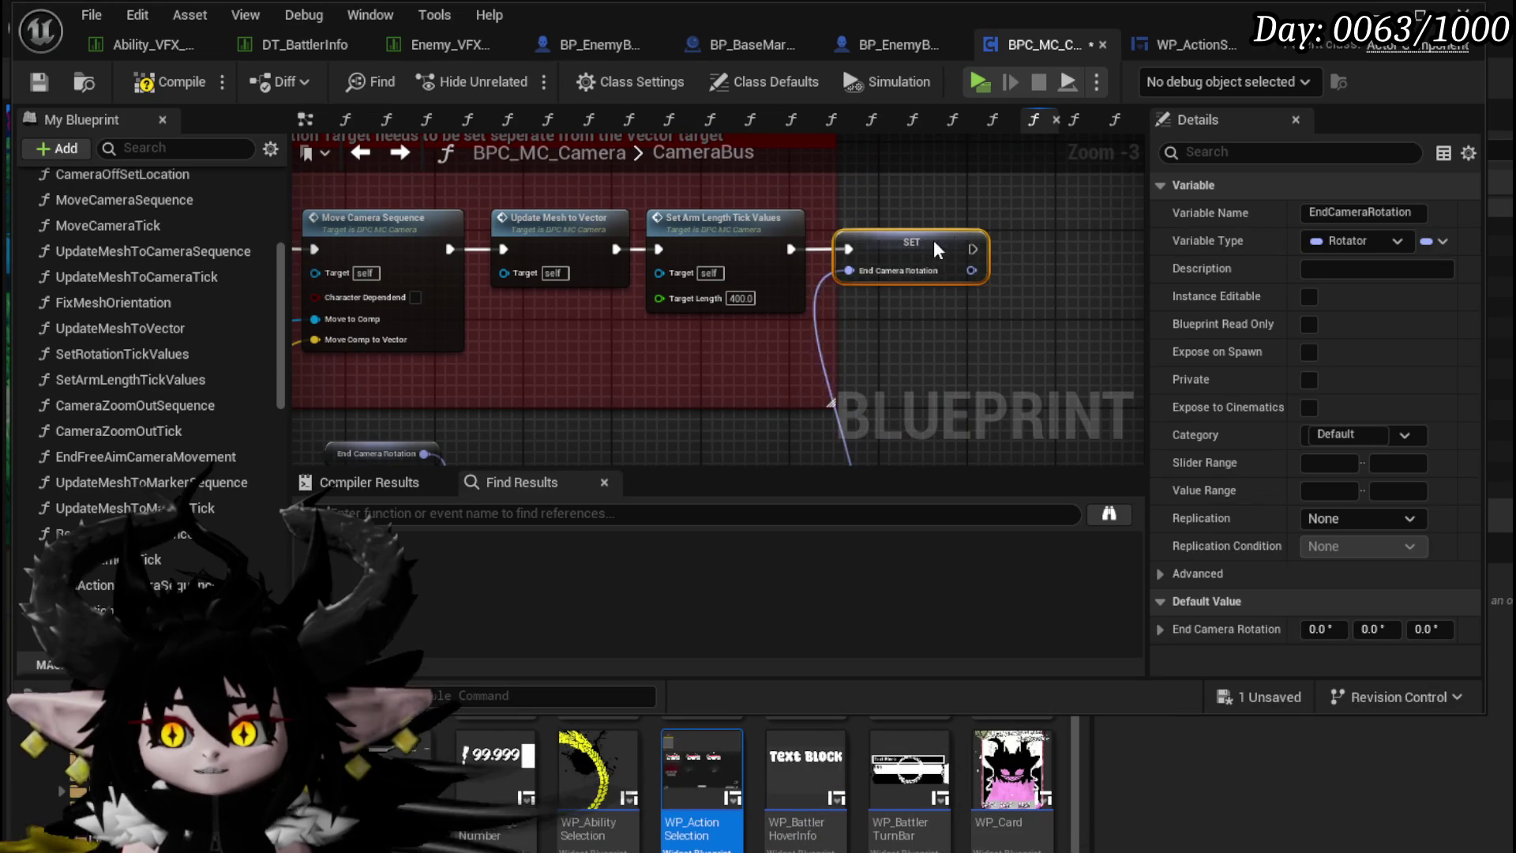
{"action": "mouse_move", "coordinate": [784, 352]}
{"action": "left_mouse_down"}
{"action": "mouse_move", "coordinate": [665, 275]}
{"action": "mouse_move", "coordinate": [617, 381]}
{"action": "mouse_move", "coordinate": [494, 353]}
{"action": "left_mouse_up"}
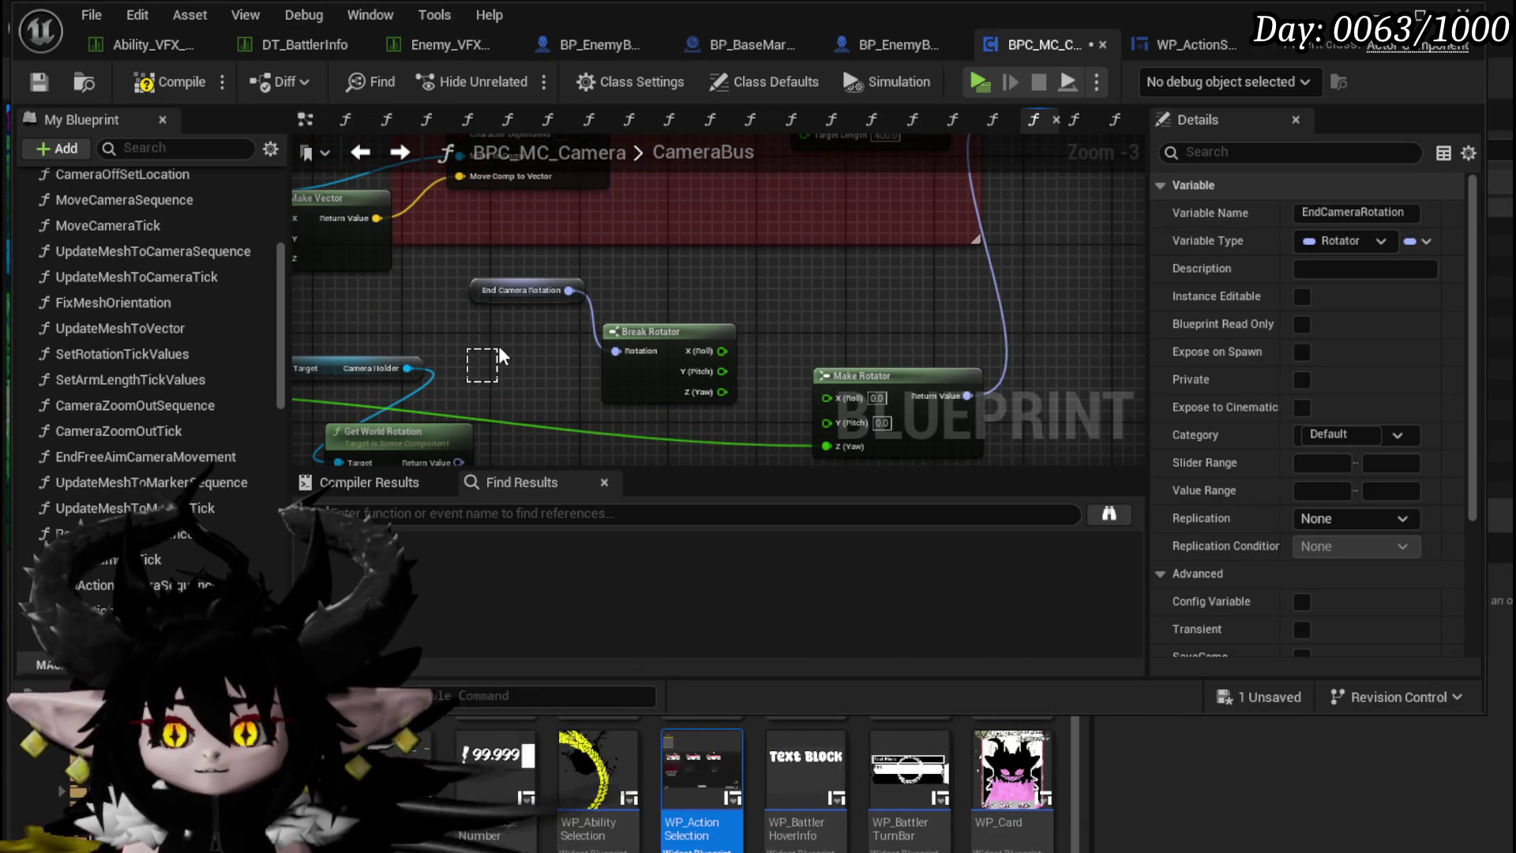
{"action": "left_click_drag", "start_coordinate": [500, 348], "coordinate": [500, 348]}
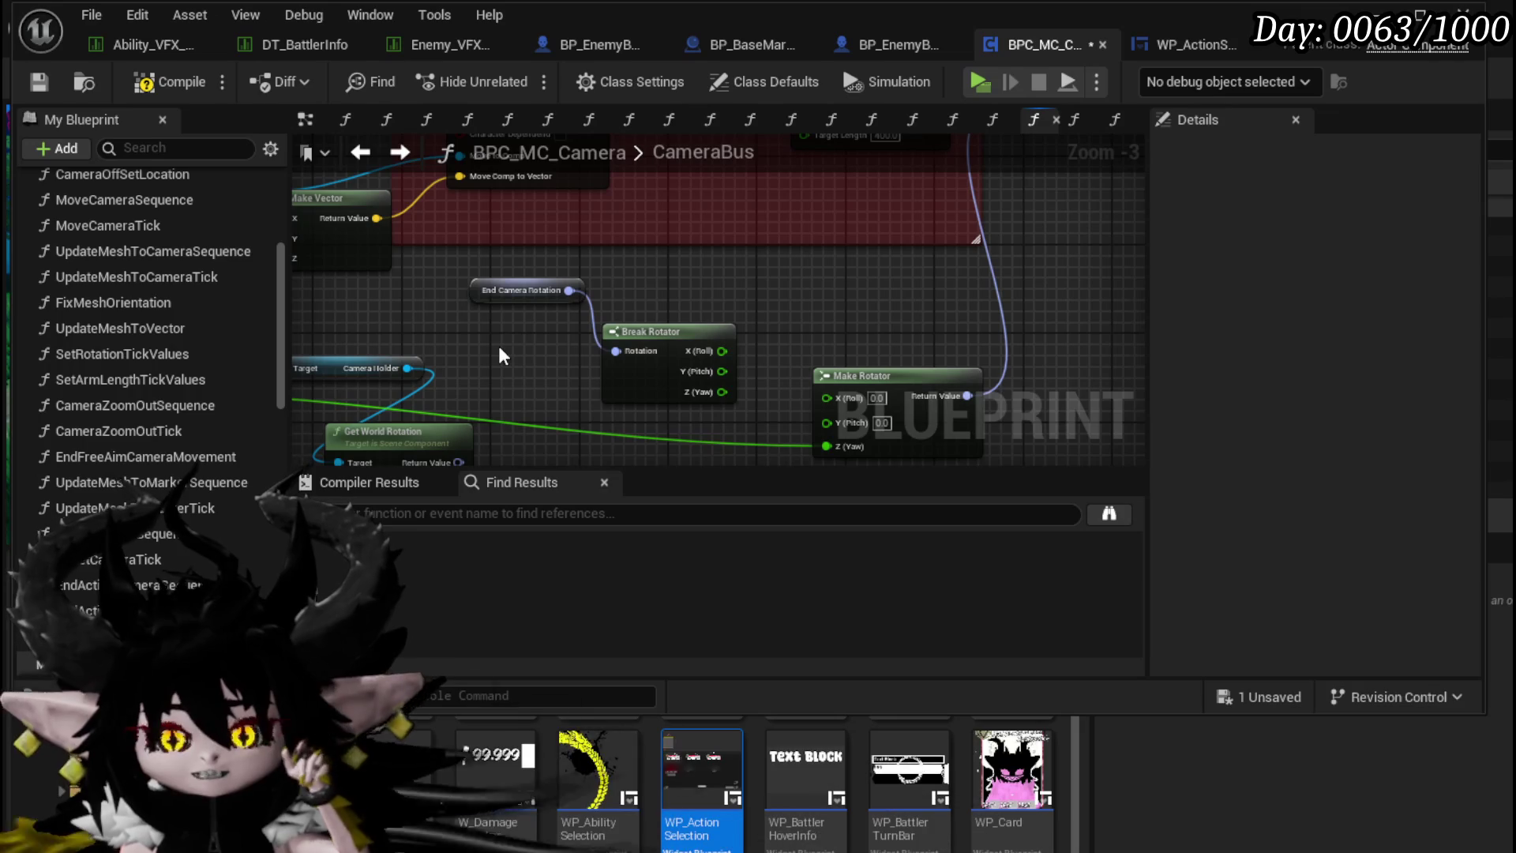
{"action": "mouse_move", "coordinate": [473, 331]}
{"action": "left_mouse_down"}
{"action": "mouse_move", "coordinate": [687, 426]}
{"action": "mouse_move", "coordinate": [861, 426]}
{"action": "mouse_move", "coordinate": [819, 340]}
{"action": "left_mouse_up"}
{"action": "left_click", "coordinate": [813, 314]}
{"action": "mouse_move", "coordinate": [819, 286]}
{"action": "left_mouse_down"}
{"action": "mouse_move", "coordinate": [797, 311]}
{"action": "mouse_move", "coordinate": [560, 298]}
{"action": "left_mouse_up"}
Step: Wire Get World Rotation into Break Rotator and connect its Roll to Make Rotator's Roll
{"action": "left_click", "coordinate": [421, 361]}
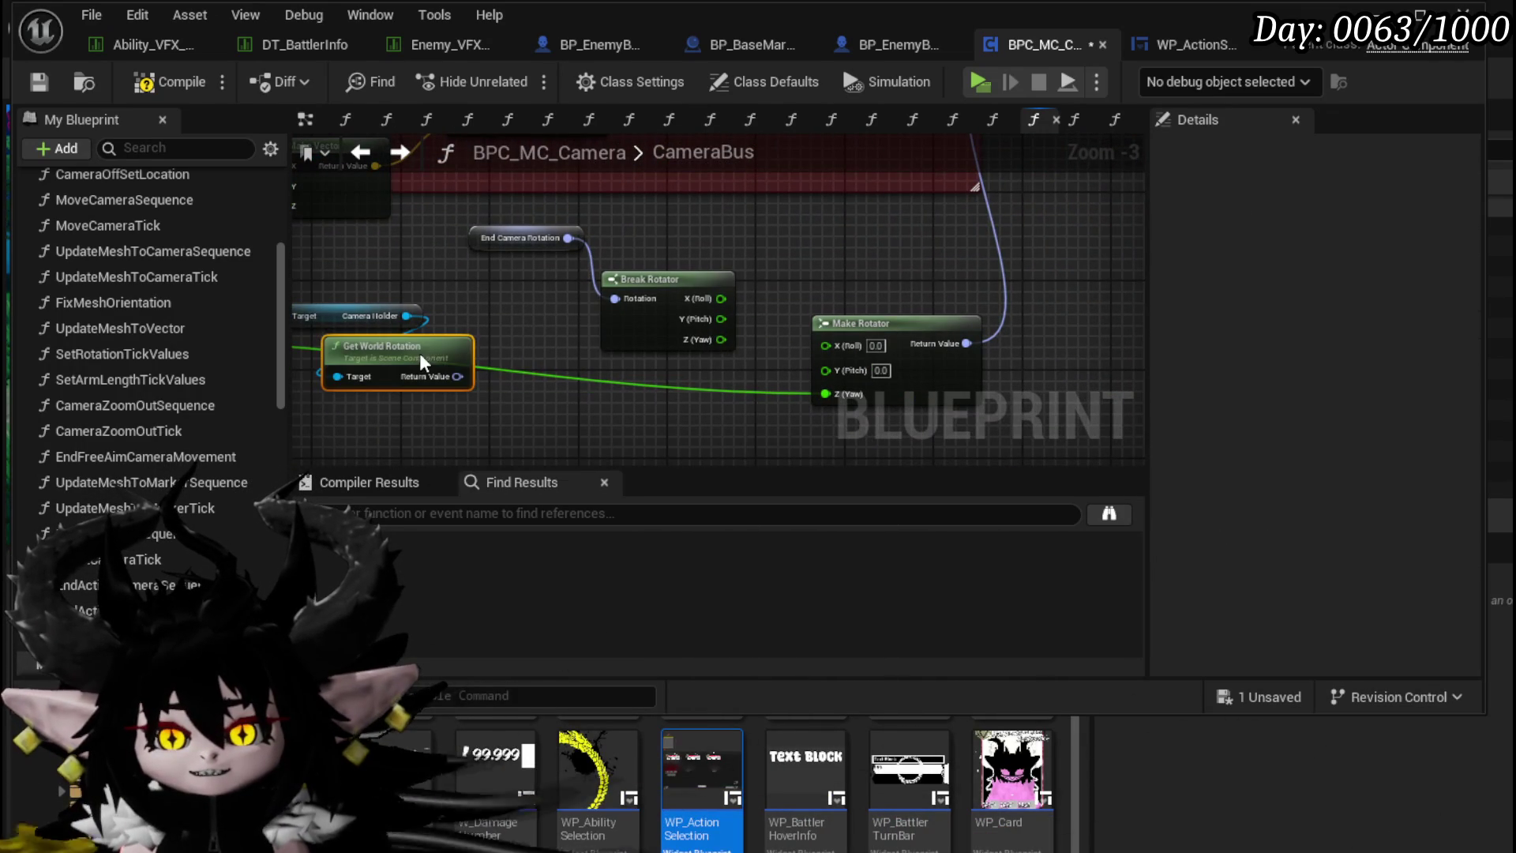
{"action": "mouse_move", "coordinate": [456, 377]}
{"action": "left_mouse_down"}
{"action": "mouse_move", "coordinate": [559, 303]}
{"action": "mouse_move", "coordinate": [616, 299]}
{"action": "left_mouse_up"}
{"action": "mouse_move", "coordinate": [720, 299]}
{"action": "left_mouse_down"}
{"action": "mouse_move", "coordinate": [810, 320]}
{"action": "mouse_move", "coordinate": [833, 363]}
{"action": "mouse_move", "coordinate": [825, 345]}
{"action": "mouse_move", "coordinate": [755, 367]}
{"action": "mouse_move", "coordinate": [844, 291]}
{"action": "mouse_move", "coordinate": [842, 275]}
{"action": "mouse_move", "coordinate": [844, 375]}
{"action": "mouse_move", "coordinate": [827, 363]}
{"action": "left_mouse_up"}
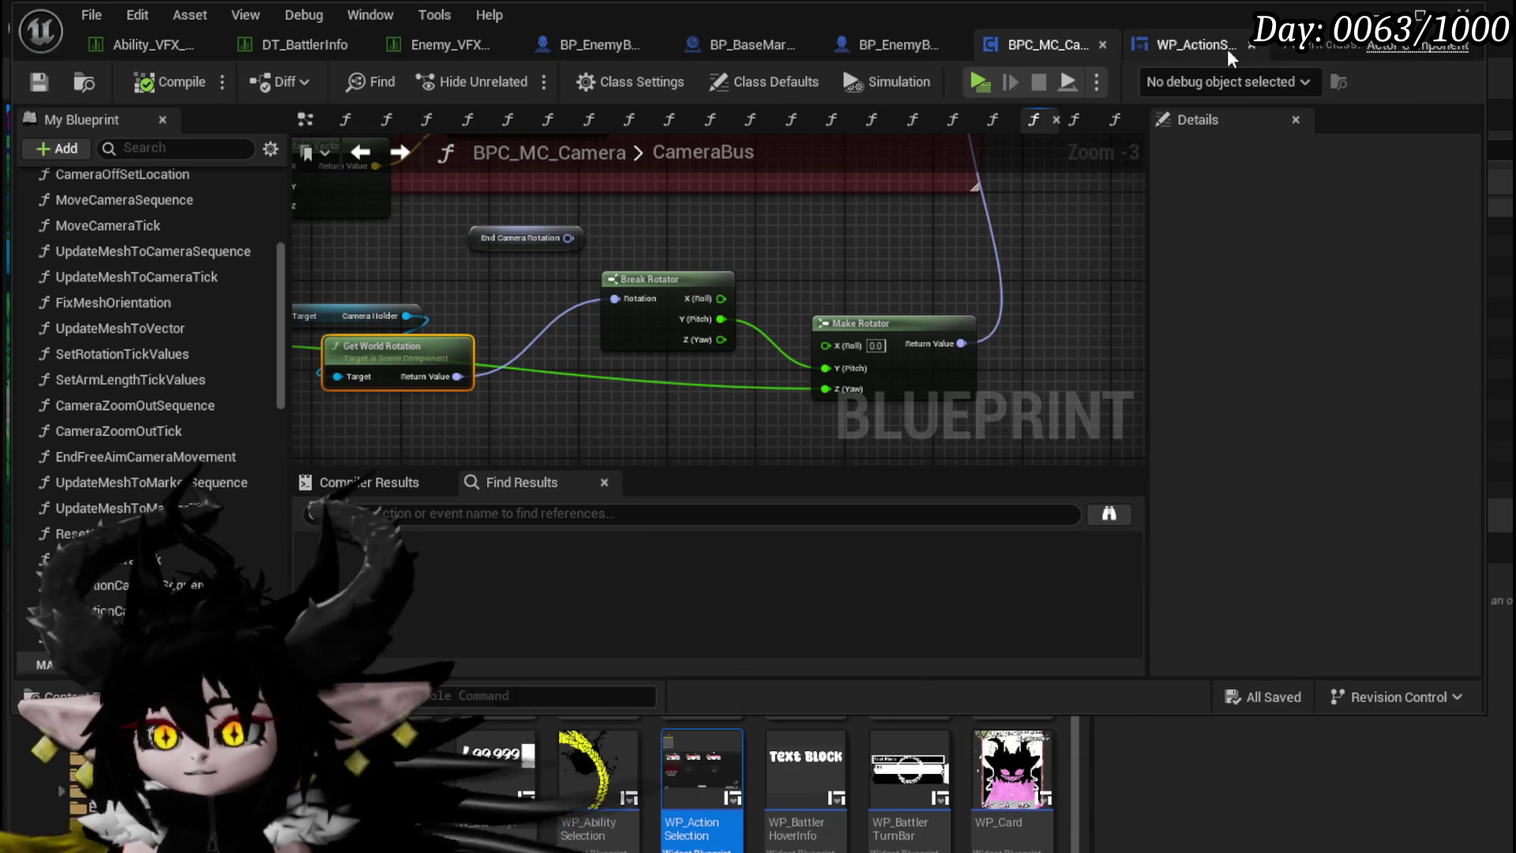
{"action": "left_click", "coordinate": [1378, 11]}
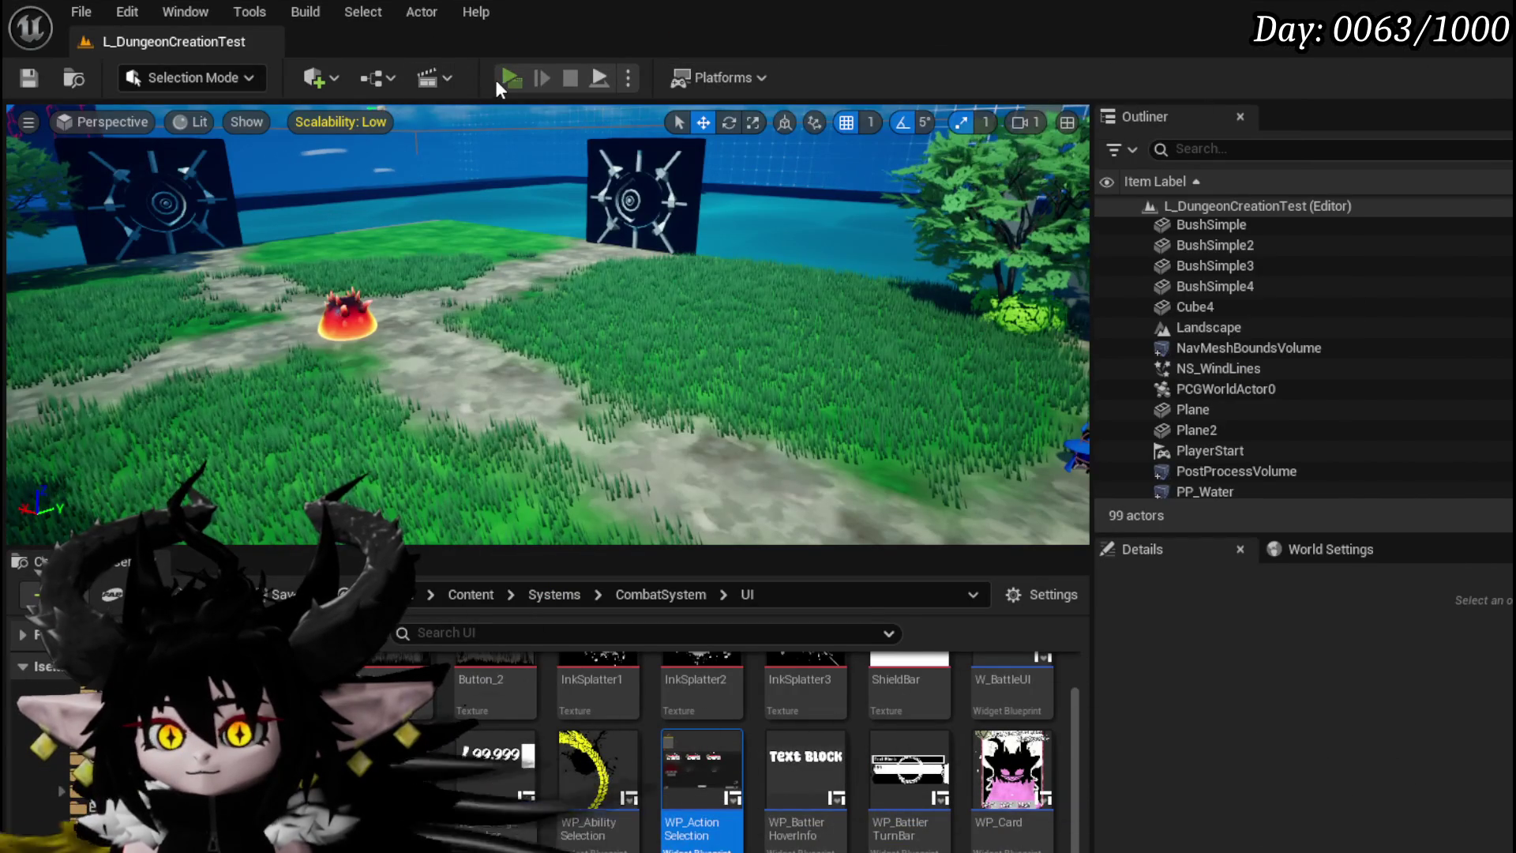
Step: Start a play-test, attack a fire slime to begin battle, and play Giga Draw
{"action": "key", "text": "alt+p"}
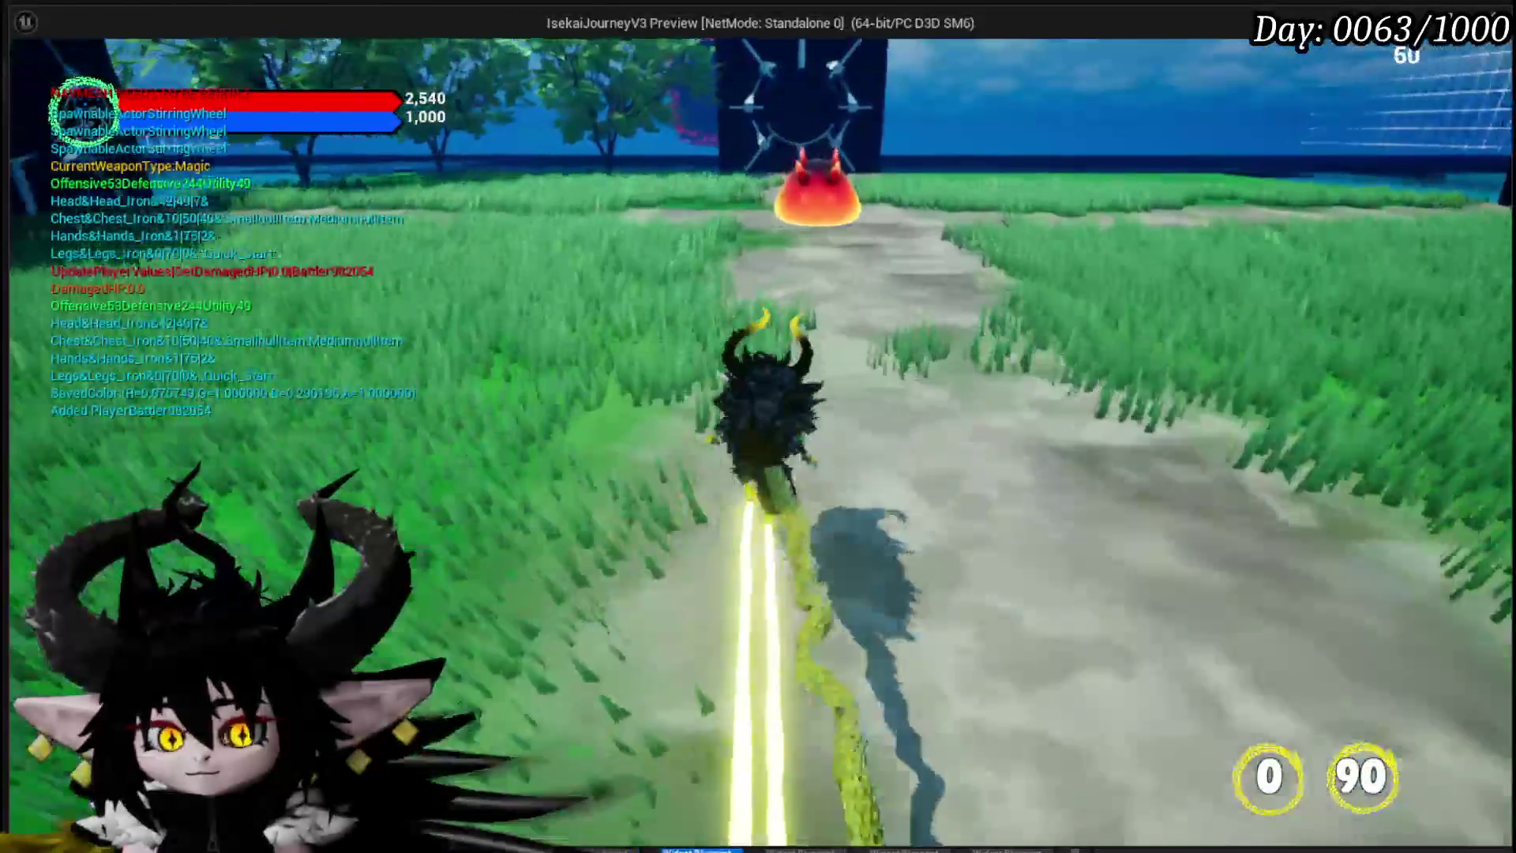
{"action": "key", "text": "w"}
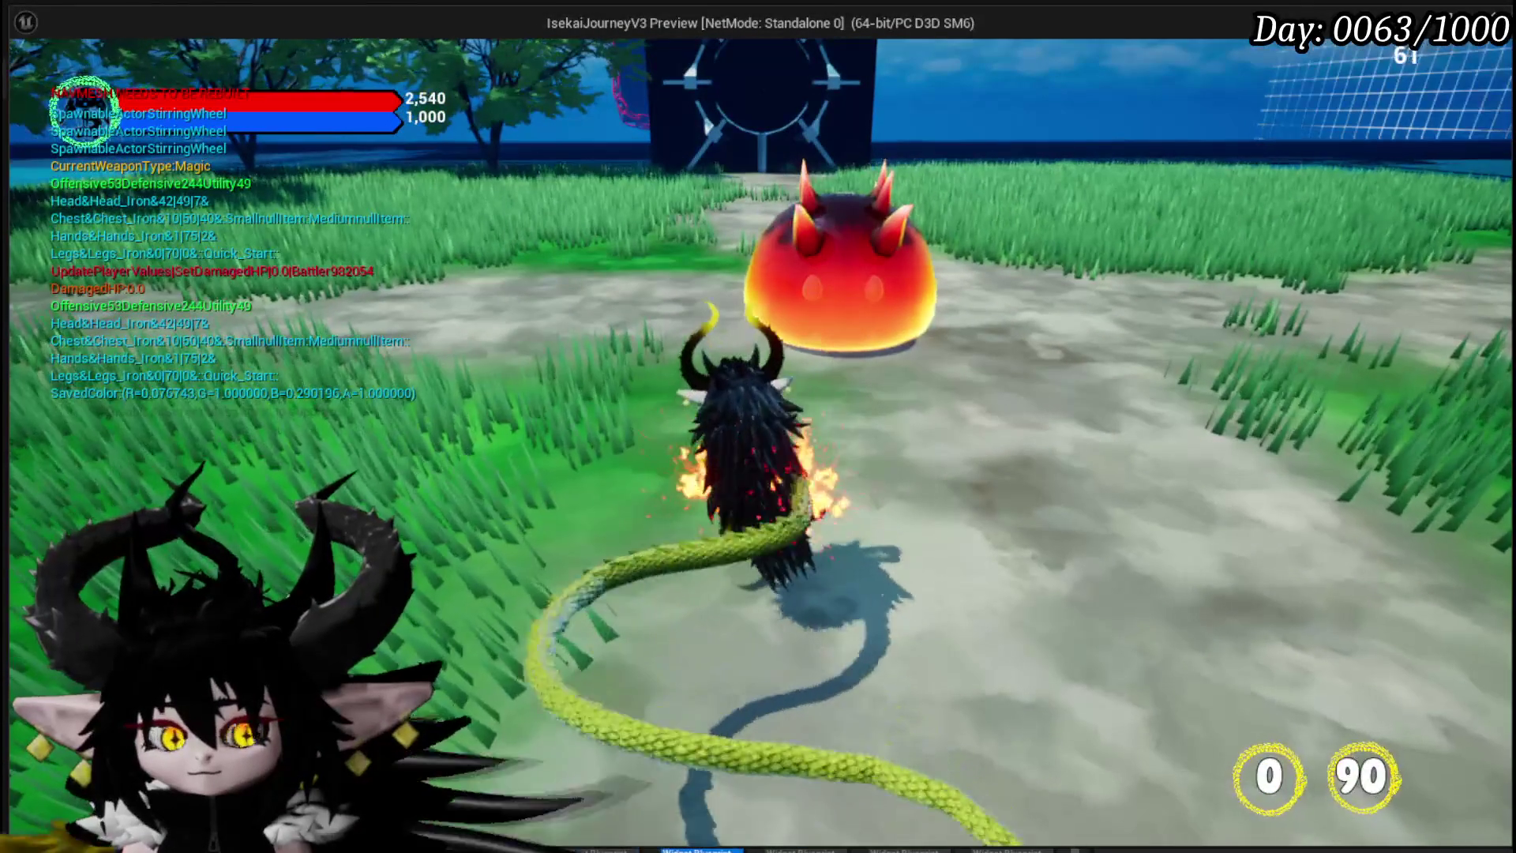
{"action": "key", "text": "e"}
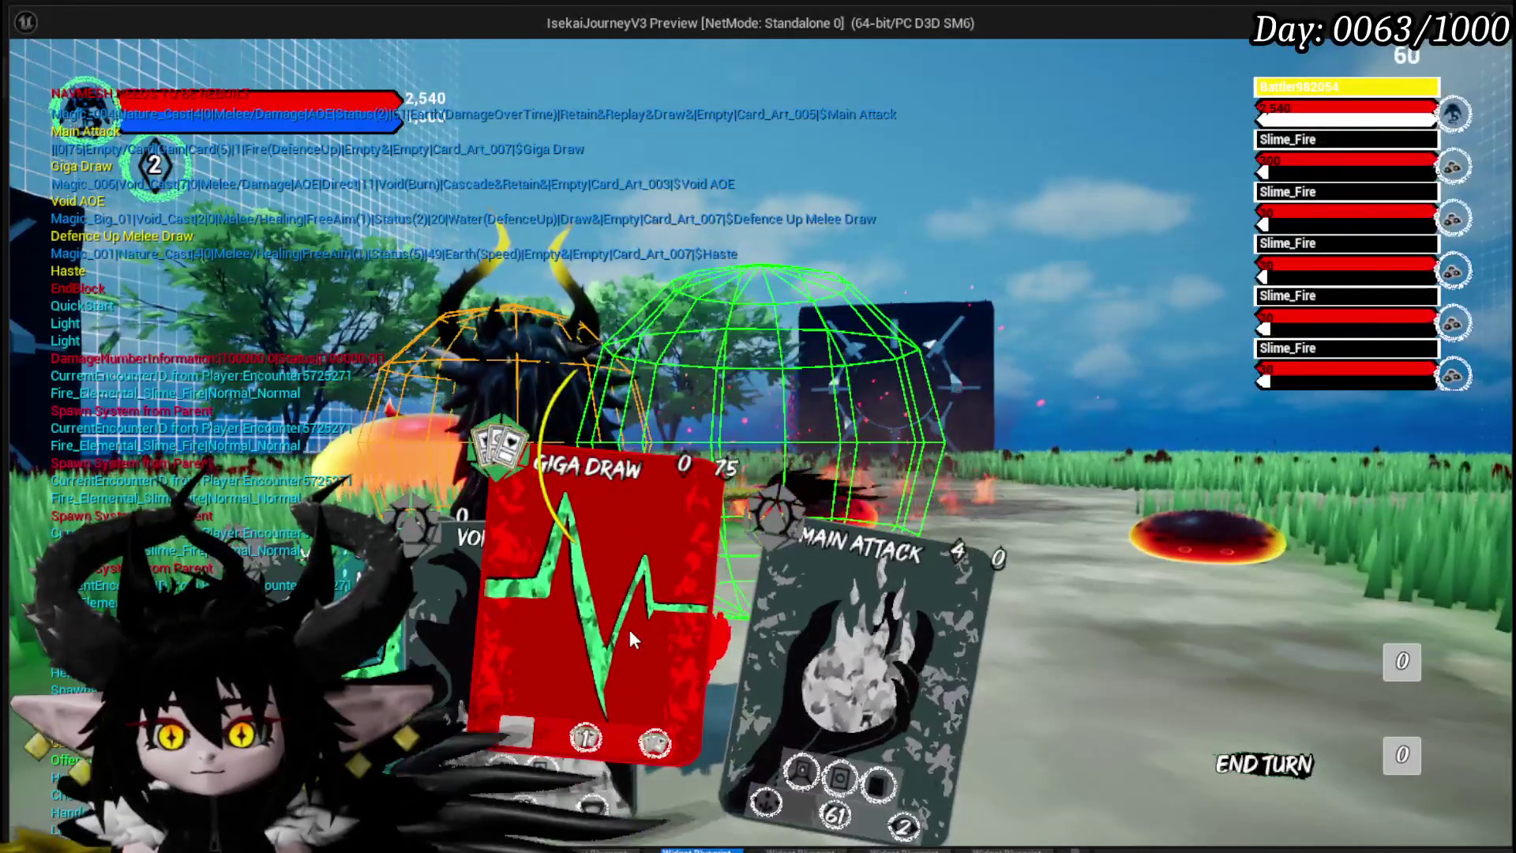
{"action": "left_click", "coordinate": [628, 629]}
{"action": "left_click", "coordinate": [674, 558]}
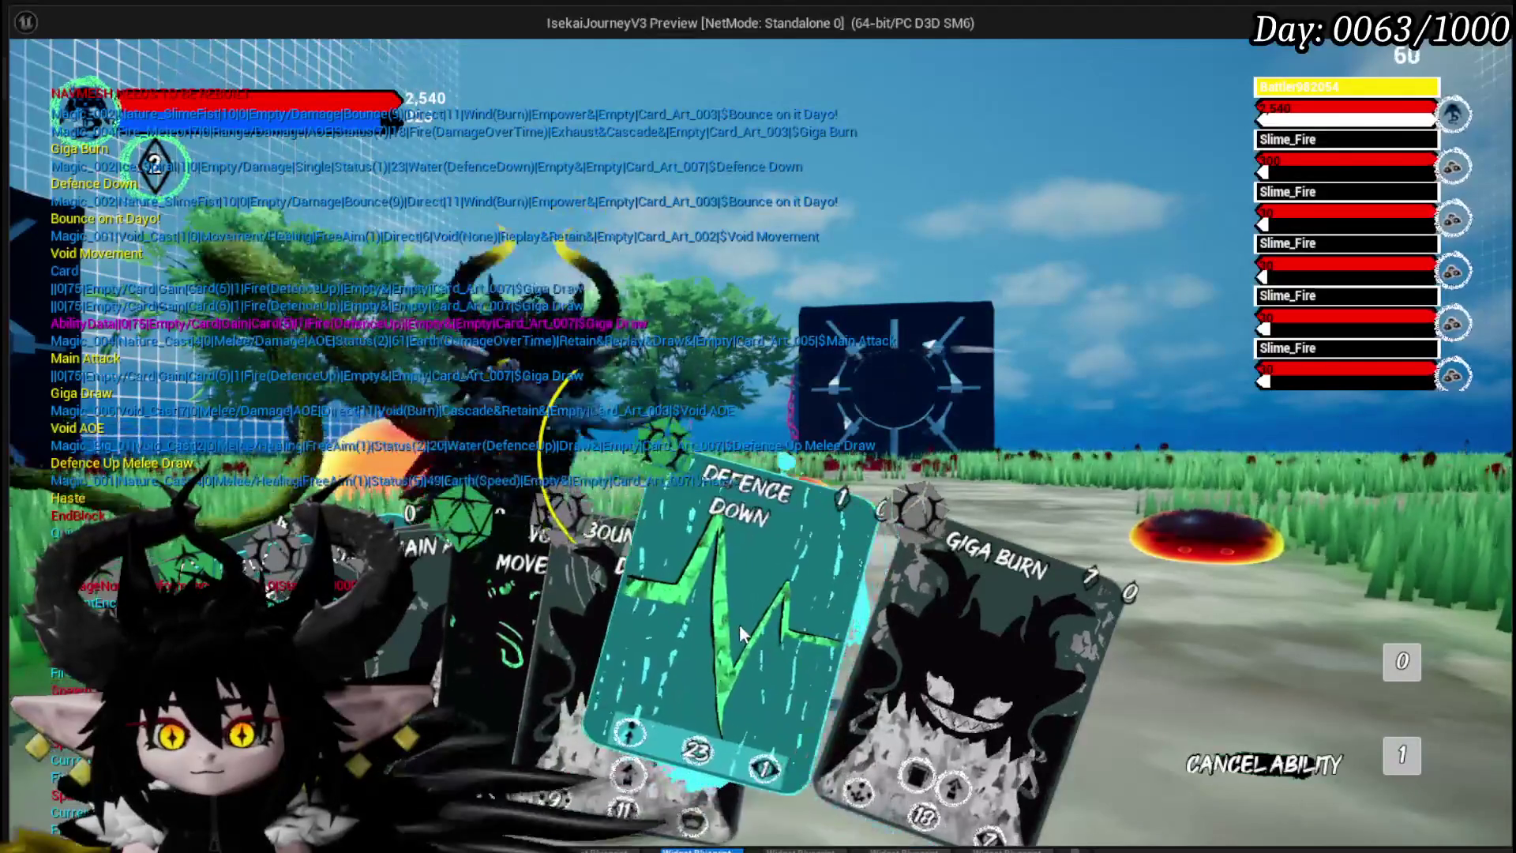
Step: Try aiming Void Movement, then use Defence Down on a fire slime
{"action": "left_click", "coordinate": [717, 619]}
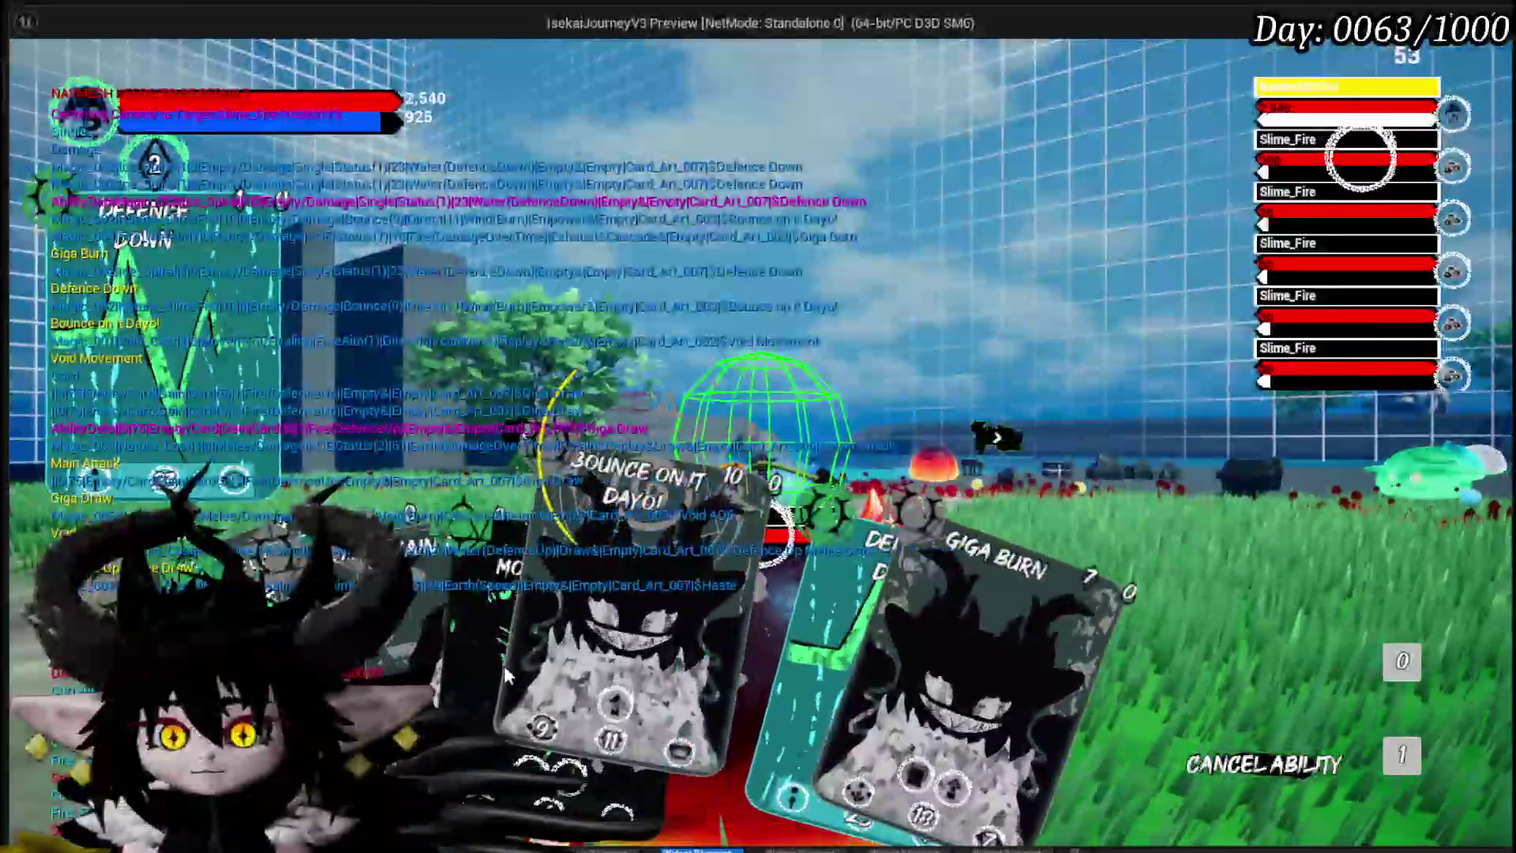
{"action": "left_click", "coordinate": [491, 599]}
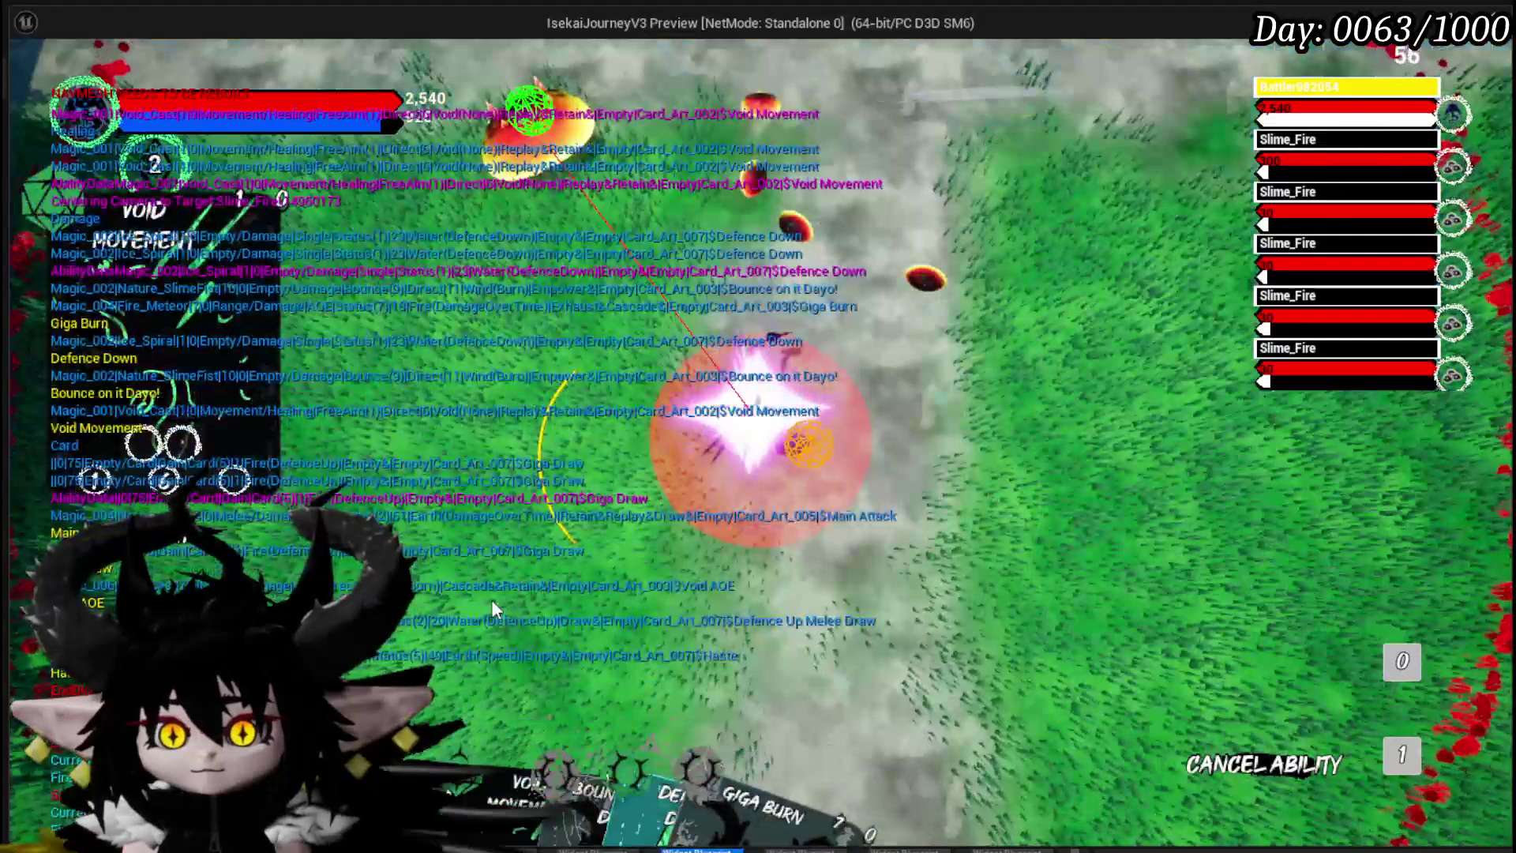
{"action": "left_click", "coordinate": [758, 632]}
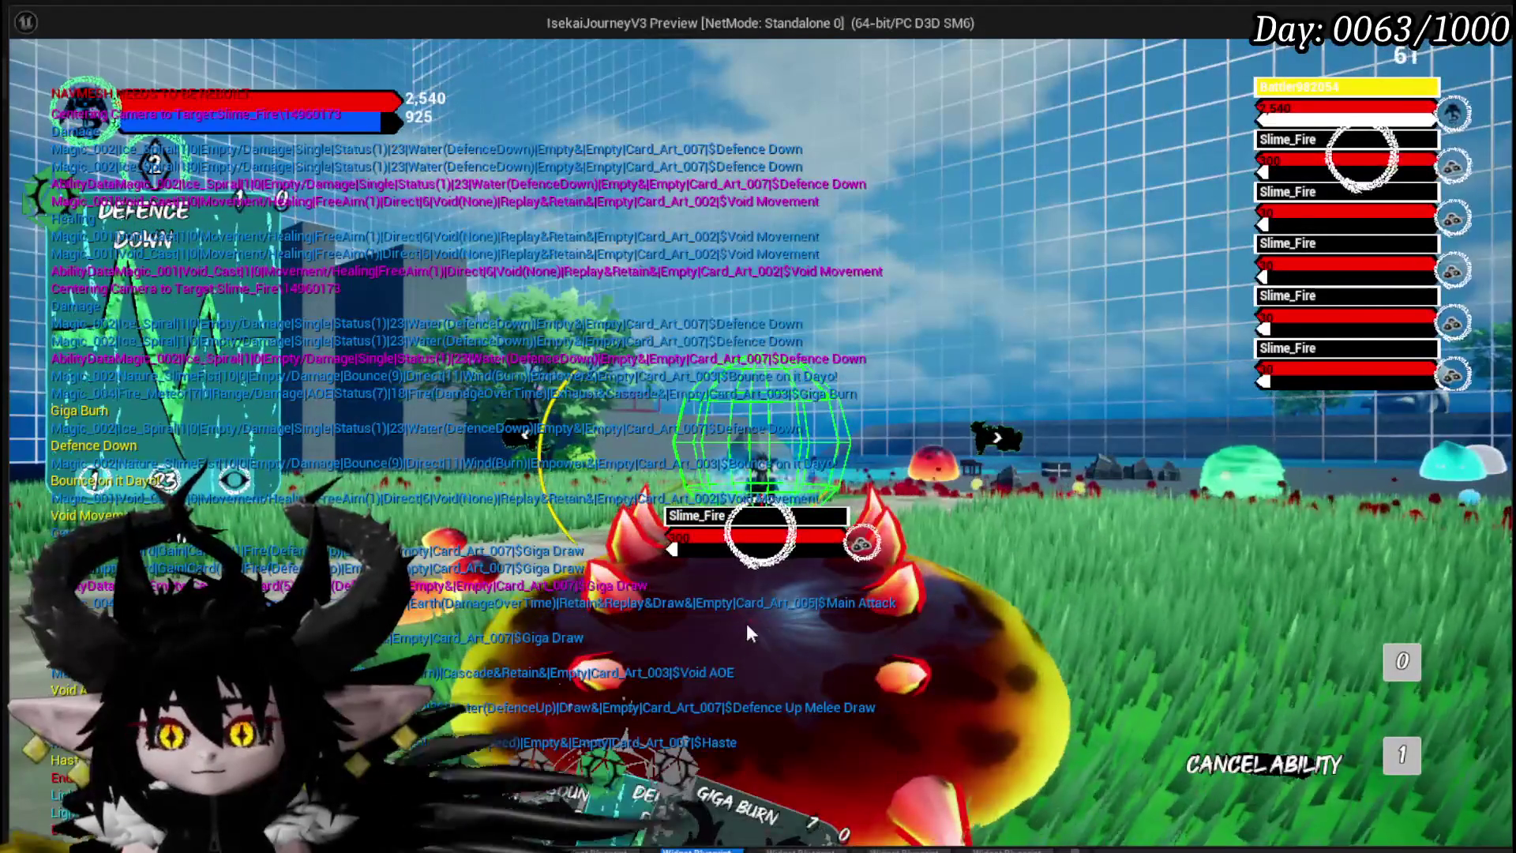
{"action": "mouse_move", "coordinate": [542, 688]}
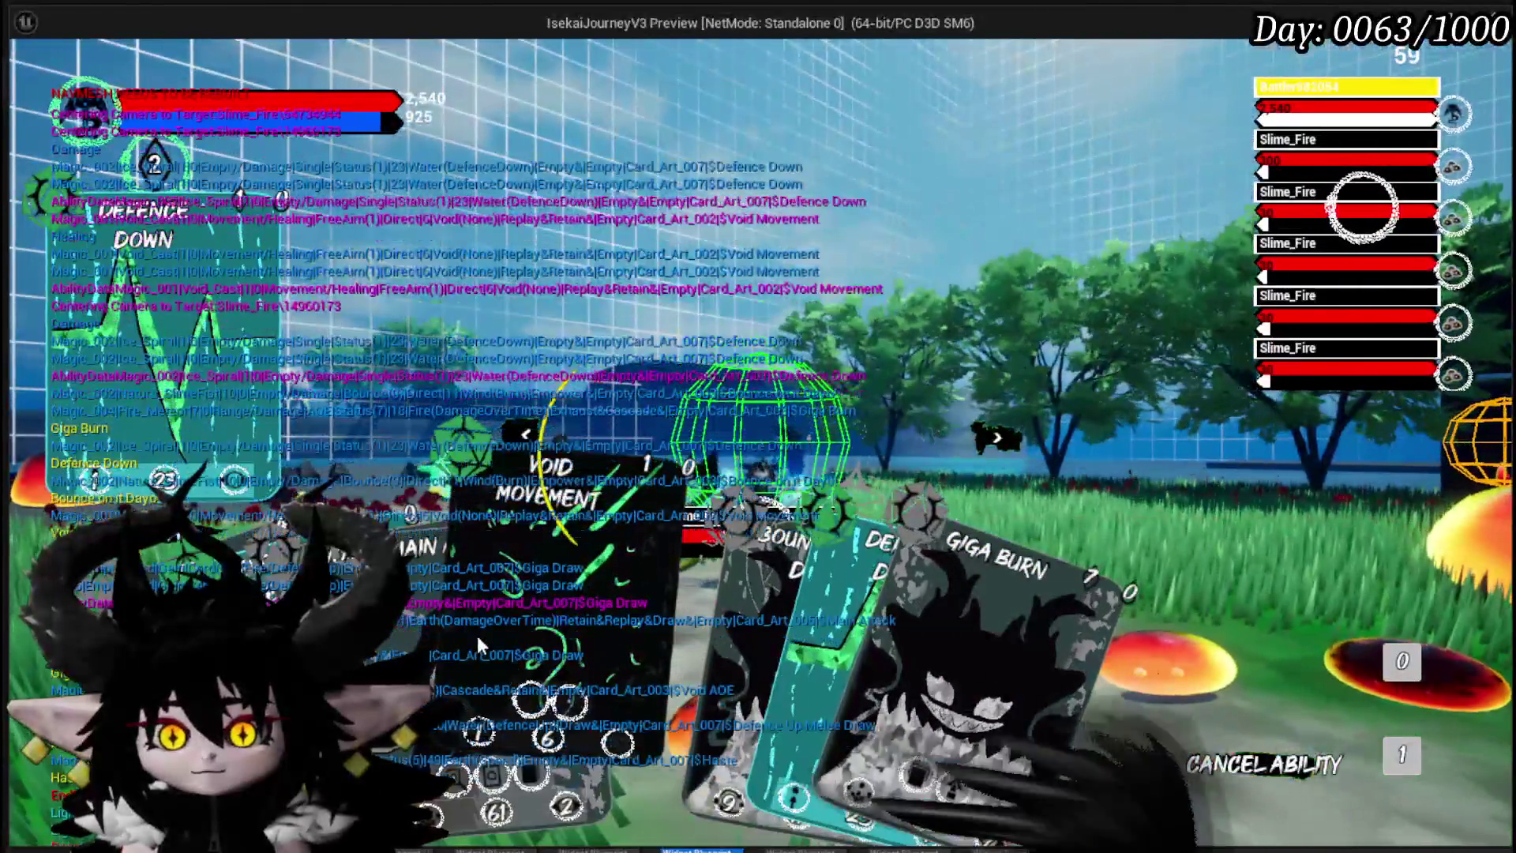
{"action": "left_click", "coordinate": [477, 637]}
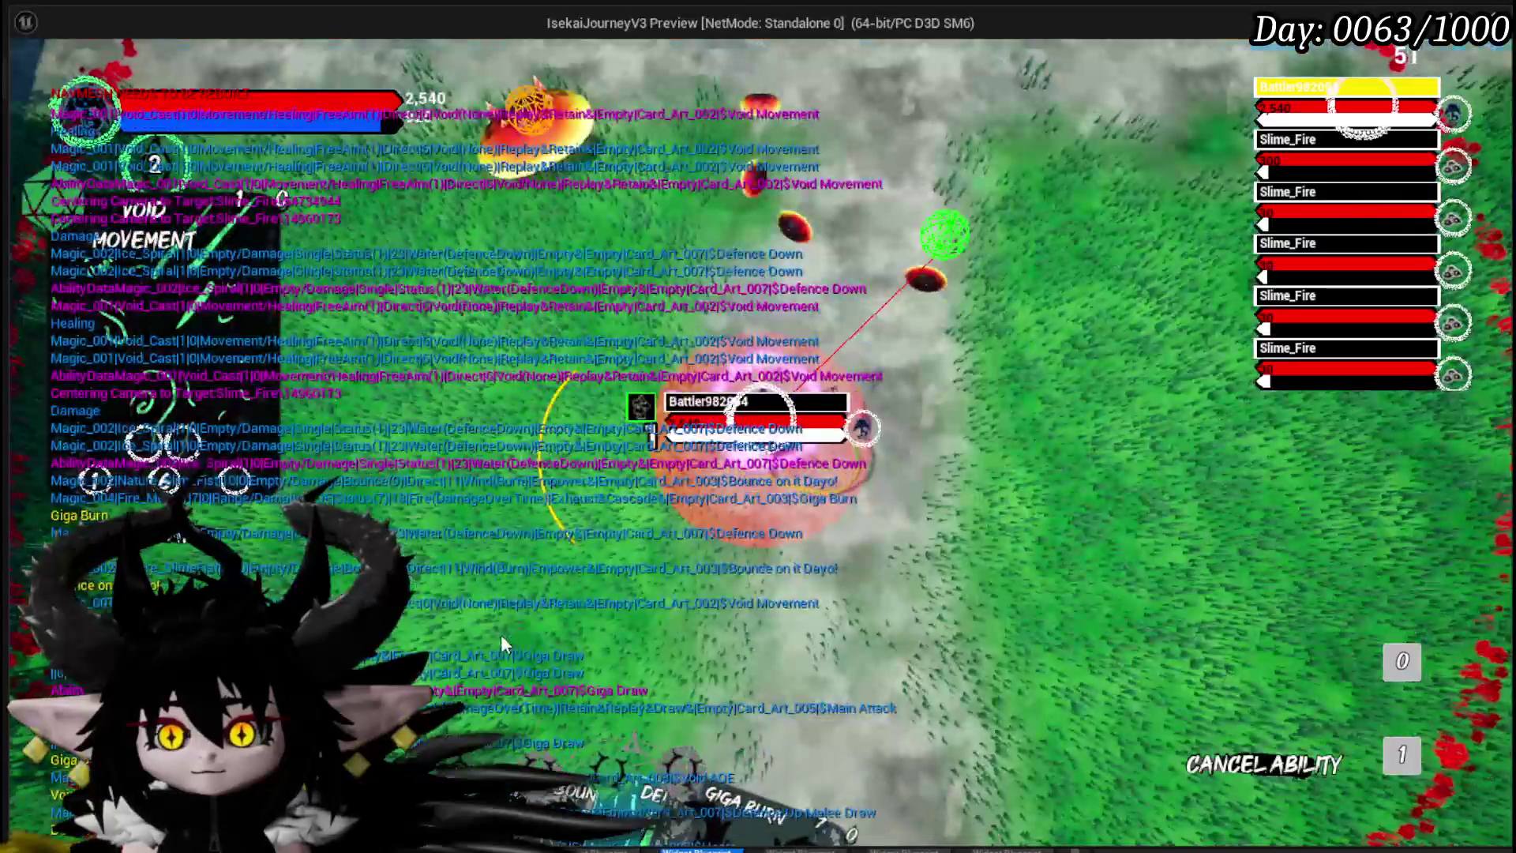
{"action": "left_click", "coordinate": [654, 653]}
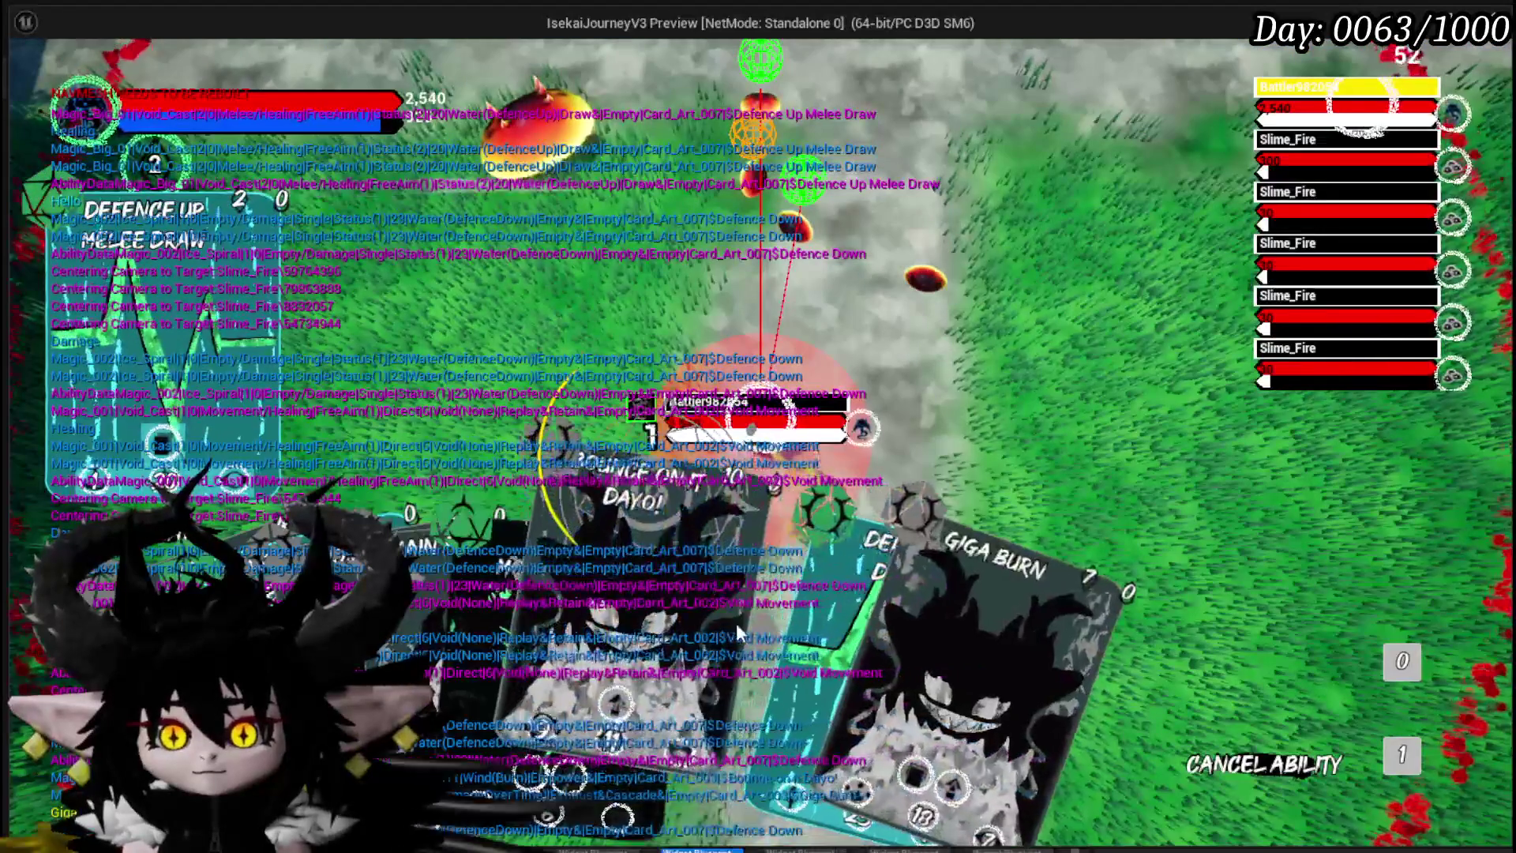
{"action": "left_click", "coordinate": [787, 600]}
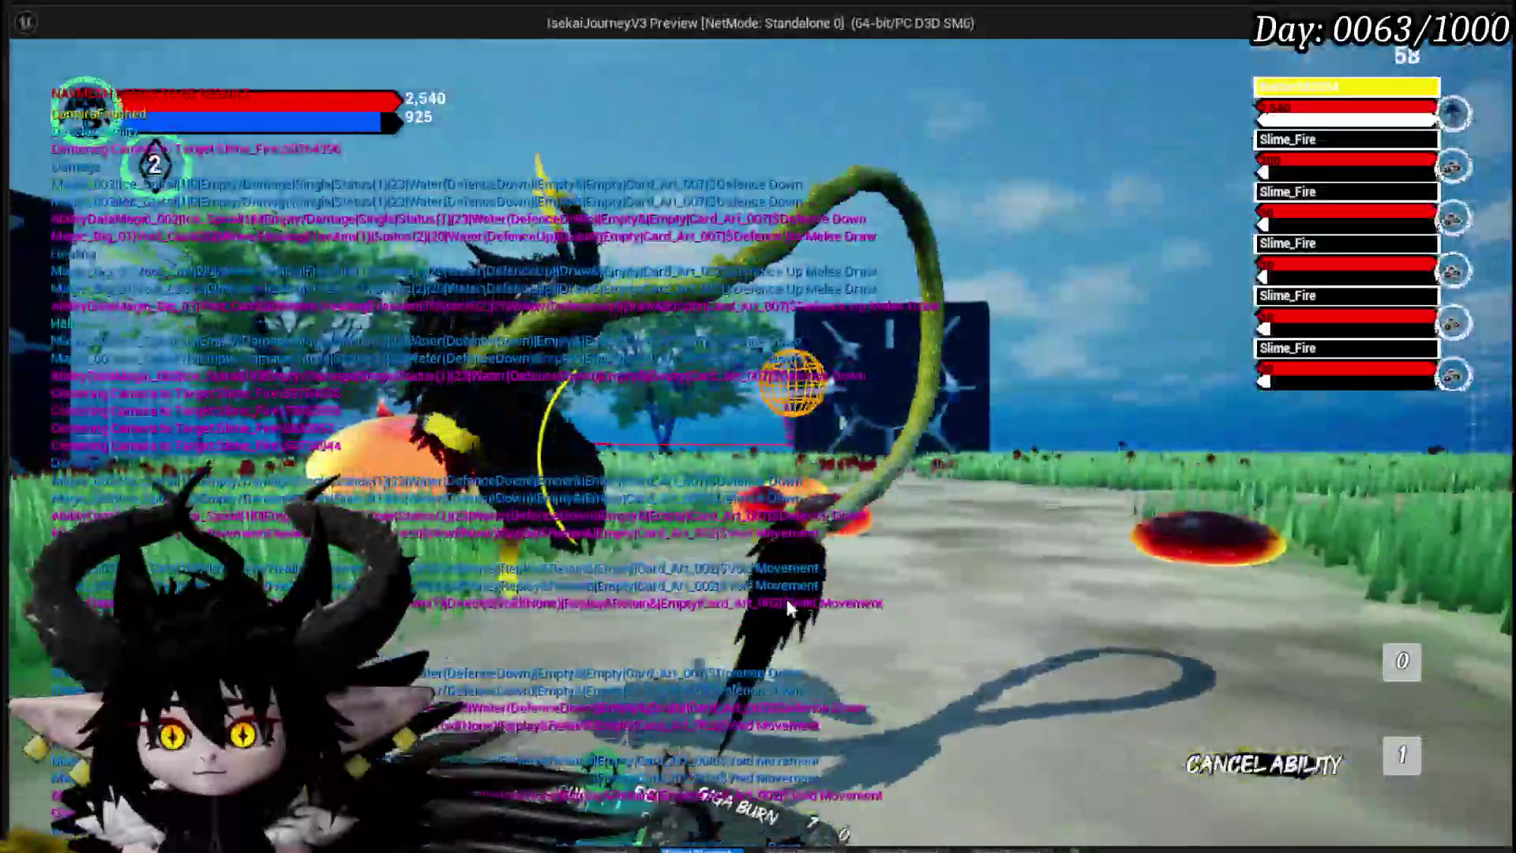
Step: Stop the play-test, save the L_DungeonCreationTest level, and start a fresh play-test
{"action": "key", "text": "Escape"}
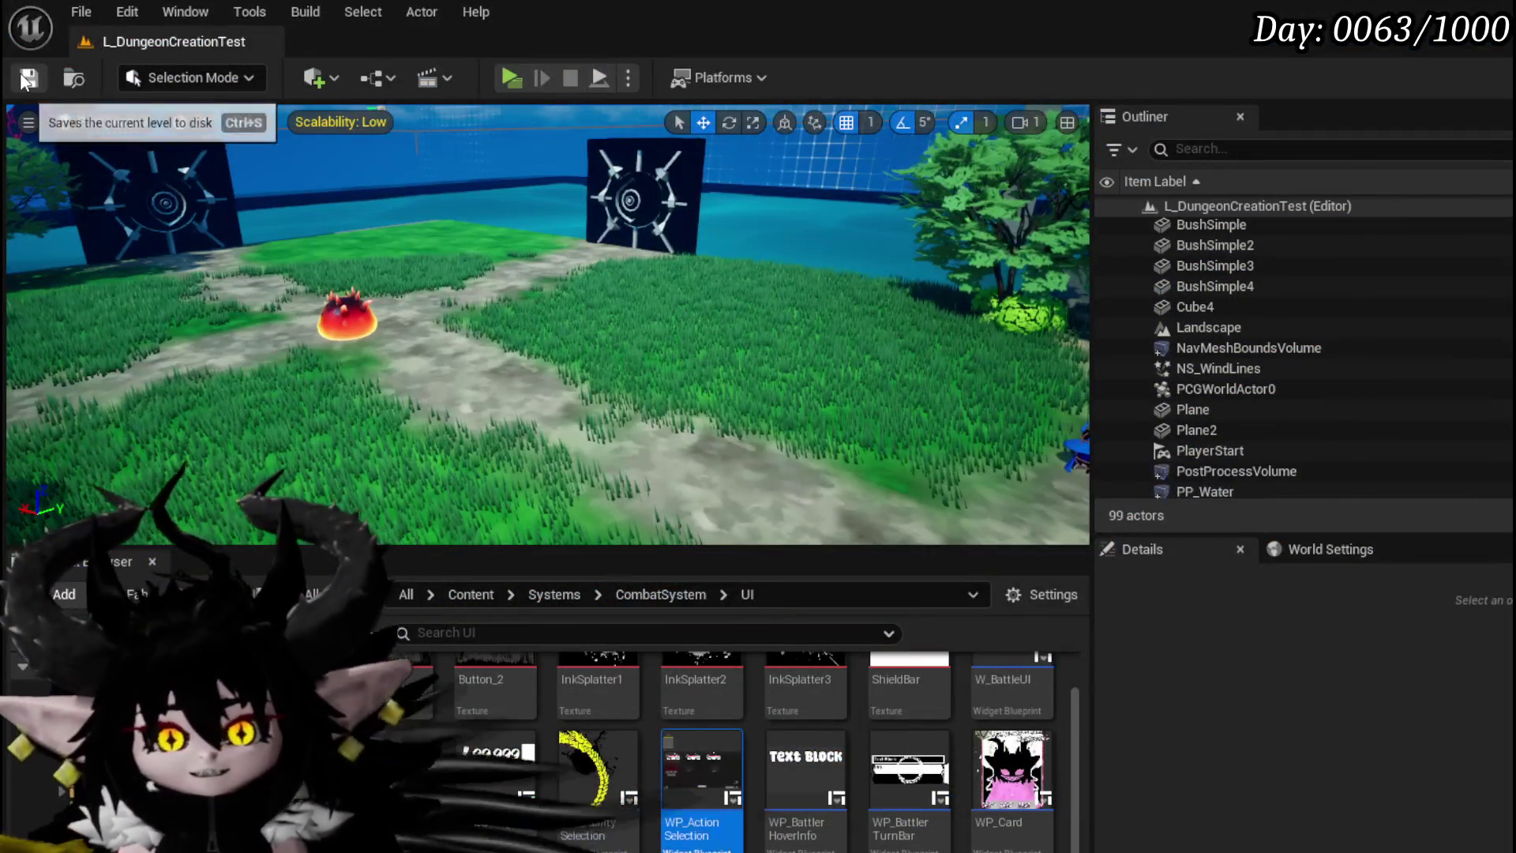
{"action": "left_click", "coordinate": [29, 78]}
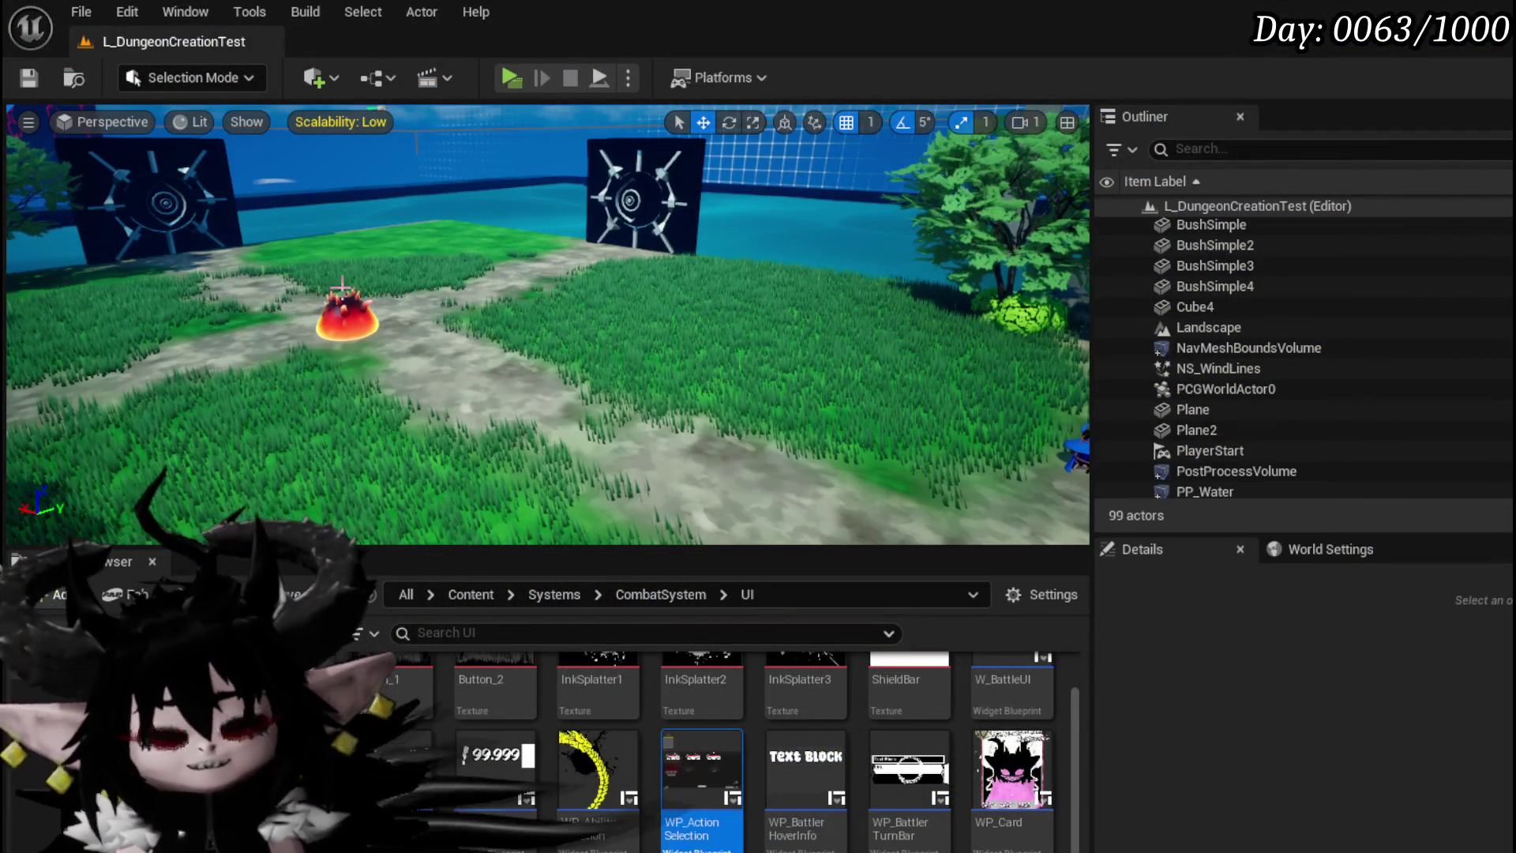
{"action": "left_click", "coordinate": [19, 80]}
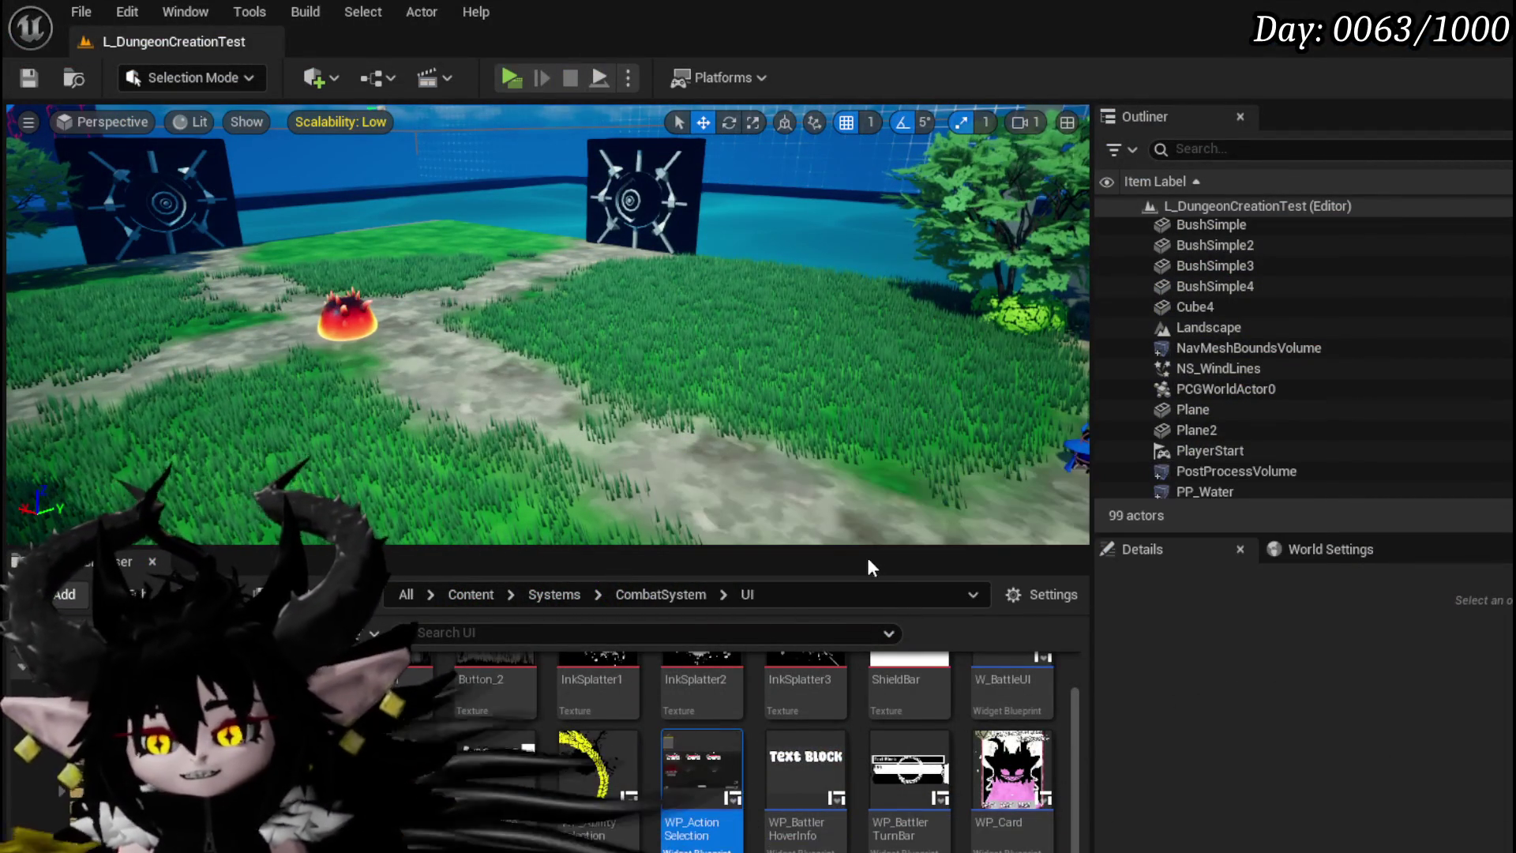
{"action": "left_click", "coordinate": [513, 79]}
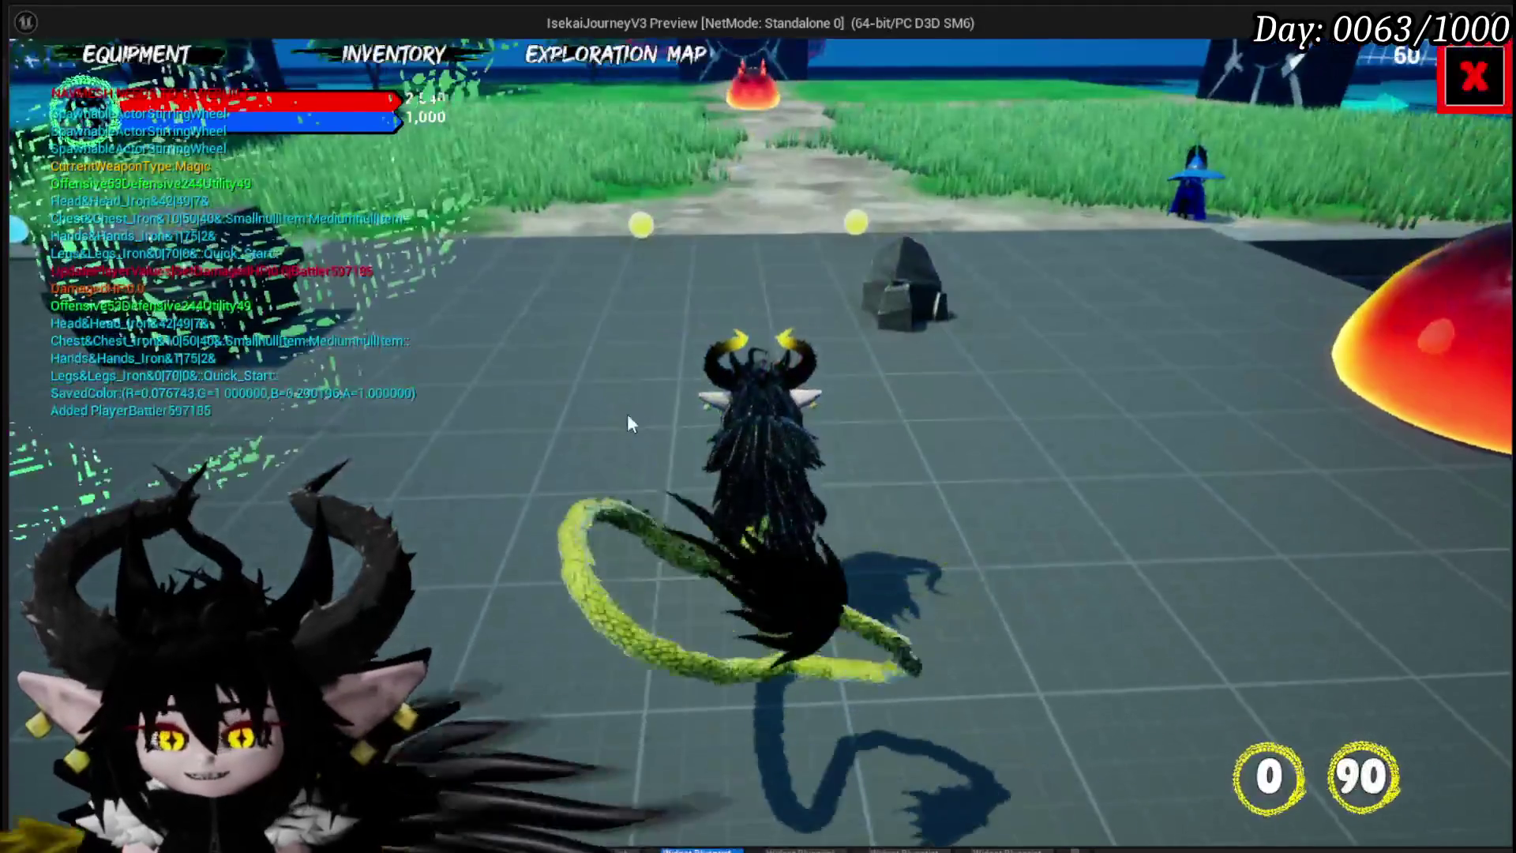
{"action": "left_click", "coordinate": [1474, 76]}
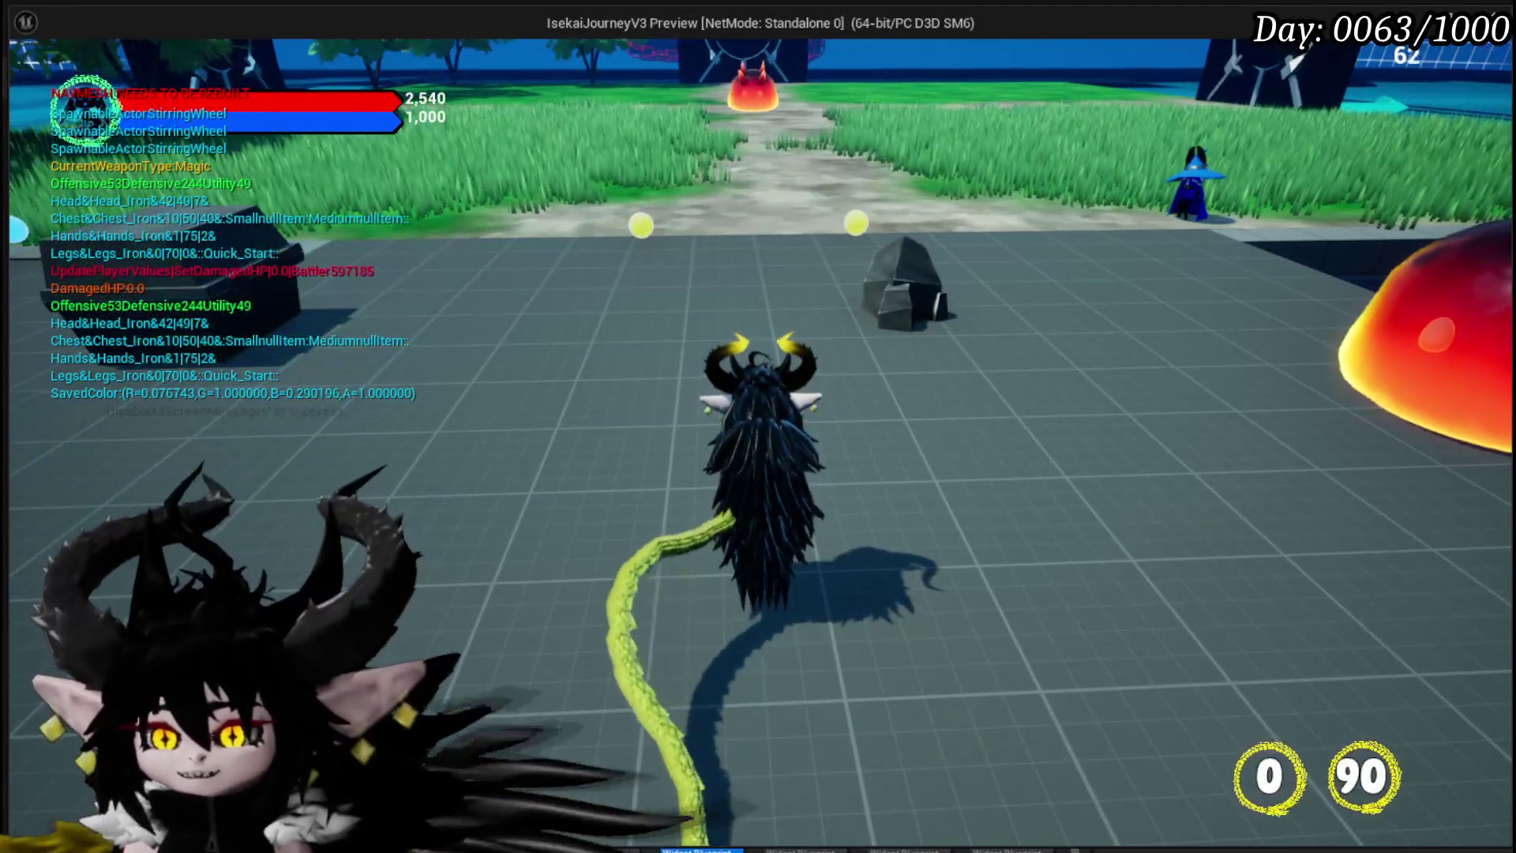
{"action": "key", "text": "Escape"}
{"action": "left_click", "coordinate": [831, 365]}
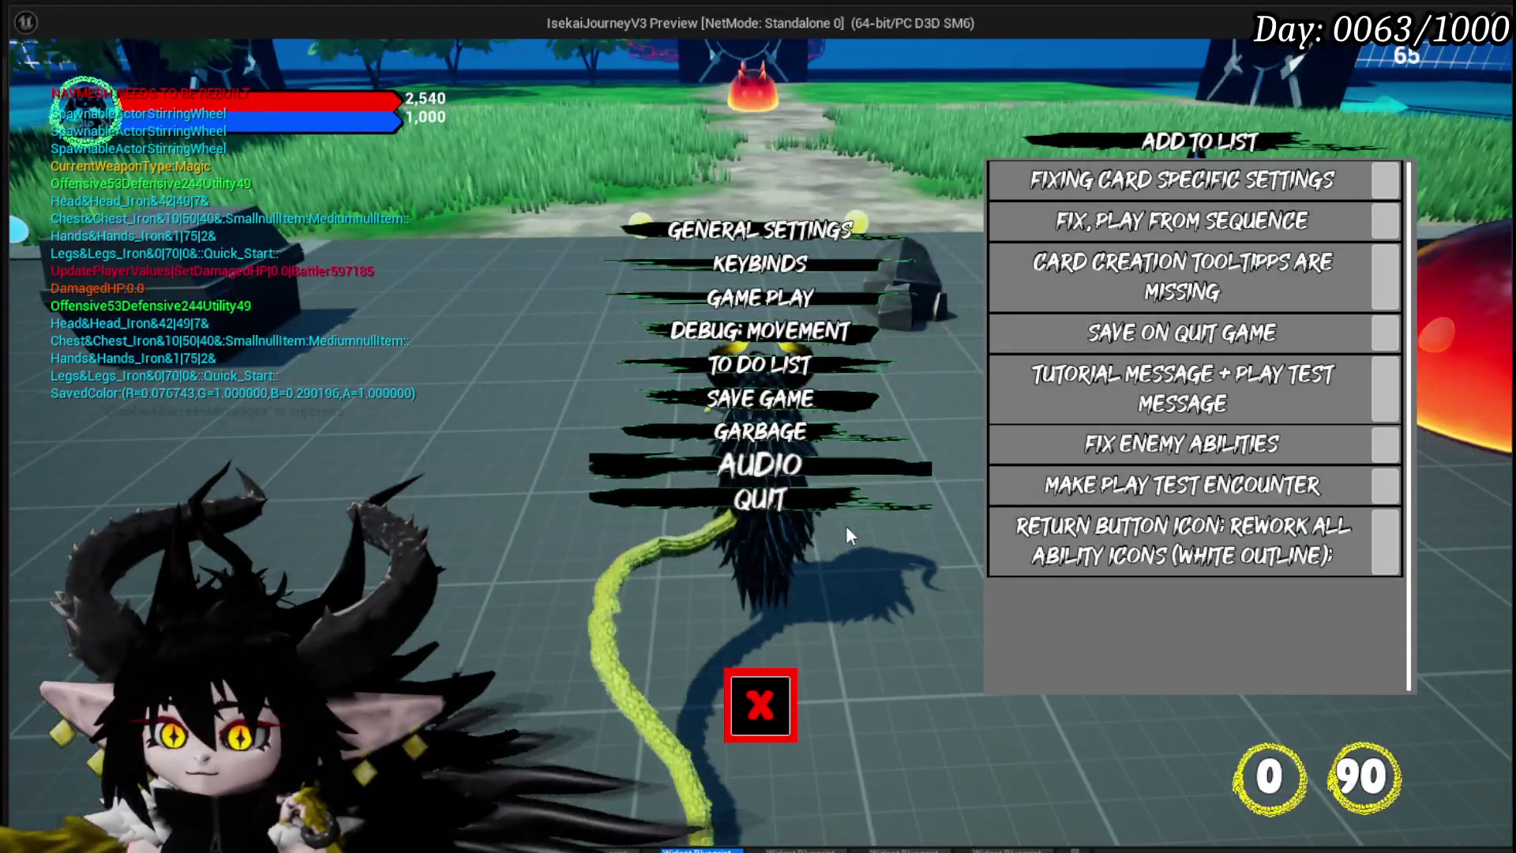
{"action": "left_click", "coordinate": [760, 704]}
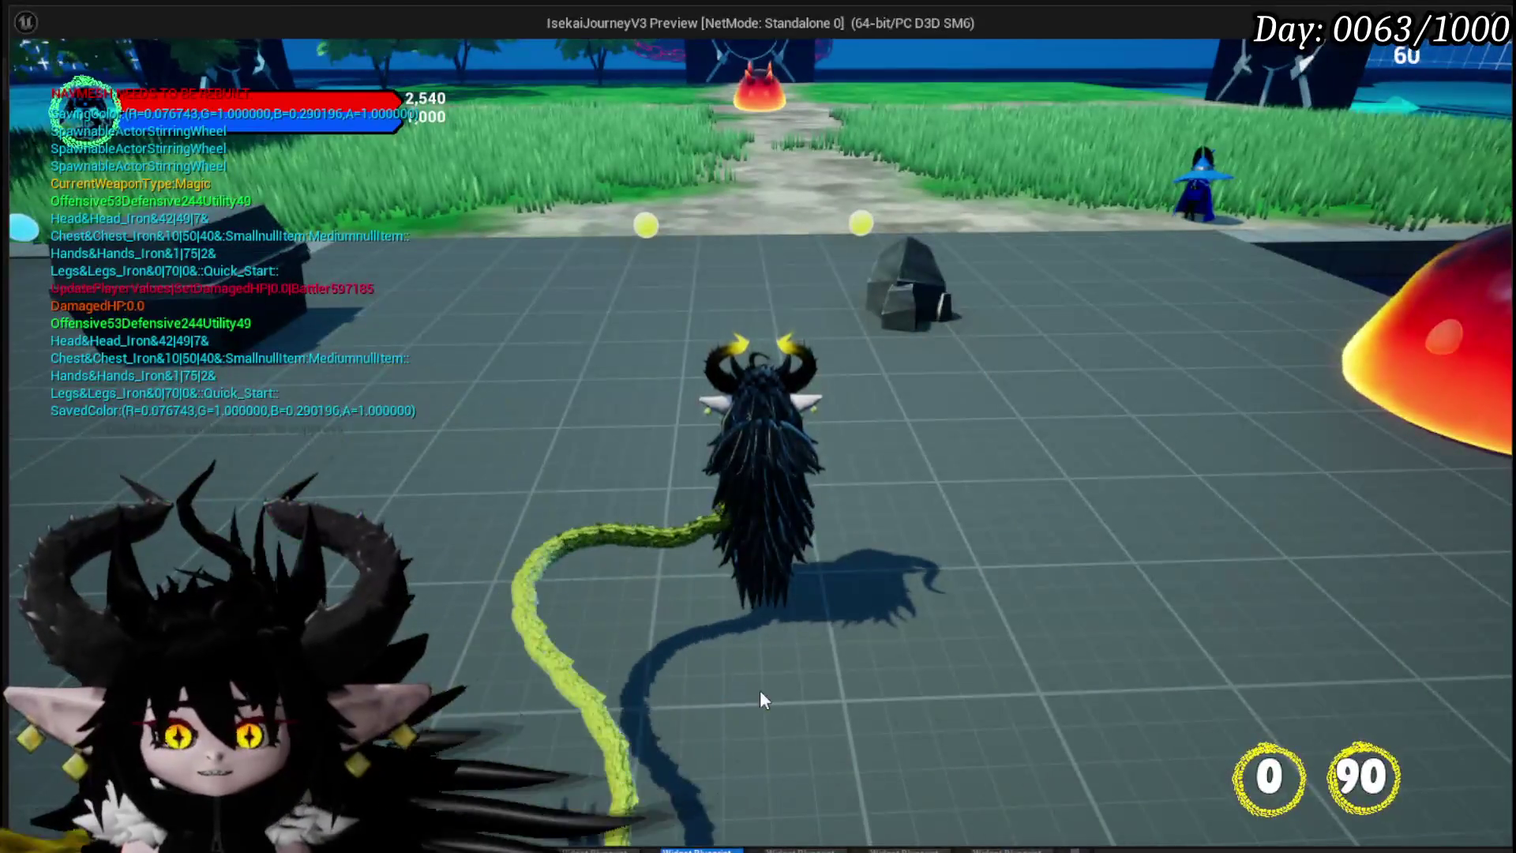
{"action": "key", "text": "Escape"}
{"action": "left_click", "coordinate": [23, 83]}
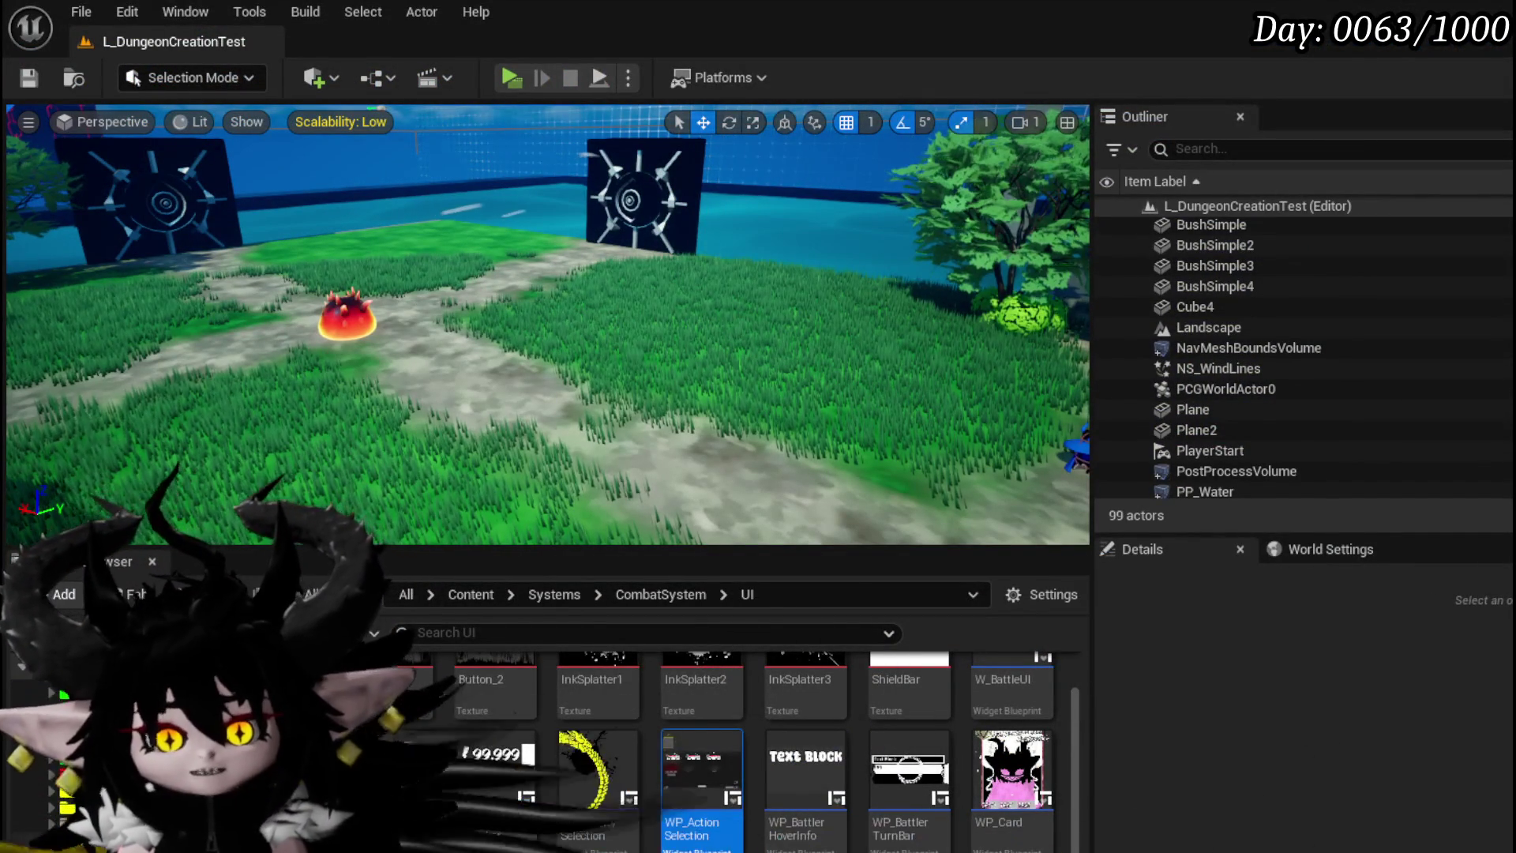
Step: Navigate to Systems > Settings > Widget and open the W_Settings widget blueprint
{"action": "left_click", "coordinate": [86, 758]}
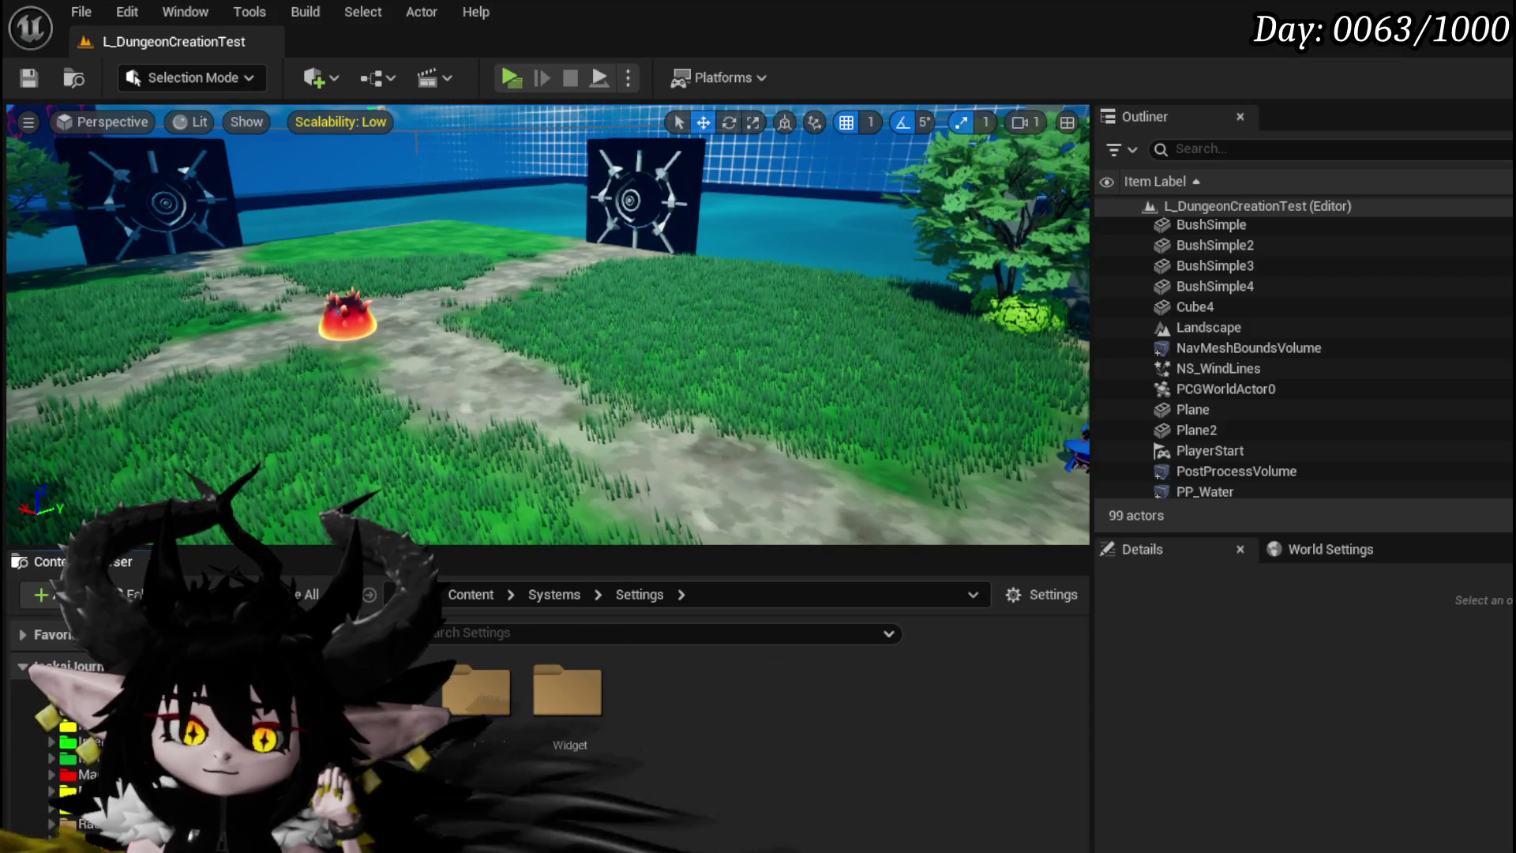
{"action": "double_click", "coordinate": [567, 692]}
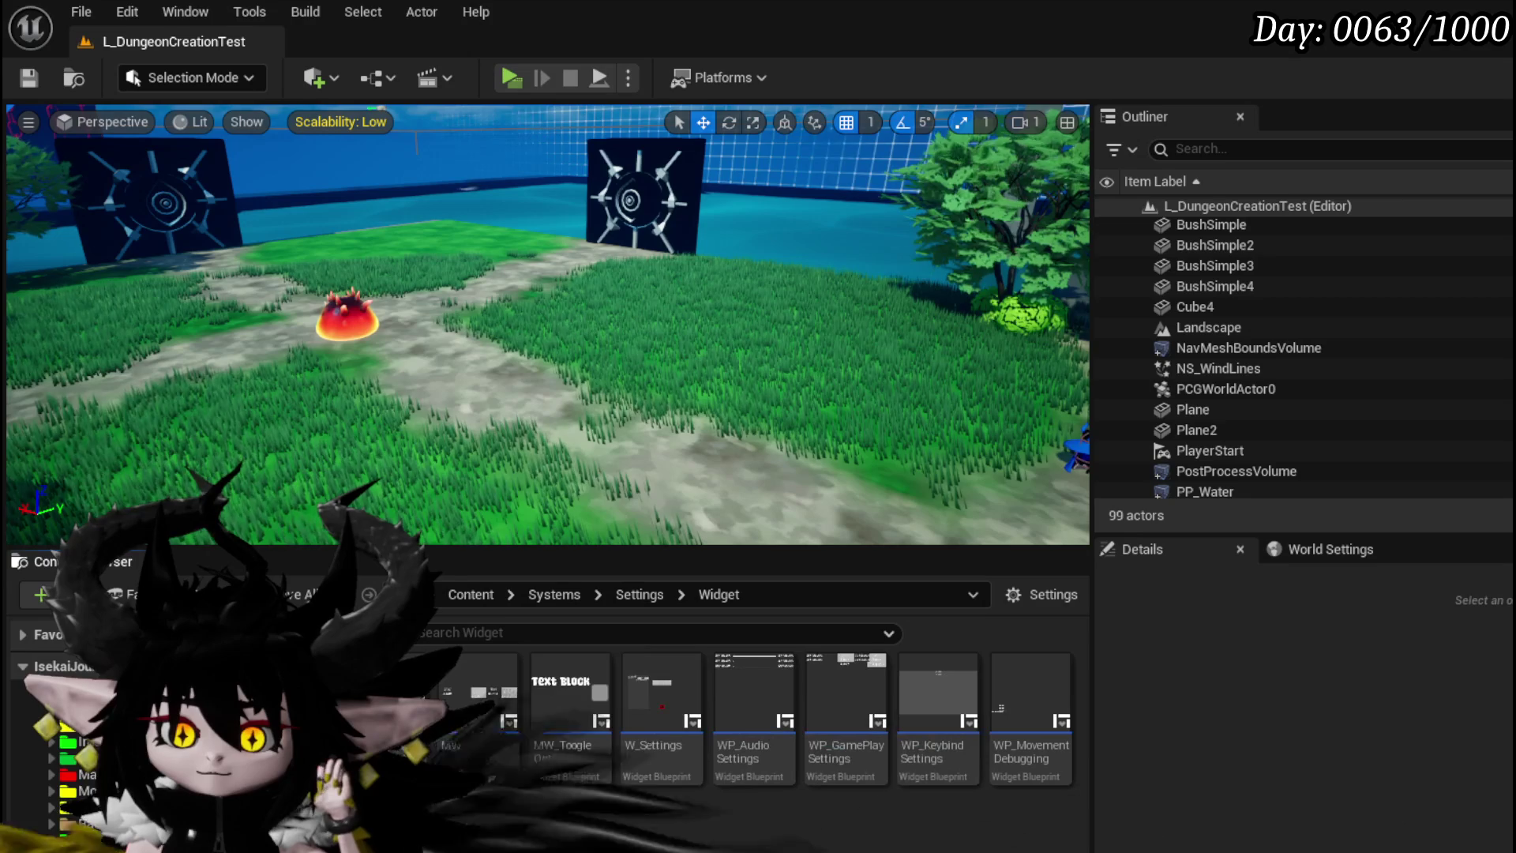
{"action": "double_click", "coordinate": [660, 711]}
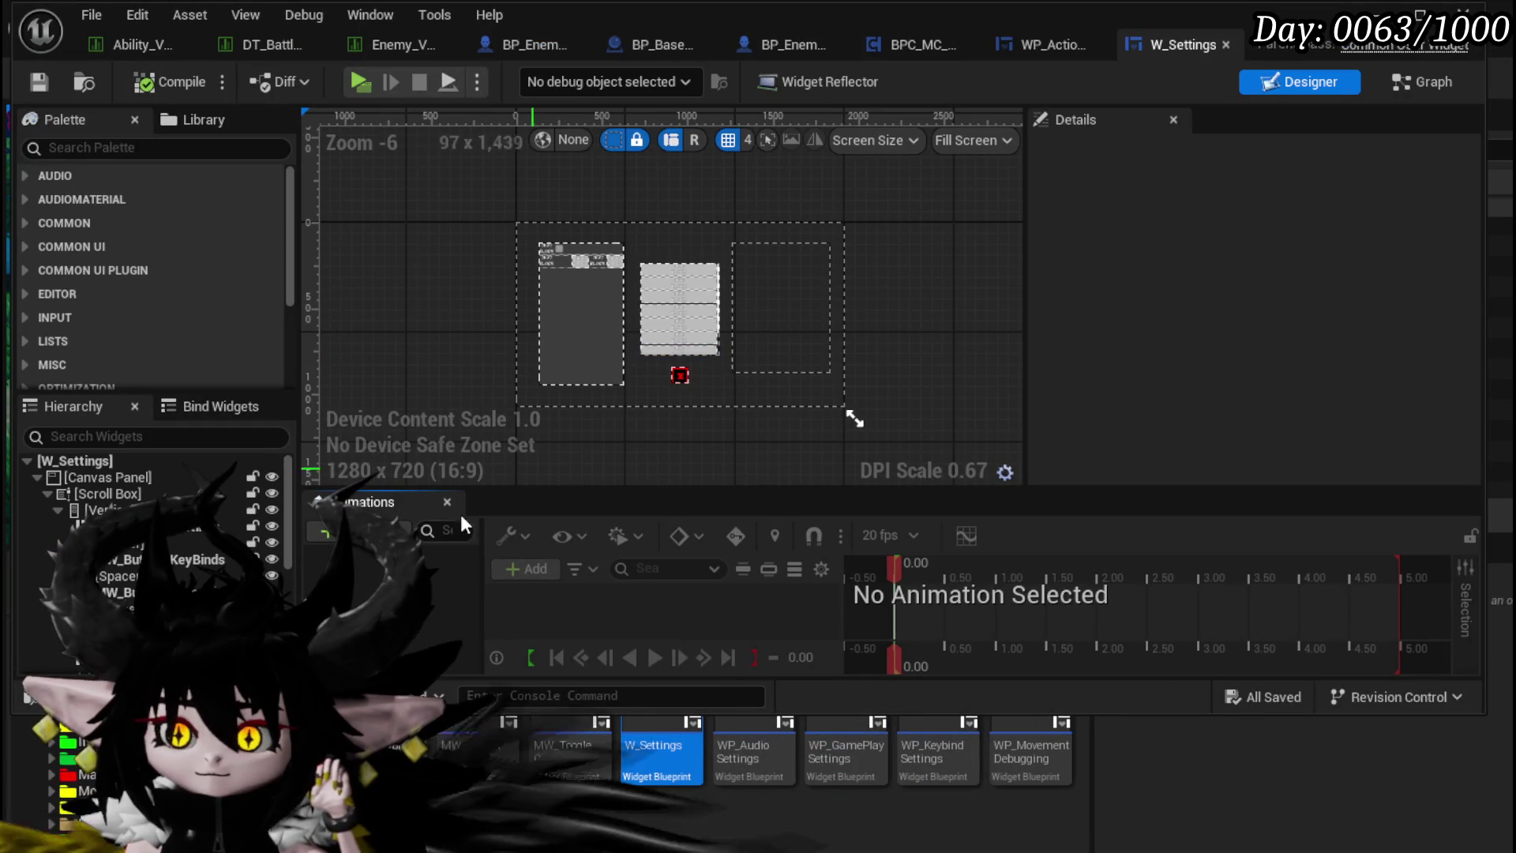
Step: Inspect MW_Button_Quit and its MW_Button widget, then show the W_Settings EventGraph
{"action": "left_click", "coordinate": [679, 349]}
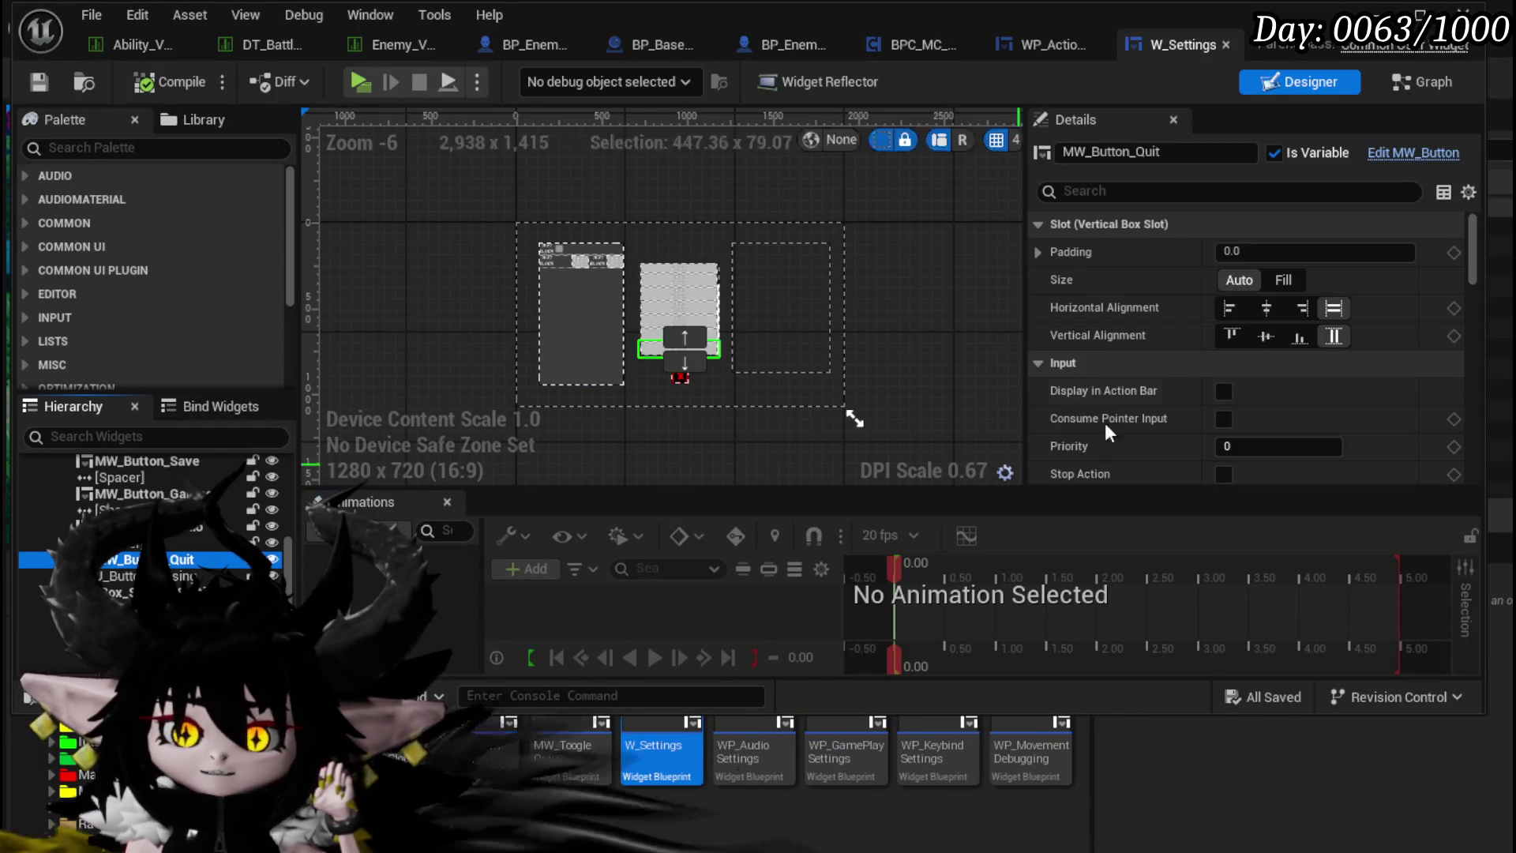
{"action": "left_click", "coordinate": [1418, 155]}
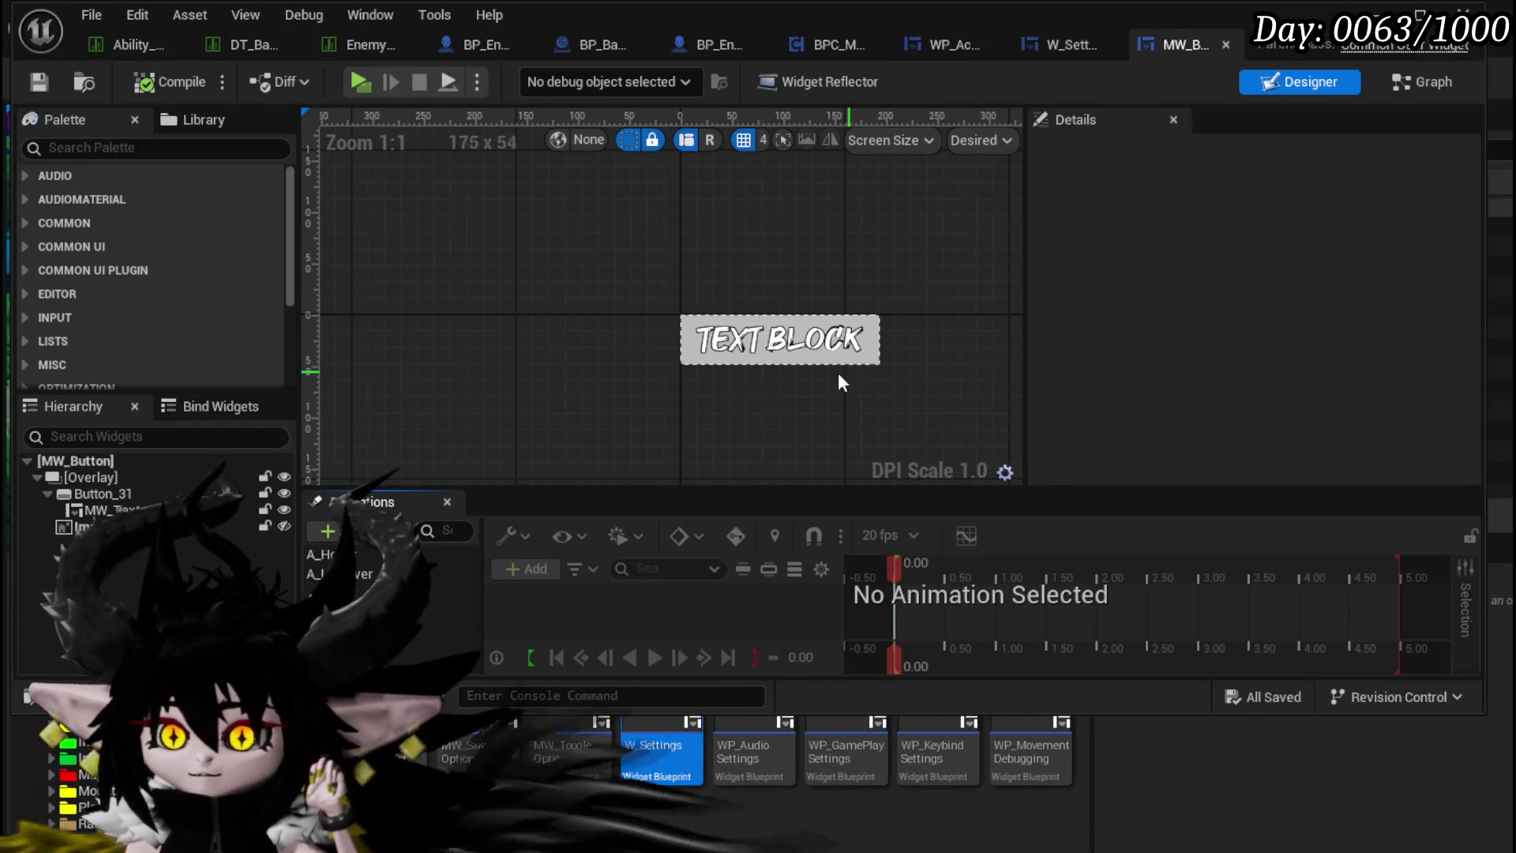
{"action": "left_click", "coordinate": [755, 351]}
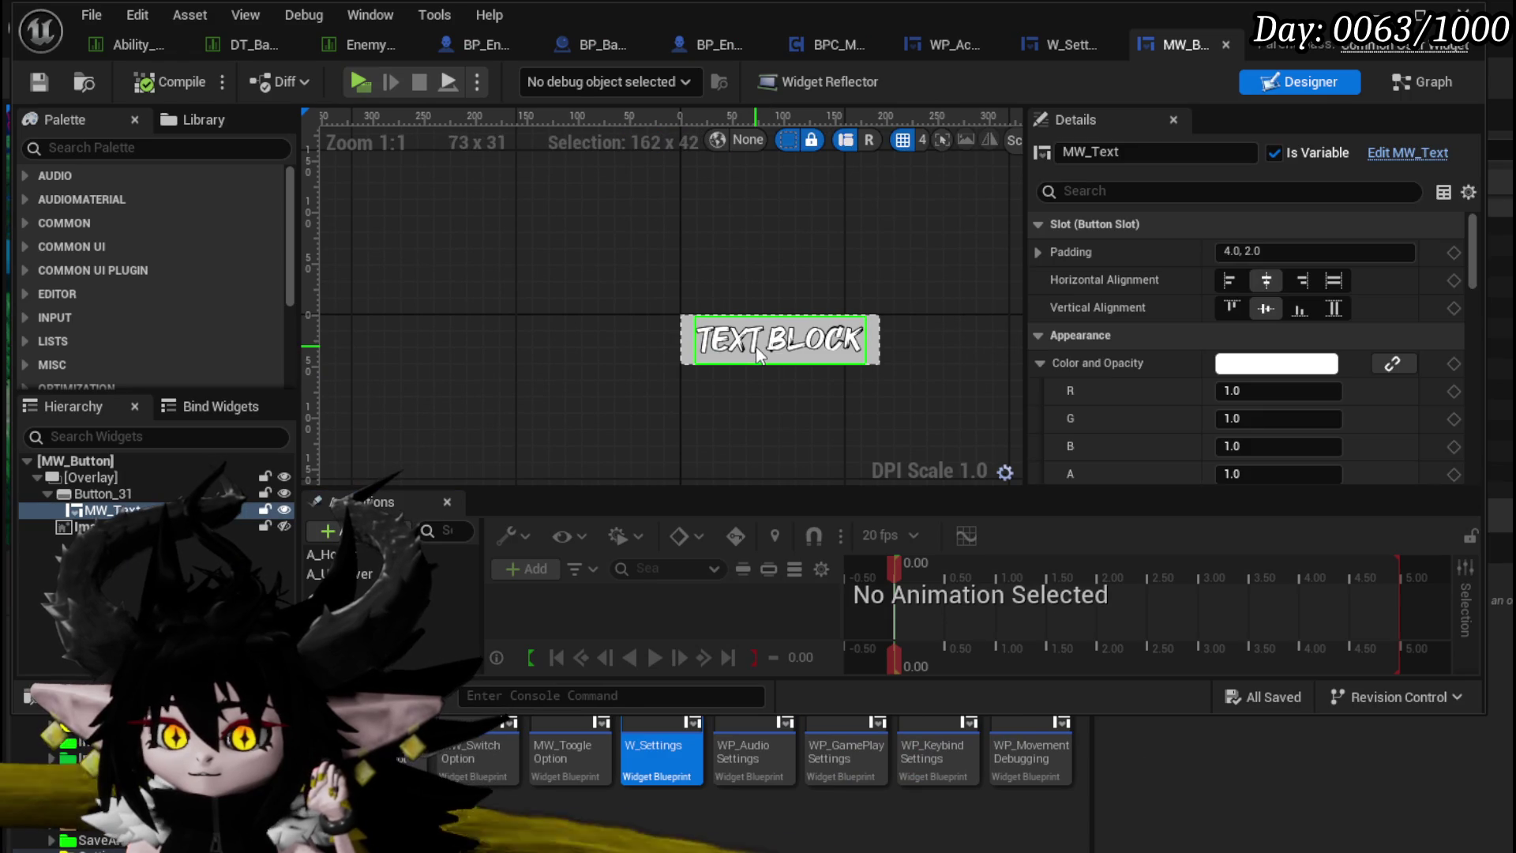
{"action": "left_click", "coordinate": [1225, 45]}
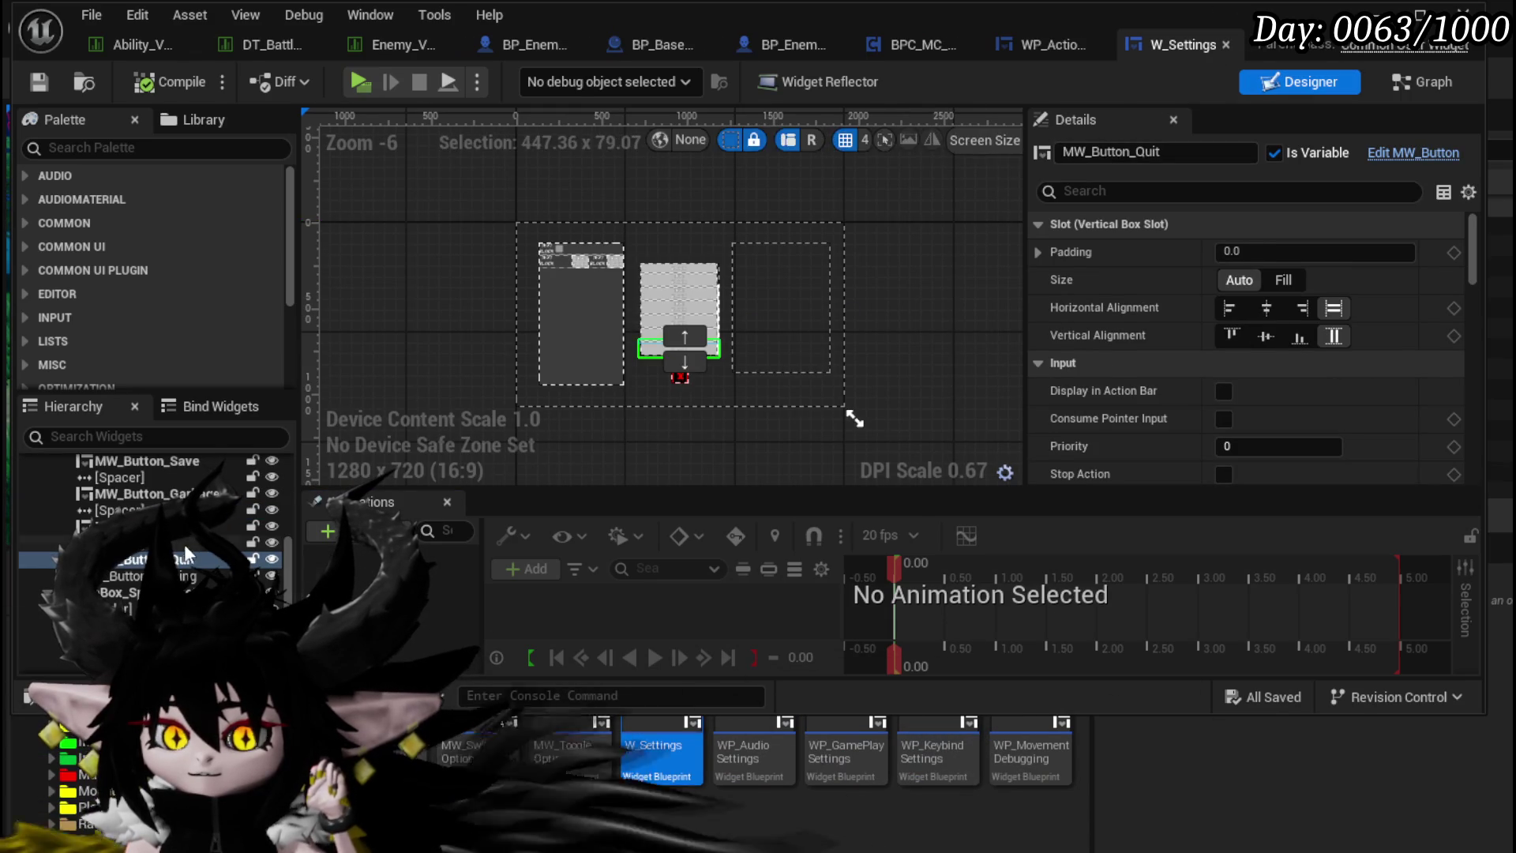
{"action": "left_click_drag", "start_coordinate": [1480, 234], "coordinate": [1459, 482]}
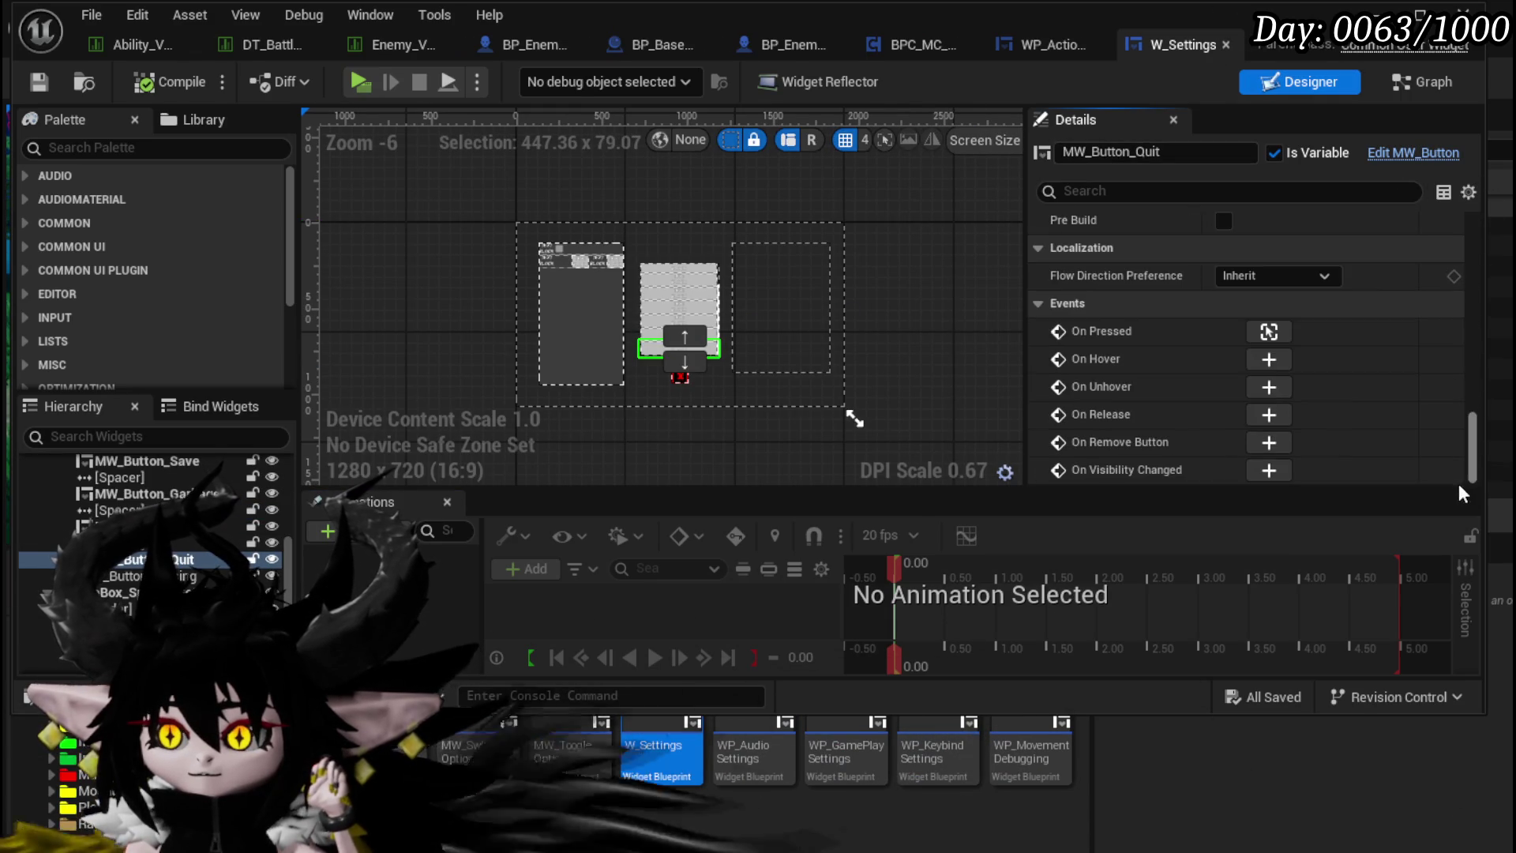
{"action": "left_click", "coordinate": [1270, 334]}
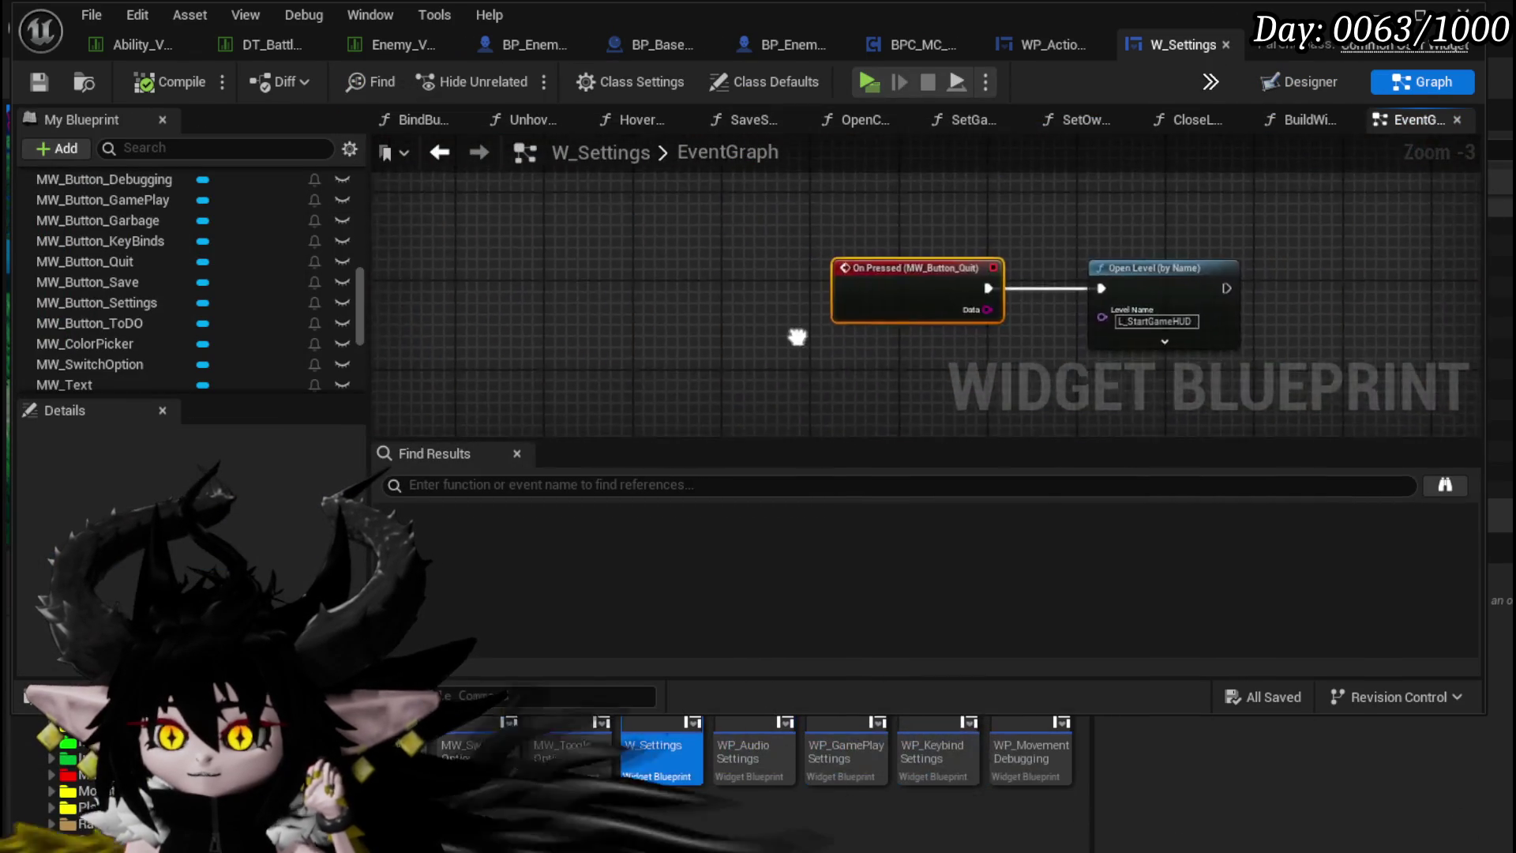
Step: Move the Open Level node right to make room after the quit button's On Pressed event
{"action": "left_click_drag", "start_coordinate": [751, 205], "coordinate": [982, 348]}
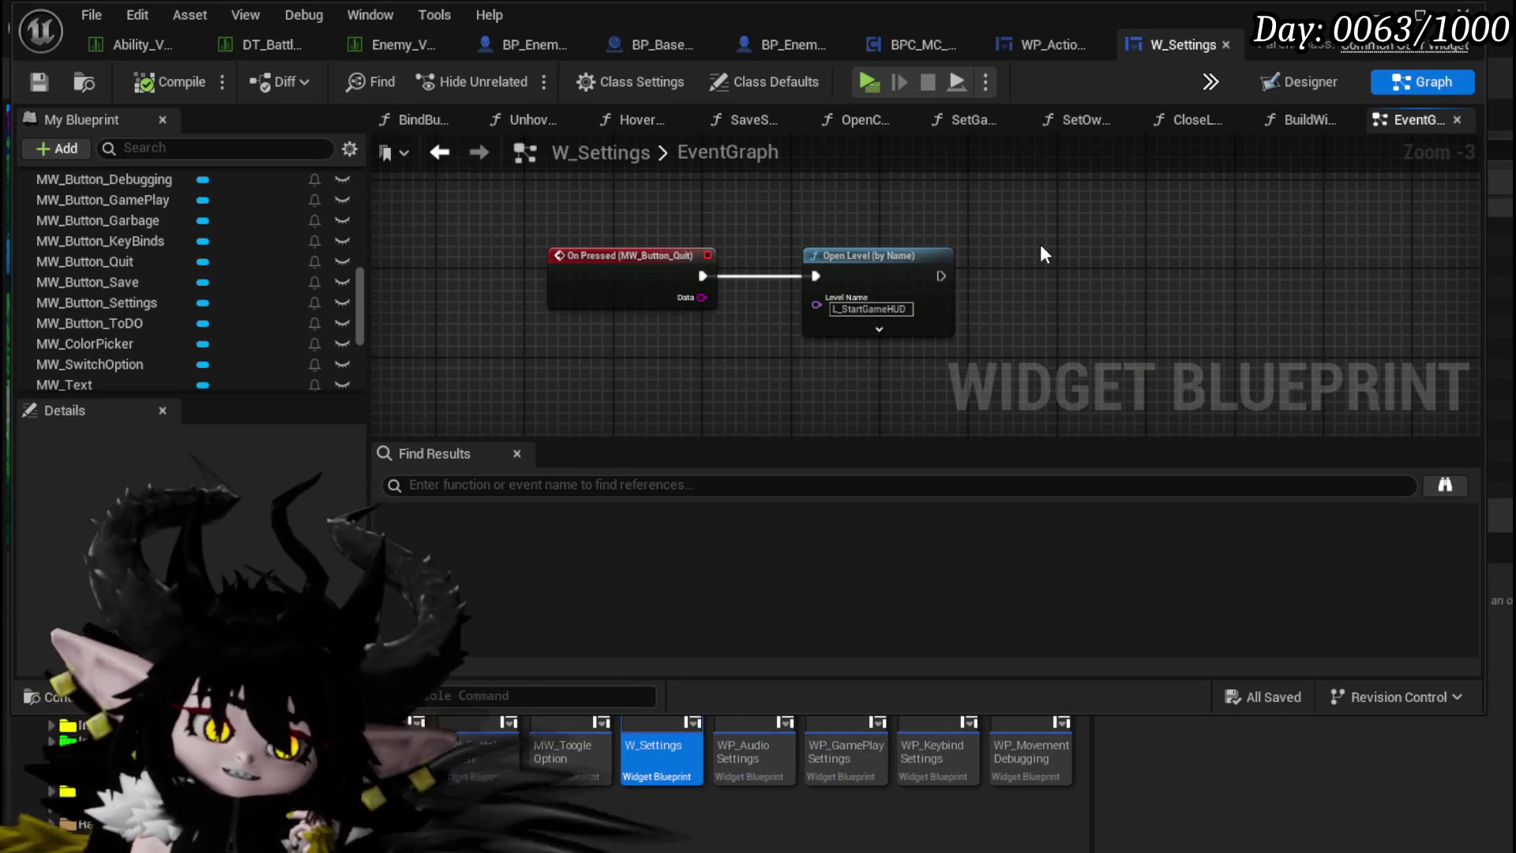
{"action": "left_click_drag", "start_coordinate": [816, 305], "coordinate": [940, 296]}
{"action": "left_click_drag", "start_coordinate": [866, 257], "coordinate": [1176, 258]}
{"action": "left_click_drag", "start_coordinate": [617, 257], "coordinate": [604, 257]}
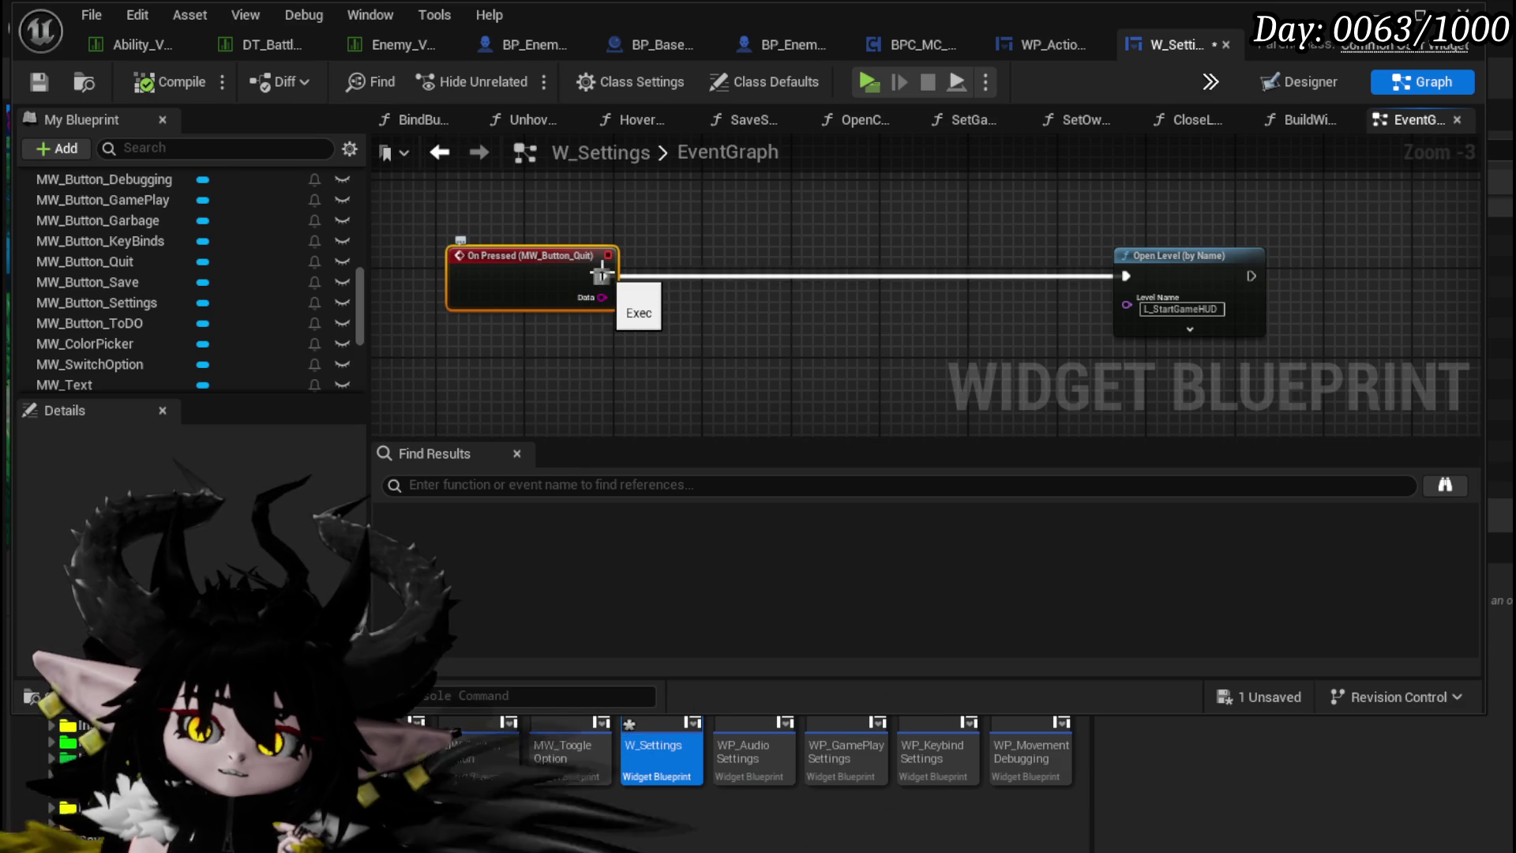
{"action": "left_click_drag", "start_coordinate": [727, 277], "coordinate": [727, 276]}
{"action": "scroll", "coordinate": [289, 248], "scroll_direction": "up", "scroll_amount": 5}
{"action": "scroll", "coordinate": [291, 250], "scroll_direction": "up", "scroll_amount": 10}
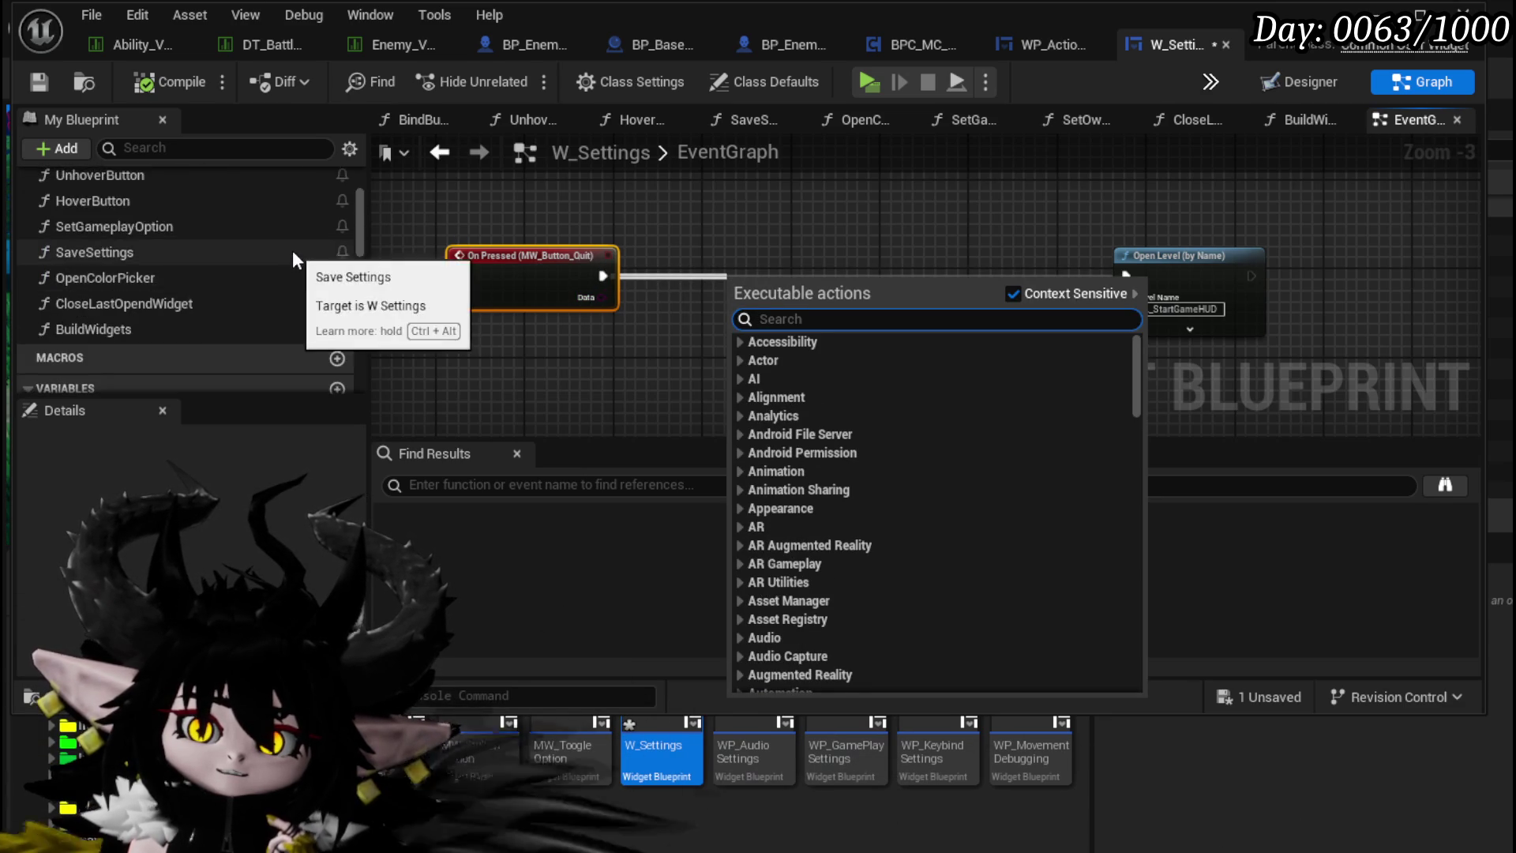
{"action": "scroll", "coordinate": [292, 251], "scroll_direction": "down", "scroll_amount": 15}
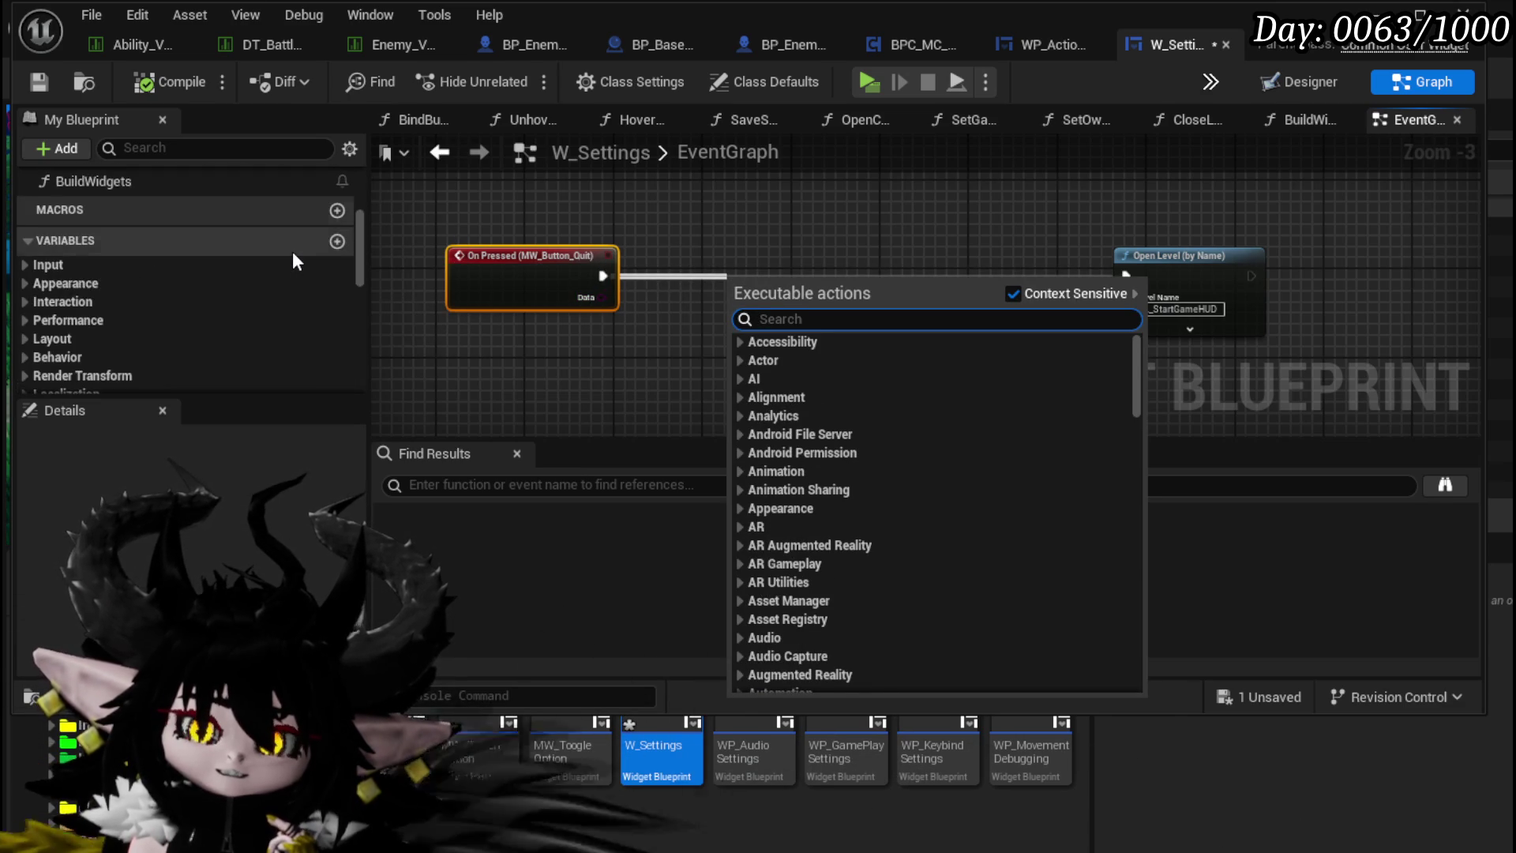
{"action": "scroll", "coordinate": [293, 251], "scroll_direction": "down", "scroll_amount": 10}
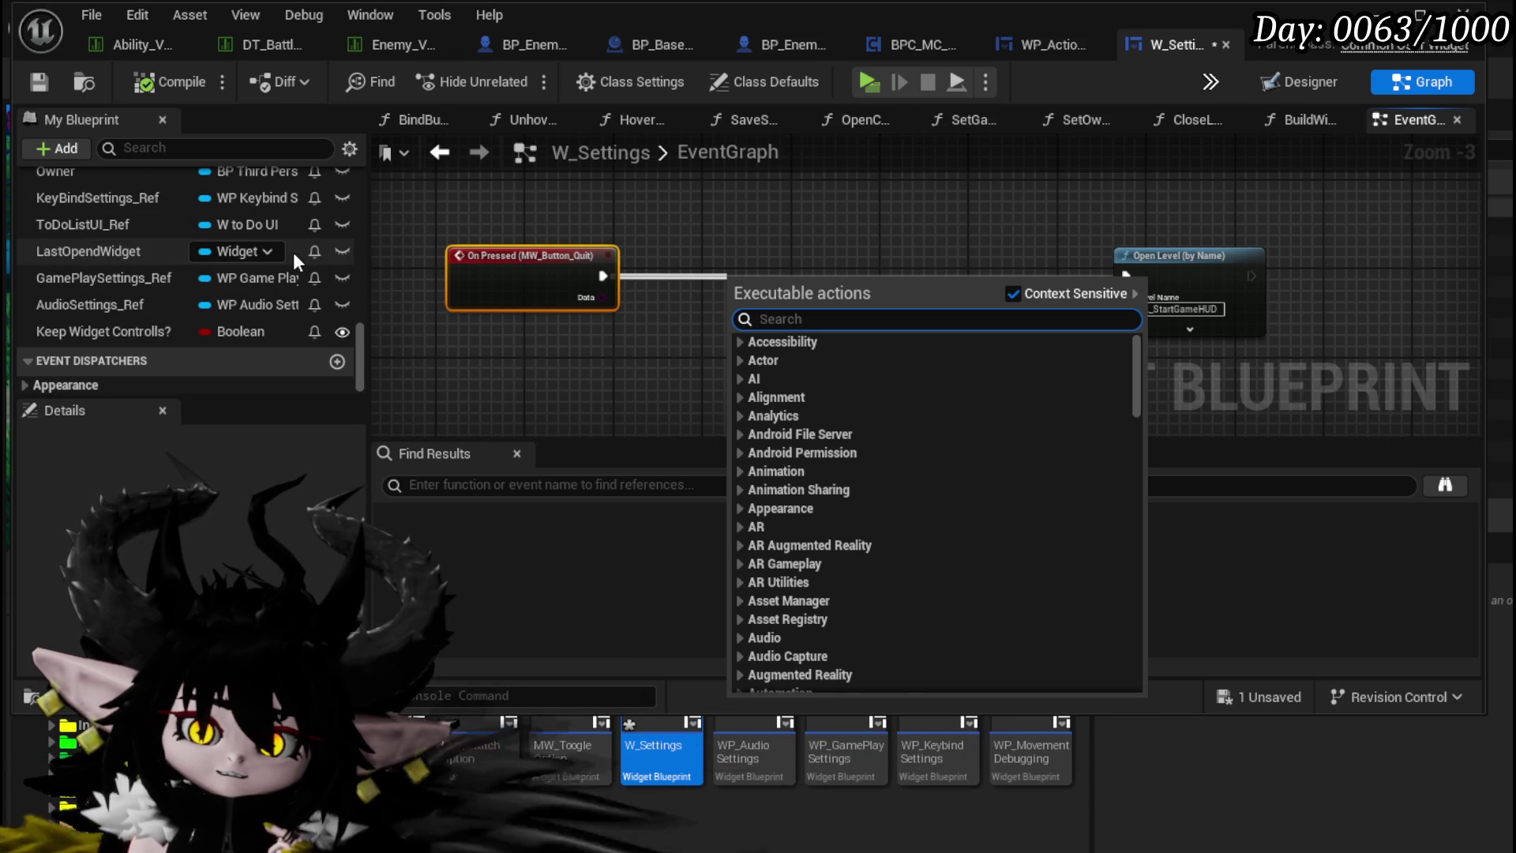
{"action": "scroll", "coordinate": [292, 252], "scroll_direction": "up", "scroll_amount": 3}
Step: Place an Owner getter and add a Save Game Data node, then delete it
{"action": "mouse_move", "coordinate": [56, 303]}
{"action": "left_mouse_down"}
{"action": "mouse_move", "coordinate": [518, 330]}
{"action": "mouse_move", "coordinate": [680, 363]}
{"action": "left_mouse_up"}
{"action": "left_click", "coordinate": [559, 368]}
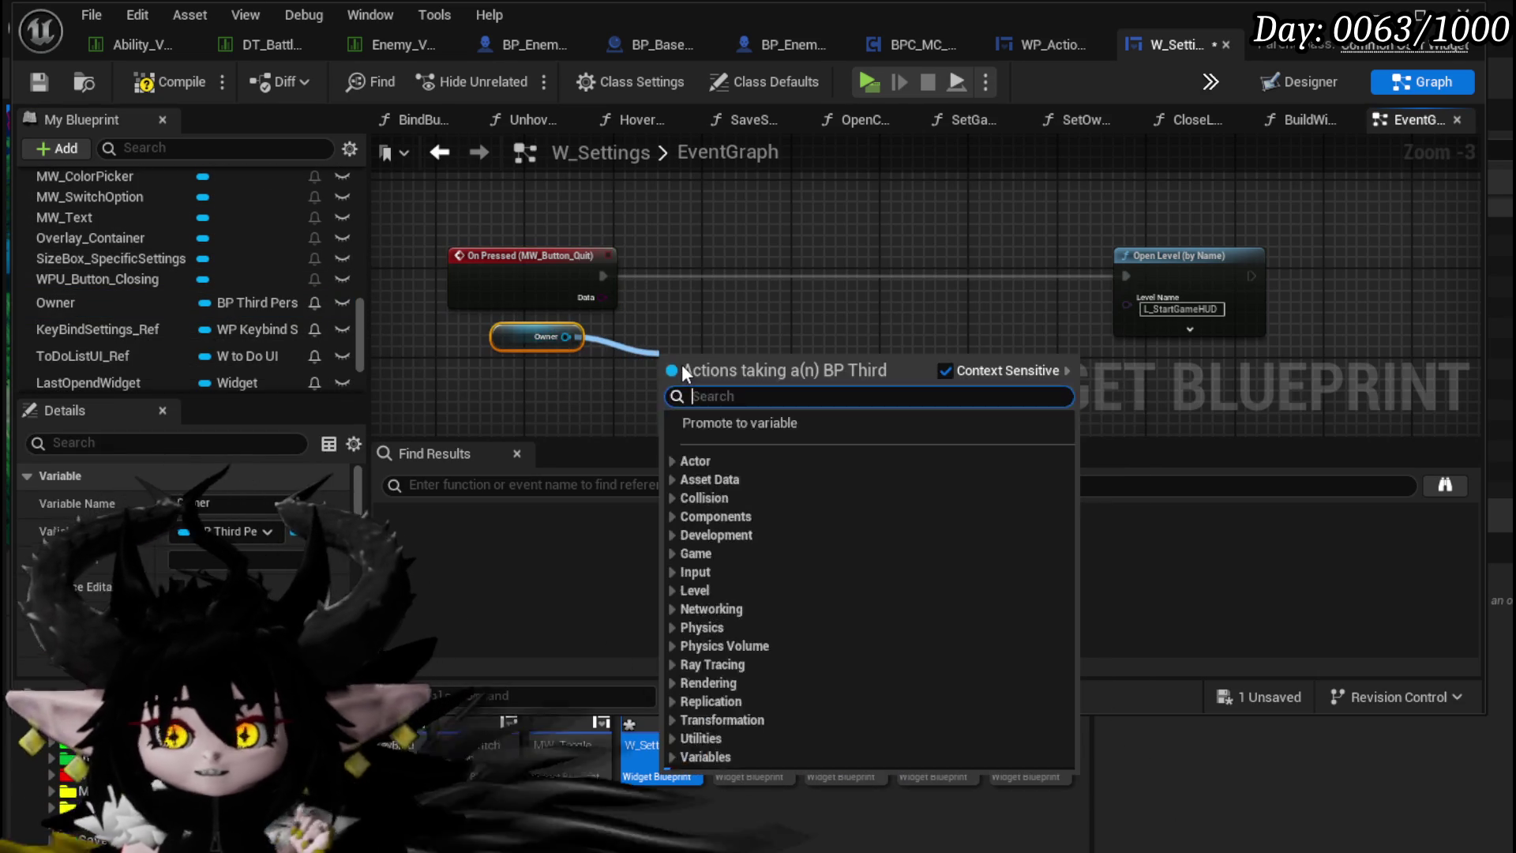
{"action": "type", "text": "Save"}
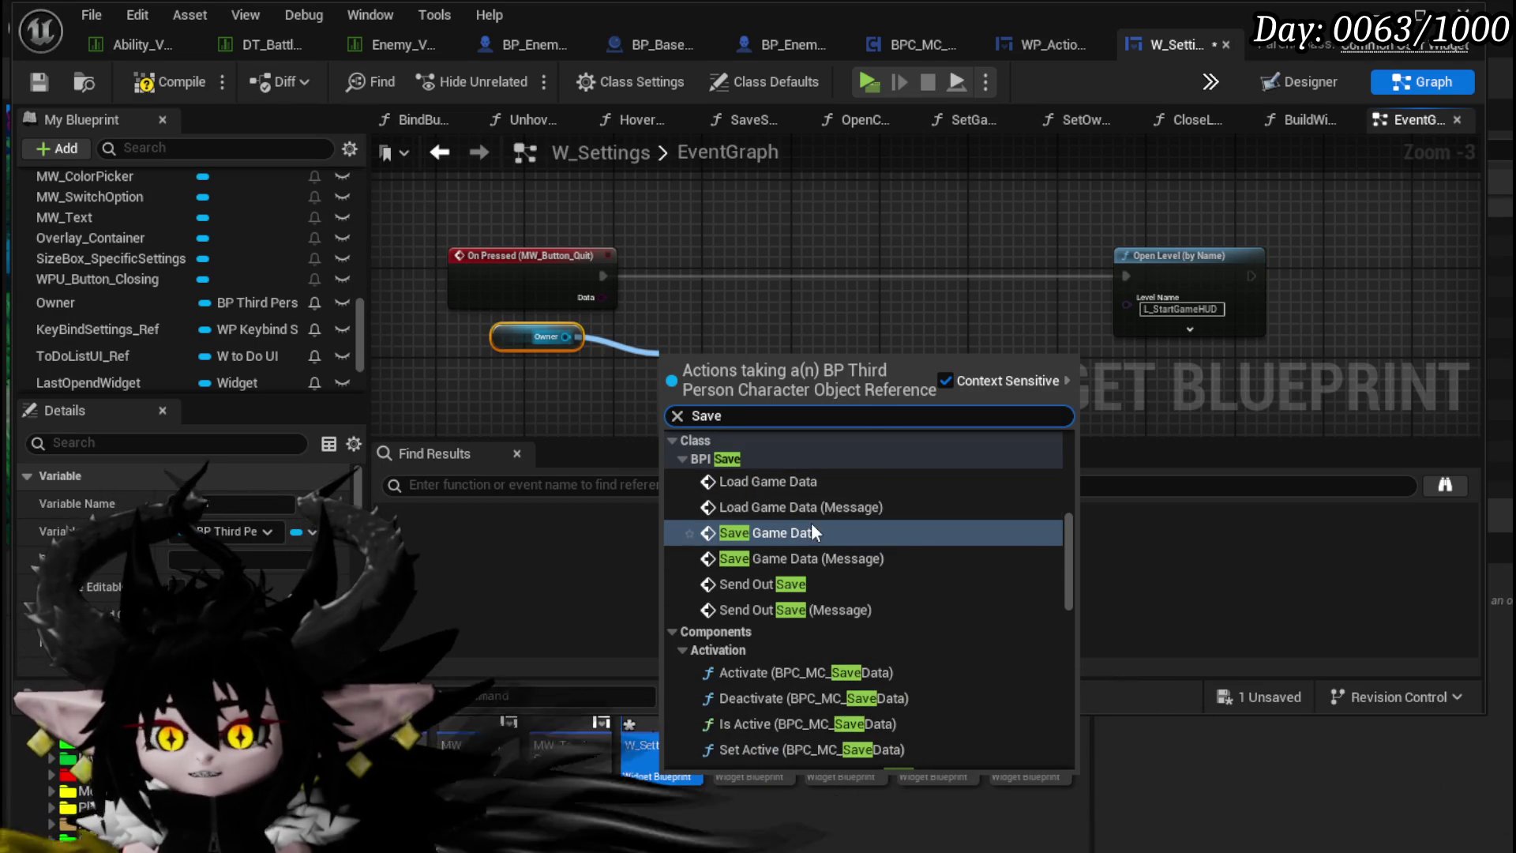
{"action": "left_click", "coordinate": [812, 529]}
{"action": "left_click_drag", "start_coordinate": [721, 324], "coordinate": [721, 336]}
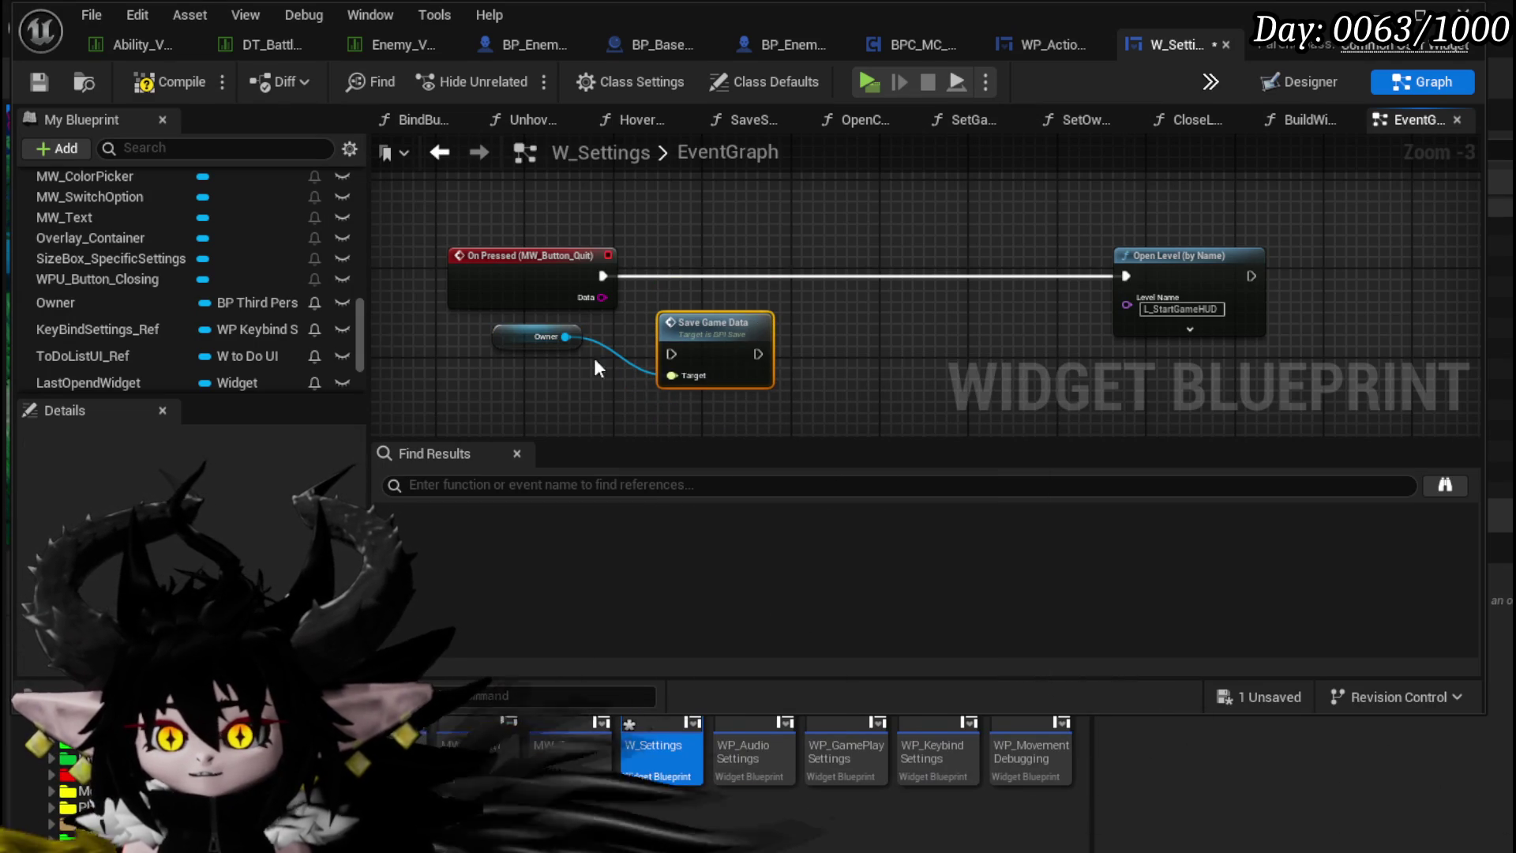
{"action": "key", "text": "Delete"}
Step: Add Save Game Data targeting Owner and run it from On Pressed (MW_Button_Quit)
{"action": "left_click_drag", "start_coordinate": [566, 337], "coordinate": [674, 357]}
{"action": "type", "text": "Save"}
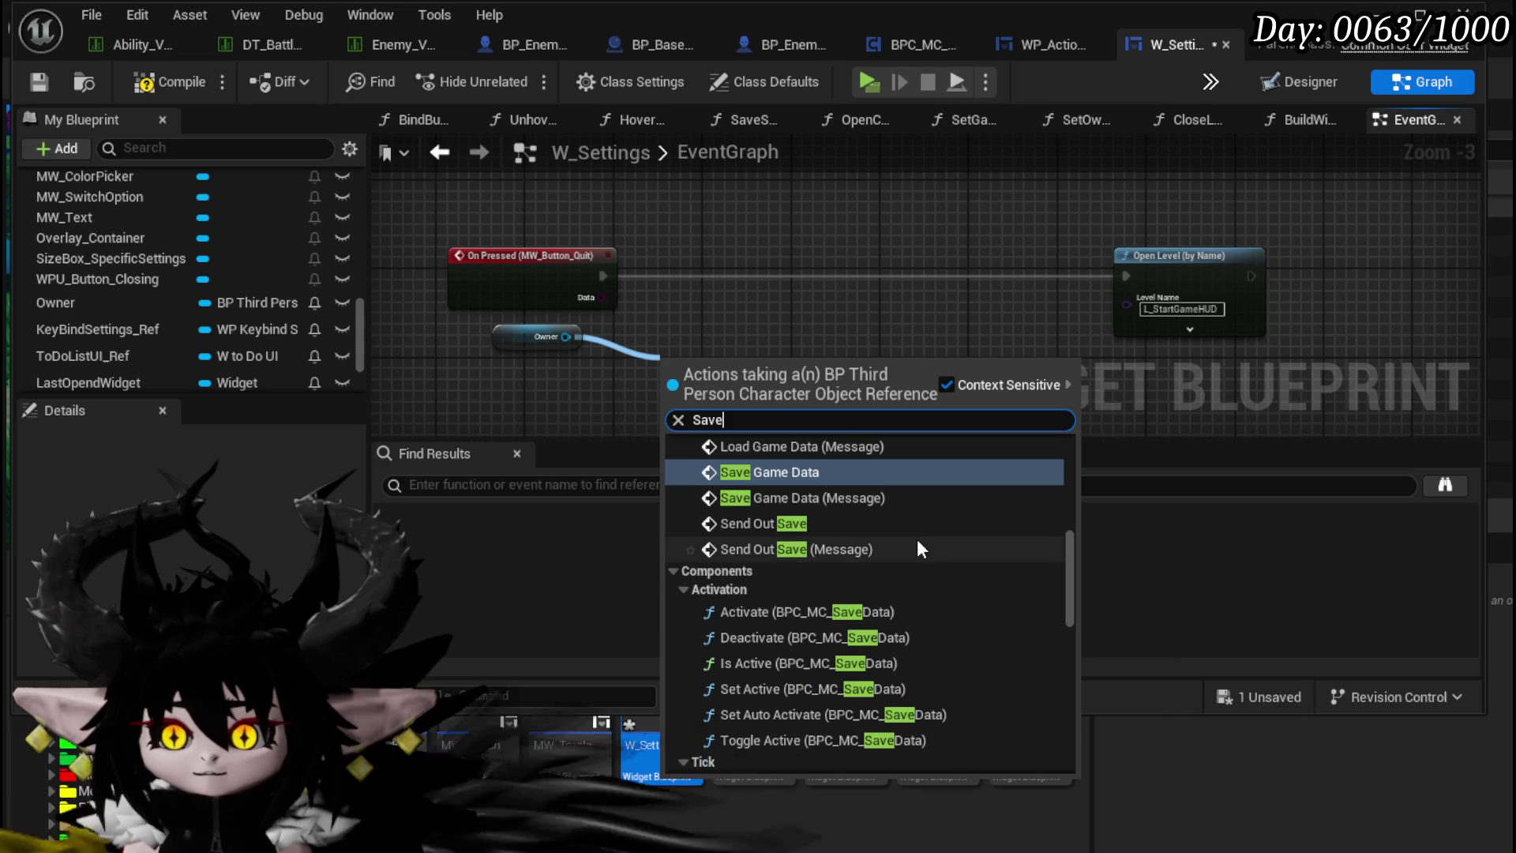
{"action": "scroll", "coordinate": [918, 543], "scroll_direction": "up", "scroll_amount": 1}
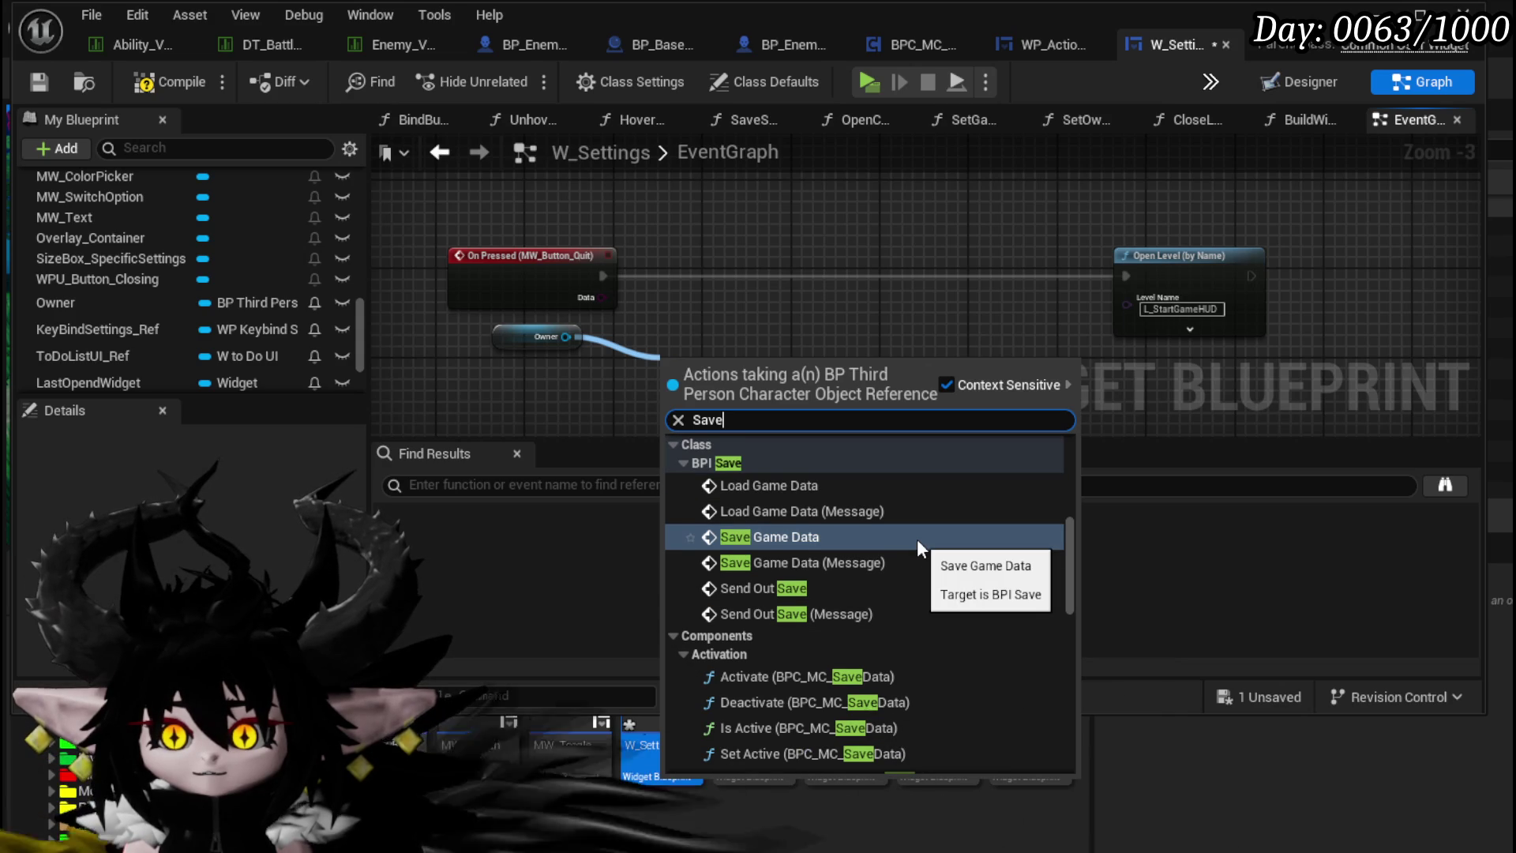
{"action": "scroll", "coordinate": [917, 539], "scroll_direction": "up", "scroll_amount": 2}
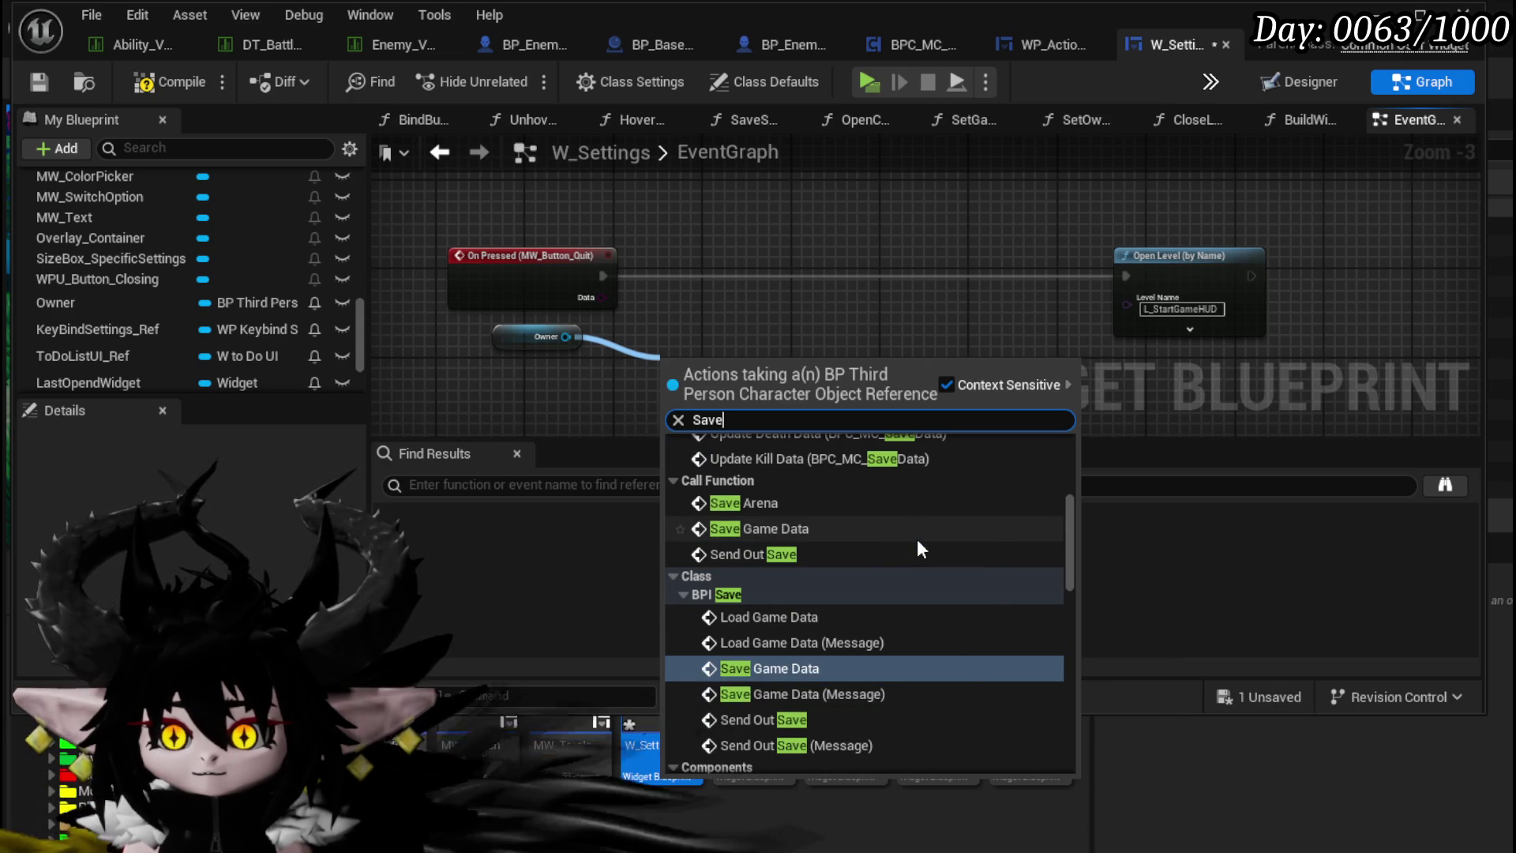
{"action": "left_click", "coordinate": [762, 527]}
{"action": "left_click_drag", "start_coordinate": [711, 389], "coordinate": [708, 288]}
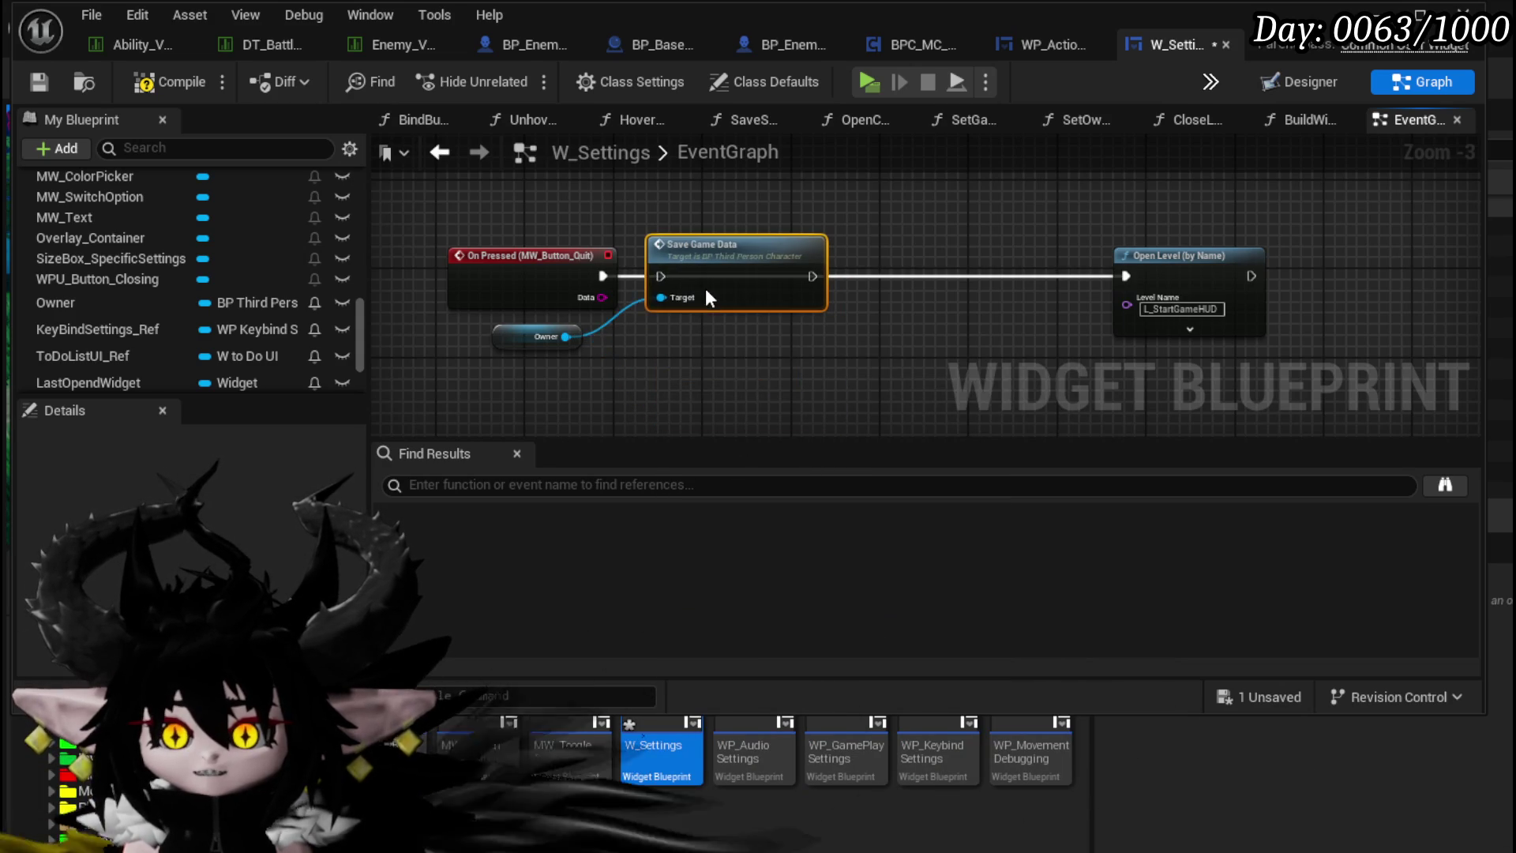
{"action": "left_click_drag", "start_coordinate": [600, 276], "coordinate": [664, 277]}
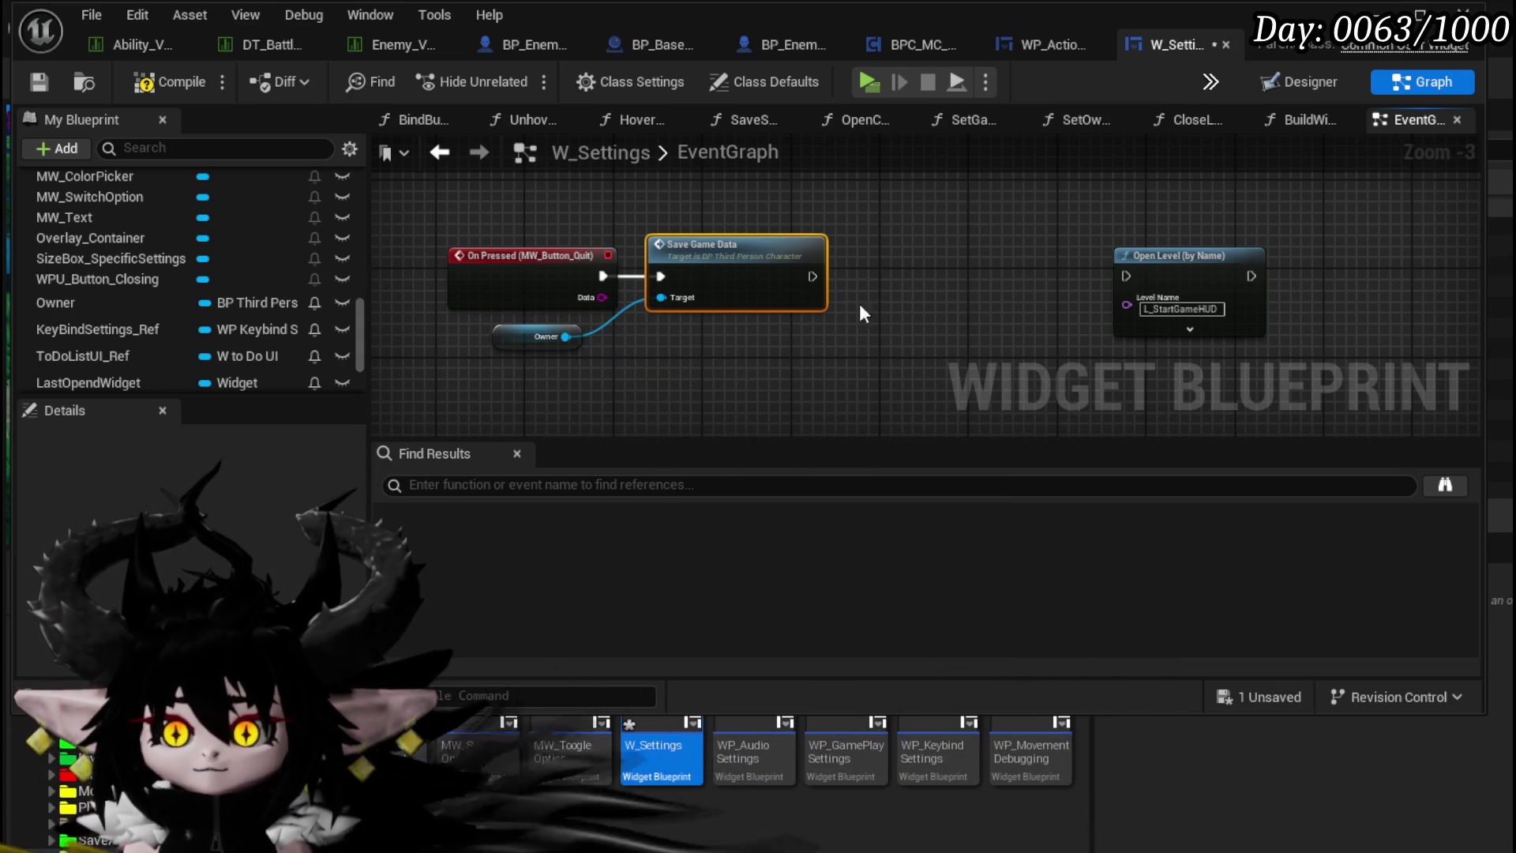
Step: Compile W_Settings, save all, tidy the Owner node above Save Game Data, and save again
{"action": "left_click", "coordinate": [161, 85]}
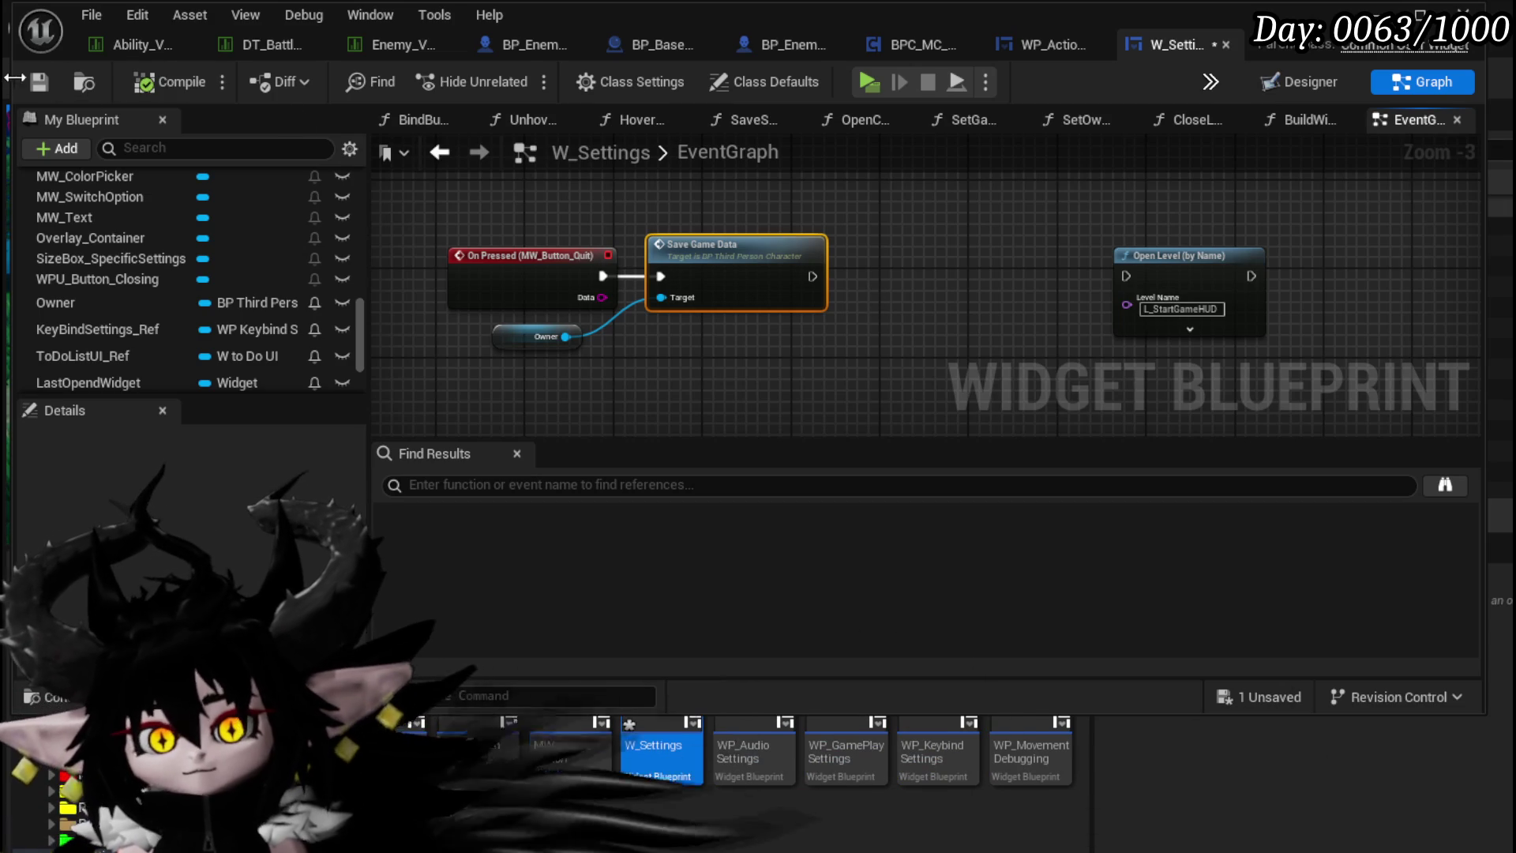
{"action": "left_click", "coordinate": [38, 81]}
{"action": "left_click_drag", "start_coordinate": [515, 339], "coordinate": [593, 255]}
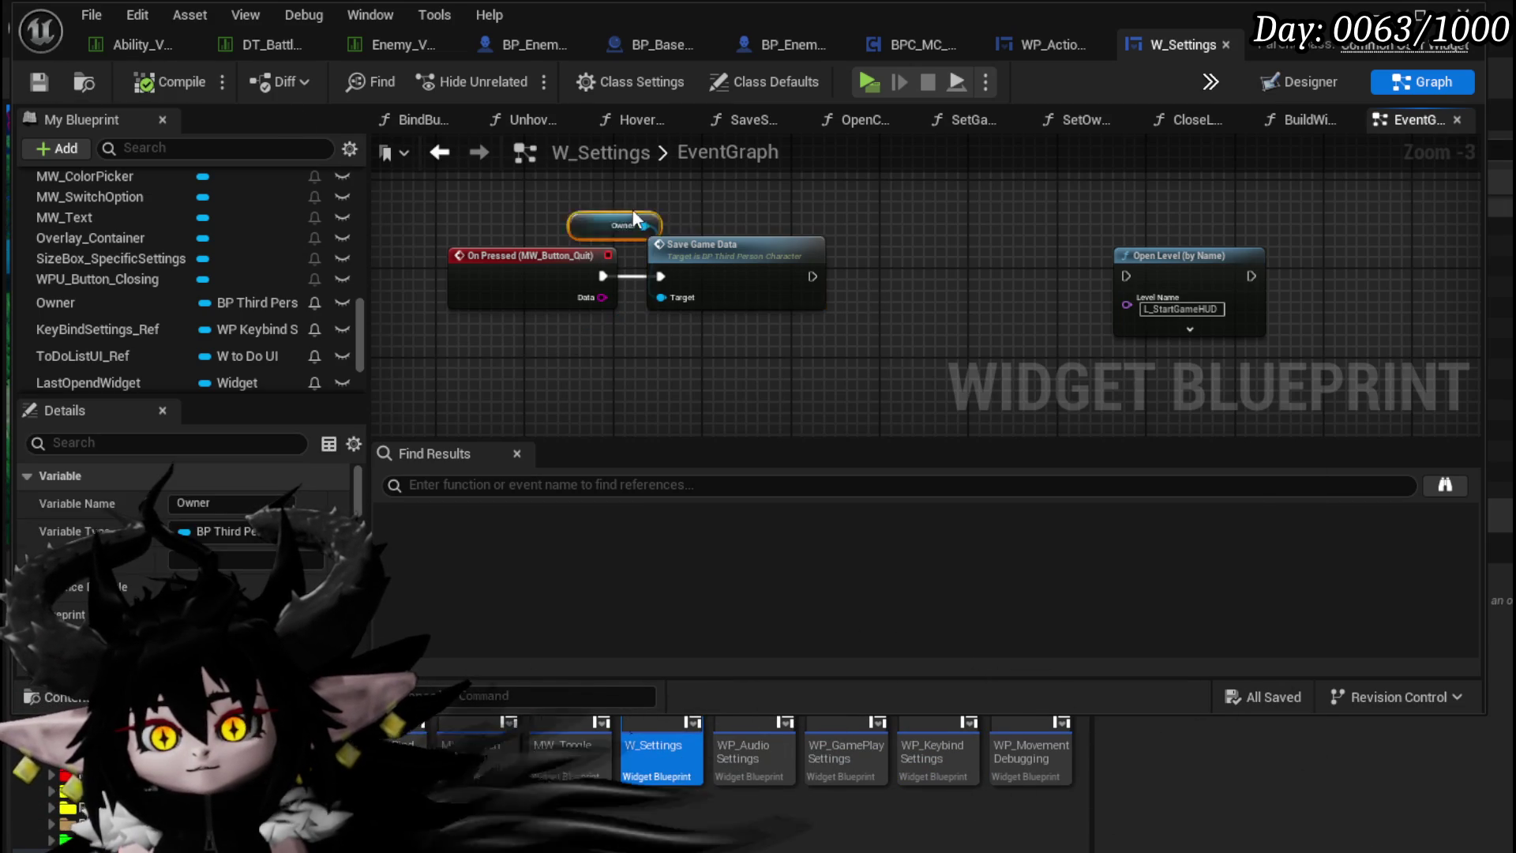
{"action": "left_click", "coordinate": [798, 230]}
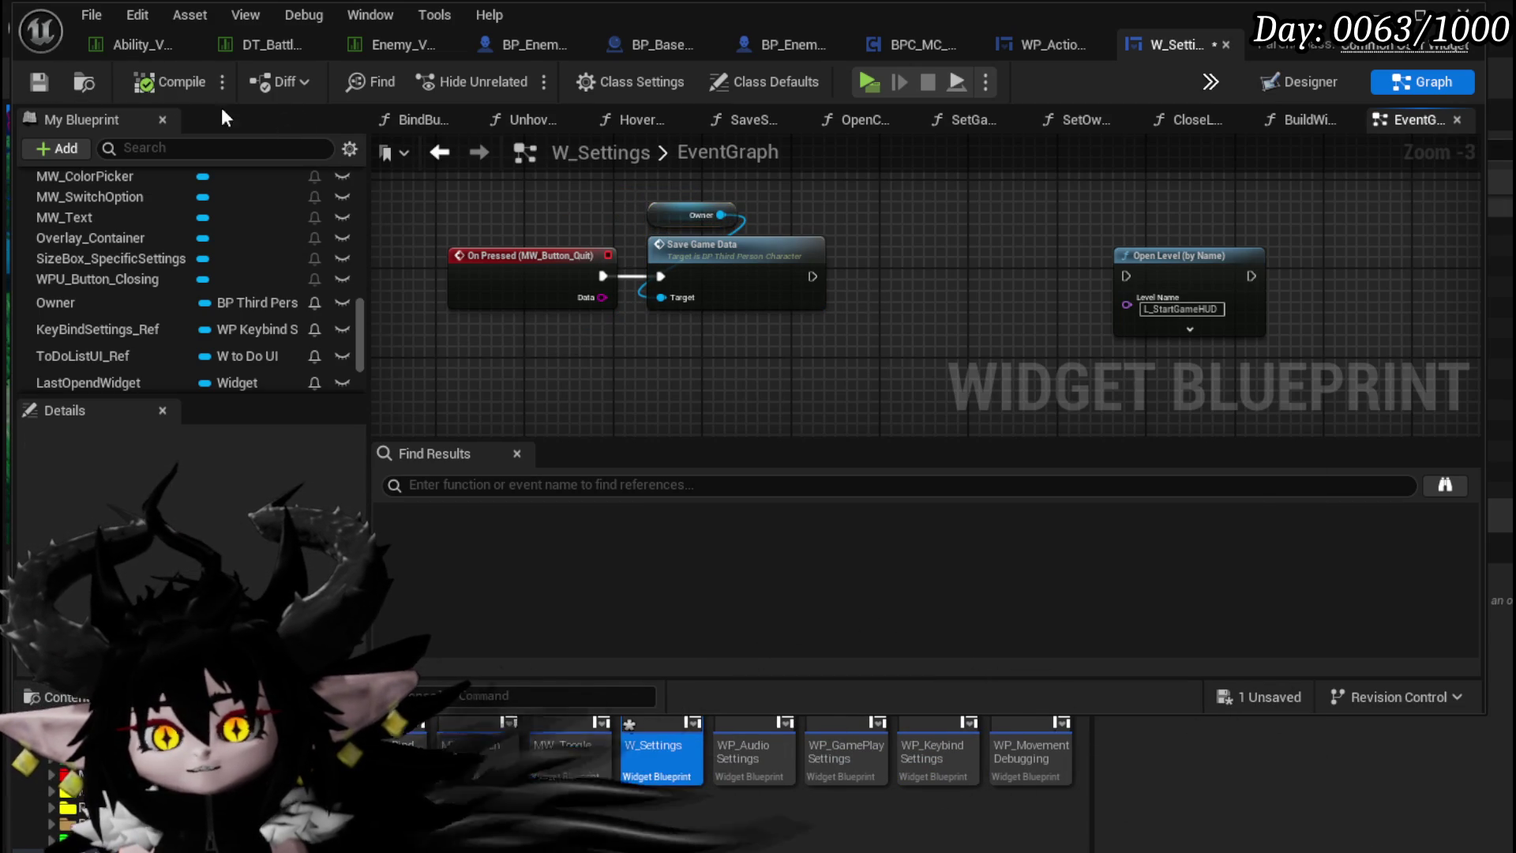
{"action": "left_click", "coordinate": [37, 87]}
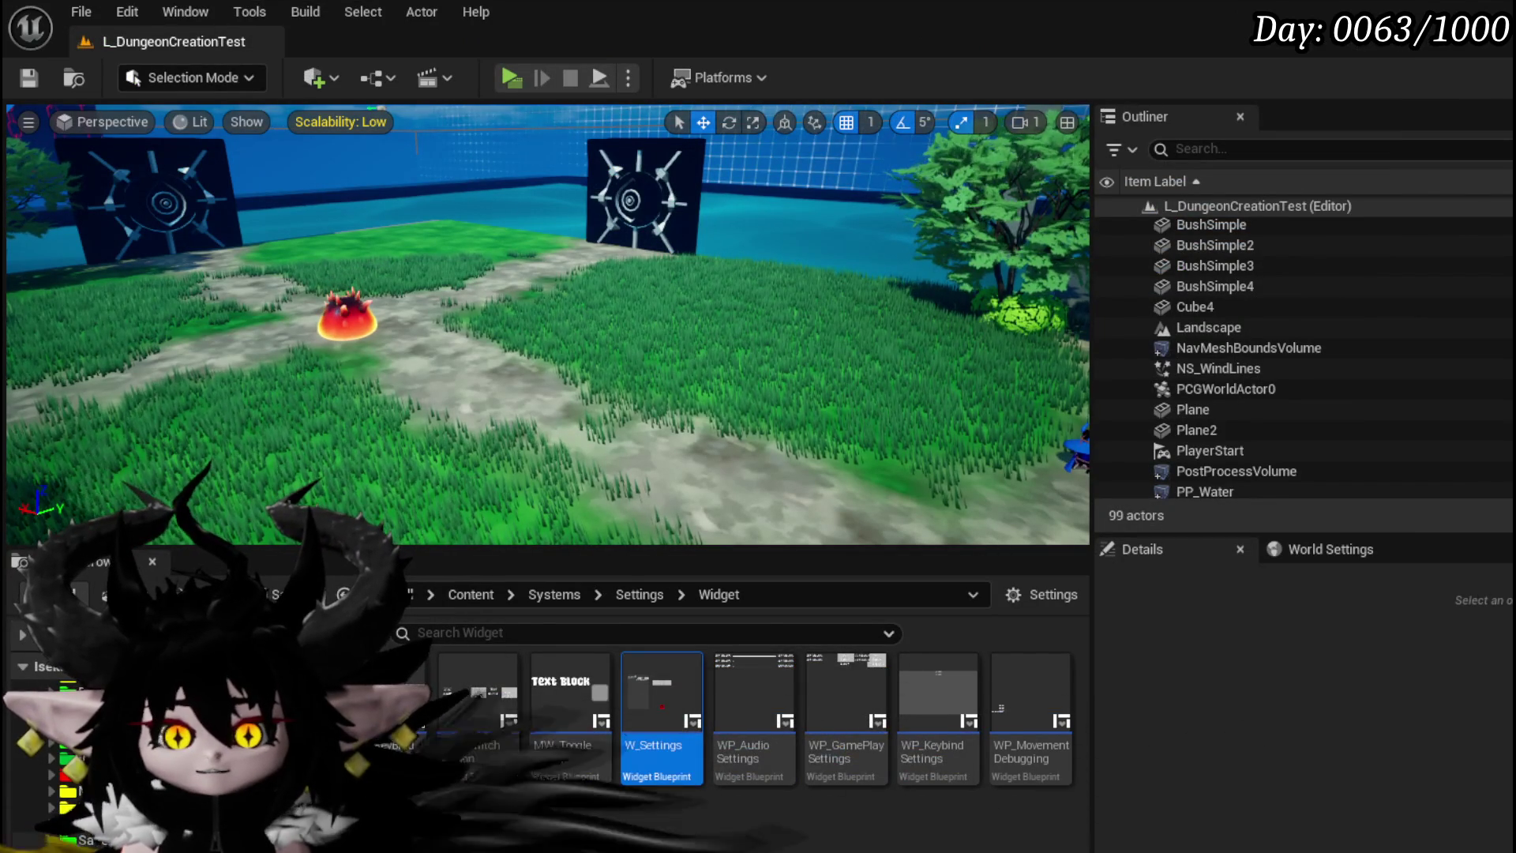
Step: Go back to the SaveAndLoadSystem folder and open its GameInstance subfolder
{"action": "key", "text": "alt+Left"}
{"action": "double_click", "coordinate": [476, 691]}
Step: Open BP_GameInstance and locate the Async Save Game to Slot and Call On Game Saved nodes
{"action": "double_click", "coordinate": [524, 727]}
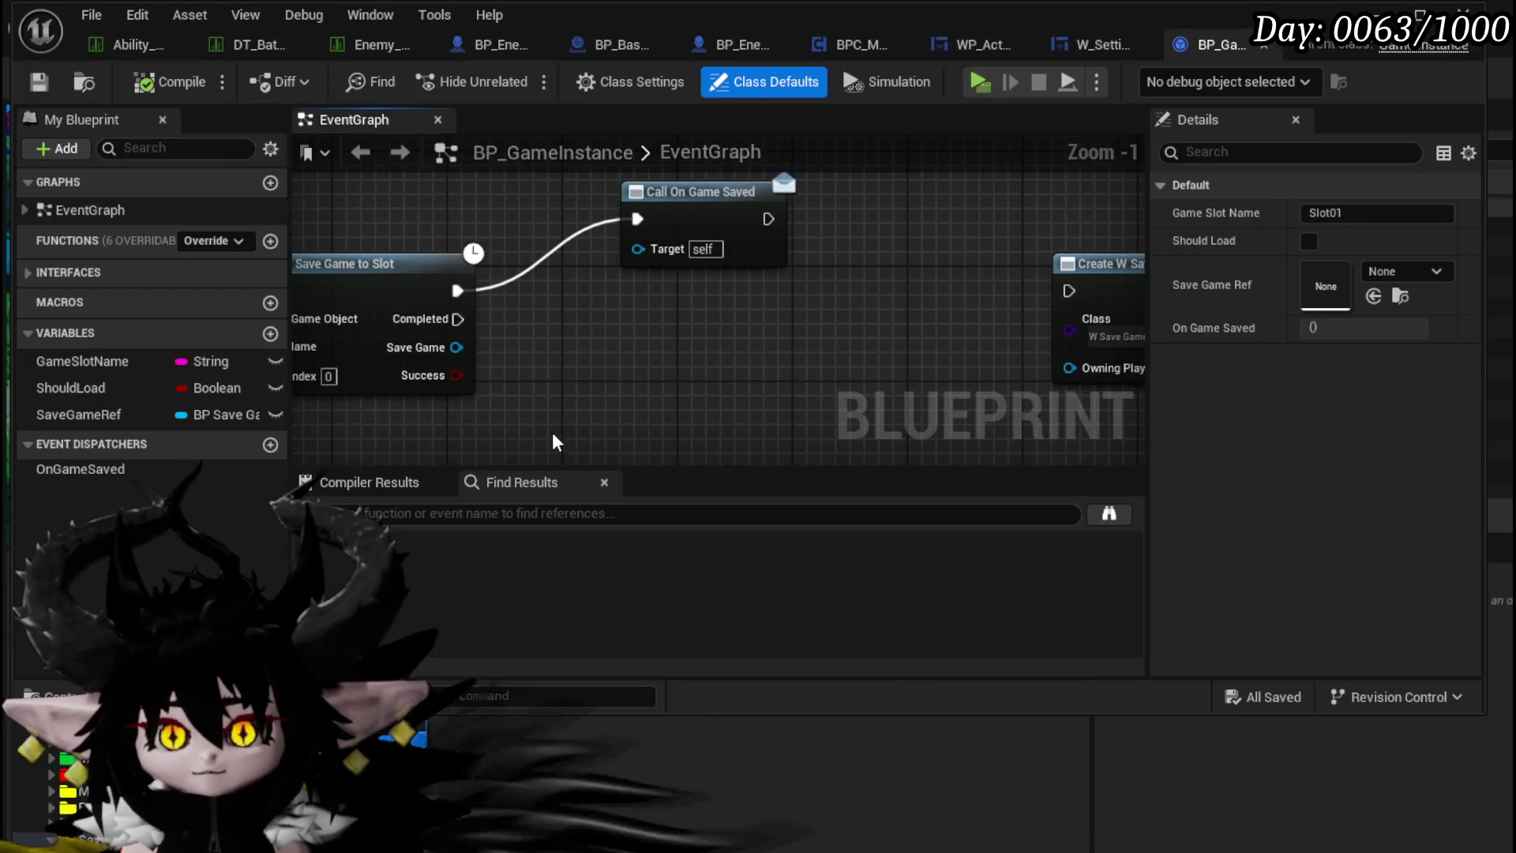
{"action": "scroll", "coordinate": [580, 380], "scroll_direction": "down", "scroll_amount": 3}
{"action": "scroll", "coordinate": [941, 361], "scroll_direction": "up", "scroll_amount": 3}
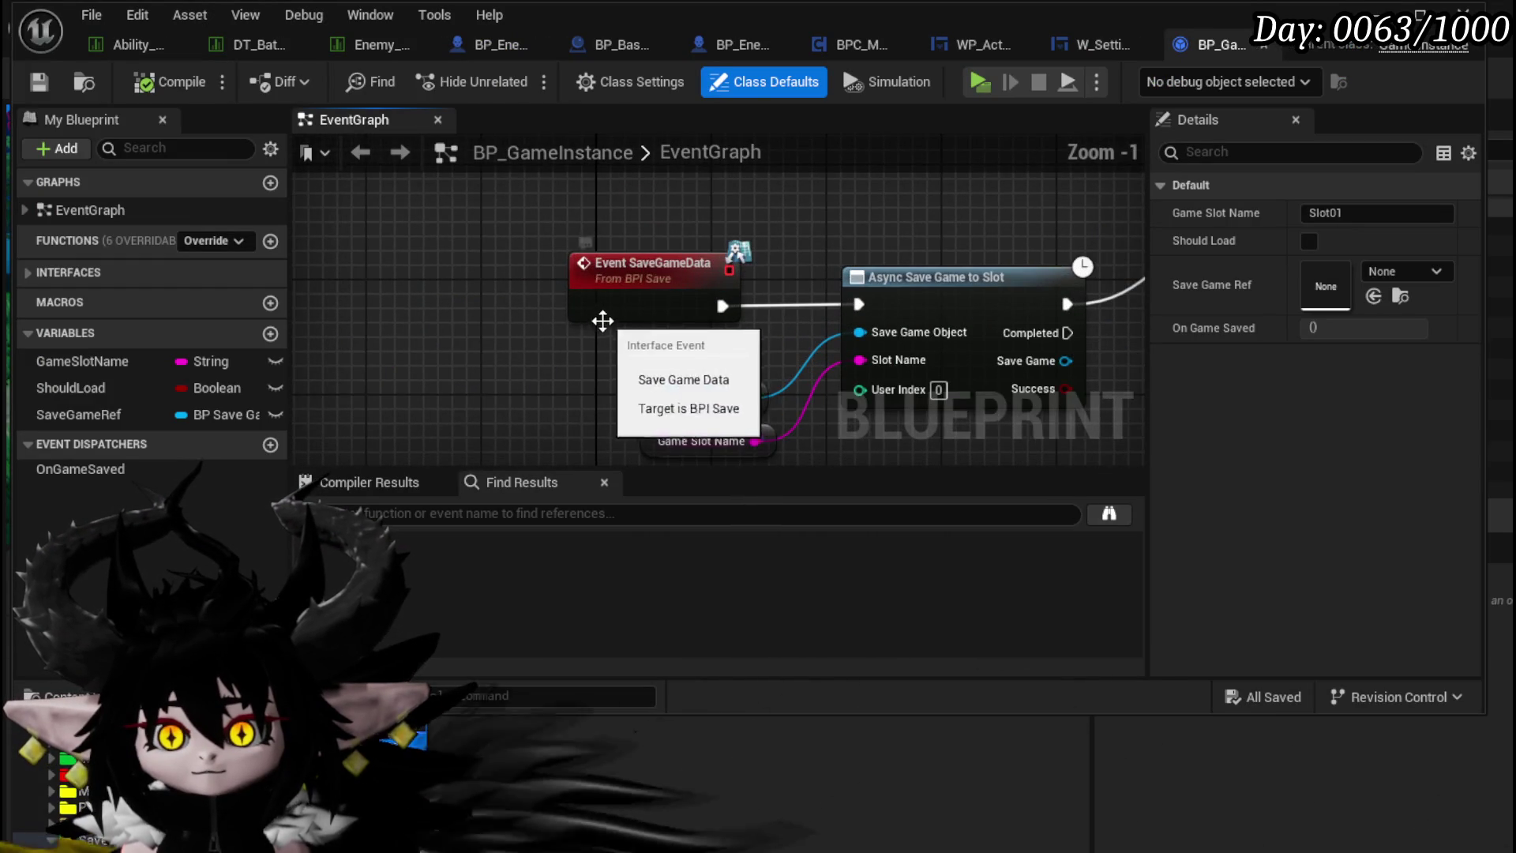
{"action": "mouse_move", "coordinate": [884, 339]}
{"action": "left_mouse_down"}
{"action": "mouse_move", "coordinate": [675, 346]}
{"action": "mouse_move", "coordinate": [701, 373]}
{"action": "left_mouse_up"}
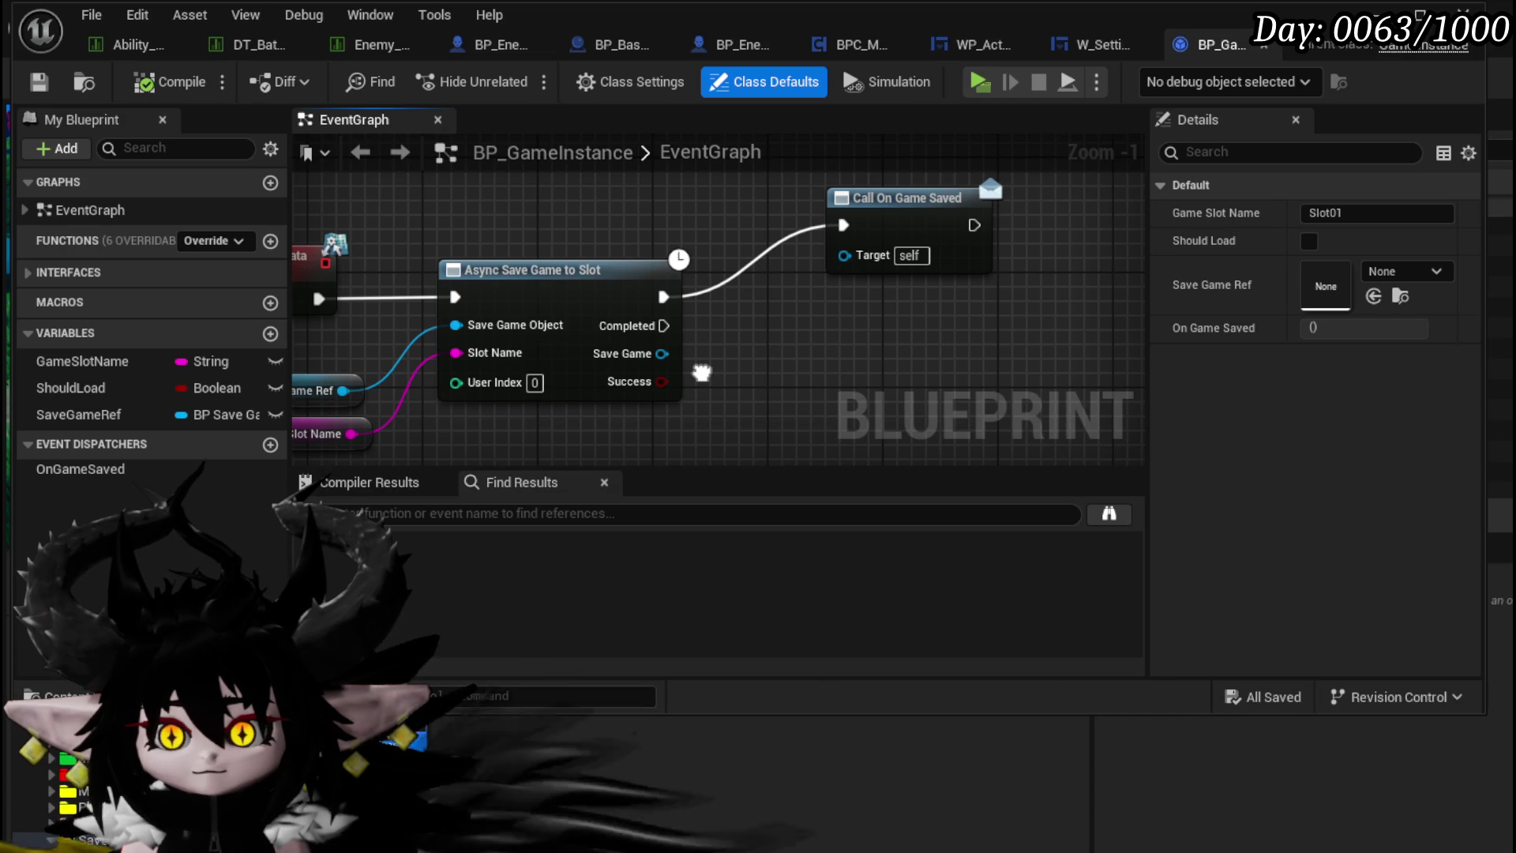
{"action": "left_click_drag", "start_coordinate": [705, 381], "coordinate": [794, 311]}
{"action": "left_click_drag", "start_coordinate": [756, 263], "coordinate": [1014, 403]}
{"action": "key", "text": "Escape"}
Step: Create a new event dispatcher named OnSaveCompleted
{"action": "left_click", "coordinate": [270, 444]}
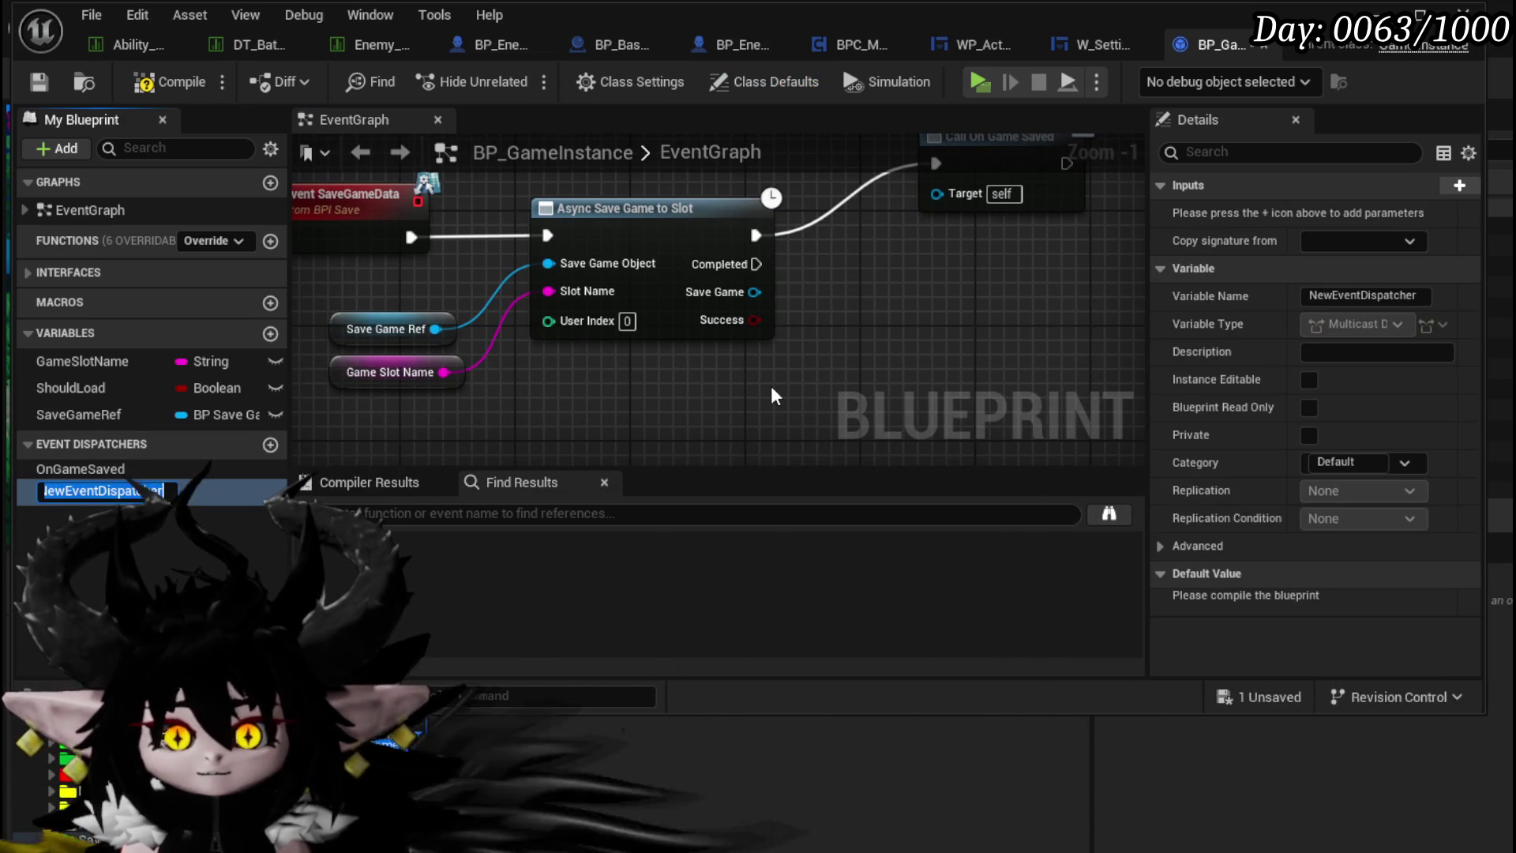
{"action": "type", "text": "OnSa"}
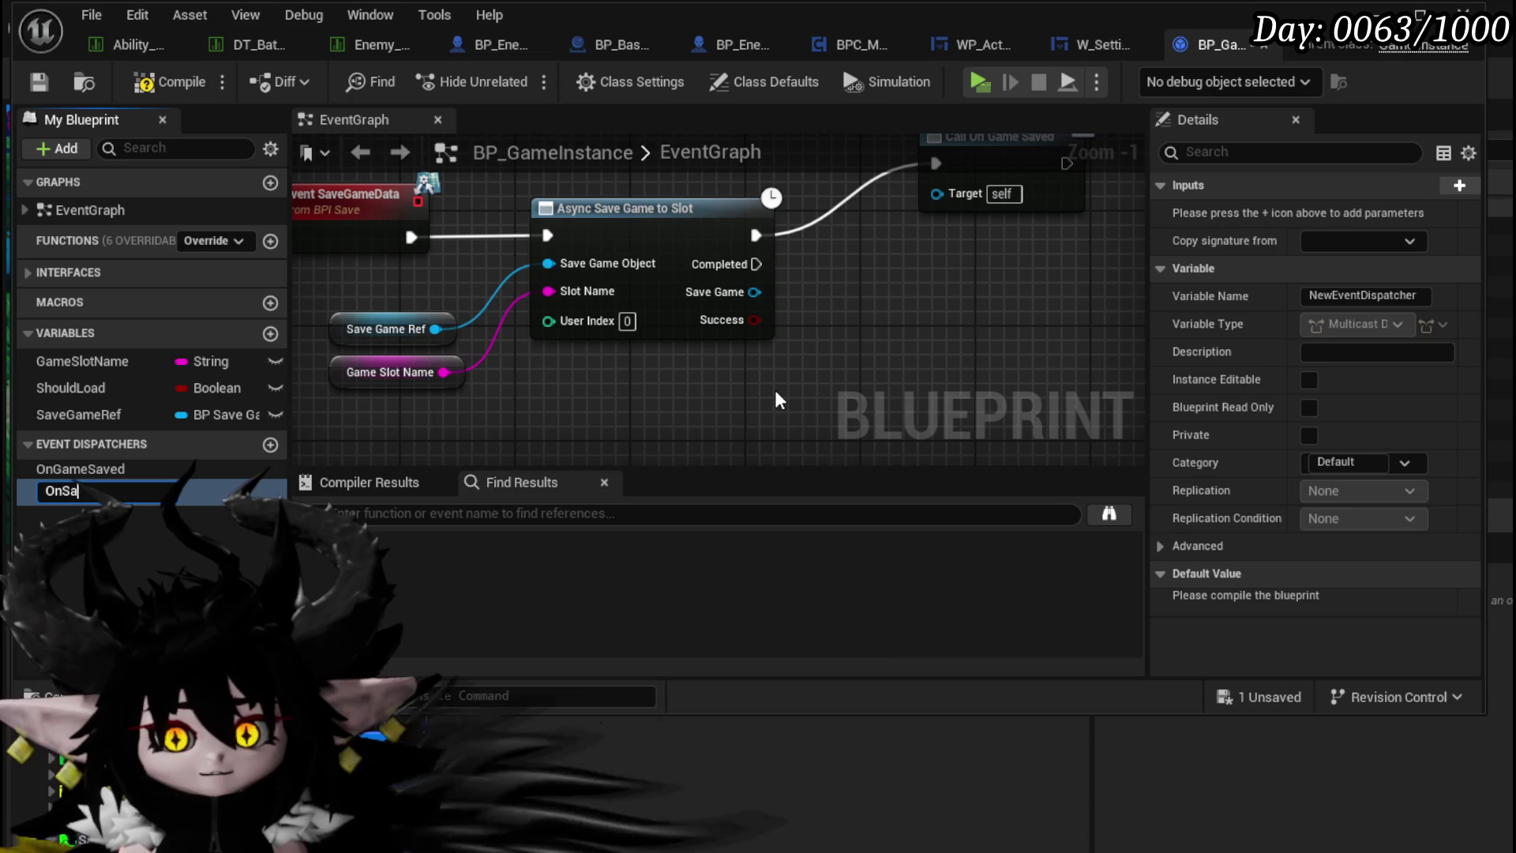
{"action": "type", "text": "veCompleted"}
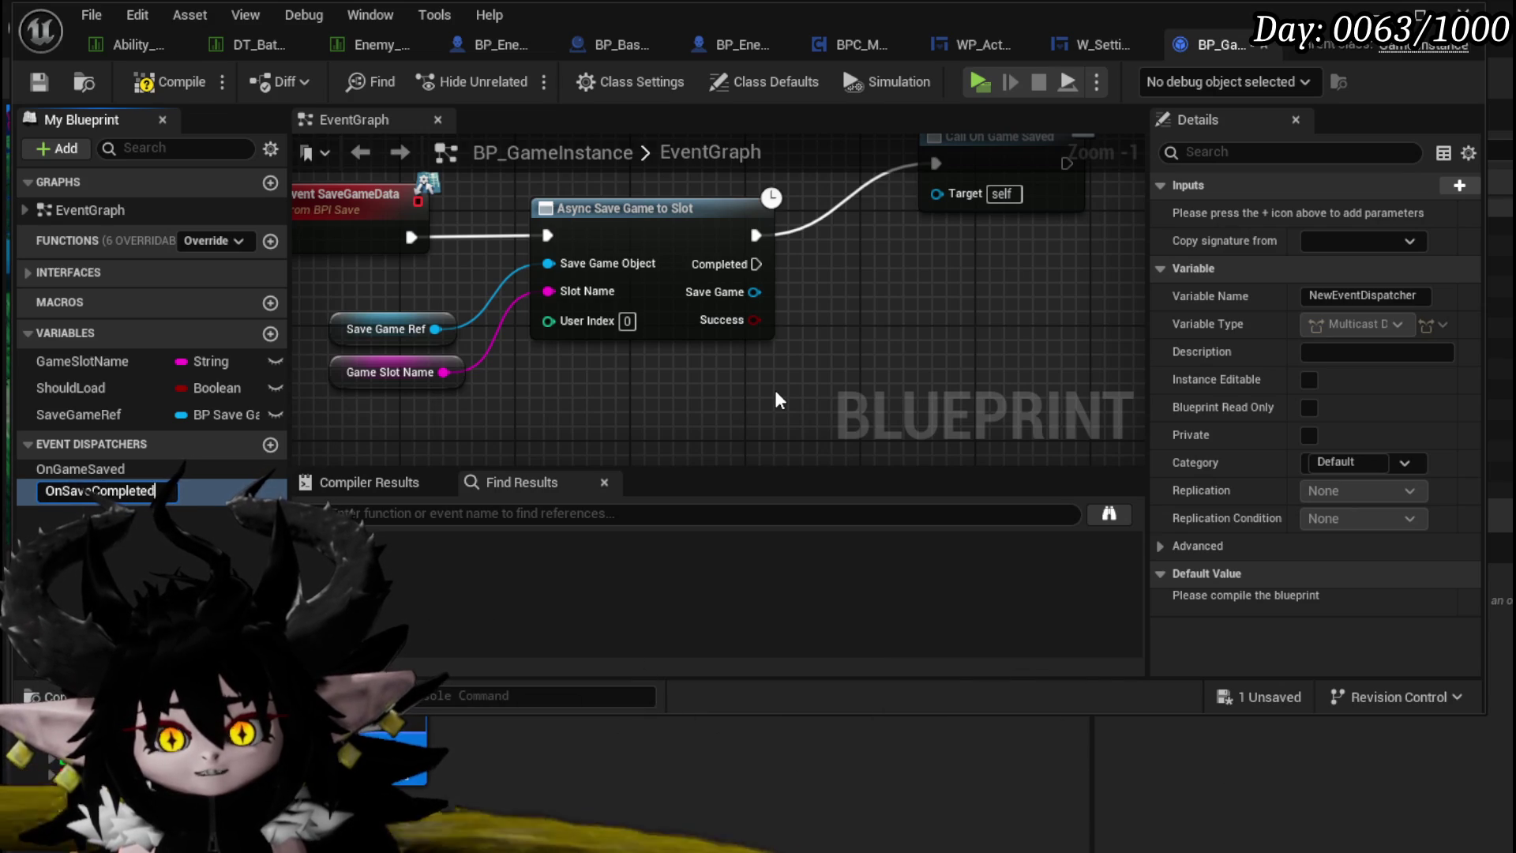
{"action": "key", "text": "Return"}
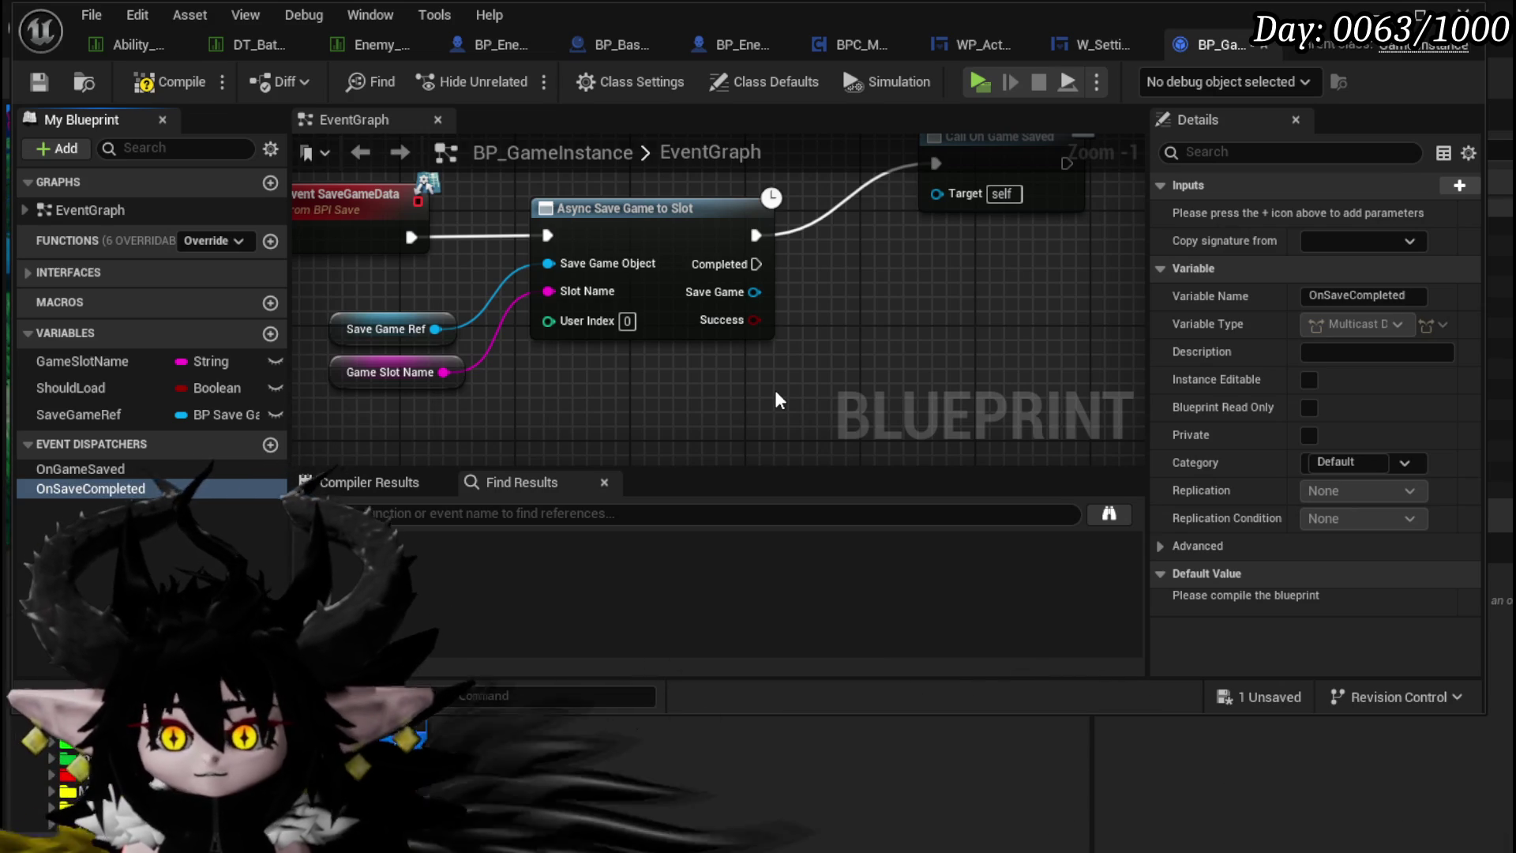
Step: Add a Call OnSaveCompleted node after the save's Completed output and set a breakpoint on it
{"action": "mouse_move", "coordinate": [117, 504]}
{"action": "left_mouse_down"}
{"action": "mouse_move", "coordinate": [888, 294]}
{"action": "mouse_move", "coordinate": [858, 309]}
{"action": "mouse_move", "coordinate": [885, 363]}
{"action": "left_mouse_up"}
{"action": "left_click", "coordinate": [885, 327]}
{"action": "scroll", "coordinate": [789, 332], "scroll_direction": "down", "scroll_amount": 1}
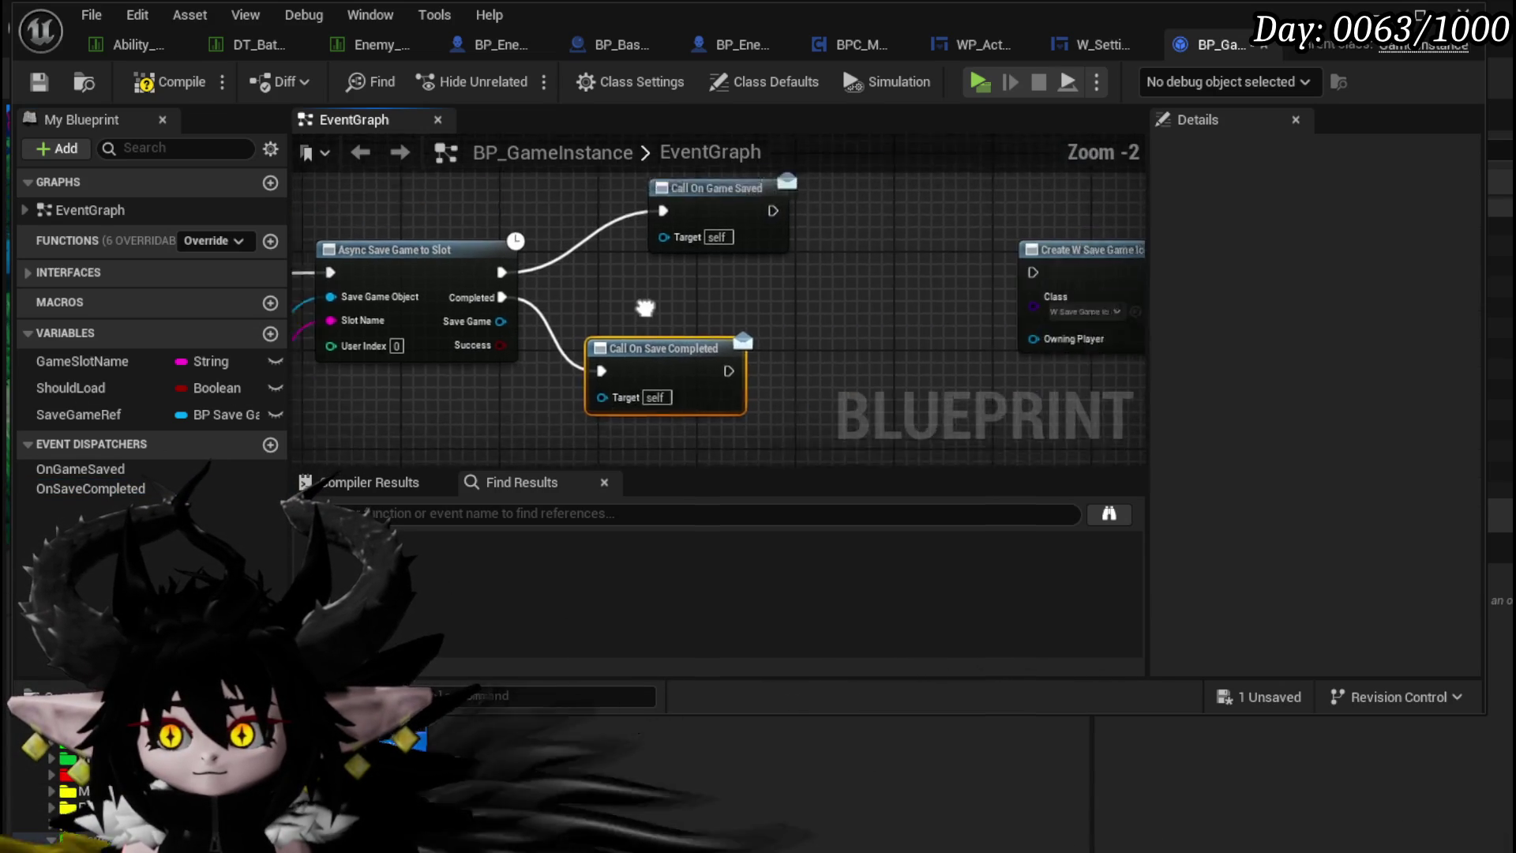
{"action": "left_click_drag", "start_coordinate": [672, 207], "coordinate": [631, 197]}
{"action": "left_click", "coordinate": [747, 255]}
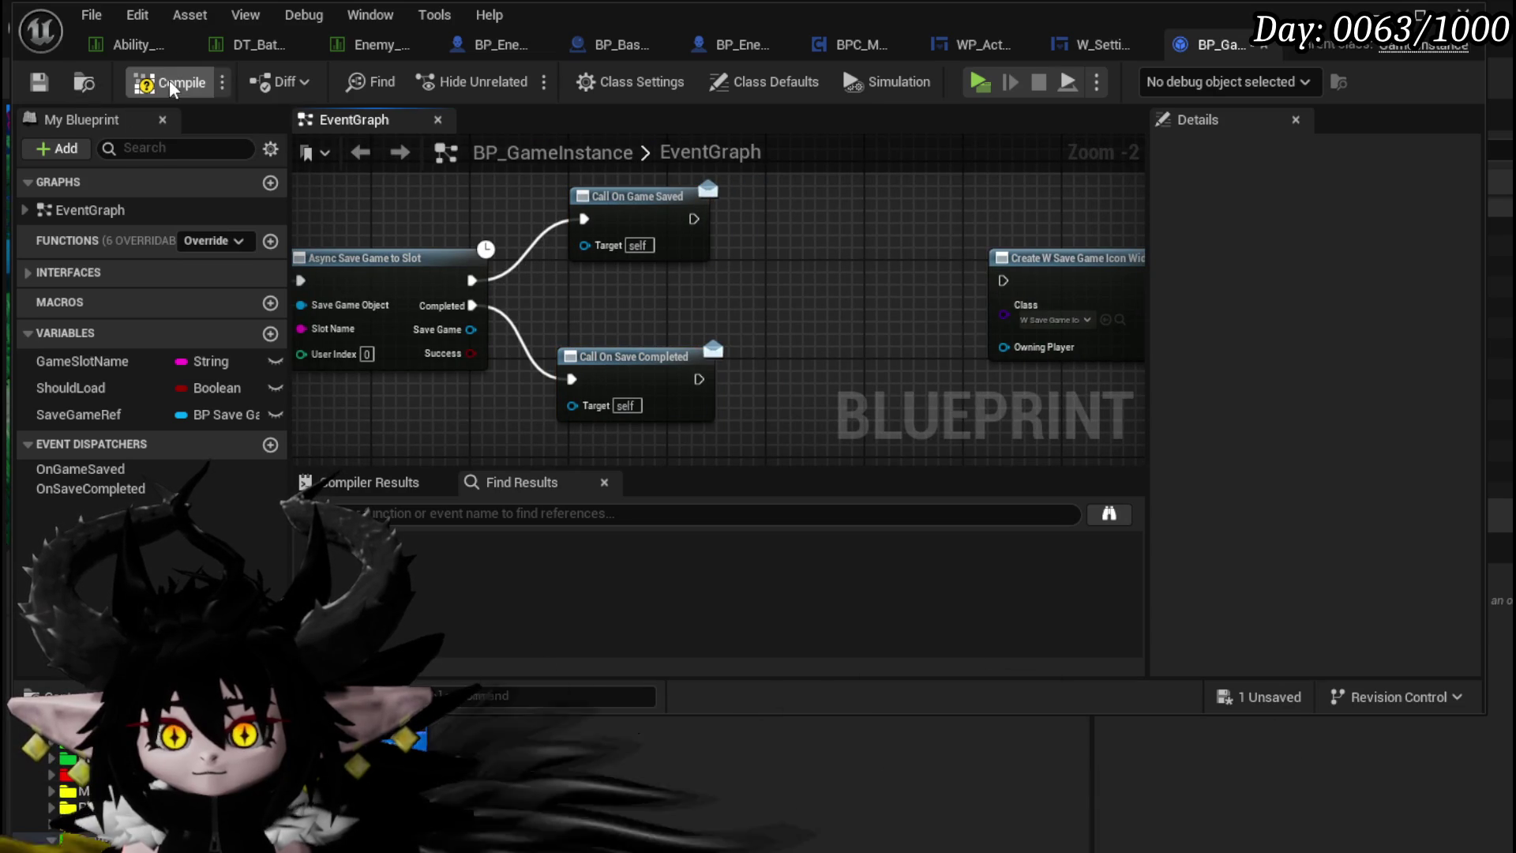
{"action": "mouse_move", "coordinate": [866, 271]}
{"action": "left_mouse_down"}
{"action": "mouse_move", "coordinate": [863, 298]}
{"action": "mouse_move", "coordinate": [750, 284]}
{"action": "mouse_move", "coordinate": [938, 269]}
{"action": "left_mouse_up"}
{"action": "right_click", "coordinate": [702, 365]}
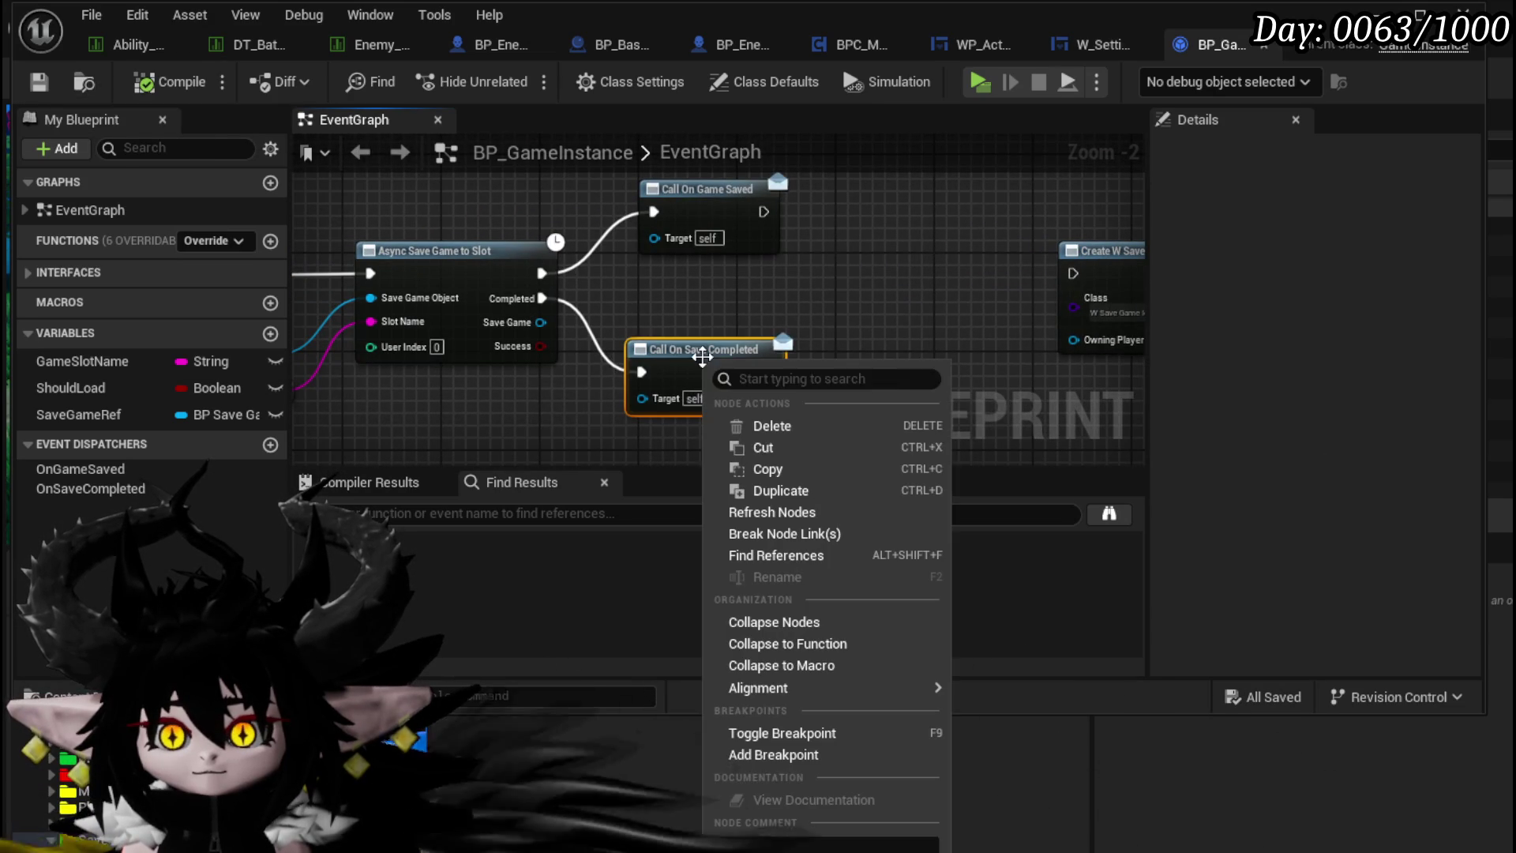
{"action": "left_click", "coordinate": [767, 740]}
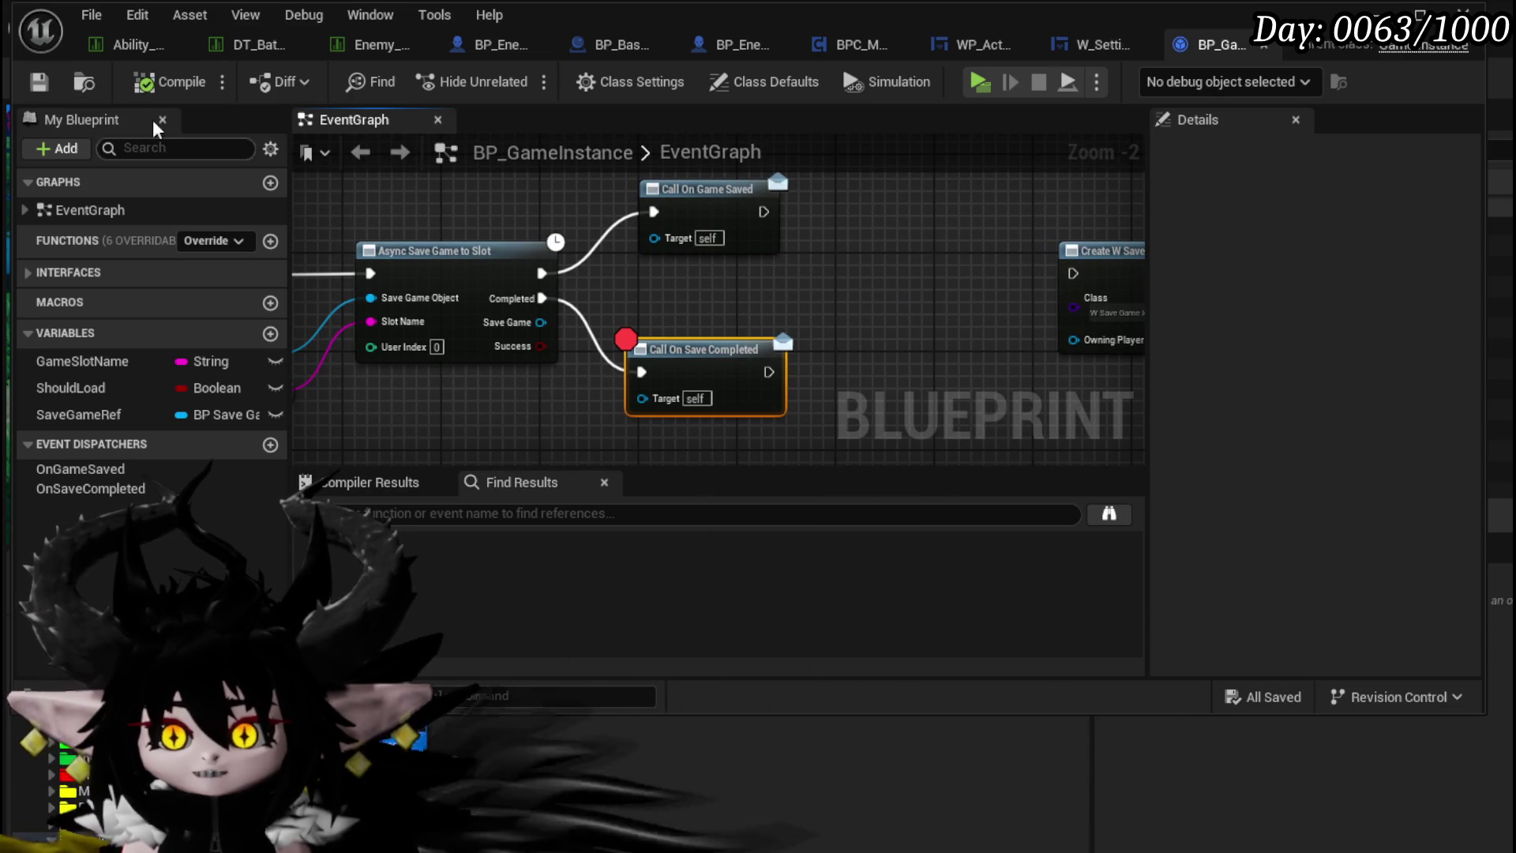
Step: In W_Settings, add a Get Game Instance Ref node from Owner below Save Game Data
{"action": "left_click", "coordinate": [1075, 58]}
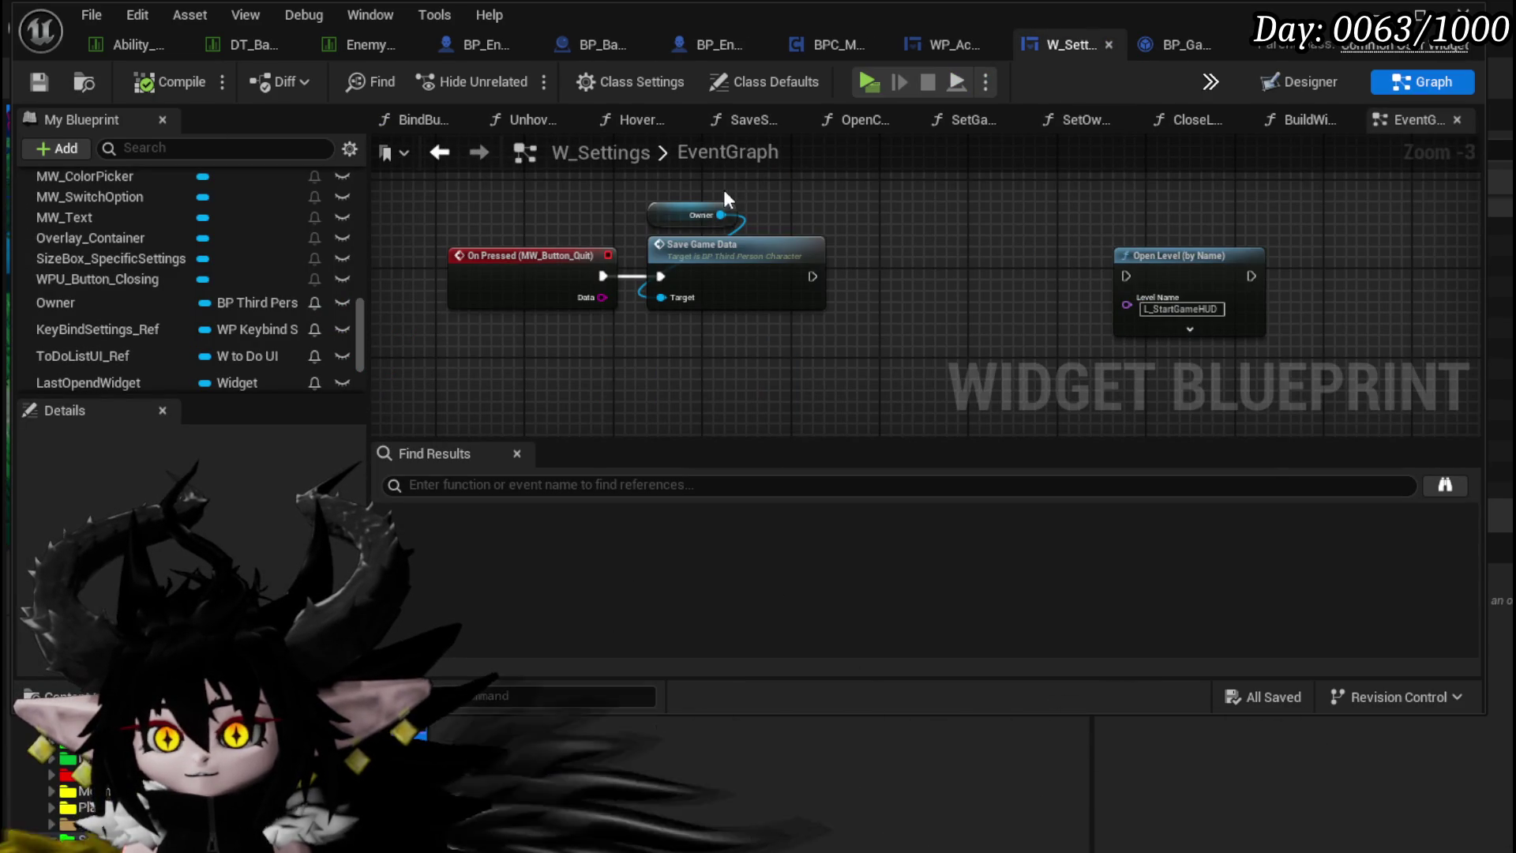
{"action": "left_click_drag", "start_coordinate": [855, 213], "coordinate": [854, 210]}
{"action": "type", "text": "get g"}
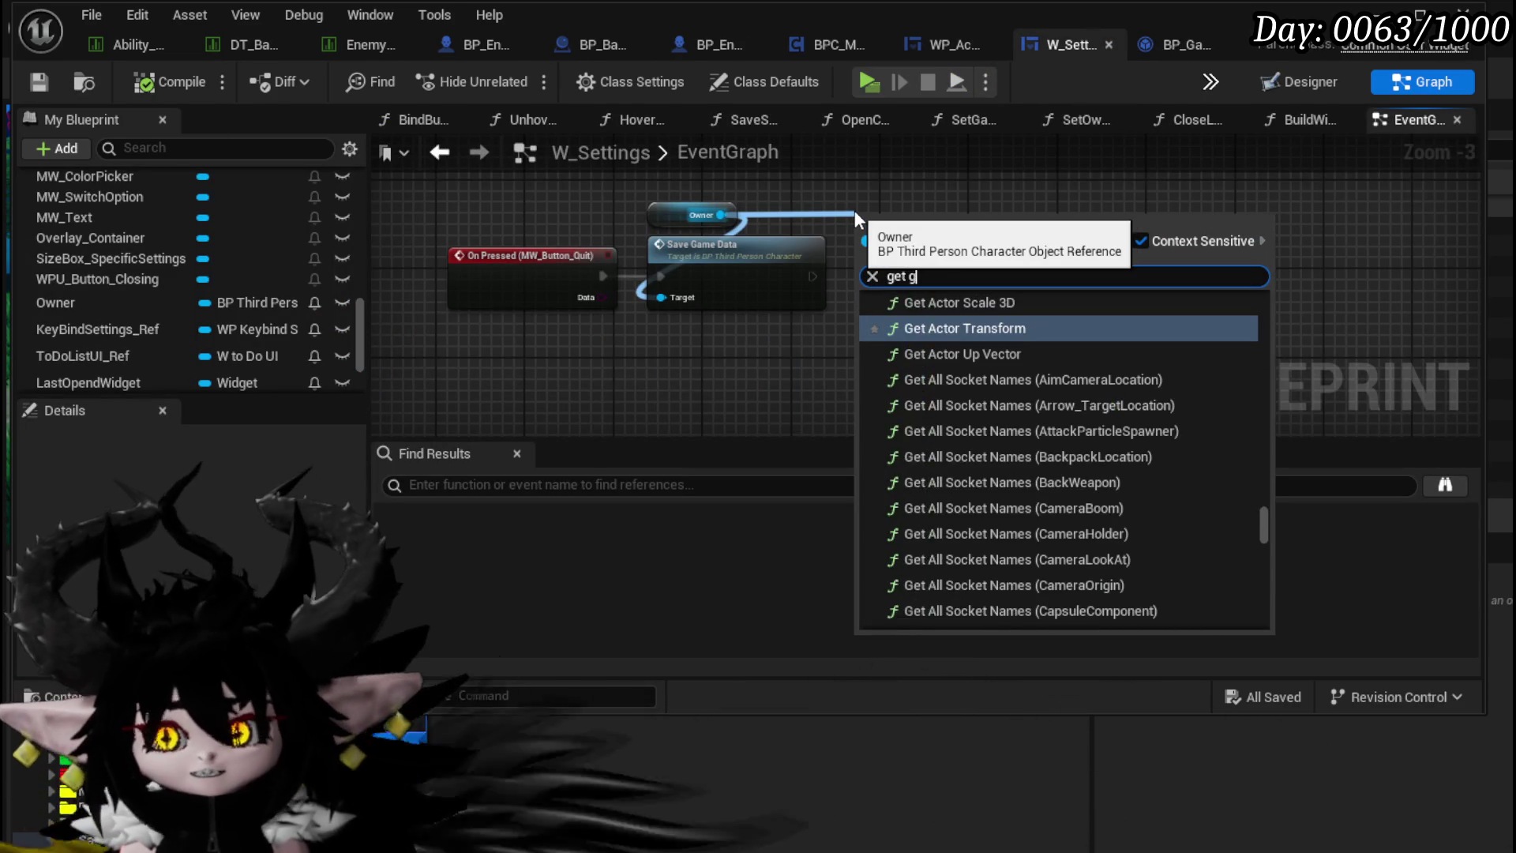
{"action": "type", "text": "ame ins"}
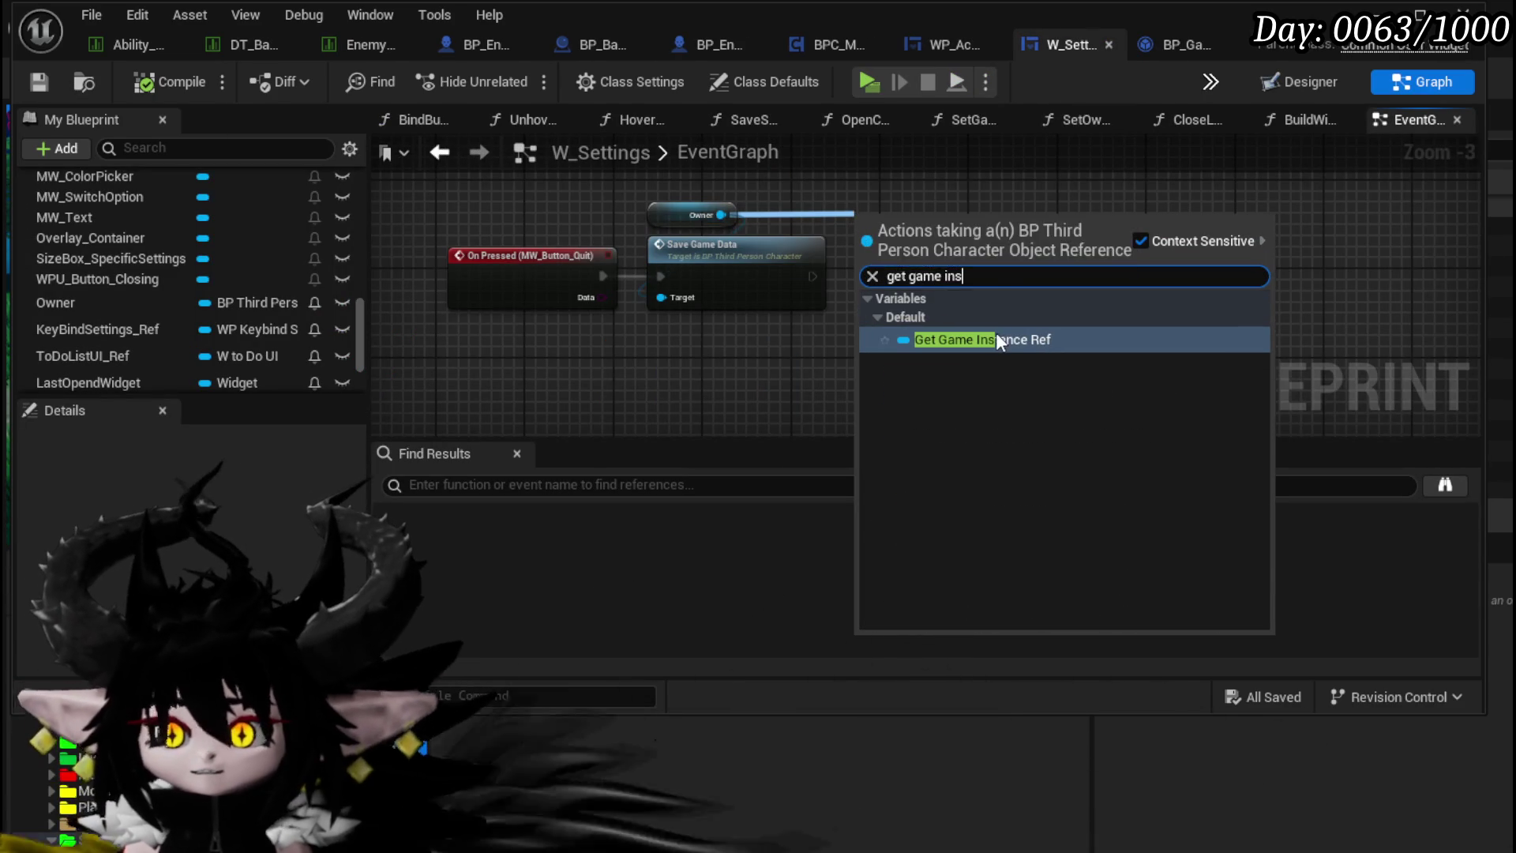
{"action": "left_click", "coordinate": [996, 330]}
{"action": "left_click_drag", "start_coordinate": [909, 220], "coordinate": [696, 339]}
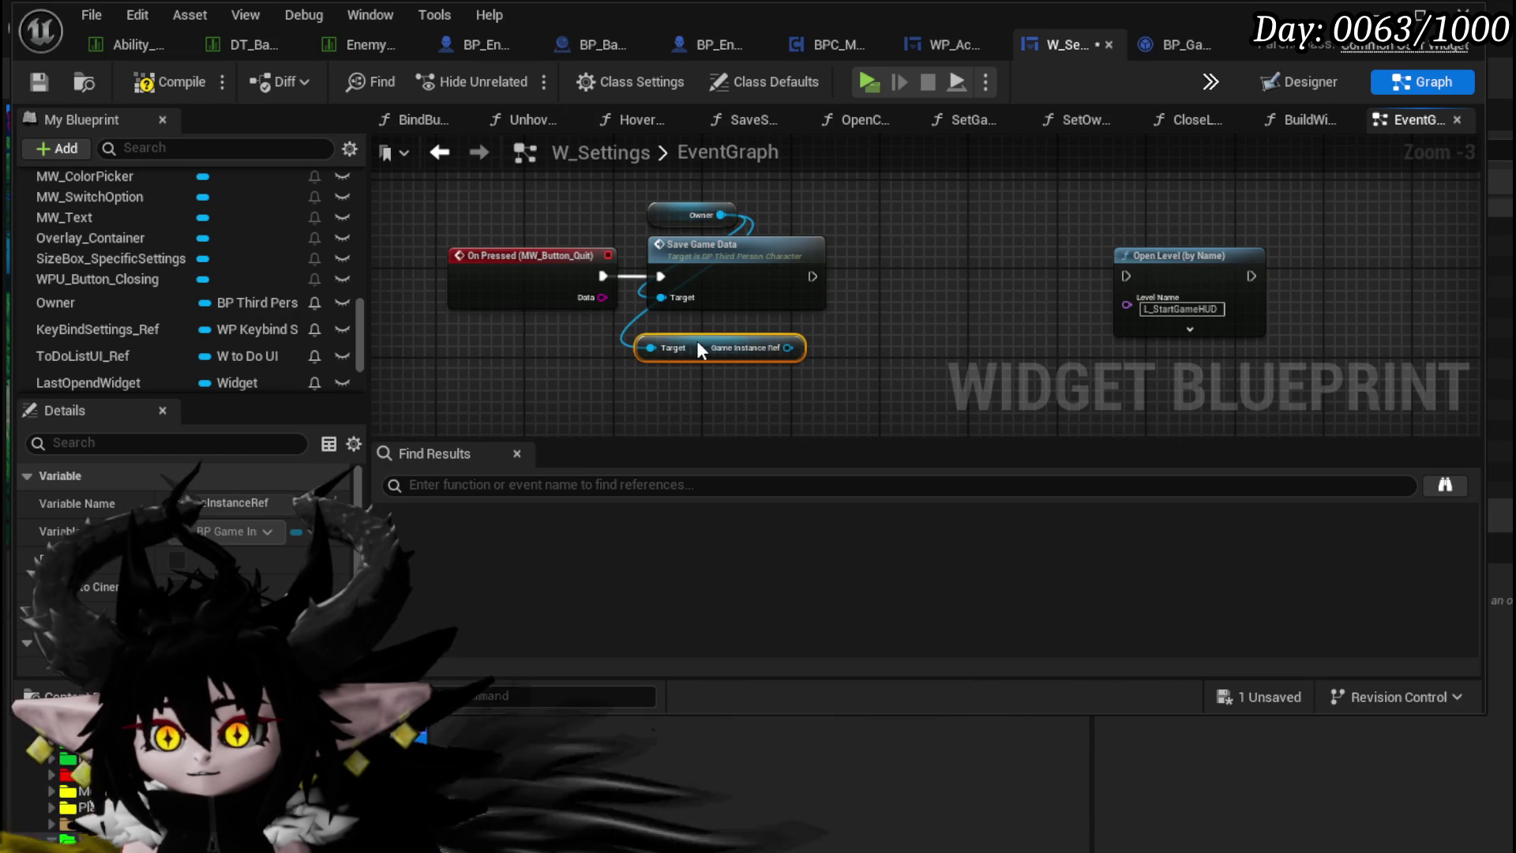
Step: Add Bind Event to On Save Completed on the game instance and run it after Save Game Data
{"action": "left_click_drag", "start_coordinate": [787, 347], "coordinate": [920, 316]}
{"action": "type", "text": "Bin"}
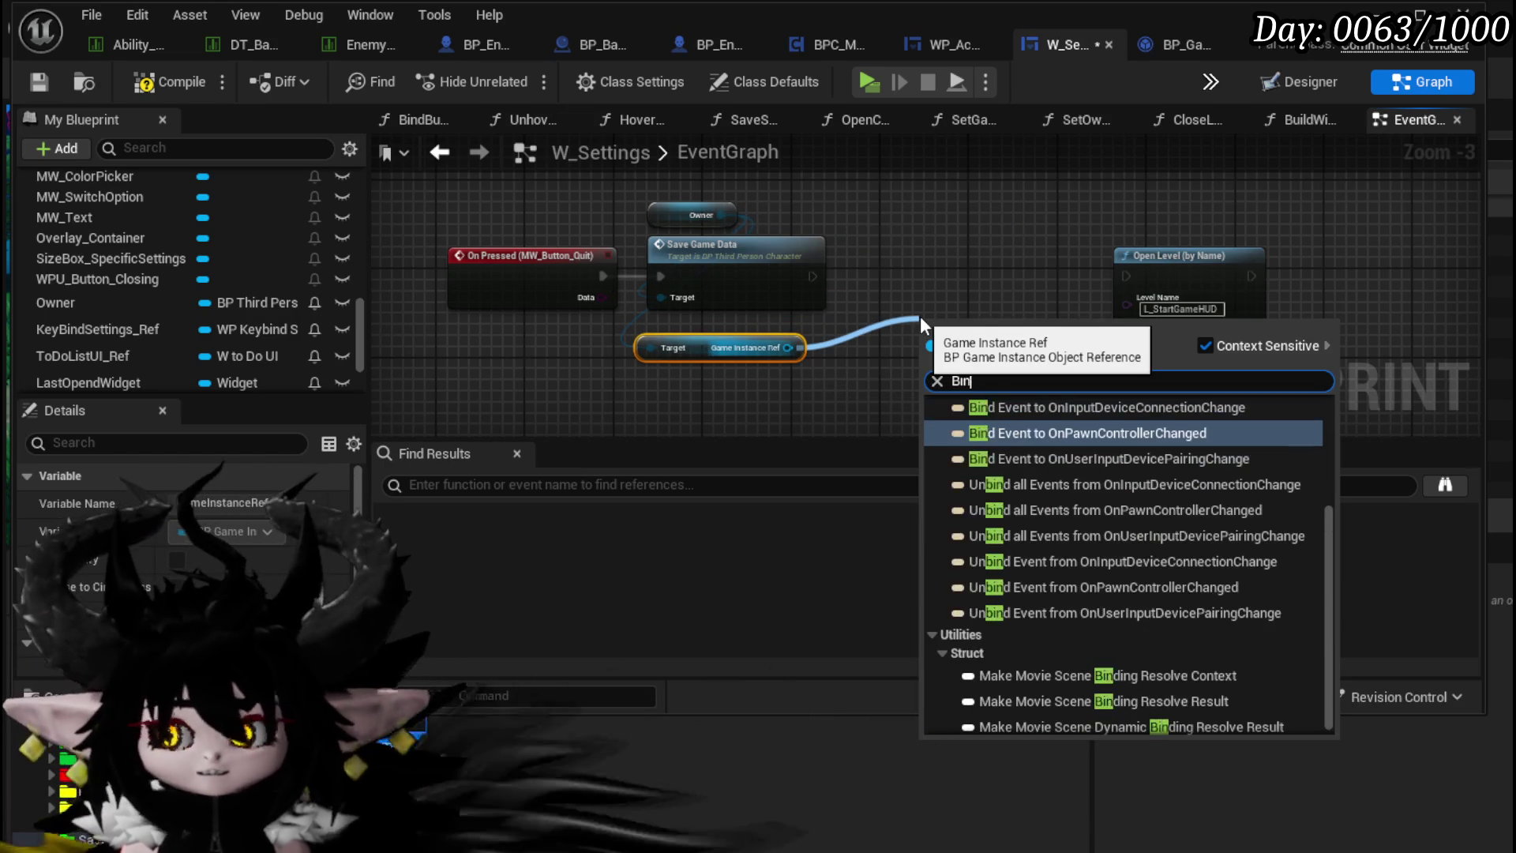
{"action": "type", "text": "d on save"}
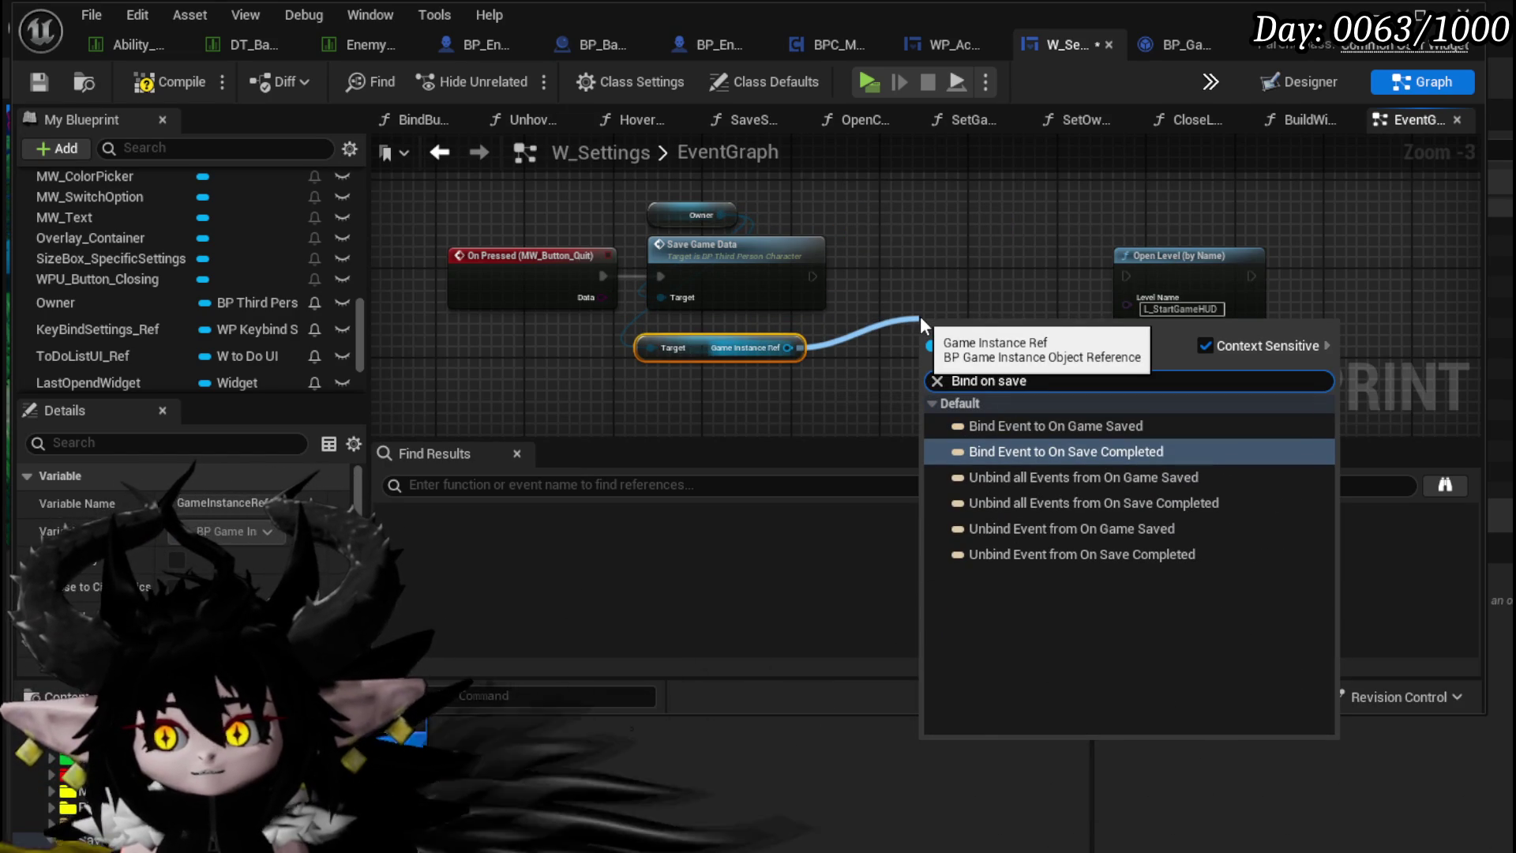
{"action": "left_click", "coordinate": [1020, 451]}
{"action": "left_click_drag", "start_coordinate": [1005, 386], "coordinate": [964, 278]}
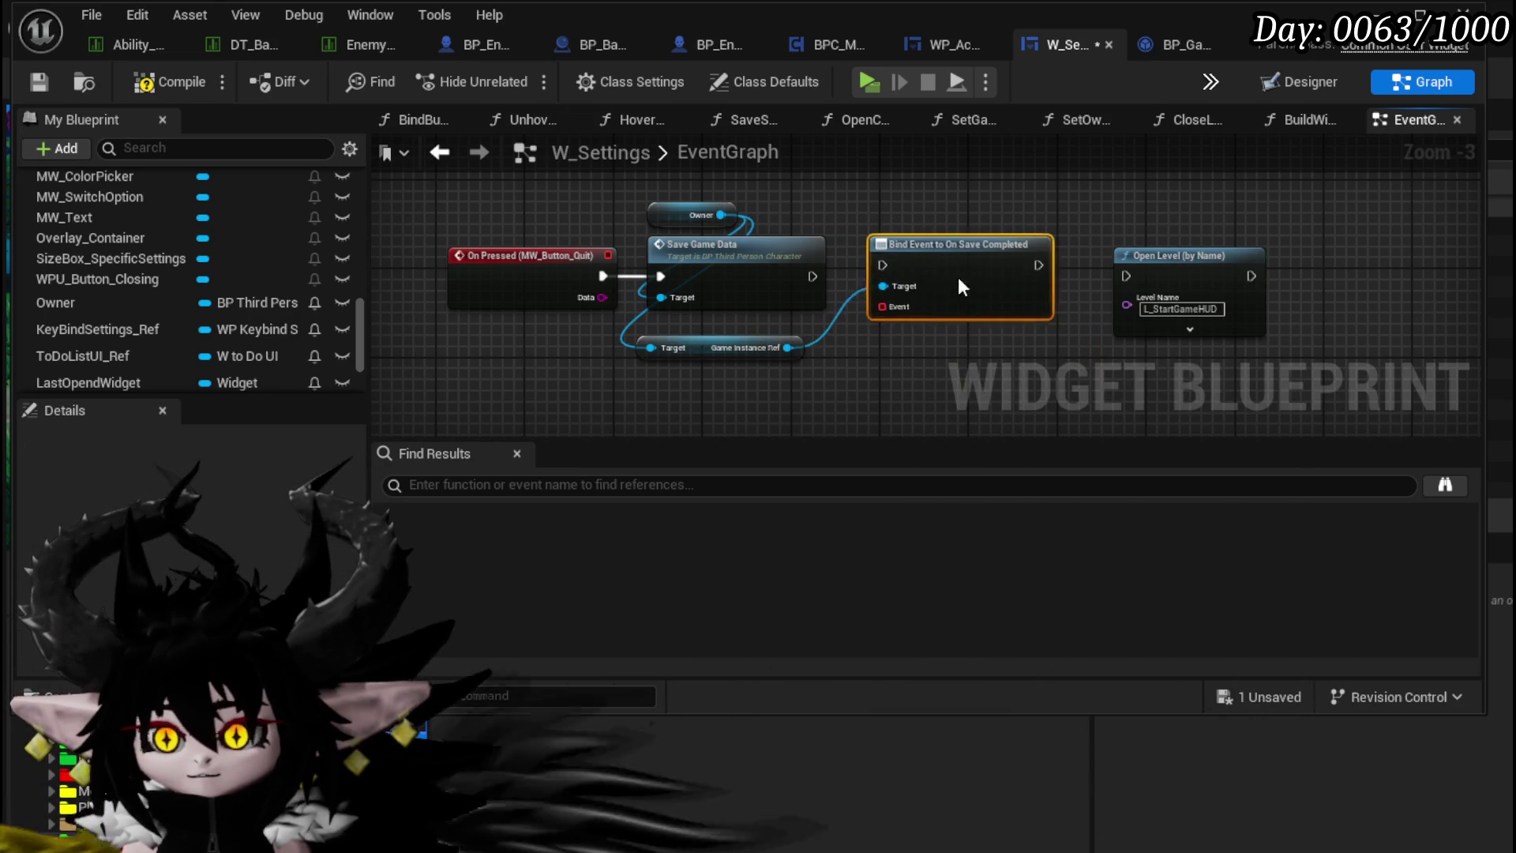
{"action": "left_click_drag", "start_coordinate": [811, 277], "coordinate": [916, 284]}
Step: Add a Create Event node for the bind's Event input and move Open Level out of the chain
{"action": "mouse_move", "coordinate": [800, 271]}
{"action": "left_mouse_down"}
{"action": "mouse_move", "coordinate": [812, 297]}
{"action": "mouse_move", "coordinate": [701, 361]}
{"action": "left_mouse_up"}
{"action": "type", "text": "crea"}
{"action": "left_click", "coordinate": [824, 455]}
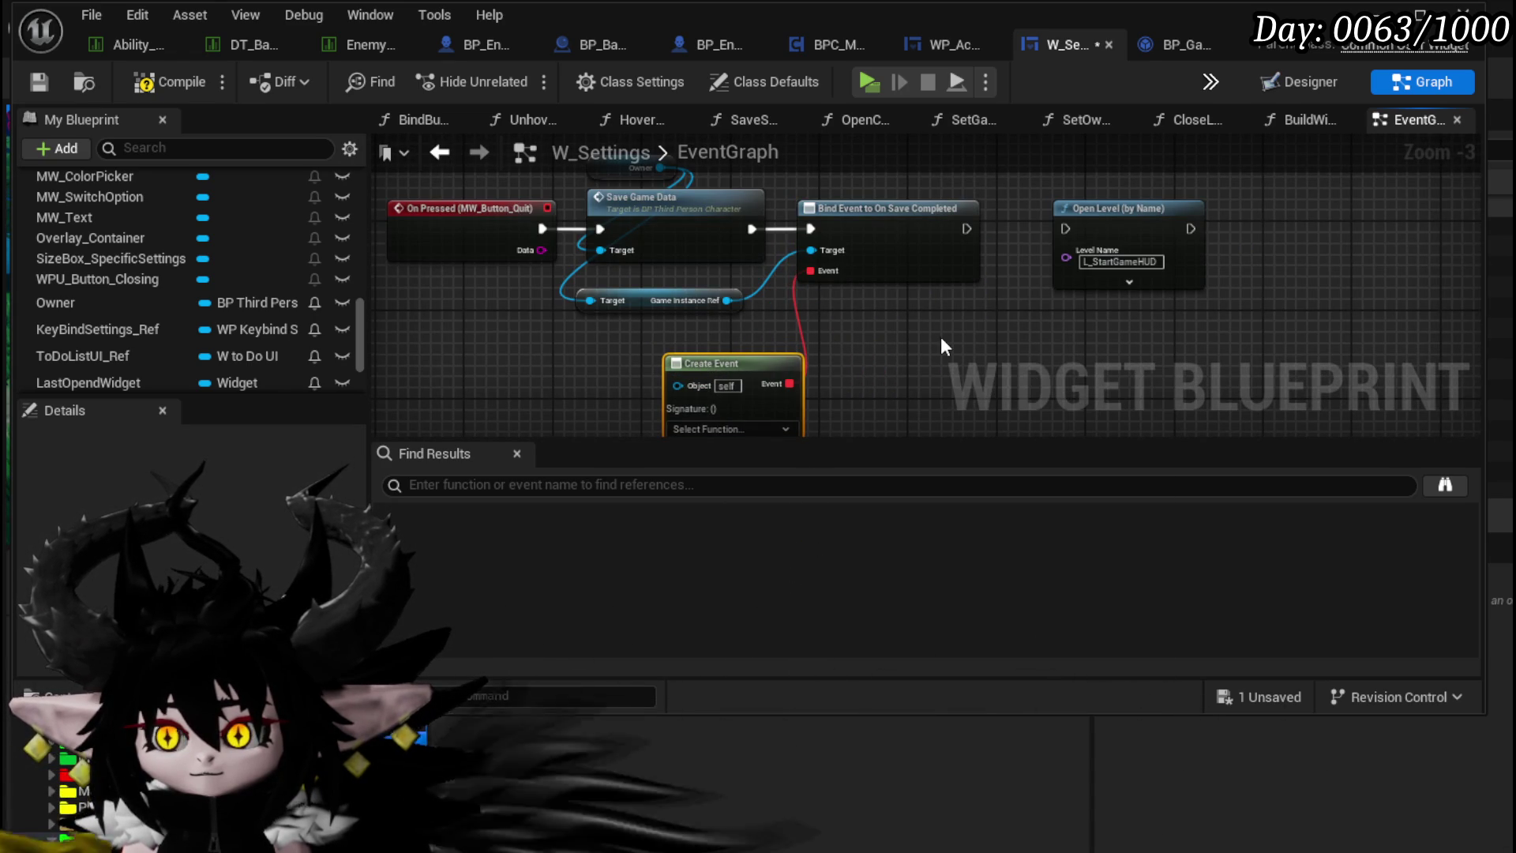
{"action": "mouse_move", "coordinate": [1092, 227]}
{"action": "left_mouse_down"}
{"action": "mouse_move", "coordinate": [1121, 339]}
{"action": "mouse_move", "coordinate": [988, 341]}
{"action": "mouse_move", "coordinate": [1026, 293]}
{"action": "left_mouse_up"}
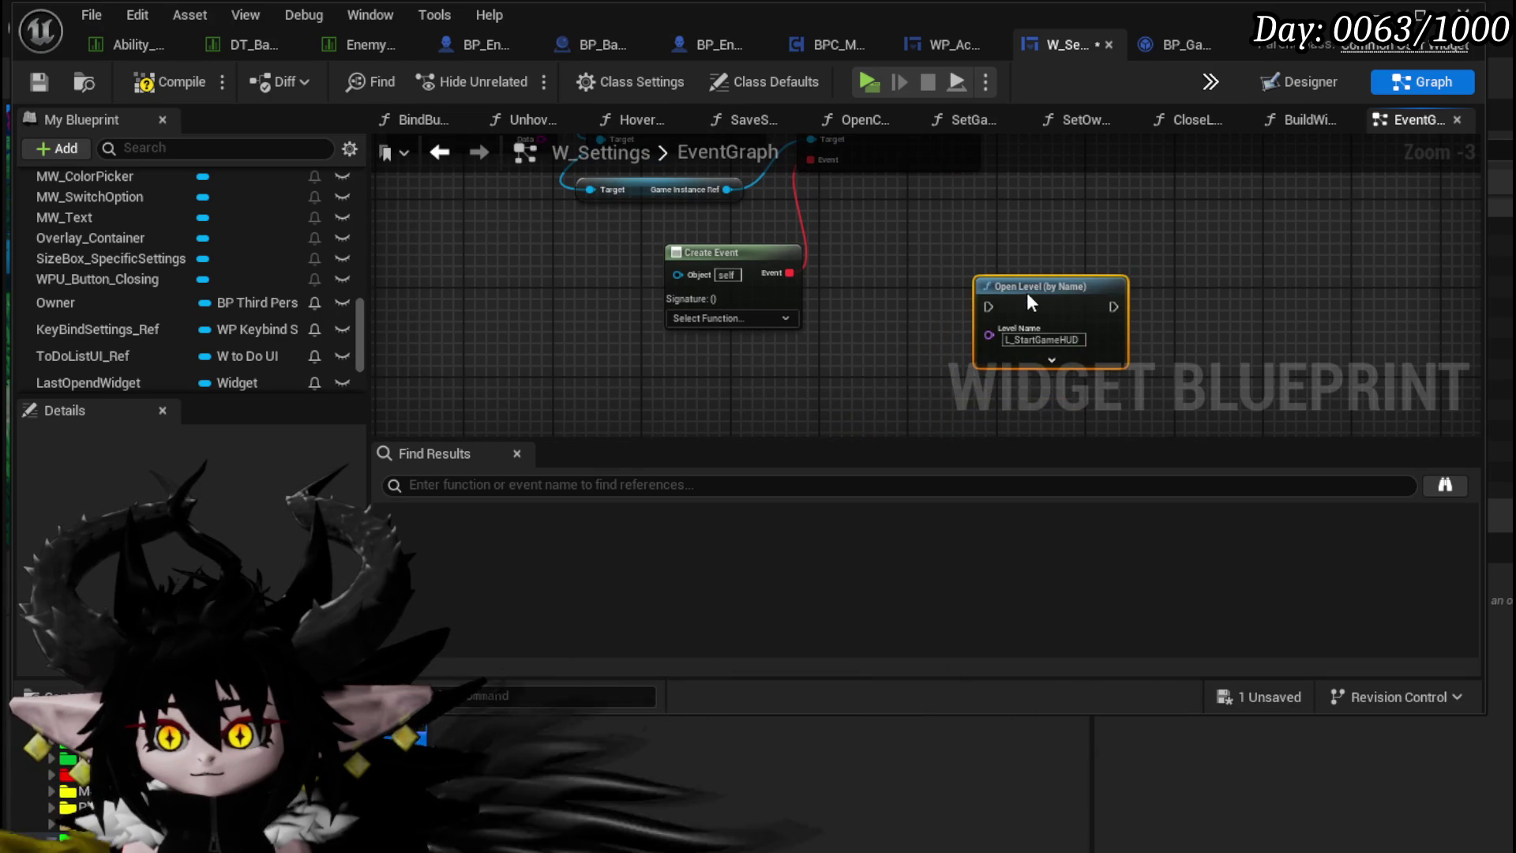
{"action": "left_click_drag", "start_coordinate": [691, 232], "coordinate": [669, 227]}
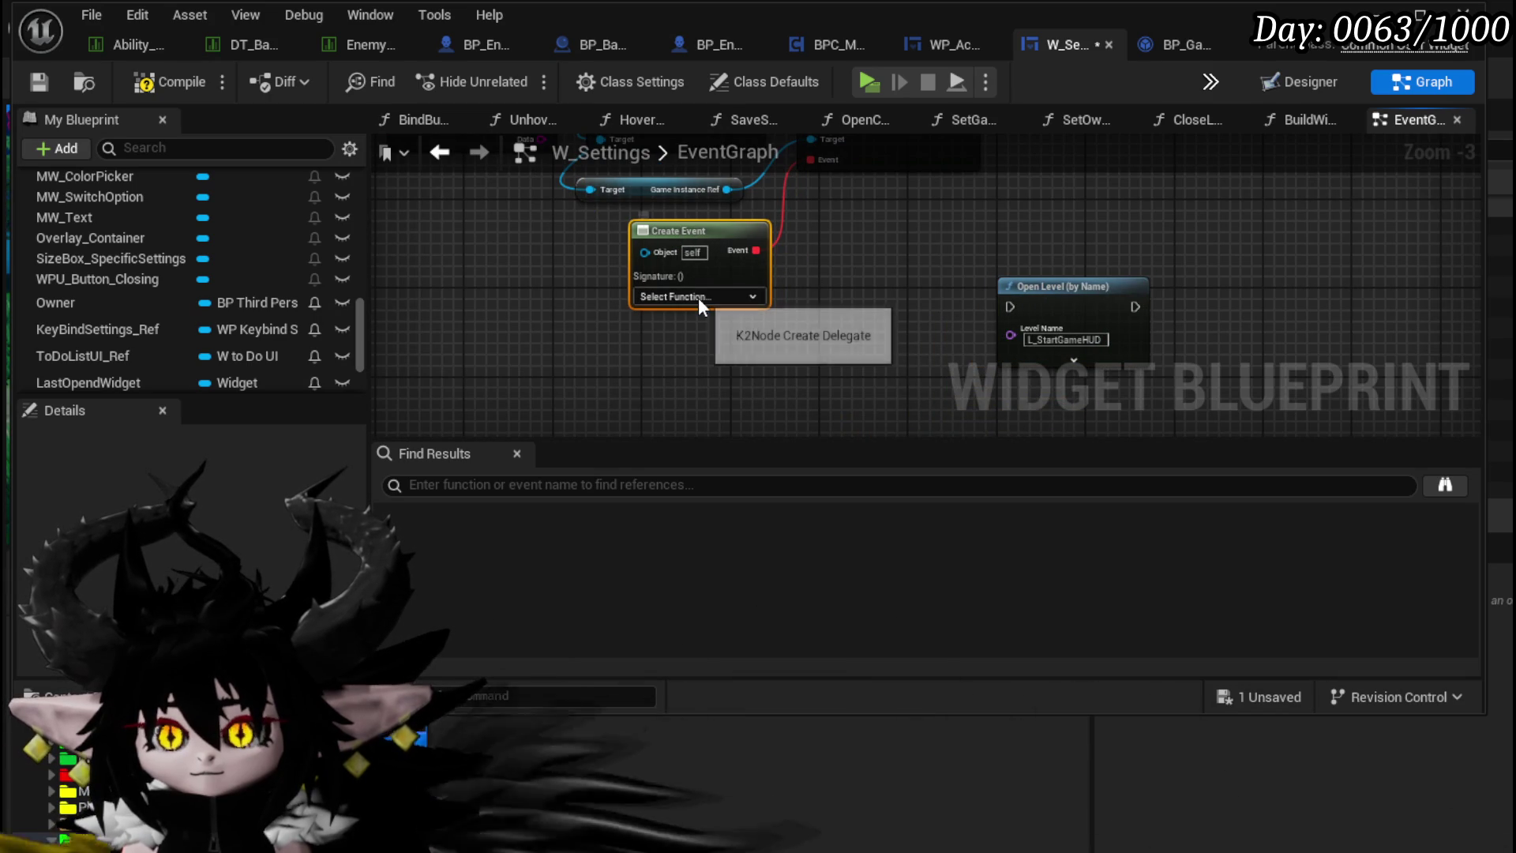
Step: Add a custom event node and type the name 'EndQuit'
{"action": "right_click", "coordinate": [822, 311]}
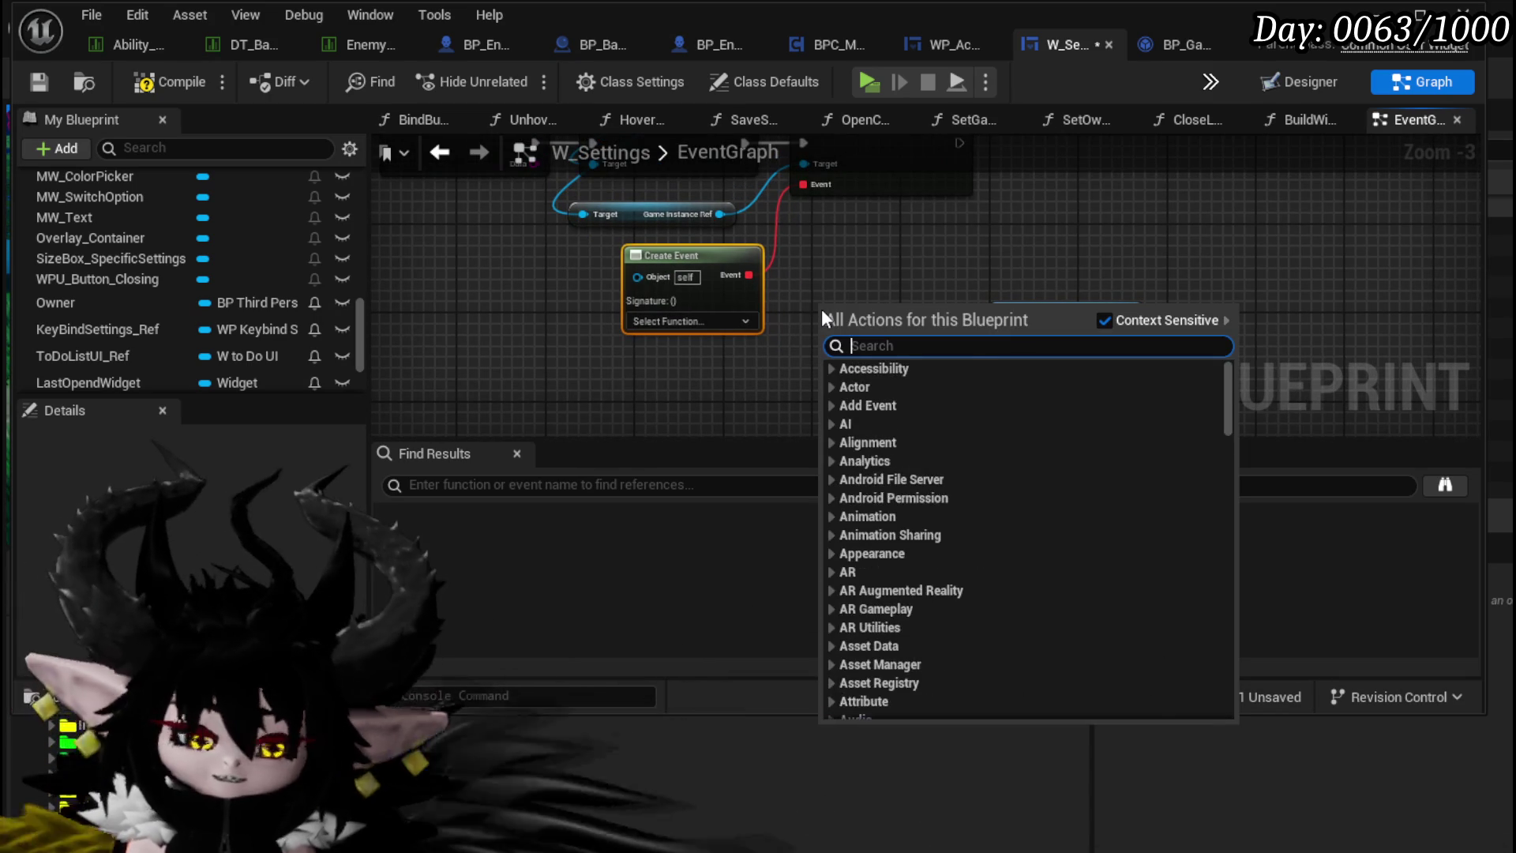
{"action": "type", "text": "custom event"}
{"action": "key", "text": "Return"}
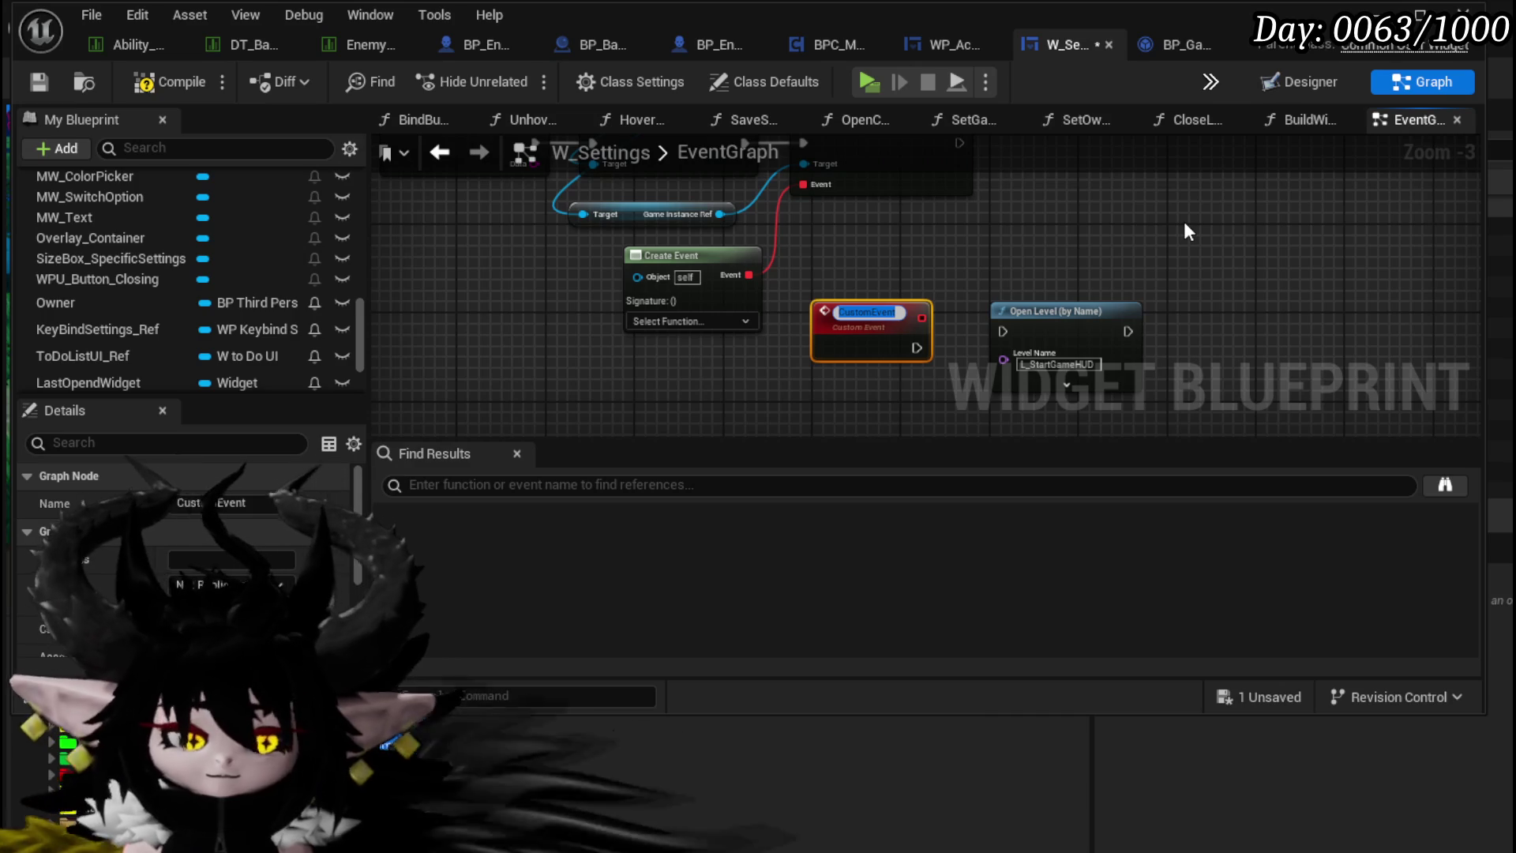
{"action": "type", "text": "End"}
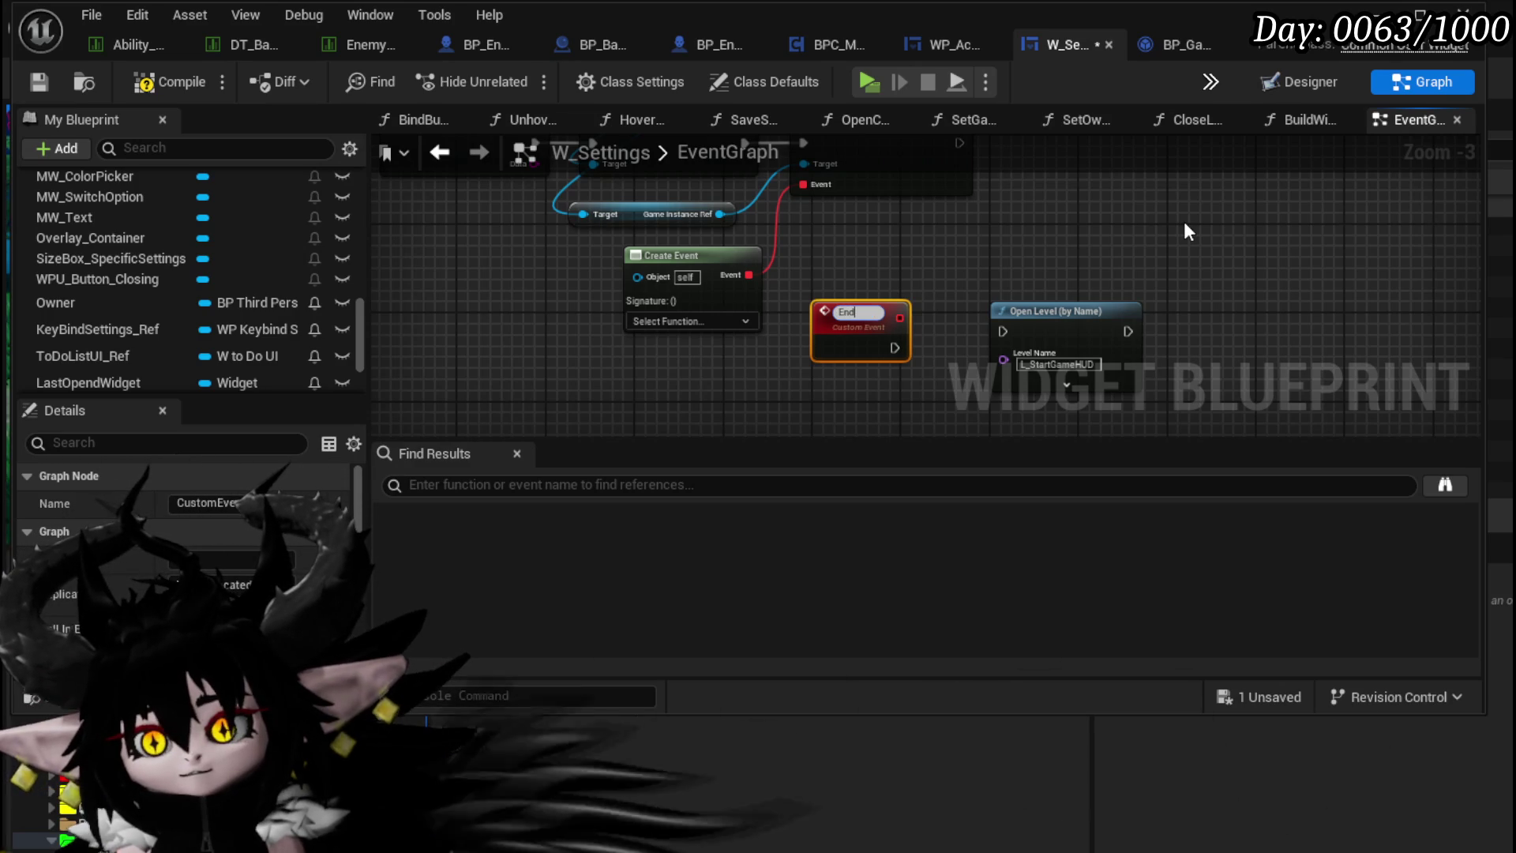
{"action": "type", "text": "QuitGame"}
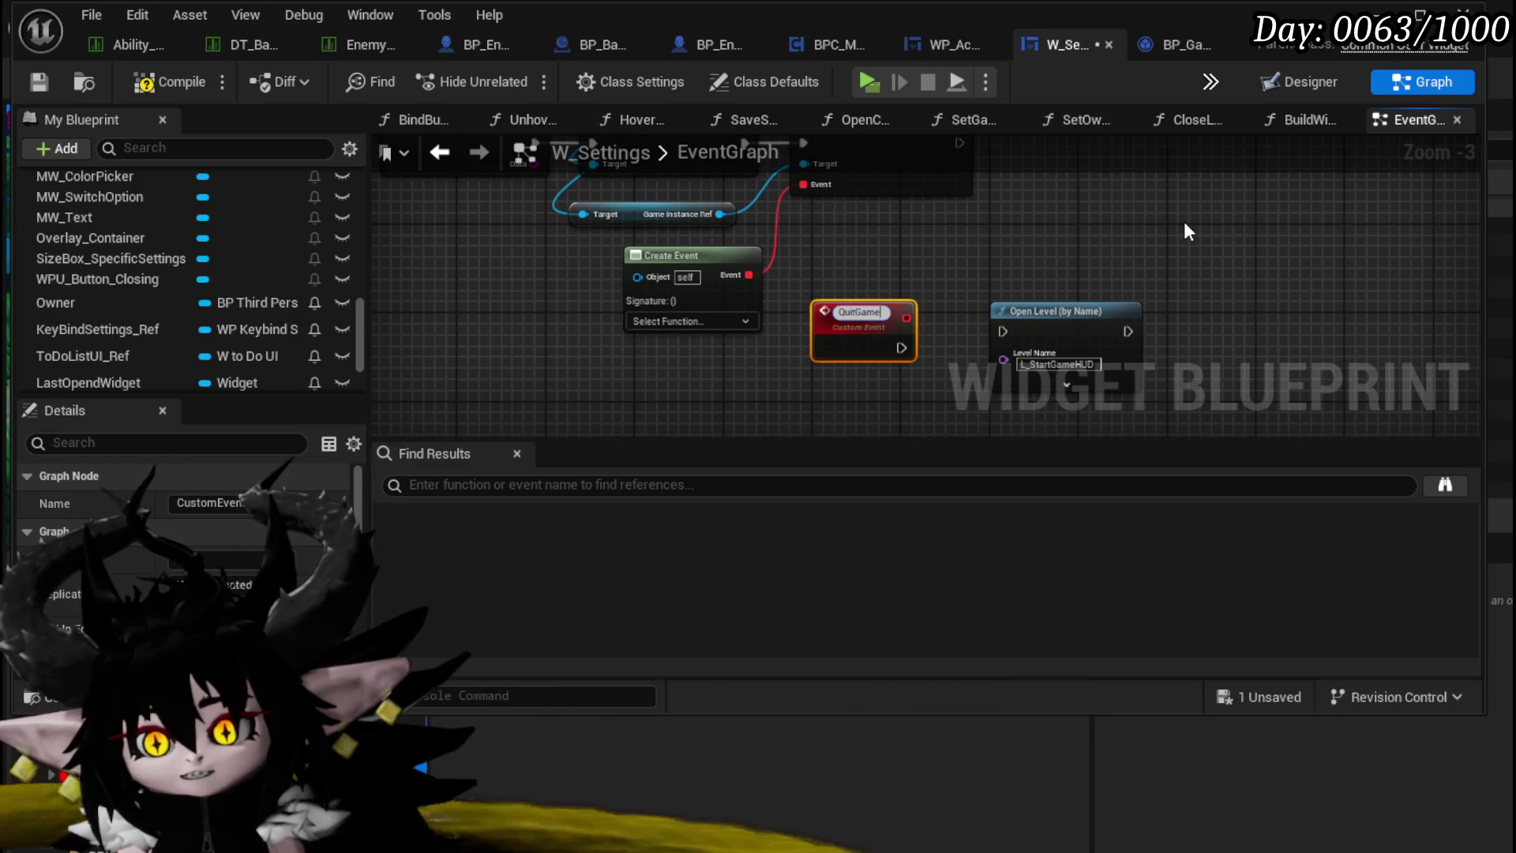
Step: Confirm the QuitGame event name, wire it to the bind's Event pin, and arrange it beside Open Level
{"action": "key", "text": "Return"}
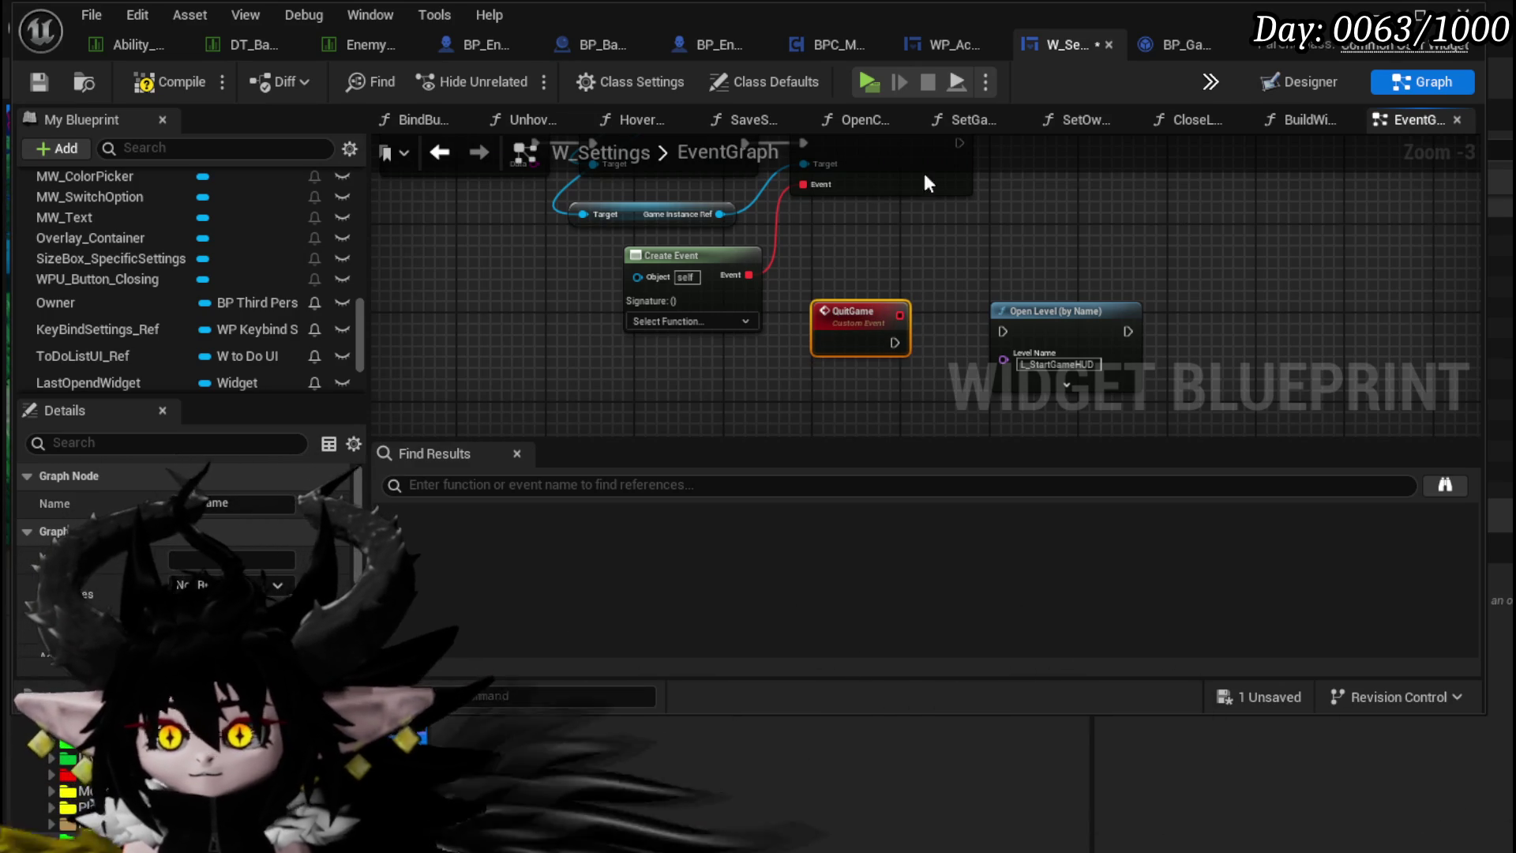
{"action": "left_click_drag", "start_coordinate": [805, 181], "coordinate": [900, 315]}
{"action": "left_click", "coordinate": [648, 257]}
{"action": "left_click_drag", "start_coordinate": [792, 316], "coordinate": [662, 306]}
{"action": "mouse_move", "coordinate": [1076, 334]}
{"action": "left_mouse_down"}
{"action": "mouse_move", "coordinate": [839, 313]}
{"action": "mouse_move", "coordinate": [918, 313]}
{"action": "left_mouse_up"}
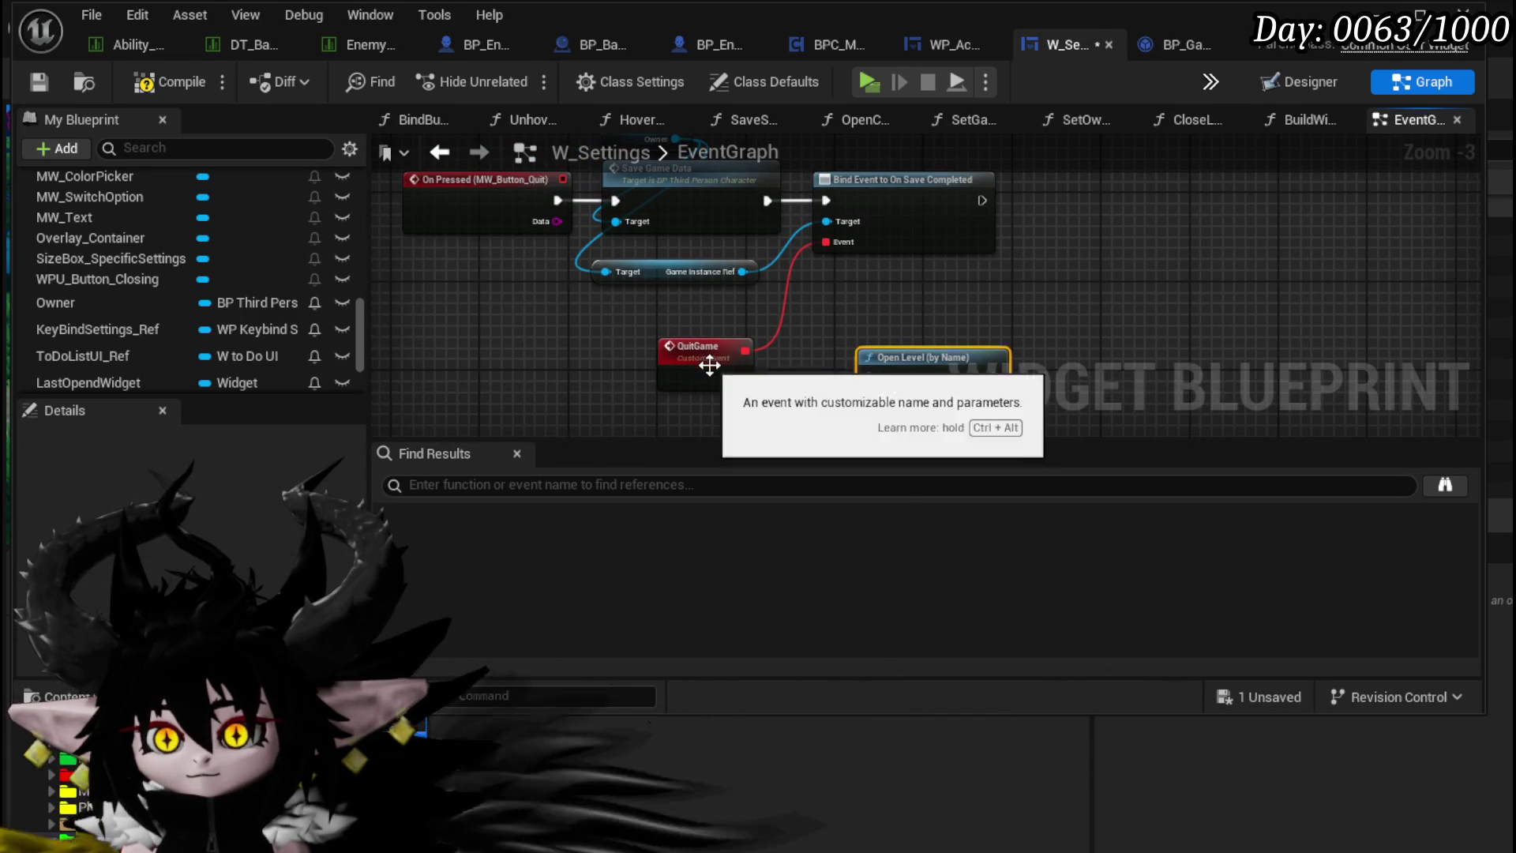
Step: Set a breakpoint on QuitGame, save W_Settings, and close the blueprint editor
{"action": "right_click", "coordinate": [711, 371]}
{"action": "left_click", "coordinate": [787, 803]}
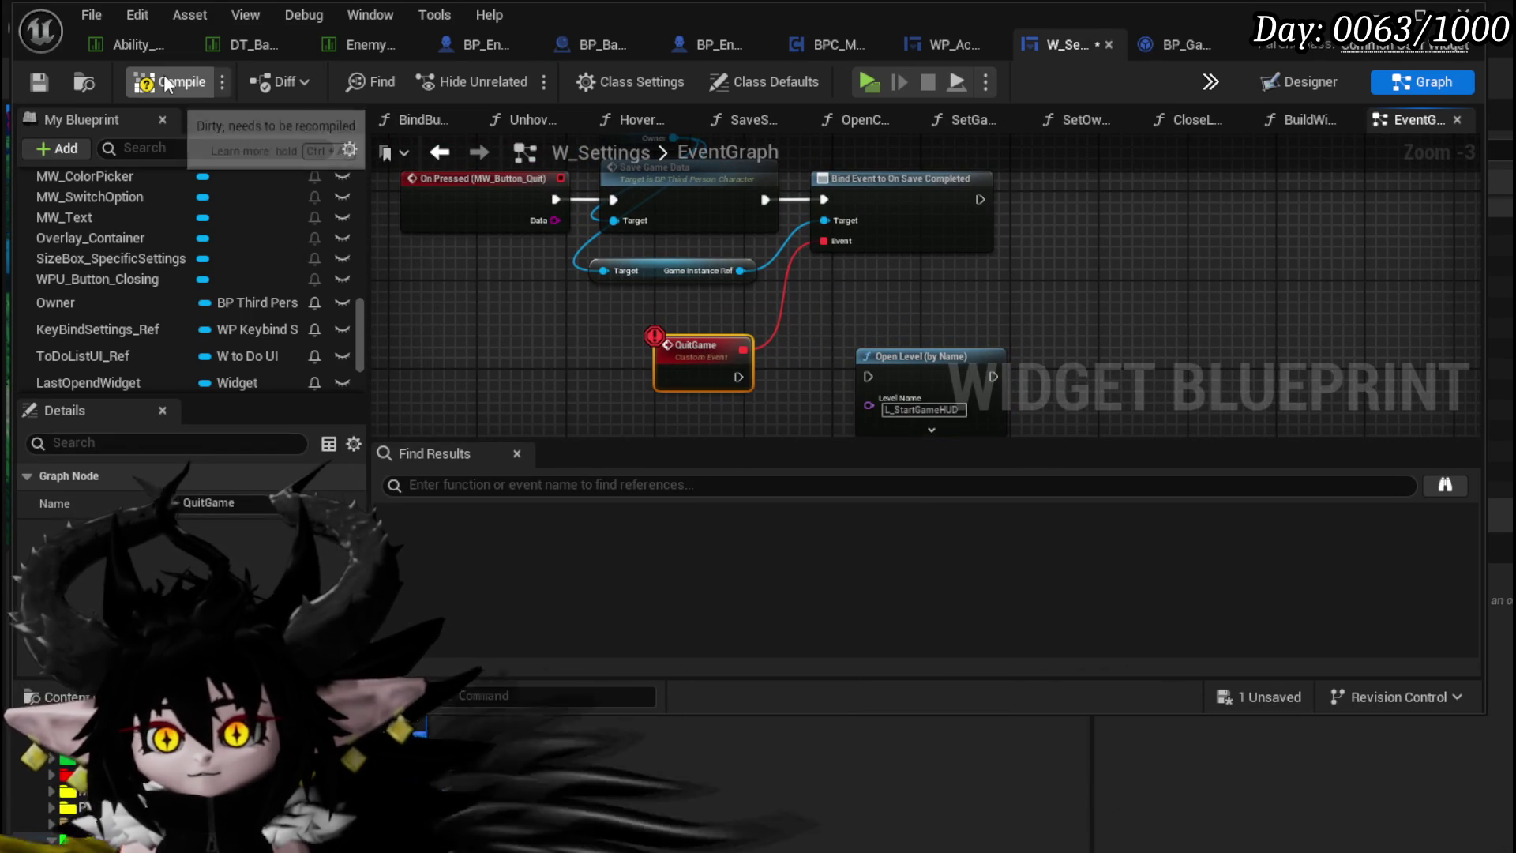
{"action": "left_click", "coordinate": [37, 82]}
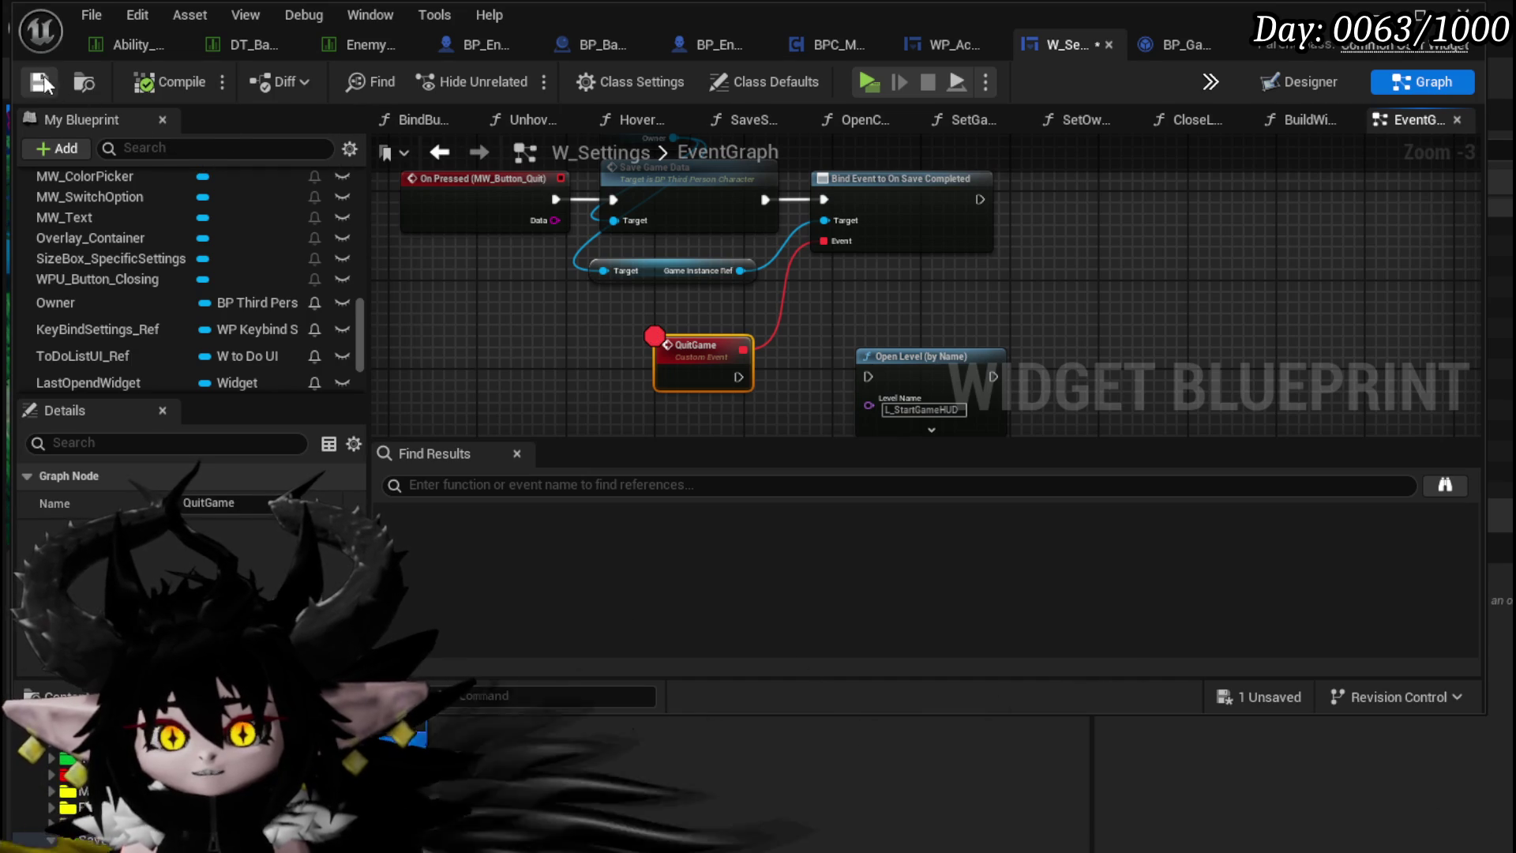
{"action": "left_click", "coordinate": [1413, 8]}
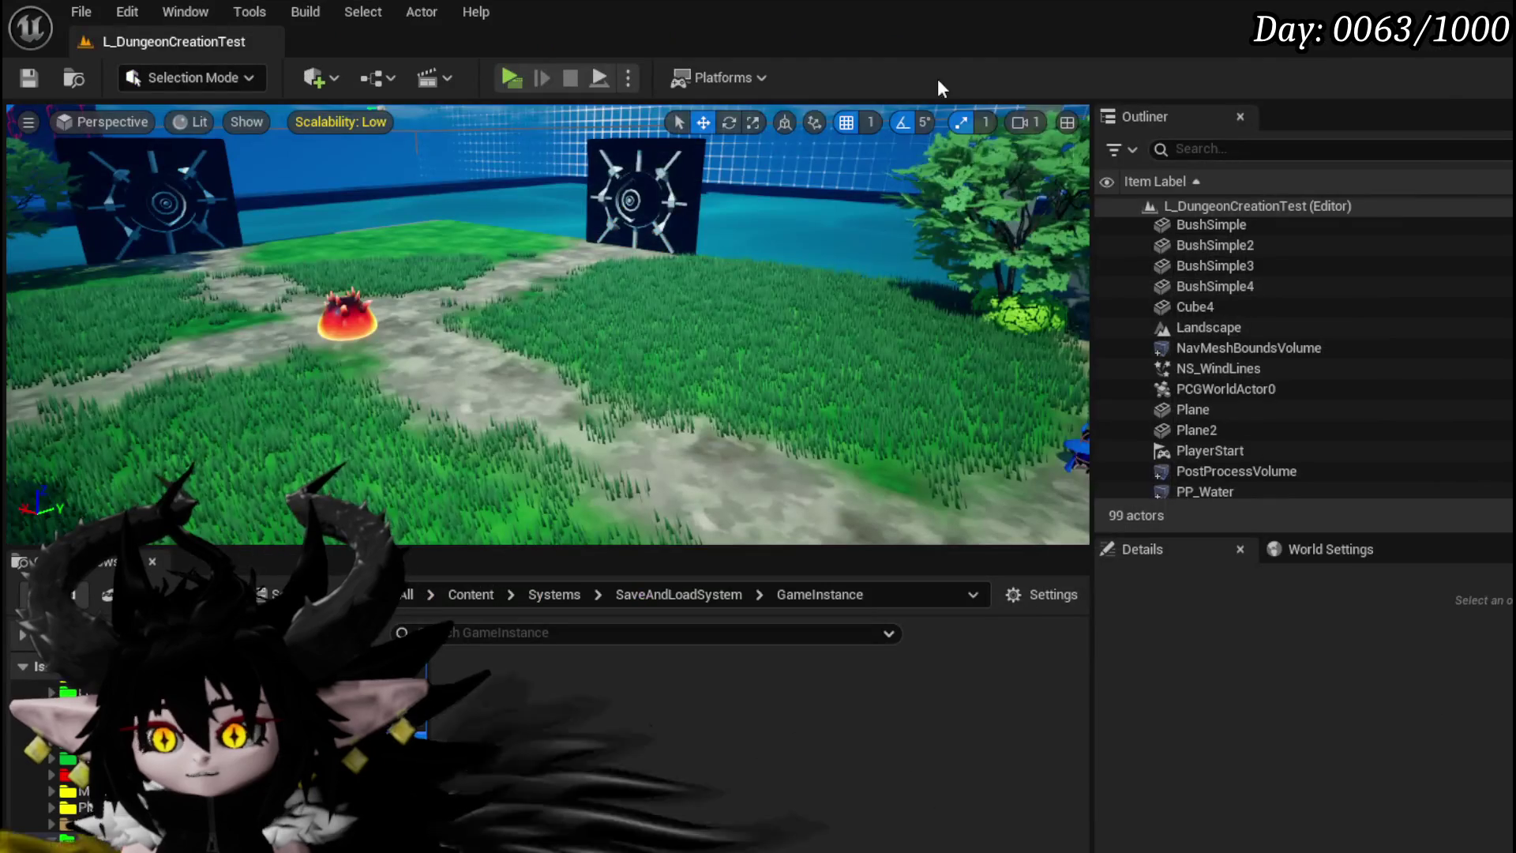
Step: Play the game and bring up the in-game settings menu after closing the equipment menu
{"action": "key", "text": "alt+p"}
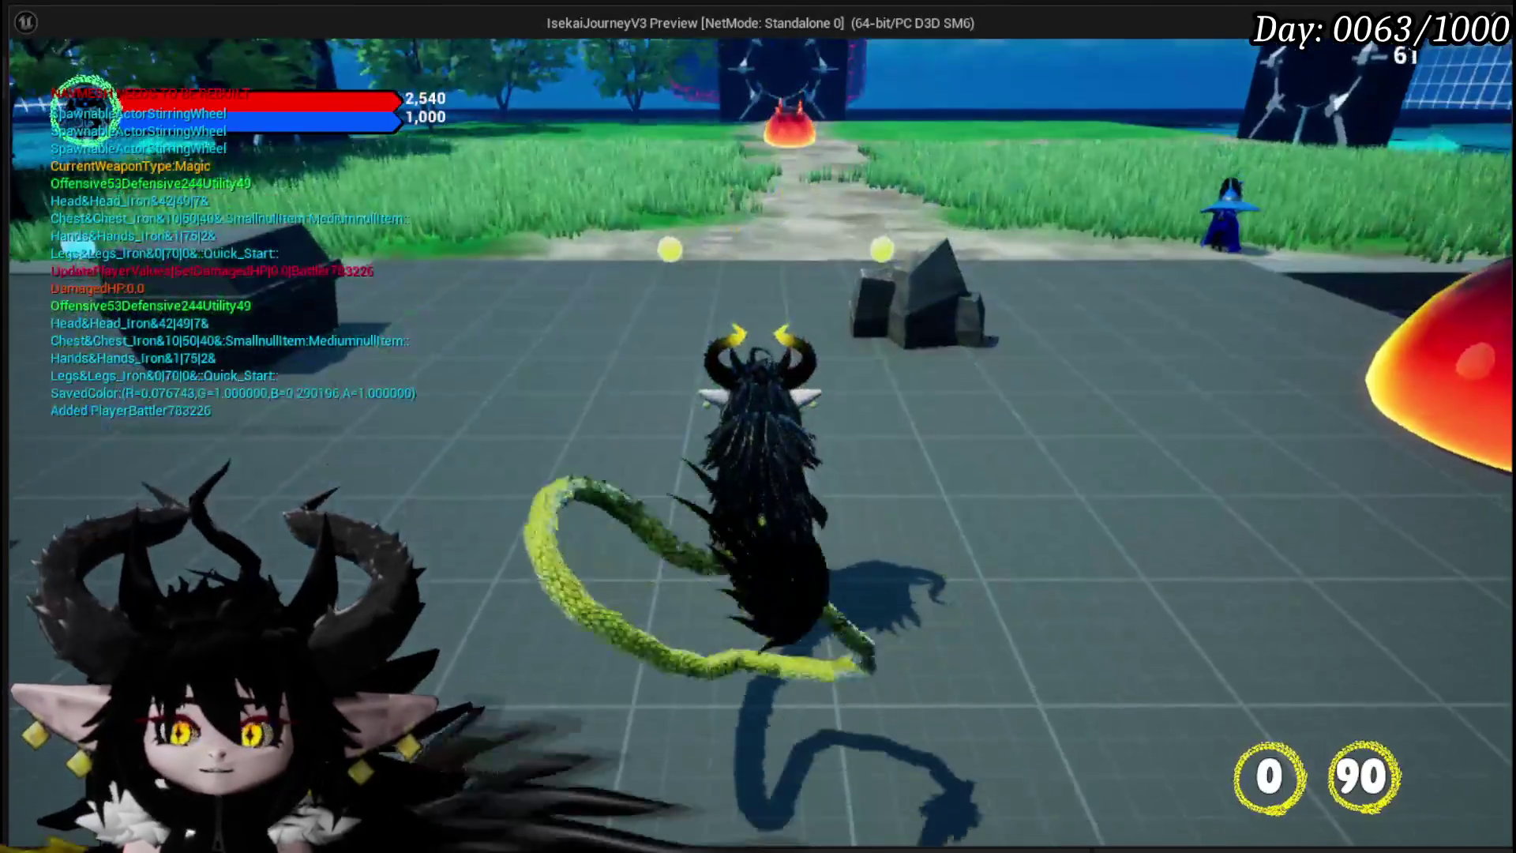
{"action": "key", "text": "Tab"}
{"action": "left_click", "coordinate": [1473, 76]}
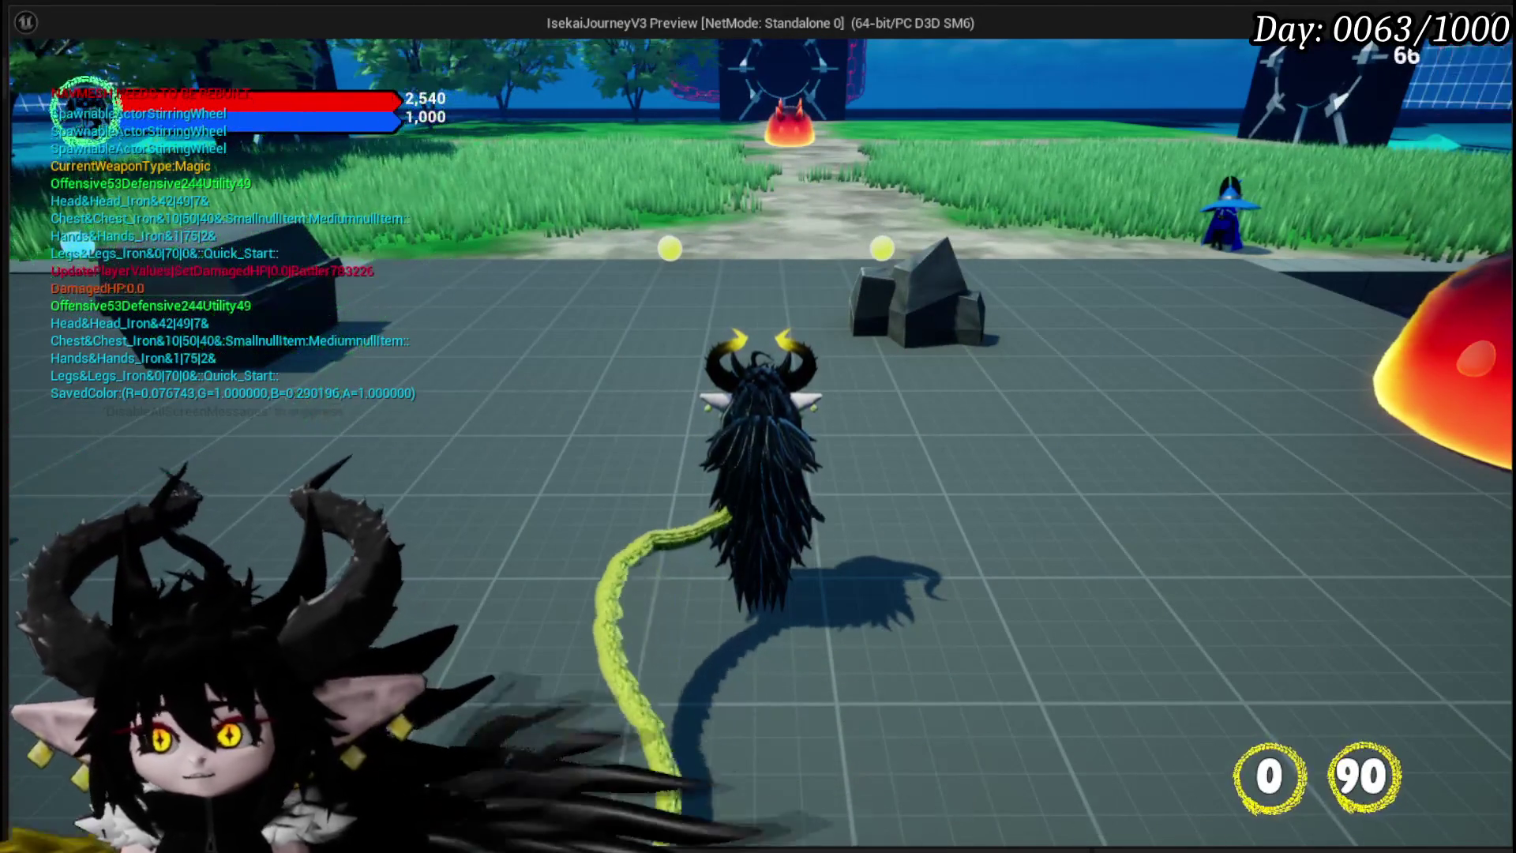
{"action": "key", "text": "Escape"}
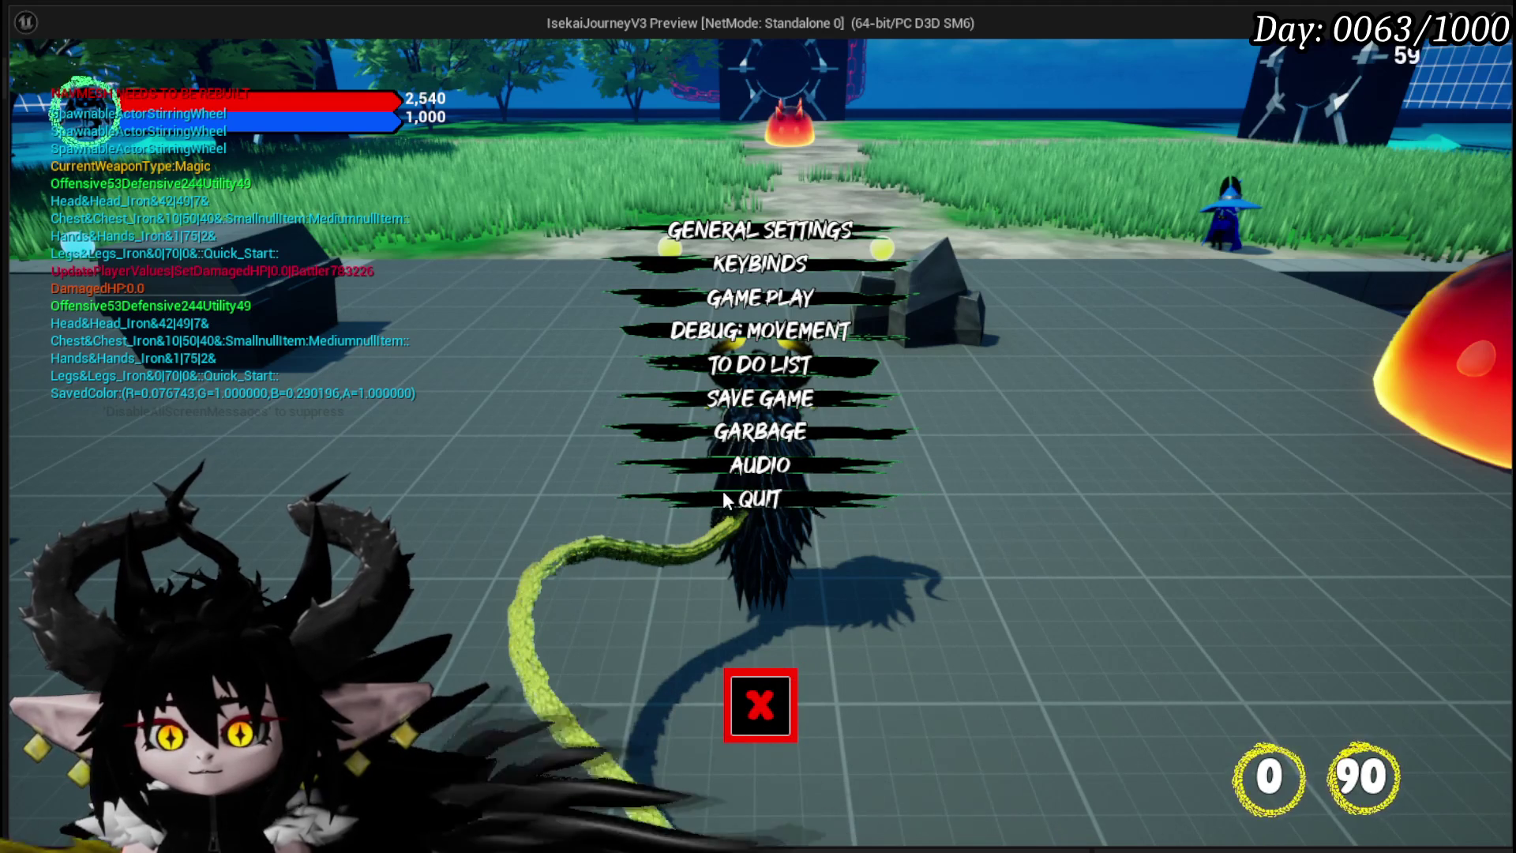
Step: Stop the play session, save the level, and return to the W_Settings Blueprint
{"action": "left_click", "coordinate": [768, 502]}
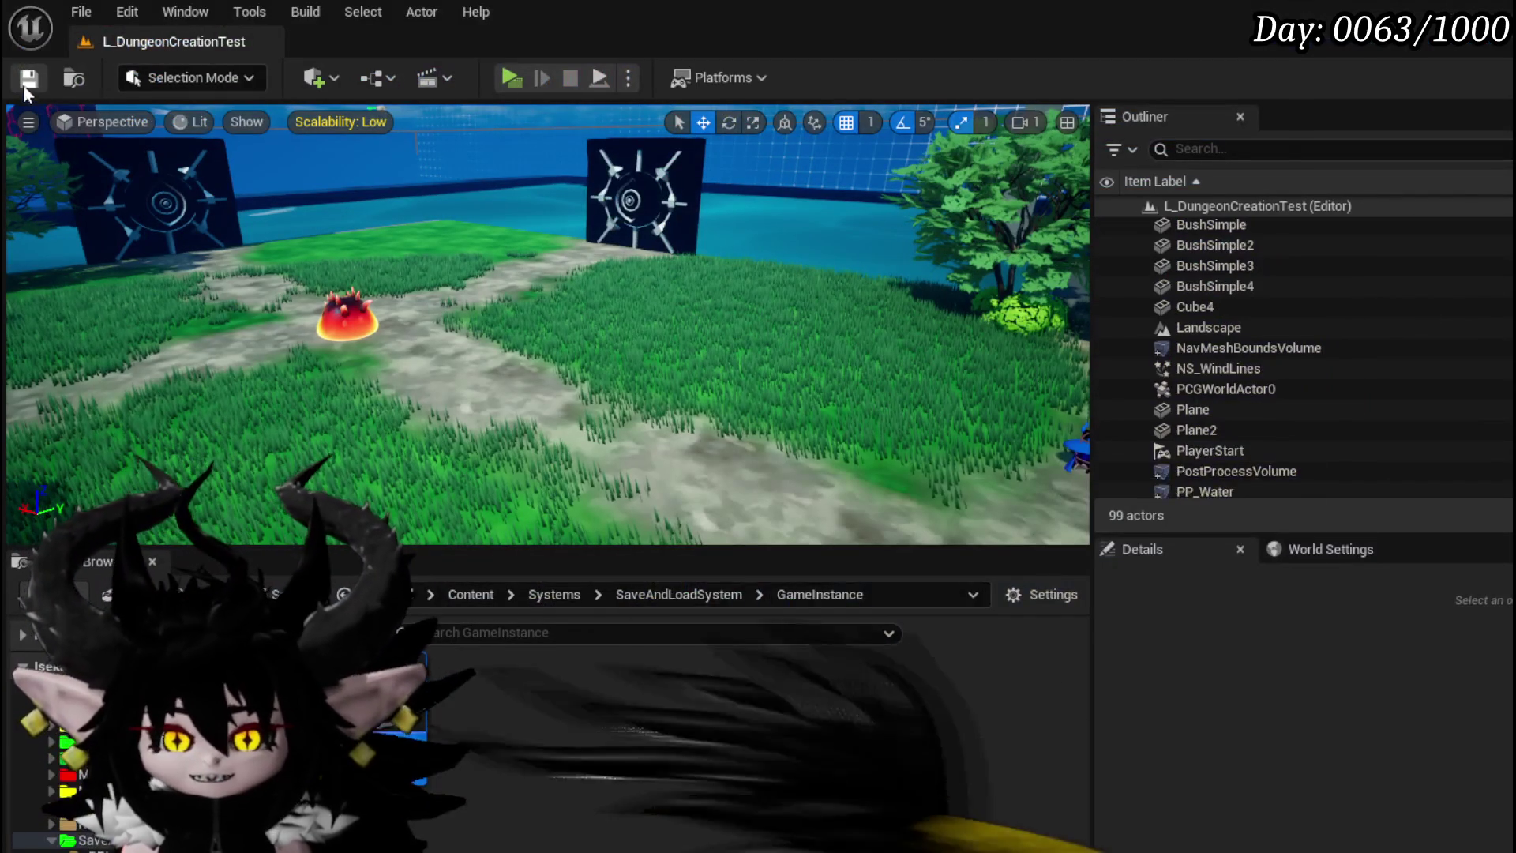
{"action": "left_click", "coordinate": [29, 78]}
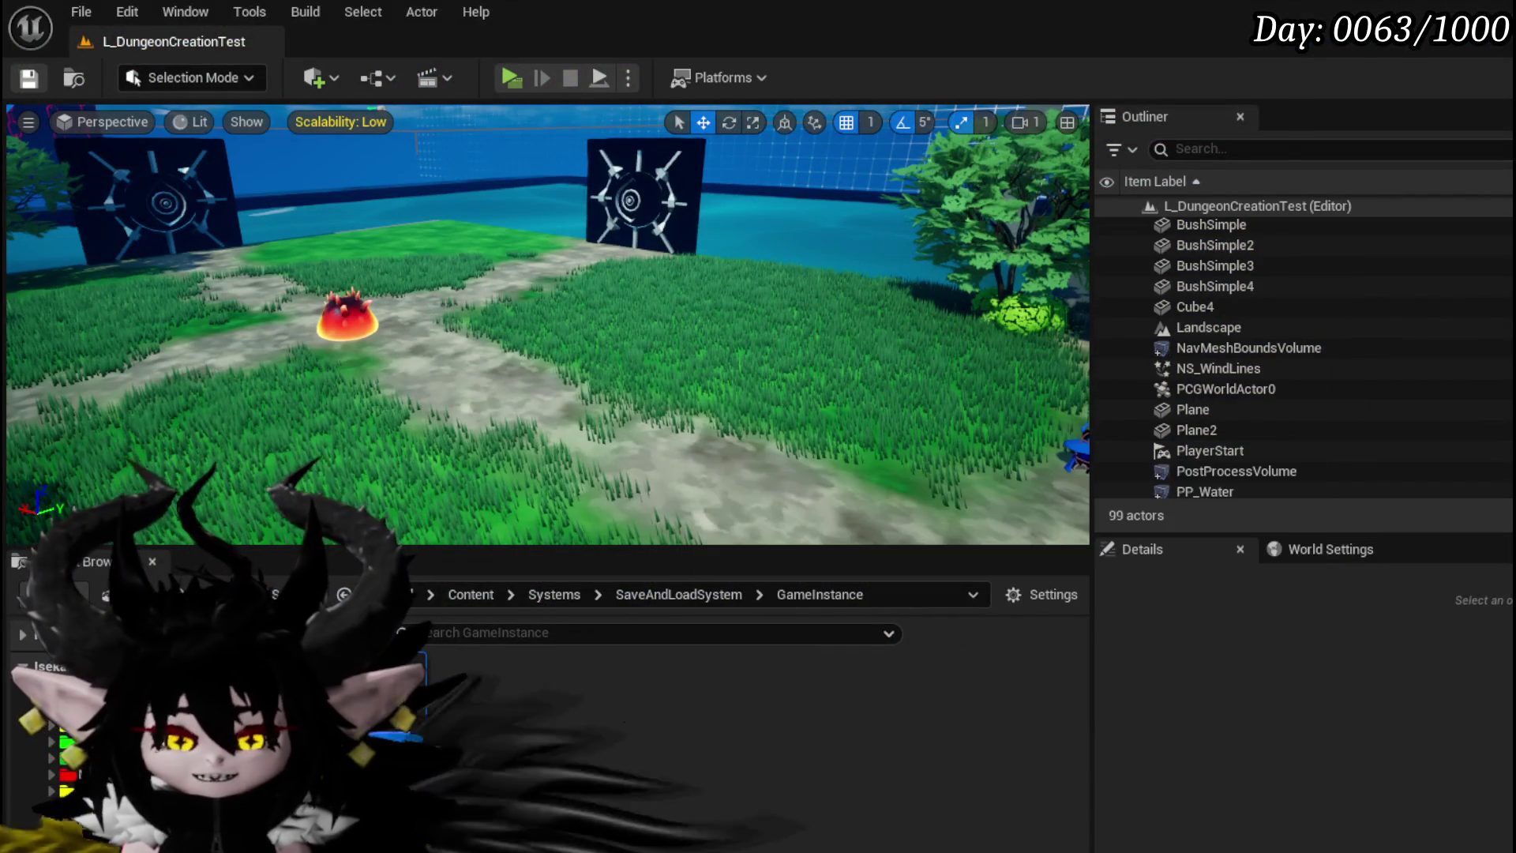
{"action": "key", "text": "alt+Tab"}
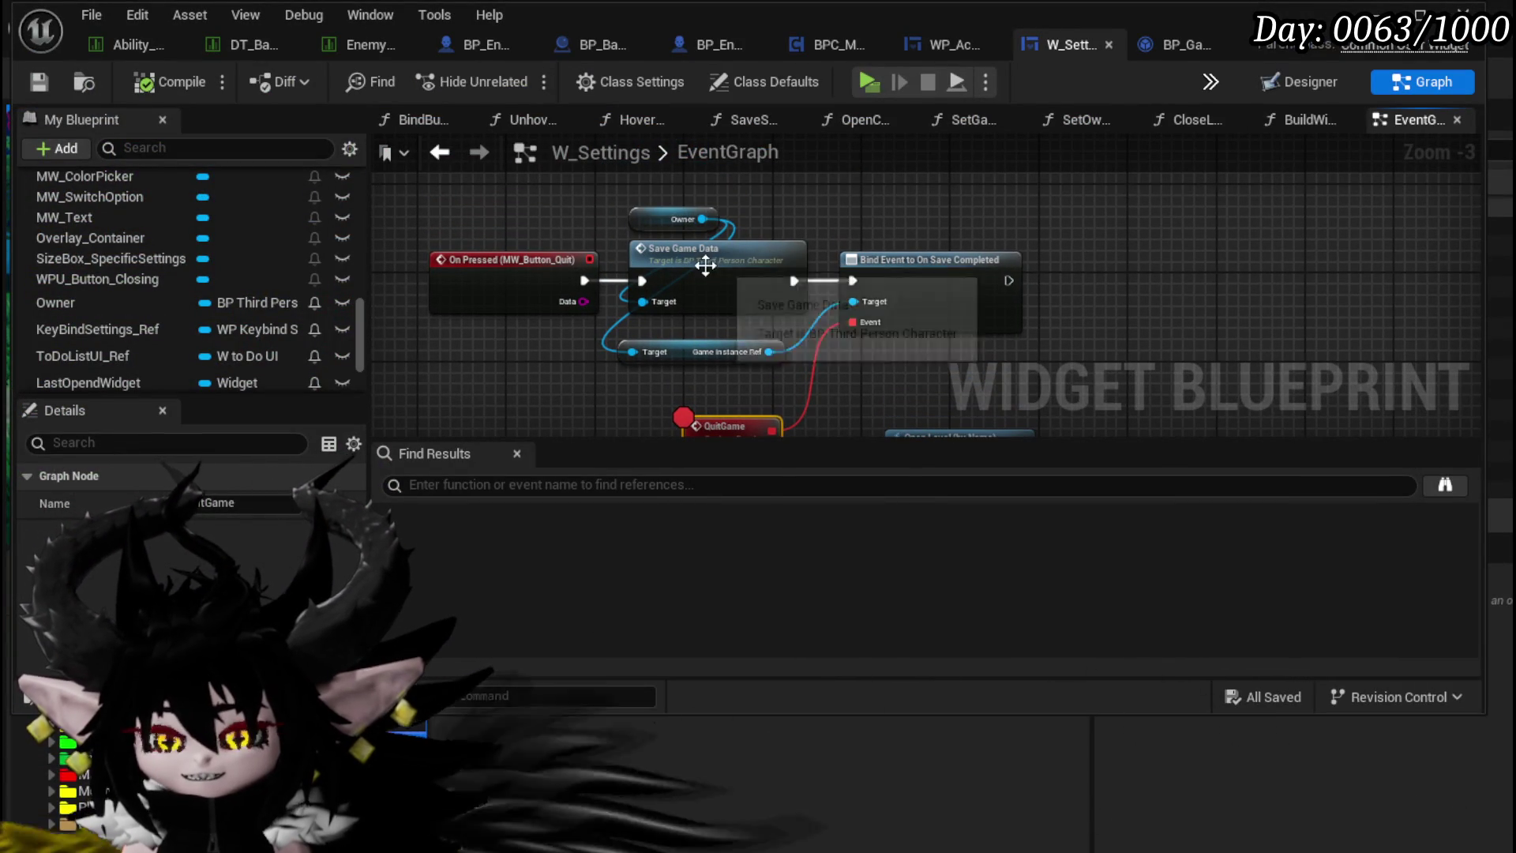
Step: Add a breakpoint on the Save Game Data node in the quit chain
{"action": "right_click", "coordinate": [708, 270]}
{"action": "left_click", "coordinate": [780, 665]}
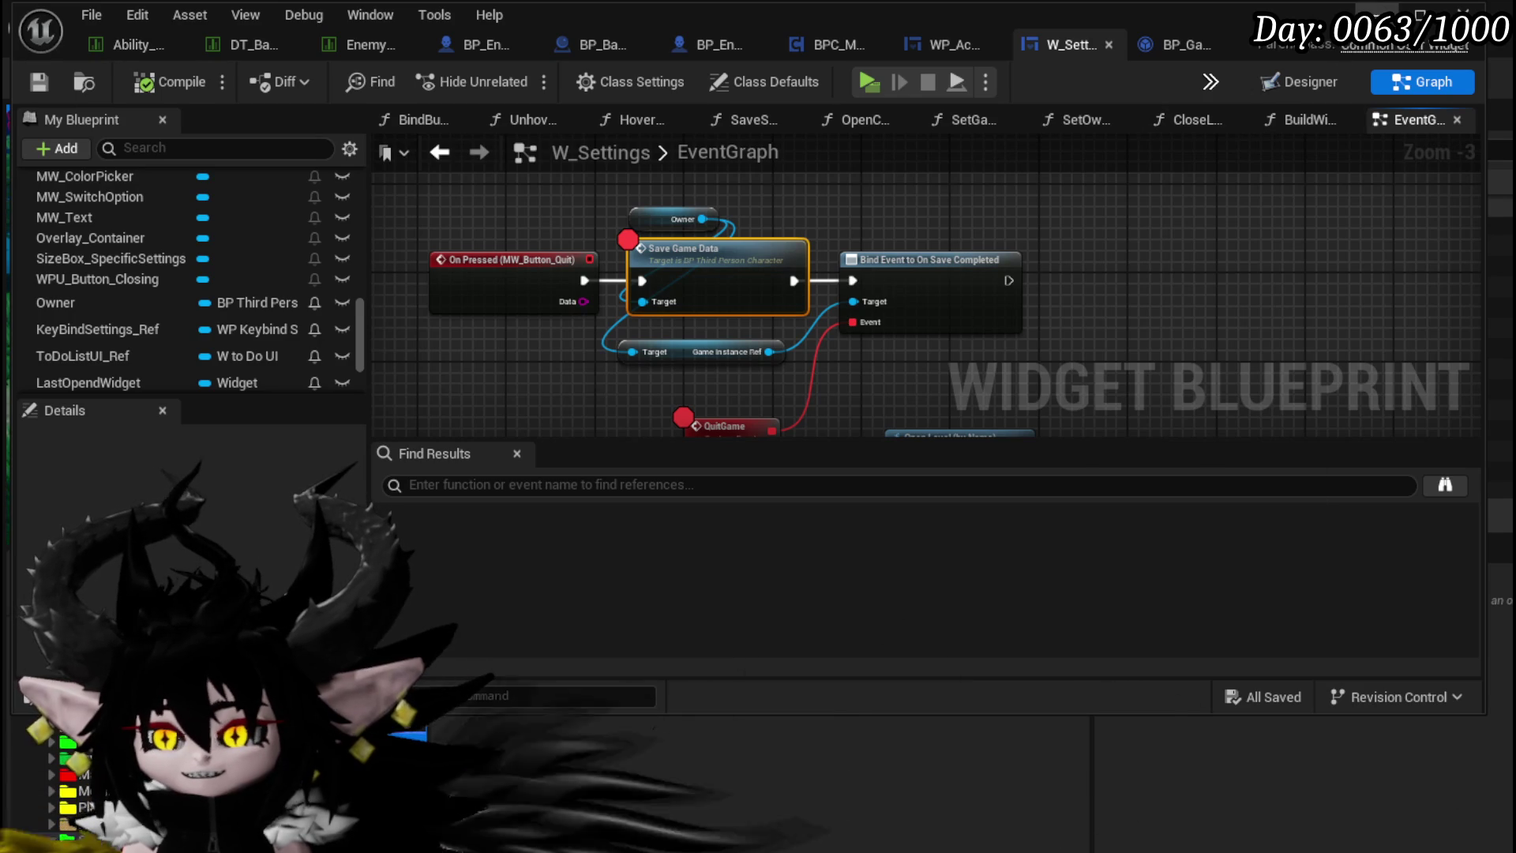
{"action": "key", "text": "alt+Tab"}
Step: Play, press Quit in the settings menu to hit the breakpoint, then end the debug session
{"action": "left_click", "coordinate": [504, 76]}
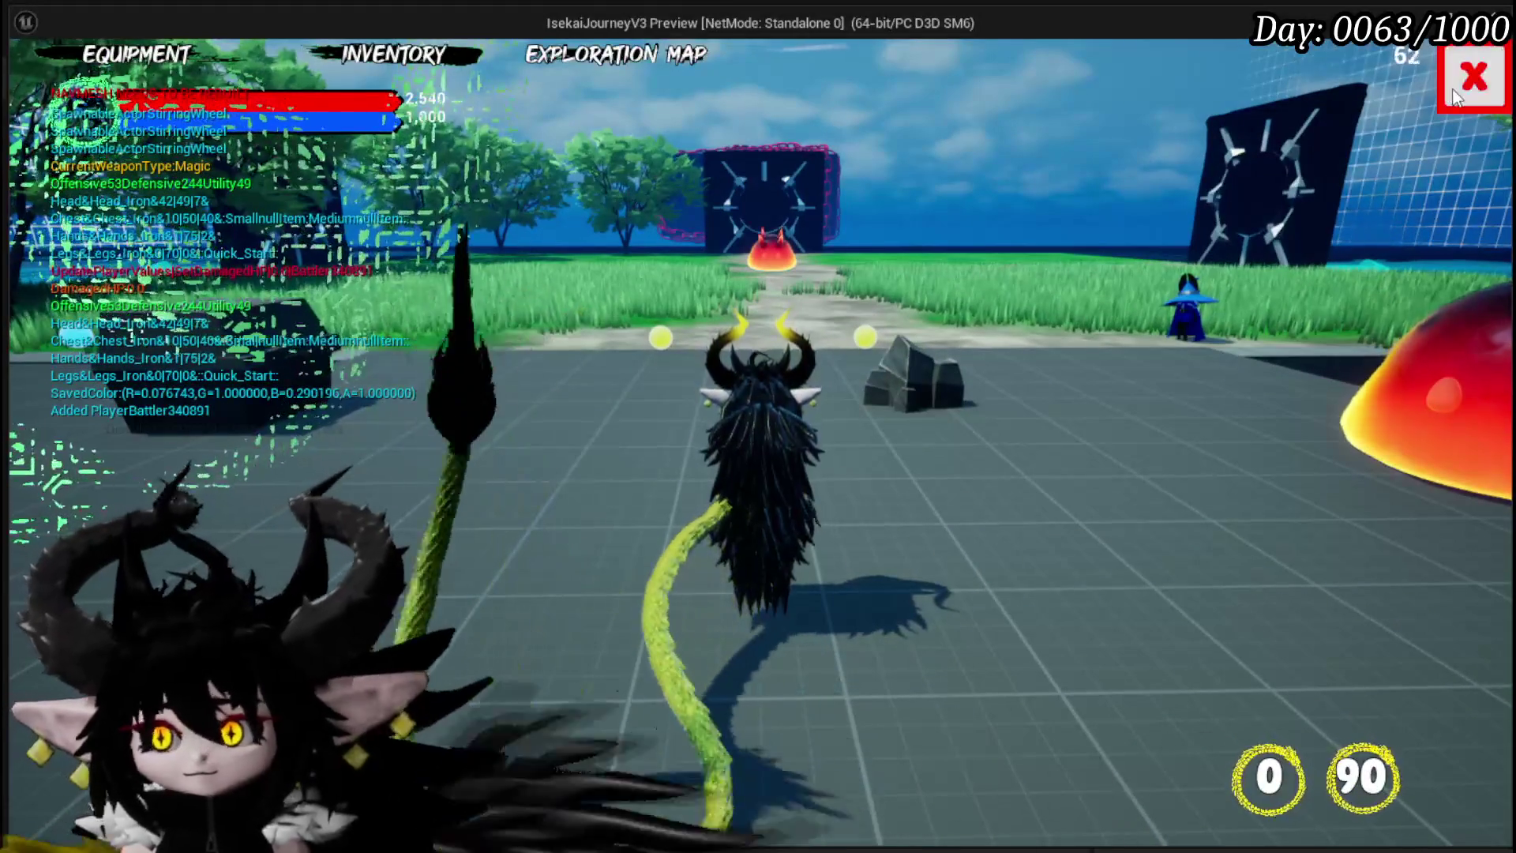
{"action": "left_click", "coordinate": [1453, 103]}
{"action": "left_click", "coordinate": [782, 496]}
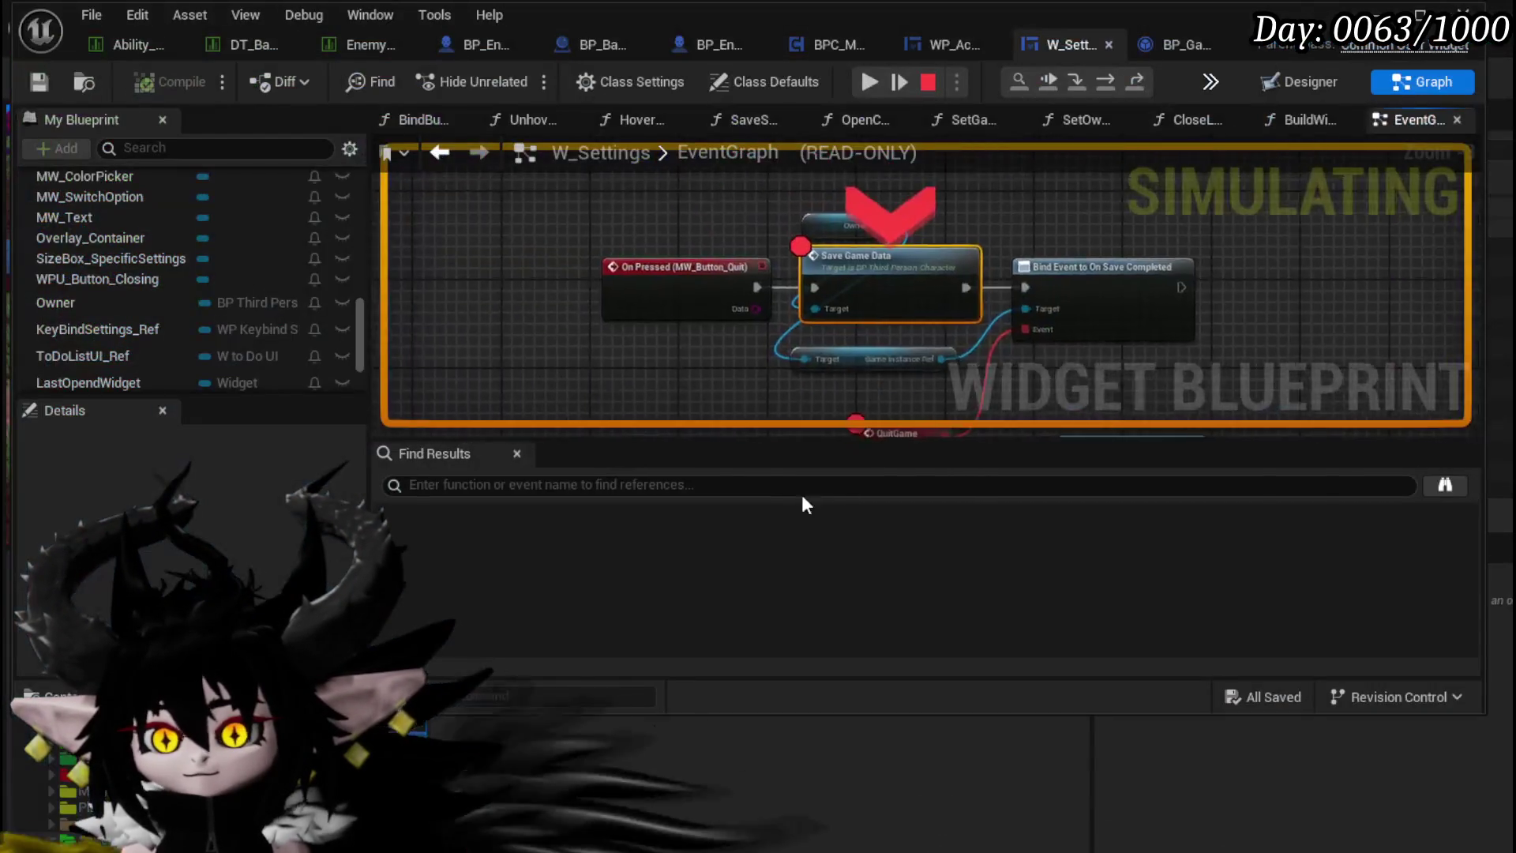
{"action": "key", "text": "Escape"}
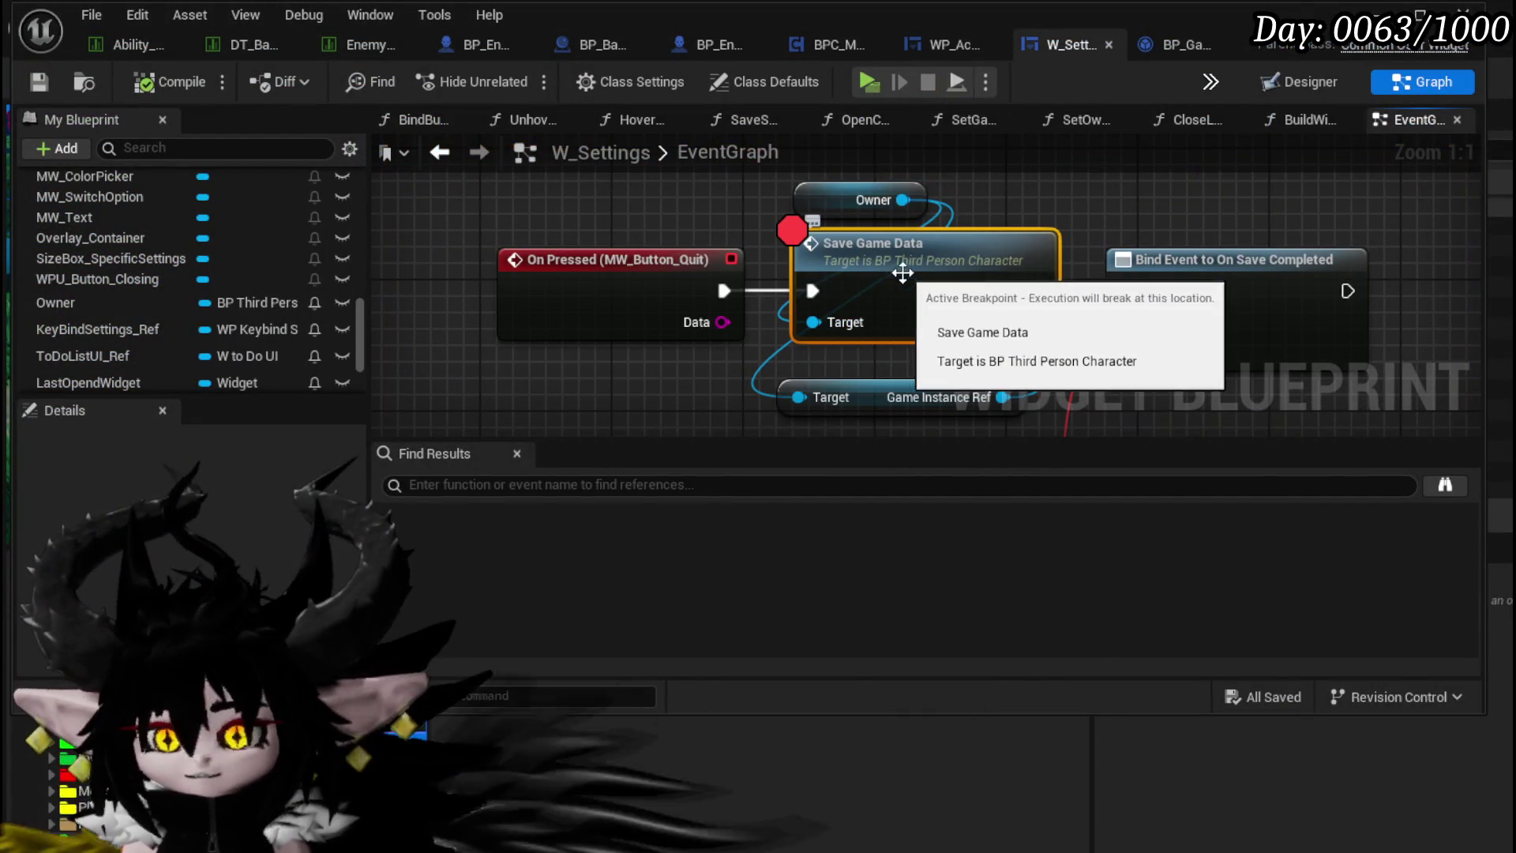
{"action": "left_click_drag", "start_coordinate": [967, 264], "coordinate": [770, 332]}
{"action": "left_click", "coordinate": [605, 219]}
{"action": "left_click", "coordinate": [860, 323]}
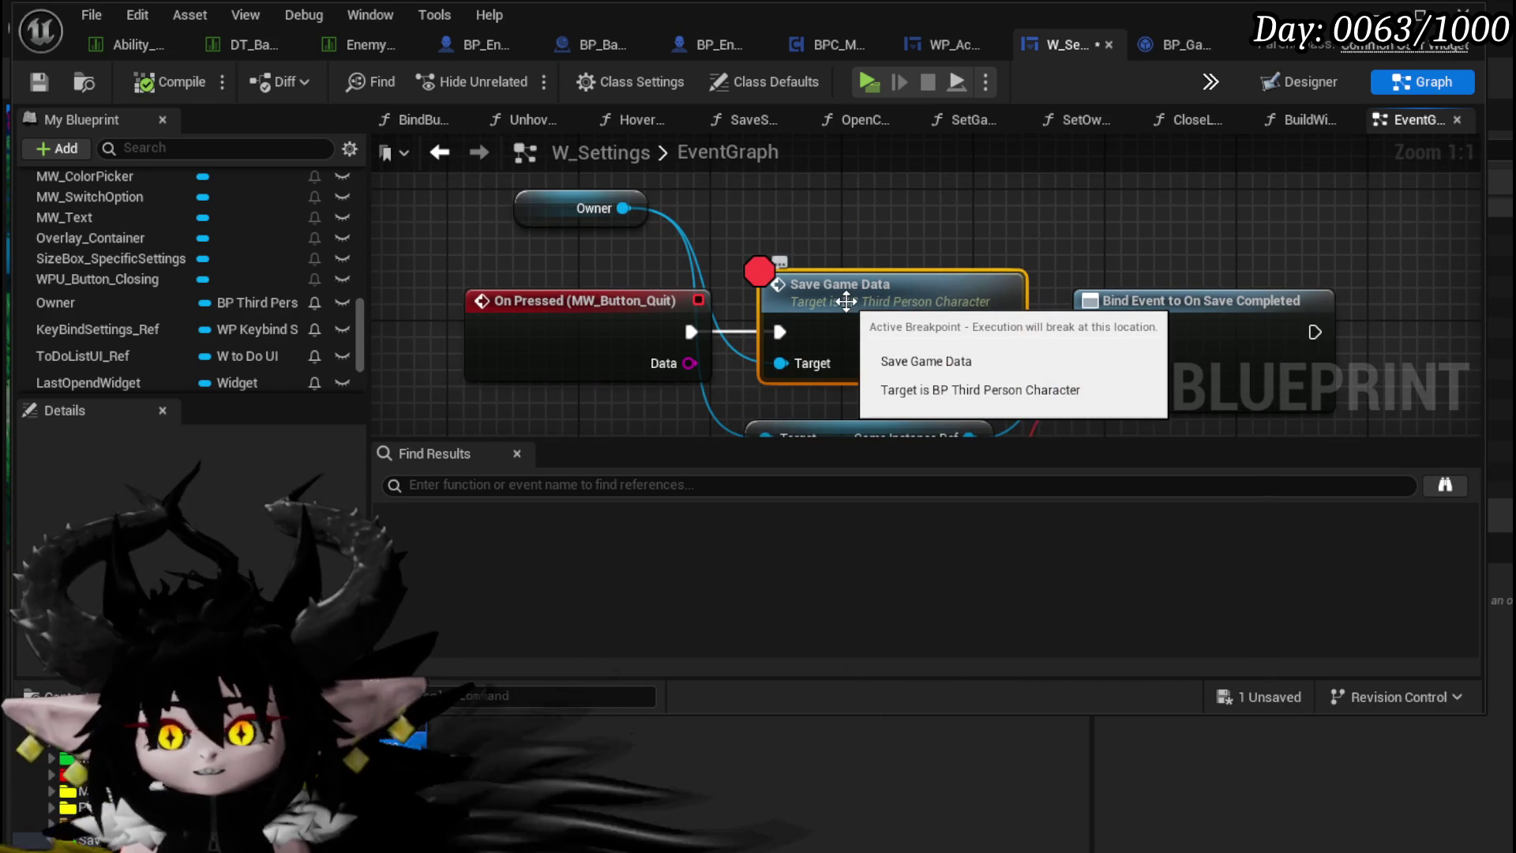
Step: Replace Save Game Data with the character's Save Game Data from Owner, then save and close W_Settings
{"action": "key", "text": "Delete"}
{"action": "left_click_drag", "start_coordinate": [624, 206], "coordinate": [784, 210]}
{"action": "type", "text": "Save"}
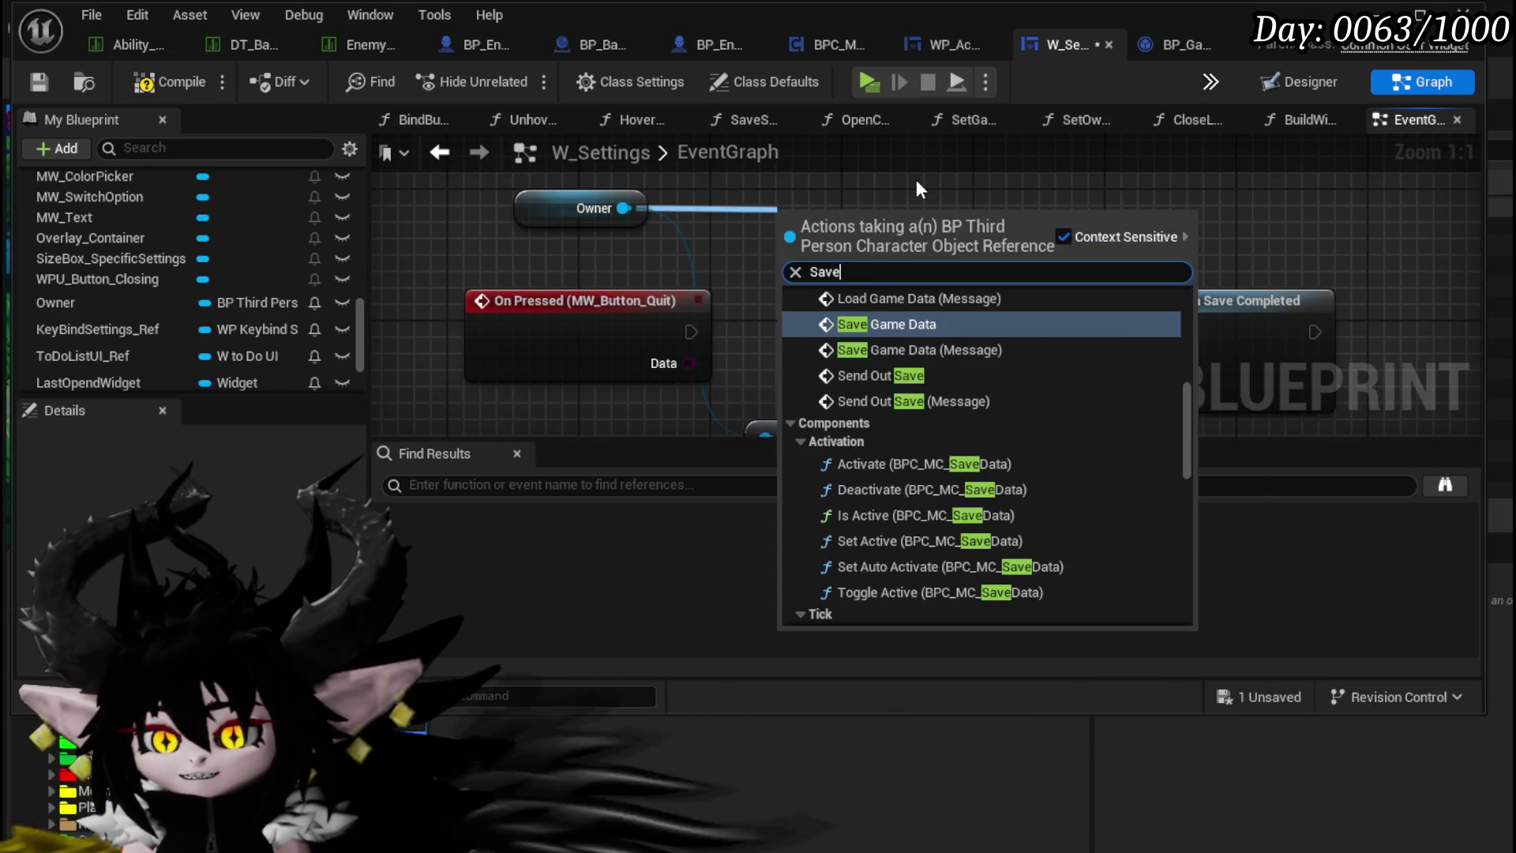
{"action": "scroll", "coordinate": [1025, 315], "scroll_direction": "up", "scroll_amount": 3}
{"action": "scroll", "coordinate": [1025, 314], "scroll_direction": "up", "scroll_amount": 3}
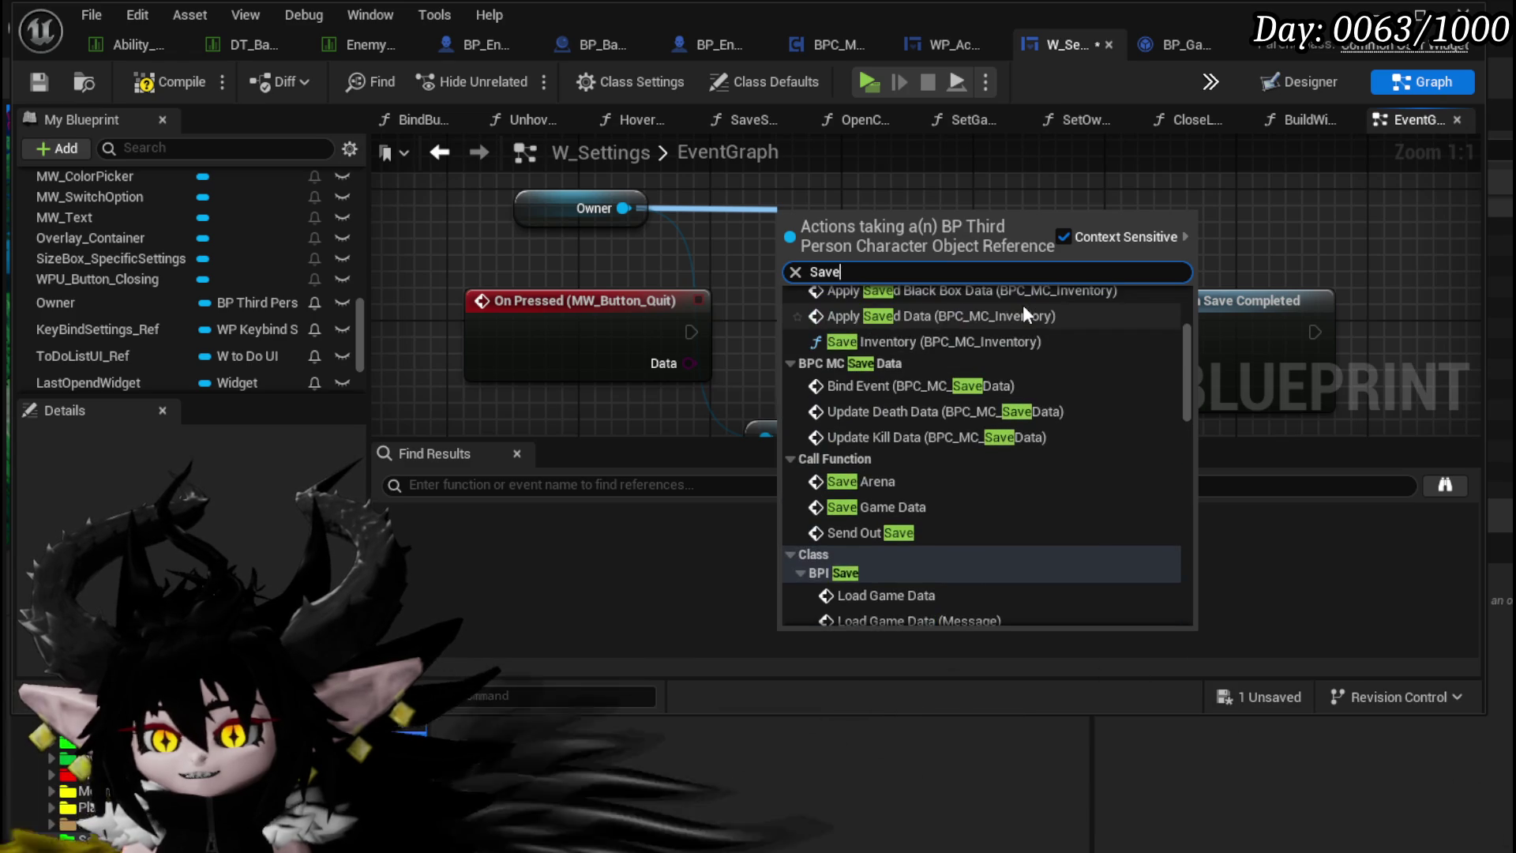
{"action": "scroll", "coordinate": [1024, 315], "scroll_direction": "up", "scroll_amount": 3}
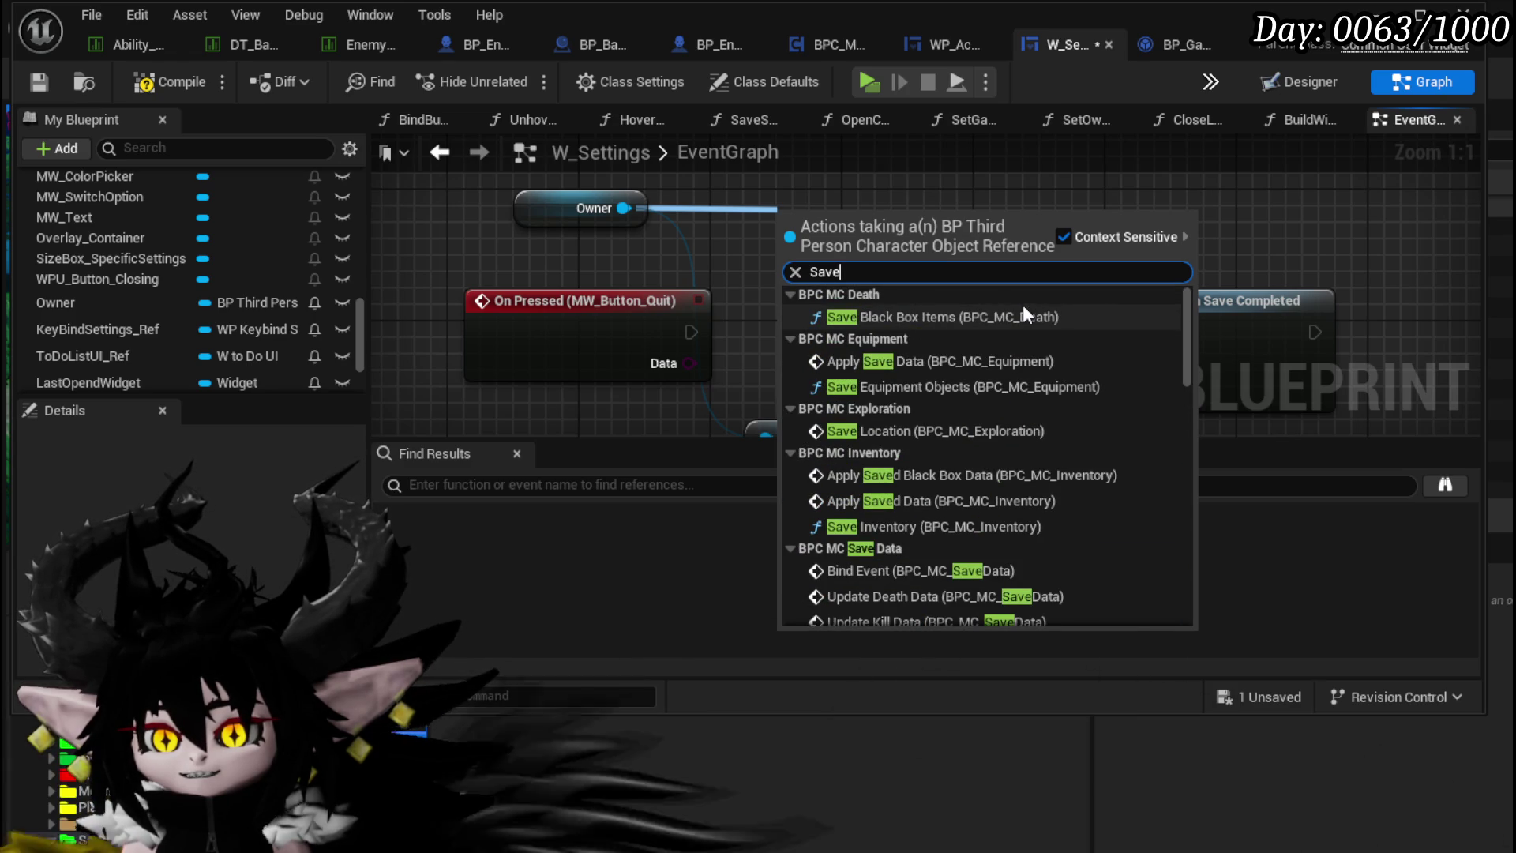
{"action": "scroll", "coordinate": [1022, 305], "scroll_direction": "down", "scroll_amount": 2}
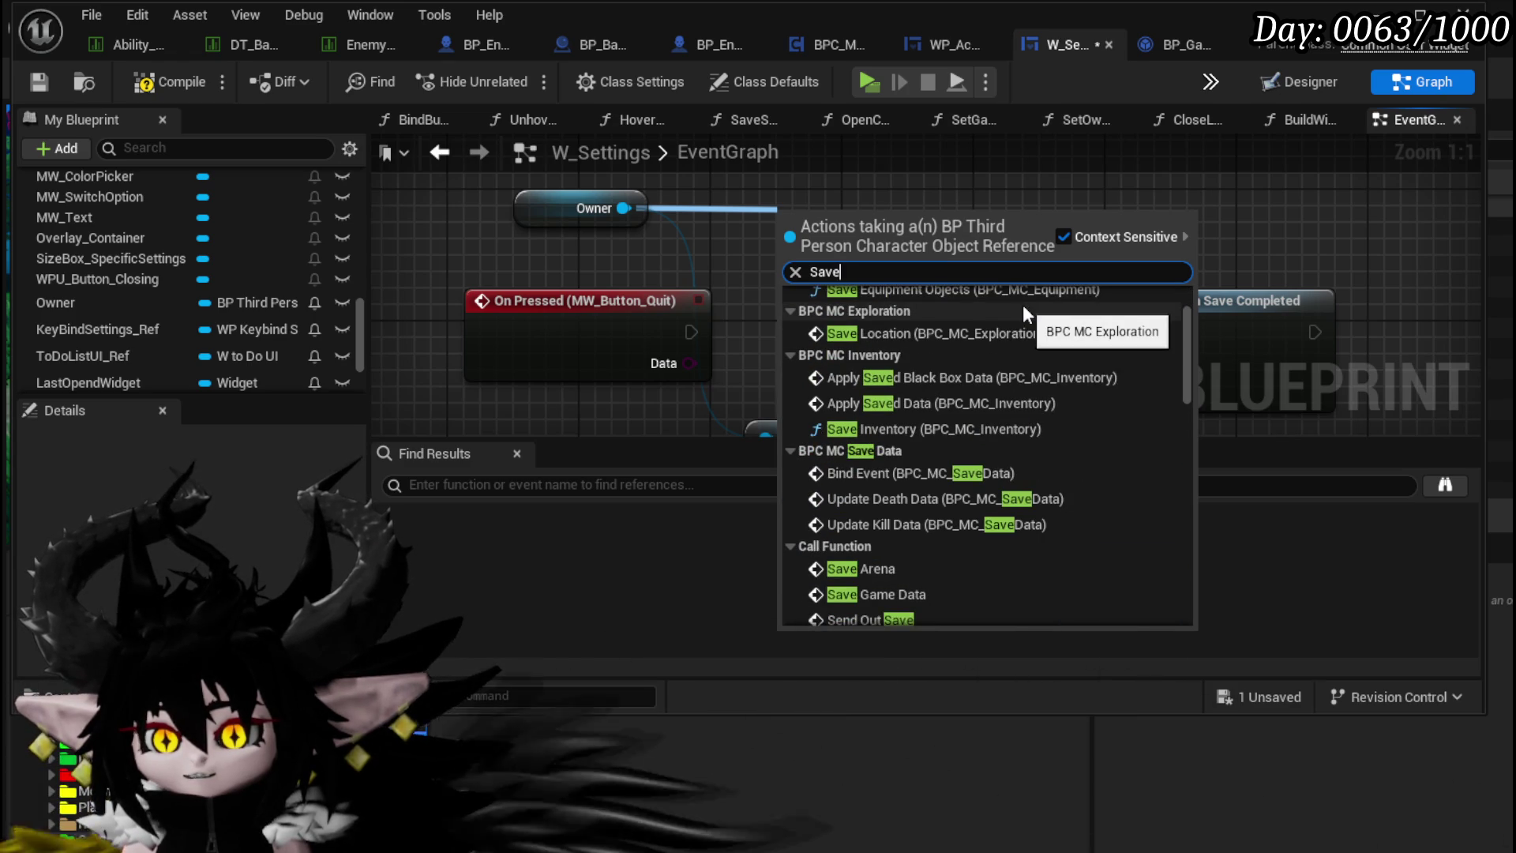
{"action": "scroll", "coordinate": [1022, 304], "scroll_direction": "down", "scroll_amount": 1}
{"action": "left_click", "coordinate": [912, 529]}
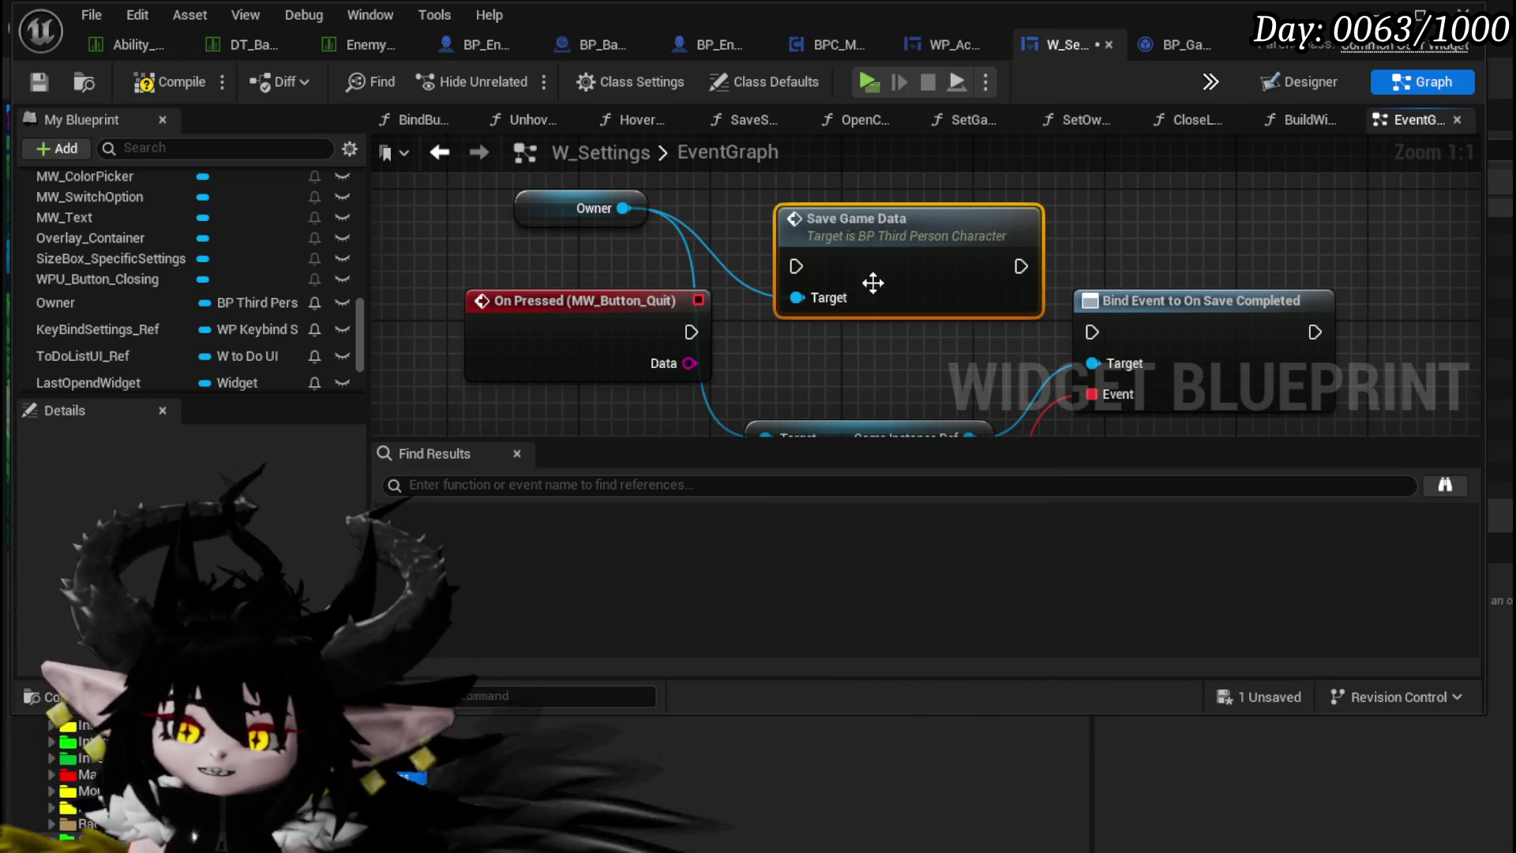
{"action": "left_click", "coordinate": [33, 85]}
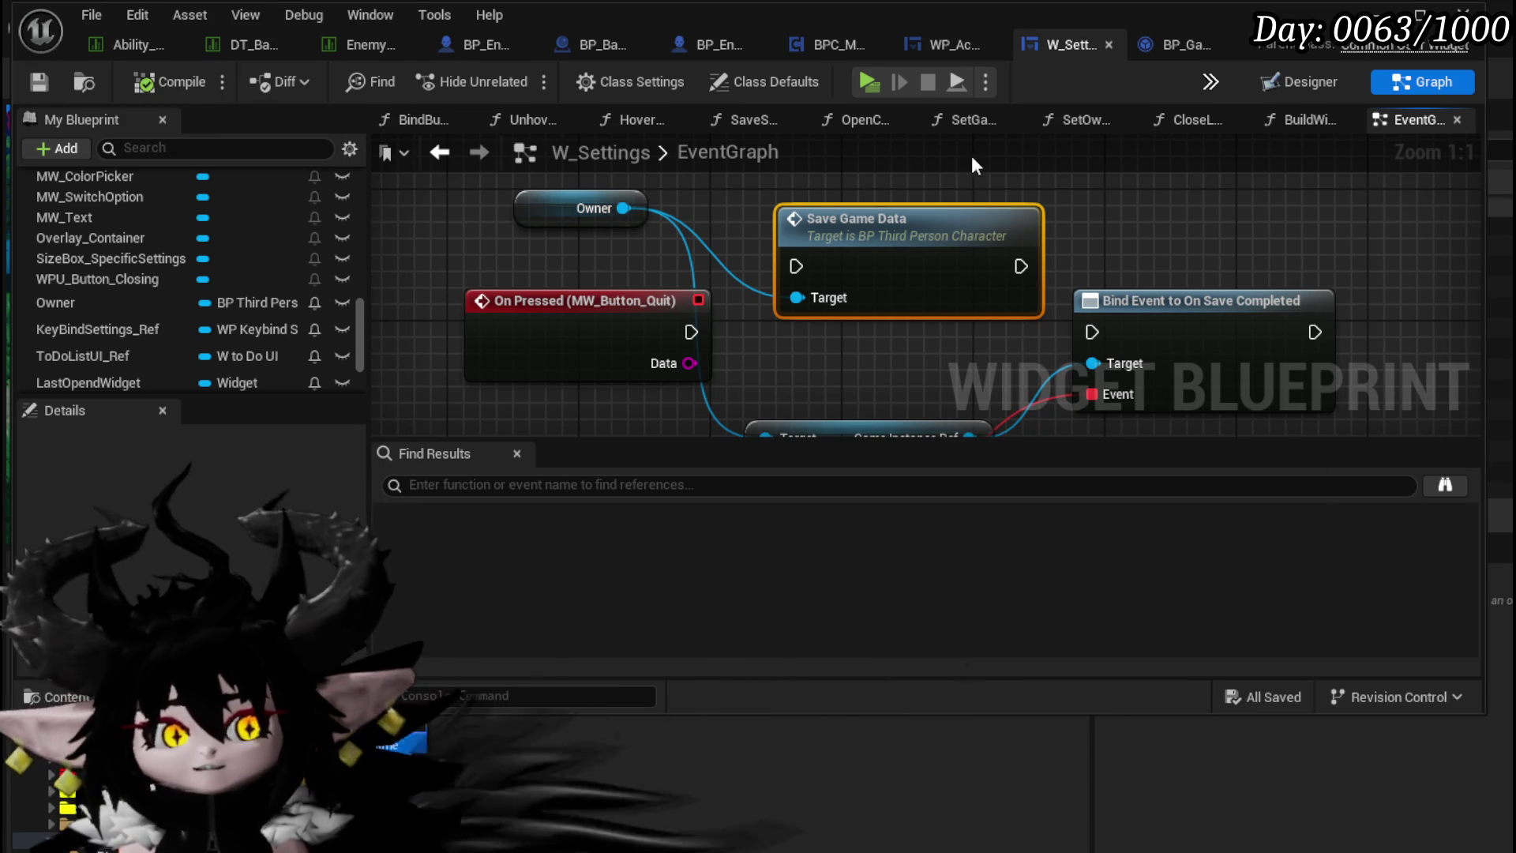
{"action": "left_click", "coordinate": [1383, 14]}
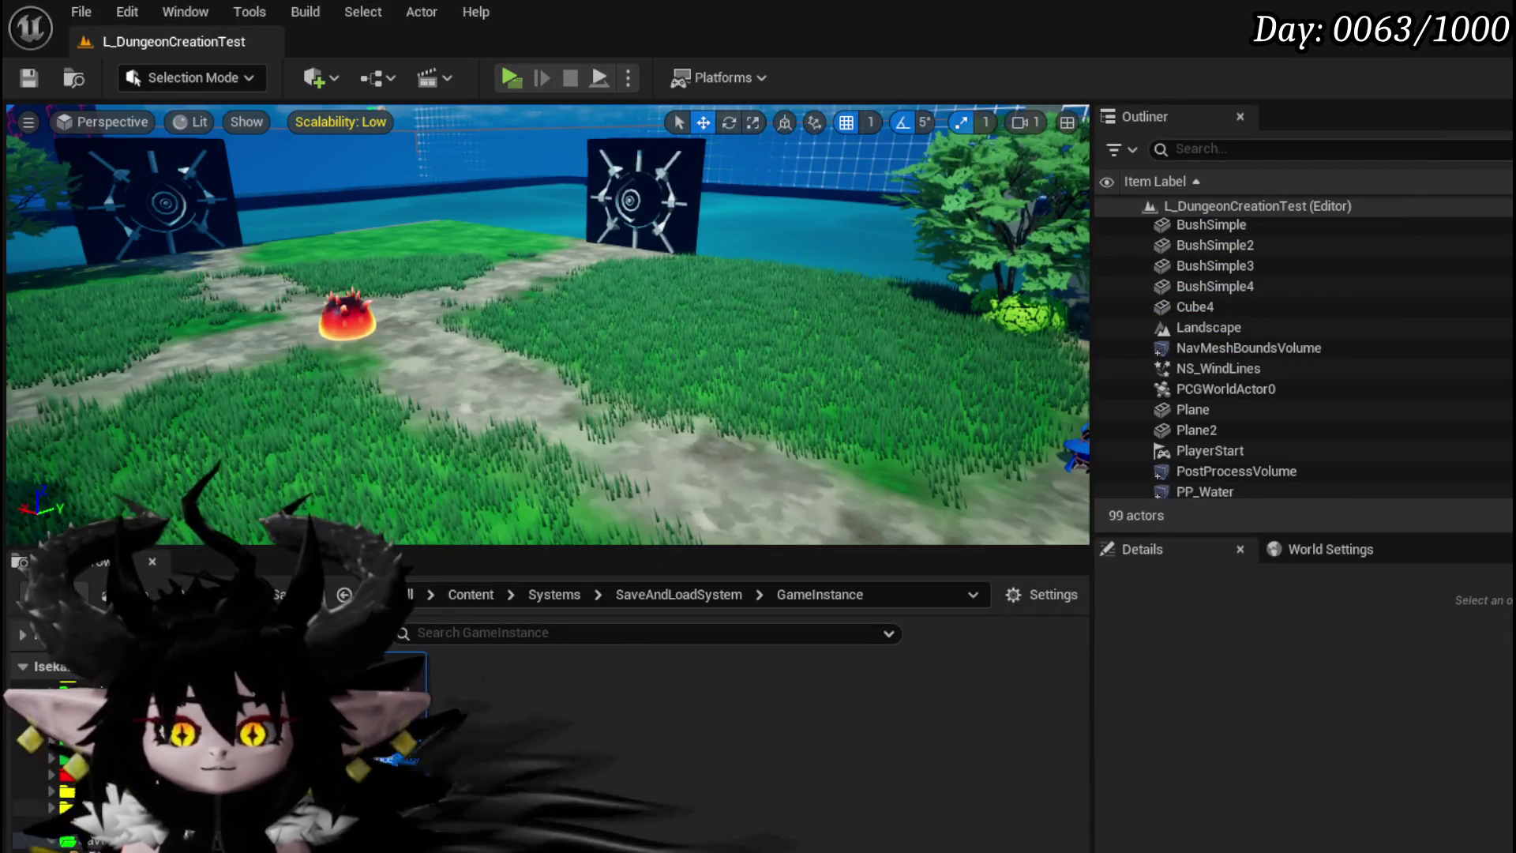
Step: Open BP_ThirdPersonCharacter from ThirdPerson/Blueprints and its Save/Load SaveAllPlayerData function
{"action": "left_click", "coordinate": [71, 759]}
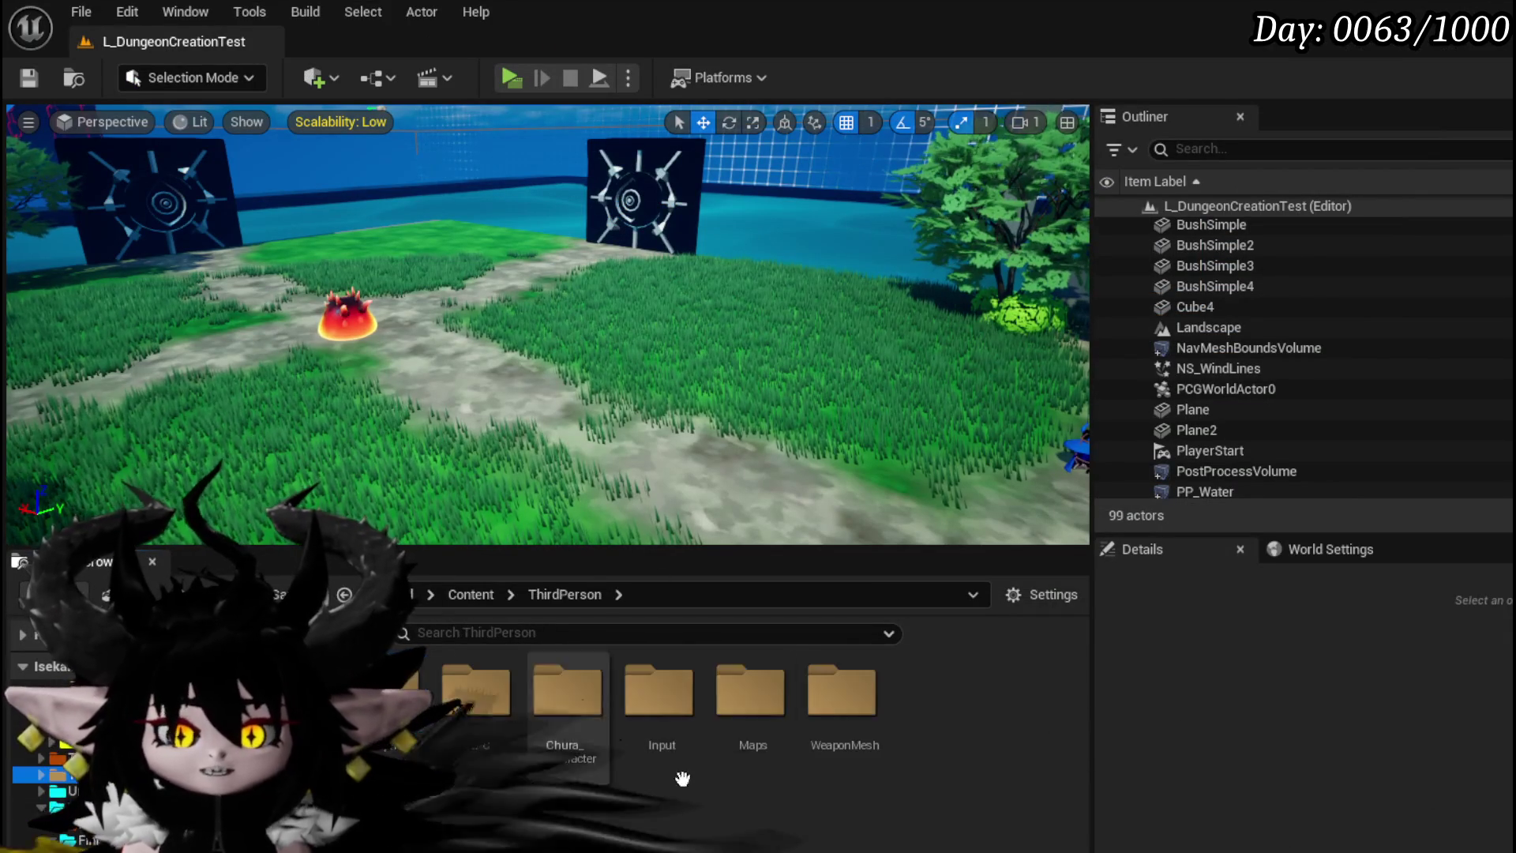
{"action": "double_click", "coordinate": [385, 691]}
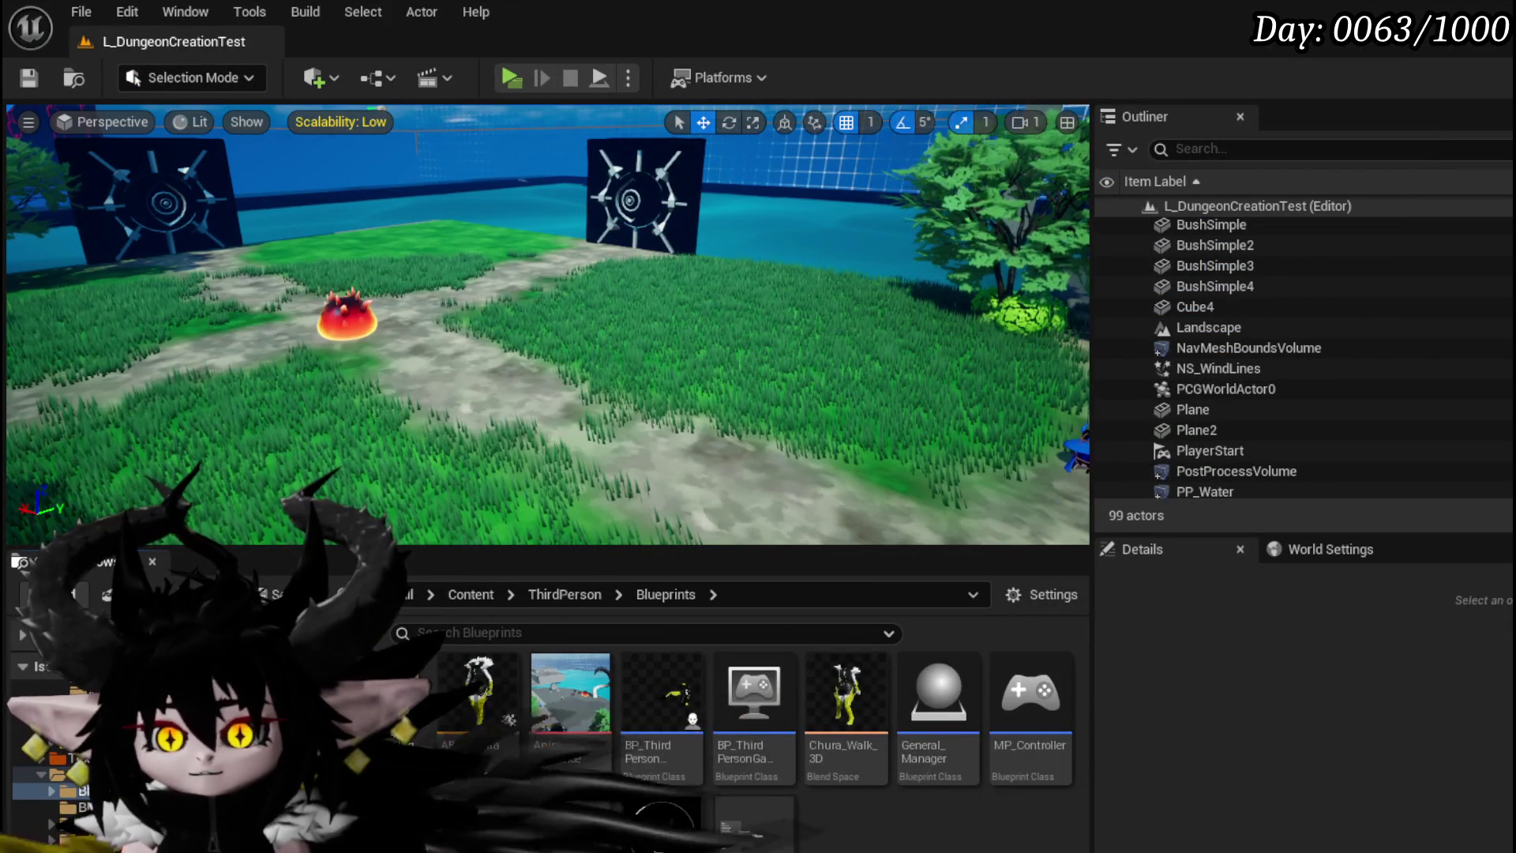
{"action": "double_click", "coordinate": [675, 681]}
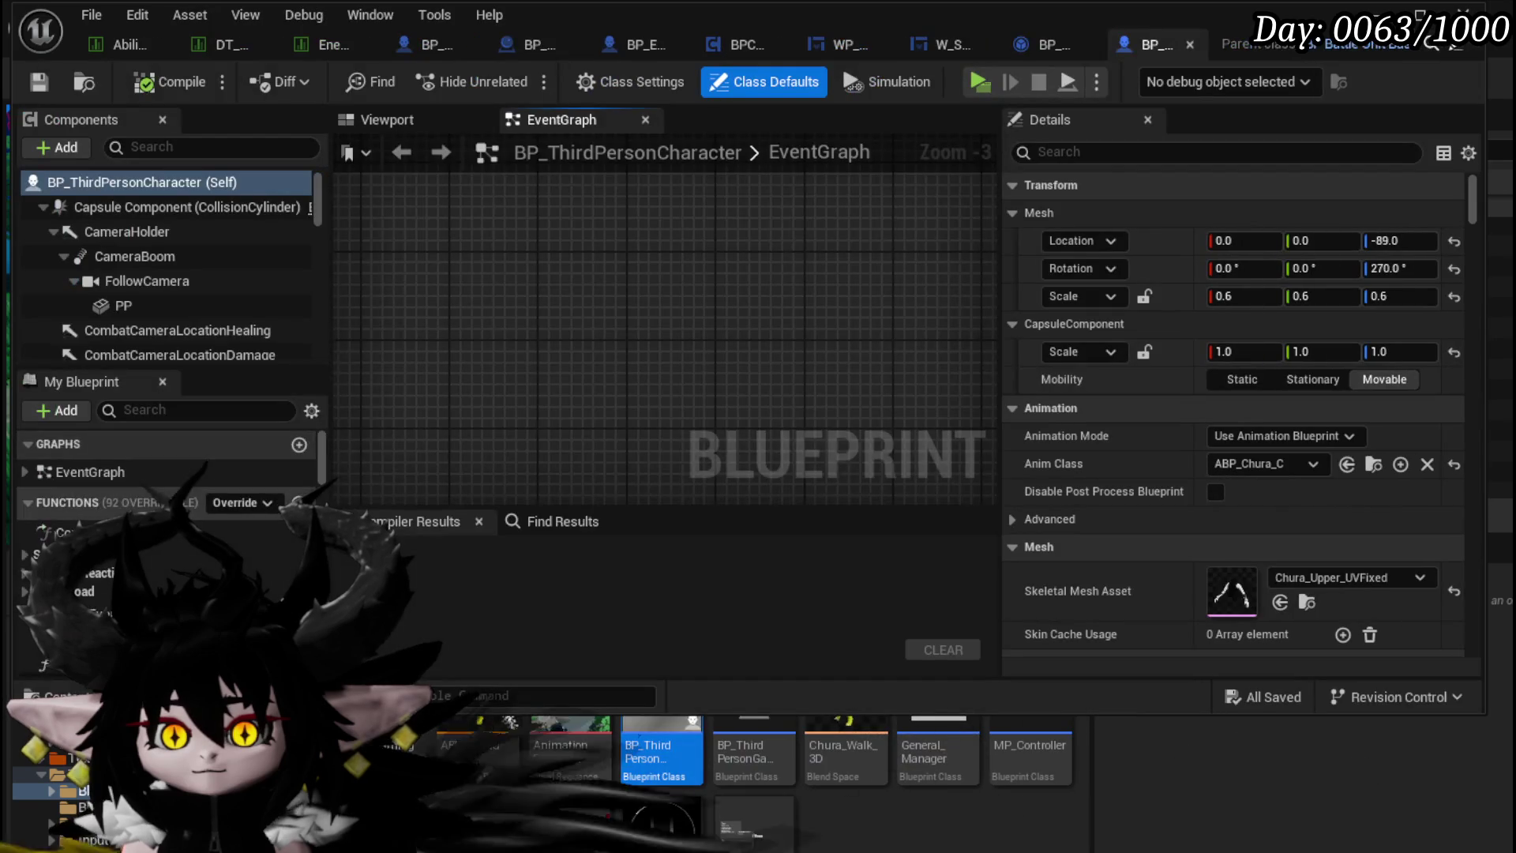
{"action": "left_click", "coordinate": [24, 523]}
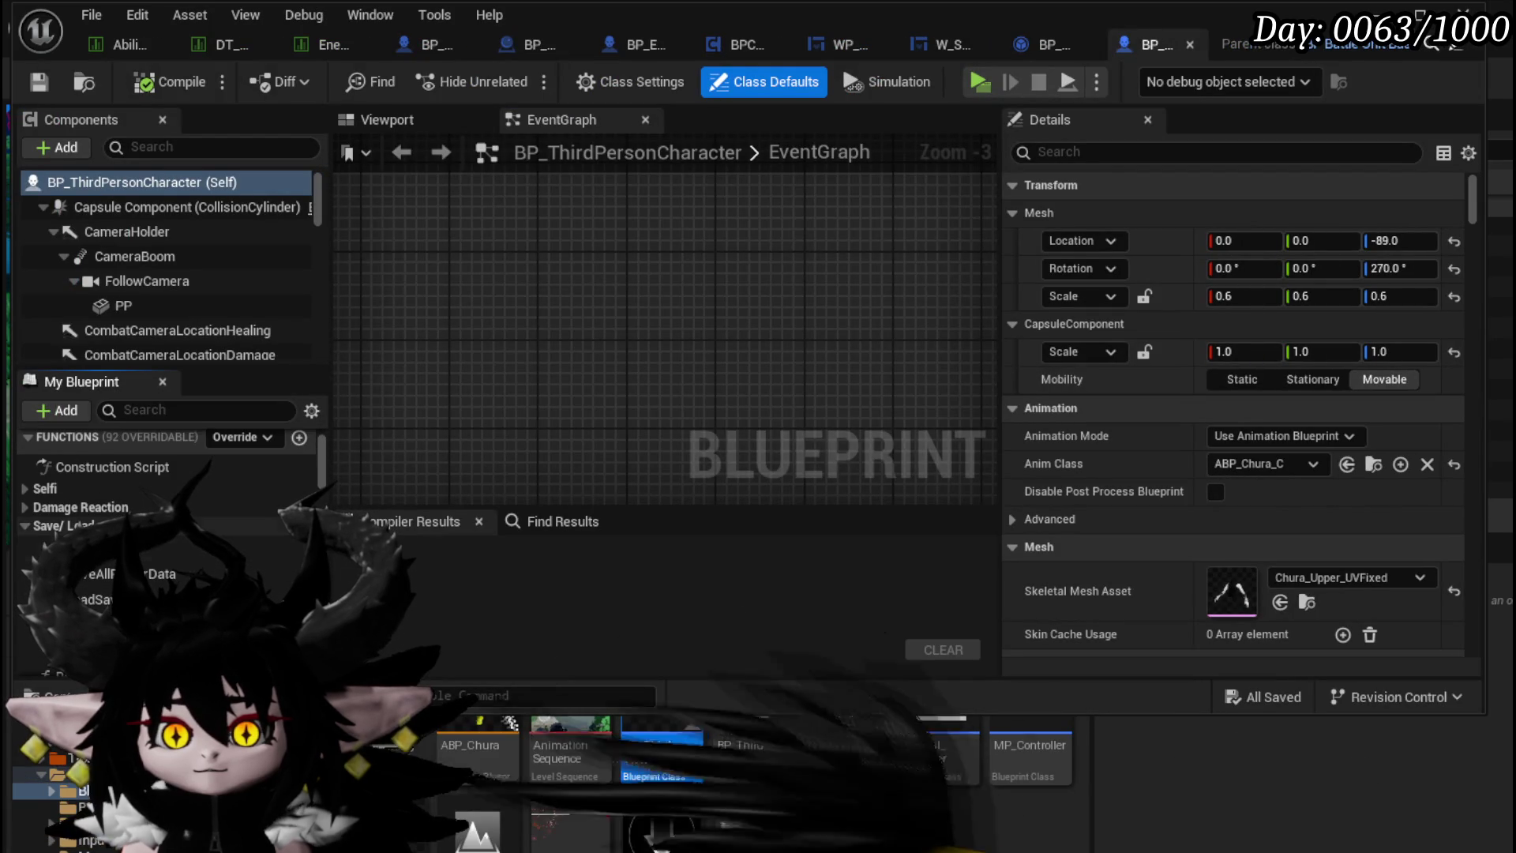
{"action": "double_click", "coordinate": [184, 579]}
Step: Review the SaveAllPlayerData SET nodes and the game instance's save graph, then return to W_Settings
{"action": "scroll", "coordinate": [629, 347], "scroll_direction": "up", "scroll_amount": 9}
{"action": "mouse_move", "coordinate": [629, 348]}
{"action": "left_mouse_down"}
{"action": "mouse_move", "coordinate": [572, 357]}
{"action": "mouse_move", "coordinate": [826, 365]}
{"action": "mouse_move", "coordinate": [410, 419]}
{"action": "mouse_move", "coordinate": [800, 411]}
{"action": "left_mouse_up"}
{"action": "scroll", "coordinate": [594, 354], "scroll_direction": "down", "scroll_amount": 1}
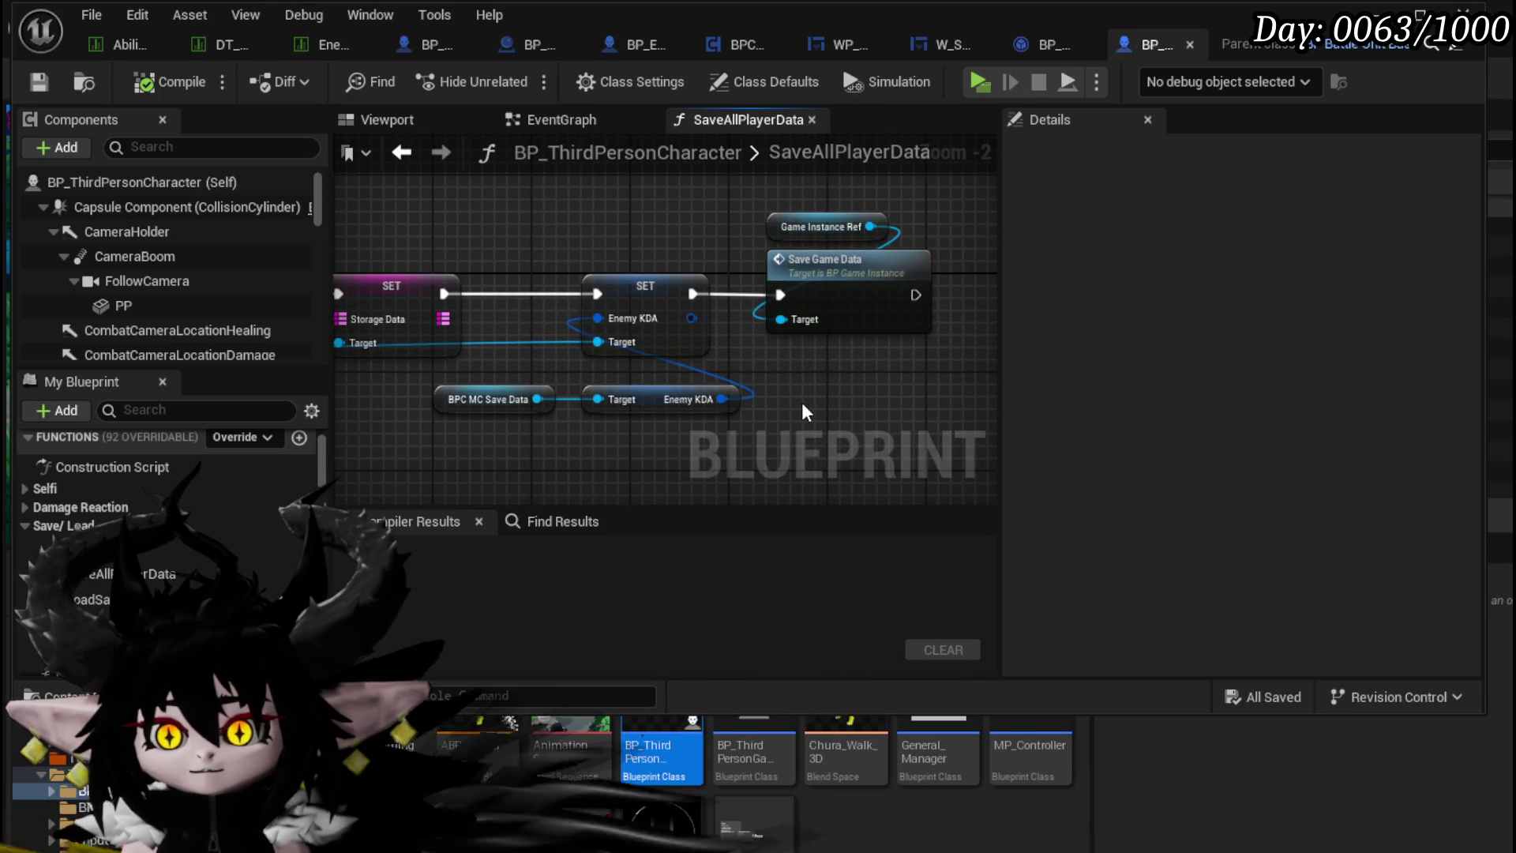
{"action": "left_click_drag", "start_coordinate": [827, 314], "coordinate": [825, 300]}
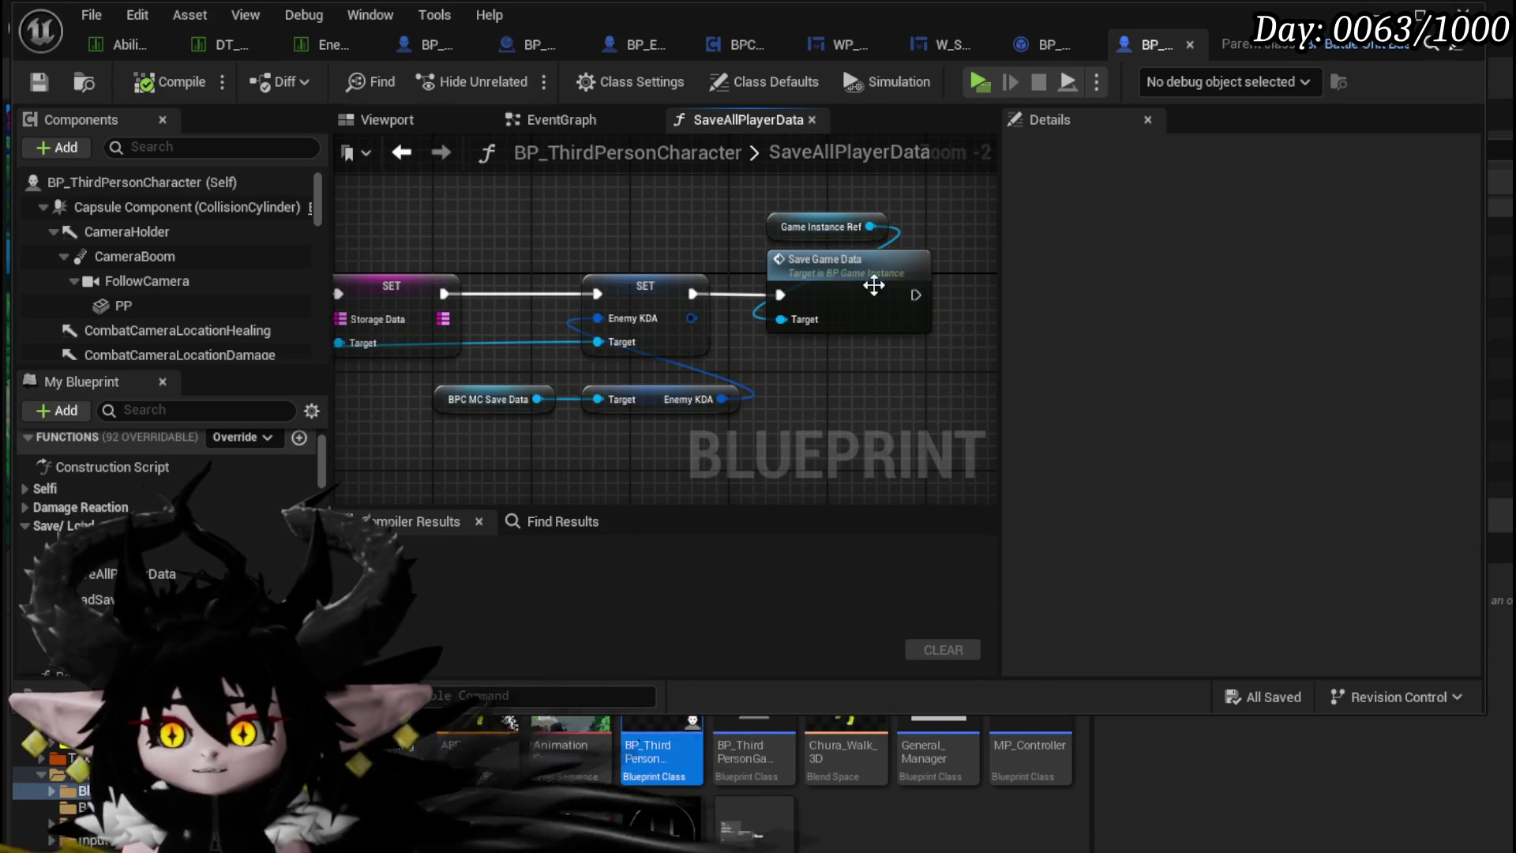
{"action": "left_click", "coordinate": [1046, 46]}
{"action": "left_click", "coordinate": [1011, 46]}
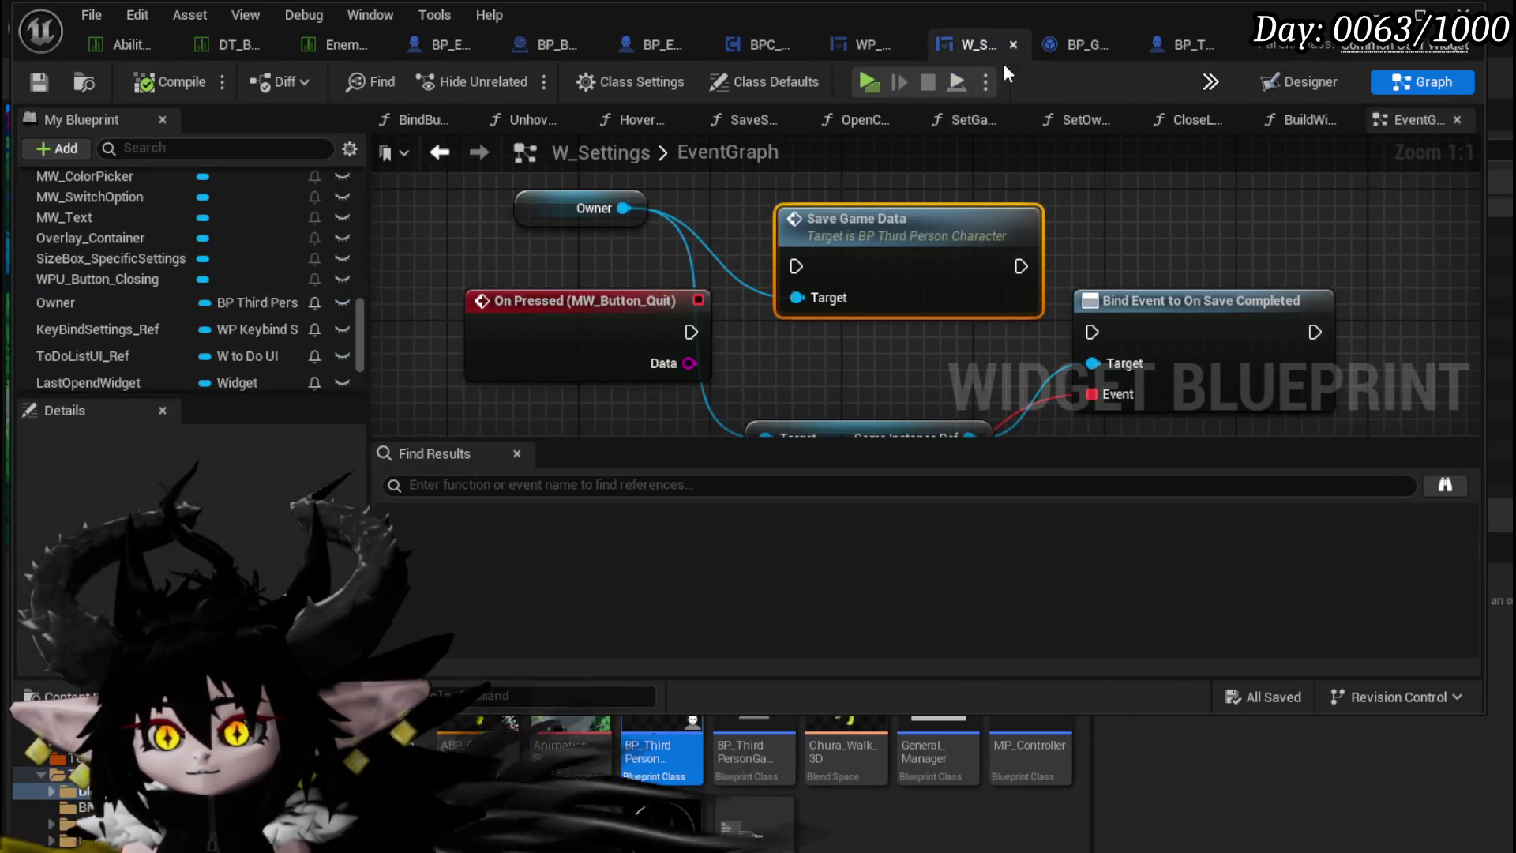
Step: Add Save All Player Data on Owner, wired between On Pressed and Bind Event
{"action": "left_click_drag", "start_coordinate": [623, 207], "coordinate": [794, 231]}
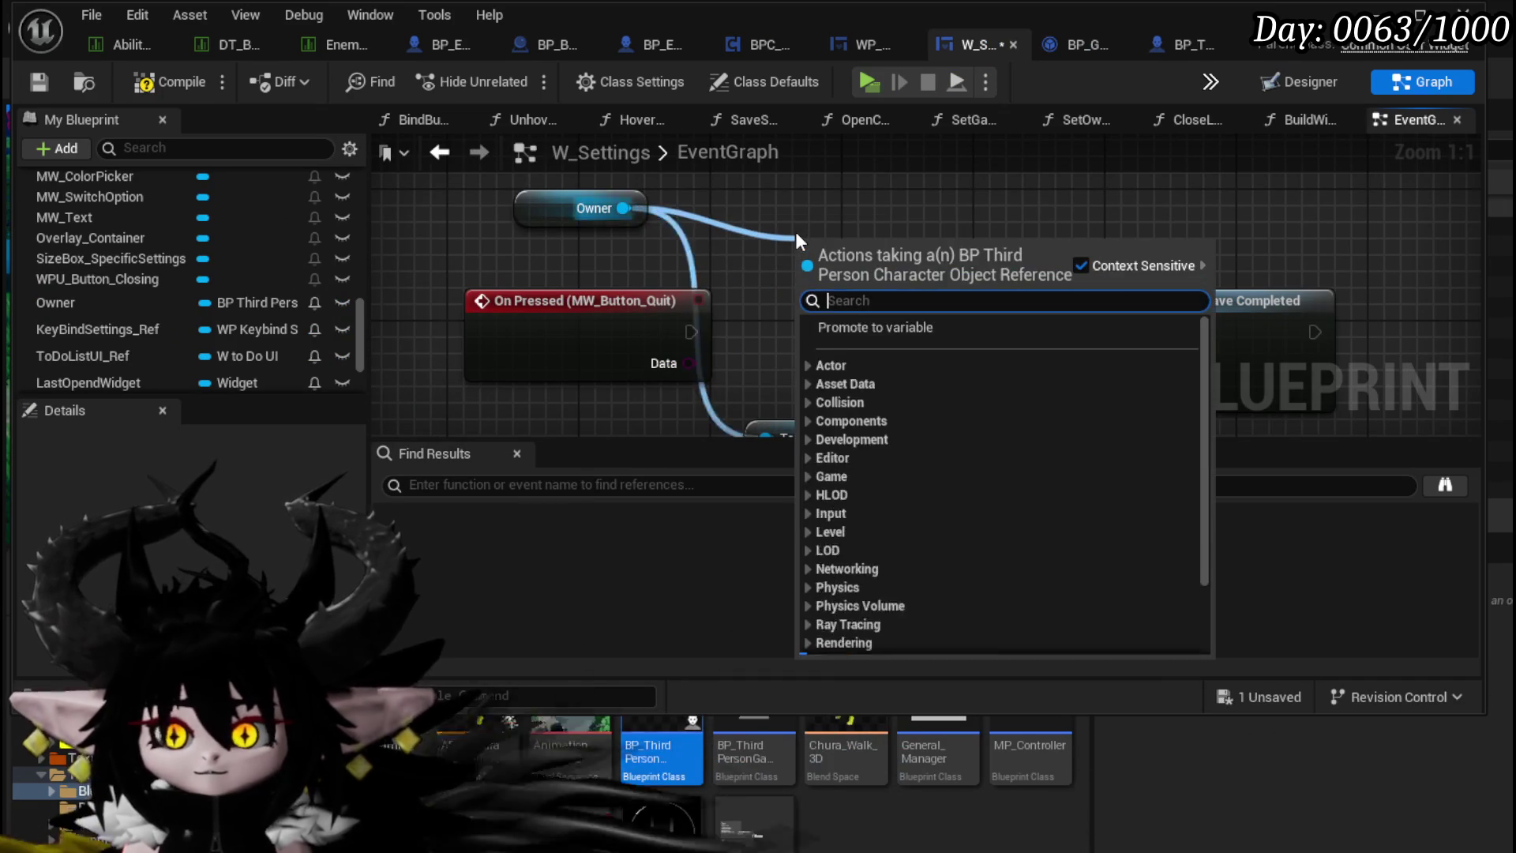
{"action": "type", "text": "Save all"}
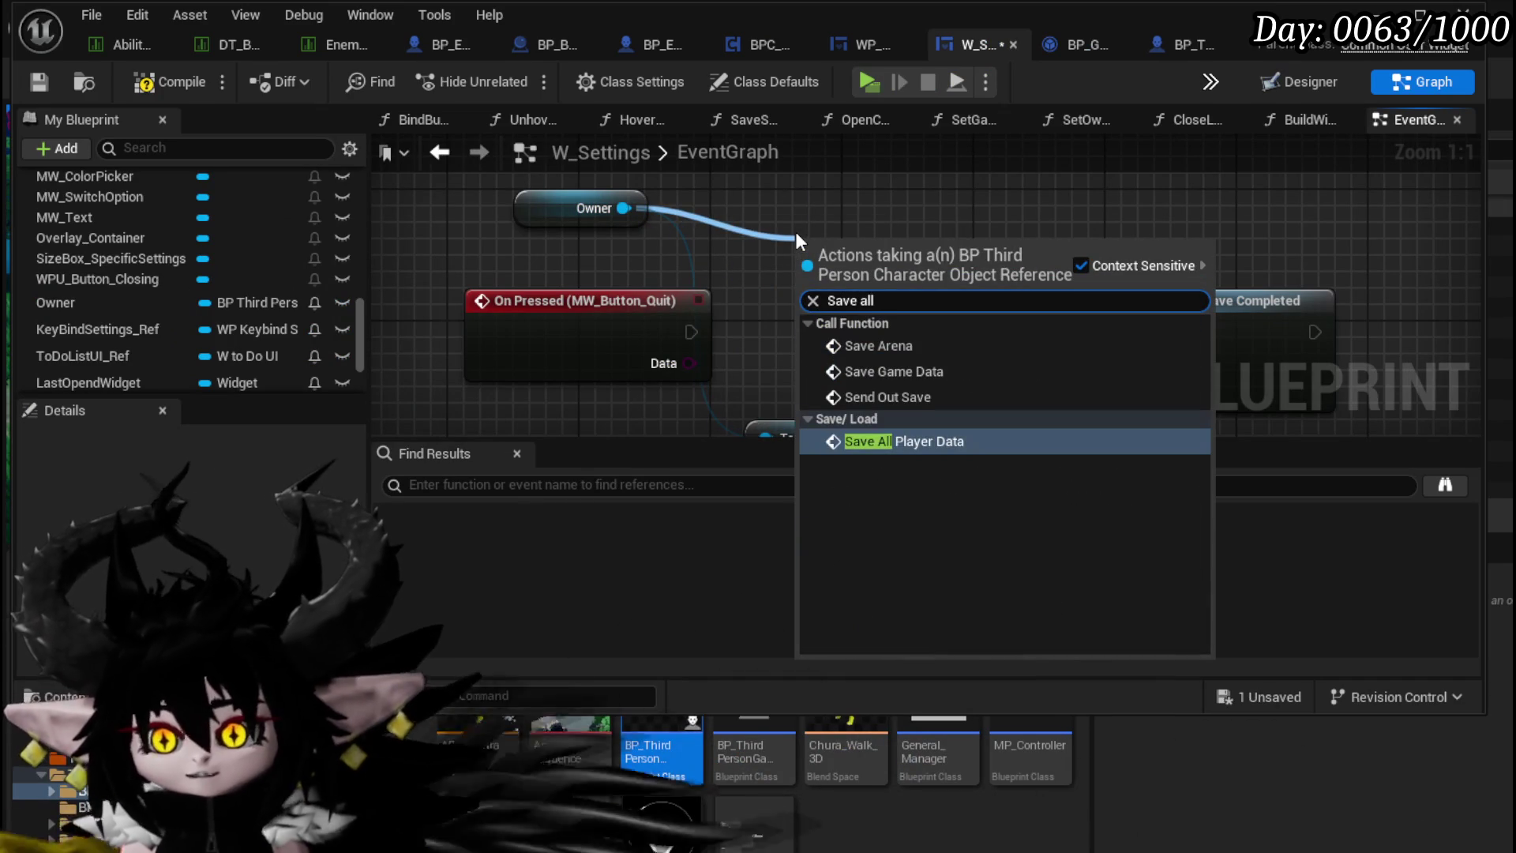
{"action": "left_click", "coordinate": [864, 391]}
{"action": "mouse_move", "coordinate": [691, 332]}
{"action": "left_mouse_down"}
{"action": "mouse_move", "coordinate": [836, 292]}
{"action": "mouse_move", "coordinate": [829, 318]}
{"action": "left_mouse_up"}
{"action": "left_click_drag", "start_coordinate": [988, 332], "coordinate": [1110, 340]}
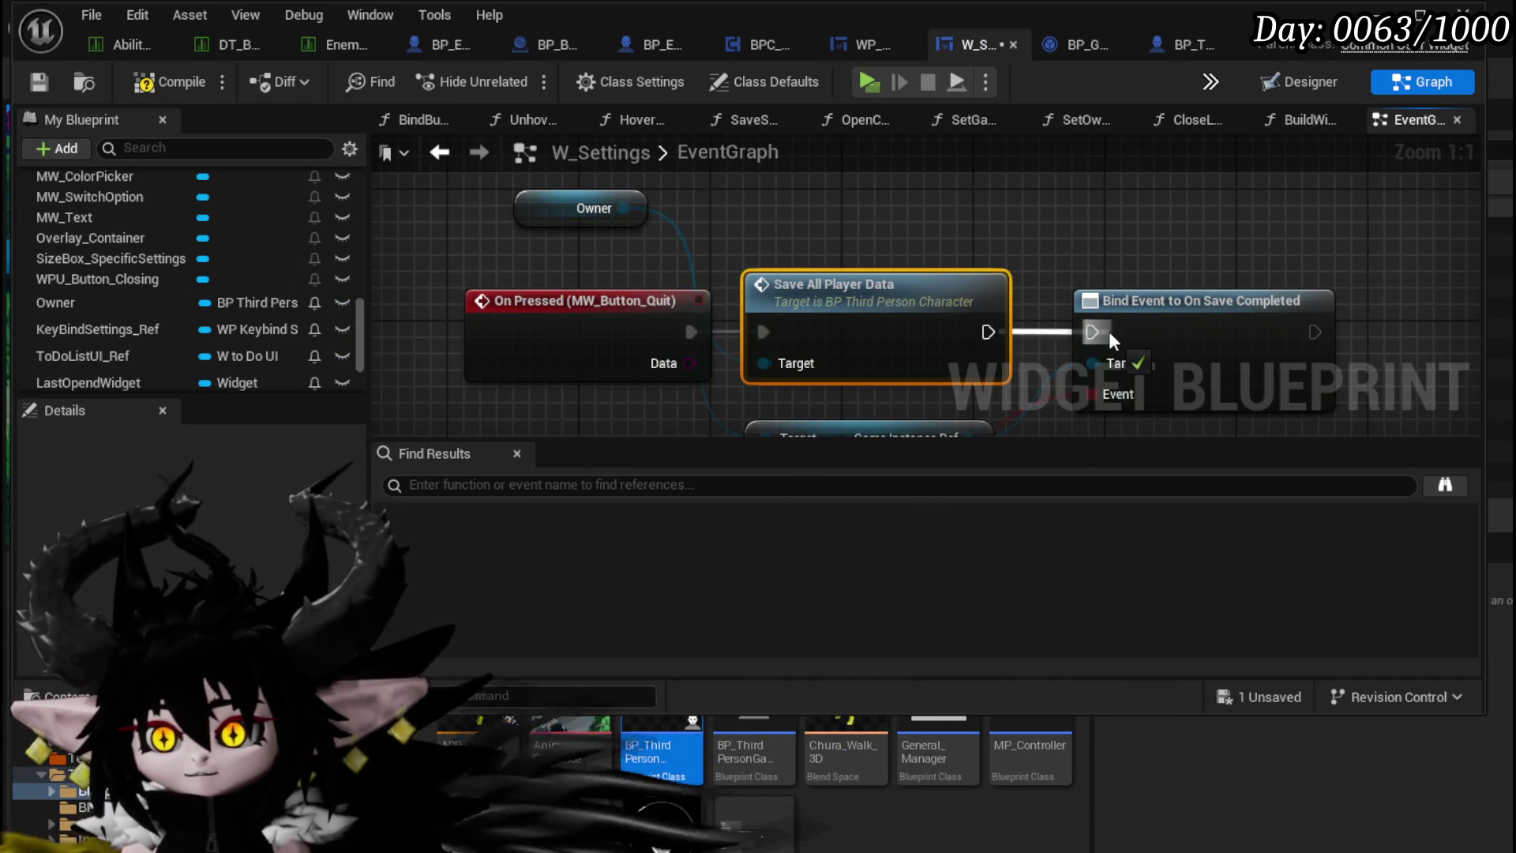
Step: Compile and save W_Settings and start a play-test
{"action": "left_click_drag", "start_coordinate": [1045, 234], "coordinate": [1015, 104]}
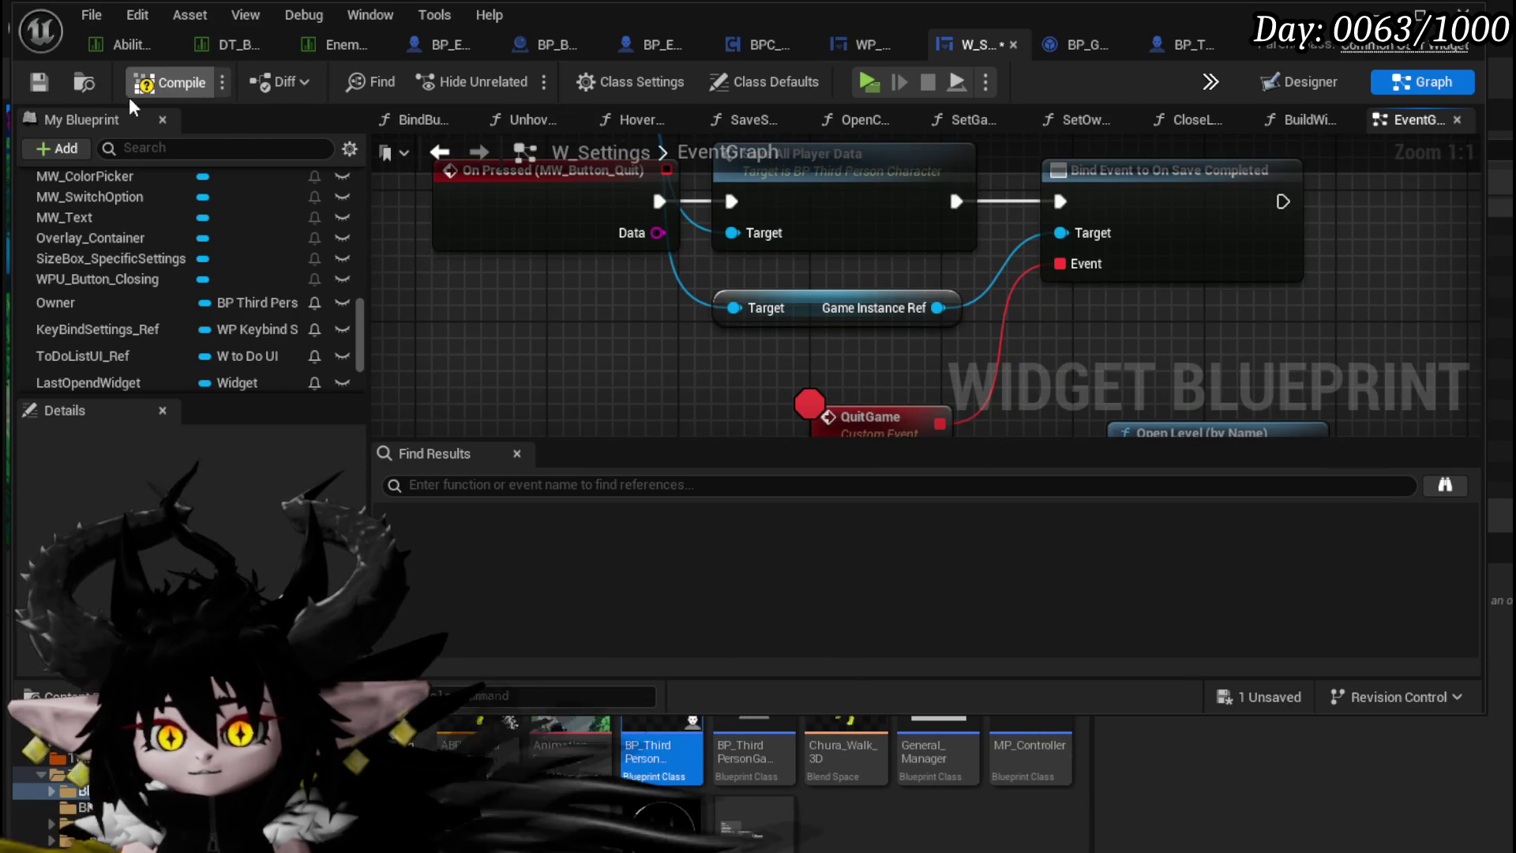
{"action": "left_click", "coordinate": [40, 84]}
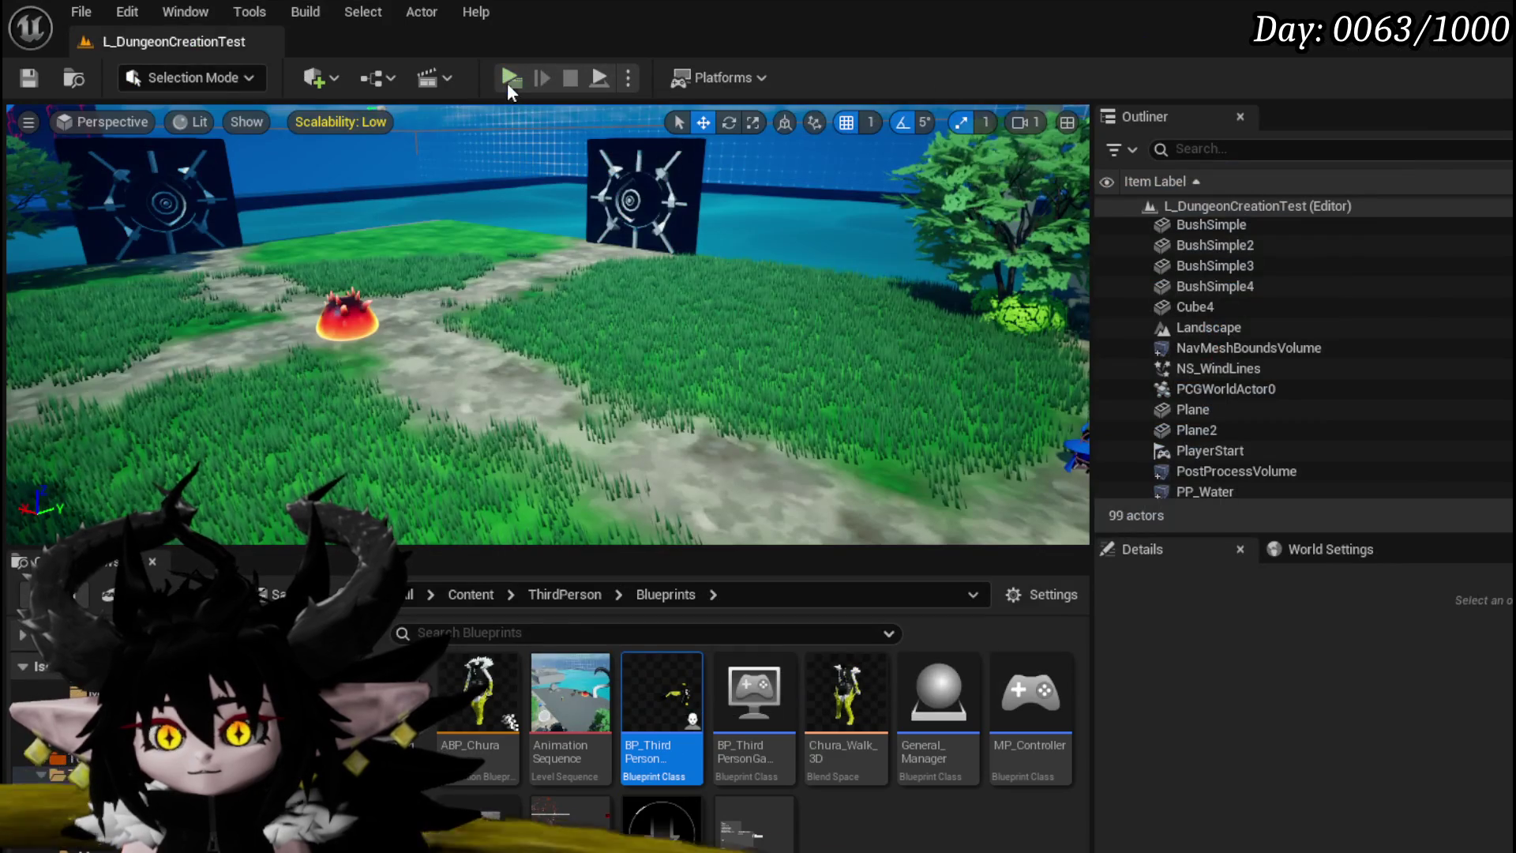
{"action": "left_click", "coordinate": [507, 81]}
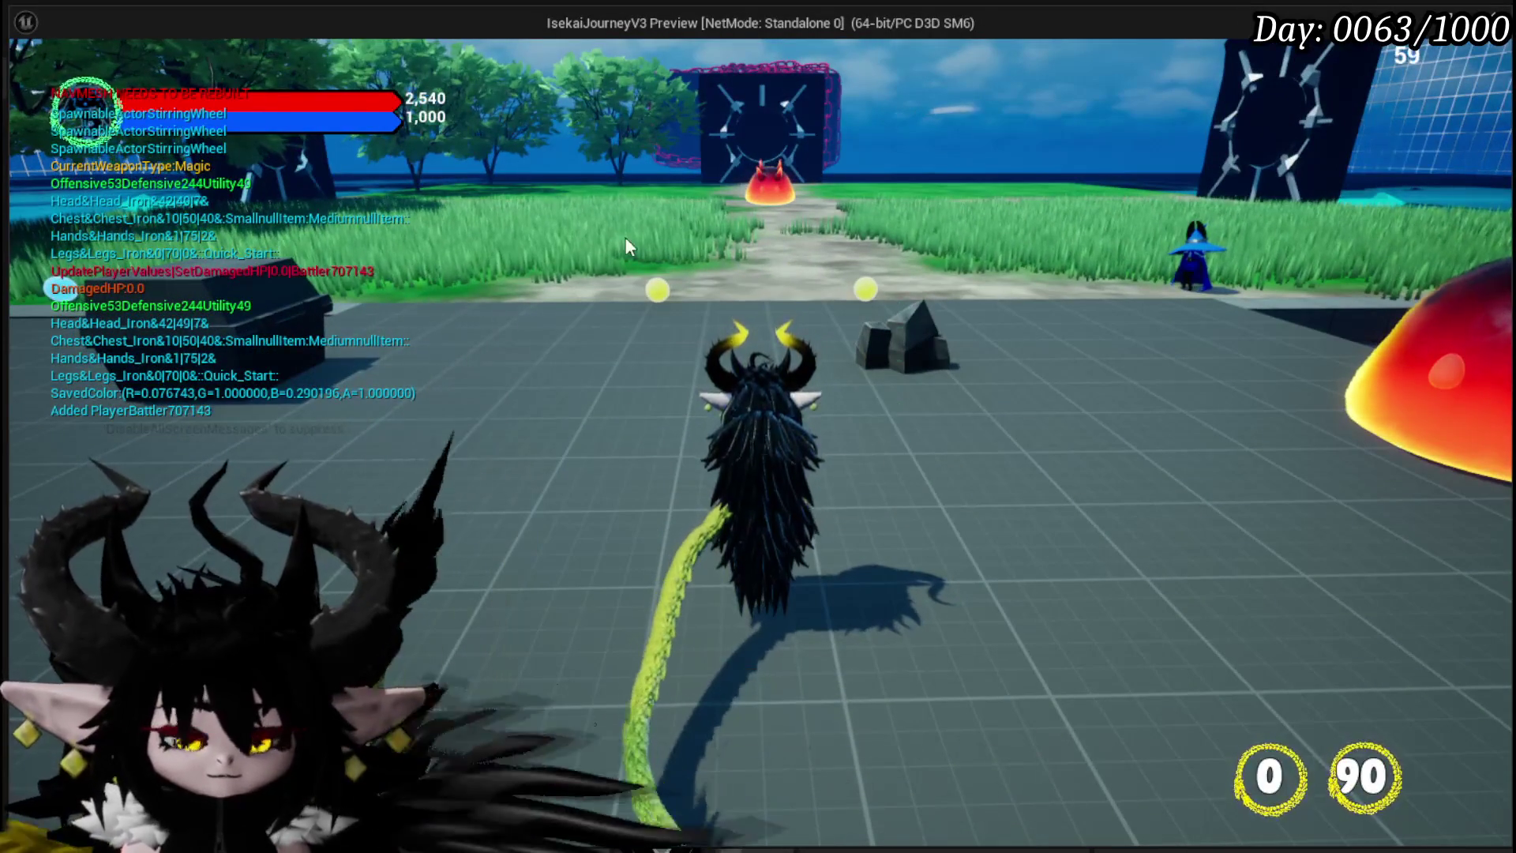
Step: Quit from the in-game settings menu and resume past the save and QuitGame breakpoints
{"action": "key", "text": "Escape"}
{"action": "left_click", "coordinate": [787, 499]}
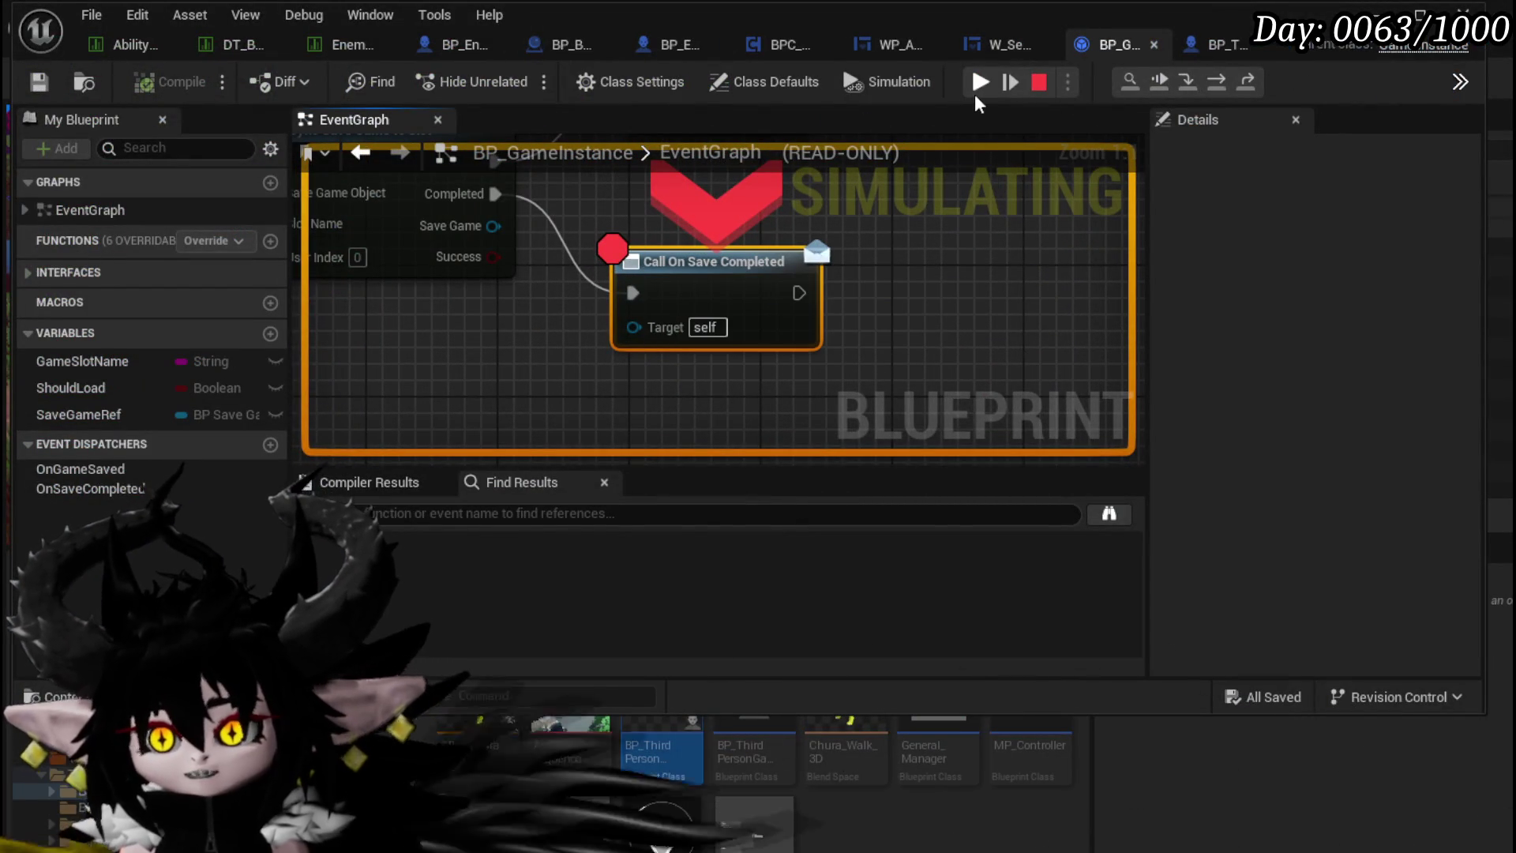
{"action": "left_click", "coordinate": [976, 86]}
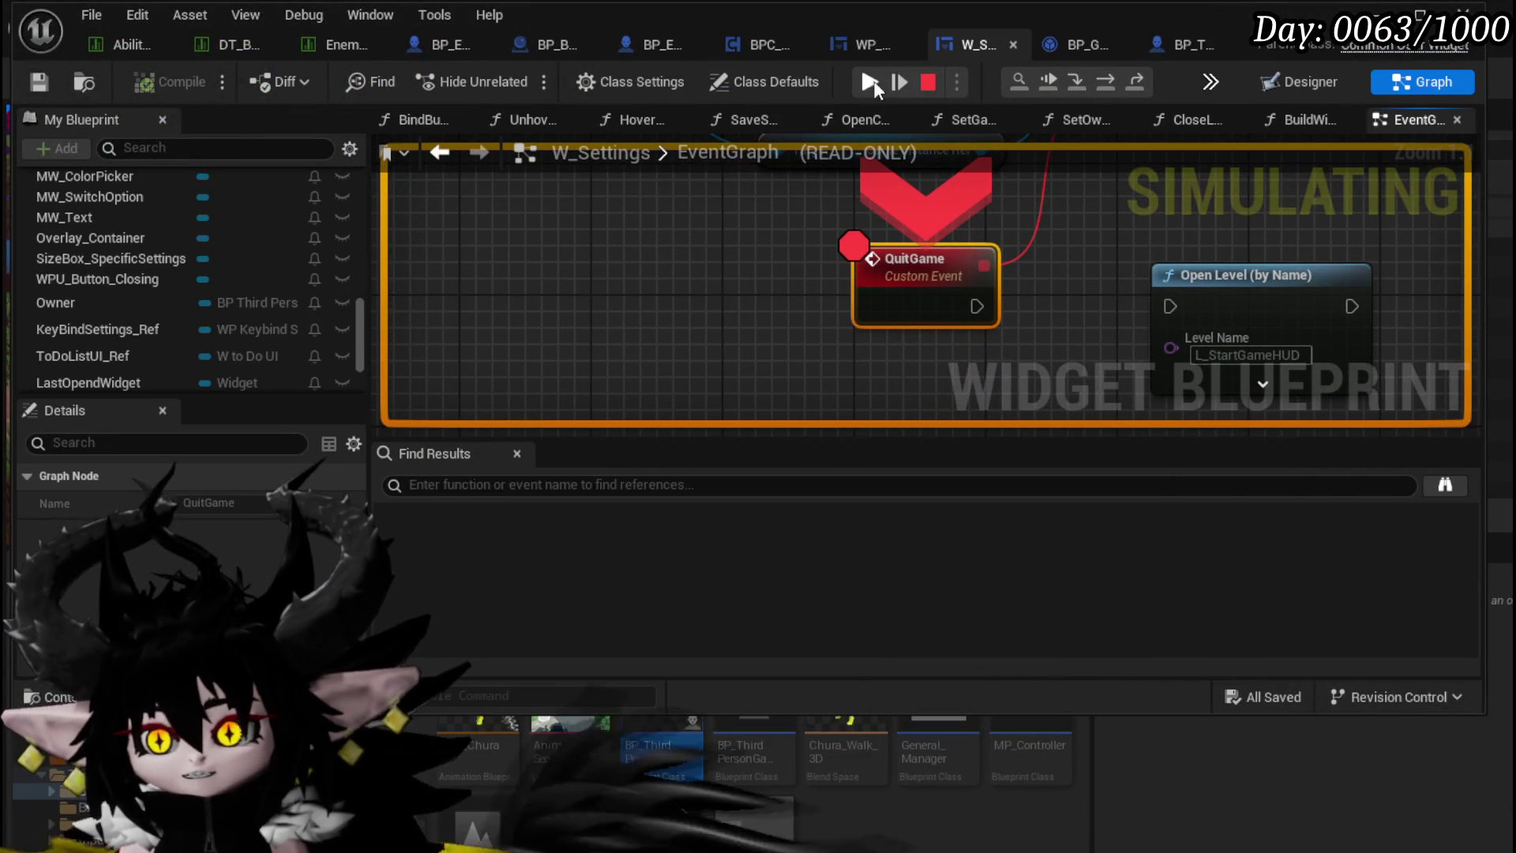
{"action": "left_click", "coordinate": [868, 82]}
{"action": "left_click", "coordinate": [816, 427]}
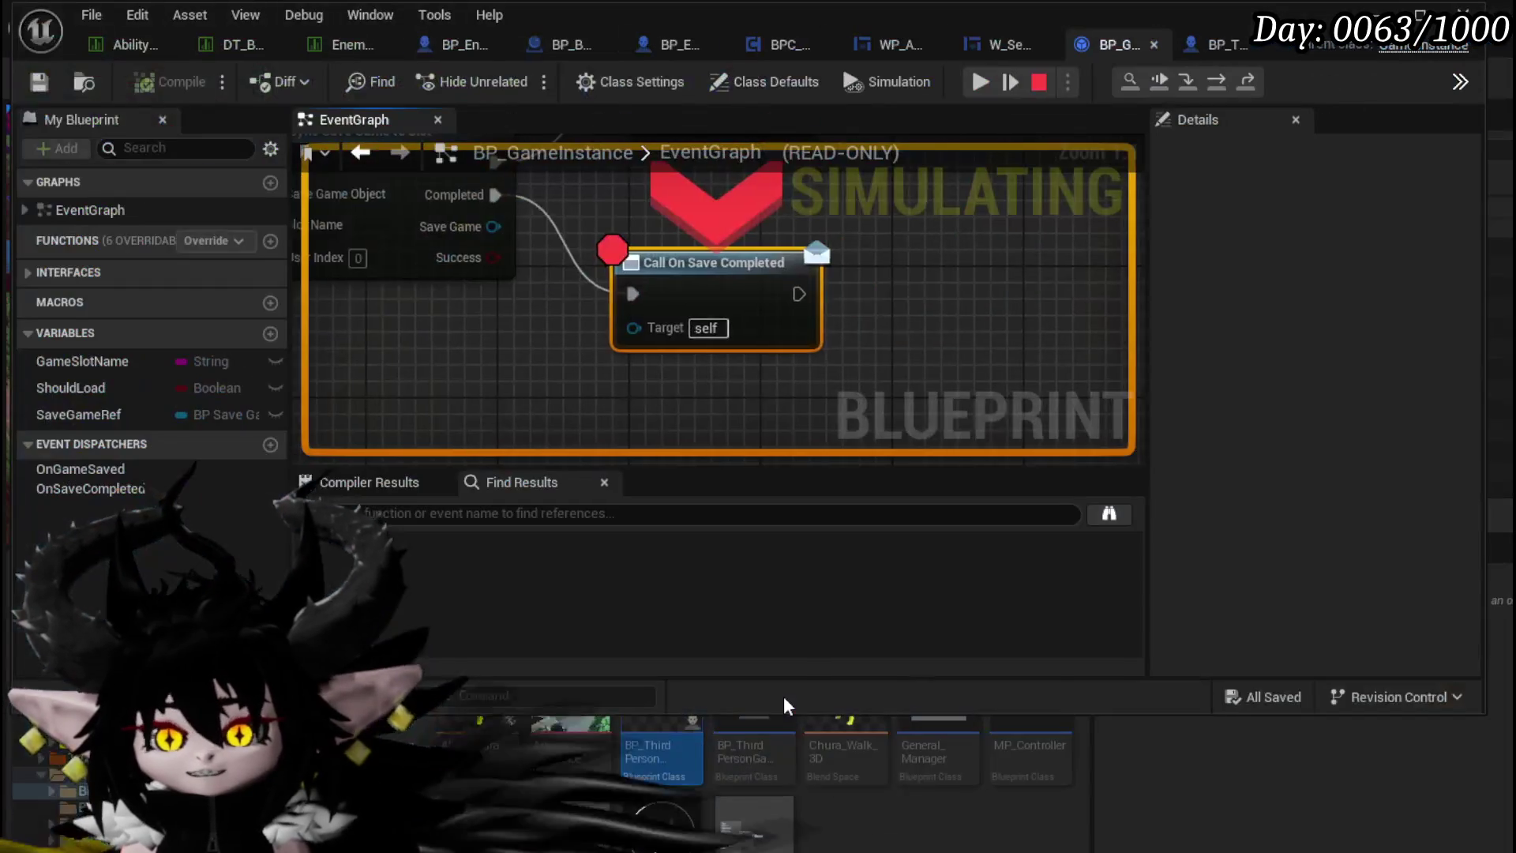
{"action": "scroll", "coordinate": [733, 332], "scroll_direction": "down", "scroll_amount": 3}
{"action": "scroll", "coordinate": [716, 328], "scroll_direction": "up", "scroll_amount": 1}
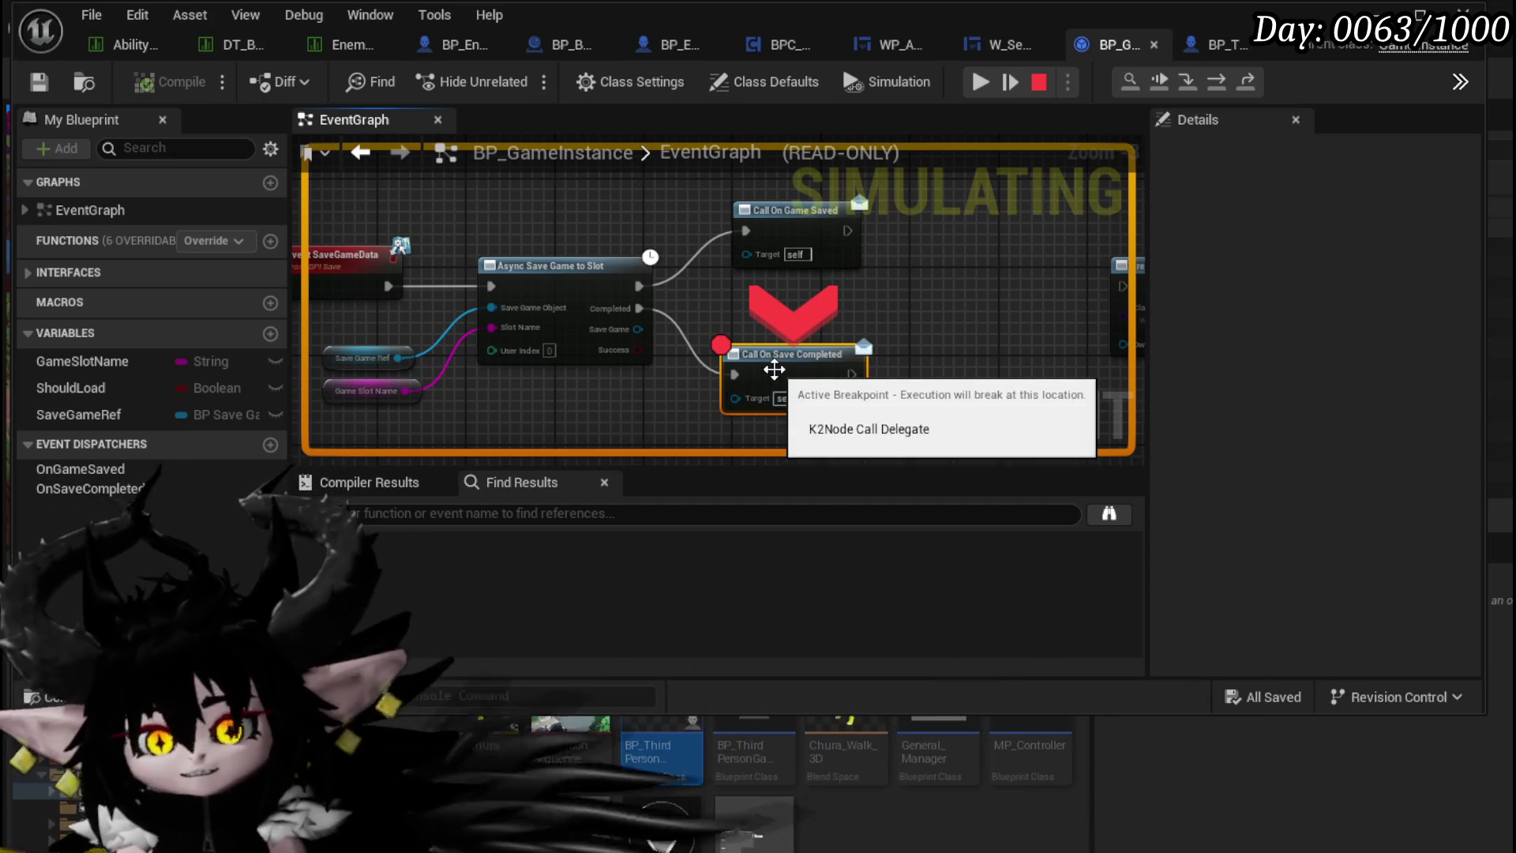
Step: Disable the Call On Save Completed breakpoint, stop the session, and return to W_Settings
{"action": "right_click", "coordinate": [775, 373]}
{"action": "left_click", "coordinate": [858, 502]}
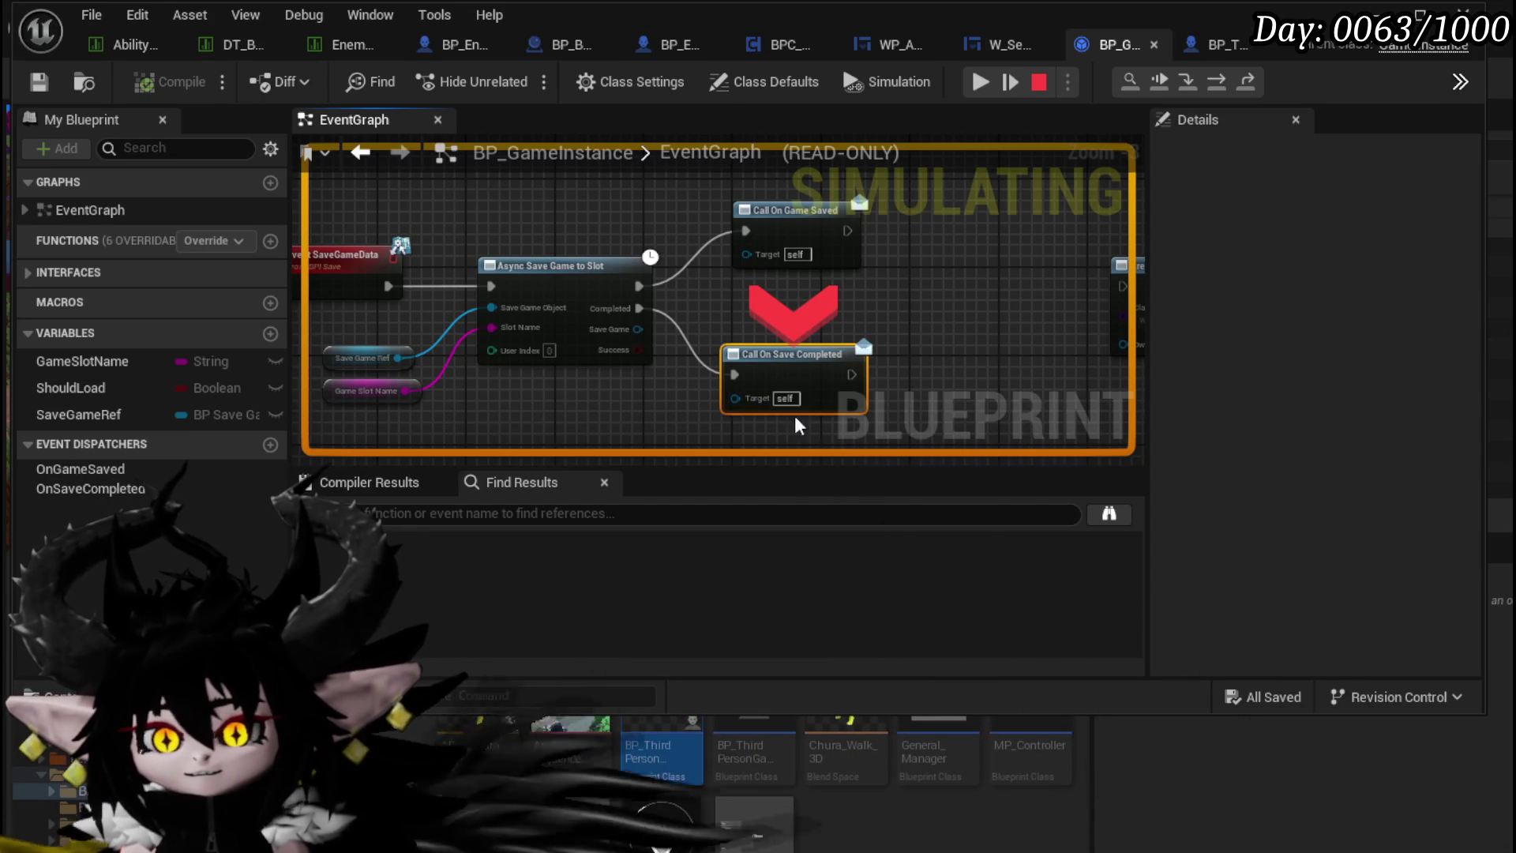
{"action": "mouse_move", "coordinate": [778, 316]}
{"action": "left_mouse_down"}
{"action": "mouse_move", "coordinate": [891, 327]}
{"action": "mouse_move", "coordinate": [711, 286]}
{"action": "left_mouse_up"}
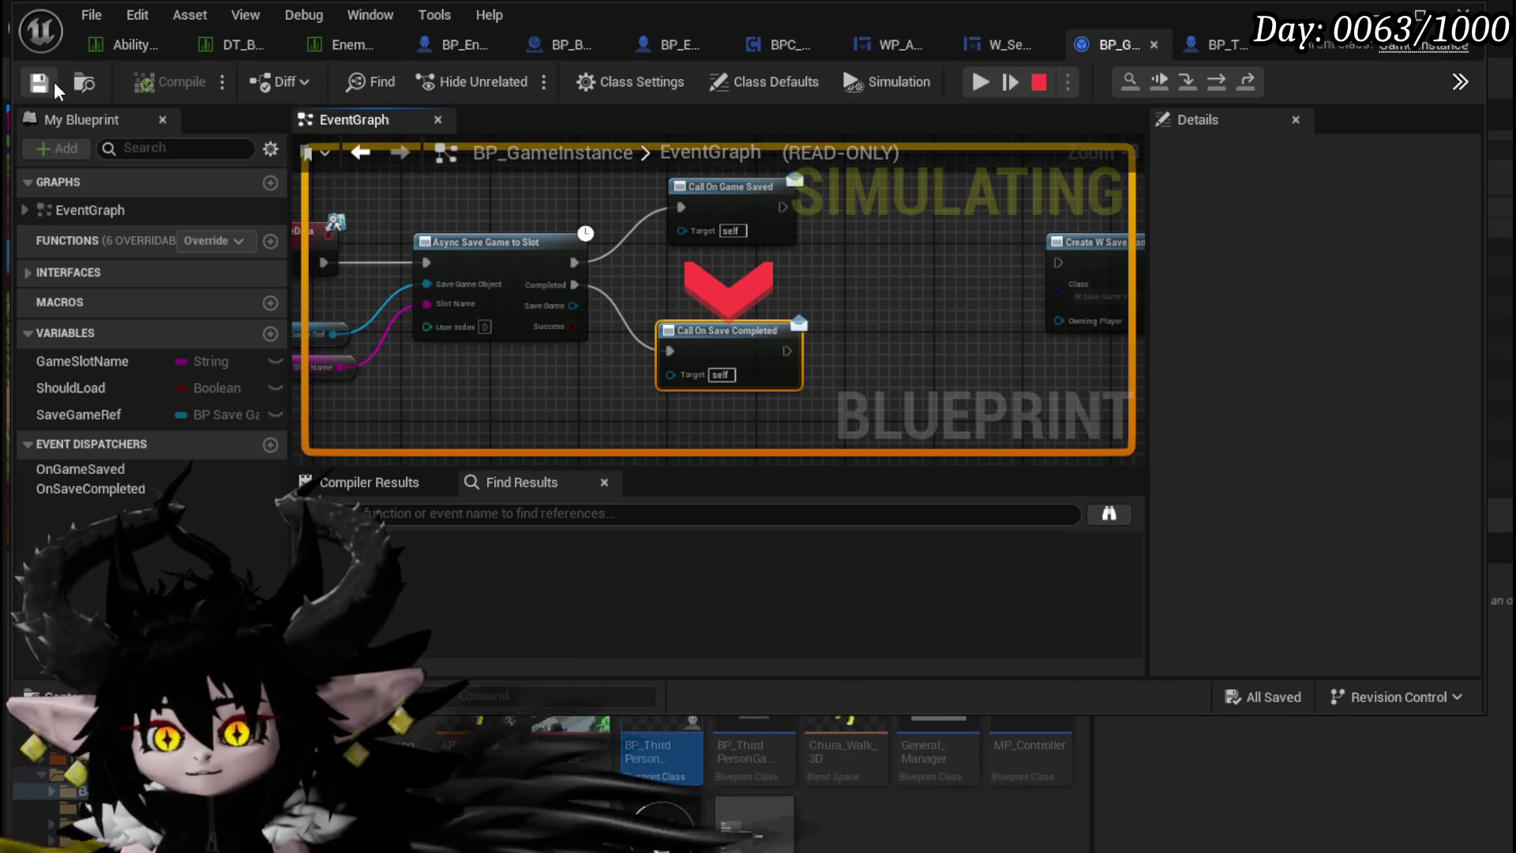
{"action": "left_click", "coordinate": [1040, 83]}
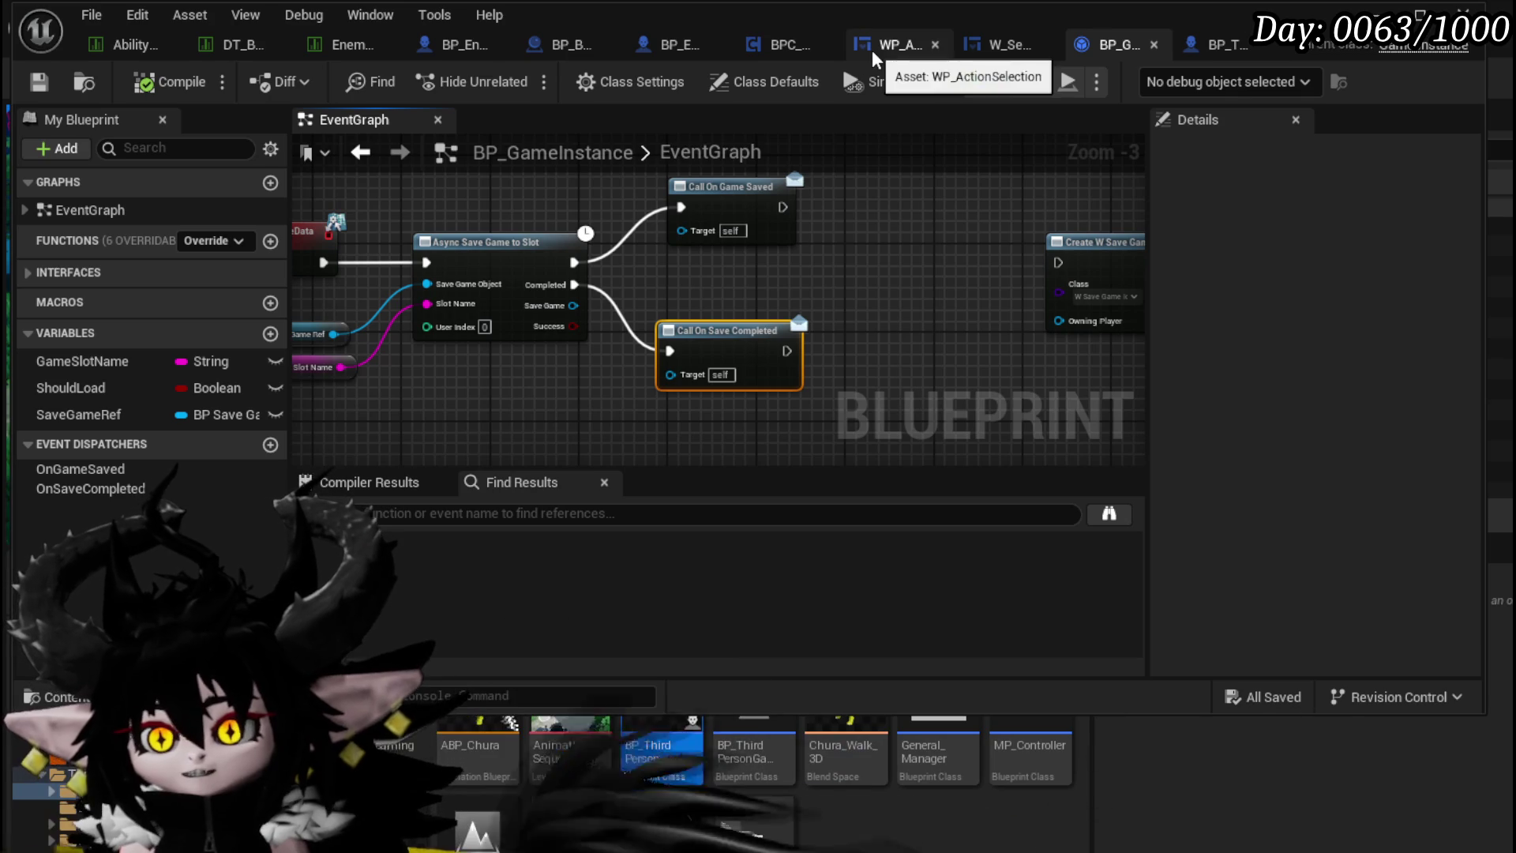
{"action": "left_click", "coordinate": [892, 54]}
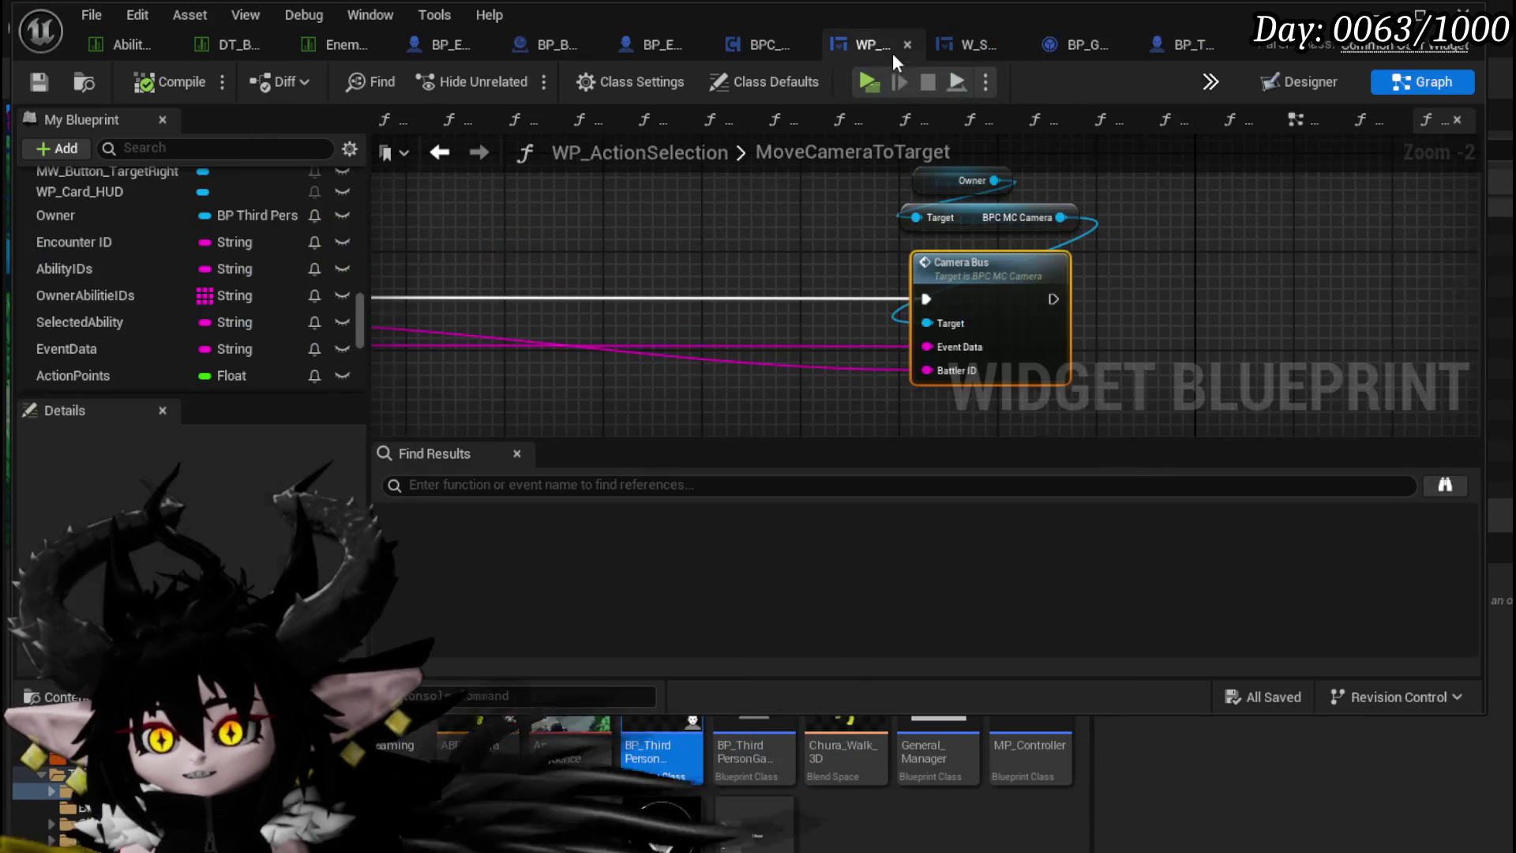
{"action": "left_click", "coordinate": [978, 46]}
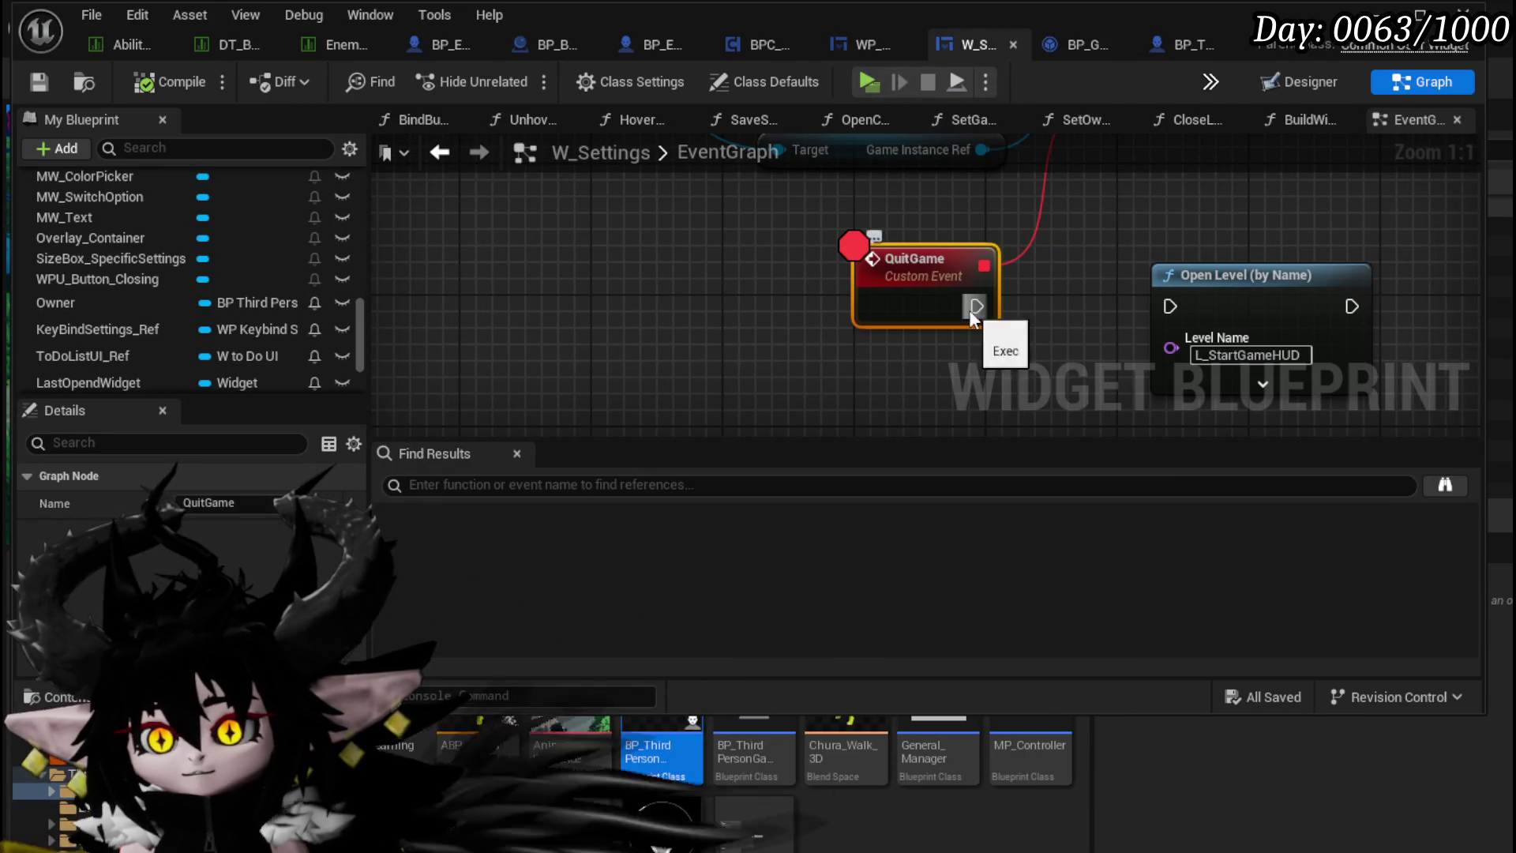
Step: Remove the breakpoint from the QuitGame node
{"action": "right_click", "coordinate": [881, 290]}
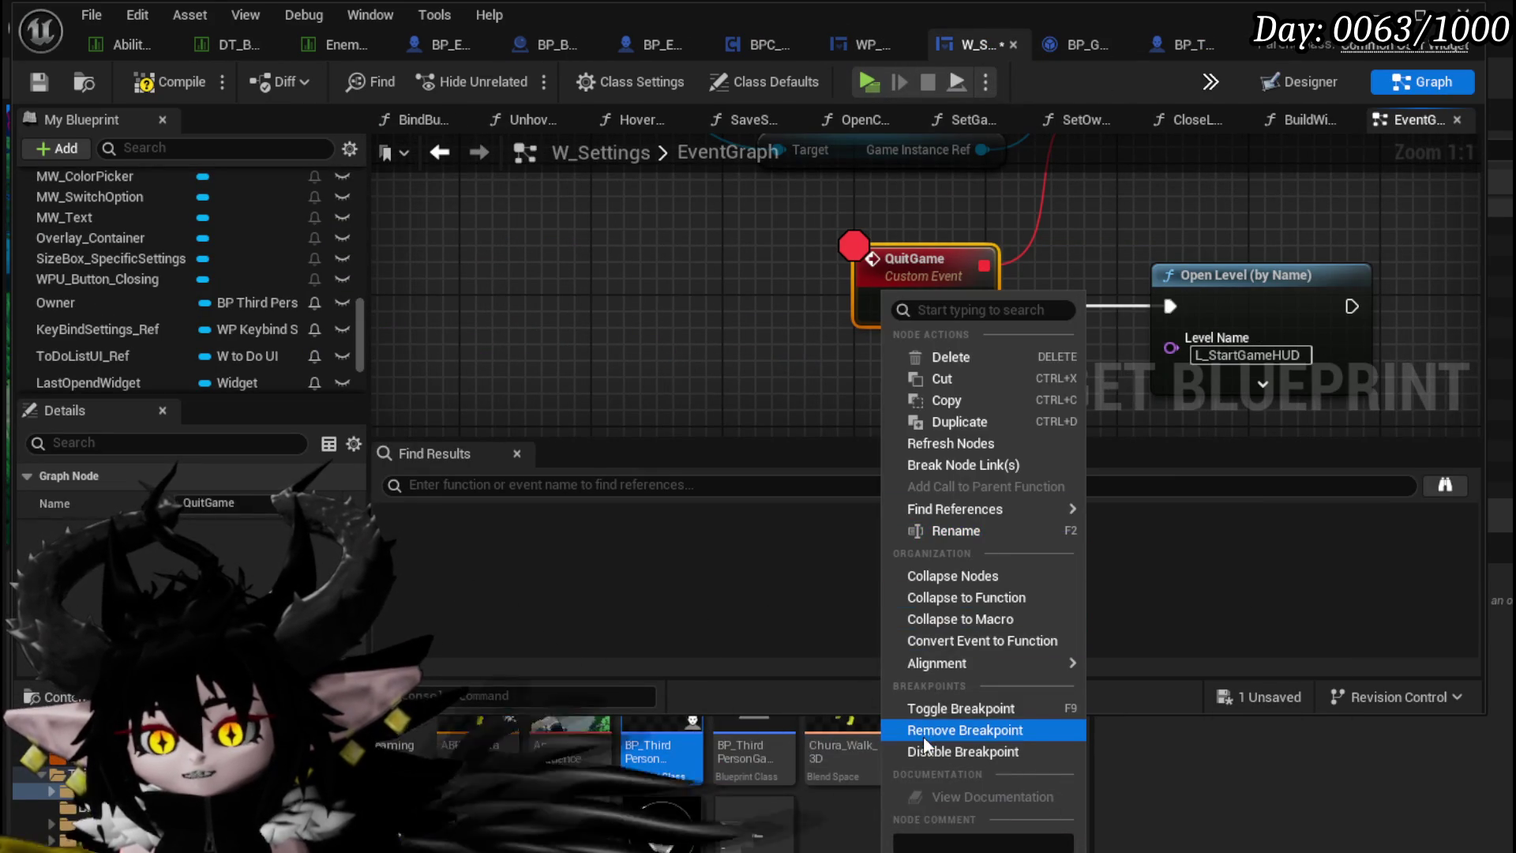
{"action": "left_click", "coordinate": [923, 735]}
{"action": "scroll", "coordinate": [646, 419], "scroll_direction": "down", "scroll_amount": 1}
{"action": "mouse_move", "coordinate": [715, 247]}
{"action": "left_mouse_down"}
{"action": "mouse_move", "coordinate": [646, 419]}
{"action": "mouse_move", "coordinate": [600, 300]}
{"action": "mouse_move", "coordinate": [529, 363]}
{"action": "mouse_move", "coordinate": [477, 212]}
{"action": "left_mouse_up"}
{"action": "scroll", "coordinate": [647, 395], "scroll_direction": "down", "scroll_amount": 1}
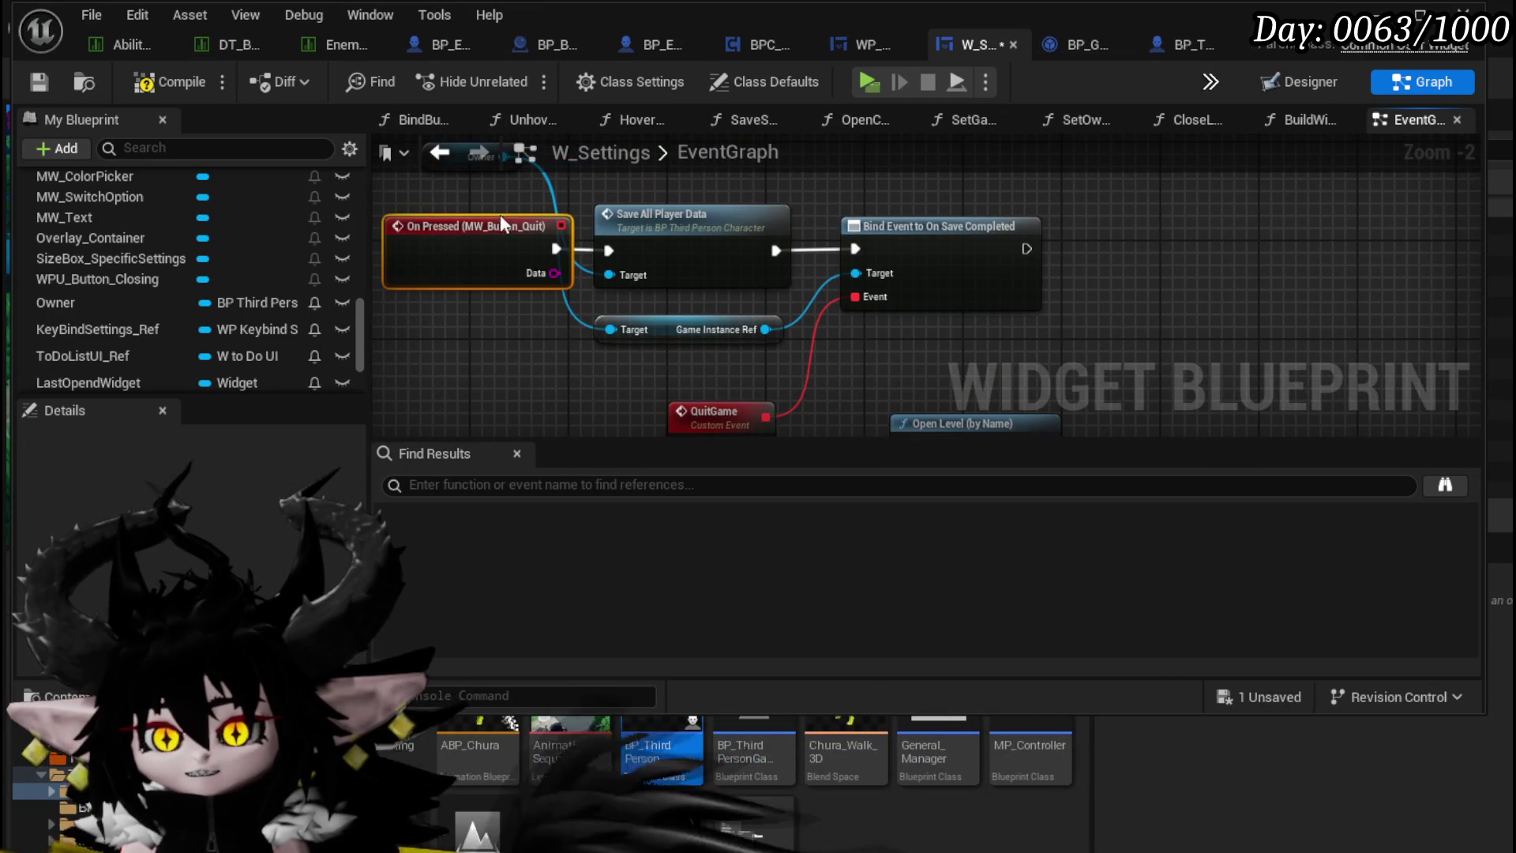
Step: Compile and save W_Settings, then launch a new game preview with Alt+P
{"action": "left_click_drag", "start_coordinate": [774, 357], "coordinate": [924, 294]}
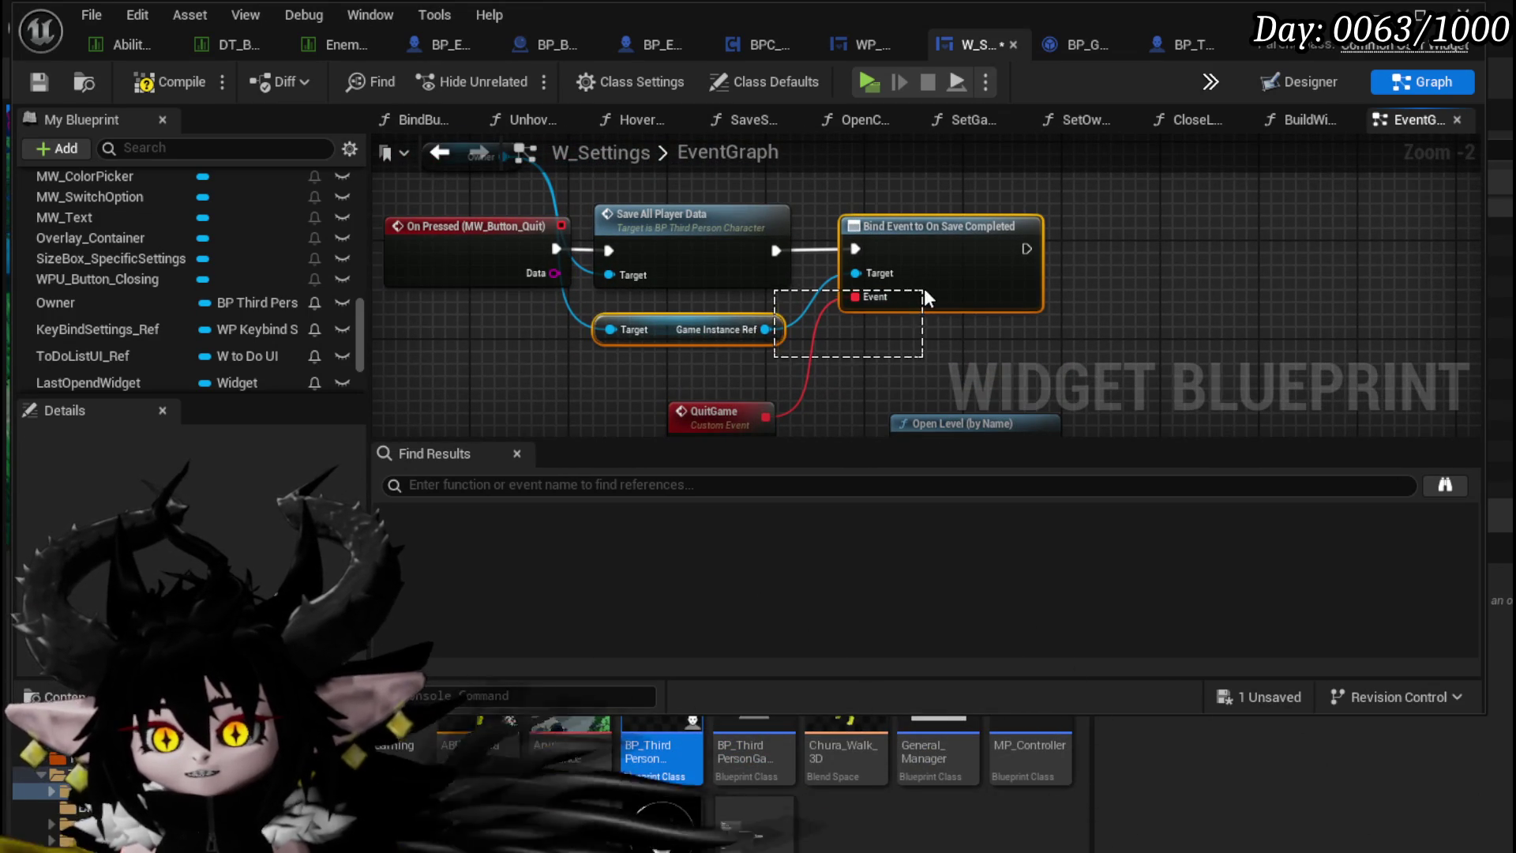
{"action": "left_click", "coordinate": [501, 345]}
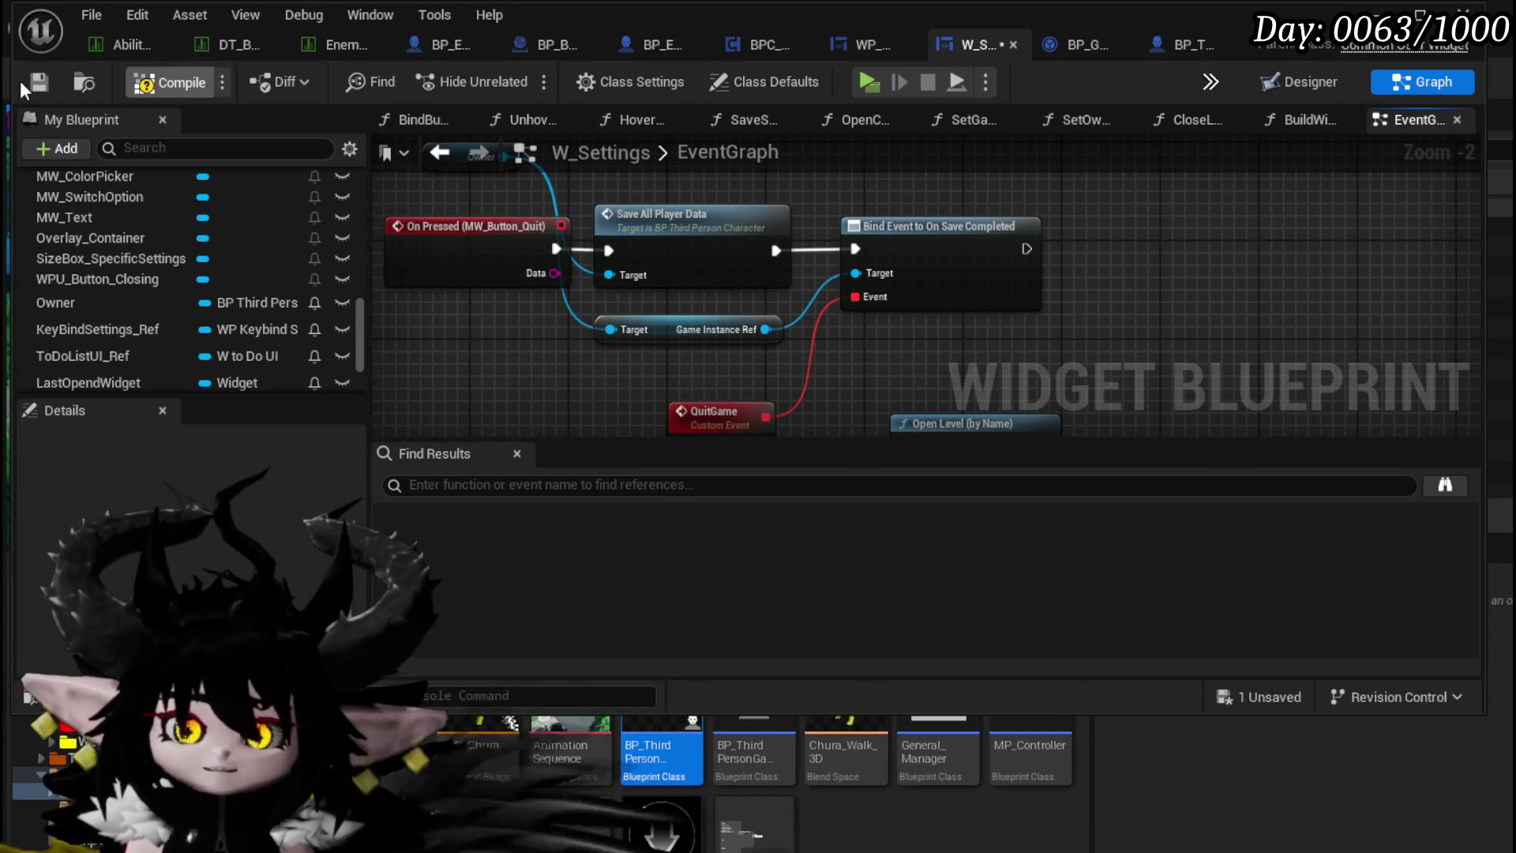
{"action": "left_click", "coordinate": [34, 87]}
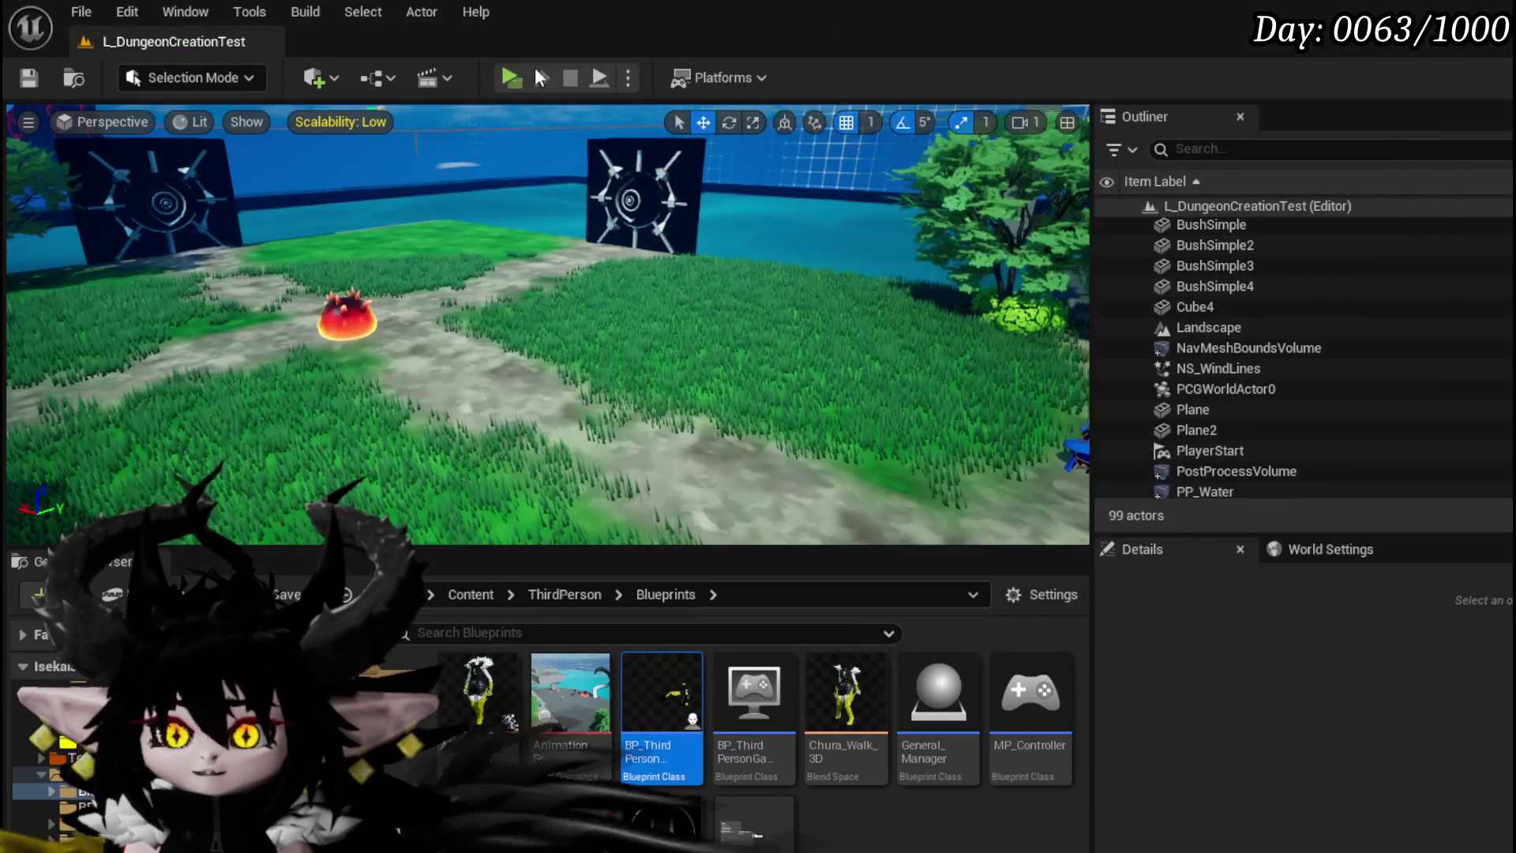
{"action": "key", "text": "alt+p"}
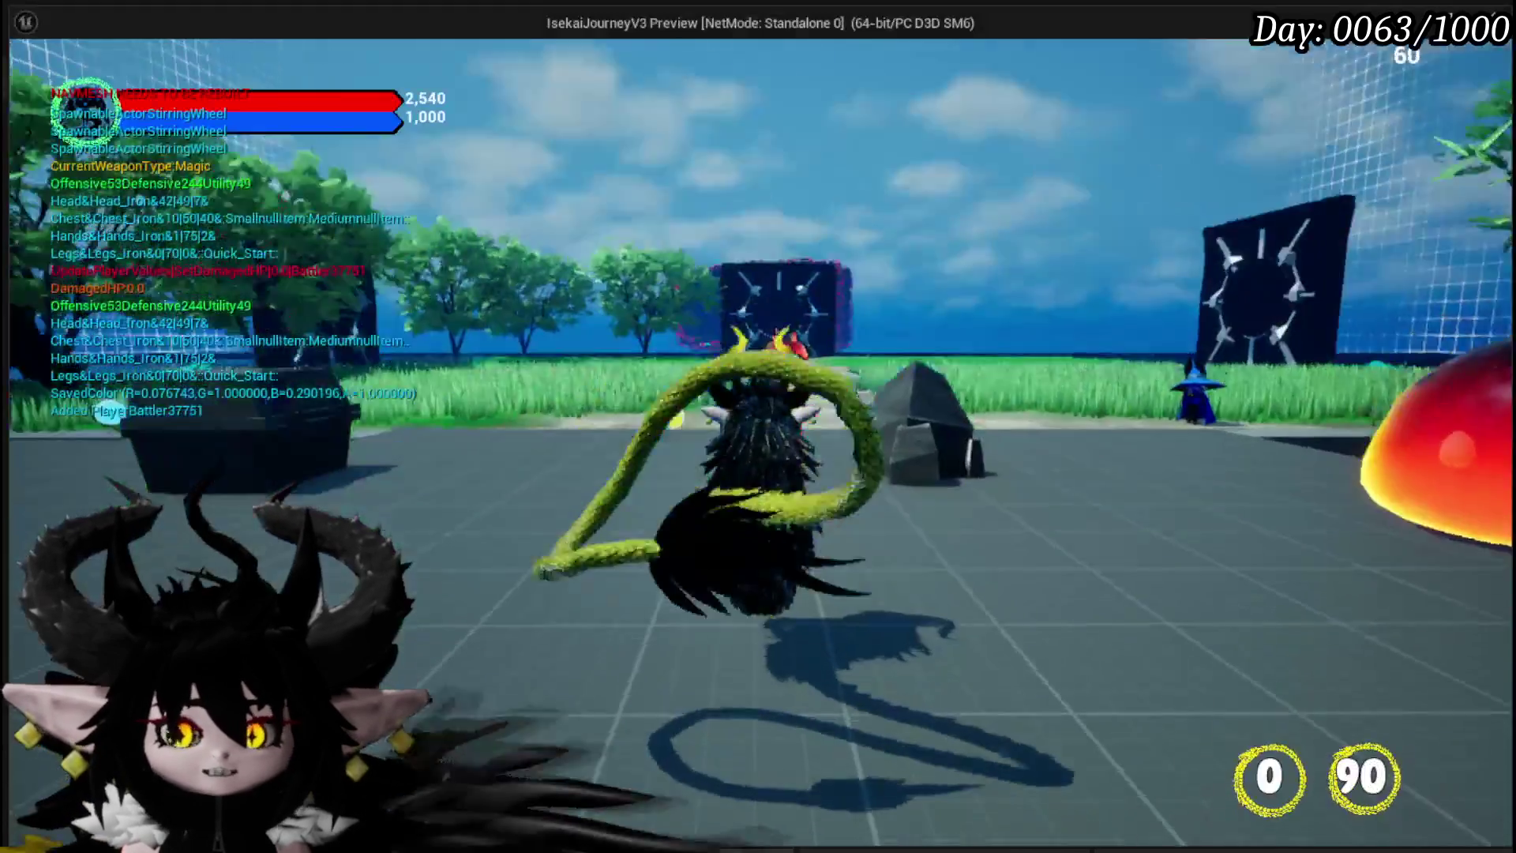
Step: In game, open the Ability Workbench's core editor and load the Status core
{"action": "key", "text": "Escape"}
{"action": "left_click", "coordinate": [680, 501]}
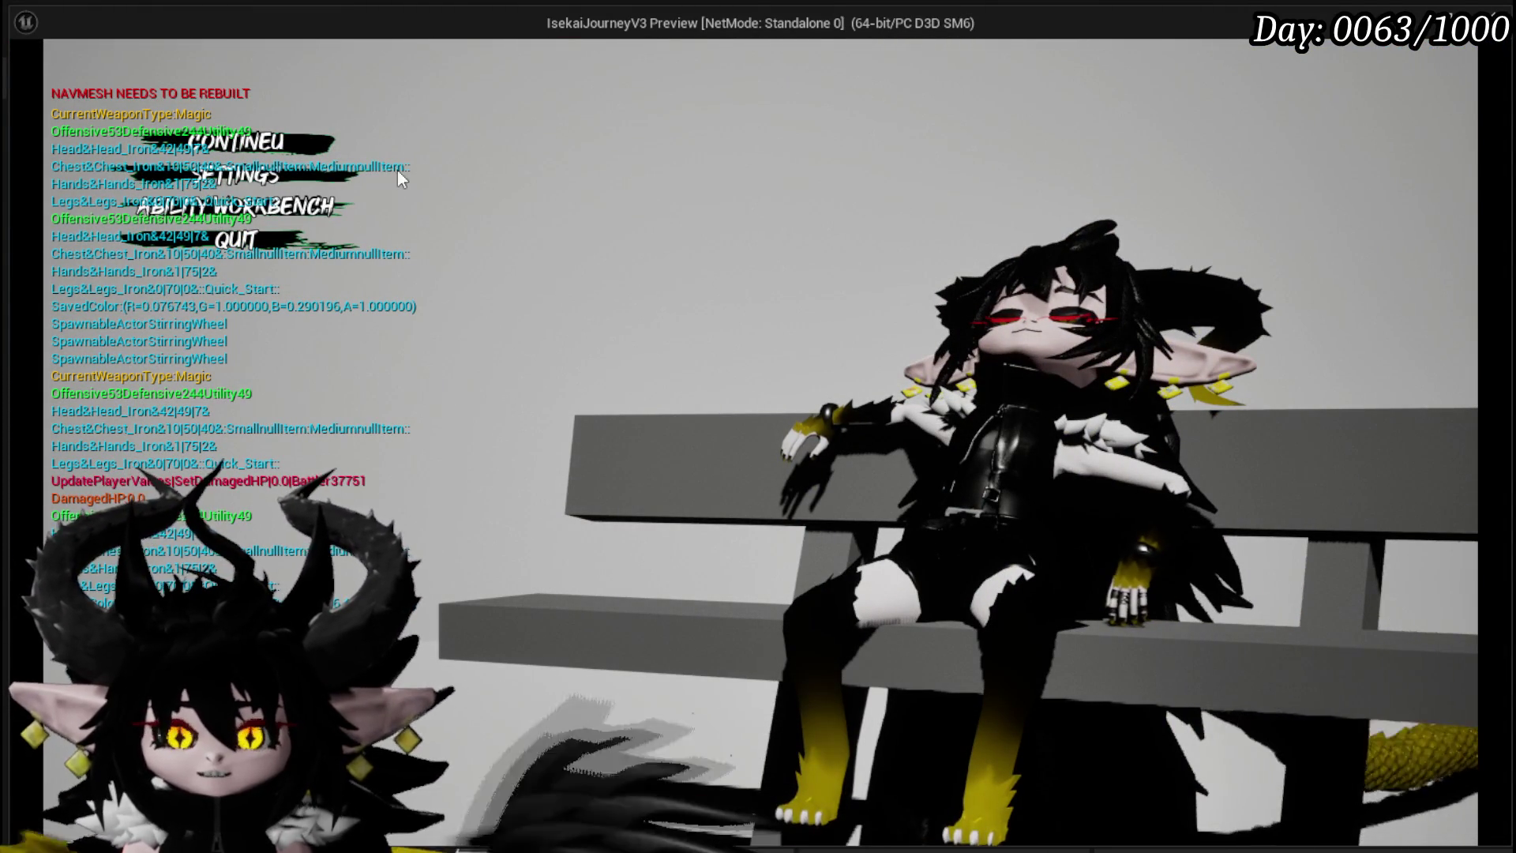
{"action": "left_click", "coordinate": [305, 213]}
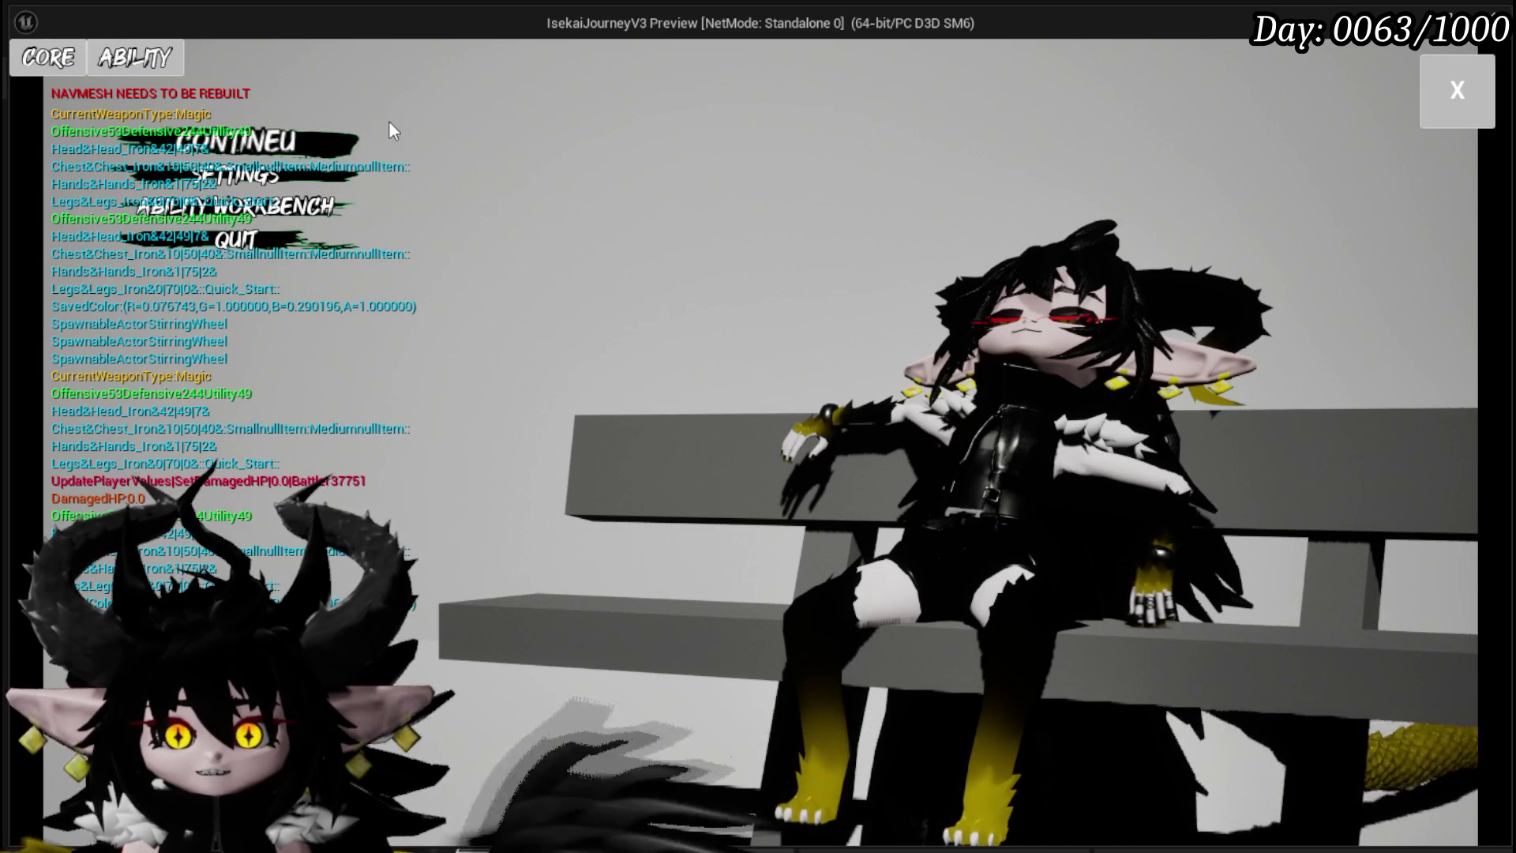
{"action": "left_click", "coordinate": [132, 55]}
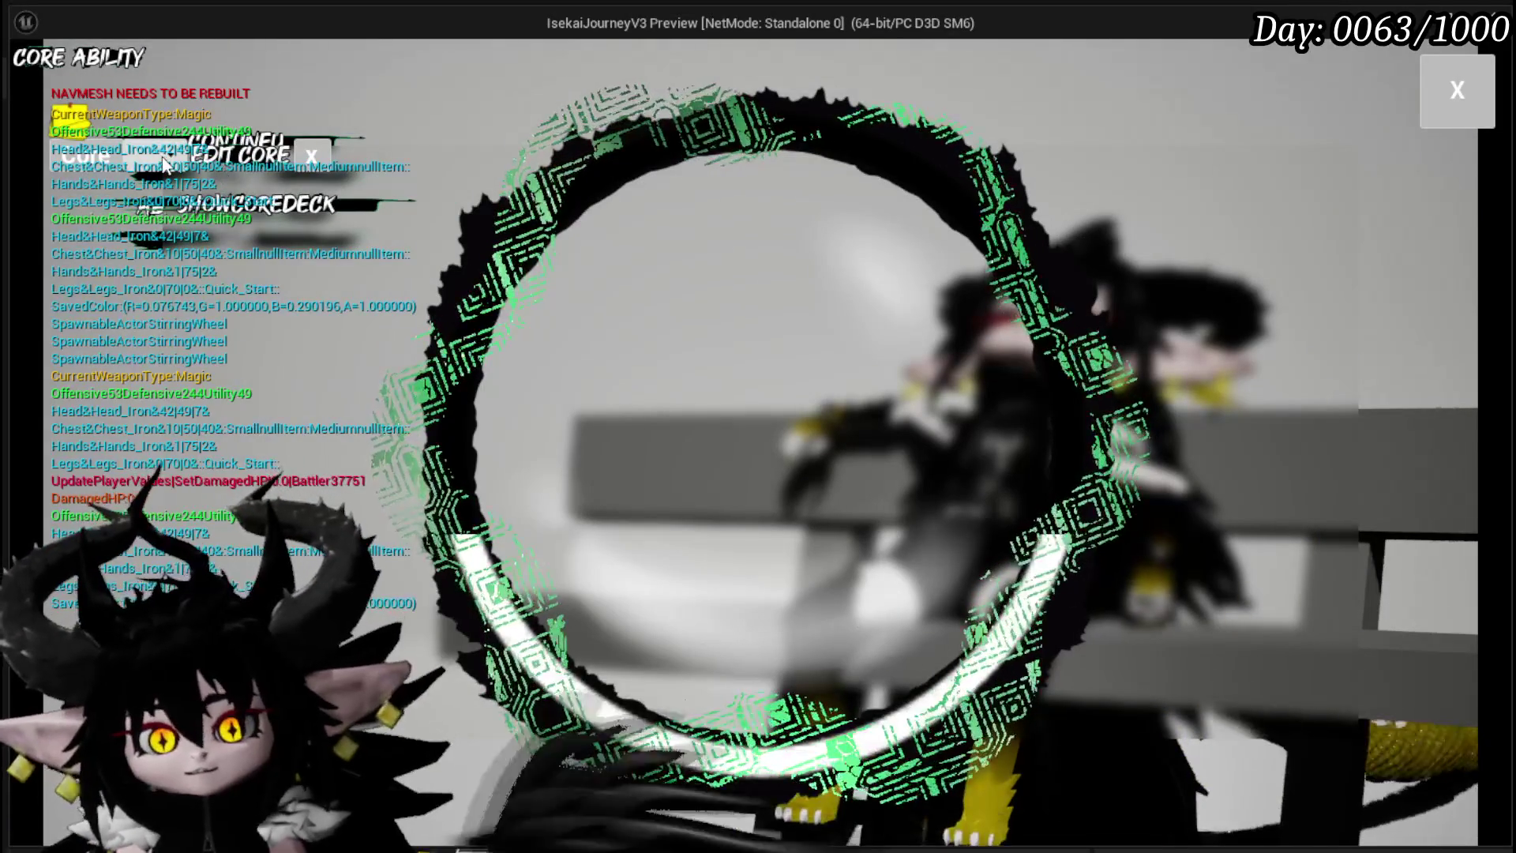
{"action": "left_click", "coordinate": [200, 164]}
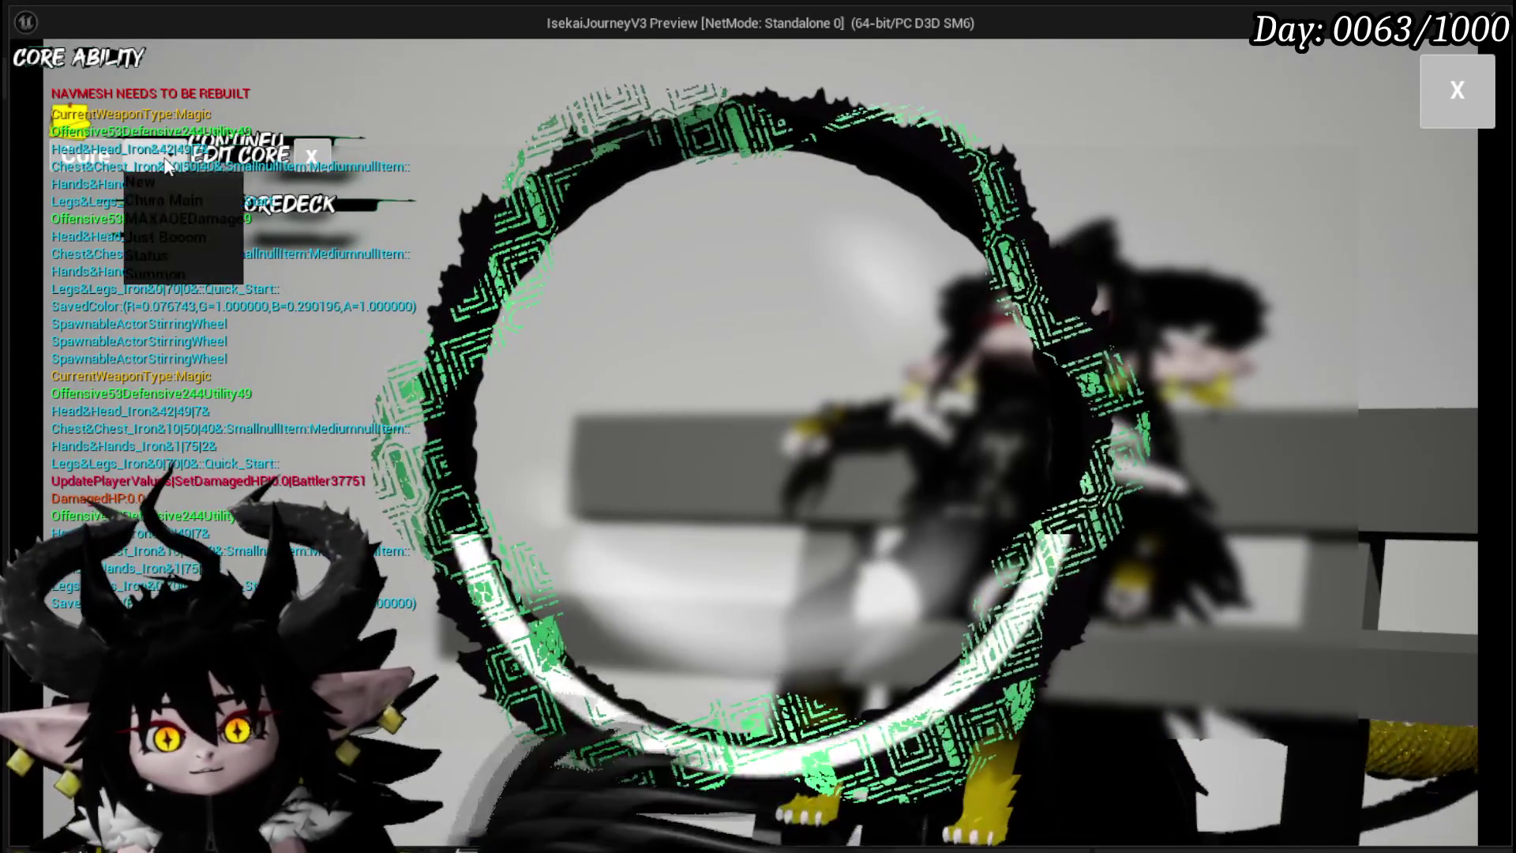
{"action": "left_click", "coordinate": [177, 257]}
Step: Browse the Status core's cards, close the workbench panels, and stop the play session
{"action": "scroll", "coordinate": [1003, 422], "scroll_direction": "down", "scroll_amount": 3}
{"action": "scroll", "coordinate": [903, 382], "scroll_direction": "down", "scroll_amount": 5}
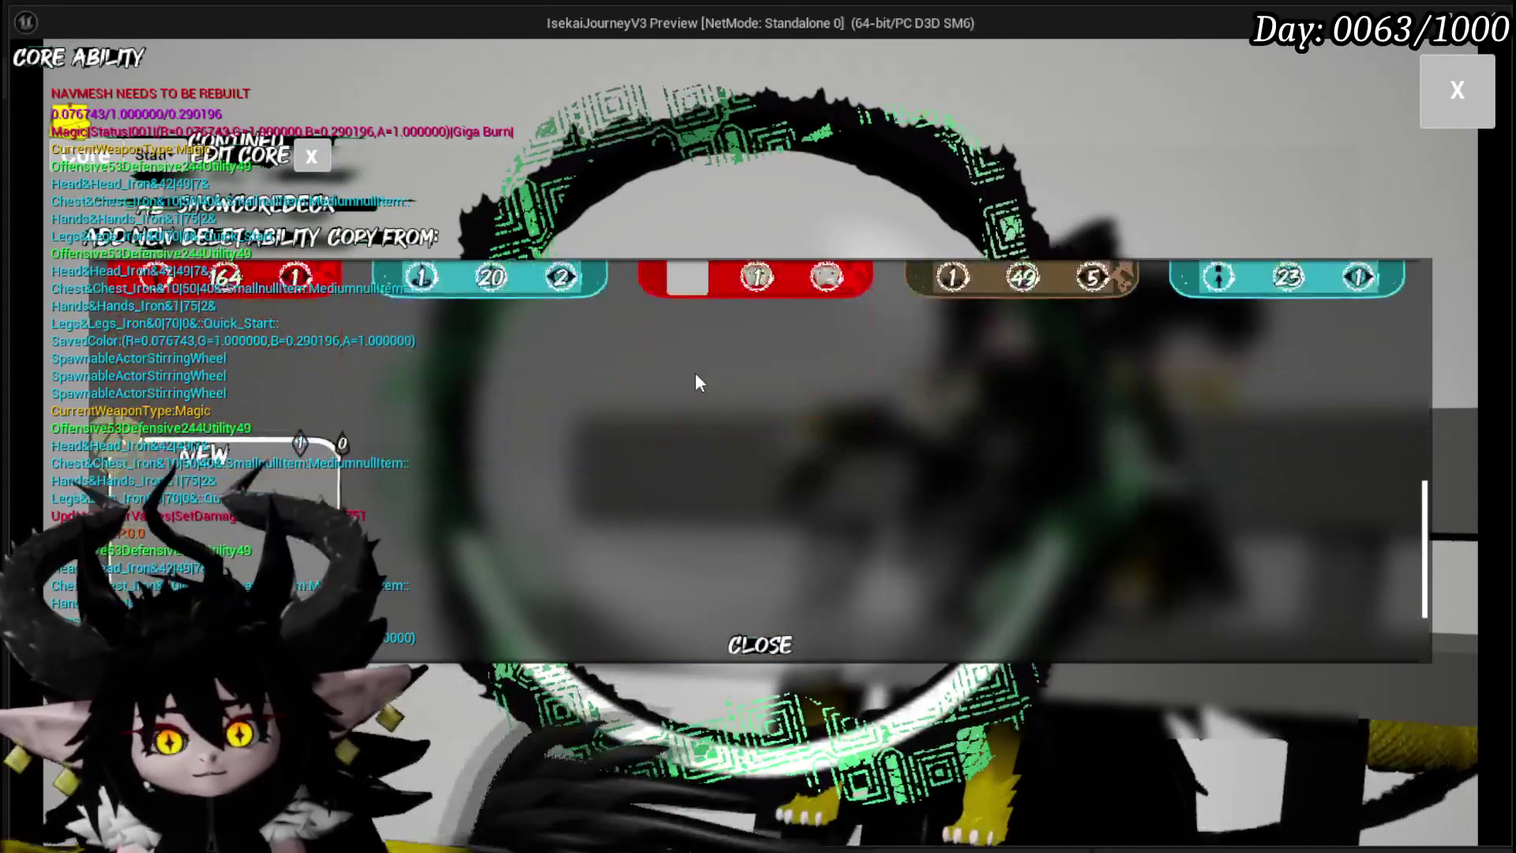
{"action": "scroll", "coordinate": [829, 420], "scroll_direction": "up", "scroll_amount": 8}
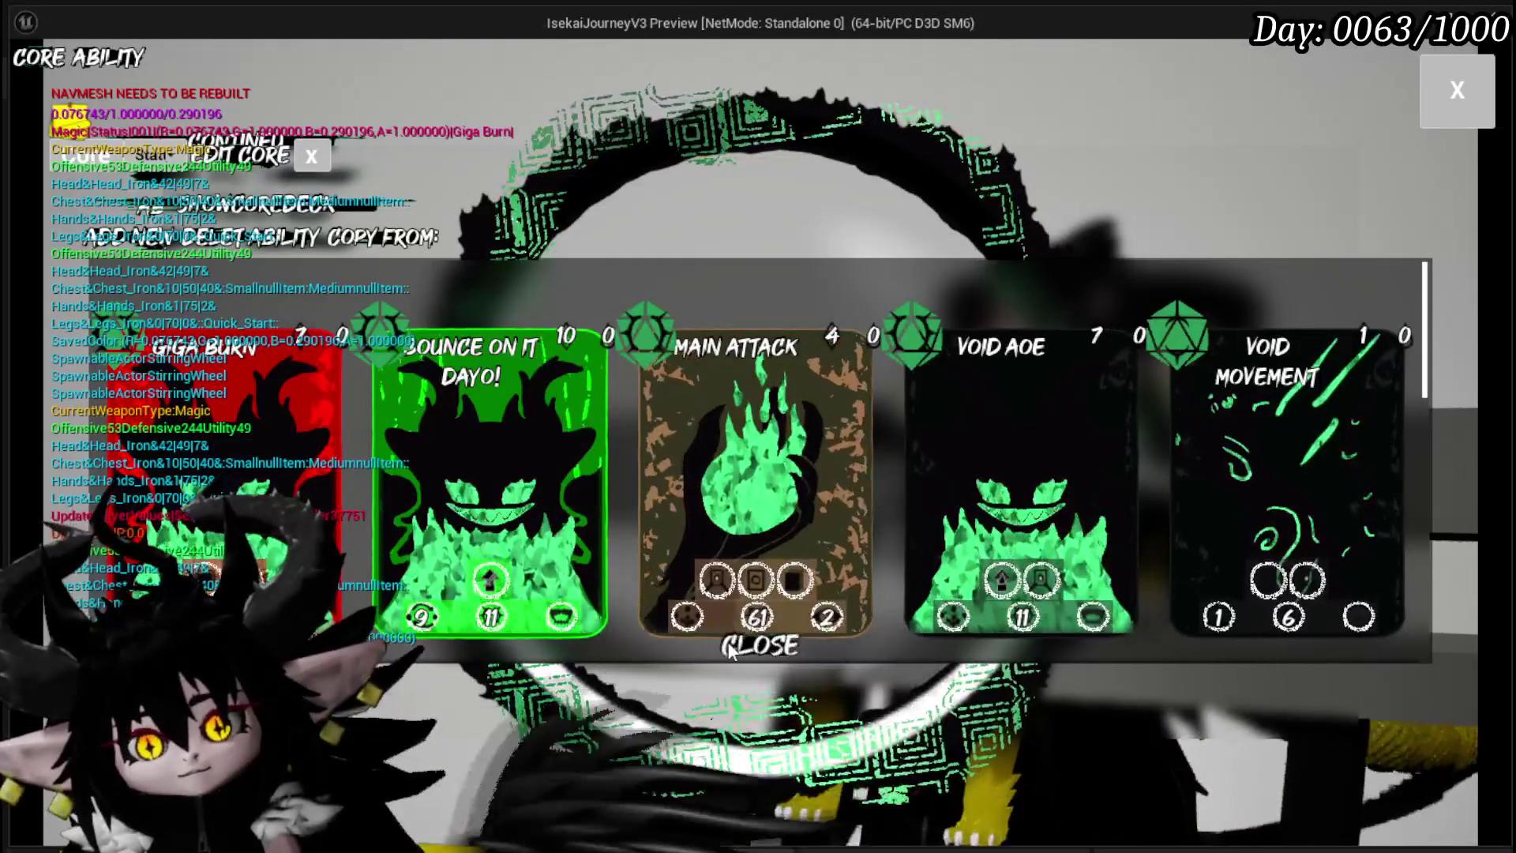
{"action": "left_click", "coordinate": [746, 647]}
{"action": "left_click", "coordinate": [1458, 90]}
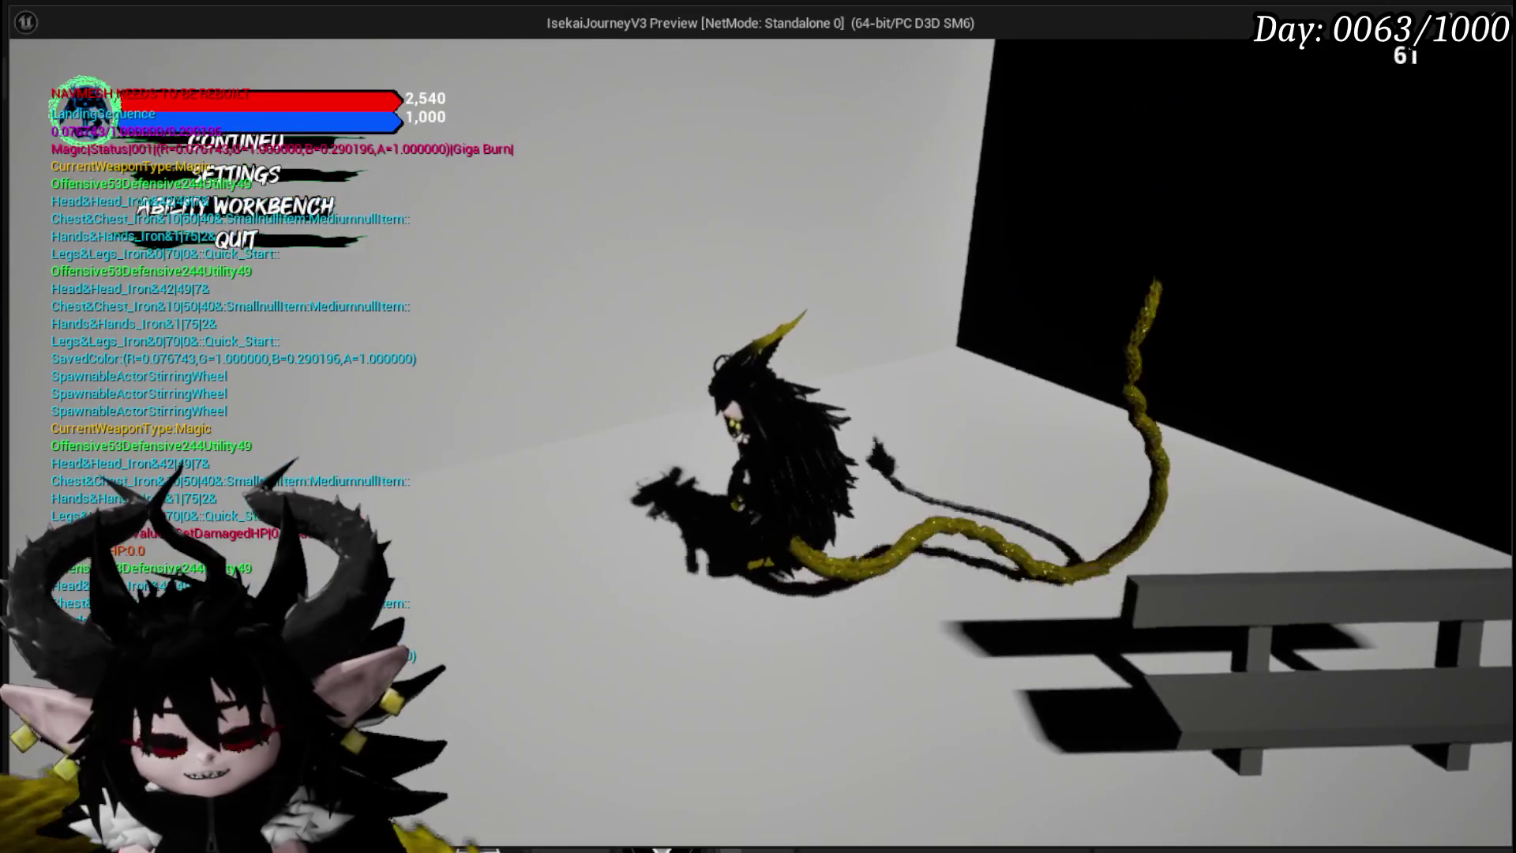
{"action": "key", "text": "alt+Tab"}
{"action": "left_click", "coordinate": [571, 78]}
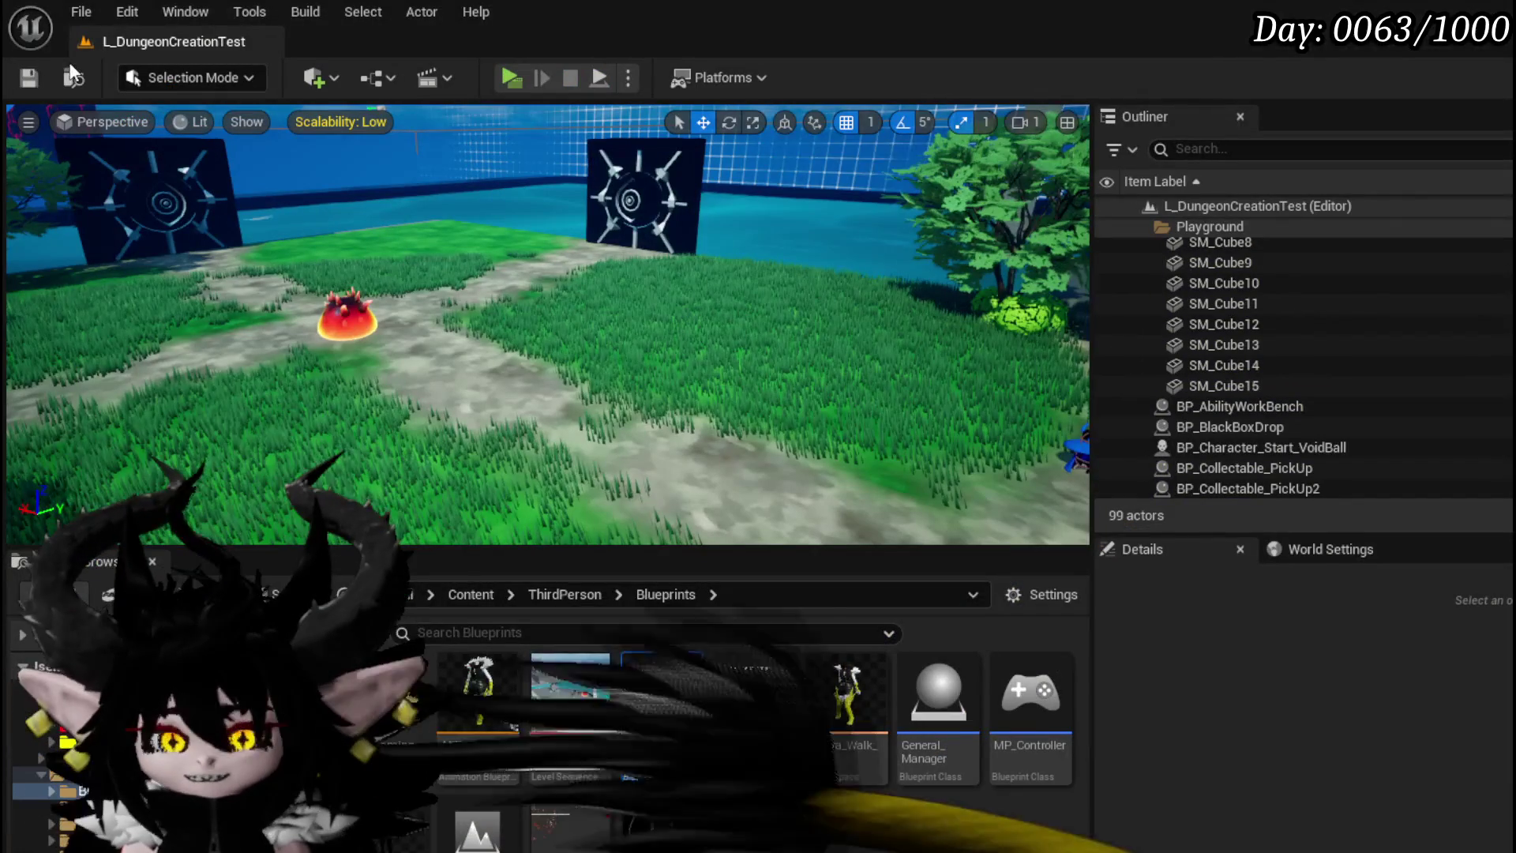
Step: Save the level and start a play-test, dismissing the settings menu
{"action": "left_click", "coordinate": [29, 77]}
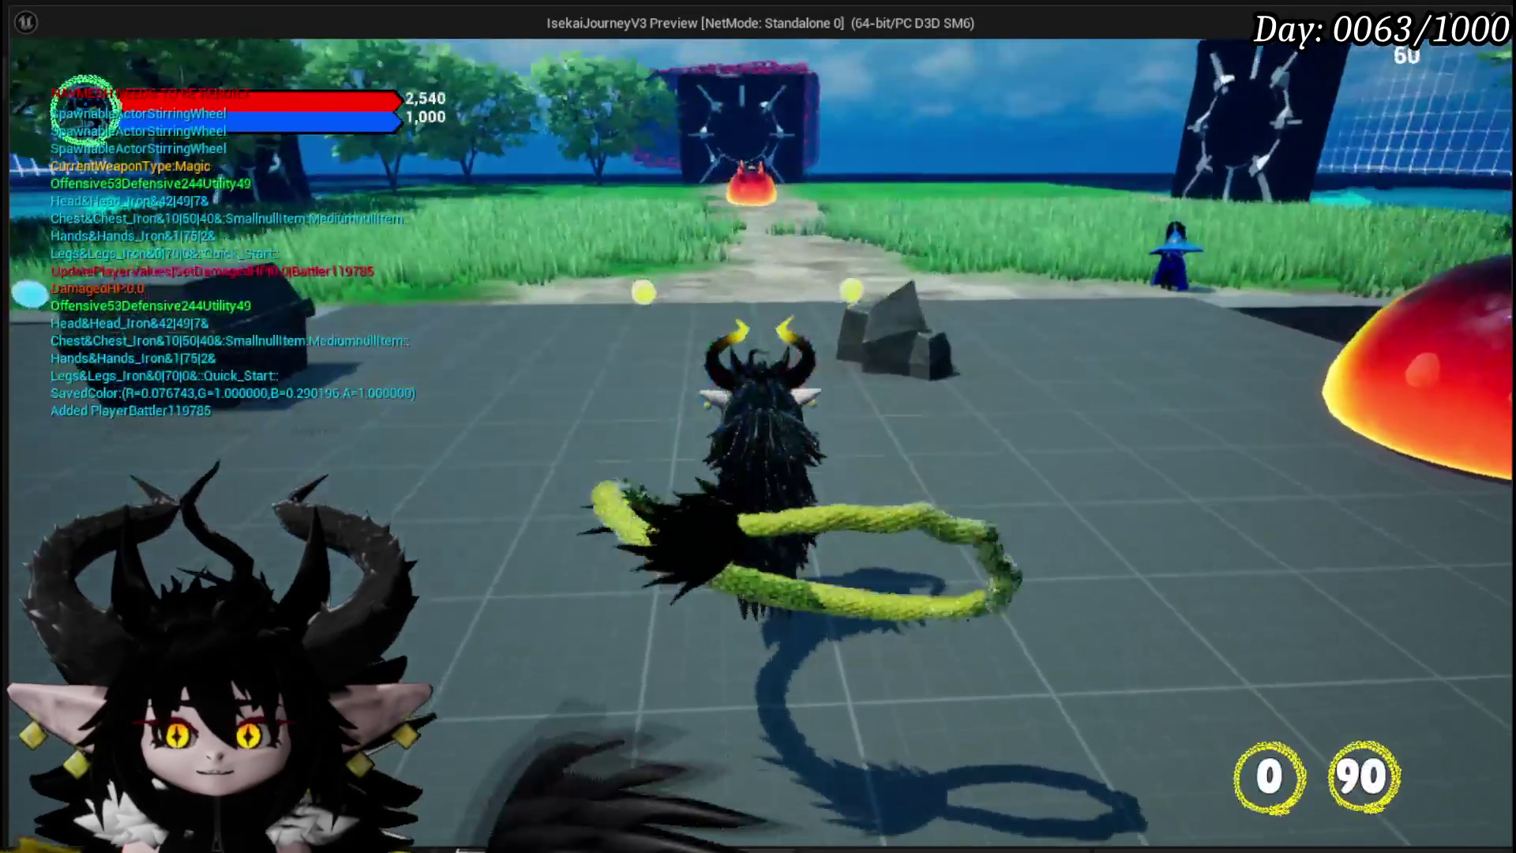
{"action": "key", "text": "Tab"}
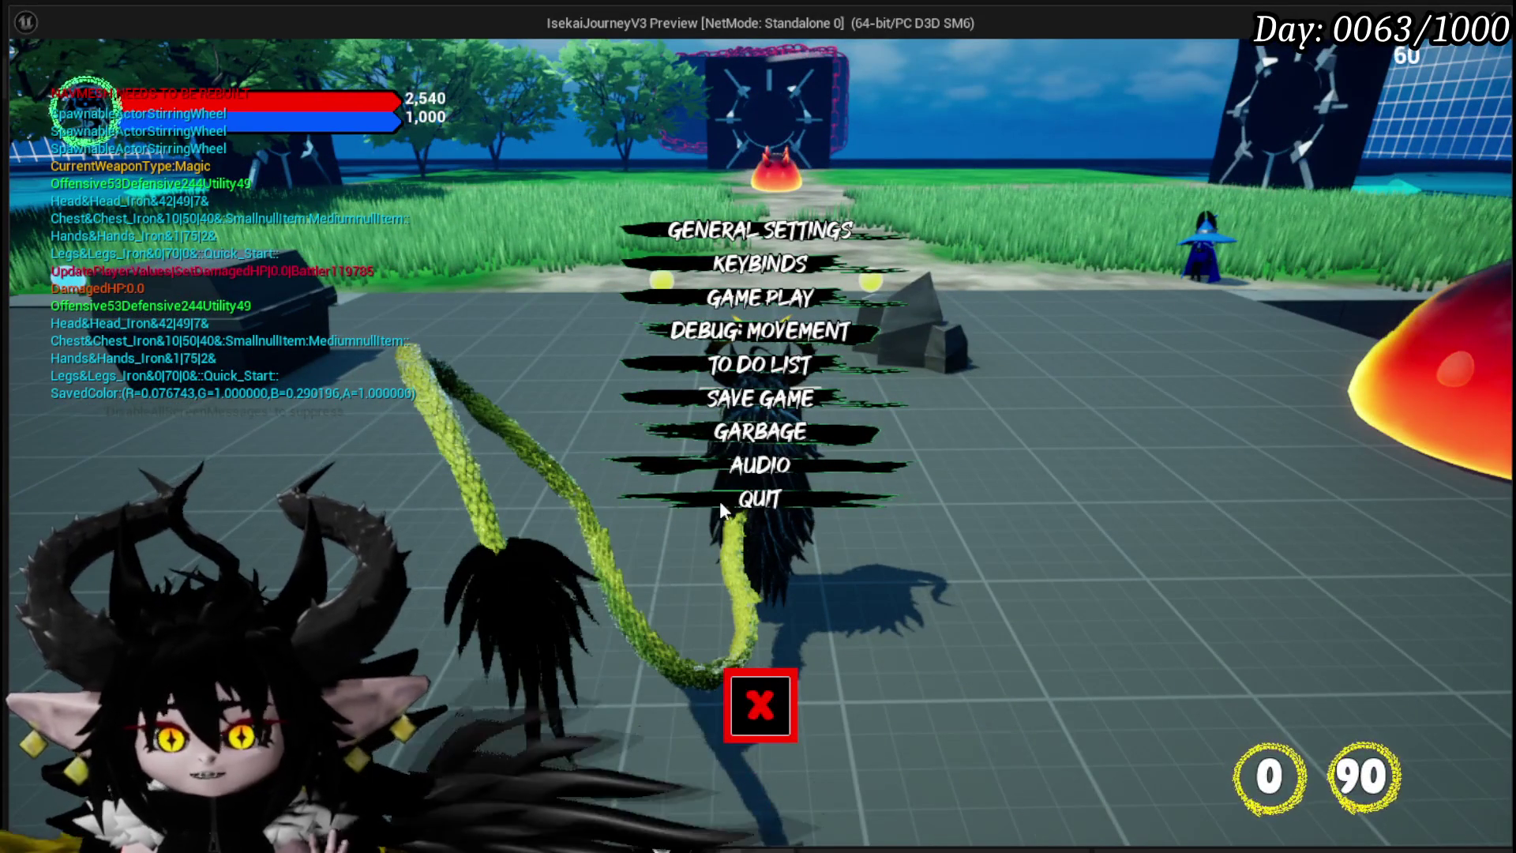
{"action": "left_click", "coordinate": [764, 699]}
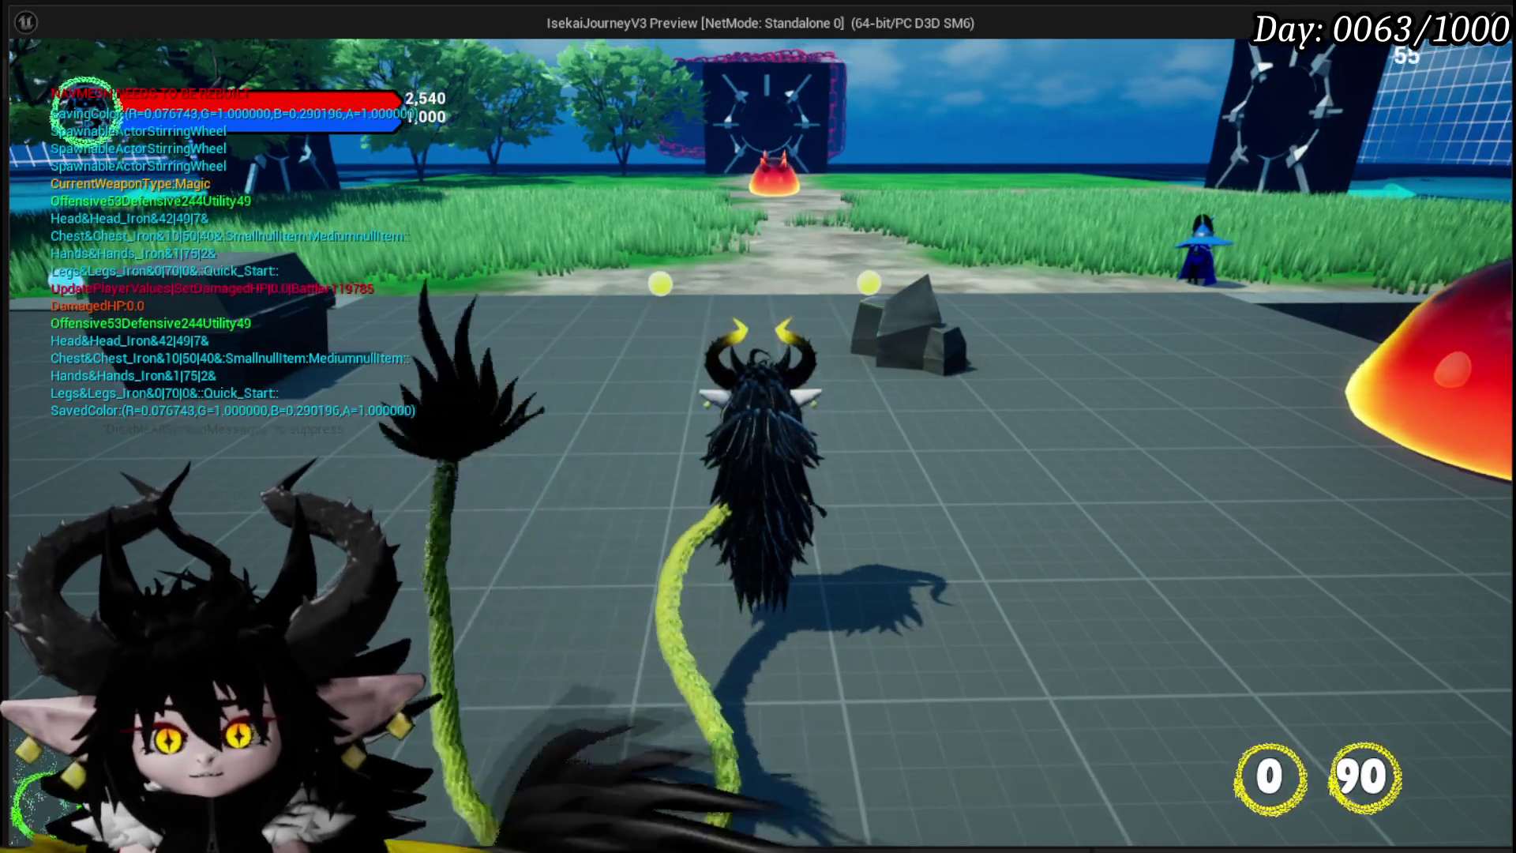
Step: Toggle the inventory menu, then show the to-do list from the settings menu
{"action": "key", "text": "Tab"}
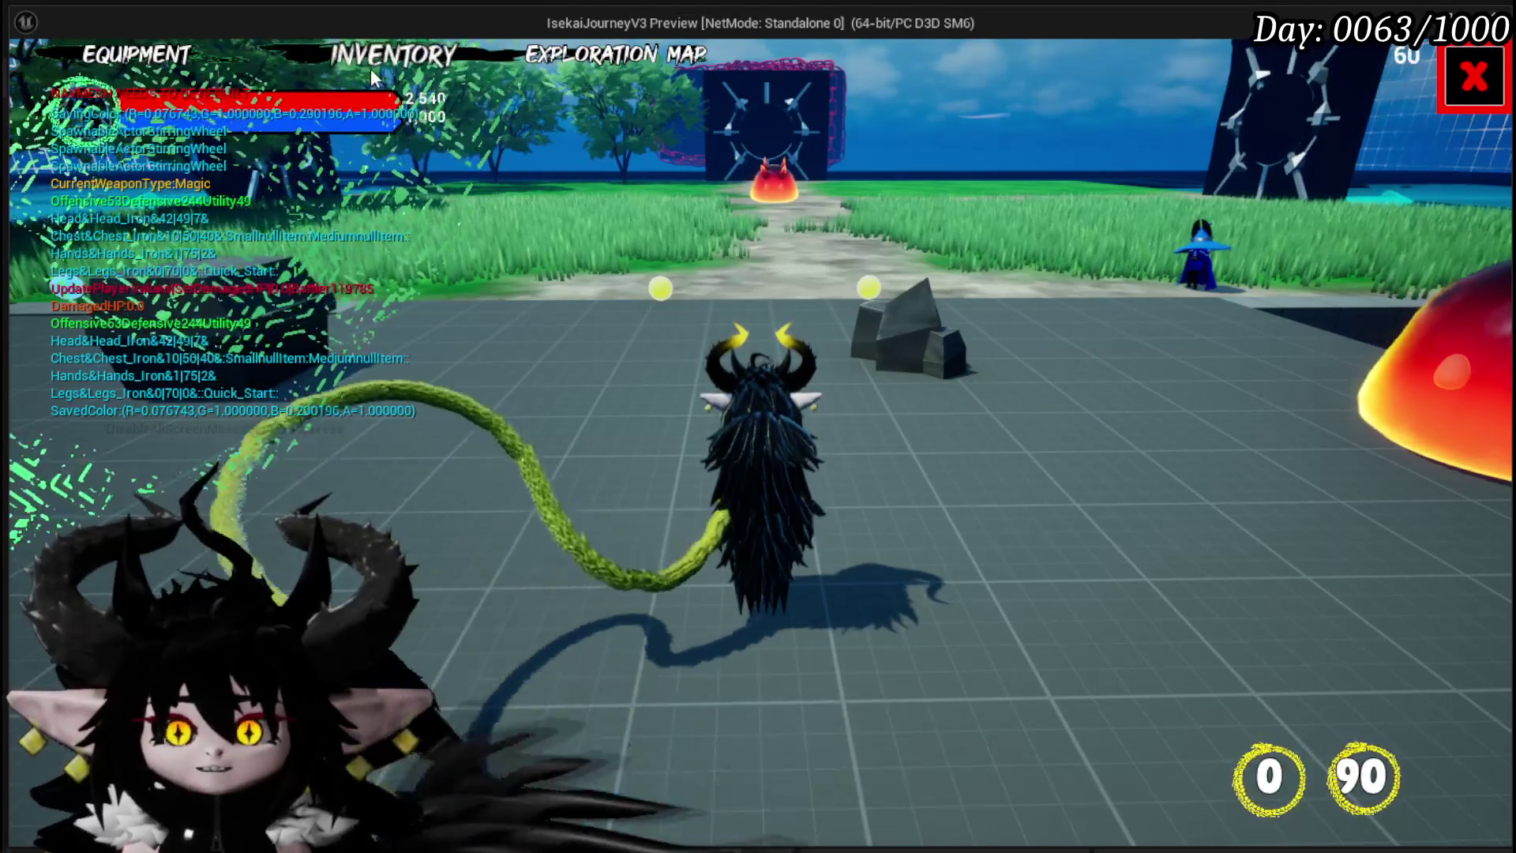
{"action": "left_click", "coordinate": [1474, 76]}
{"action": "key", "text": "Escape"}
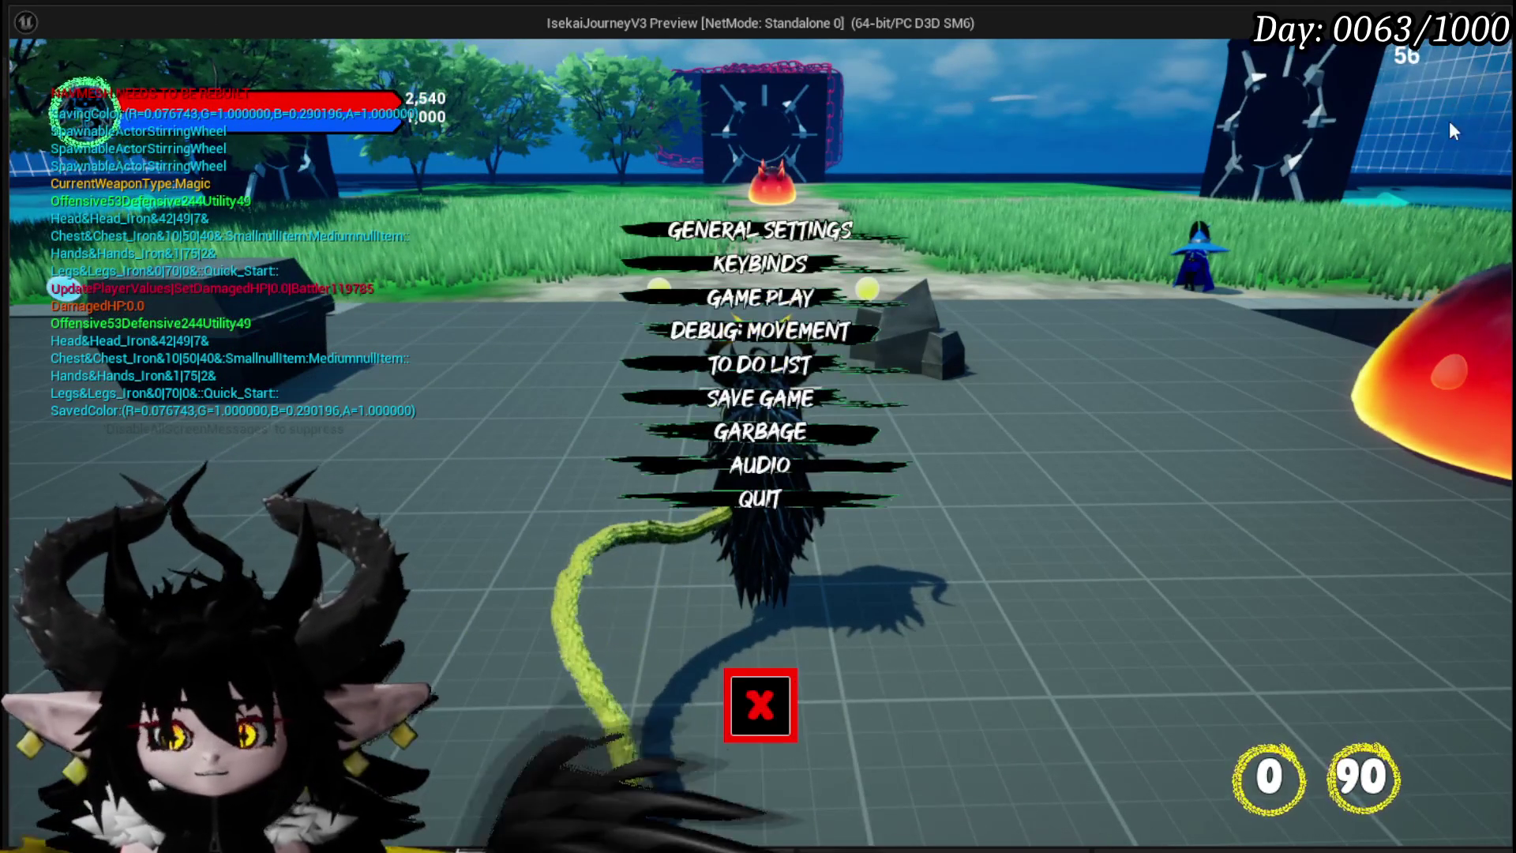
{"action": "left_click", "coordinate": [739, 371]}
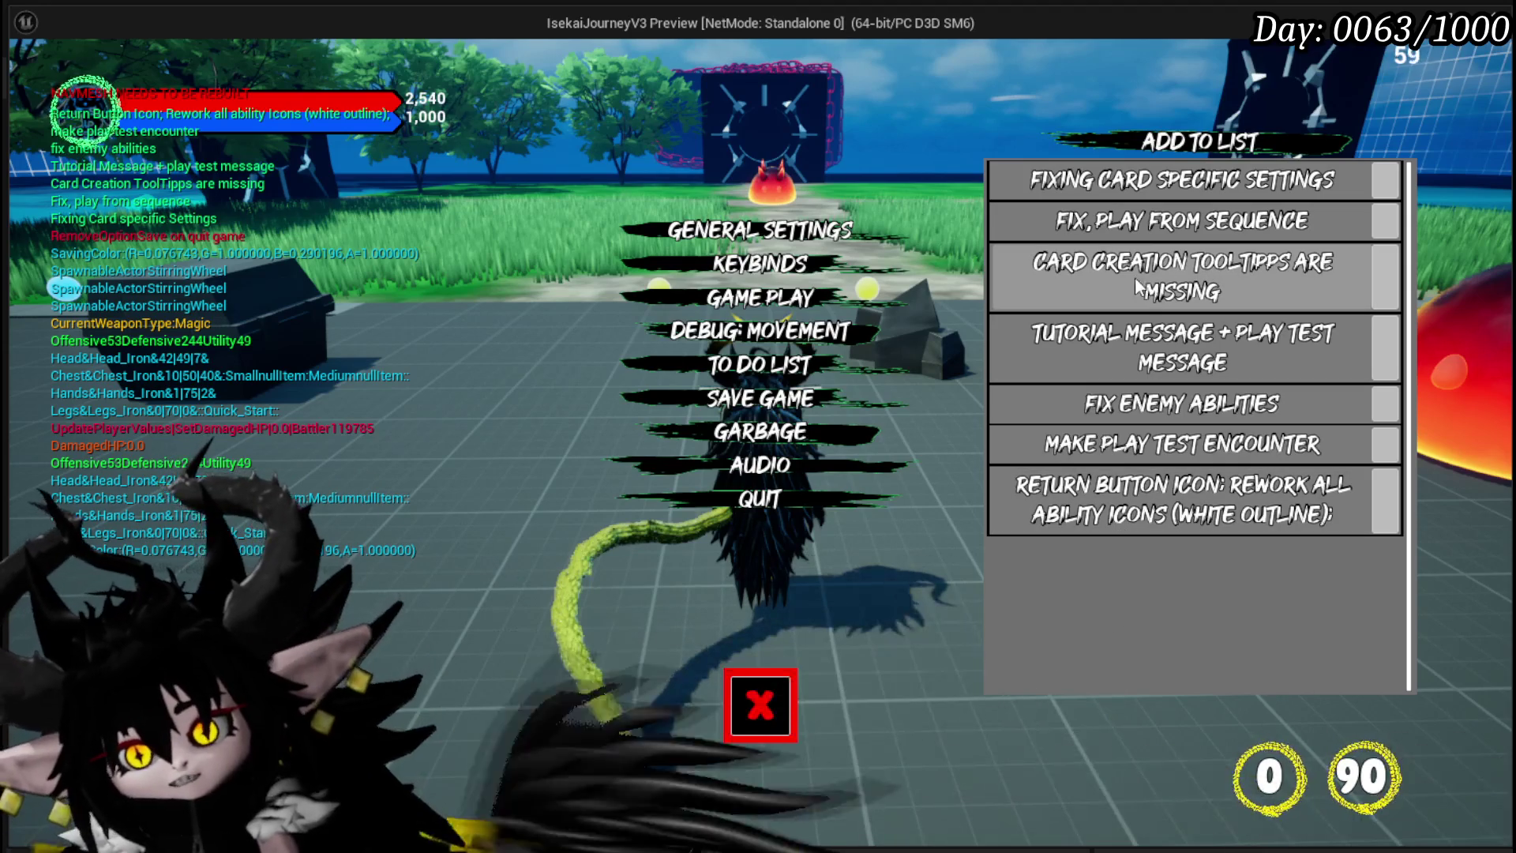
Step: Close the menu and run around attacking the spiky slime and the large red slime
{"action": "left_click", "coordinate": [760, 705]}
{"action": "key", "text": "w"}
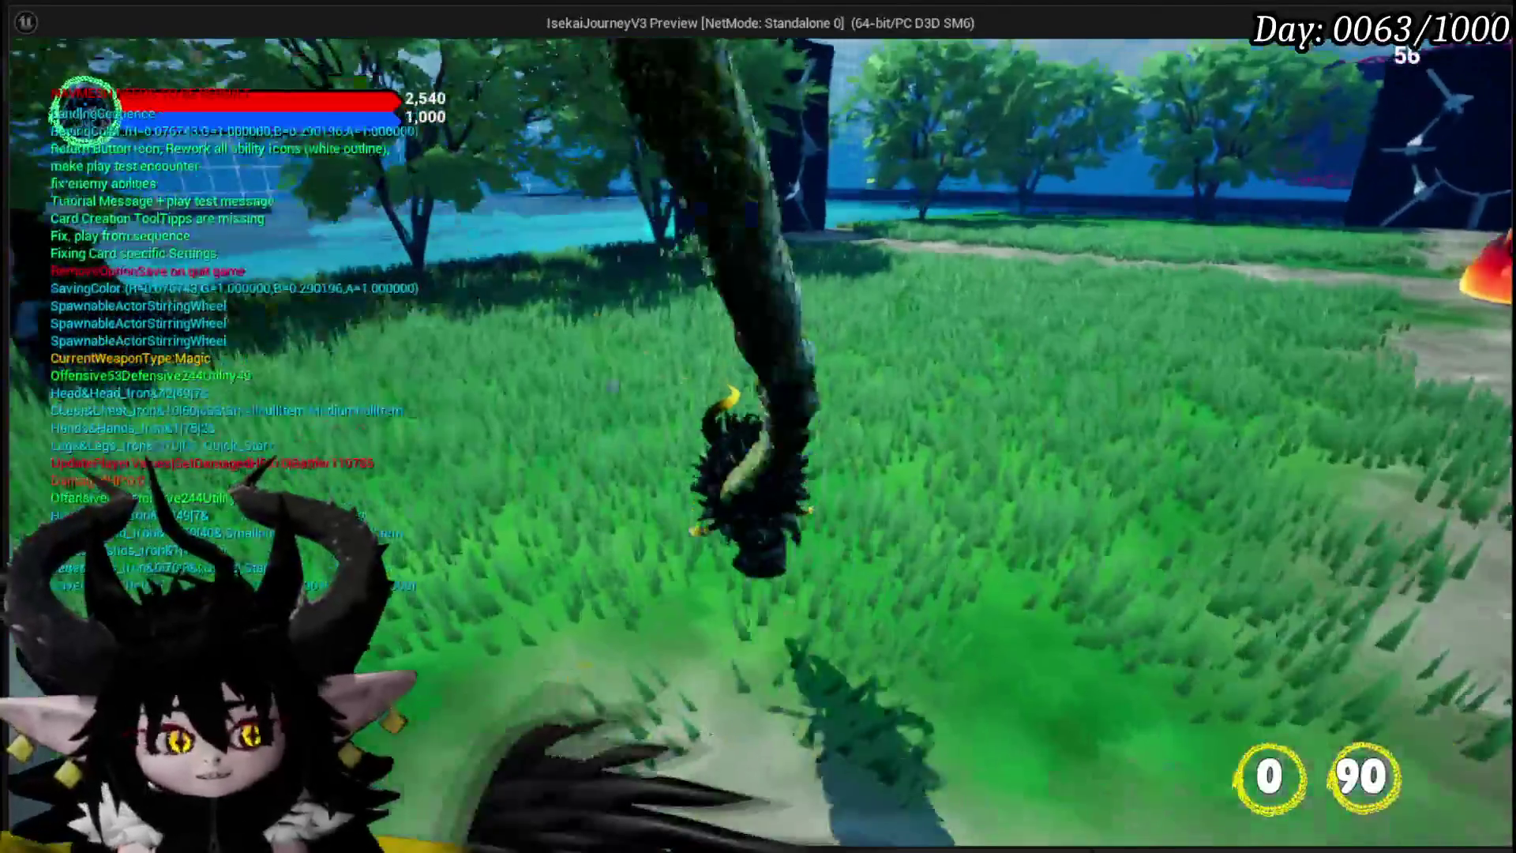
{"action": "key", "text": "w"}
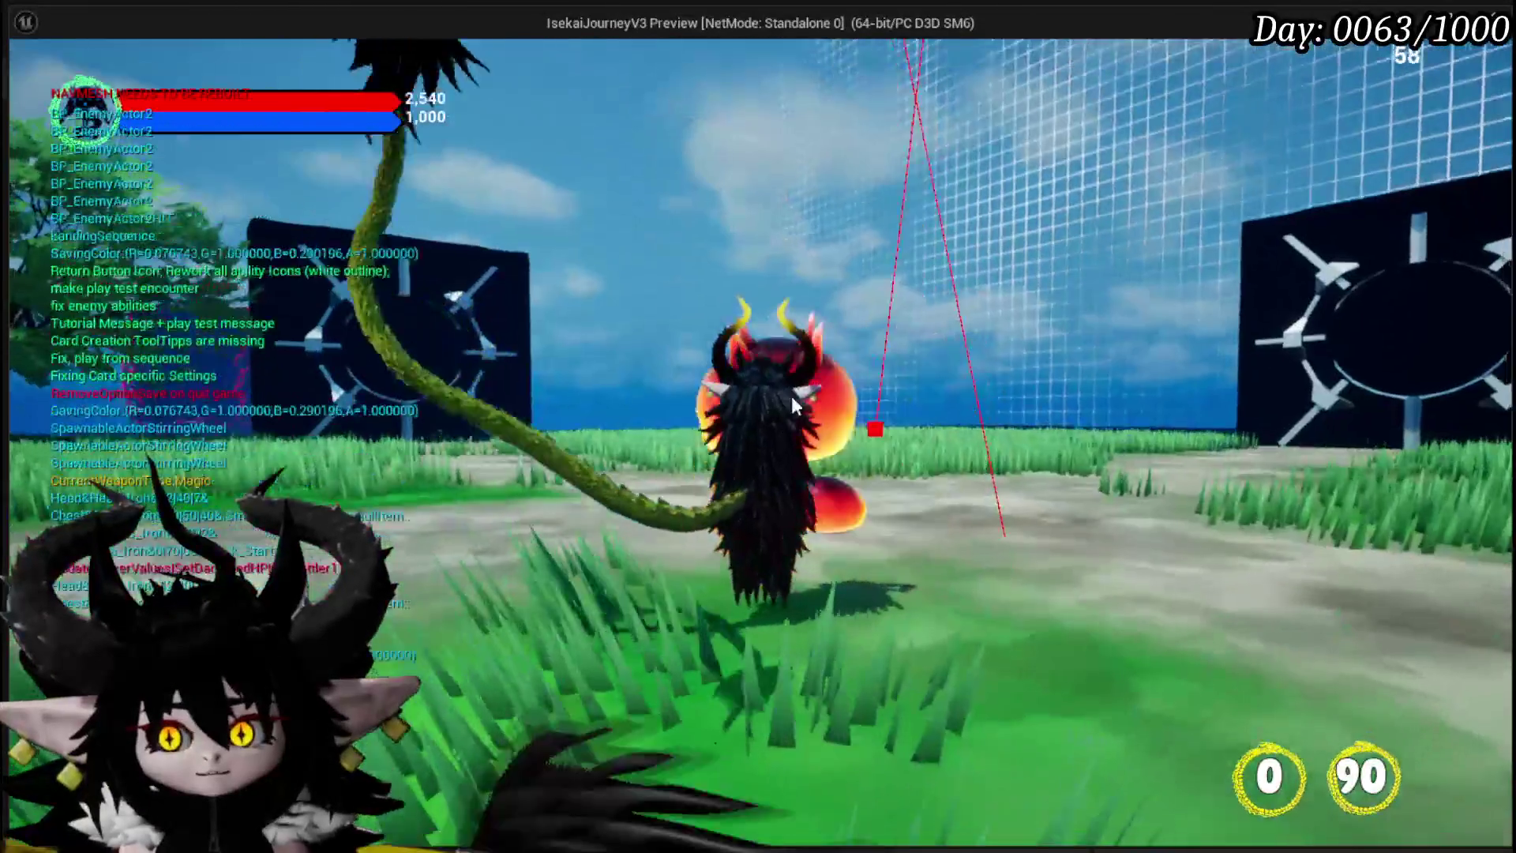
{"action": "left_click", "coordinate": [822, 296]}
{"action": "key", "text": "w"}
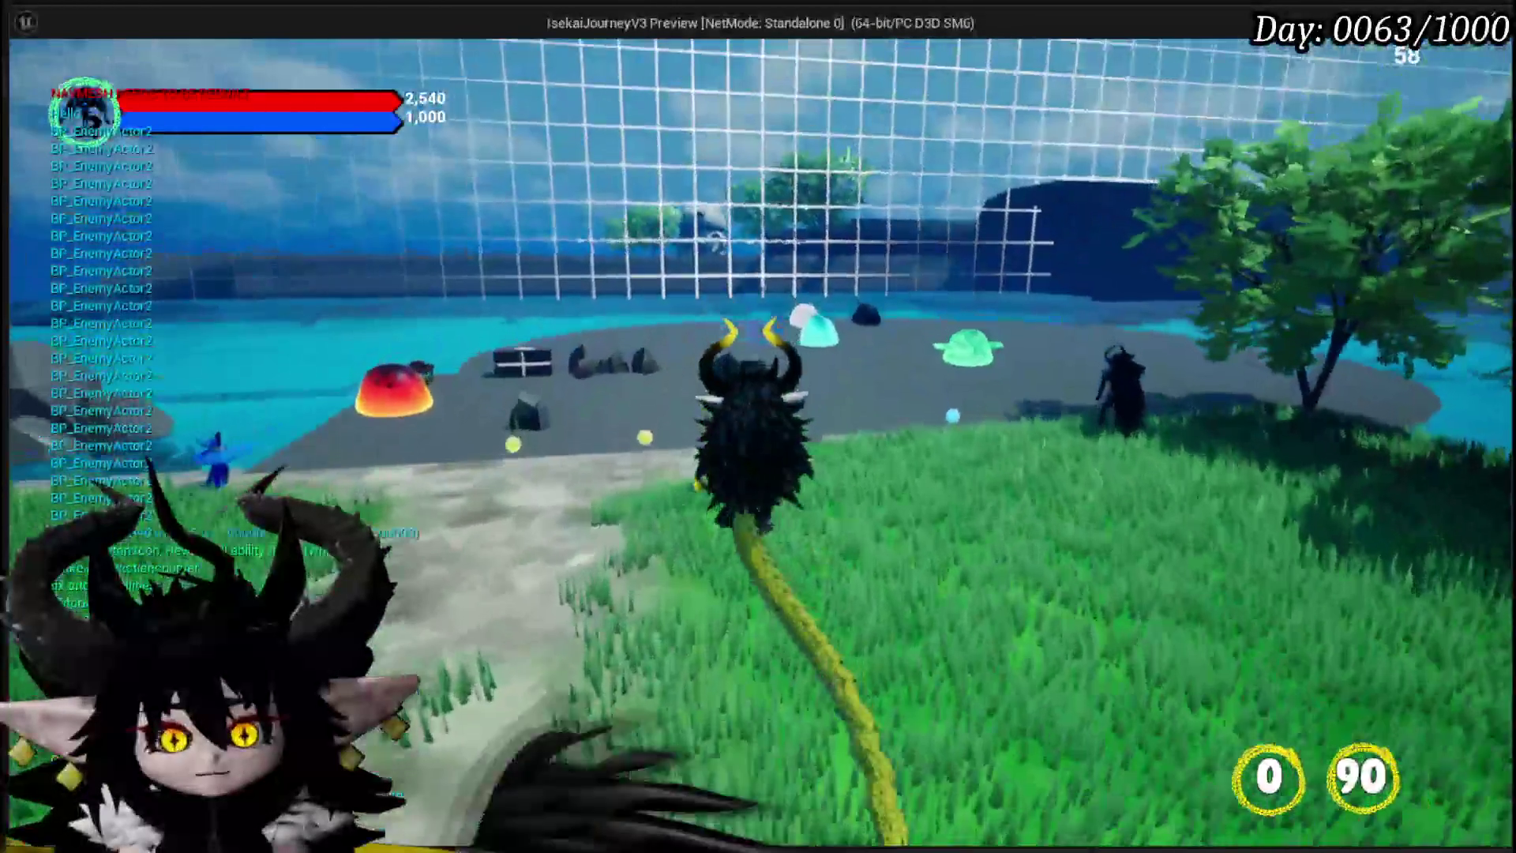
{"action": "key", "text": "w"}
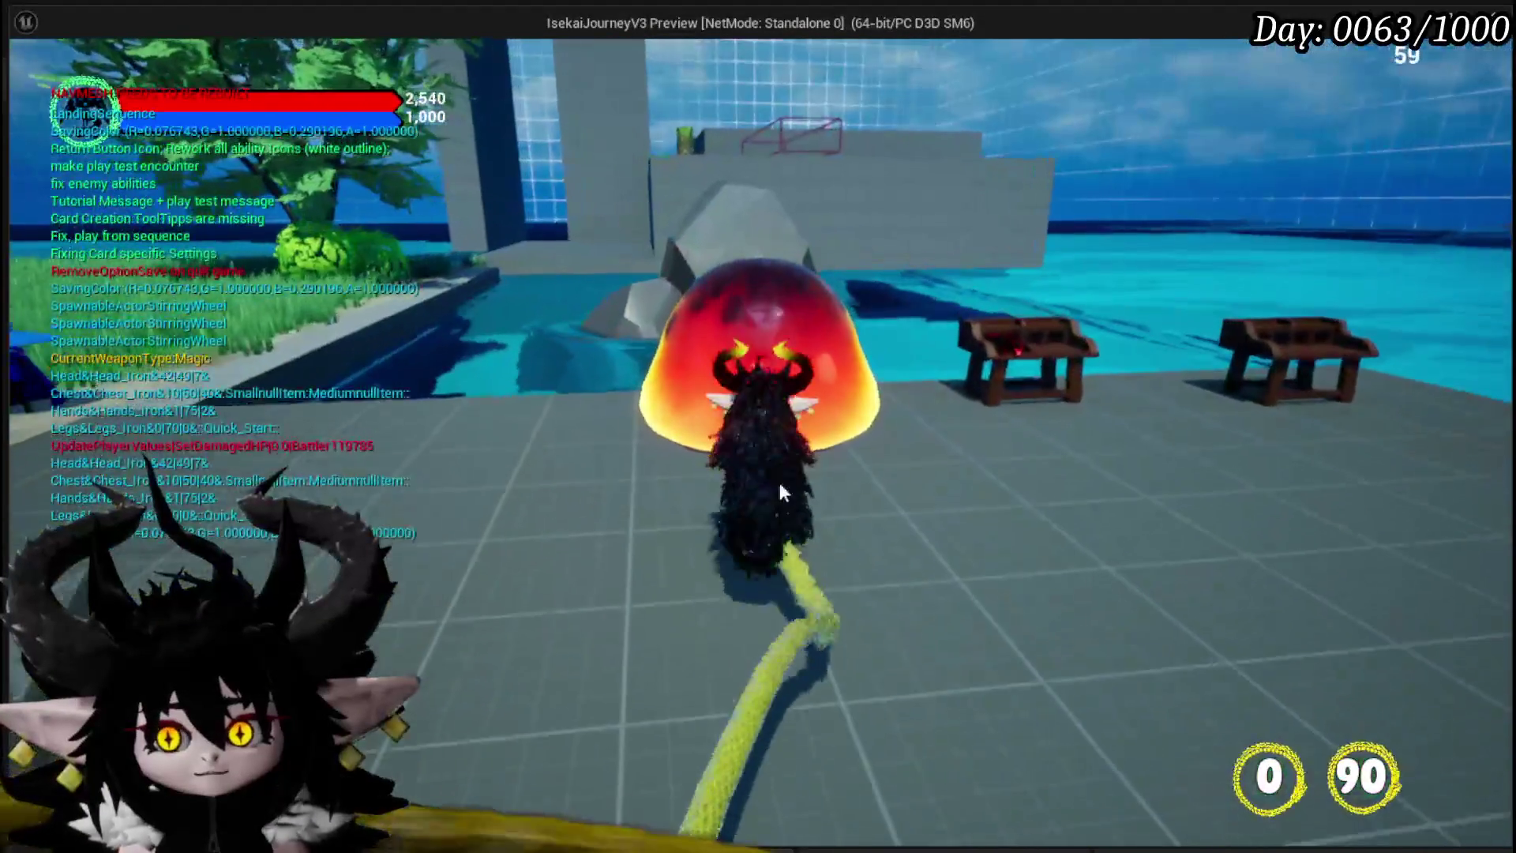
{"action": "left_click", "coordinate": [780, 485]}
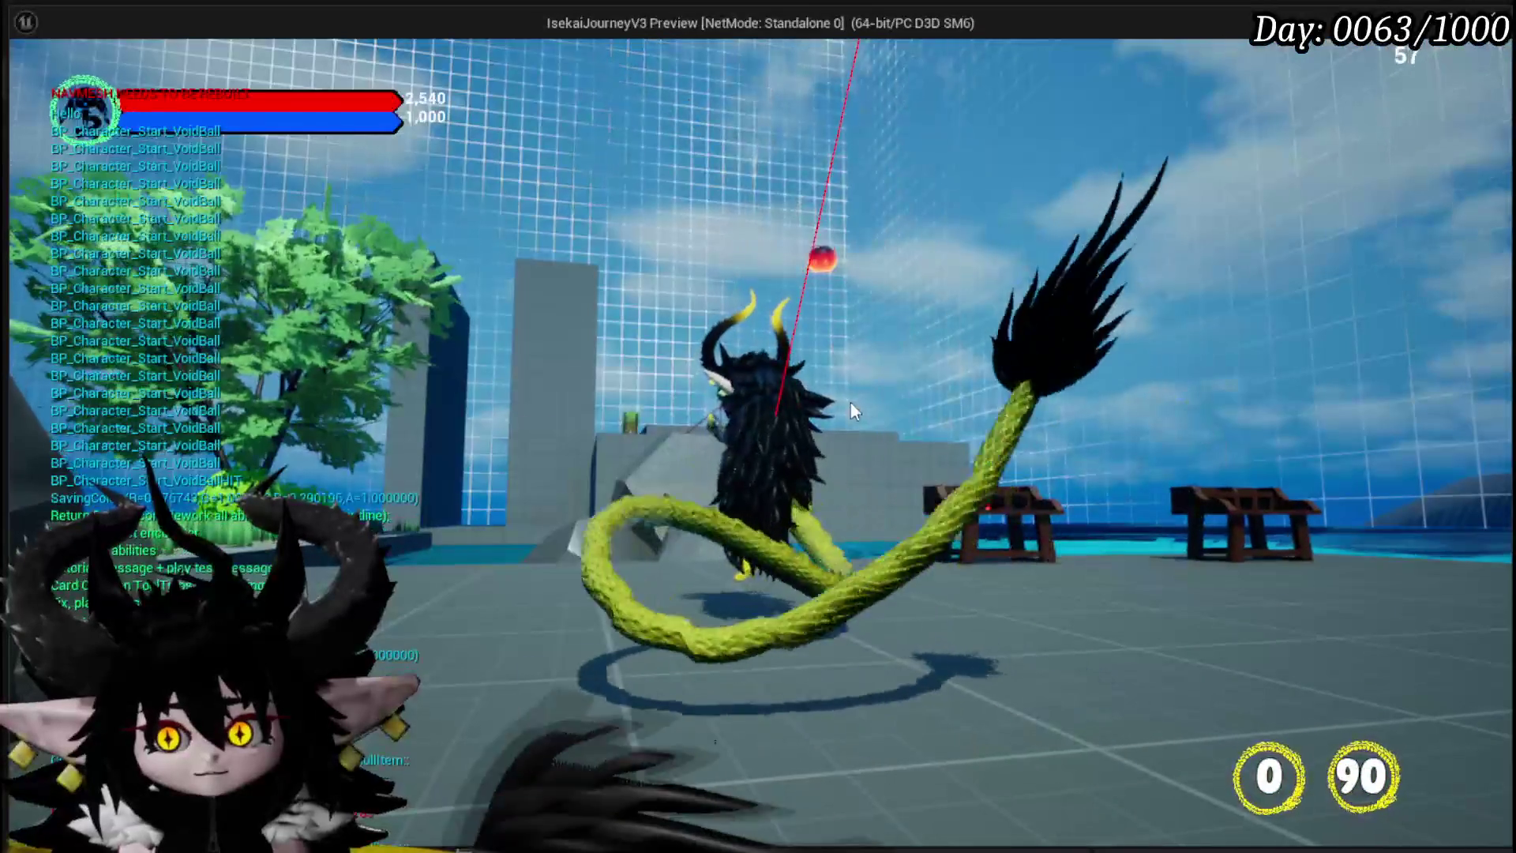
{"action": "key", "text": "w"}
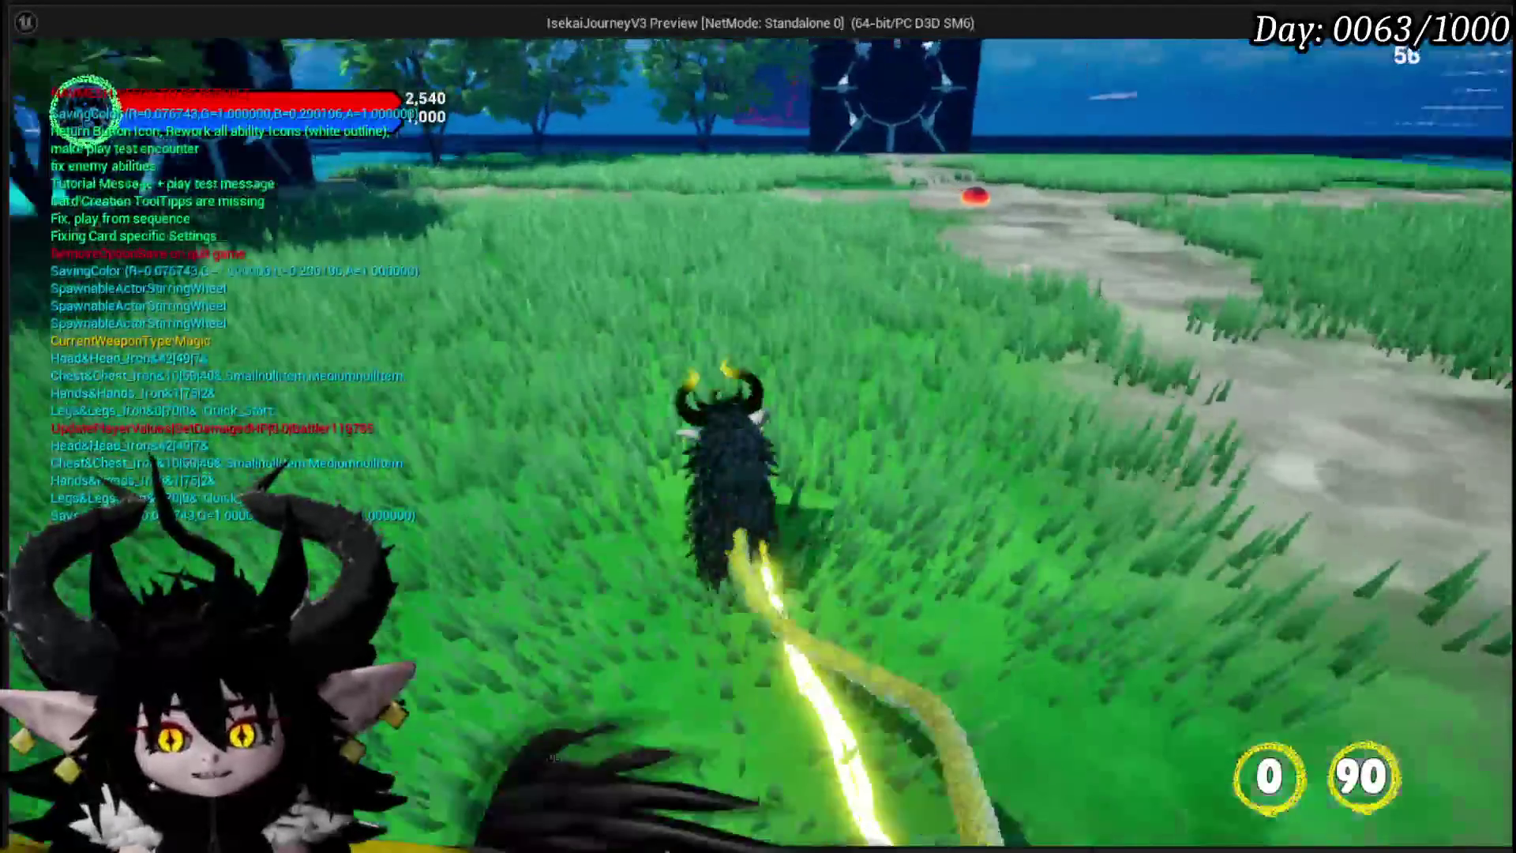
{"action": "key", "text": "w"}
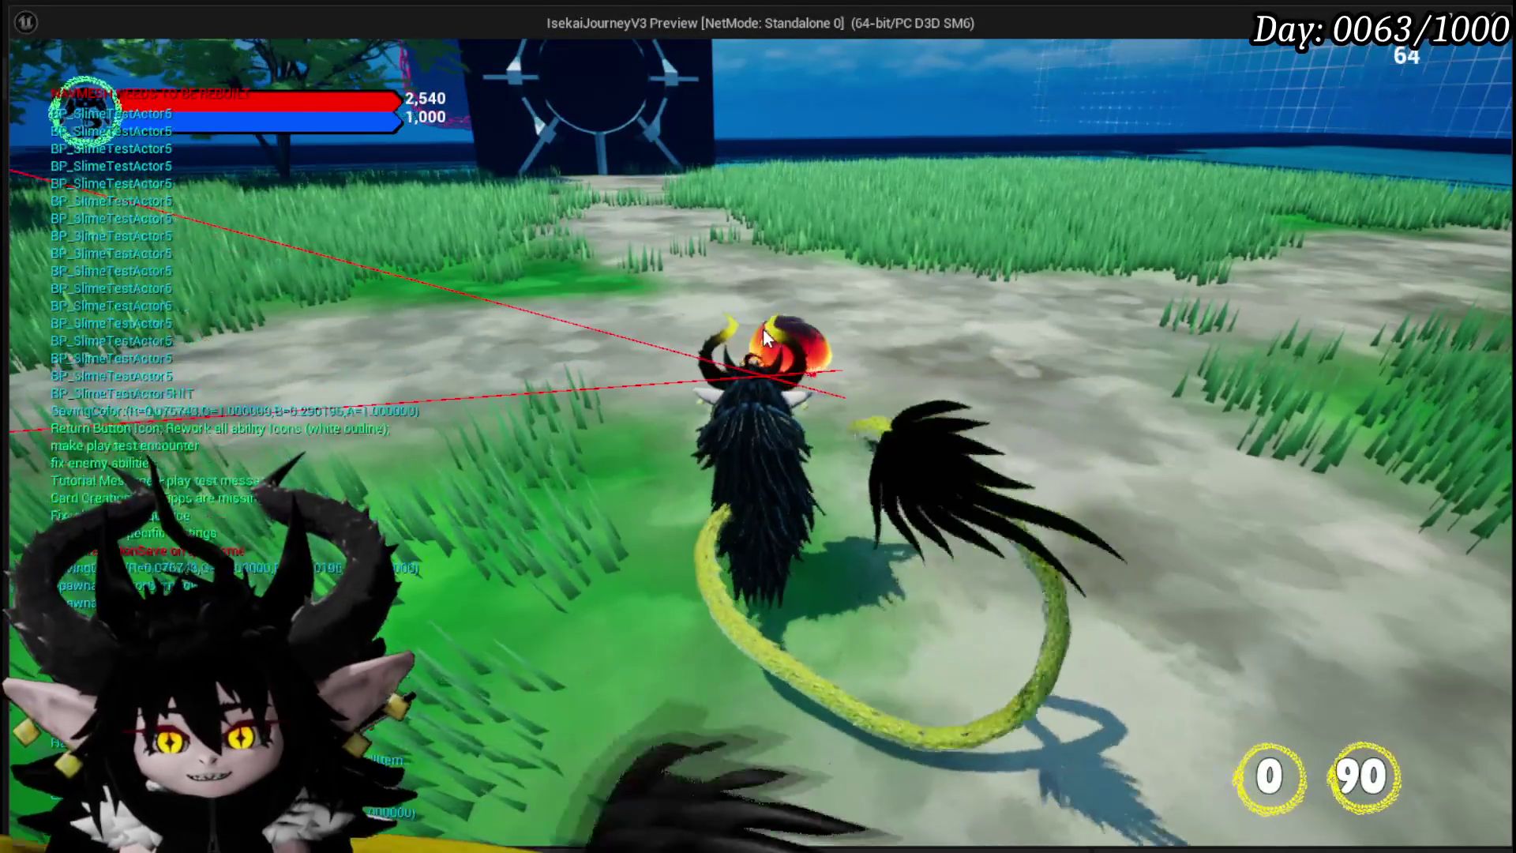
Step: Swing the camera, attack nearby slimes and roam the platform, then stop the preview and save
{"action": "mouse_move", "coordinate": [762, 328]}
{"action": "left_mouse_down"}
{"action": "mouse_move", "coordinate": [831, 249]}
{"action": "mouse_move", "coordinate": [828, 139]}
{"action": "mouse_move", "coordinate": [382, 382]}
{"action": "mouse_move", "coordinate": [1103, 133]}
{"action": "mouse_move", "coordinate": [1018, 19]}
{"action": "mouse_move", "coordinate": [946, 29]}
{"action": "mouse_move", "coordinate": [1049, 71]}
{"action": "left_mouse_up"}
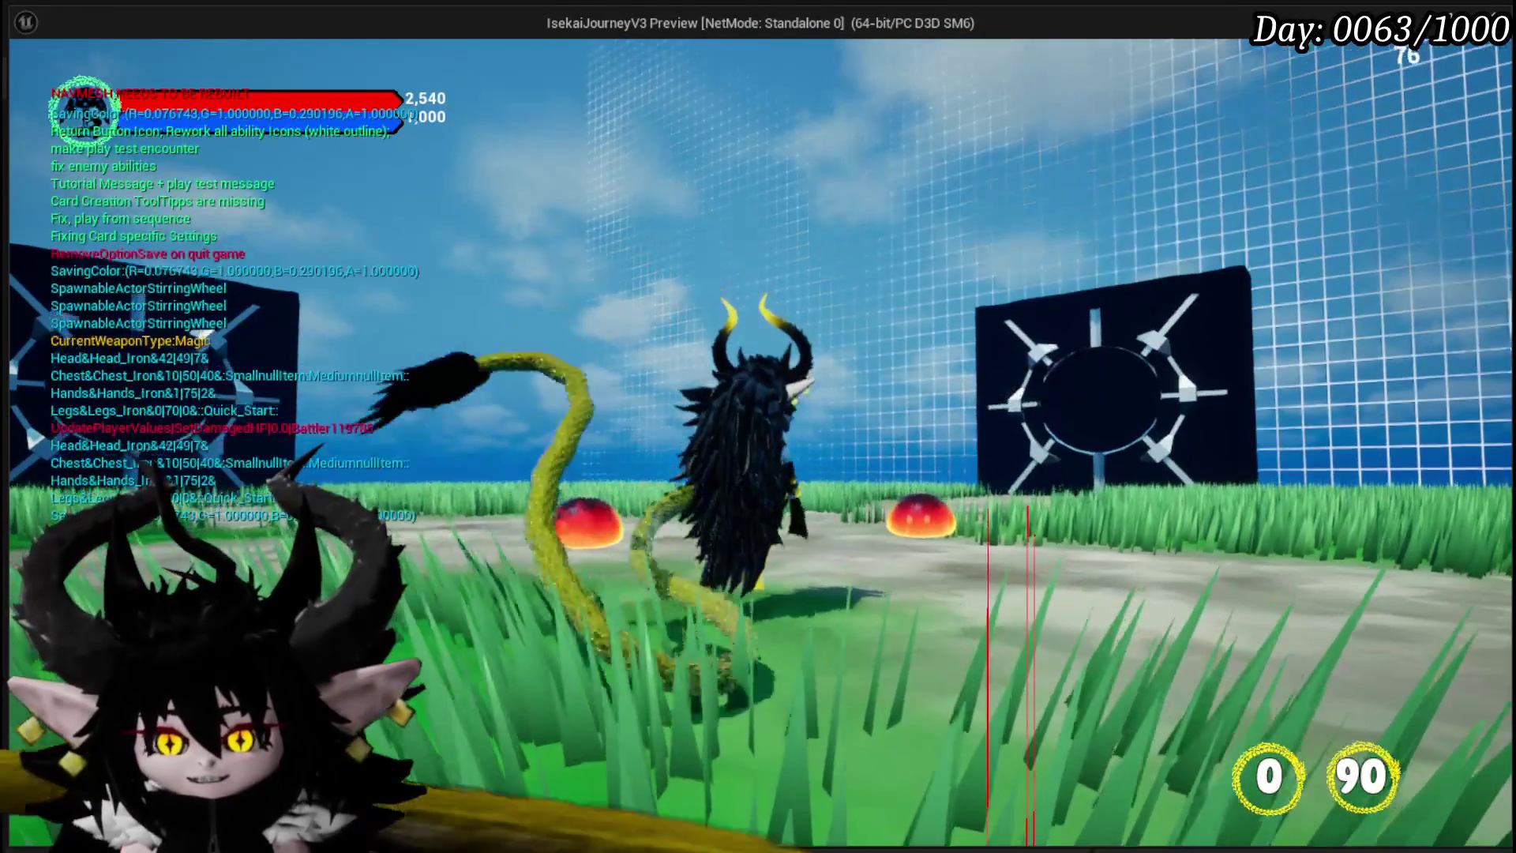
{"action": "mouse_move", "coordinate": [1049, 71]}
{"action": "left_mouse_down"}
{"action": "mouse_move", "coordinate": [868, 379]}
{"action": "mouse_move", "coordinate": [831, 402]}
{"action": "mouse_move", "coordinate": [760, 323]}
{"action": "mouse_move", "coordinate": [840, 343]}
{"action": "mouse_move", "coordinate": [851, 367]}
{"action": "mouse_move", "coordinate": [712, 356]}
{"action": "mouse_move", "coordinate": [723, 203]}
{"action": "mouse_move", "coordinate": [693, 146]}
{"action": "mouse_move", "coordinate": [748, 363]}
{"action": "left_mouse_up"}
{"action": "left_click", "coordinate": [747, 367]}
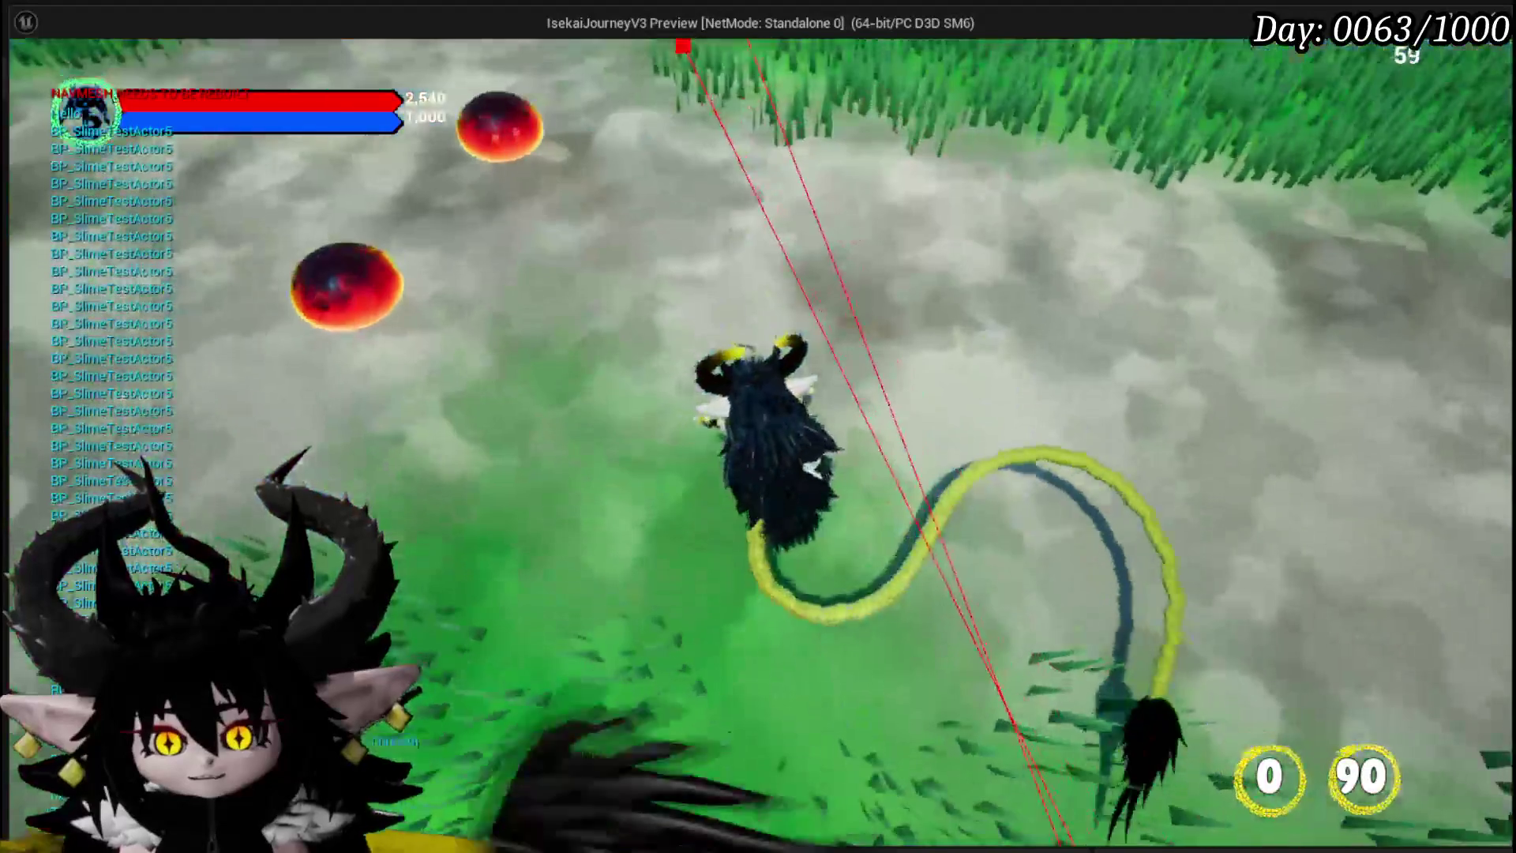
{"action": "key", "text": "w"}
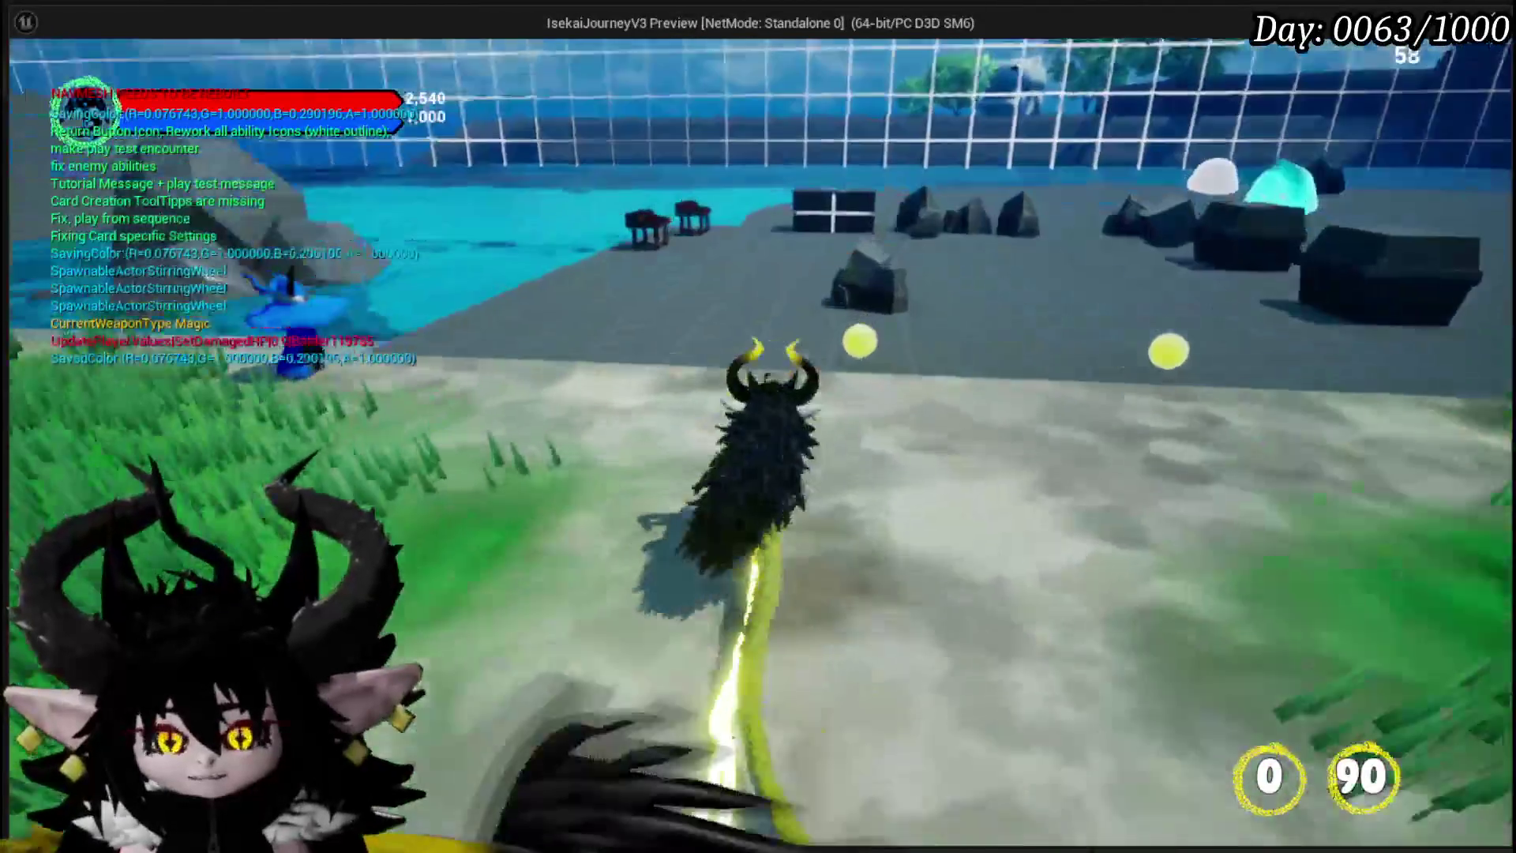
{"action": "key", "text": "a"}
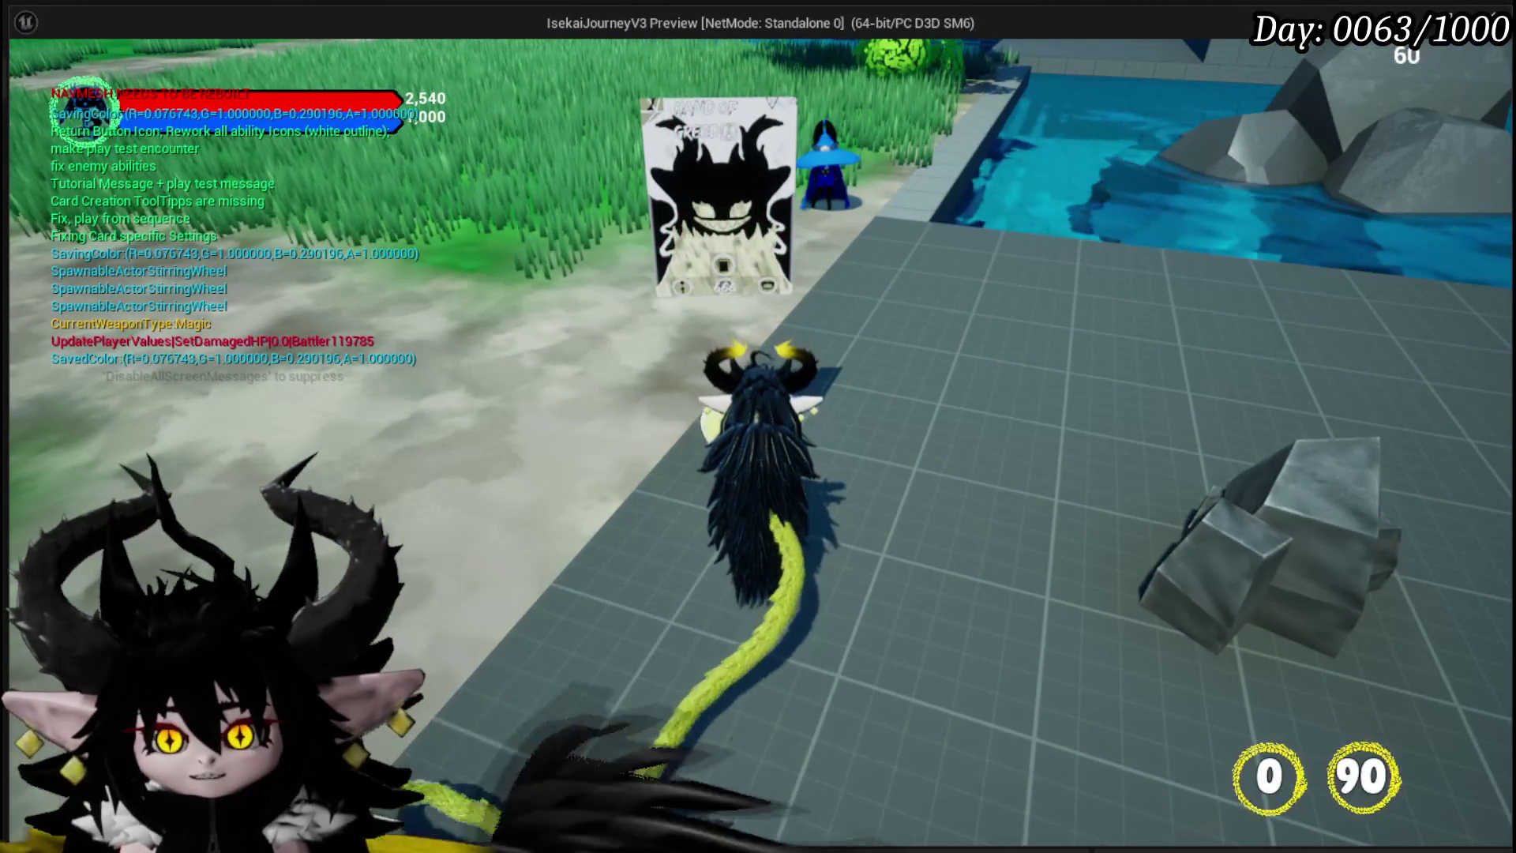
{"action": "key", "text": "d"}
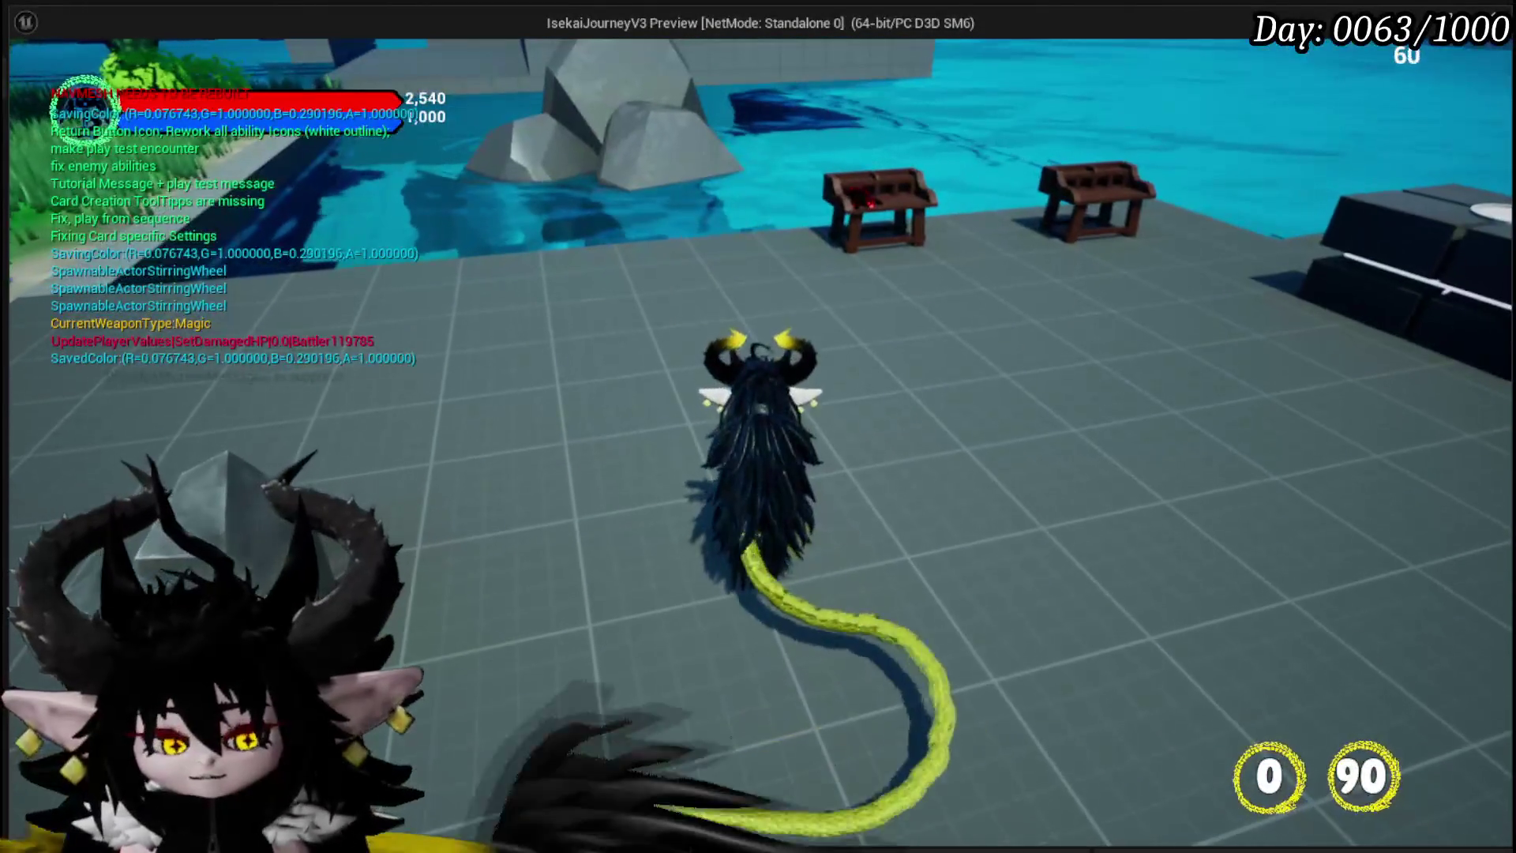
{"action": "key", "text": "Escape"}
{"action": "left_click", "coordinate": [32, 79]}
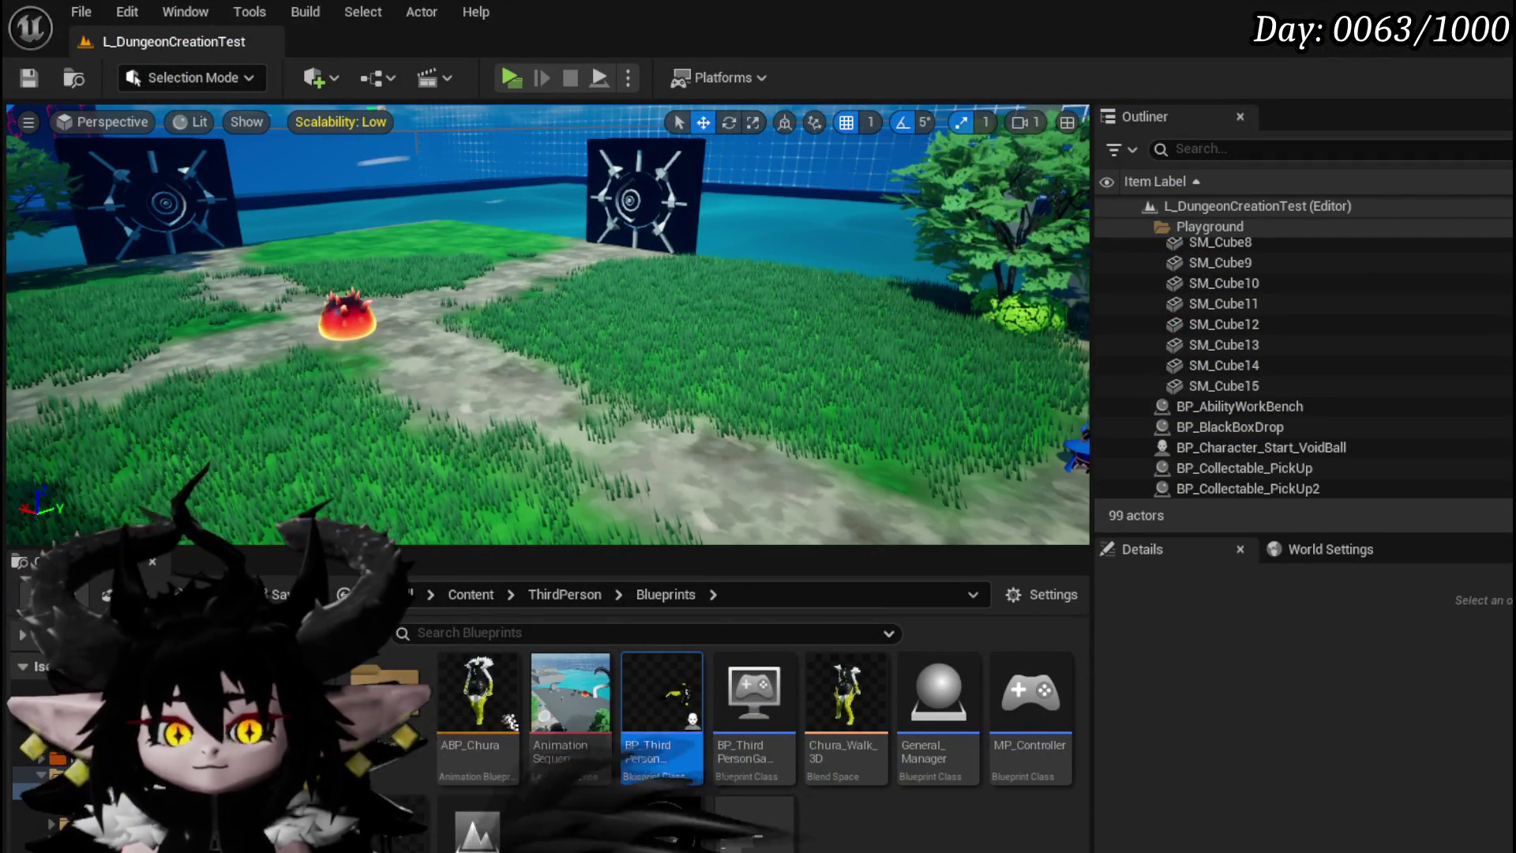
Step: Check W_Settings' On Pressed → Save All Player Data → QuitGame → Open Level graph, apply, and close it
{"action": "key", "text": "alt+Tab"}
{"action": "mouse_move", "coordinate": [1000, 362]}
{"action": "left_mouse_down"}
{"action": "mouse_move", "coordinate": [983, 231]}
{"action": "mouse_move", "coordinate": [1028, 249]}
{"action": "left_mouse_up"}
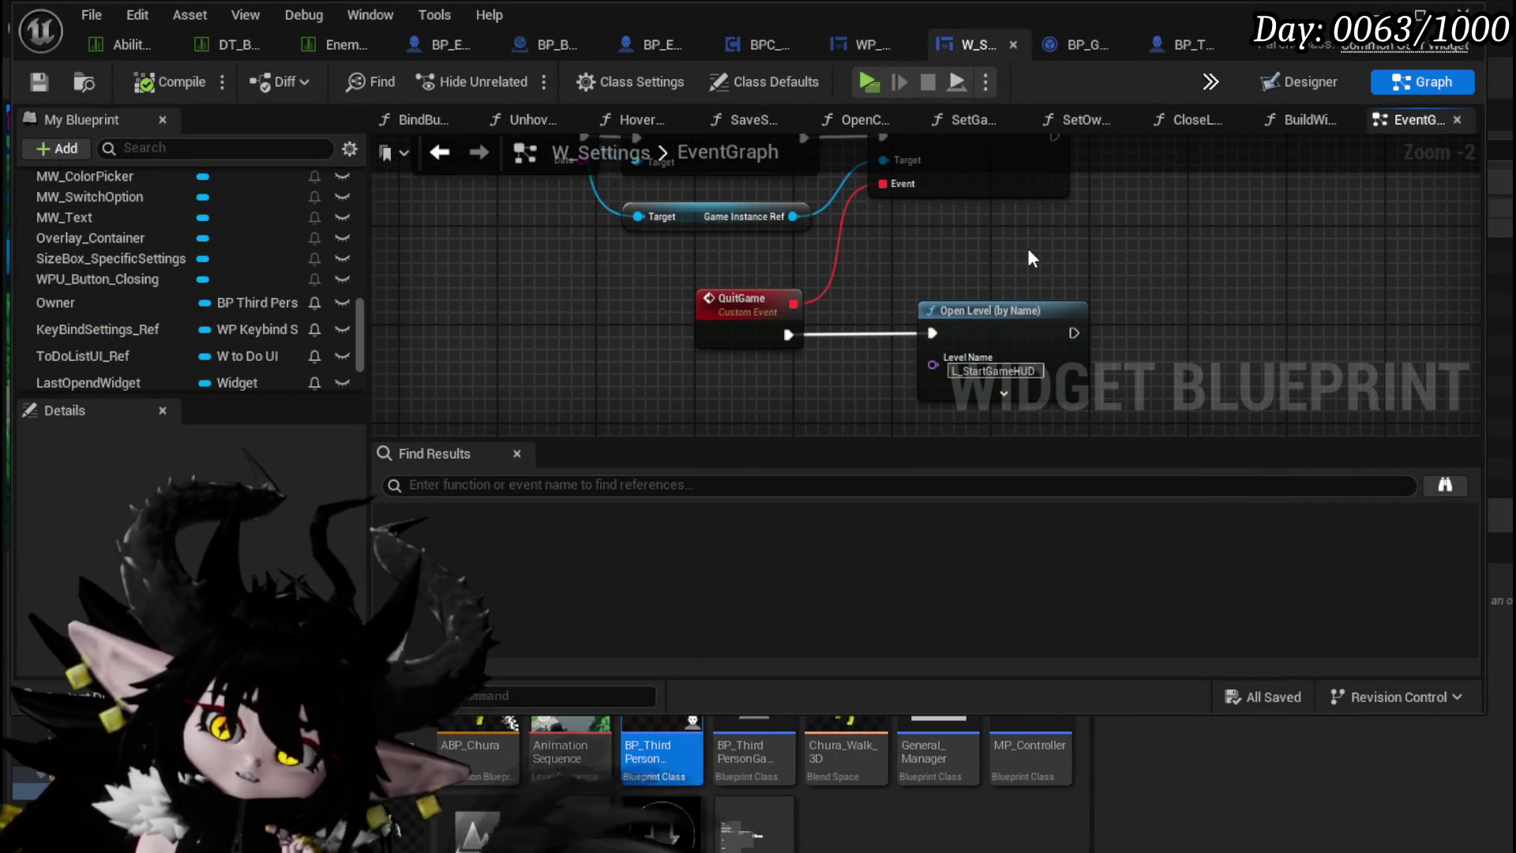
{"action": "scroll", "coordinate": [1026, 248], "scroll_direction": "down", "scroll_amount": 1}
{"action": "left_click_drag", "start_coordinate": [1026, 247], "coordinate": [975, 340]}
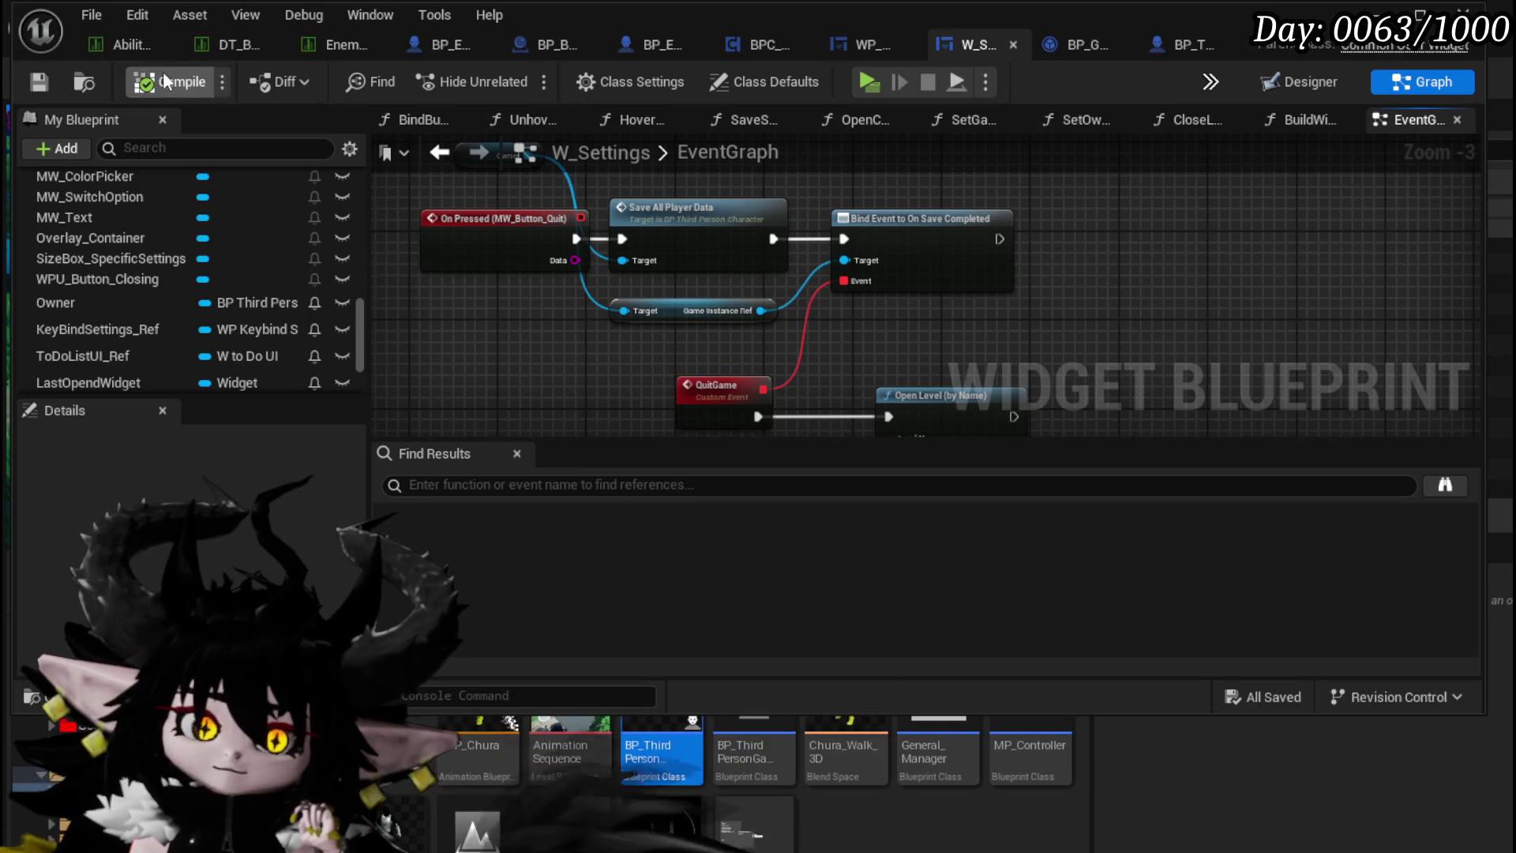
{"action": "left_click", "coordinate": [40, 81]}
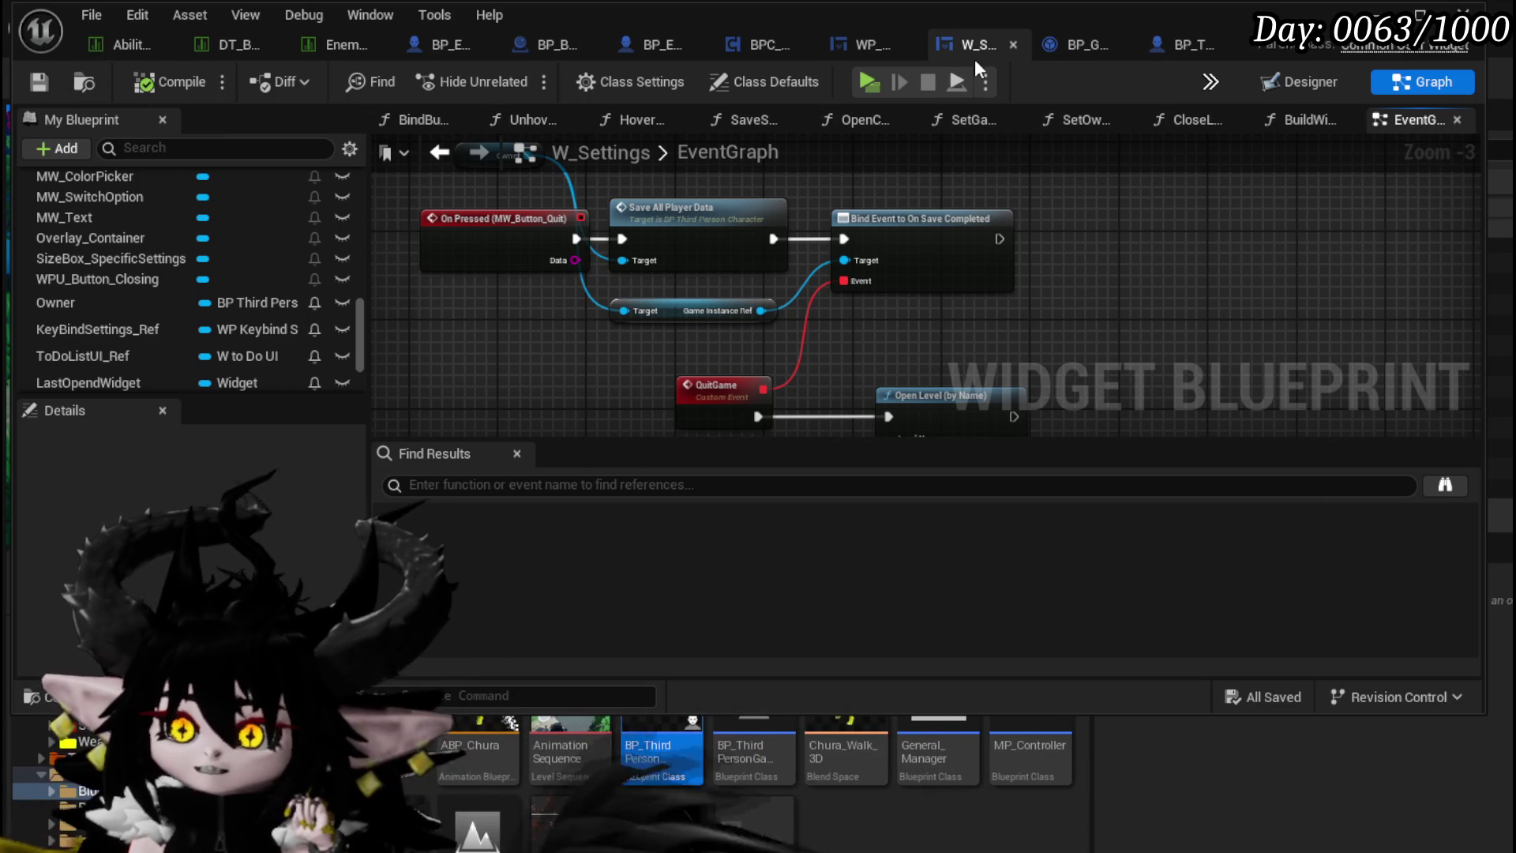
{"action": "left_click", "coordinate": [1011, 44]}
Step: Save the WP_ActionSelection blueprint, close its editor, and return to the ability system texture folder
{"action": "left_click", "coordinate": [39, 81]}
{"action": "scroll", "coordinate": [746, 186], "scroll_direction": "down", "scroll_amount": 2}
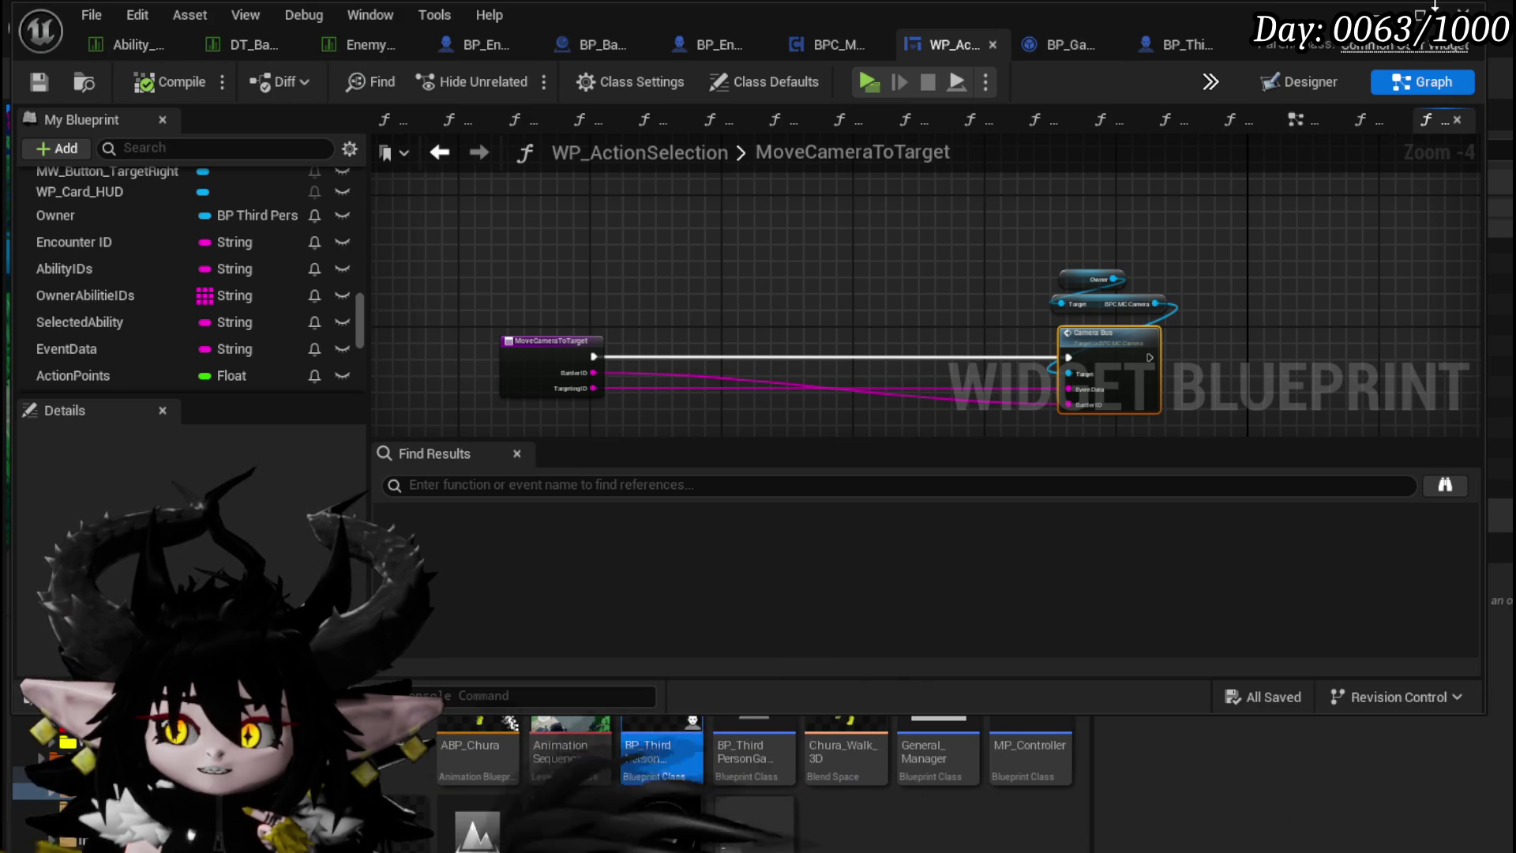
{"action": "key", "text": "alt+Tab"}
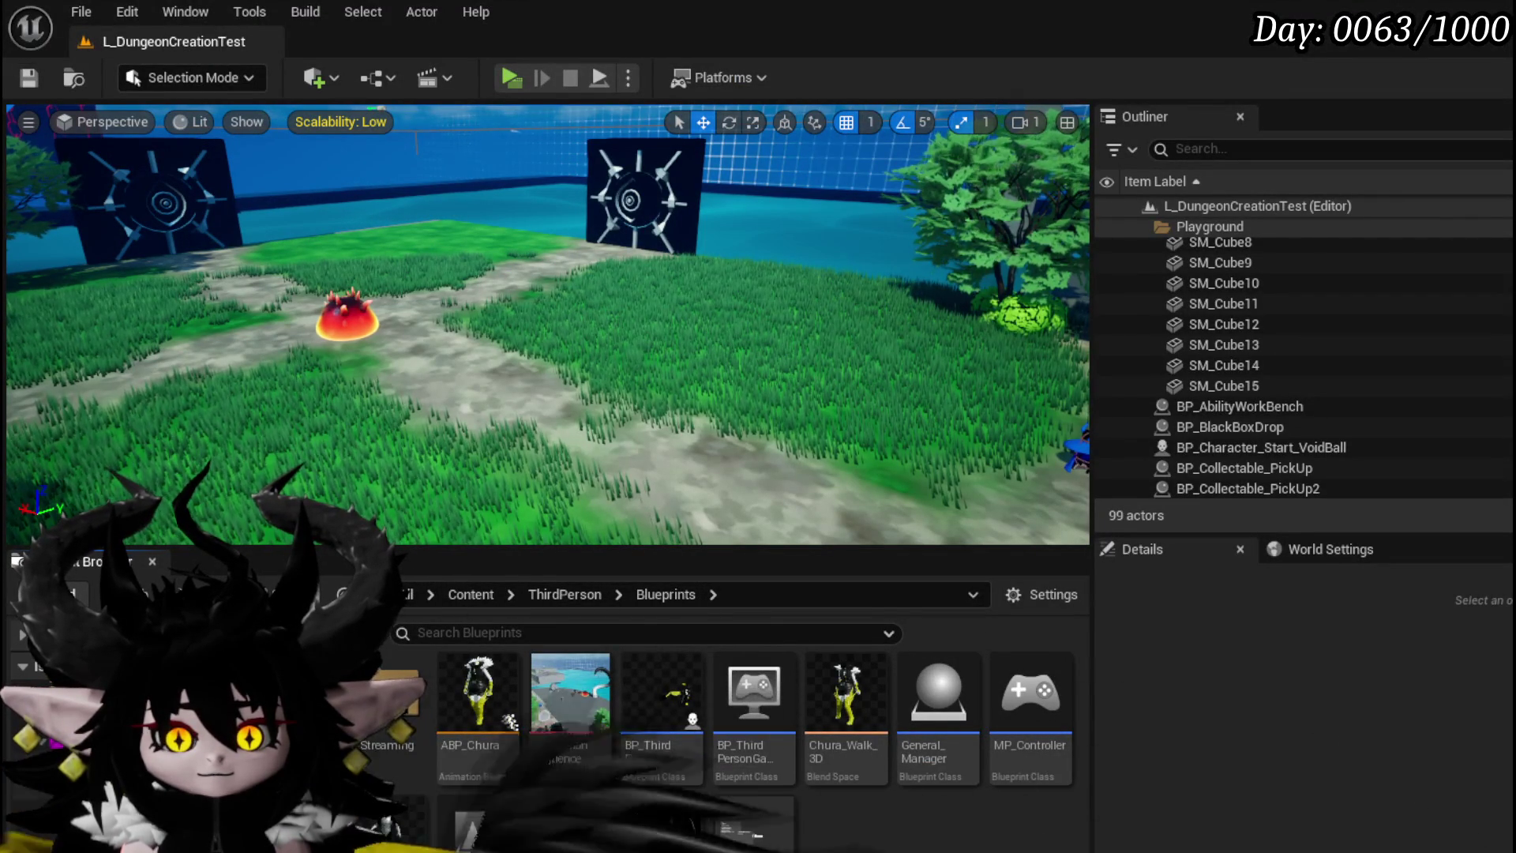
{"action": "key", "text": "alt+Left"}
Step: Open the AbilityElements folder under Content/Systems/AbilitySystem/Texture
{"action": "scroll", "coordinate": [878, 727], "scroll_direction": "down", "scroll_amount": 1}
{"action": "scroll", "coordinate": [878, 727], "scroll_direction": "up", "scroll_amount": 2}
{"action": "double_click", "coordinate": [399, 698]}
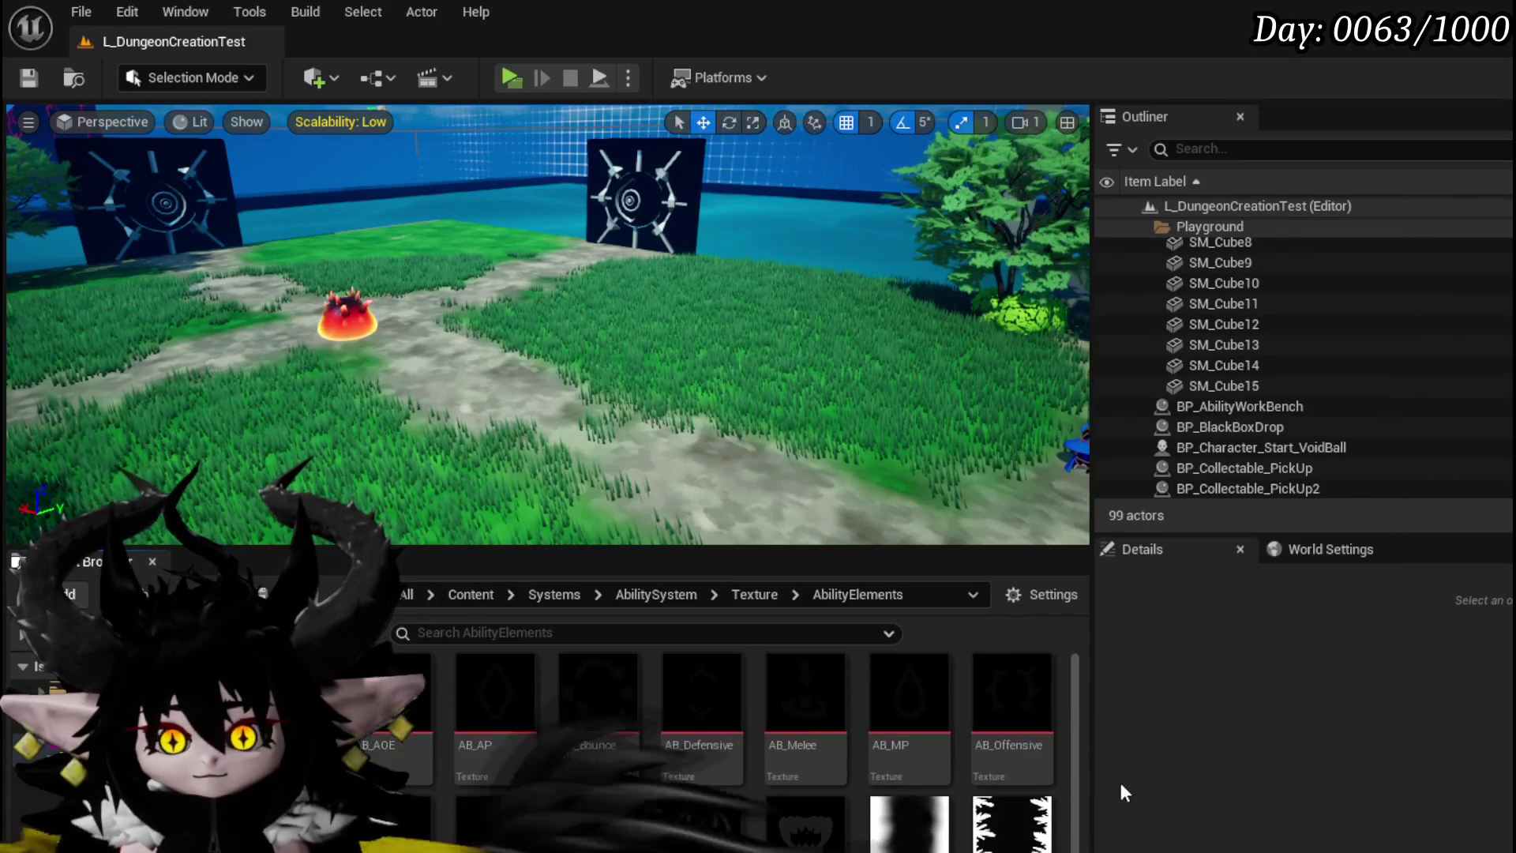
{"action": "mouse_move", "coordinate": [475, 710]}
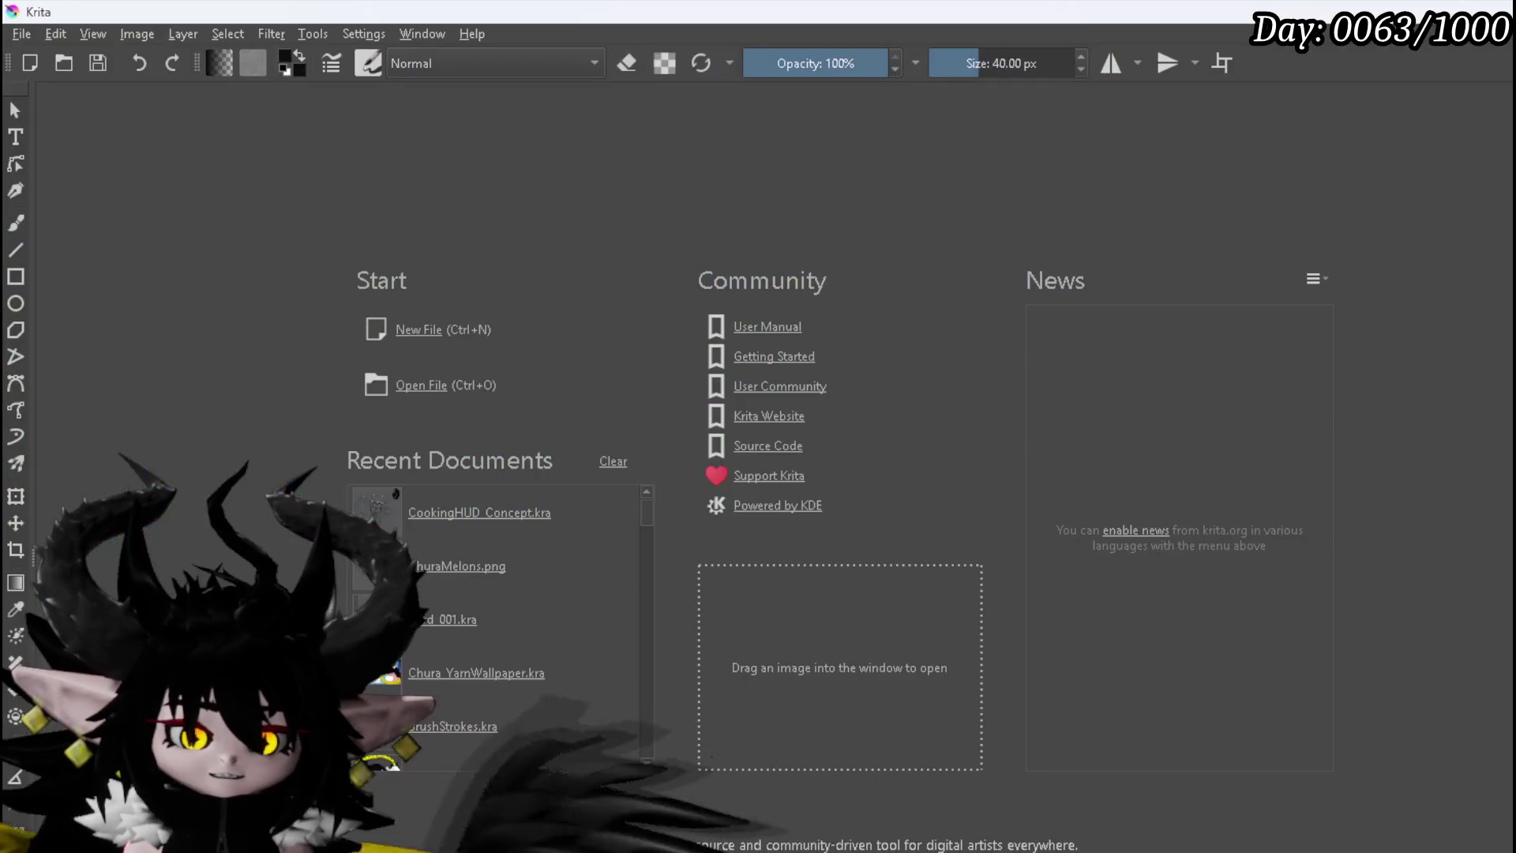
Step: Create a new 256 × 256 px Krita document and zoom out to frame the canvas
{"action": "left_click", "coordinate": [22, 36]}
{"action": "left_click", "coordinate": [58, 56]}
{"action": "double_click", "coordinate": [964, 404]}
{"action": "type", "text": "25"}
{"action": "double_click", "coordinate": [985, 435]}
{"action": "type", "text": "256"}
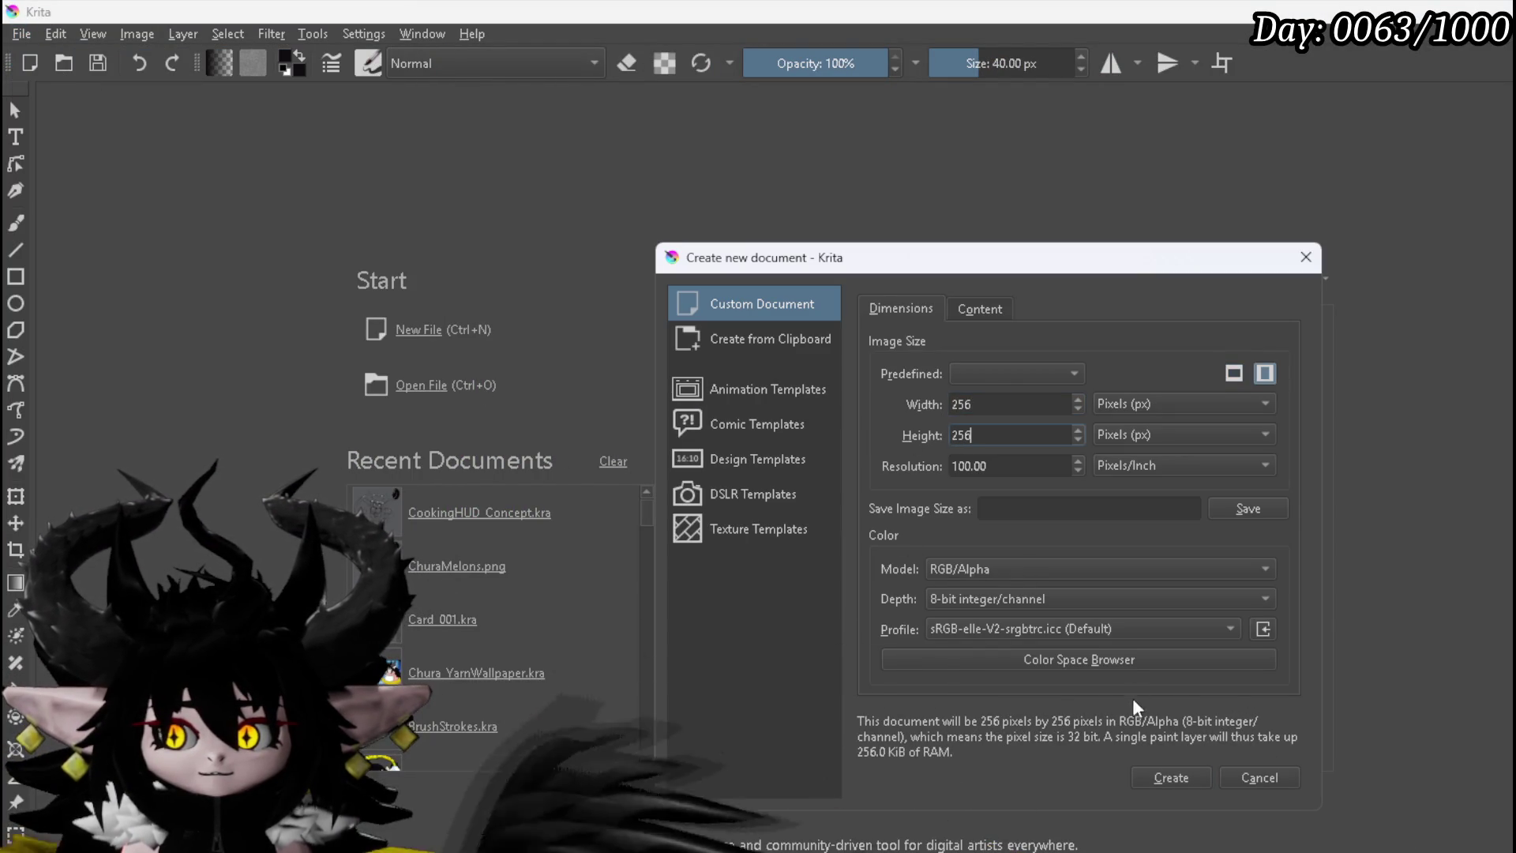
{"action": "left_click", "coordinate": [1157, 786]}
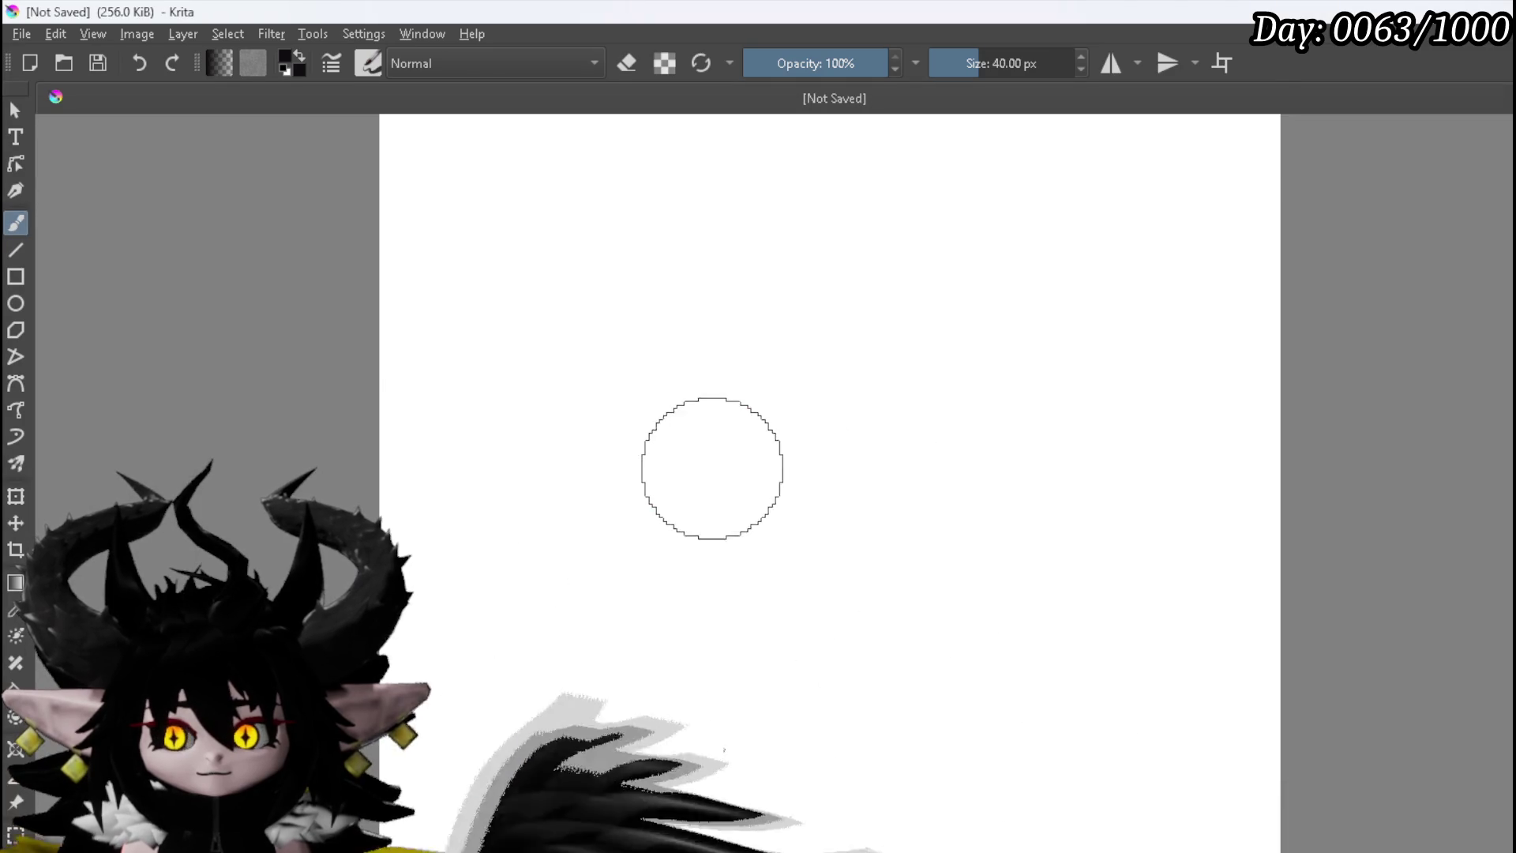
{"action": "key", "text": "minus"}
{"action": "left_click_drag", "start_coordinate": [733, 428], "coordinate": [826, 445]}
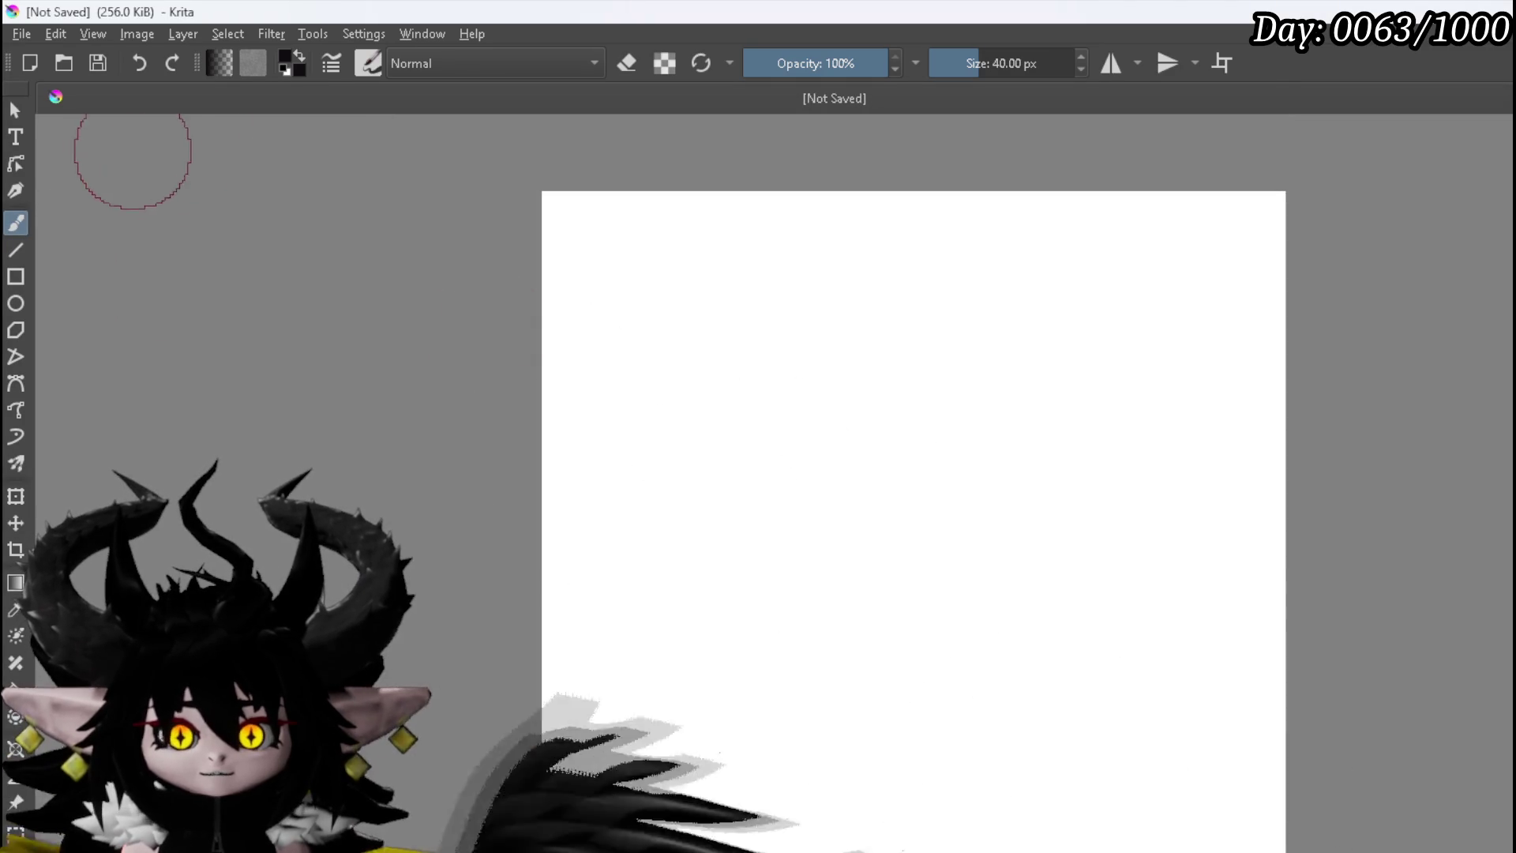